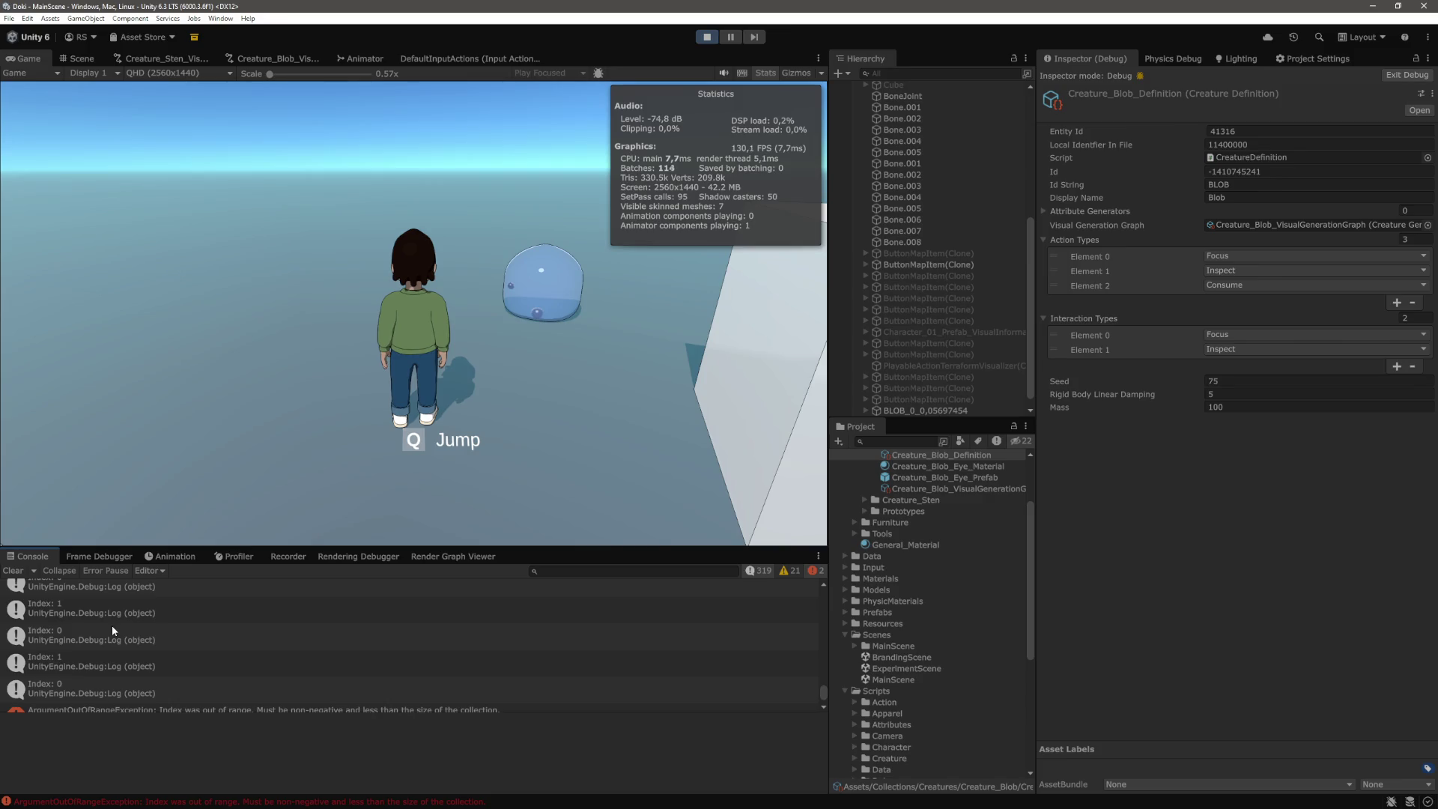
Show the 'Index: 1' log's stack trace and open its source line in ActionHandler.cs
{"action": "left_click", "coordinate": [78, 626]}
{"action": "double_click", "coordinate": [78, 623]}
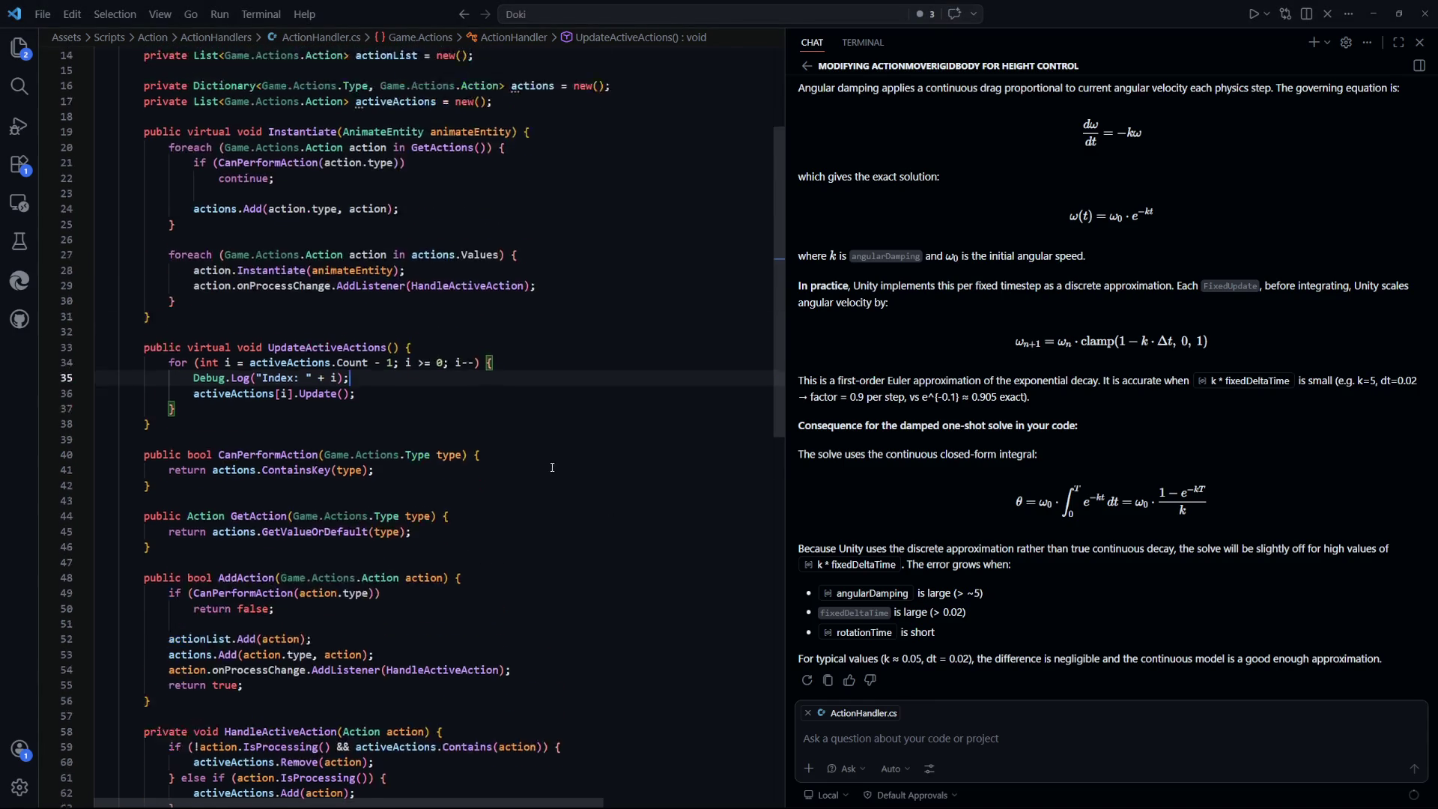
Check the activeActions.Count loop bound in UpdateActiveActions, then pick ActionMoveRigidbody.cs from recent files
{"action": "left_click_drag", "start_coordinate": [369, 391], "coordinate": [250, 391]}
{"action": "left_click", "coordinate": [381, 420]}
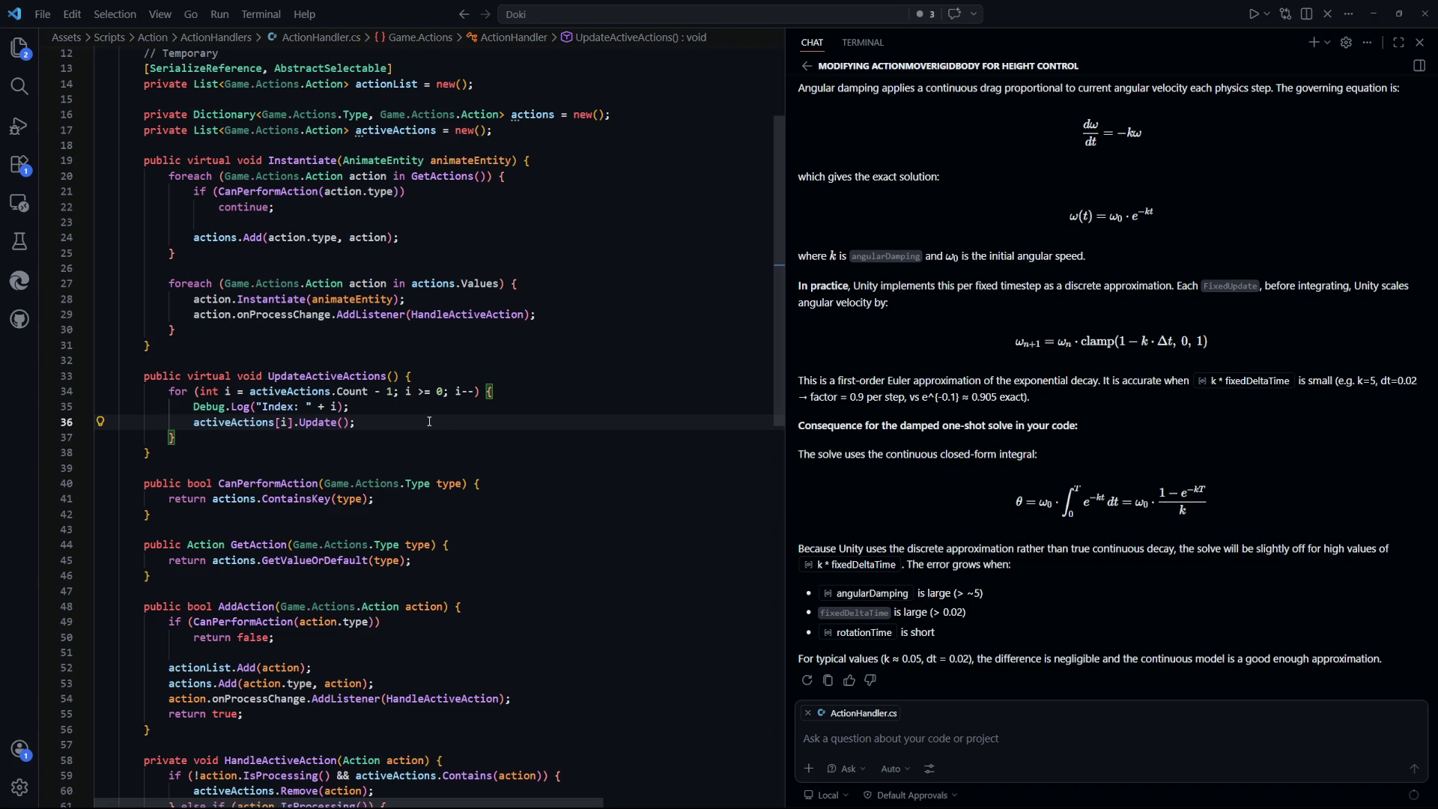
{"action": "scroll", "coordinate": [429, 421], "scroll_direction": "down", "scroll_amount": 5}
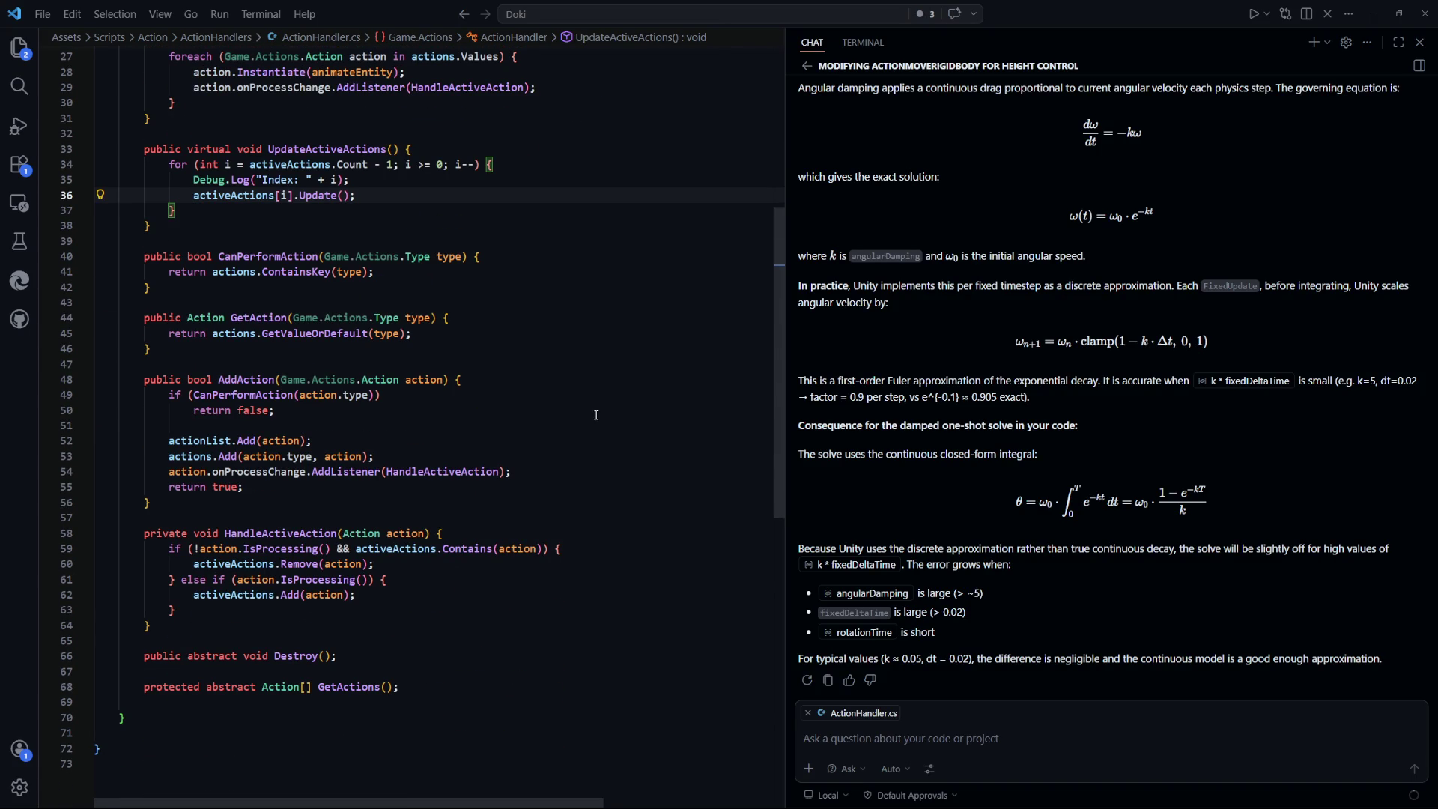
{"action": "key", "text": "ctrl+p"}
{"action": "key", "text": "Down"}
{"action": "key", "text": "Down"}
{"action": "key", "text": "Down"}
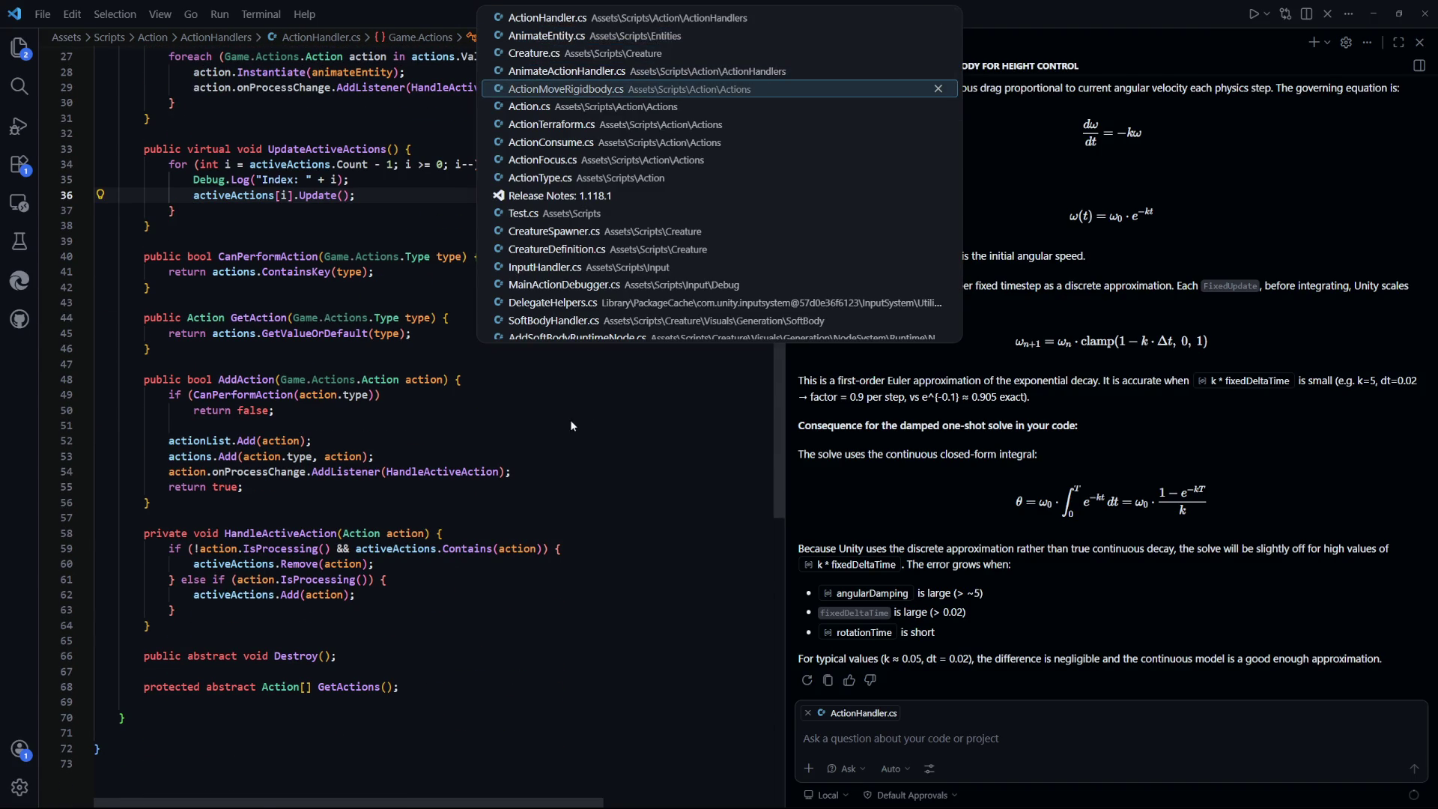
Open ActionMoveRigidbody.cs and locate the SetState(State.Finishing) call on line 169
{"action": "key", "text": "Return"}
{"action": "scroll", "coordinate": [520, 423], "scroll_direction": "down", "scroll_amount": 7}
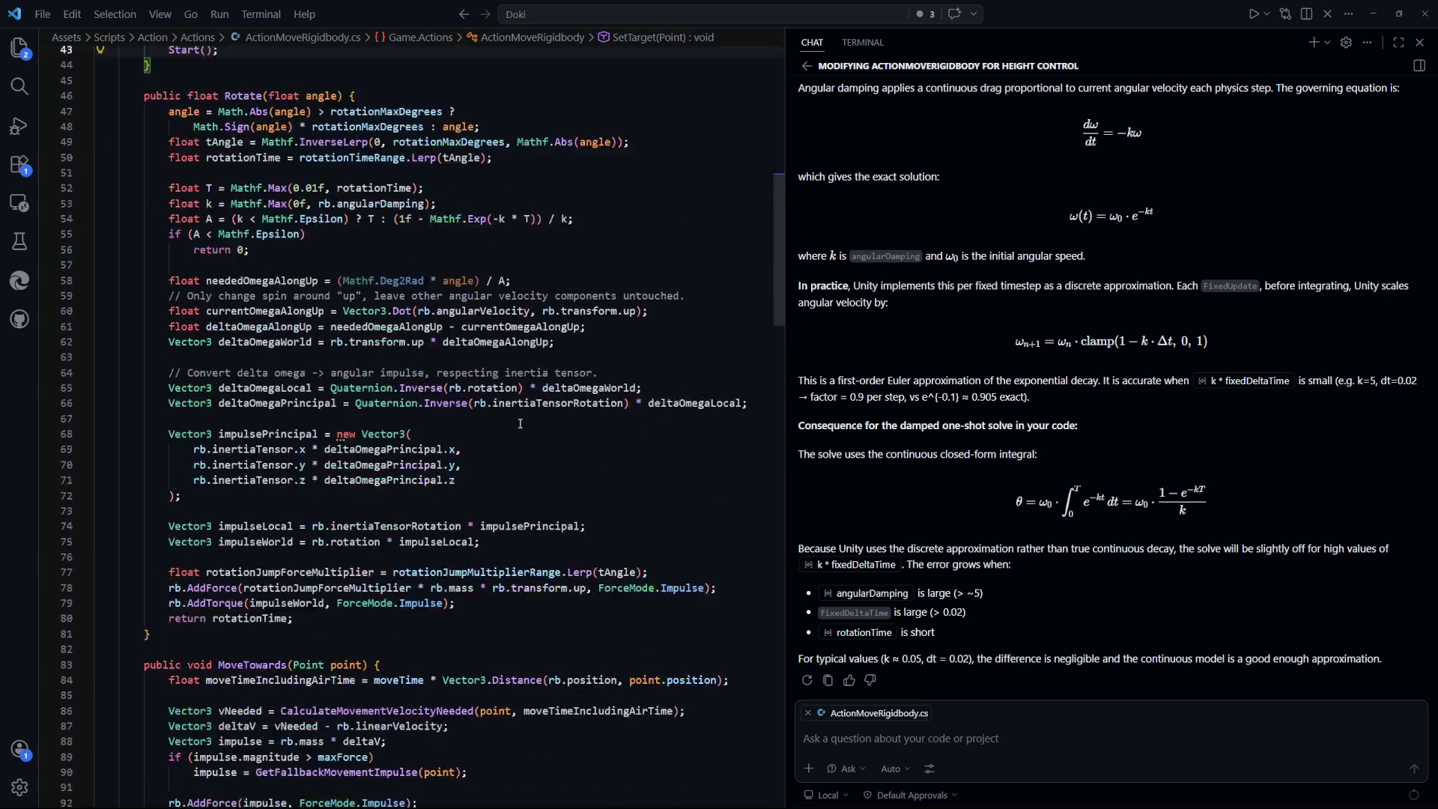
{"action": "scroll", "coordinate": [520, 423], "scroll_direction": "down", "scroll_amount": 20}
{"action": "scroll", "coordinate": [520, 424], "scroll_direction": "down", "scroll_amount": 10}
{"action": "left_click_drag", "start_coordinate": [332, 457], "coordinate": [169, 457]}
{"action": "double_click", "coordinate": [207, 457]}
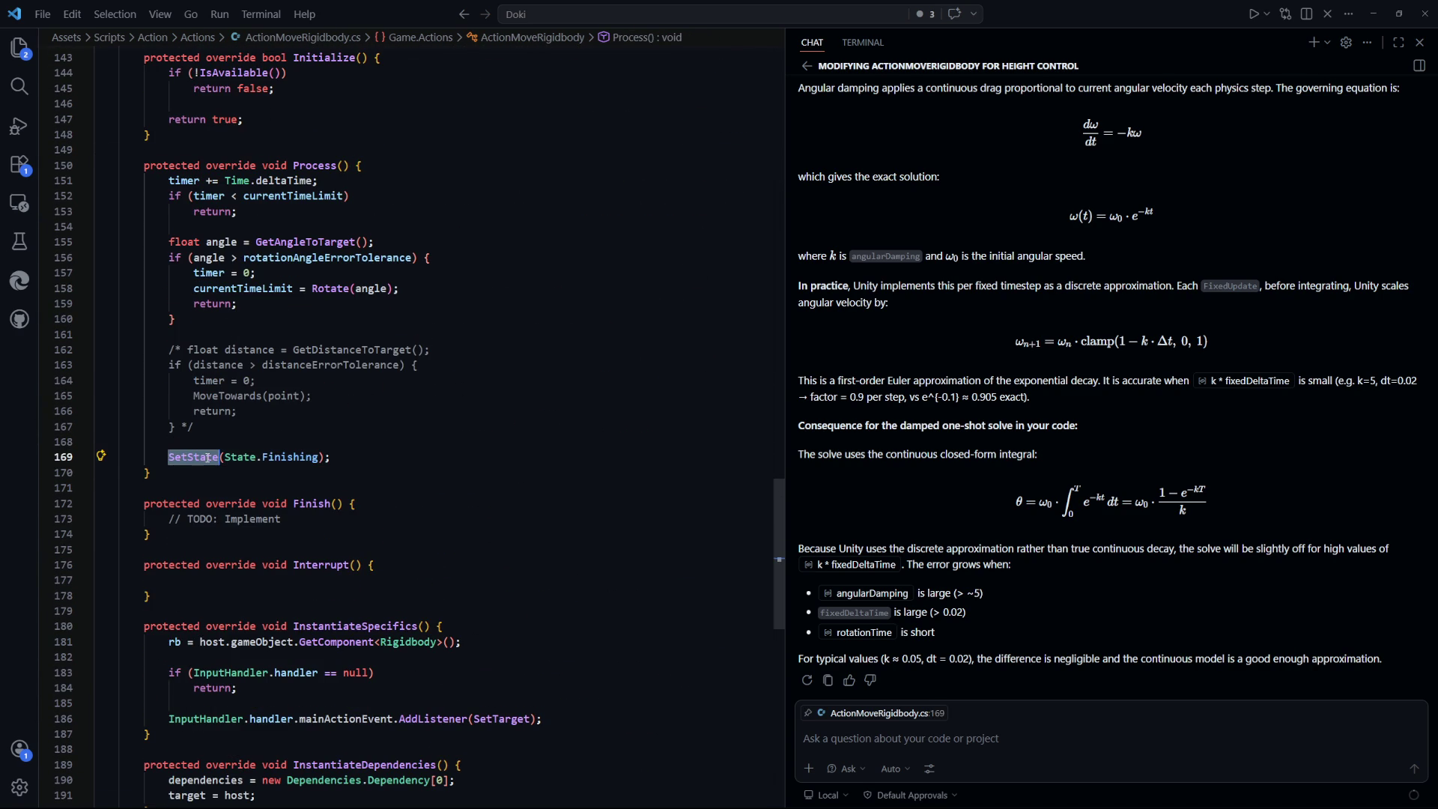
Jump to the SetState definition in Action.cs
{"action": "key", "text": "F12"}
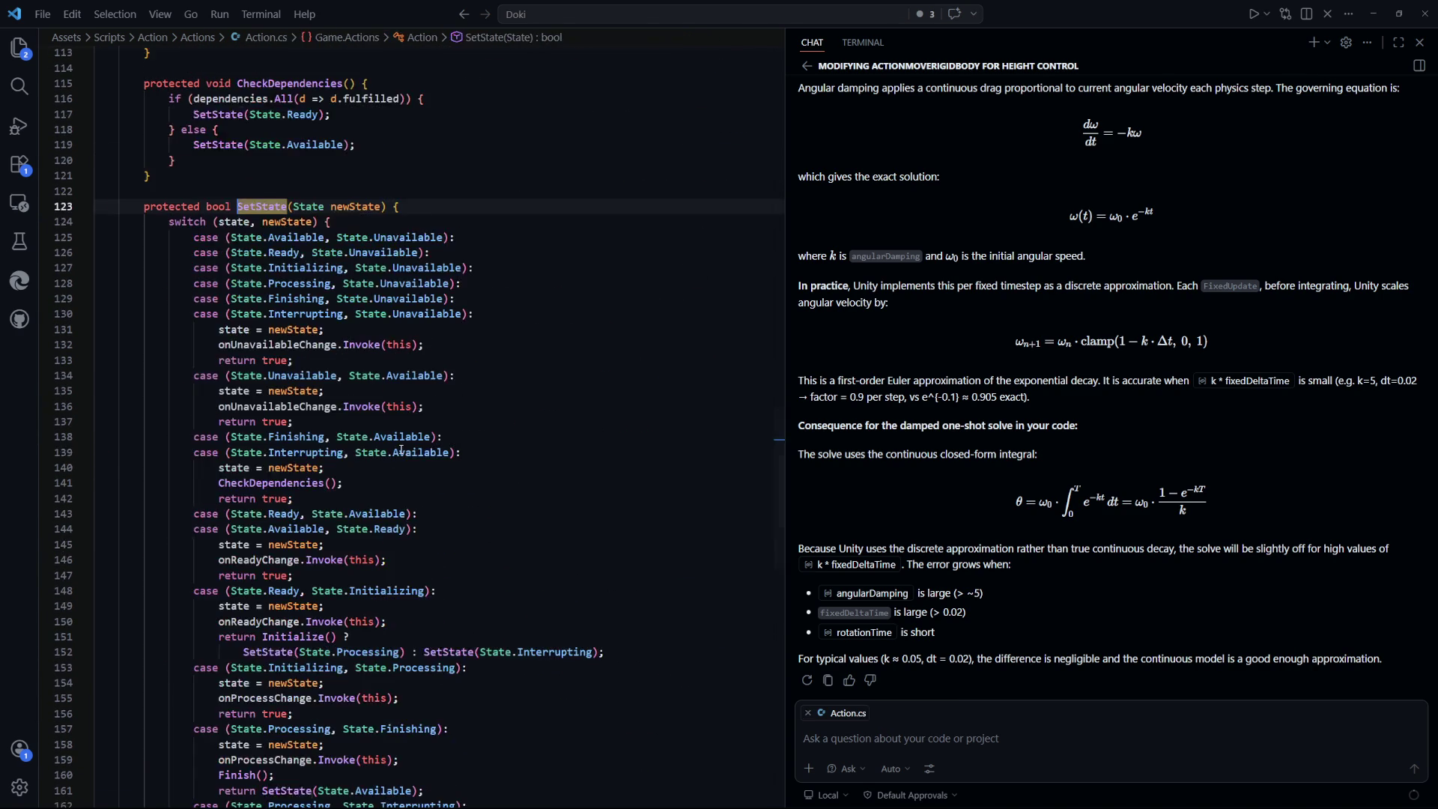
{"action": "scroll", "coordinate": [541, 496], "scroll_direction": "down", "scroll_amount": 5}
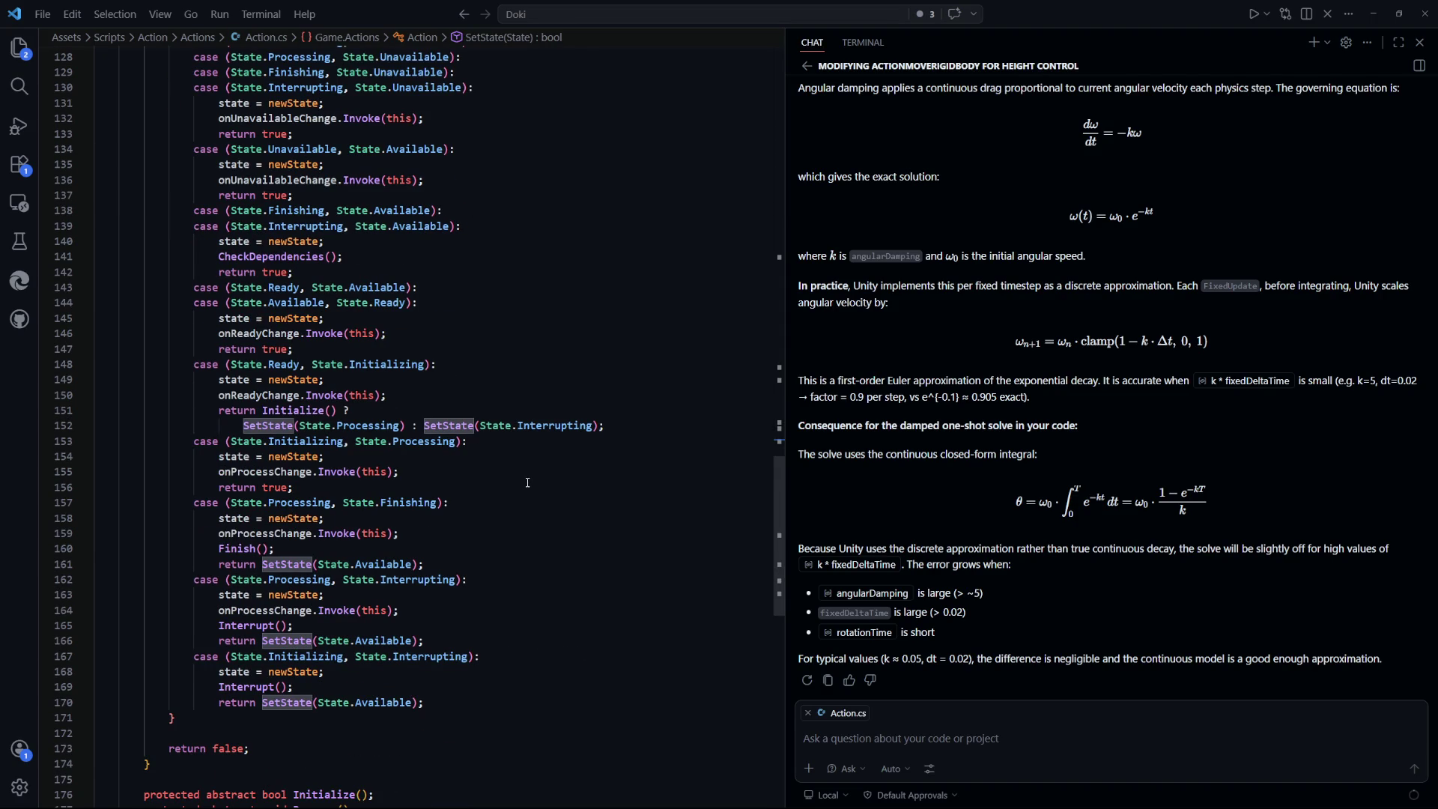
{"action": "scroll", "coordinate": [524, 480], "scroll_direction": "up", "scroll_amount": 4}
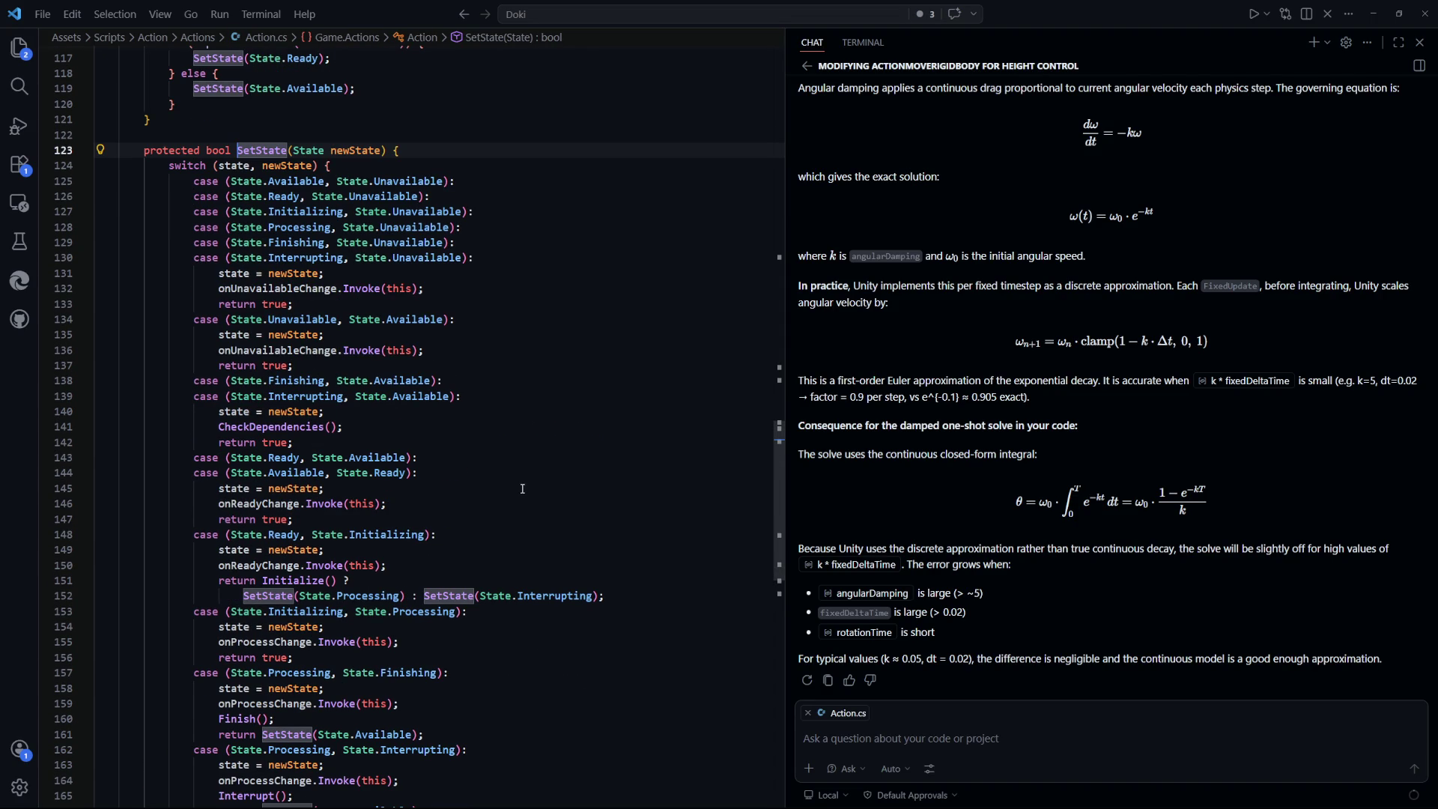
{"action": "scroll", "coordinate": [331, 410], "scroll_direction": "down", "scroll_amount": 4}
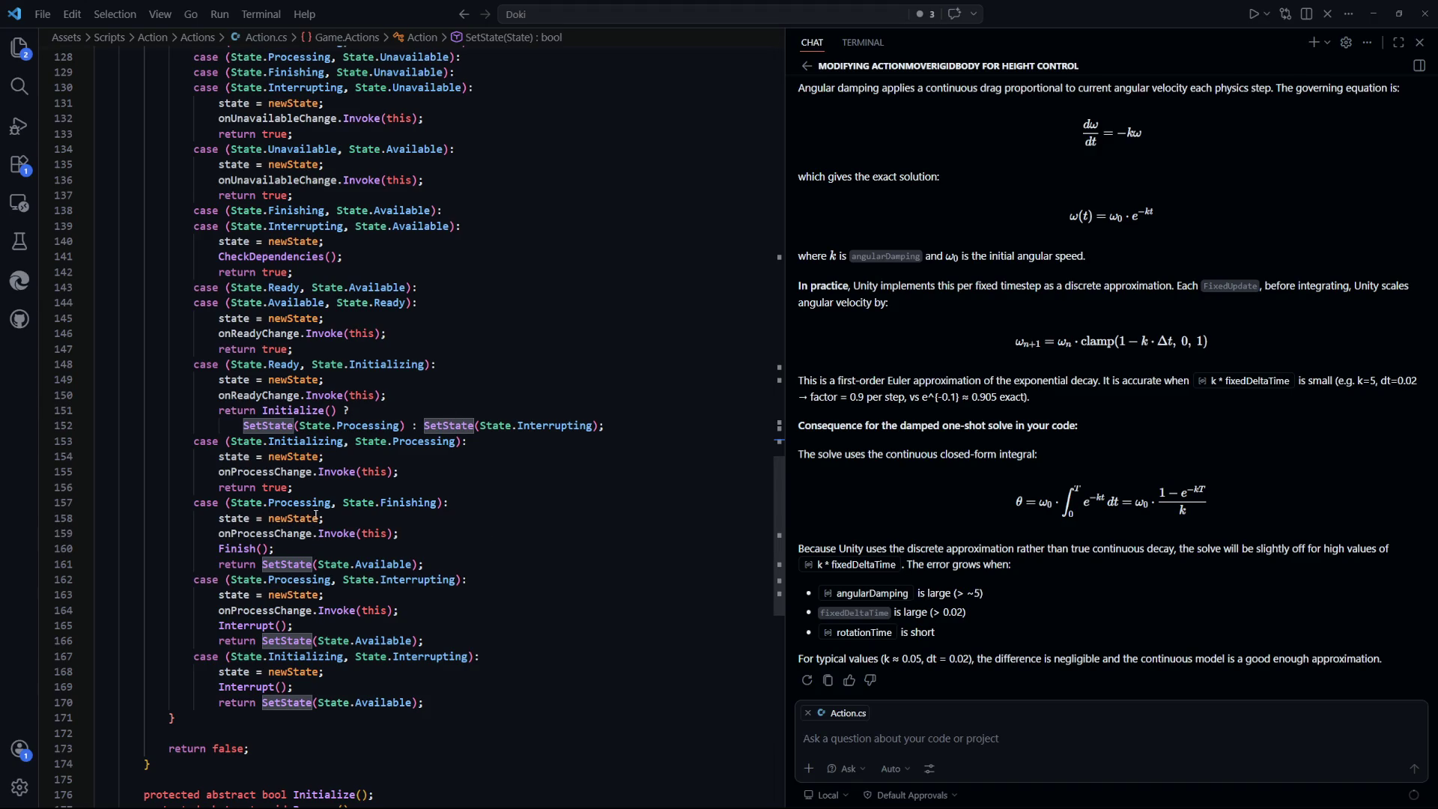
Examine the Finishing case calling Finish and then SetState(State.Available)
{"action": "left_click_drag", "start_coordinate": [221, 522], "coordinate": [412, 549]}
{"action": "left_click", "coordinate": [412, 549]}
{"action": "double_click", "coordinate": [239, 549]}
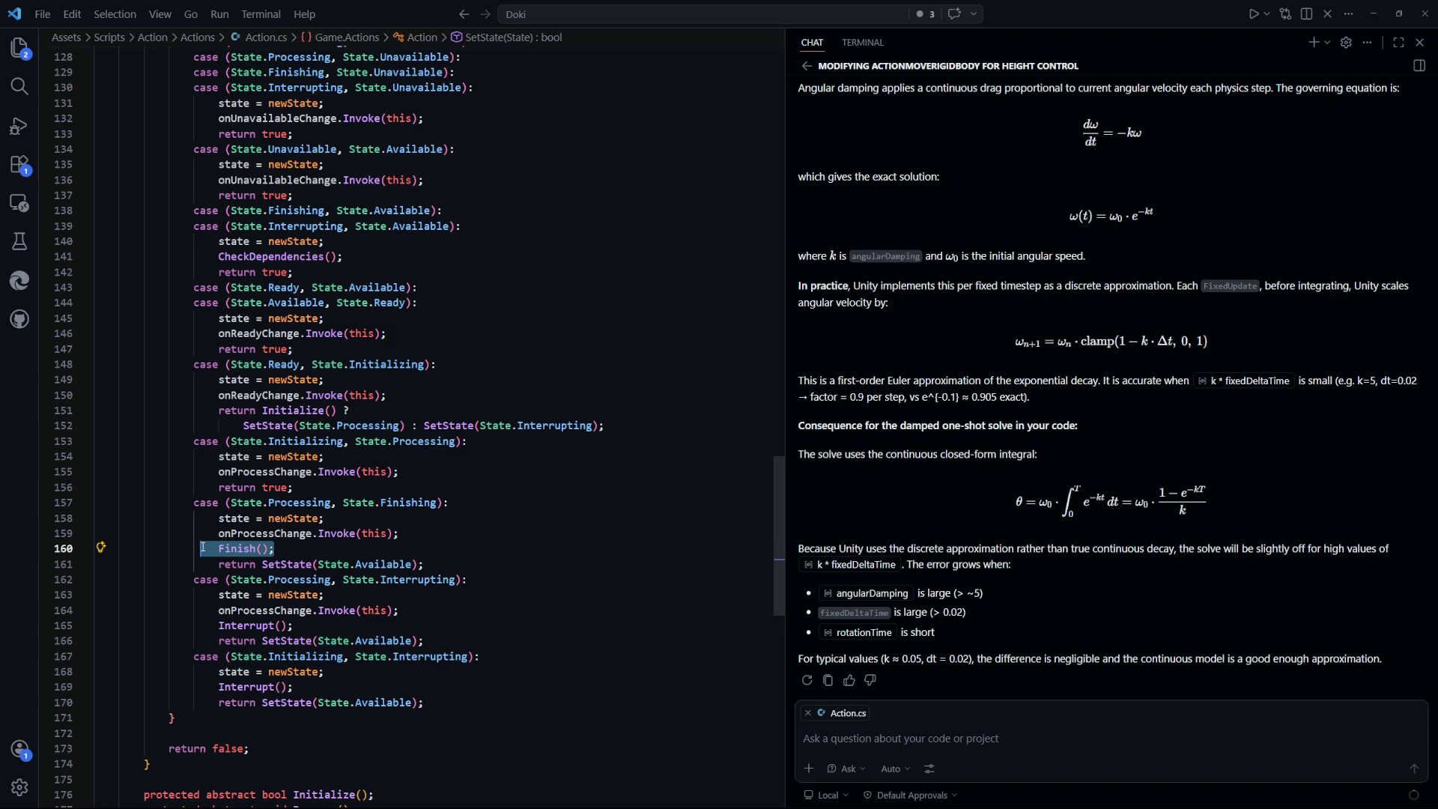
{"action": "double_click", "coordinate": [385, 564]}
{"action": "left_click_drag", "start_coordinate": [341, 567], "coordinate": [219, 568]}
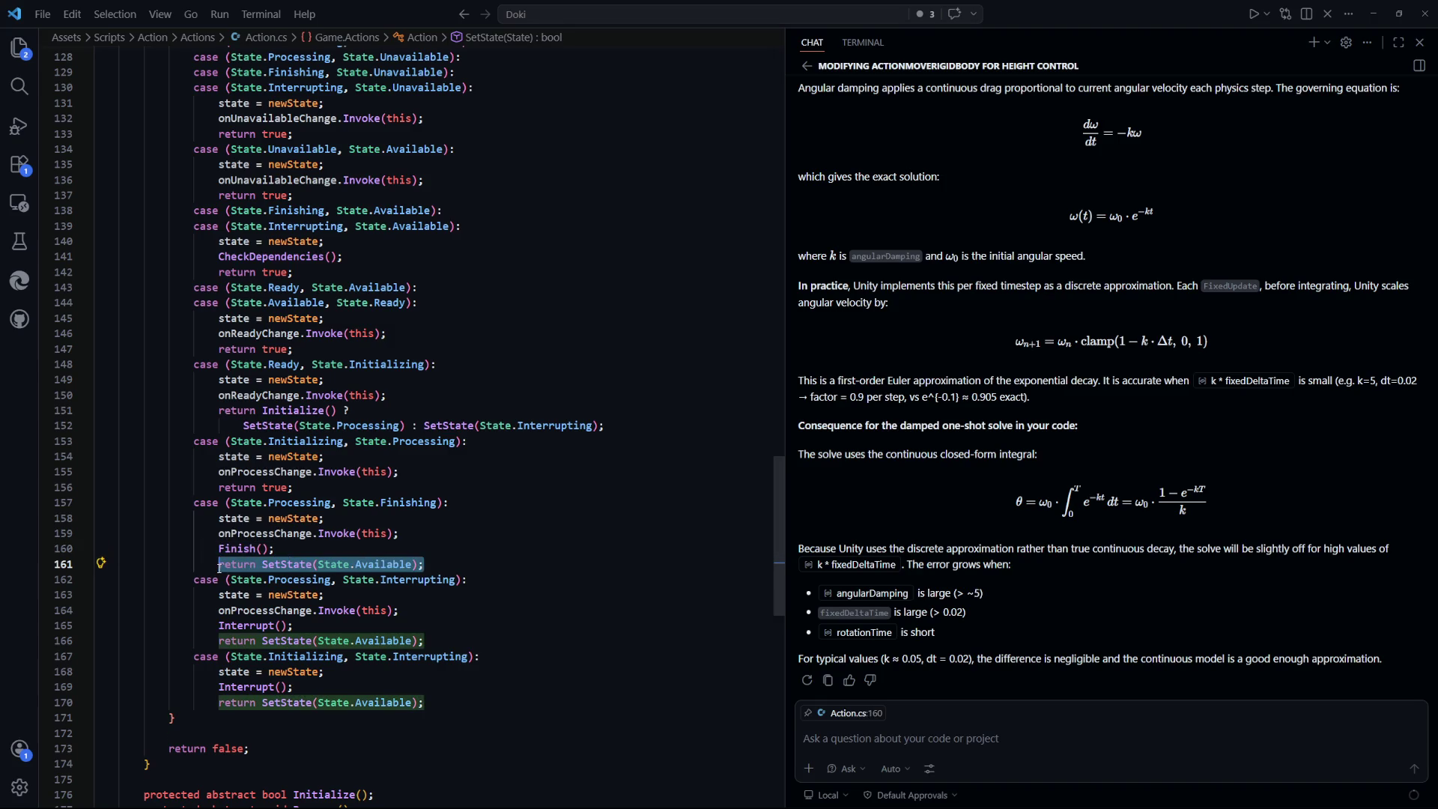
{"action": "left_click", "coordinate": [499, 538]}
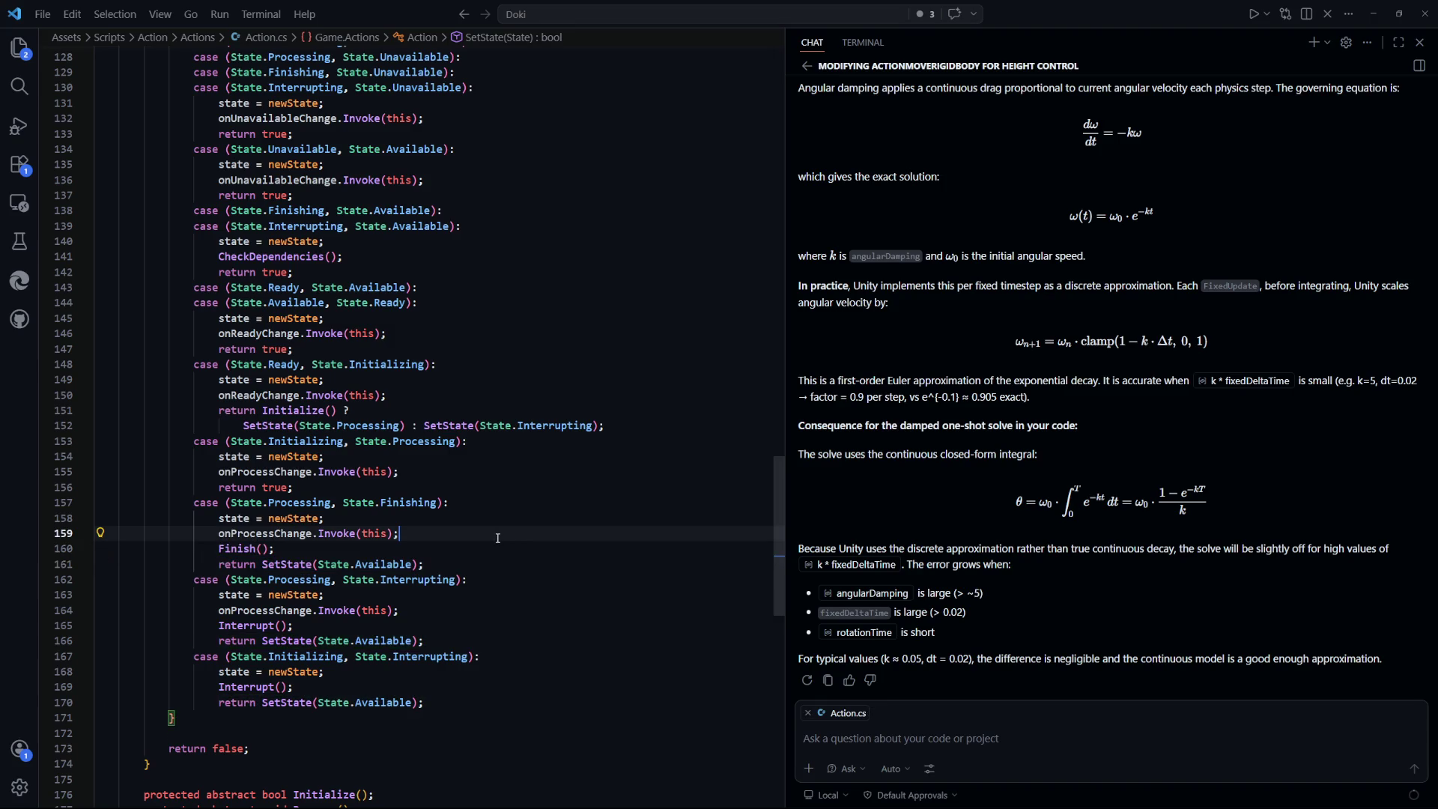
{"action": "key", "text": "ctrl+p"}
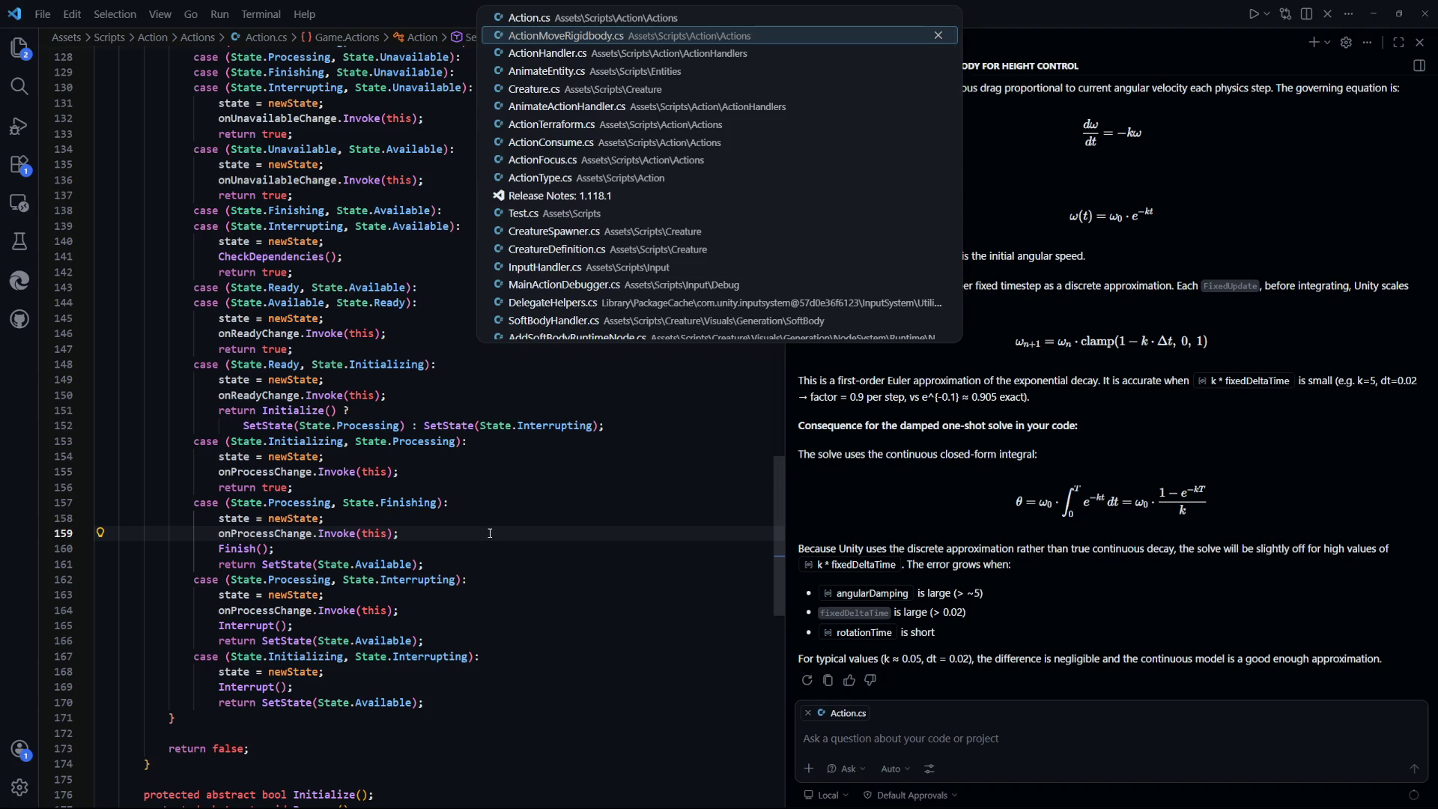
Look over UpdateActiveActions and AddAction in ActionHandler.cs, then return to Unity
{"action": "key", "text": "ctrl+Tab"}
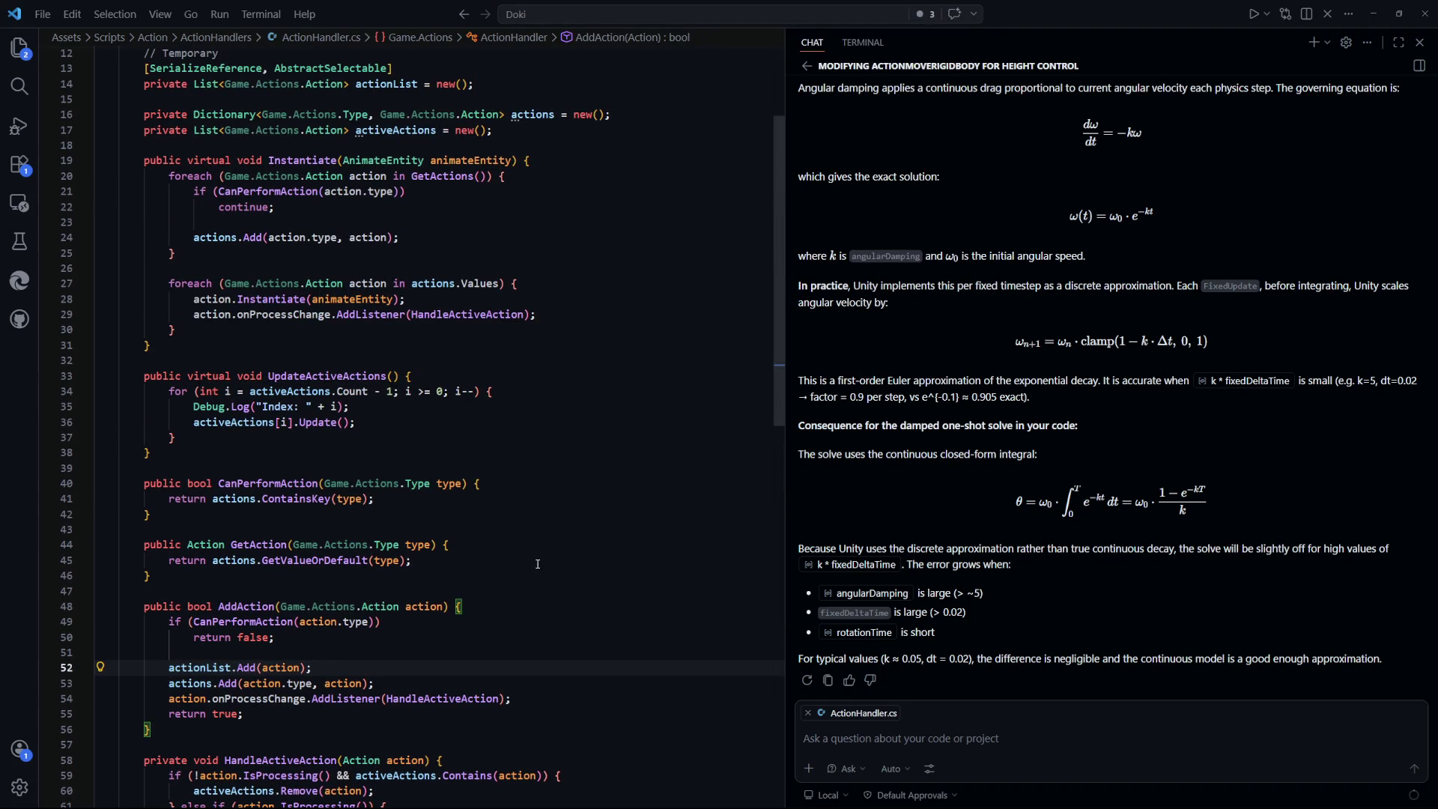
{"action": "scroll", "coordinate": [391, 421], "scroll_direction": "down", "scroll_amount": 5}
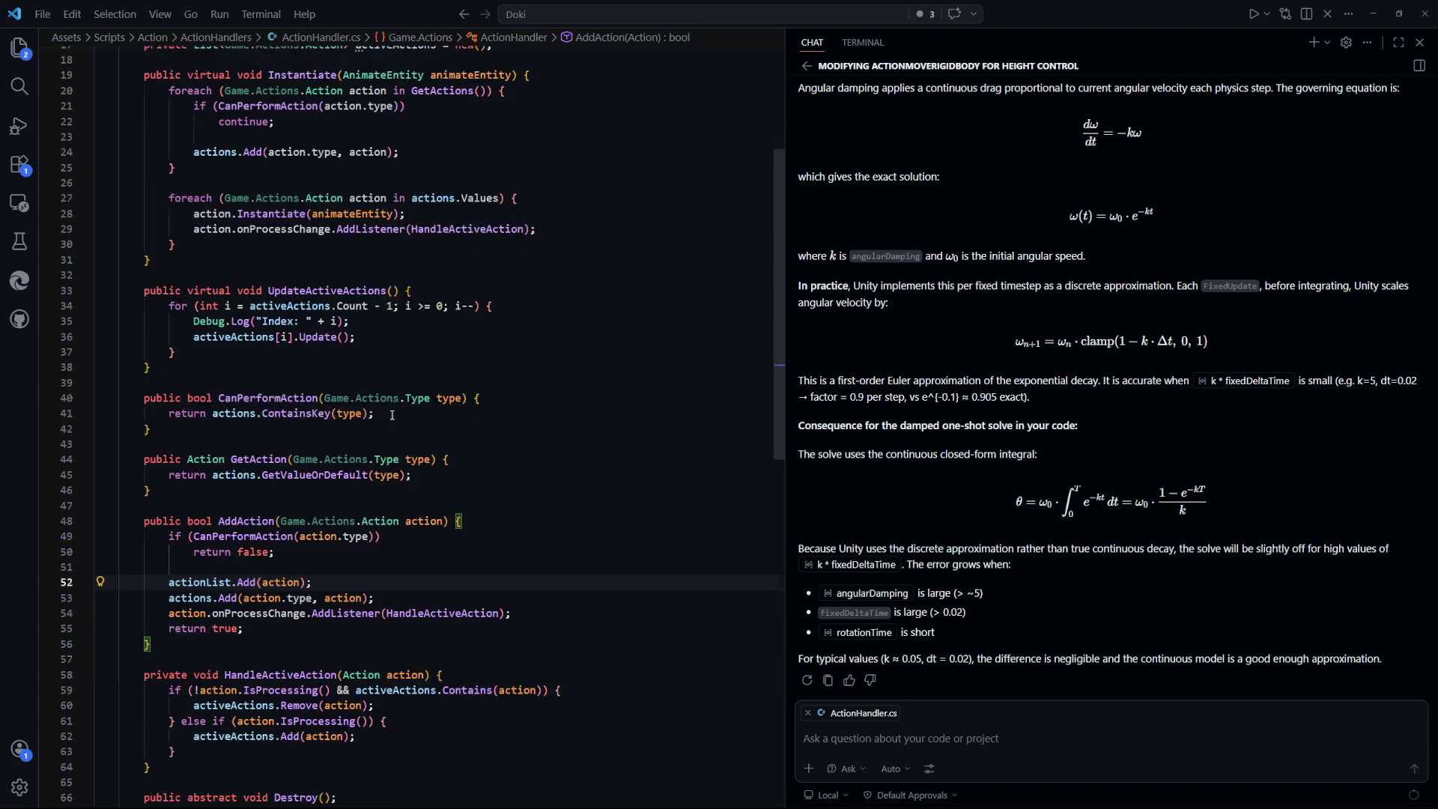
{"action": "scroll", "coordinate": [413, 362], "scroll_direction": "up", "scroll_amount": 2}
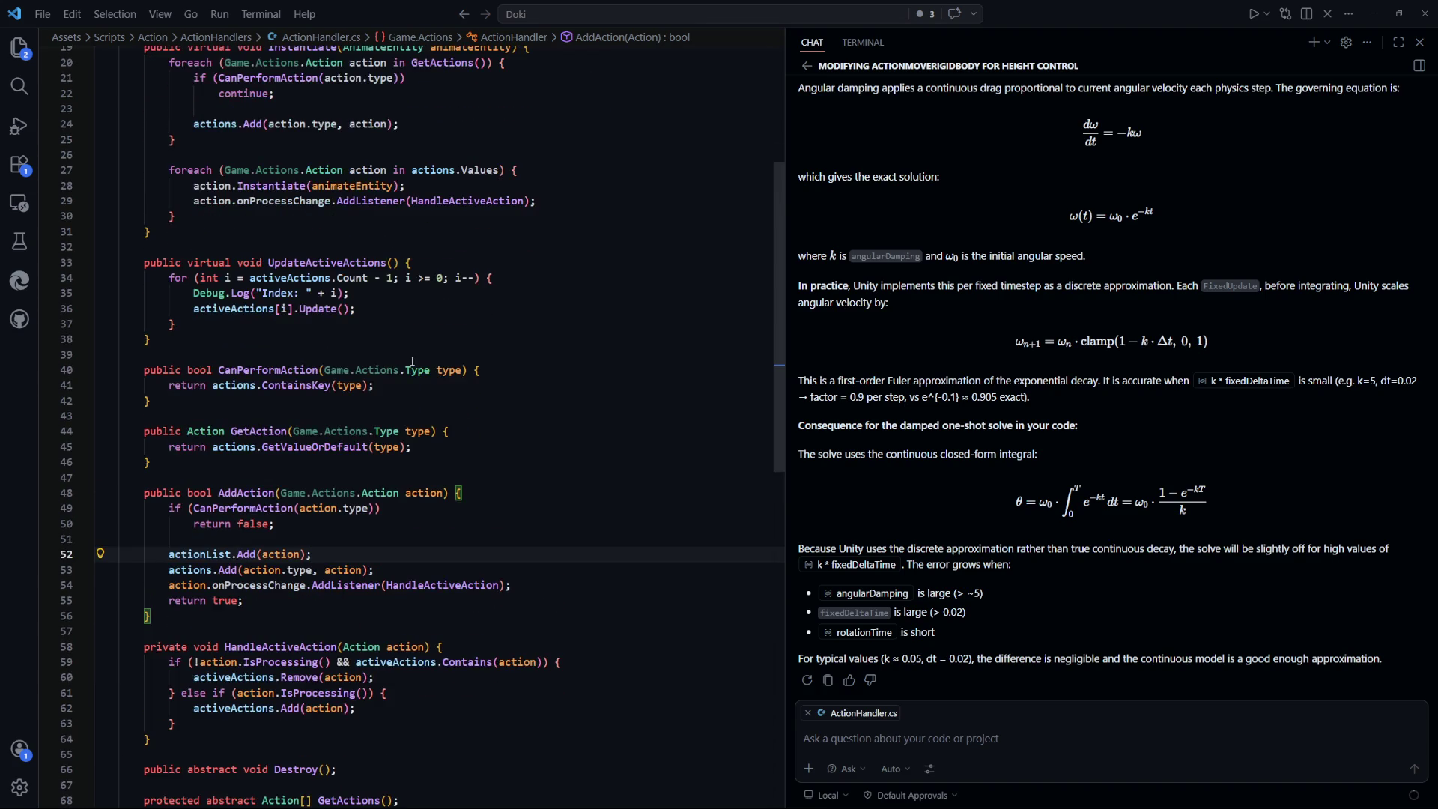
{"action": "scroll", "coordinate": [413, 361], "scroll_direction": "down", "scroll_amount": 1}
{"action": "key", "text": "alt+Tab"}
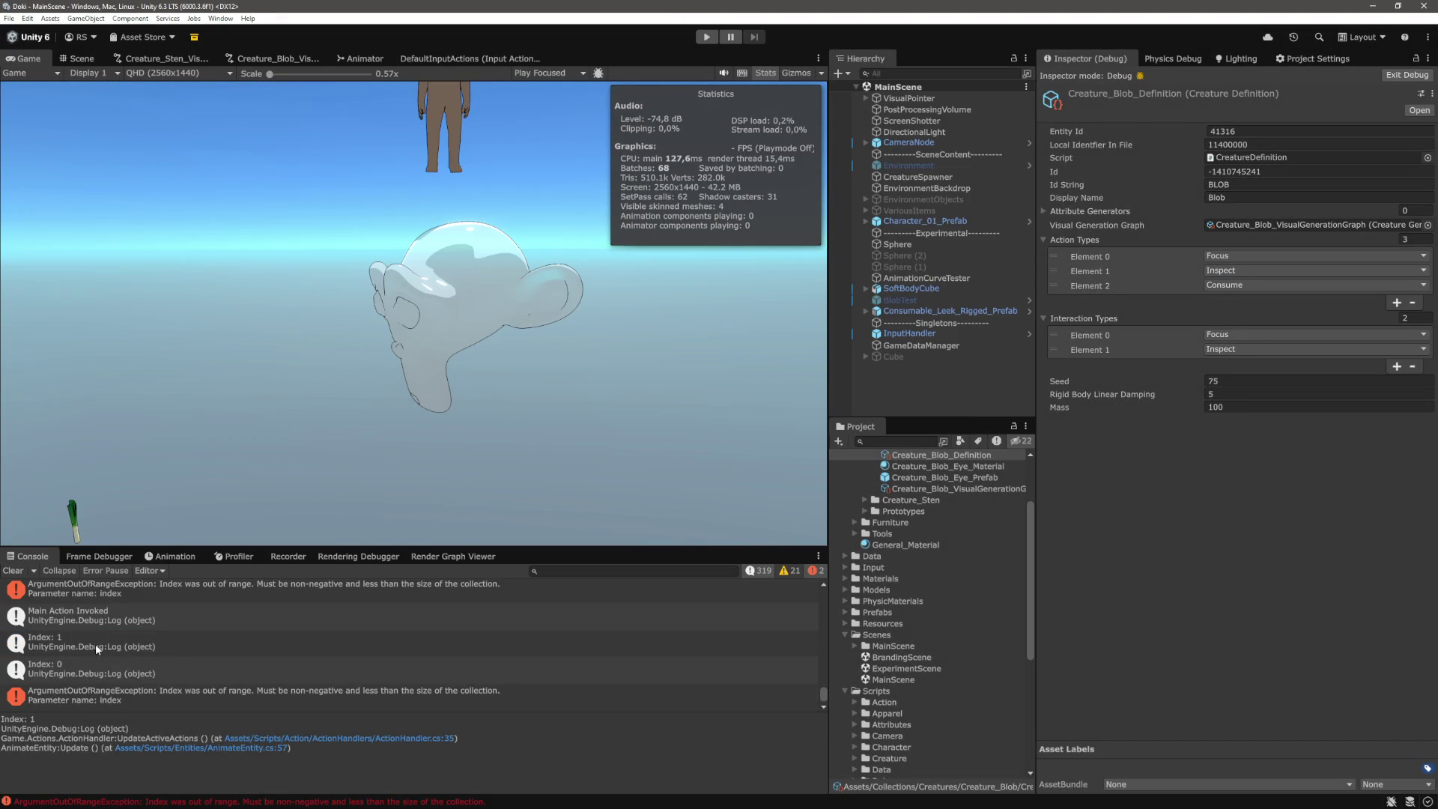
Review the Index logs and ArgumentOutOfRangeException, then open the entry's source in ActionHandler.cs
{"action": "scroll", "coordinate": [136, 676], "scroll_direction": "up", "scroll_amount": 2}
{"action": "scroll", "coordinate": [112, 660], "scroll_direction": "up", "scroll_amount": 3}
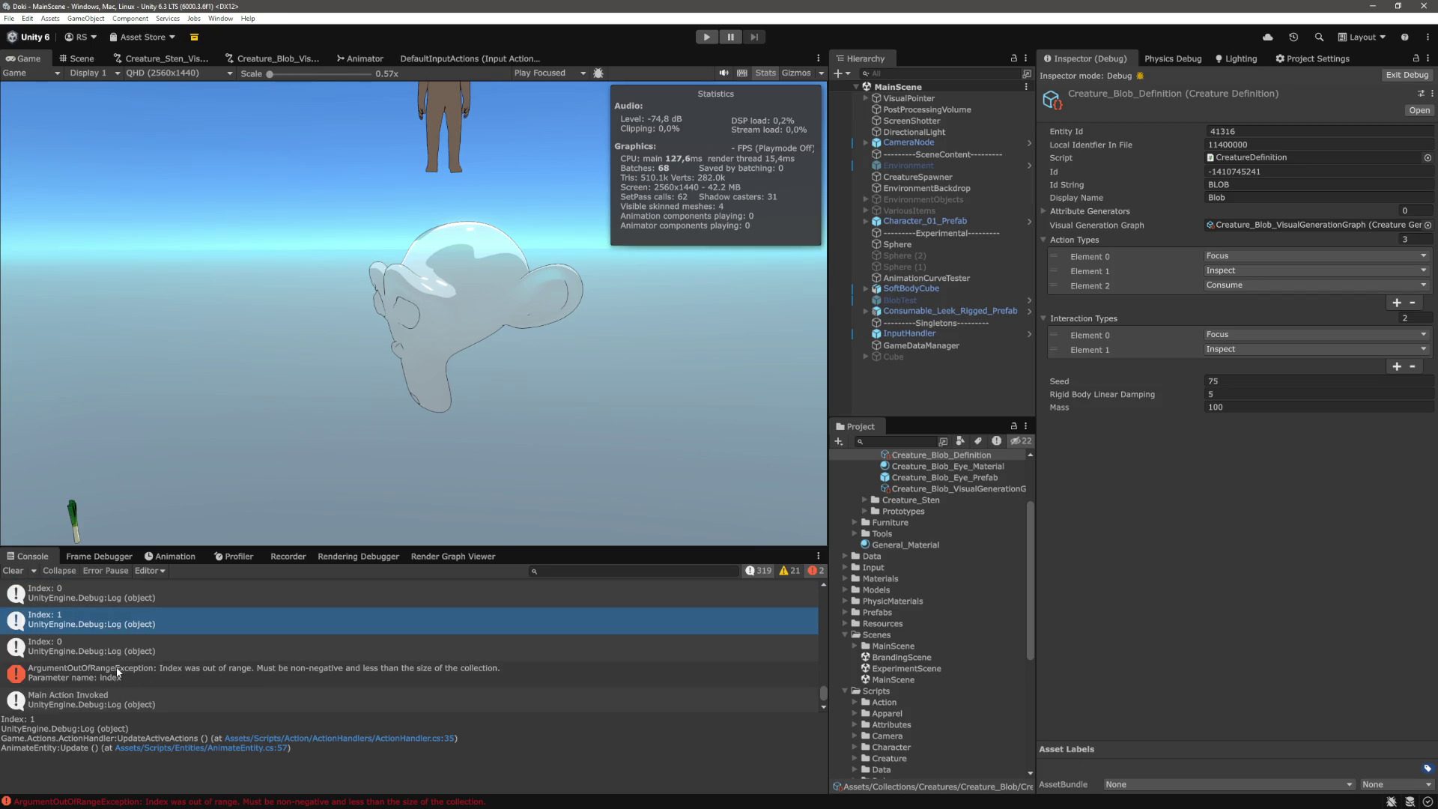
{"action": "scroll", "coordinate": [116, 667], "scroll_direction": "down", "scroll_amount": 3}
{"action": "scroll", "coordinate": [115, 666], "scroll_direction": "up", "scroll_amount": 2}
{"action": "scroll", "coordinate": [116, 666], "scroll_direction": "down", "scroll_amount": 4}
{"action": "double_click", "coordinate": [136, 671]}
Highlight uses of activeActions and Update, selecting the activeActions[i].Update() statement
{"action": "left_click", "coordinate": [475, 437]}
{"action": "scroll", "coordinate": [333, 402], "scroll_direction": "up", "scroll_amount": 2}
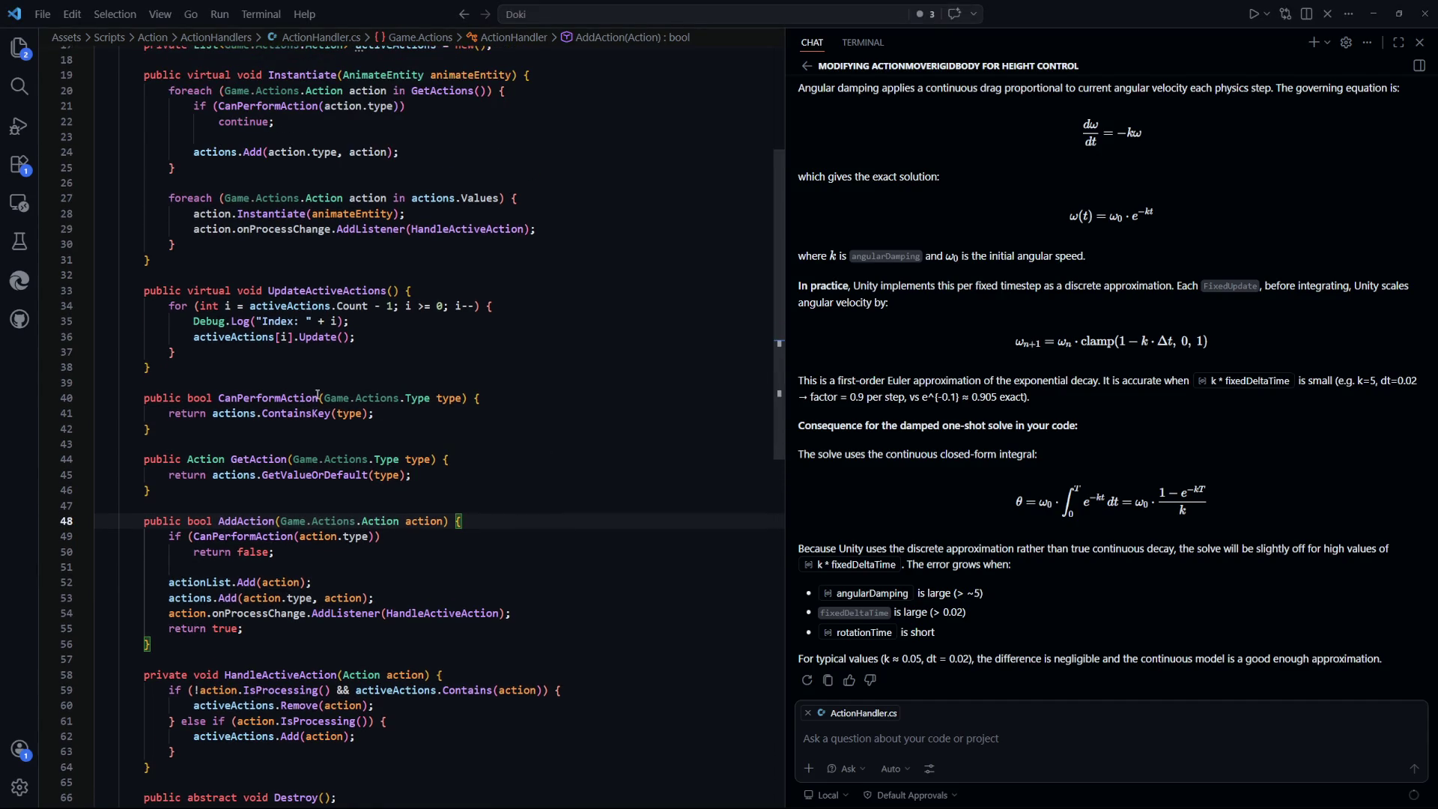
{"action": "left_click", "coordinate": [274, 337]}
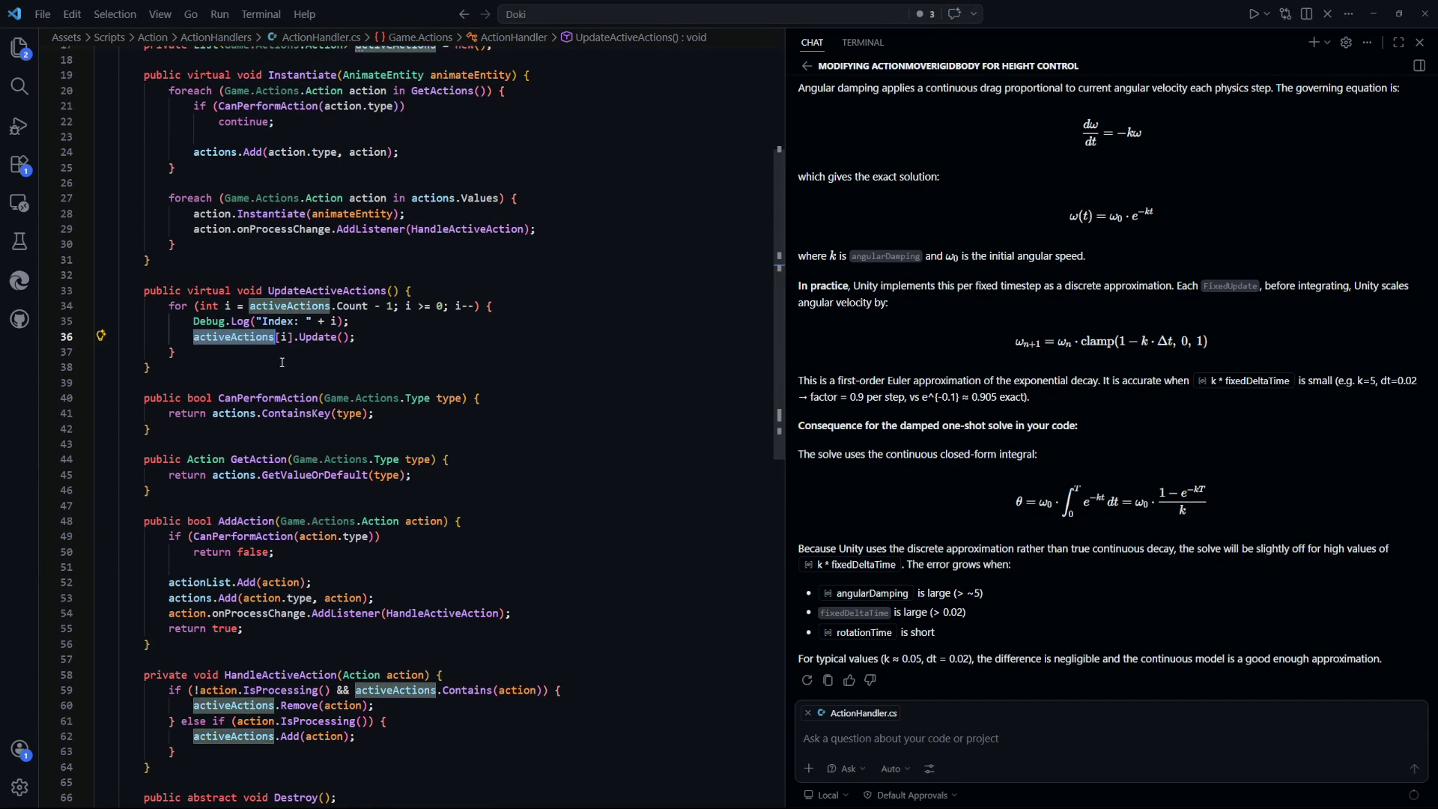
{"action": "left_click", "coordinate": [319, 335]}
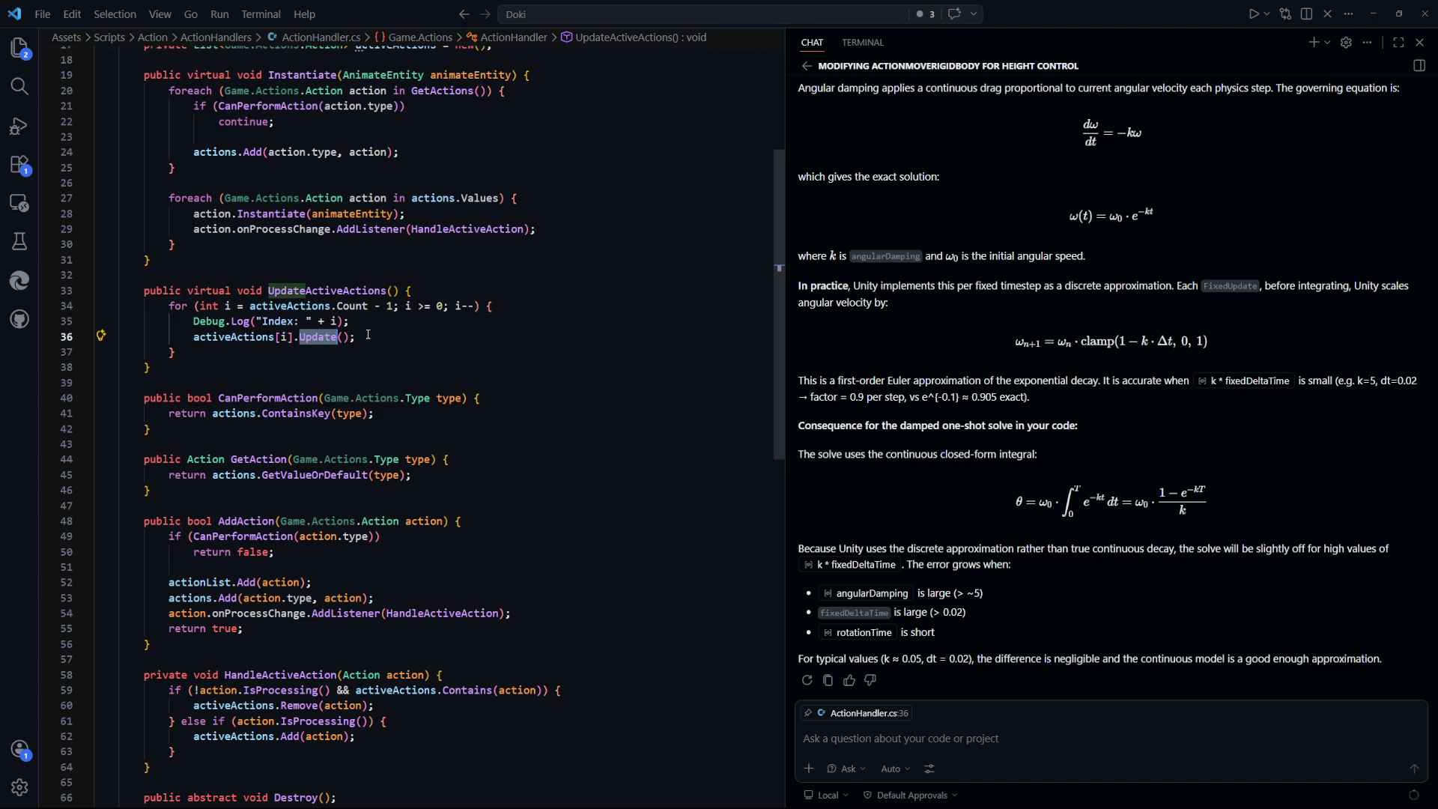
{"action": "left_click_drag", "start_coordinate": [371, 341], "coordinate": [196, 340]}
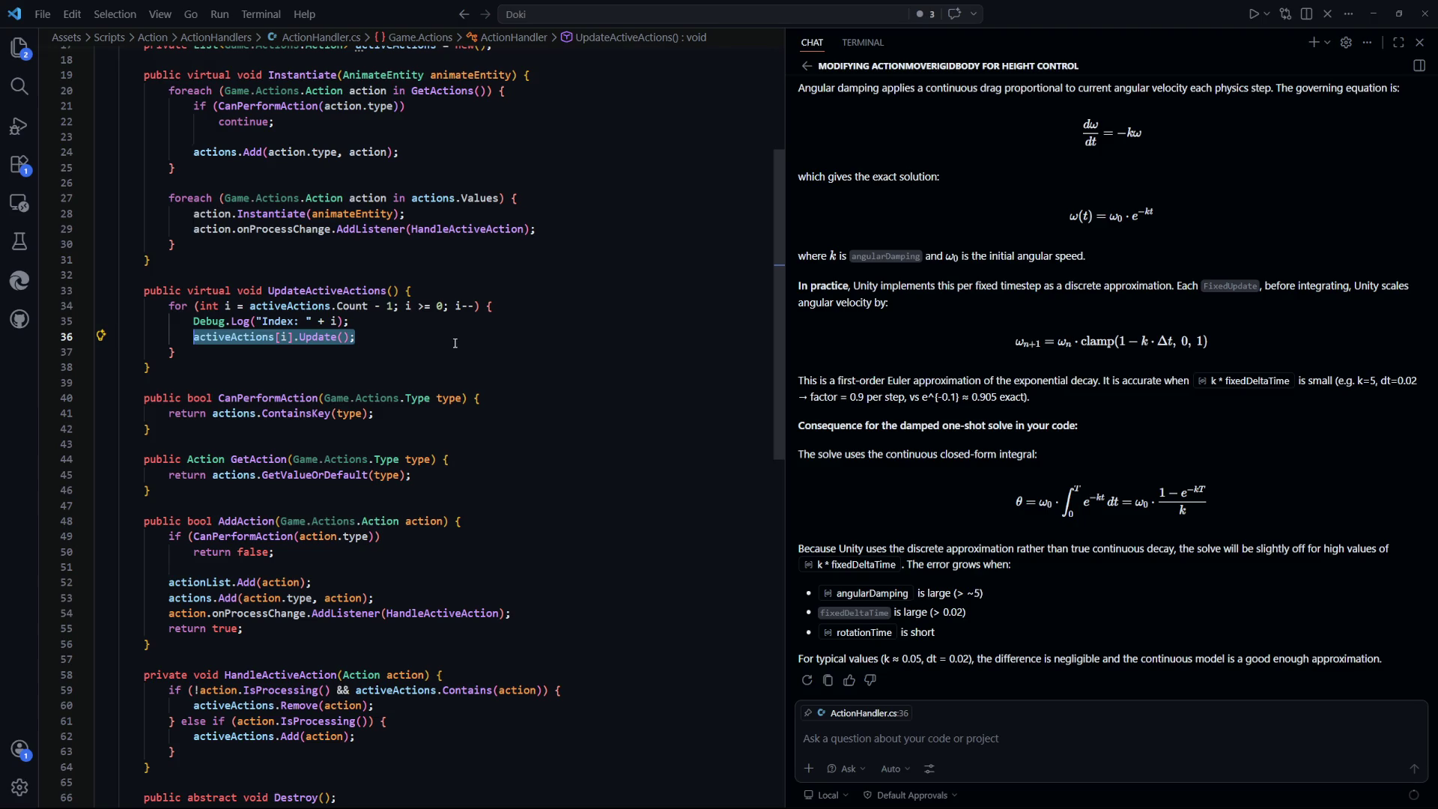
Trace the Remove call inside HandleActiveAction and where HandleActiveAction is used
{"action": "scroll", "coordinate": [451, 342], "scroll_direction": "down", "scroll_amount": 2}
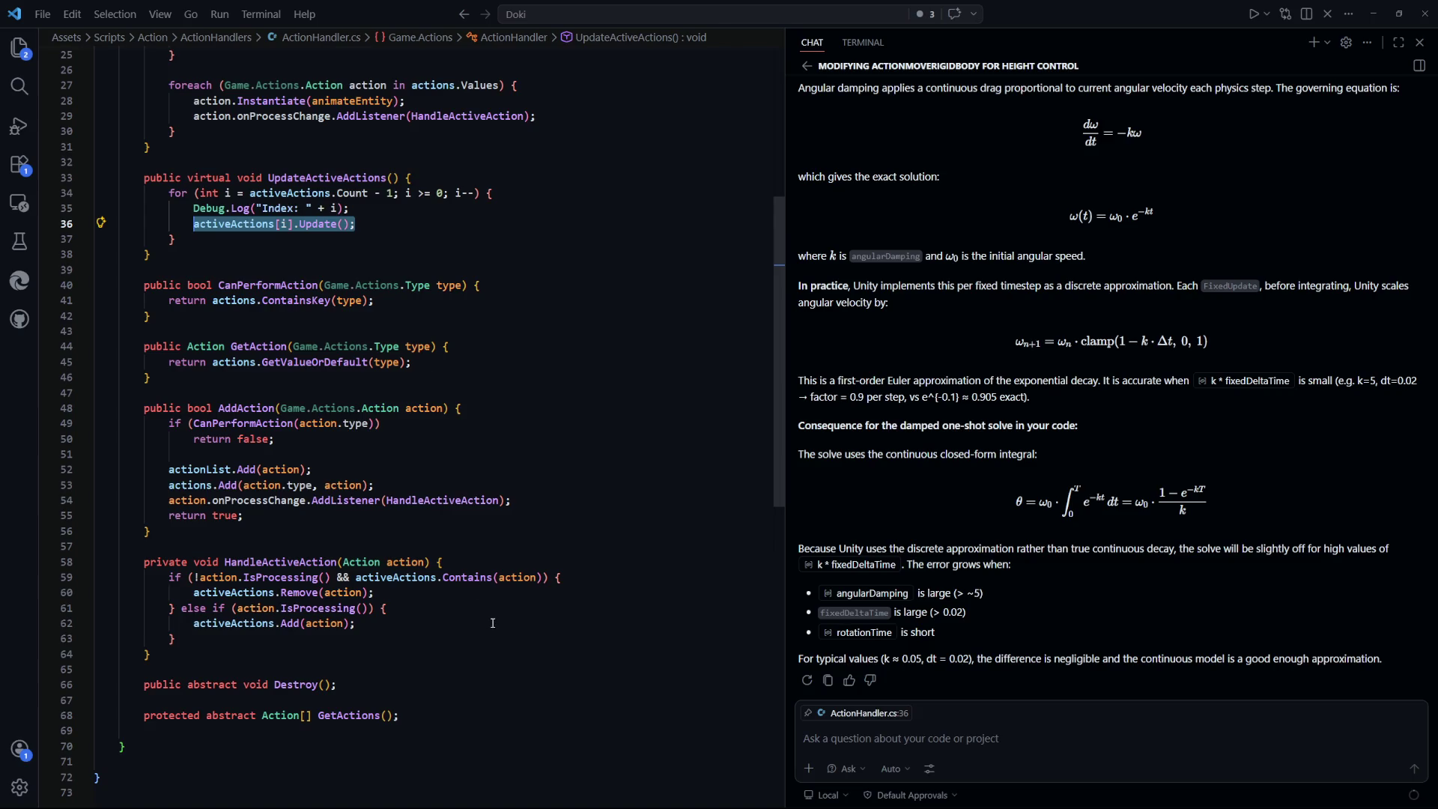
{"action": "mouse_move", "coordinate": [284, 579]}
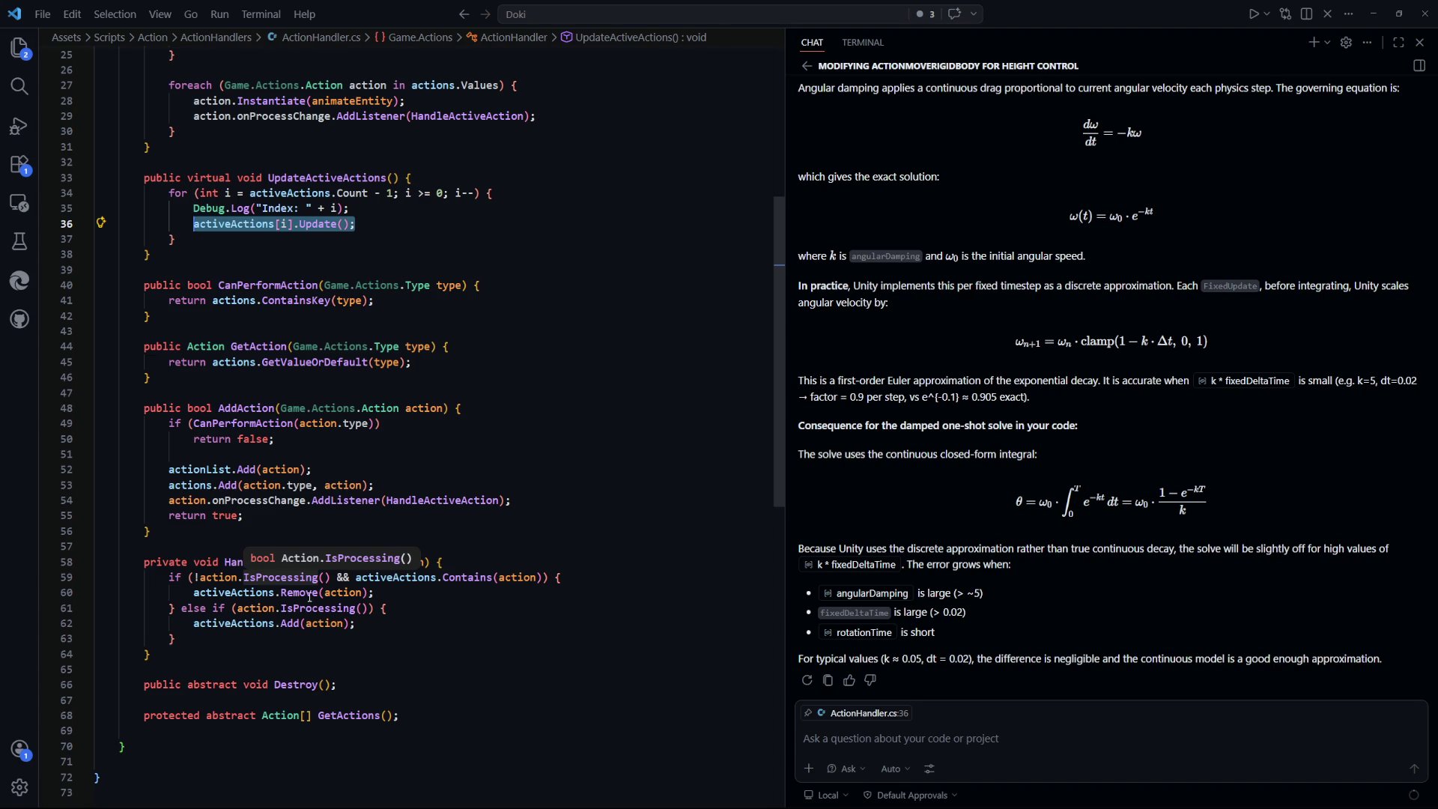
{"action": "left_click", "coordinate": [310, 596]}
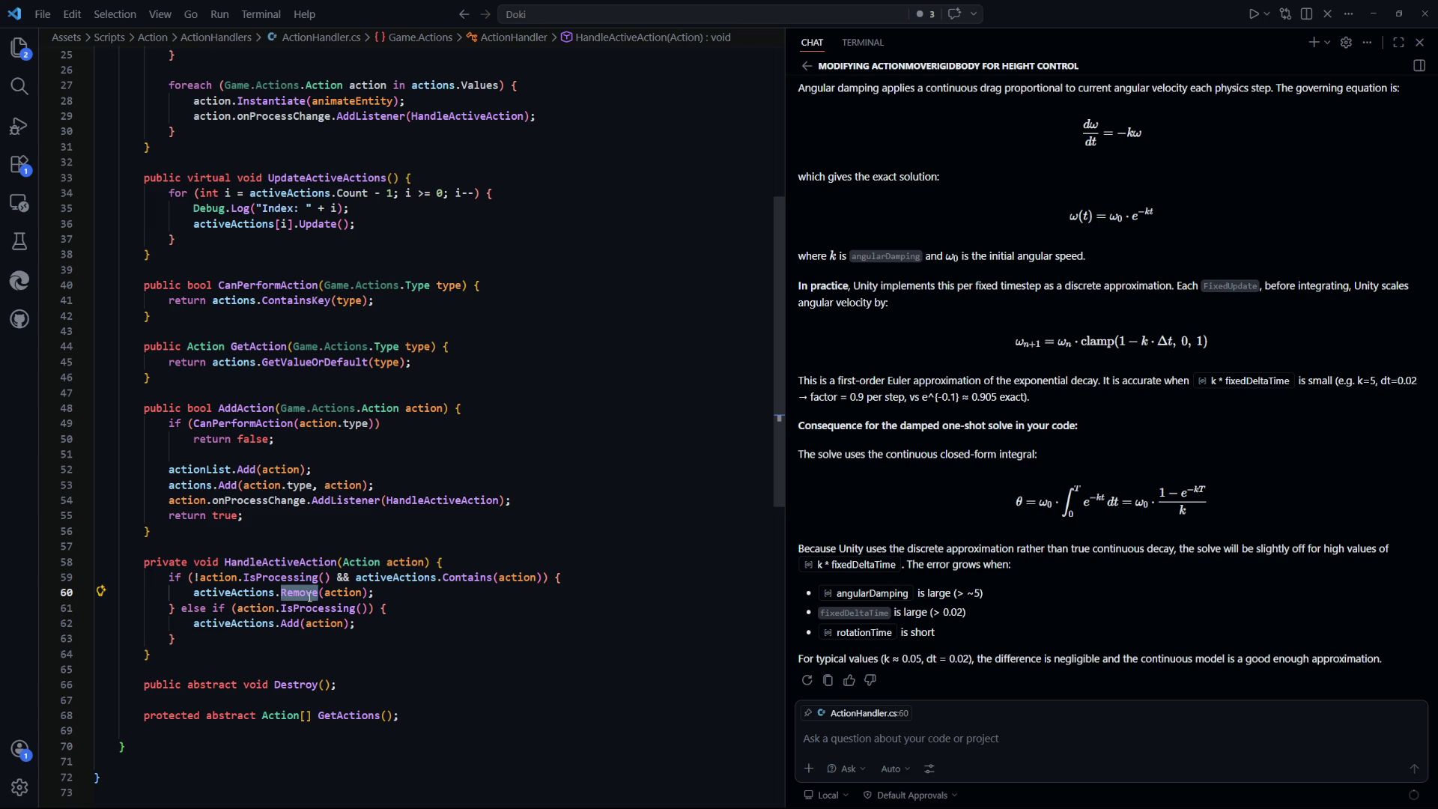
{"action": "left_click", "coordinate": [303, 563]}
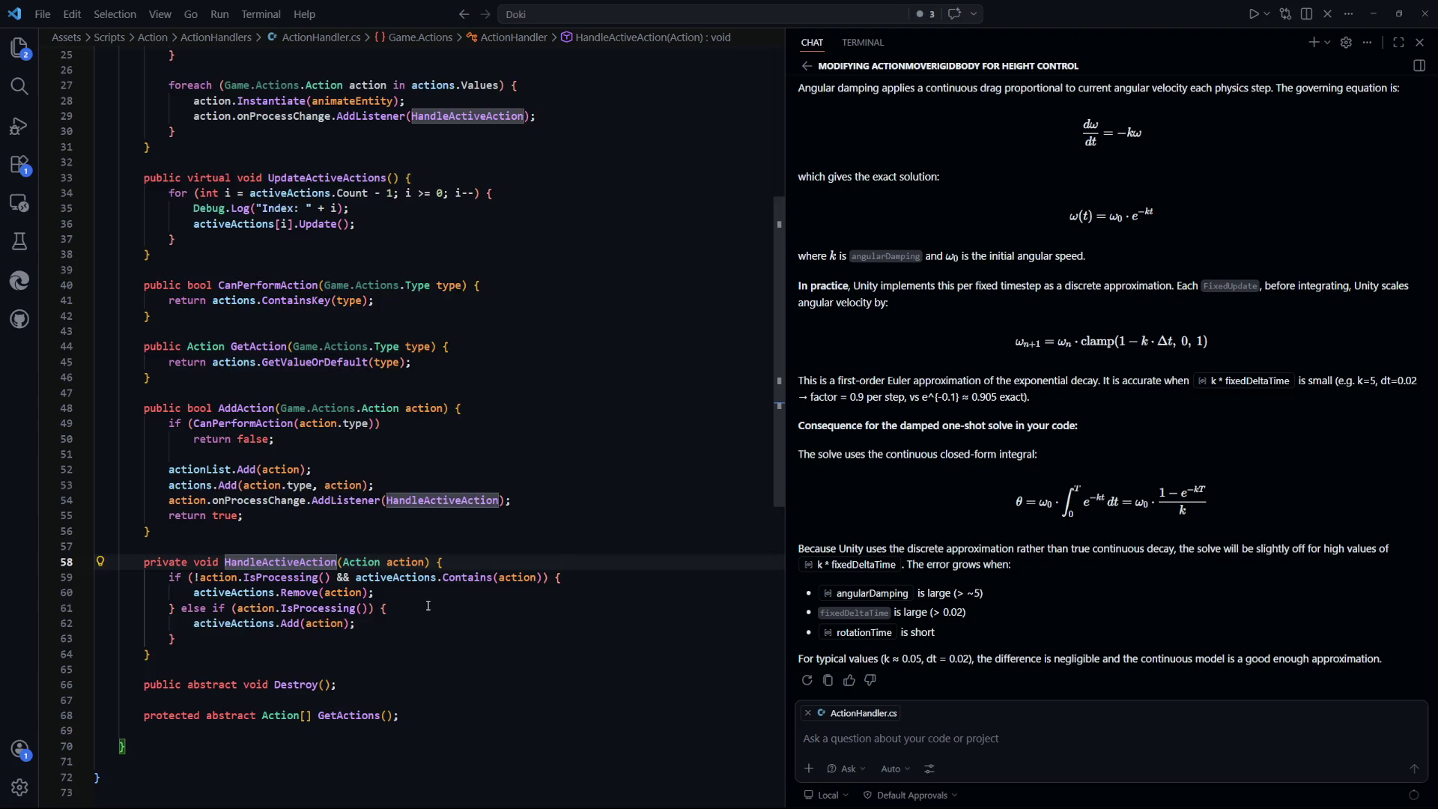
{"action": "scroll", "coordinate": [516, 642], "scroll_direction": "up", "scroll_amount": 5}
{"action": "scroll", "coordinate": [514, 642], "scroll_direction": "down", "scroll_amount": 5}
{"action": "double_click", "coordinate": [328, 225]}
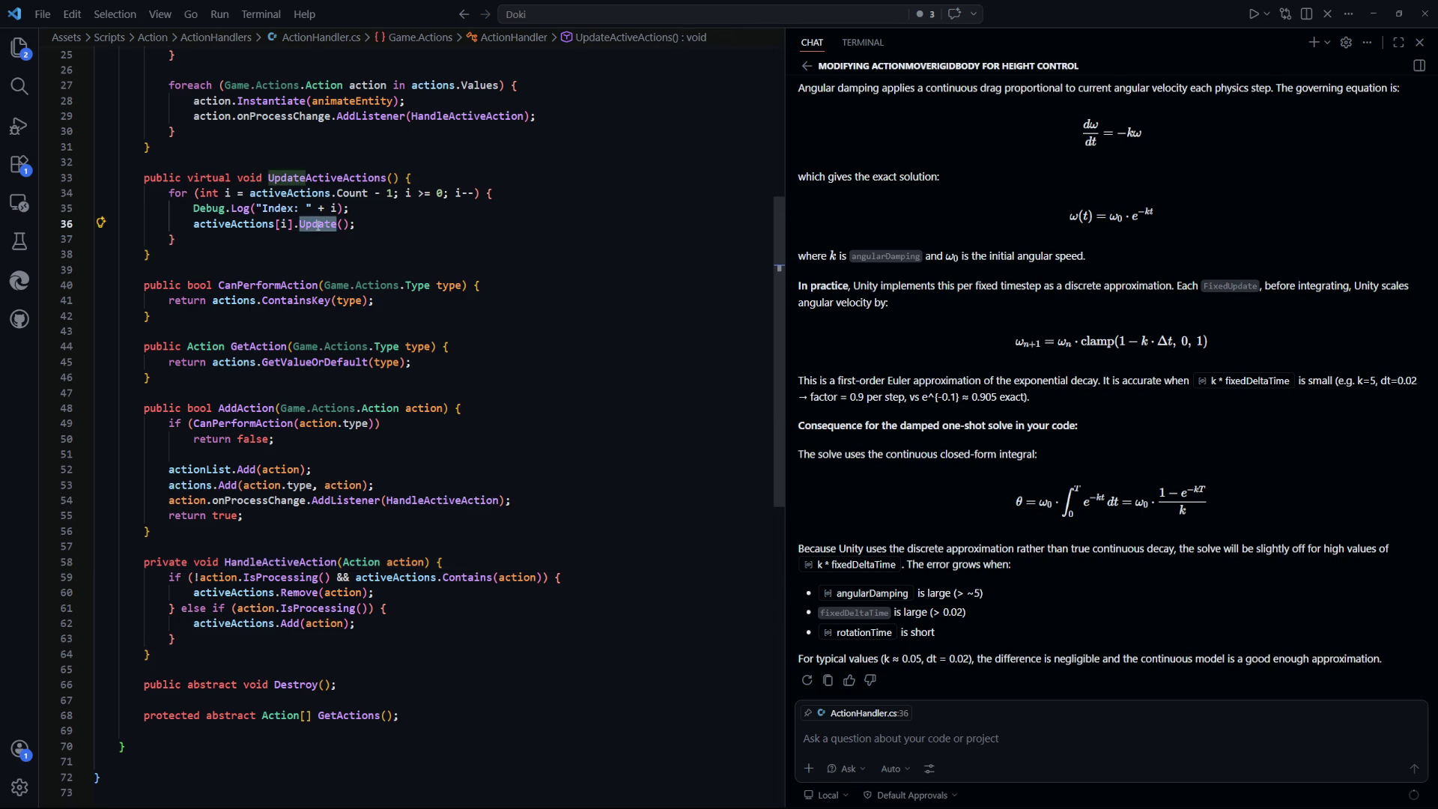
{"action": "key", "text": "ctrl+p"}
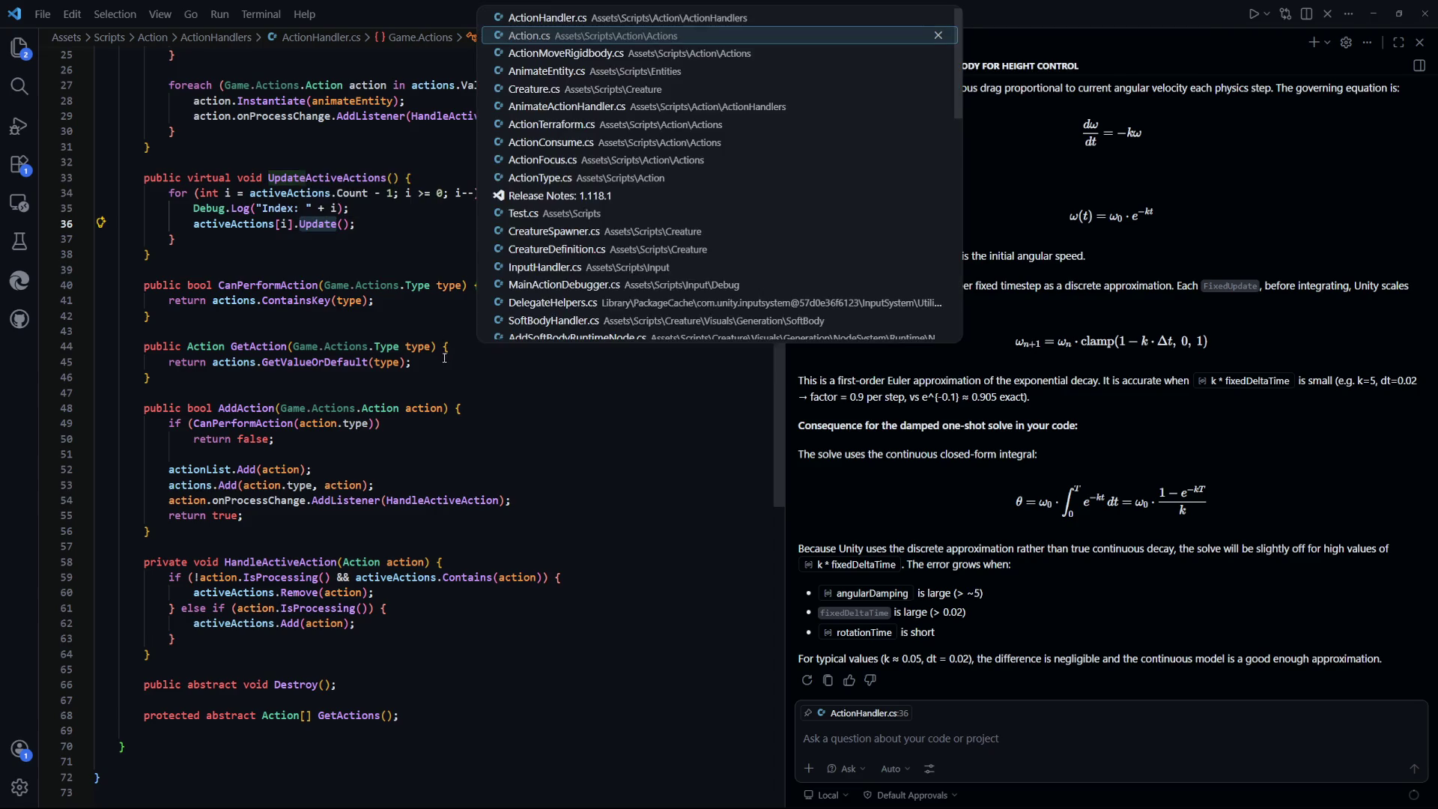
Reopen ActionMoveRigidbody.cs and inspect the SetState(State.Finishing) line 169
{"action": "key", "text": "Return"}
{"action": "scroll", "coordinate": [312, 227], "scroll_direction": "down", "scroll_amount": 2}
{"action": "left_click", "coordinate": [315, 385]}
{"action": "scroll", "coordinate": [315, 386], "scroll_direction": "down", "scroll_amount": 1}
{"action": "scroll", "coordinate": [316, 503], "scroll_direction": "up", "scroll_amount": 3}
{"action": "left_click", "coordinate": [312, 486]}
{"action": "triple_click", "coordinate": [311, 487]}
{"action": "left_click", "coordinate": [309, 487]}
{"action": "double_click", "coordinate": [308, 488]}
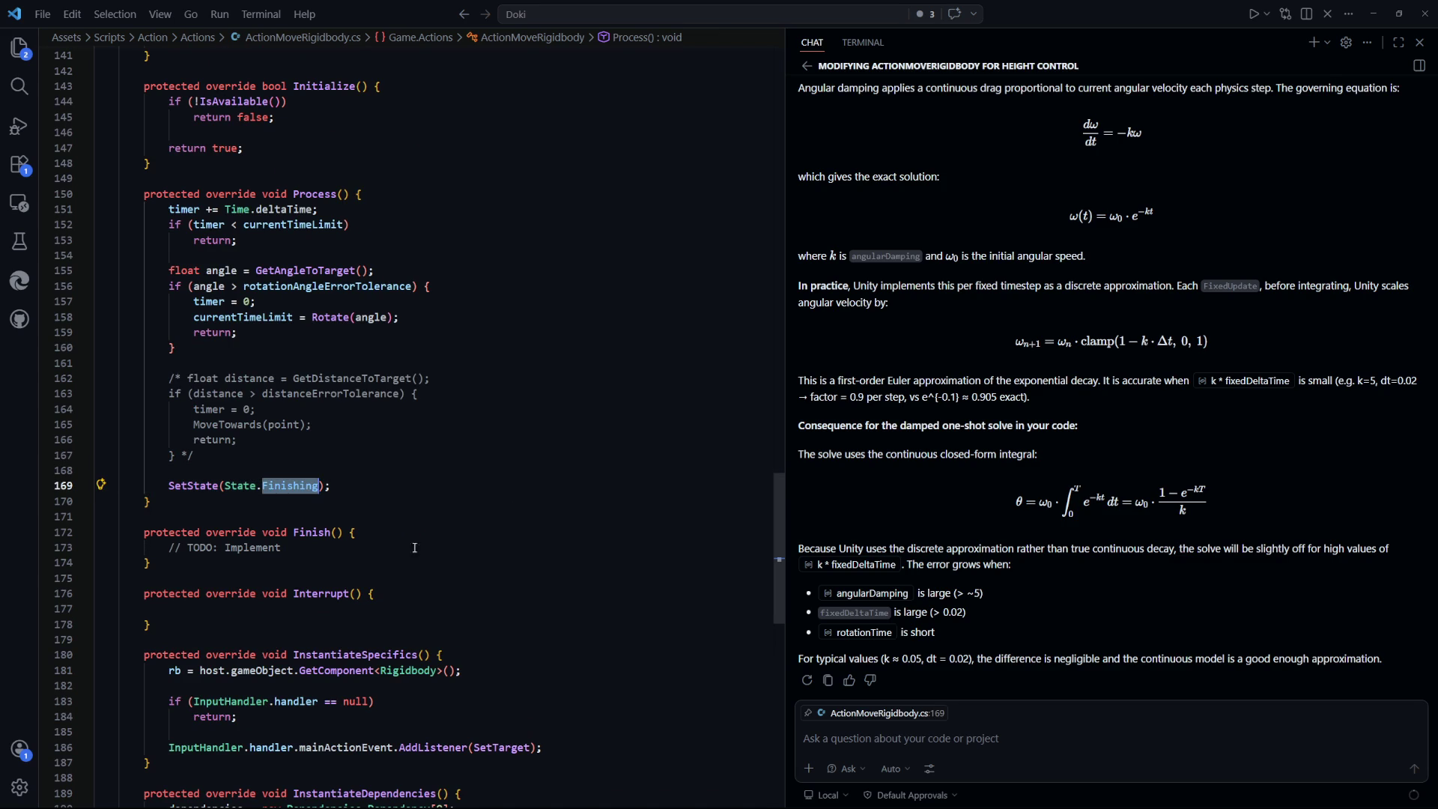
Back in ActionHandler.cs, review the active-action add and remove logic
{"action": "key", "text": "ctrl+Tab"}
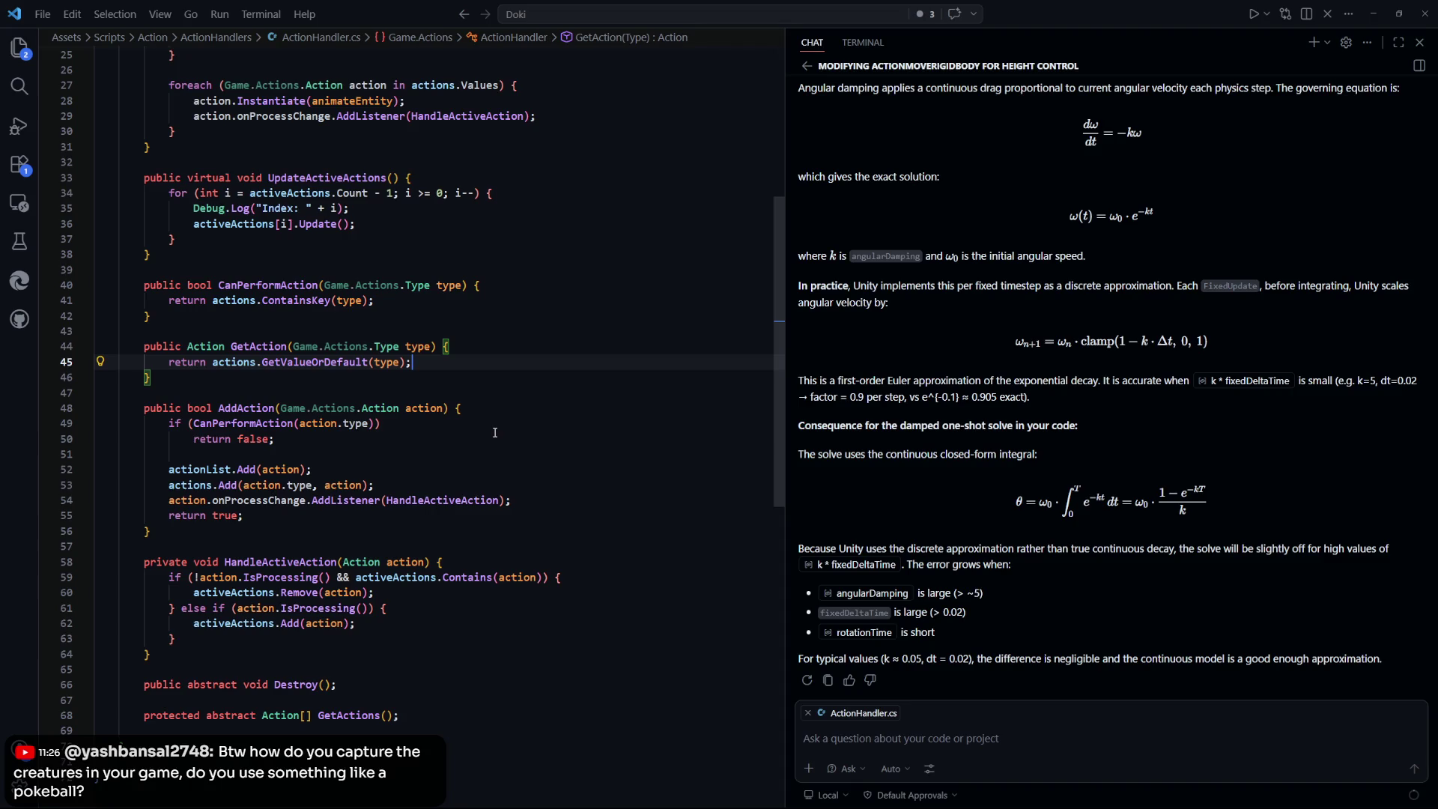
{"action": "scroll", "coordinate": [494, 432], "scroll_direction": "down", "scroll_amount": 2}
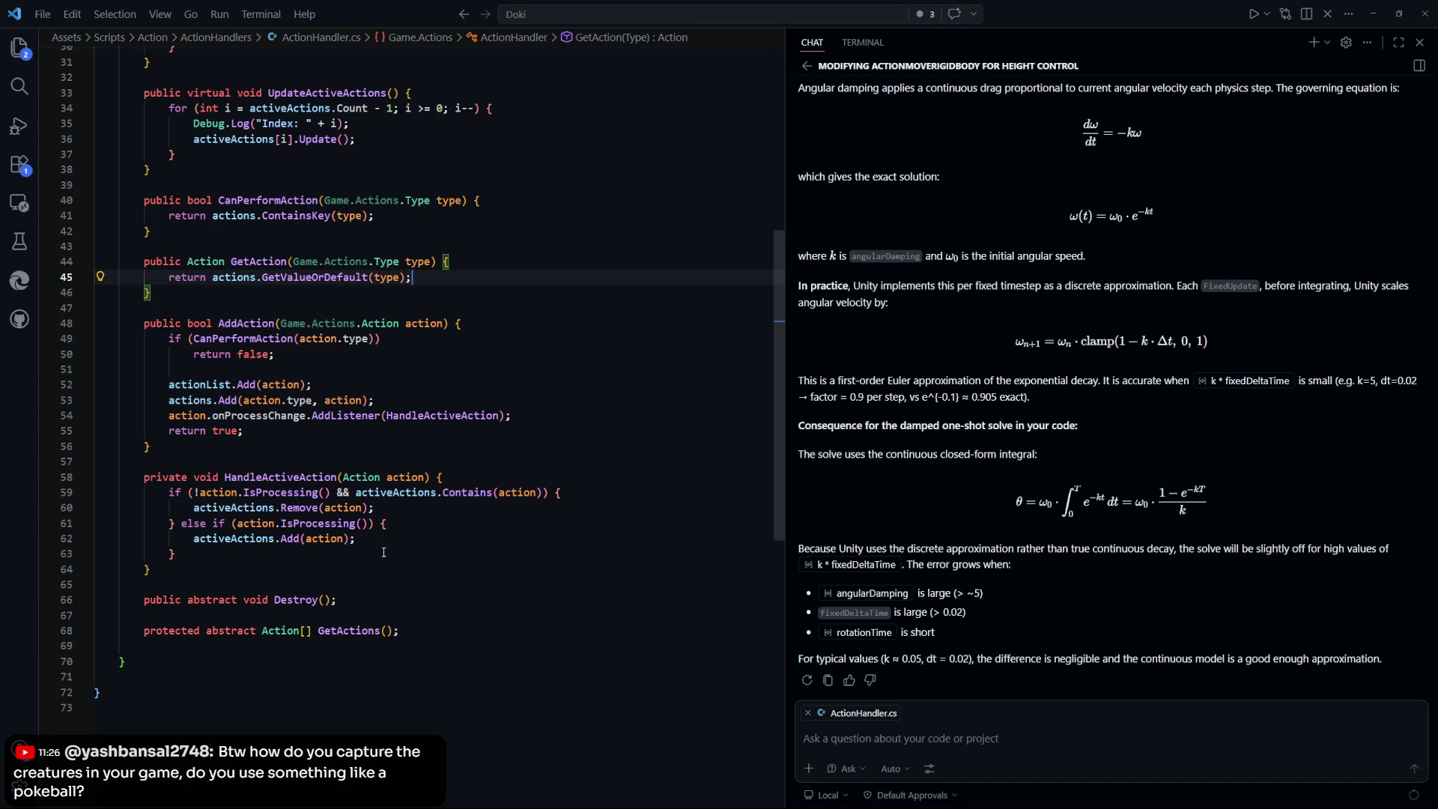
{"action": "left_click_drag", "start_coordinate": [381, 541], "coordinate": [113, 491]}
{"action": "left_click", "coordinate": [414, 558]}
Select and review the whole UpdateActiveActions method and its loop
{"action": "scroll", "coordinate": [205, 361], "scroll_direction": "up", "scroll_amount": 4}
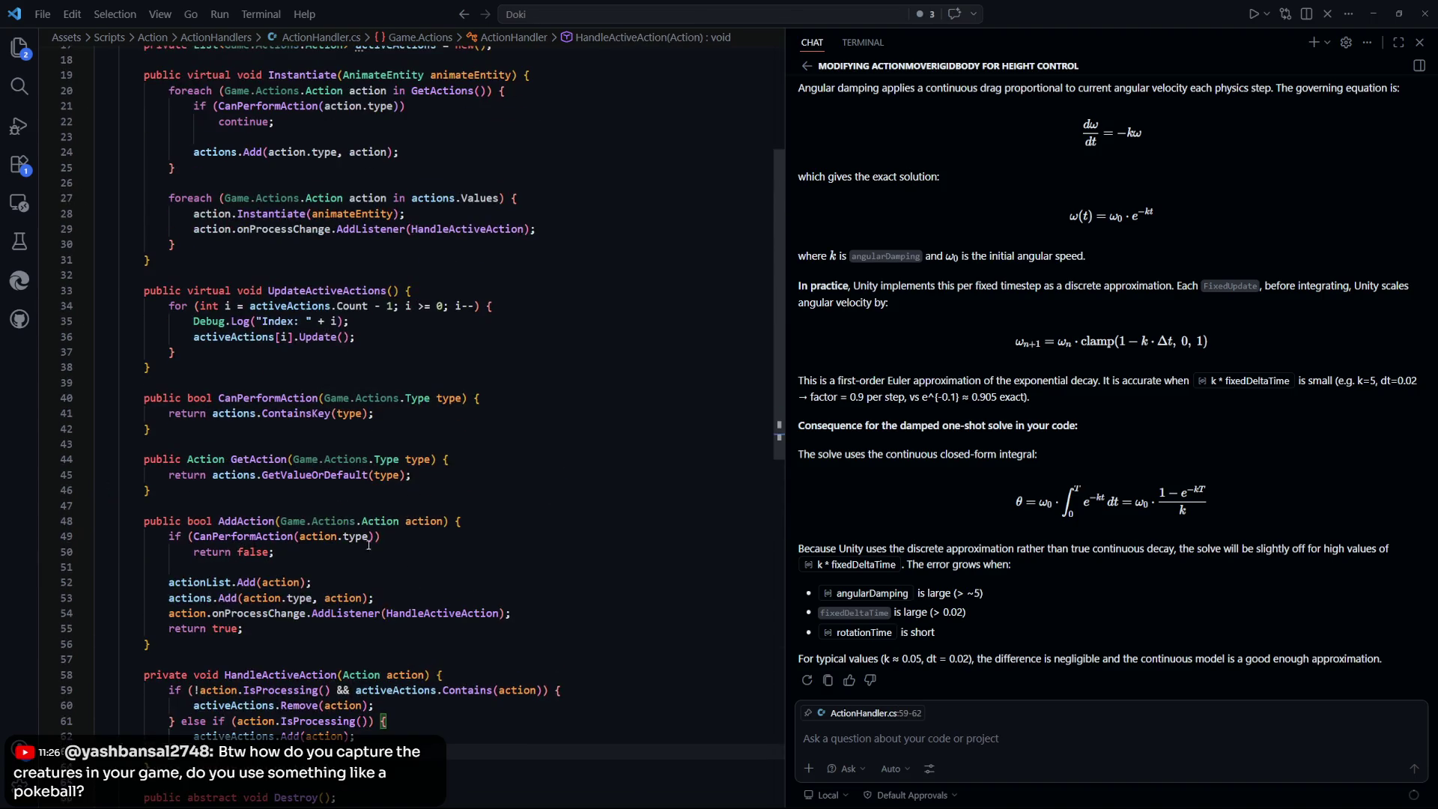
{"action": "left_click_drag", "start_coordinate": [220, 363], "coordinate": [101, 304]}
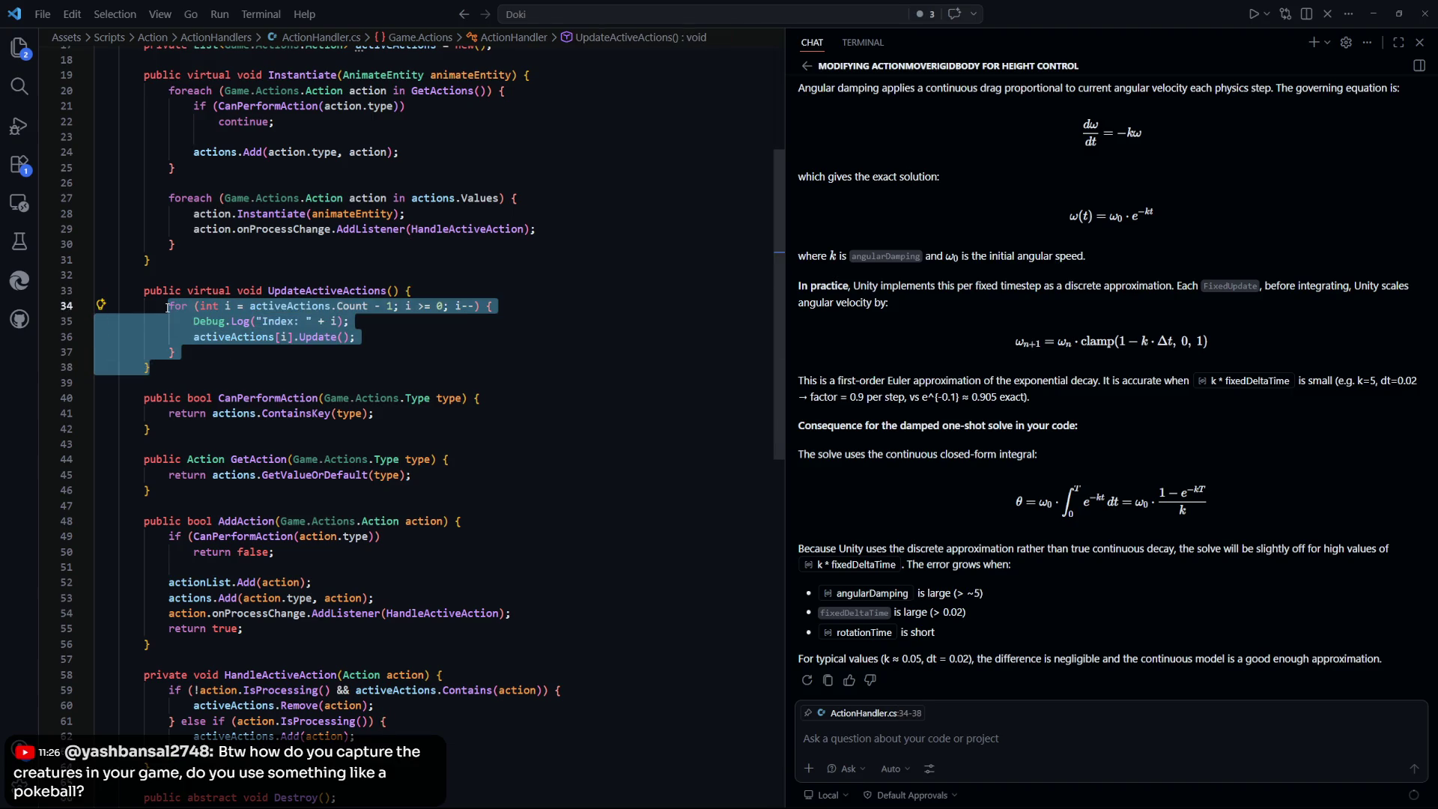
{"action": "mouse_move", "coordinate": [154, 367]}
{"action": "left_mouse_down"}
{"action": "mouse_move", "coordinate": [203, 348]}
{"action": "mouse_move", "coordinate": [149, 300]}
{"action": "mouse_move", "coordinate": [150, 322]}
{"action": "mouse_move", "coordinate": [144, 290]}
{"action": "left_mouse_up"}
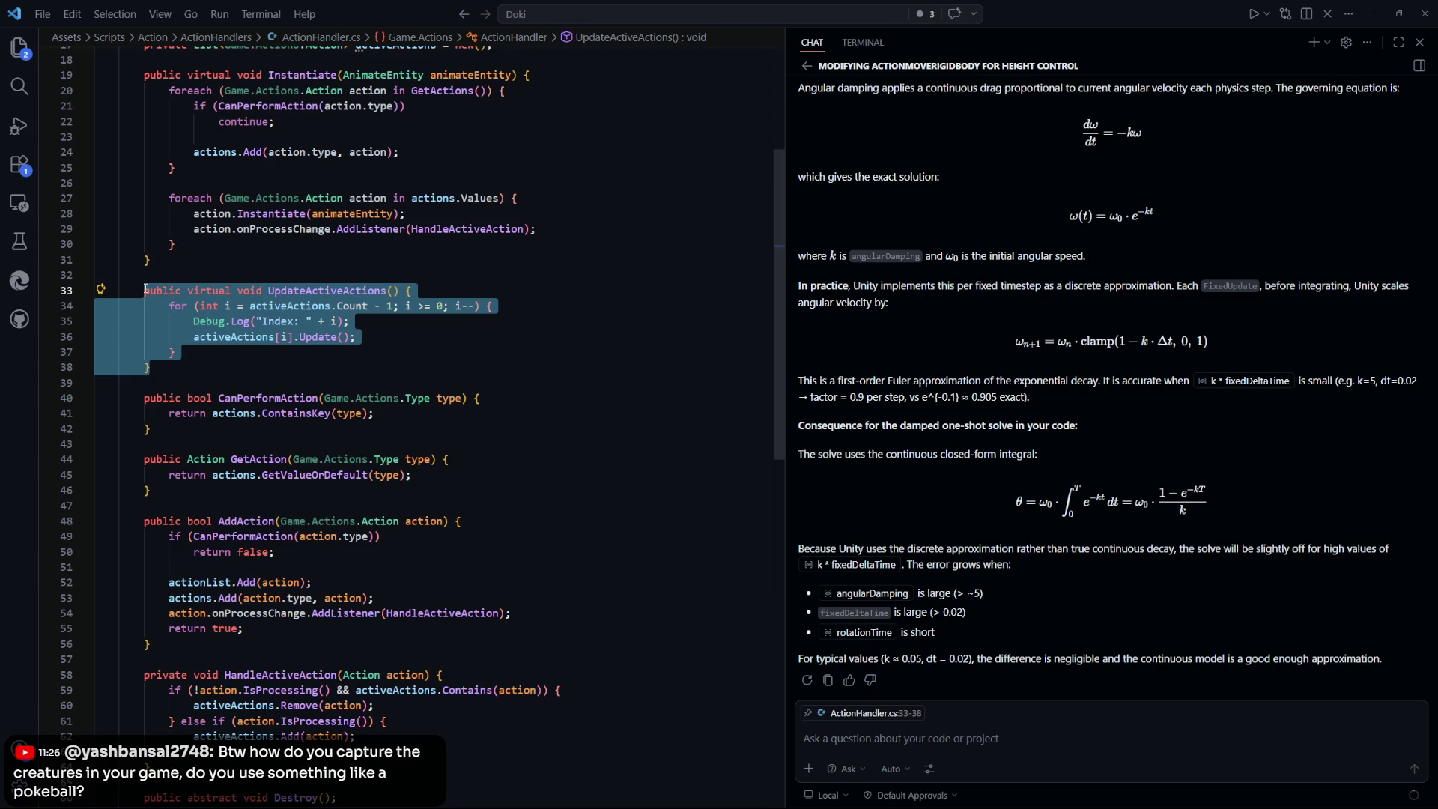
{"action": "left_click", "coordinate": [210, 329]}
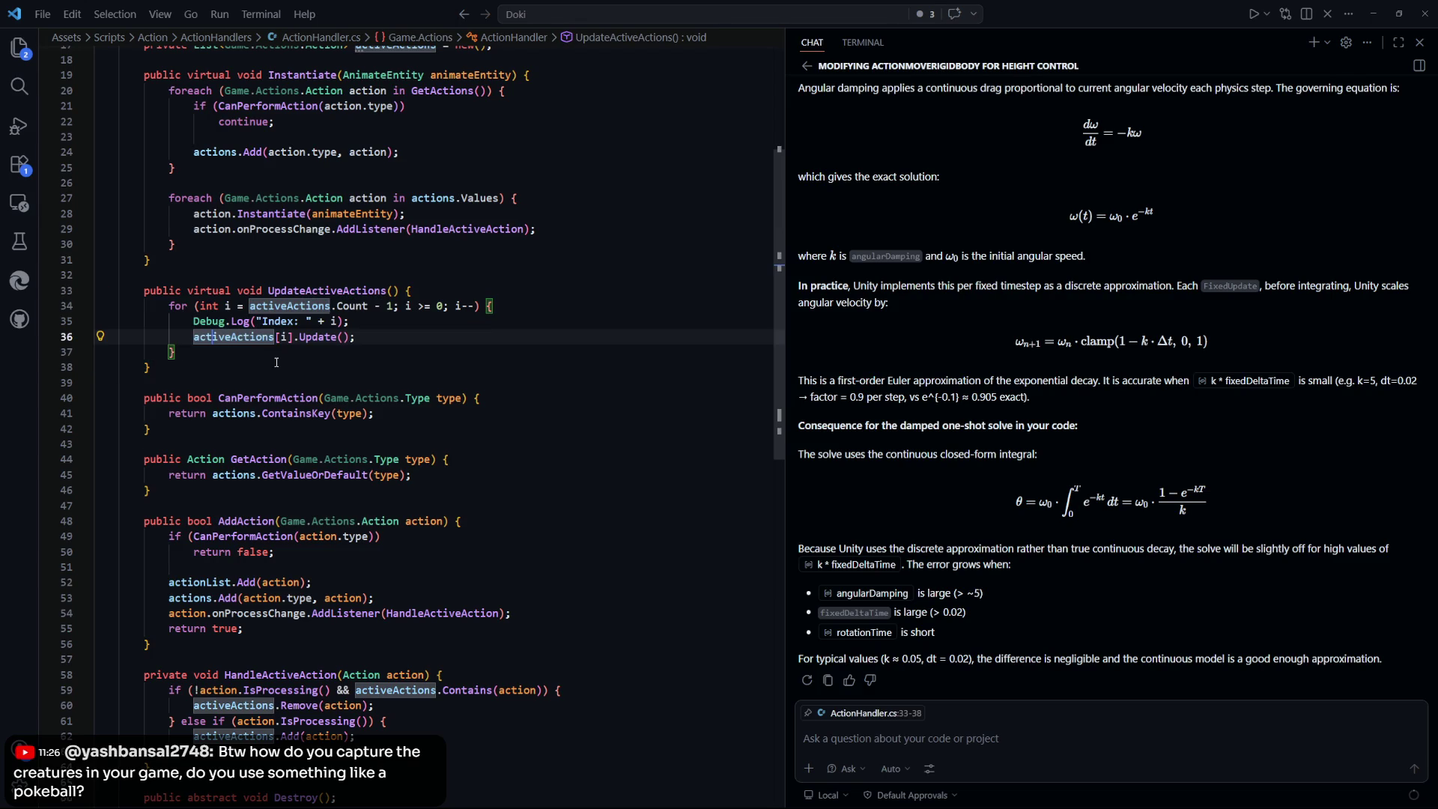
{"action": "left_click", "coordinate": [245, 360]}
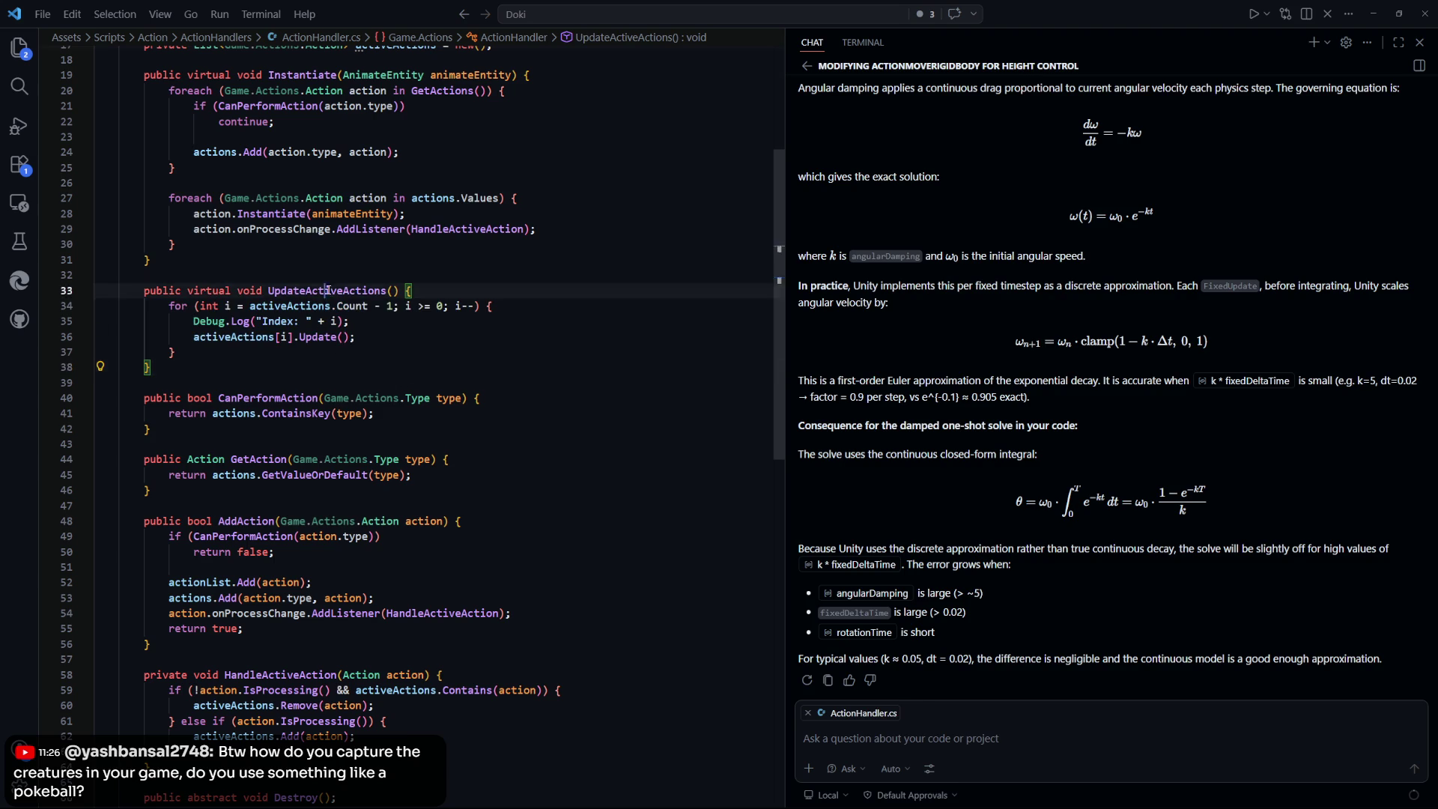
{"action": "key", "text": "ctrl+Tab"}
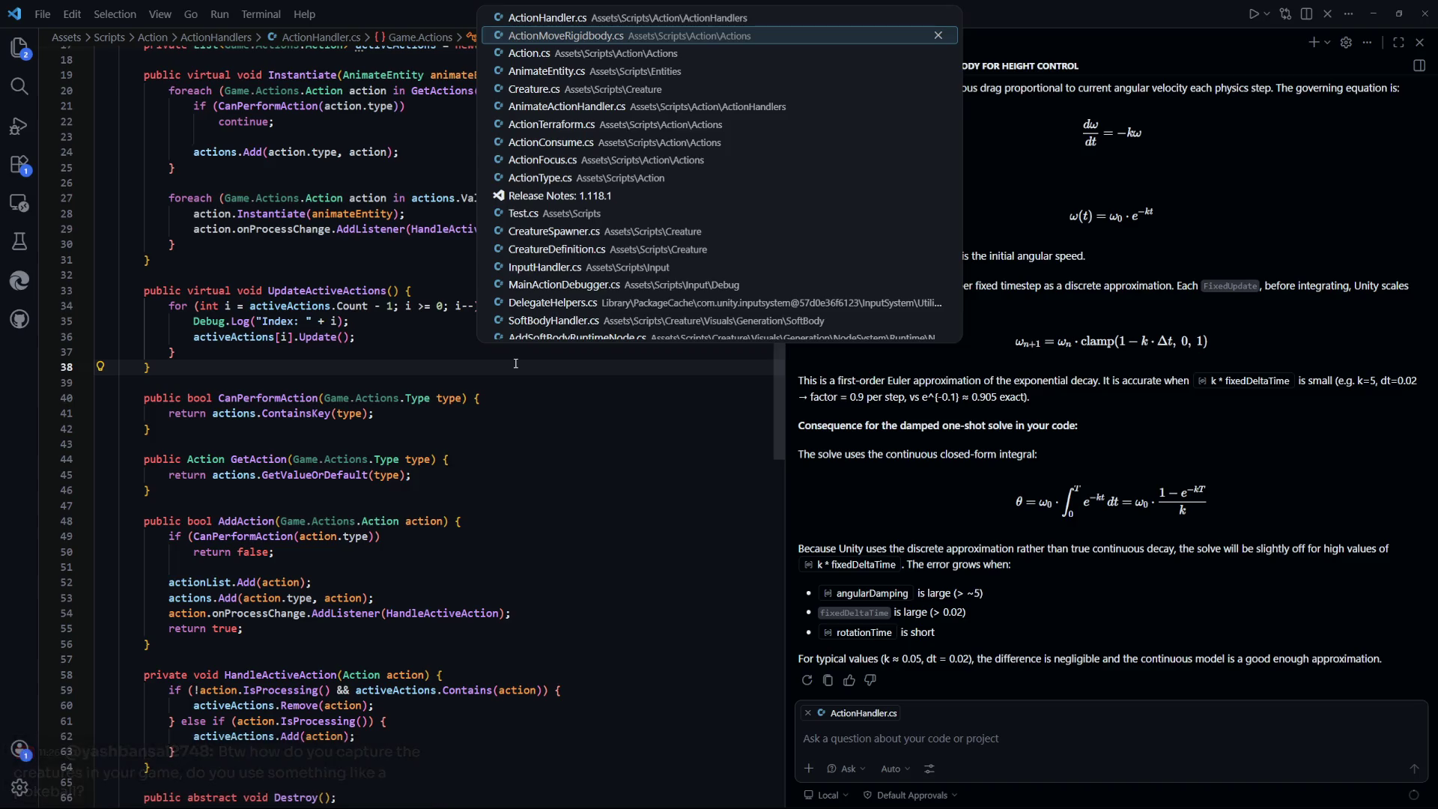
Open AnimateActionHandler.cs and examine the foreach loop inside Destroy
{"action": "key", "text": "Down"}
{"action": "key", "text": "Down"}
{"action": "key", "text": "Down"}
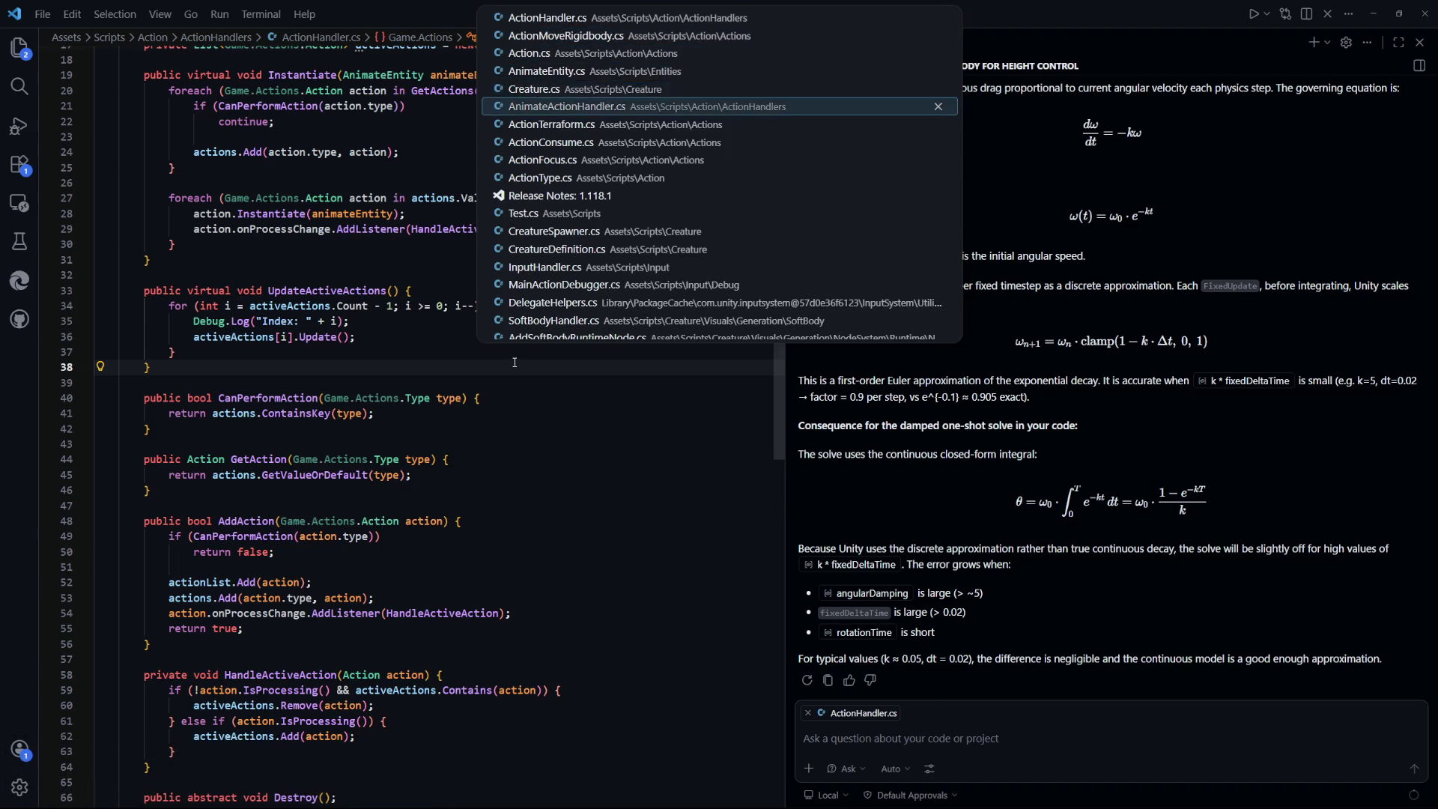
{"action": "key", "text": "Return"}
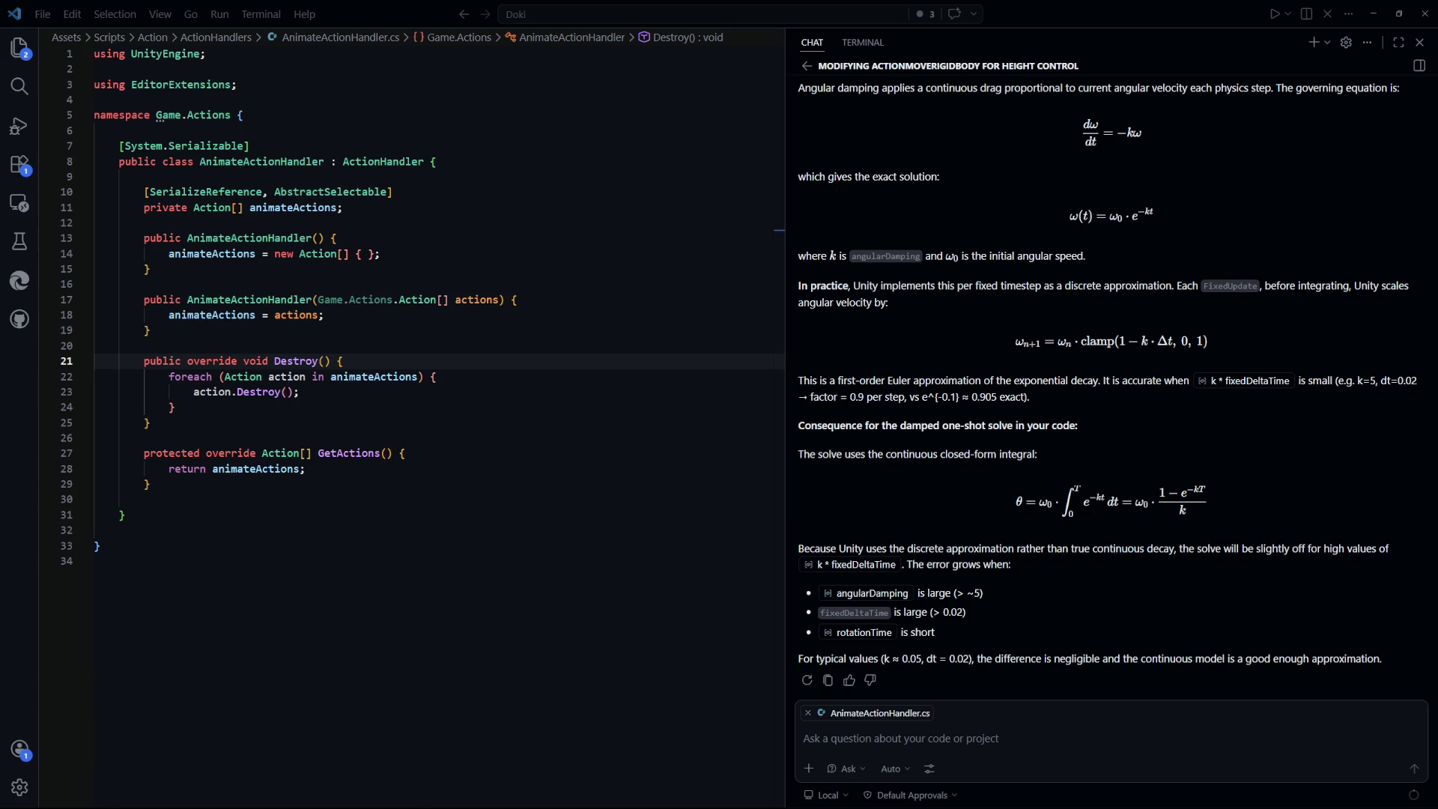
{"action": "left_click", "coordinate": [379, 403]}
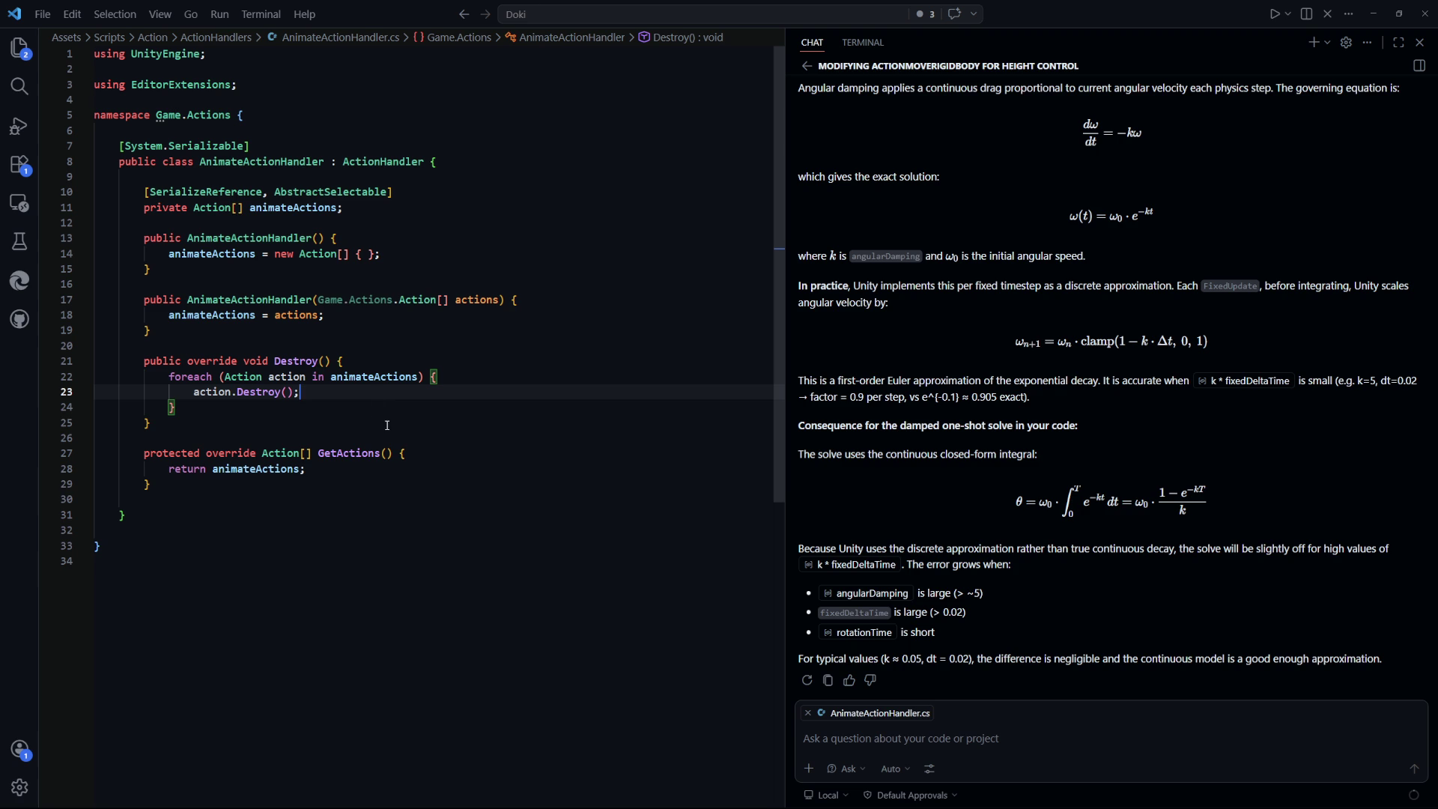
{"action": "left_click", "coordinate": [178, 409]}
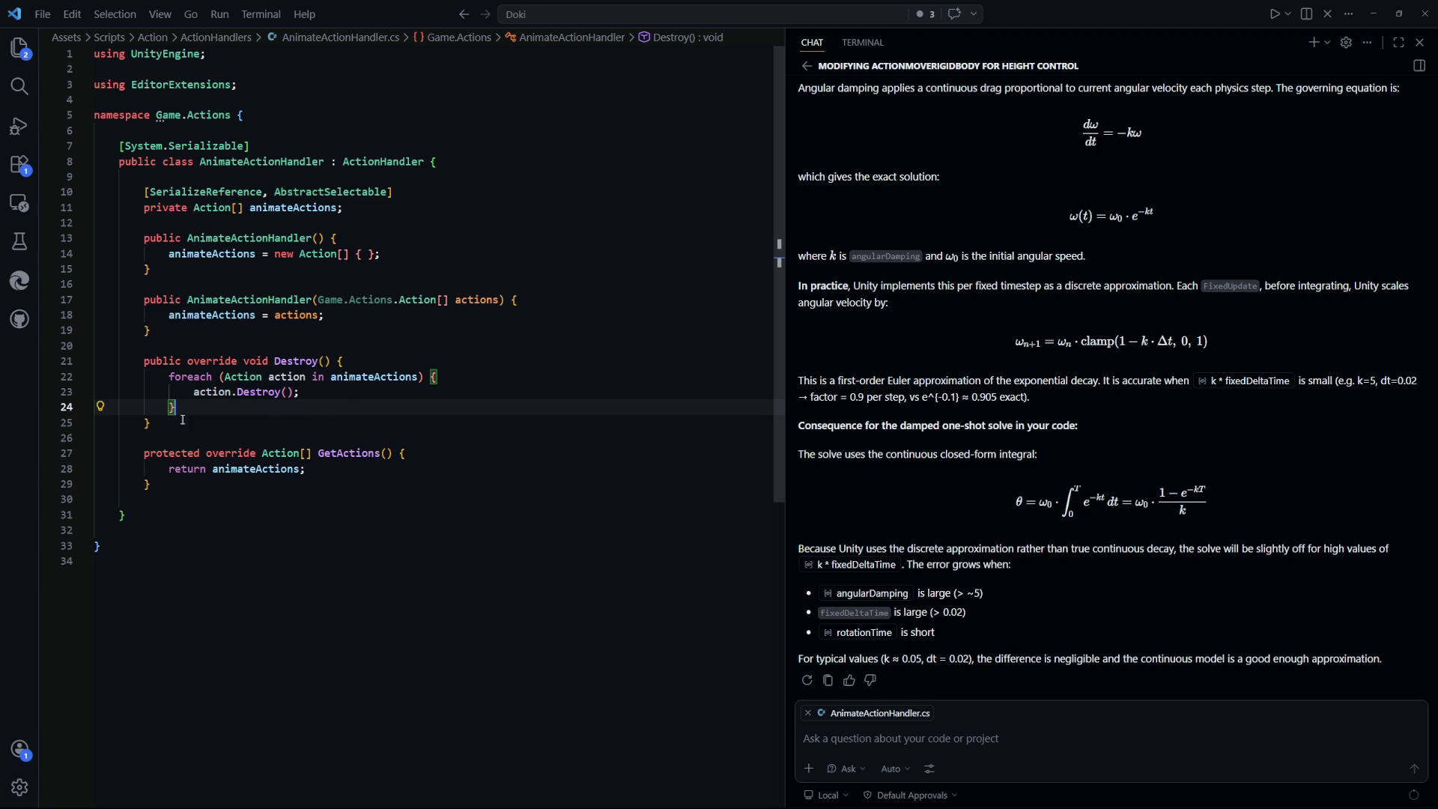
{"action": "mouse_move", "coordinate": [183, 419]}
{"action": "left_mouse_down"}
{"action": "mouse_move", "coordinate": [172, 393]}
{"action": "mouse_move", "coordinate": [101, 376]}
{"action": "left_mouse_up"}
{"action": "left_click", "coordinate": [208, 414]}
Select the whole Destroy method repeatedly to read it through
{"action": "mouse_move", "coordinate": [150, 423]}
{"action": "left_mouse_down"}
{"action": "mouse_move", "coordinate": [172, 408]}
{"action": "mouse_move", "coordinate": [144, 367]}
{"action": "left_mouse_up"}
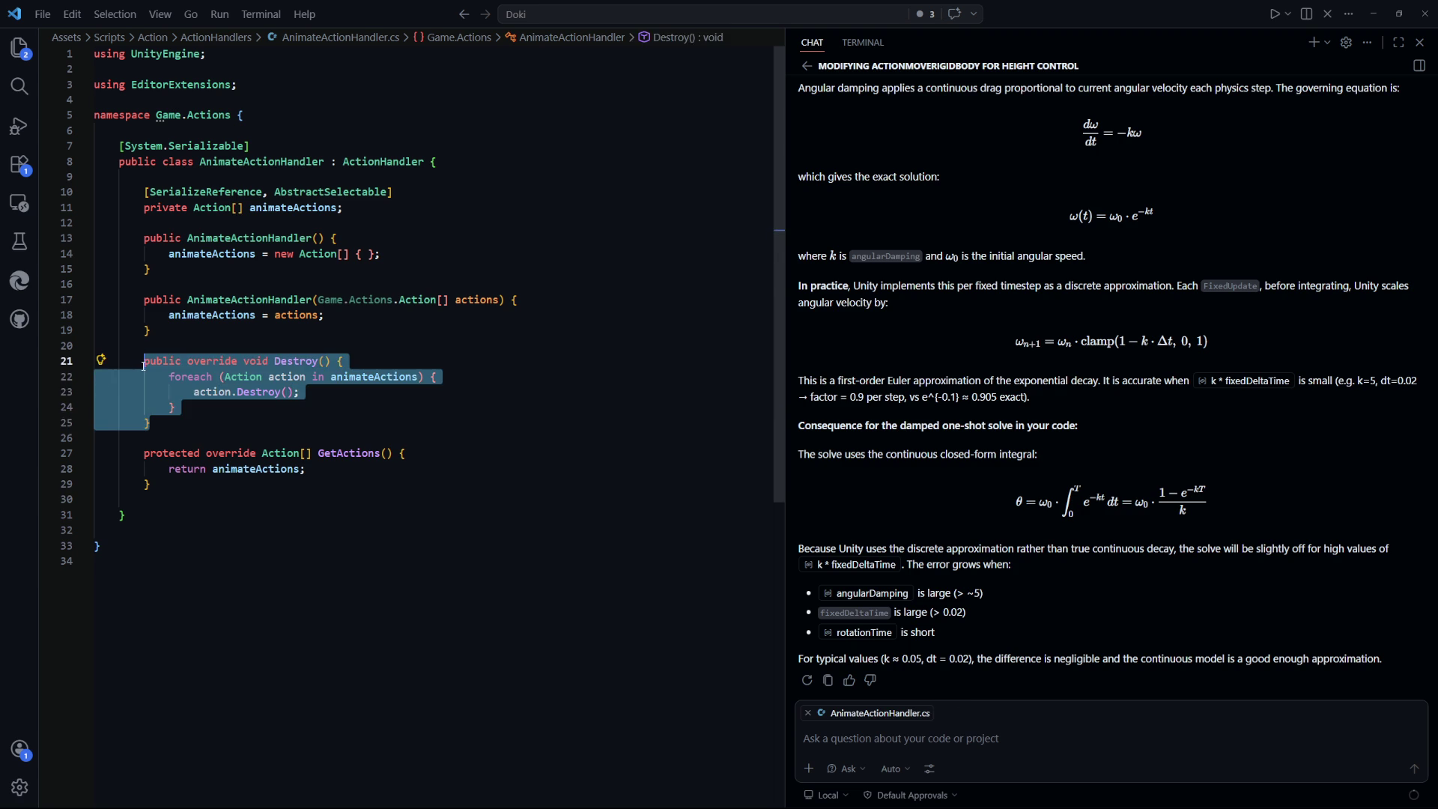
{"action": "left_click", "coordinate": [190, 422]}
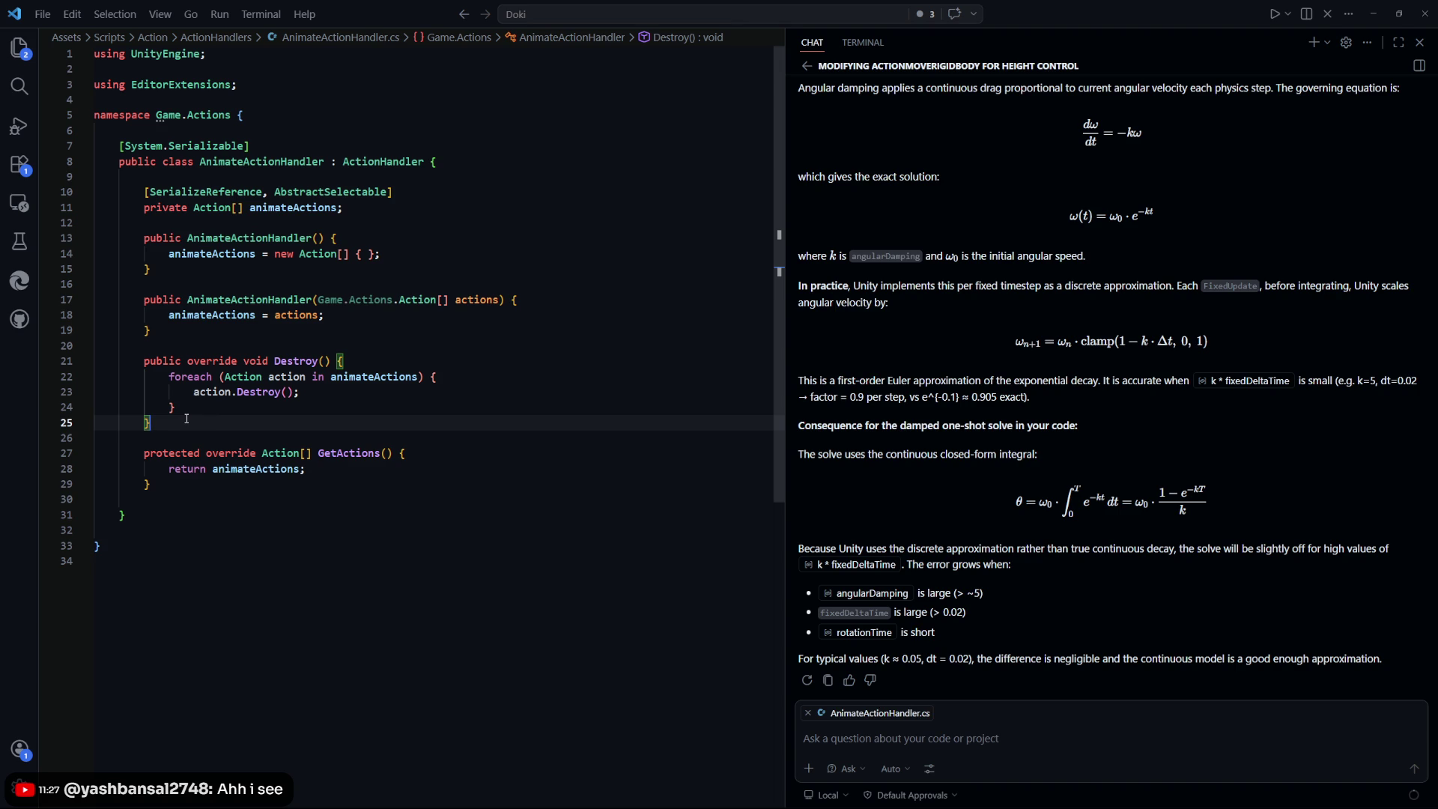
{"action": "left_click_drag", "start_coordinate": [249, 425], "coordinate": [98, 360]}
{"action": "left_click", "coordinate": [185, 413]}
{"action": "left_click_drag", "start_coordinate": [186, 416], "coordinate": [94, 361]}
{"action": "left_click", "coordinate": [322, 468]}
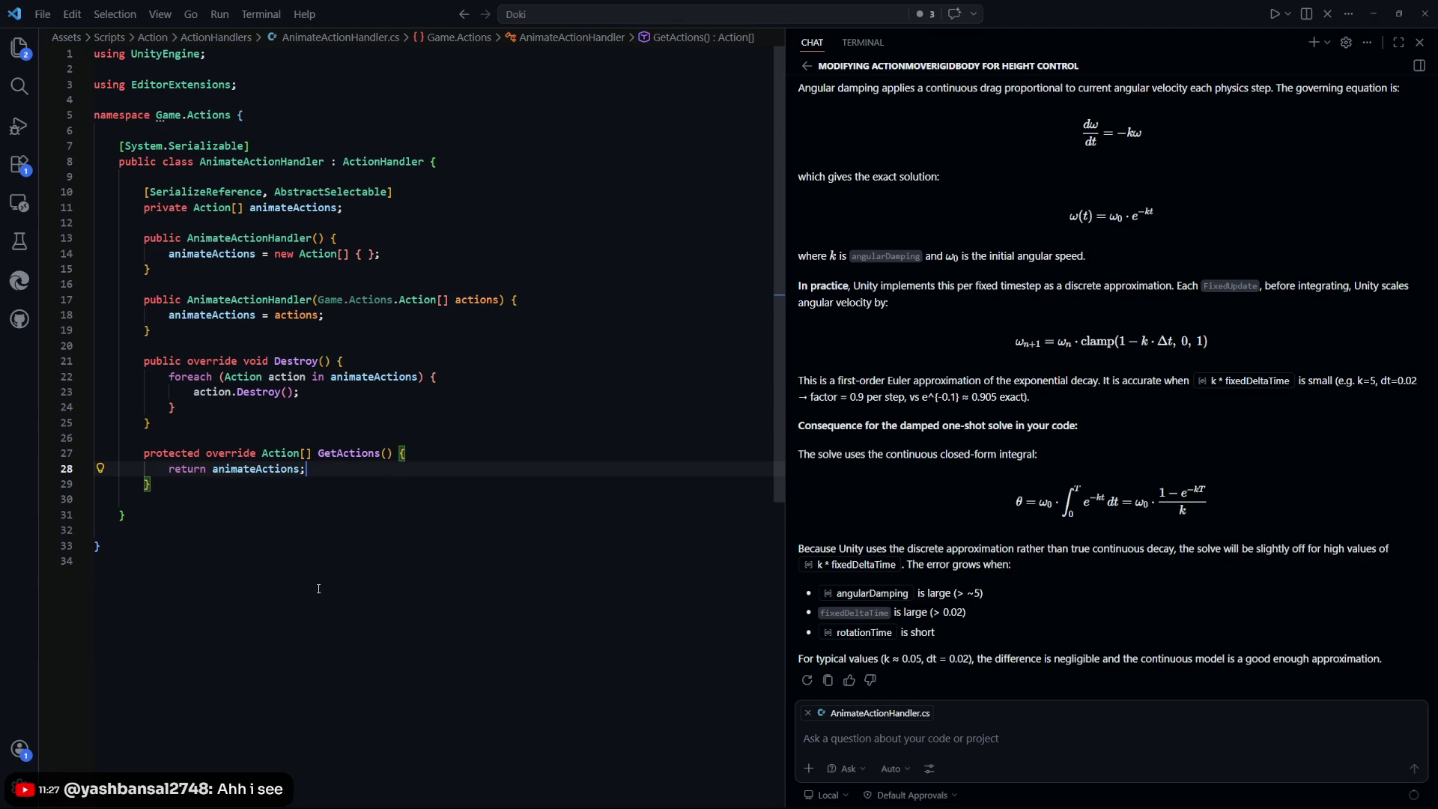
{"action": "left_click", "coordinate": [241, 430]}
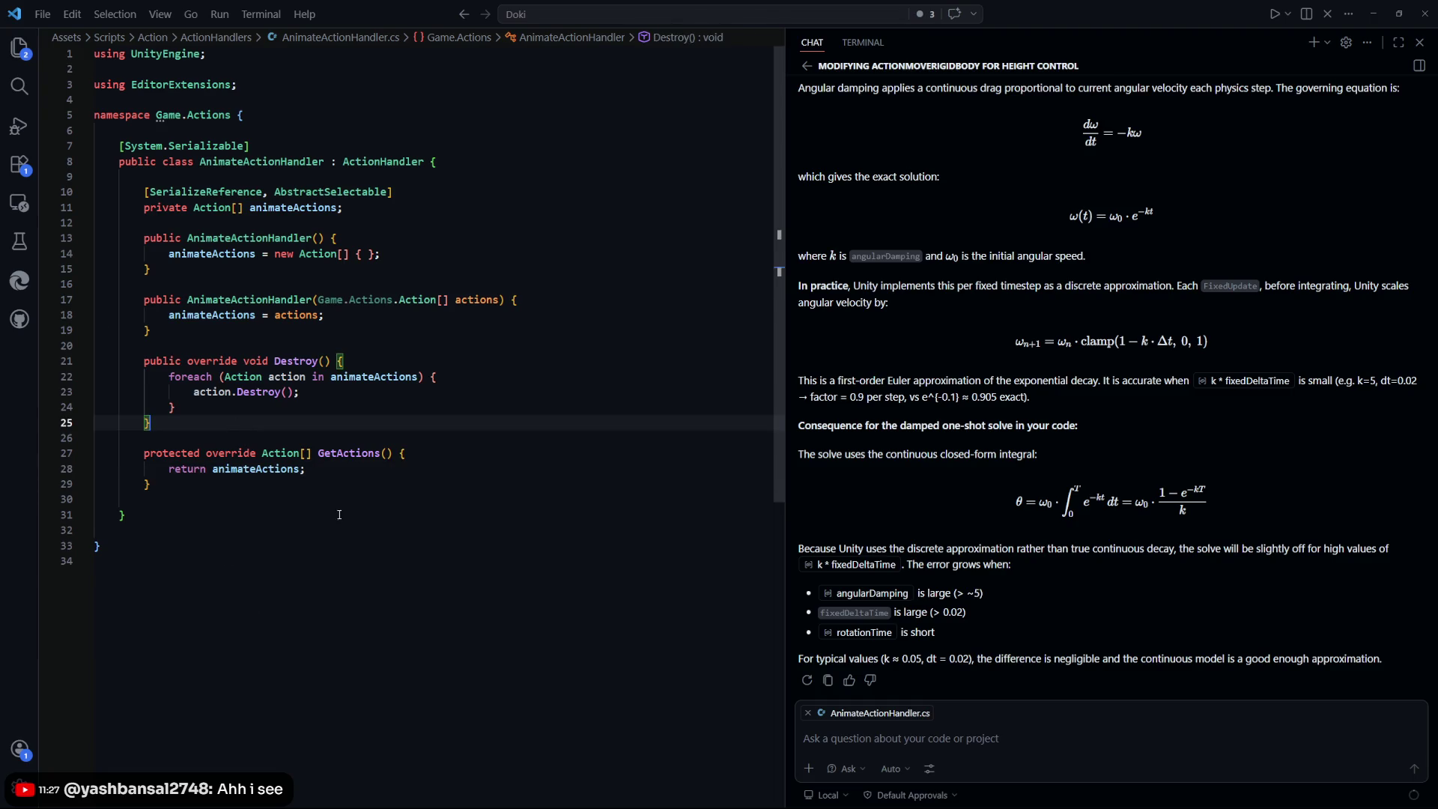
{"action": "mouse_move", "coordinate": [205, 417]}
{"action": "left_mouse_down"}
{"action": "mouse_move", "coordinate": [97, 375]}
{"action": "mouse_move", "coordinate": [99, 360]}
{"action": "left_mouse_up"}
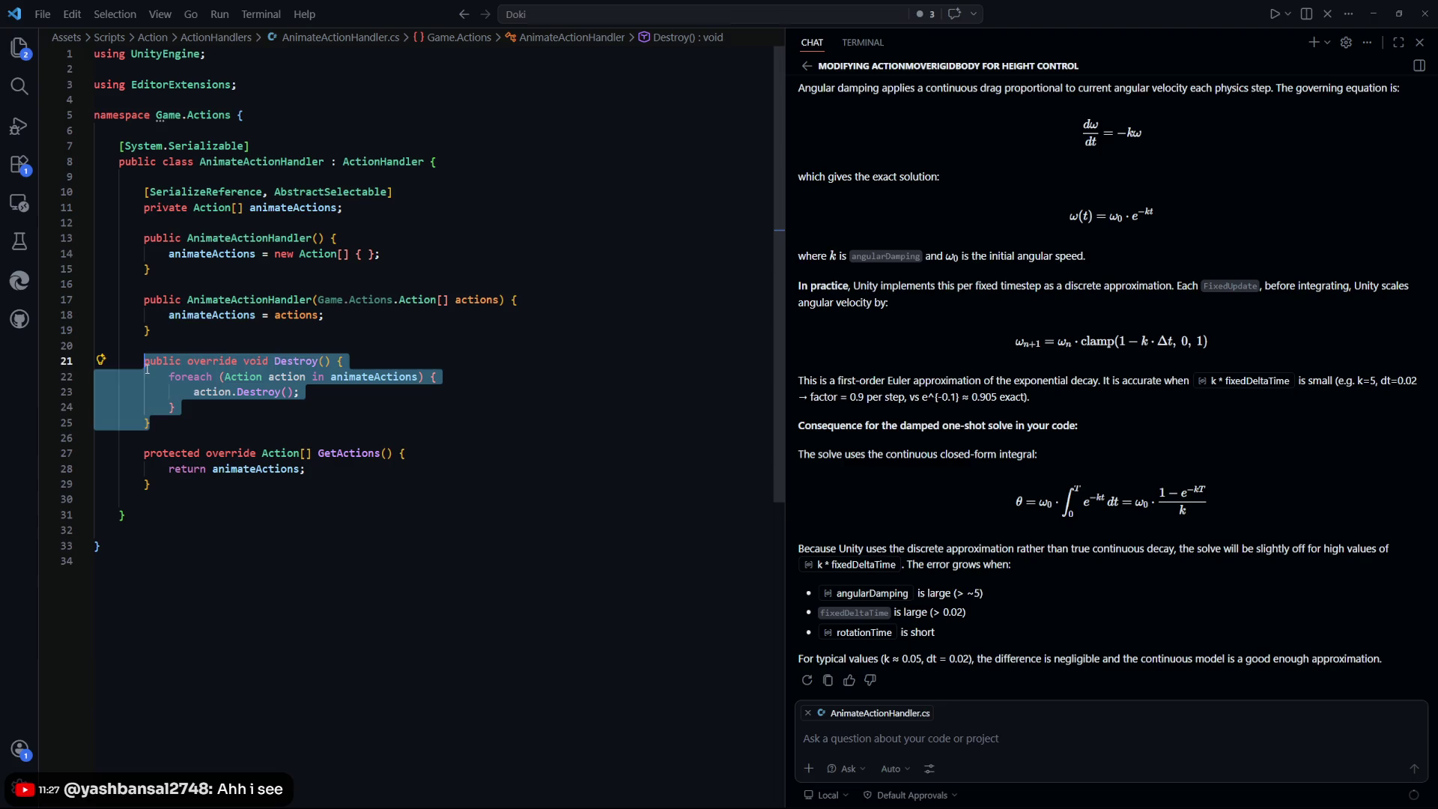
{"action": "left_click", "coordinate": [232, 428]}
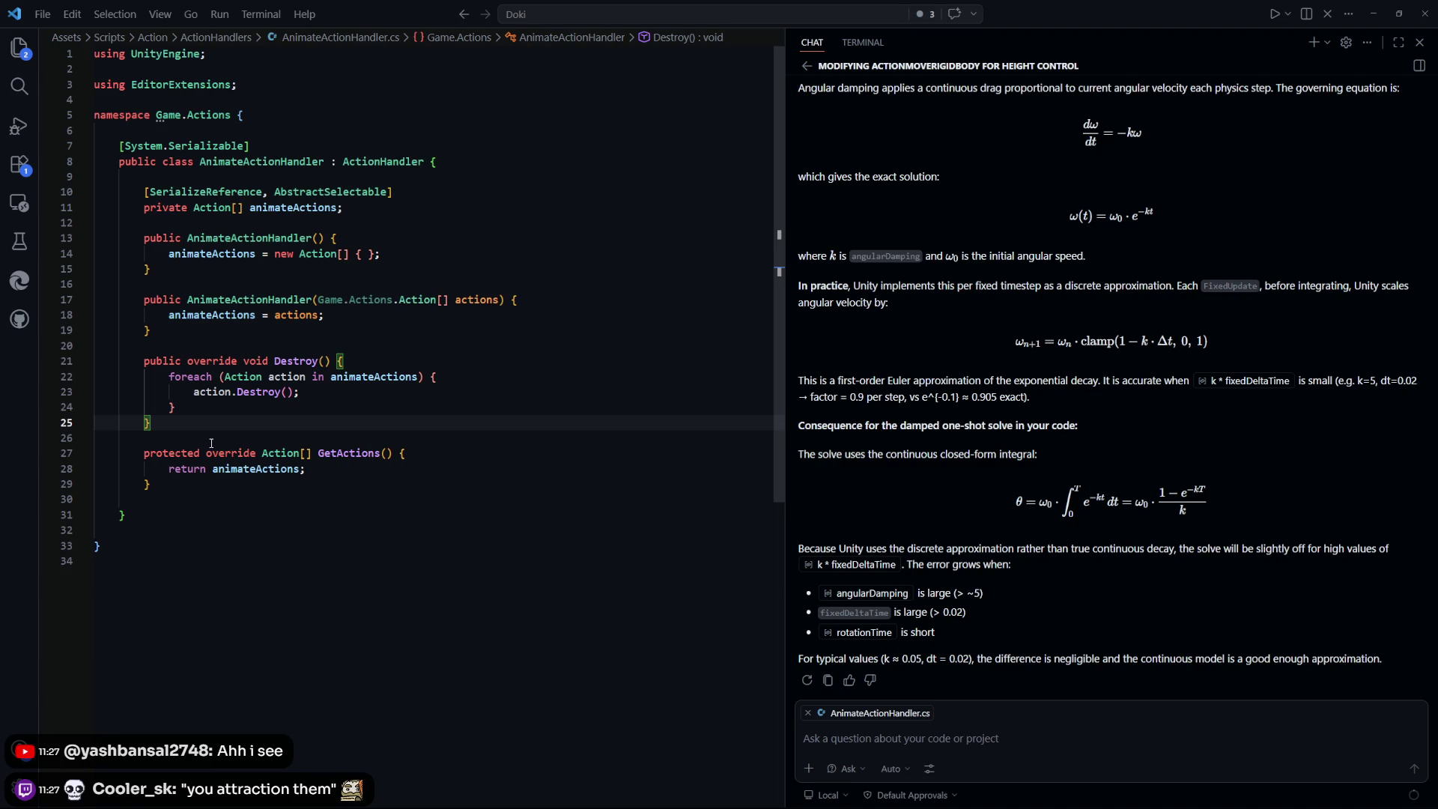
Step through Destroy's closing braces and select its method body
{"action": "mouse_move", "coordinate": [218, 448]}
{"action": "key", "text": "Up"}
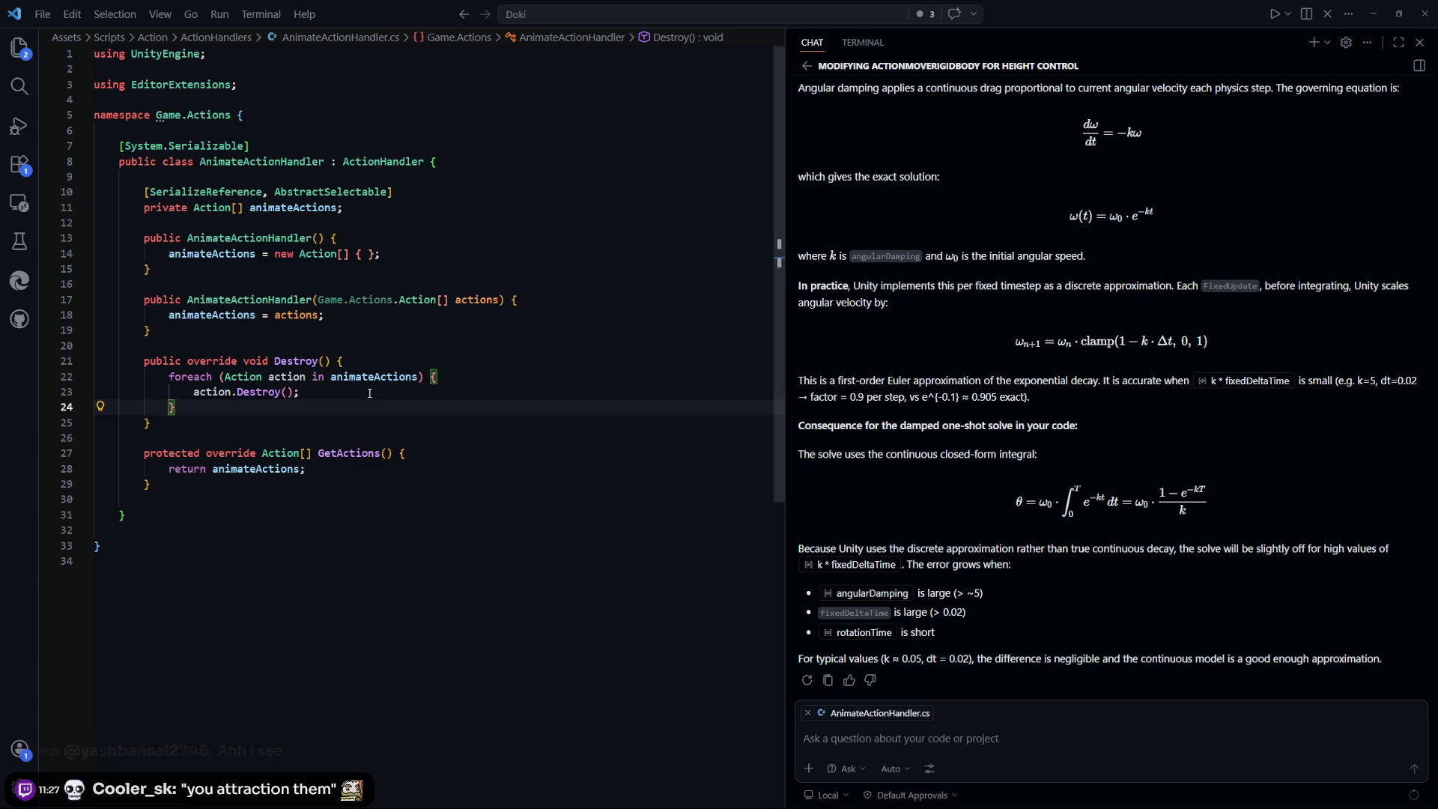
{"action": "key", "text": "Down"}
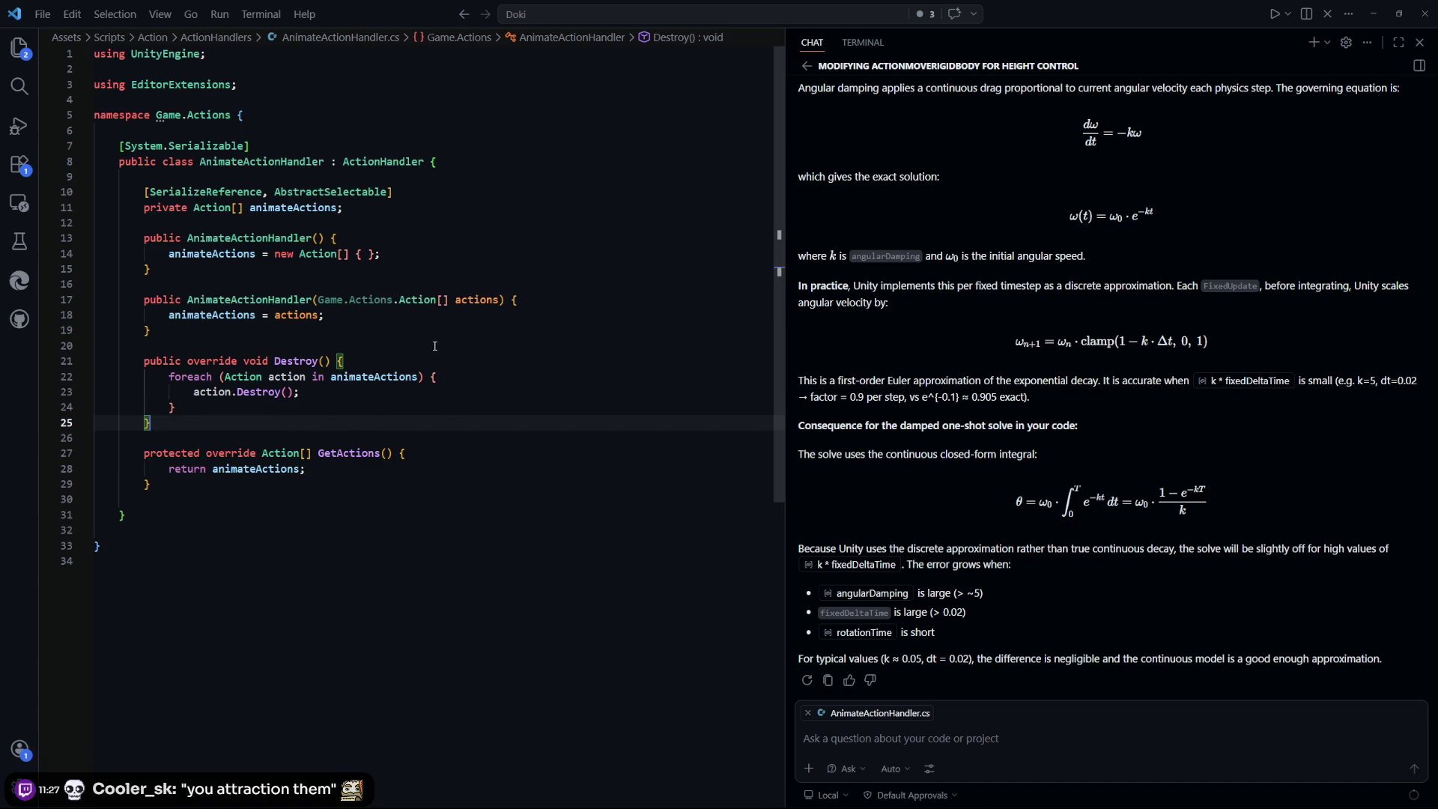
{"action": "left_click", "coordinate": [364, 367]}
{"action": "mouse_move", "coordinate": [175, 407]}
{"action": "left_mouse_down"}
{"action": "mouse_move", "coordinate": [149, 362]}
{"action": "mouse_move", "coordinate": [173, 349]}
{"action": "left_mouse_up"}
{"action": "left_click", "coordinate": [173, 349]}
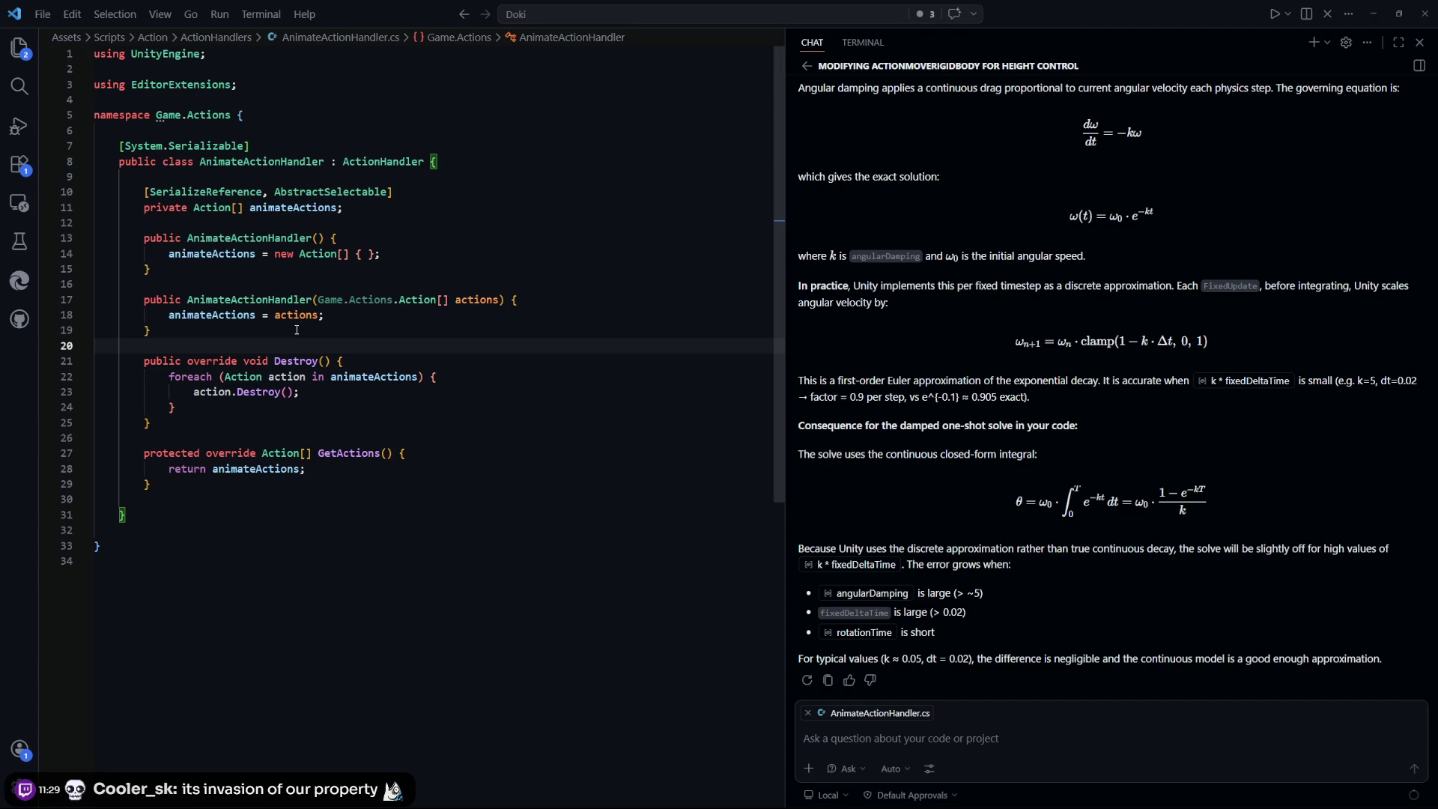
Glance over GetActions, then return to ActionHandler.cs
{"action": "left_click", "coordinate": [449, 488]}
{"action": "scroll", "coordinate": [441, 471], "scroll_direction": "down", "scroll_amount": 3}
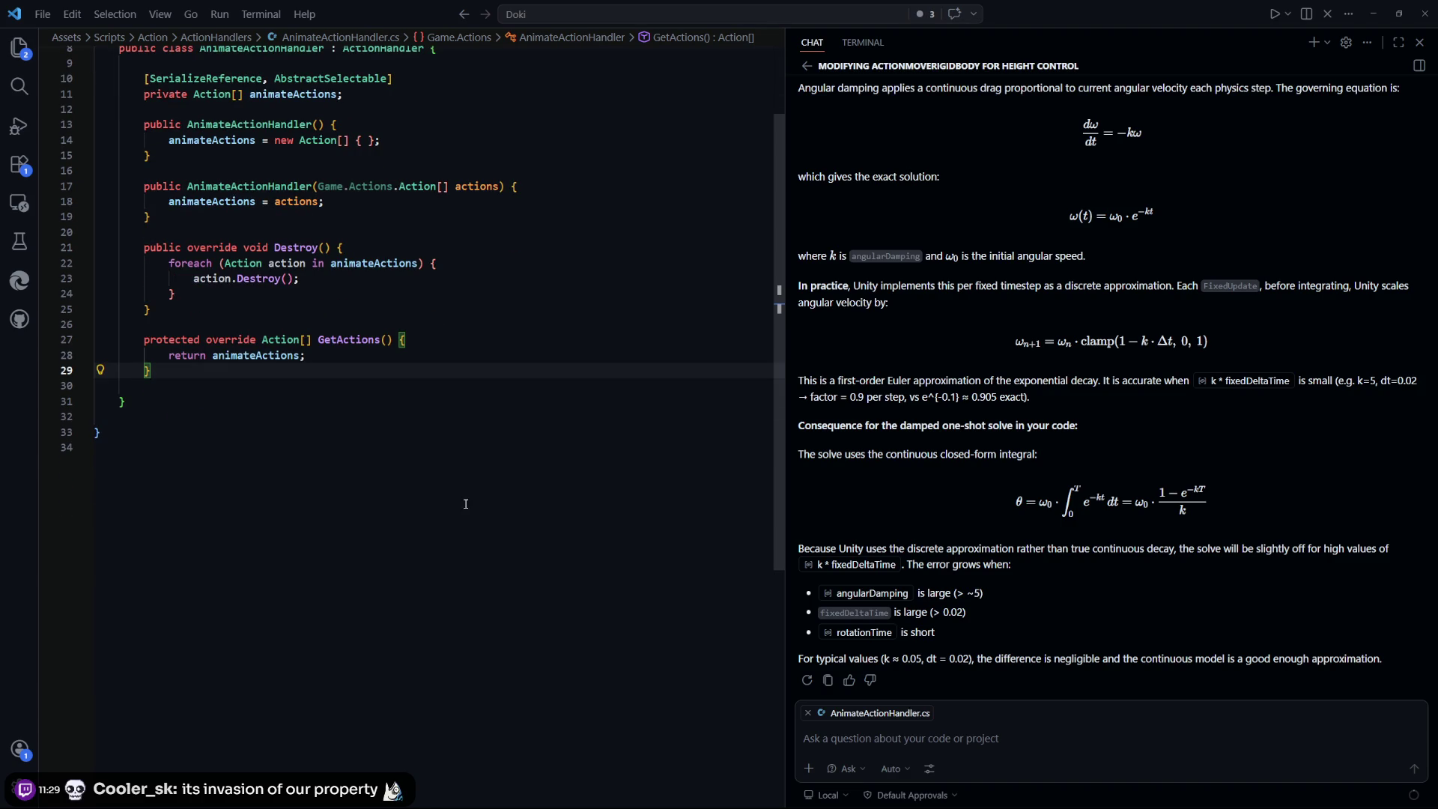
{"action": "scroll", "coordinate": [466, 504], "scroll_direction": "up", "scroll_amount": 3}
{"action": "key", "text": "Up"}
{"action": "key", "text": "Up"}
{"action": "key", "text": "Up"}
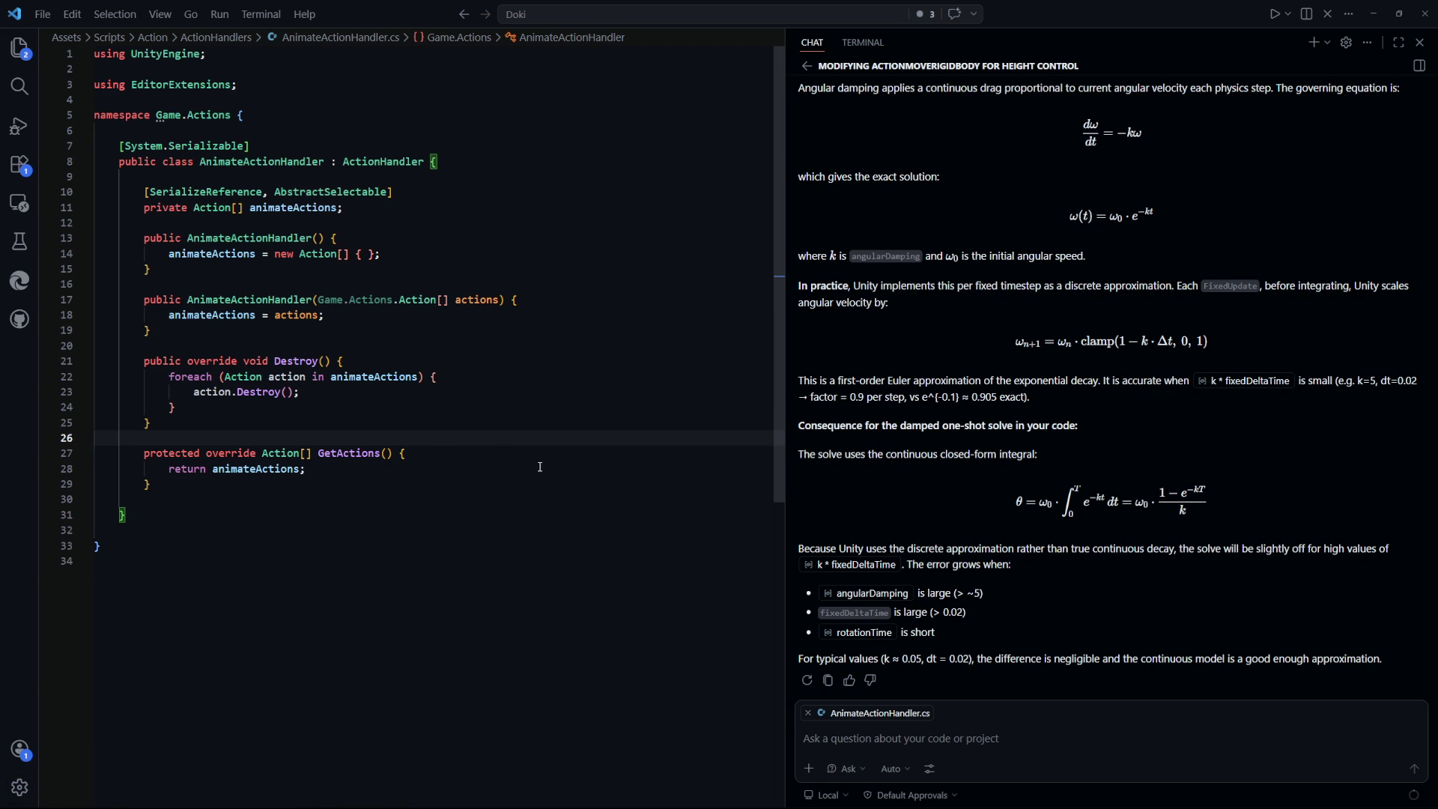
{"action": "key", "text": "ctrl+p"}
{"action": "key", "text": "Return"}
Select the index logging line inside the UpdateActiveActions loop
{"action": "scroll", "coordinate": [474, 559], "scroll_direction": "up", "scroll_amount": 3}
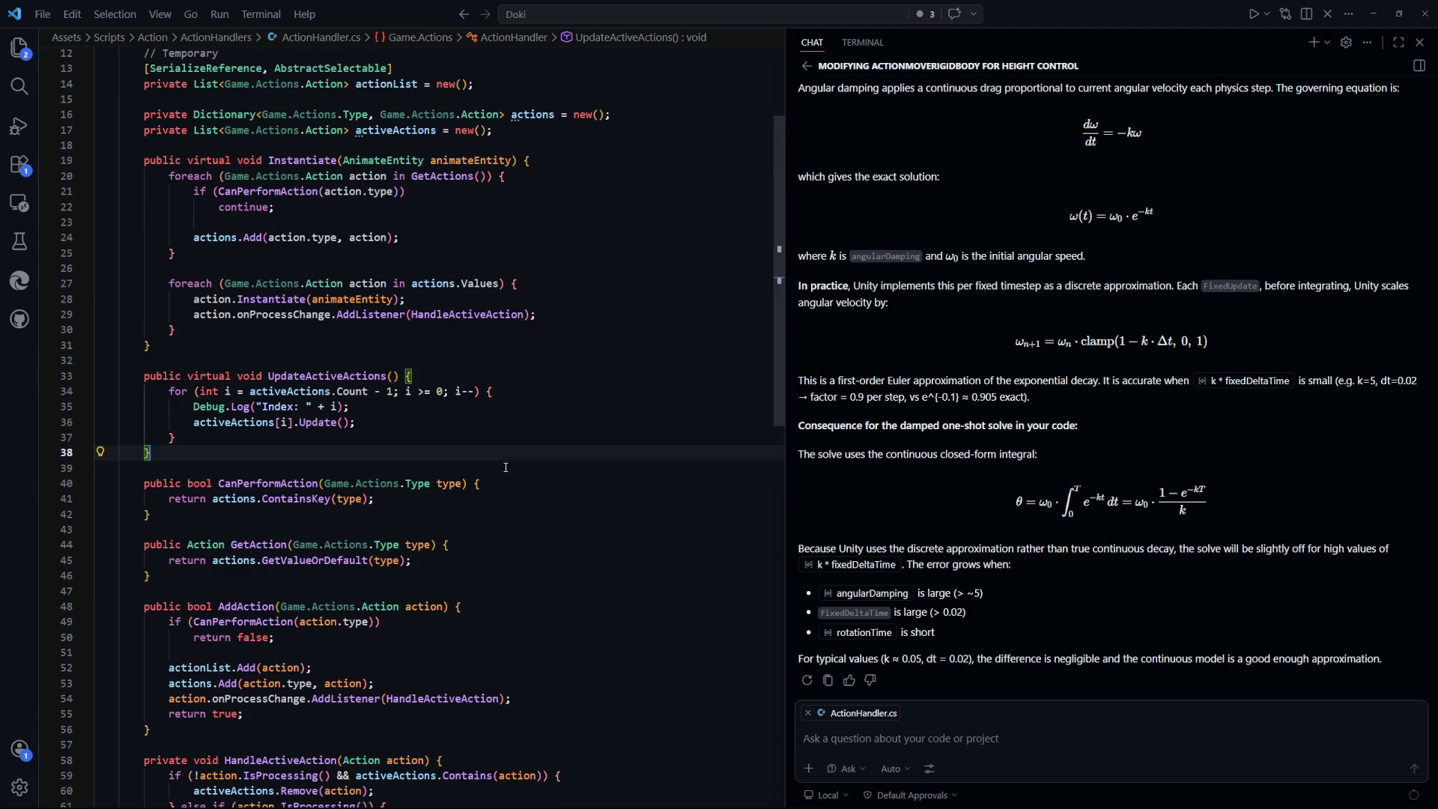
{"action": "mouse_move", "coordinate": [453, 428]}
{"action": "left_mouse_down"}
{"action": "mouse_move", "coordinate": [169, 377]}
{"action": "mouse_move", "coordinate": [168, 391]}
{"action": "left_mouse_up"}
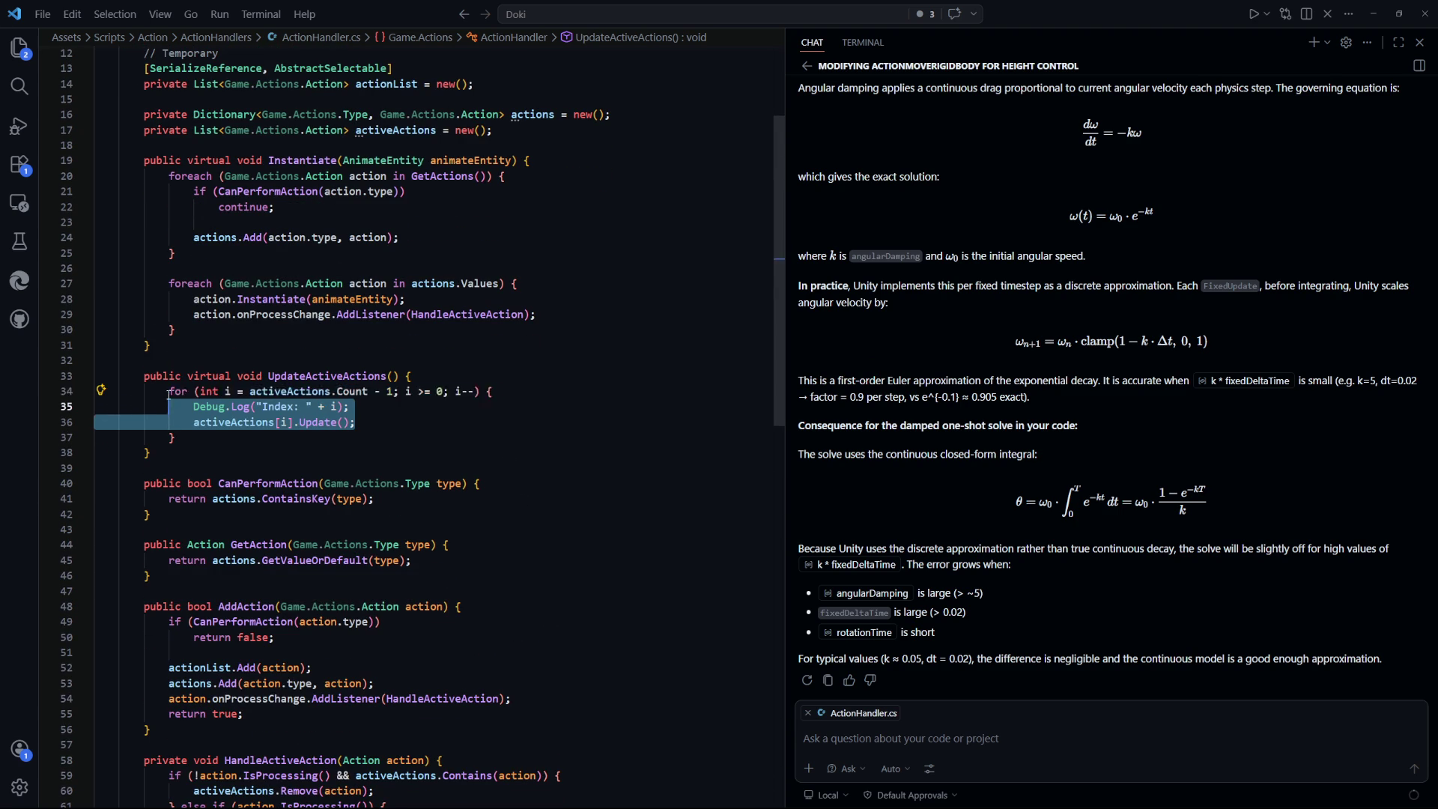
{"action": "left_click", "coordinate": [180, 468]}
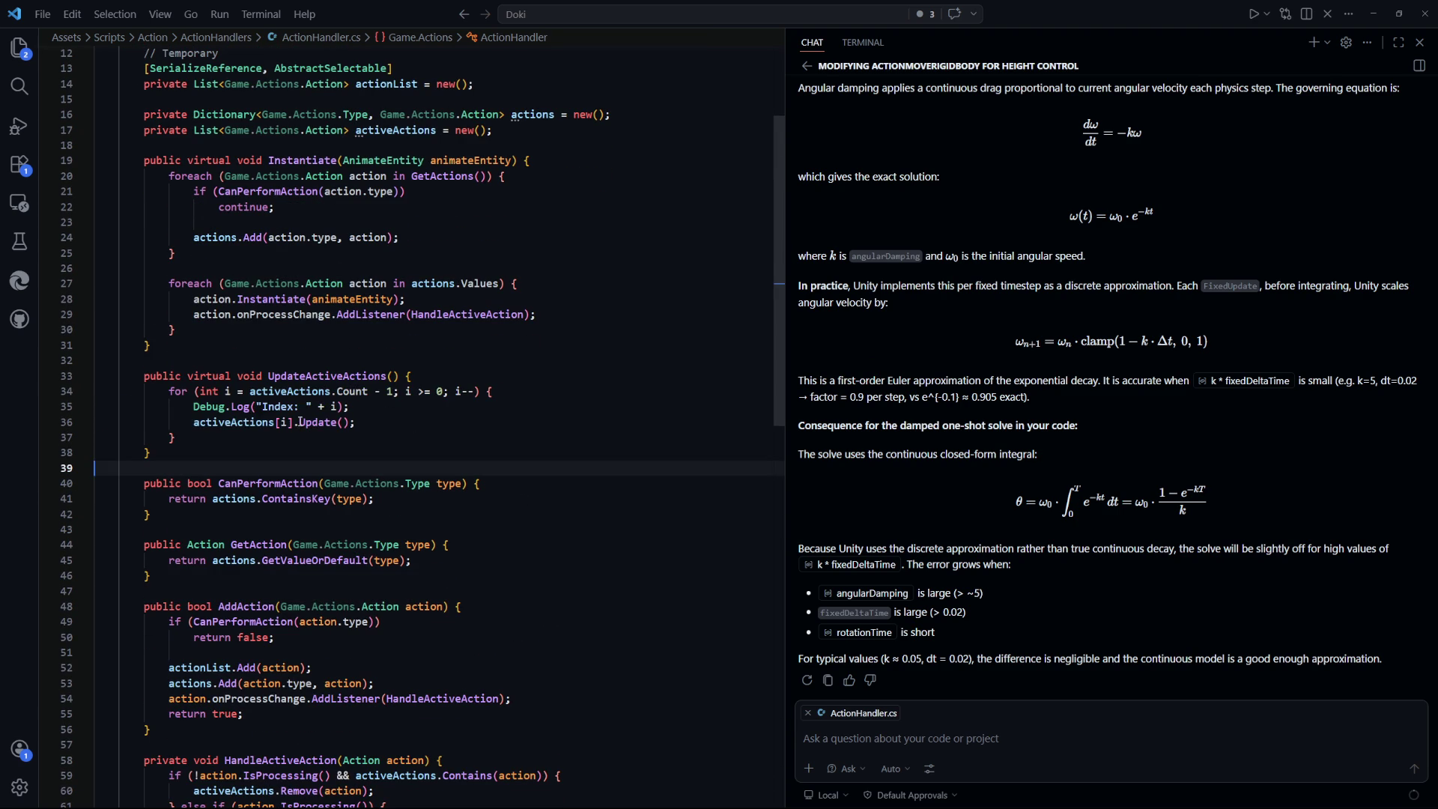
{"action": "left_click_drag", "start_coordinate": [349, 409], "coordinate": [193, 407]}
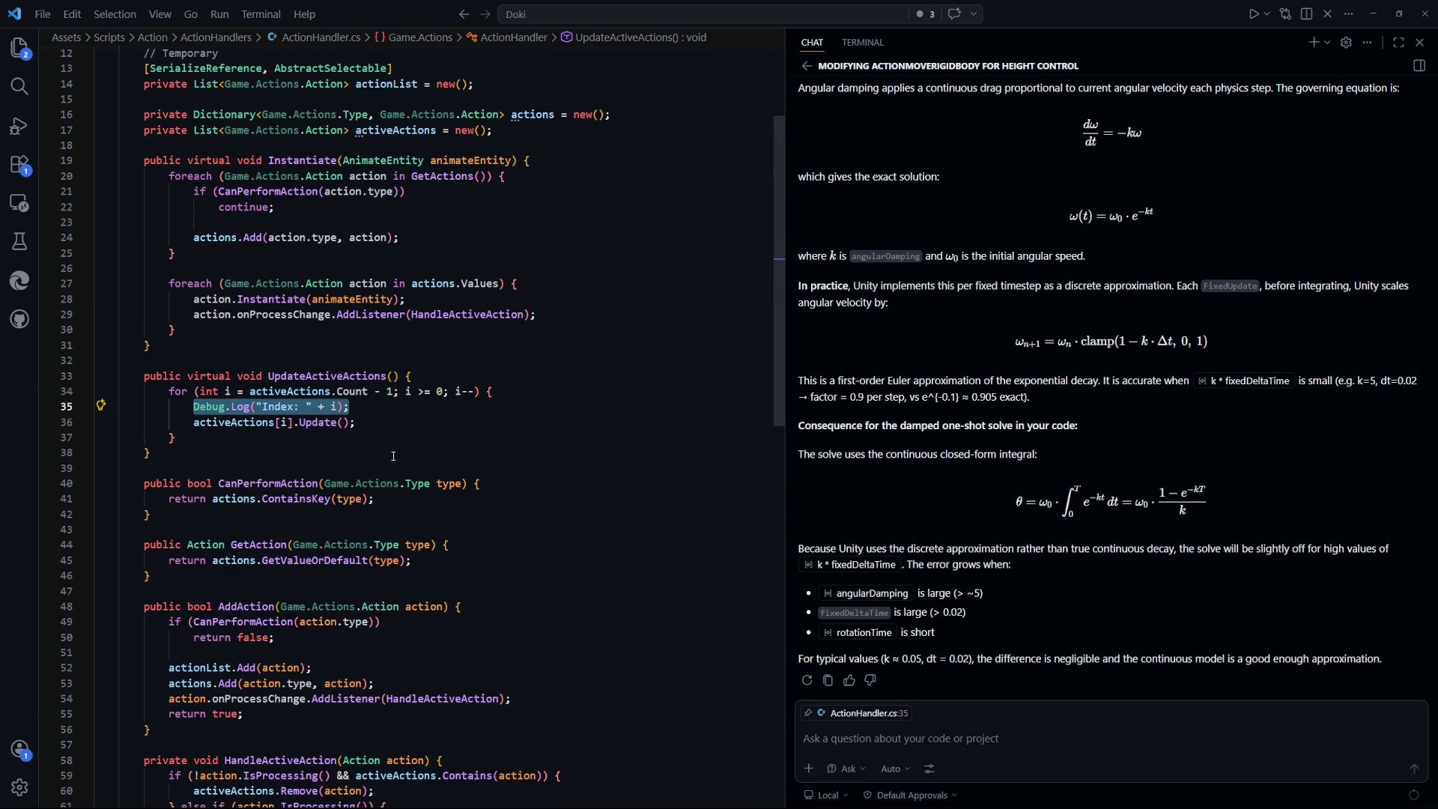
{"action": "left_click_drag", "start_coordinate": [350, 407], "coordinate": [194, 407]}
Duplicate the index logging line above the loop and select its logged expression
{"action": "key", "text": "ctrl+c"}
{"action": "left_click", "coordinate": [414, 381]}
{"action": "key", "text": "Return"}
{"action": "key", "text": "ctrl+v"}
{"action": "left_click_drag", "start_coordinate": [306, 391], "coordinate": [238, 391]}
{"action": "left_click", "coordinate": [225, 452]}
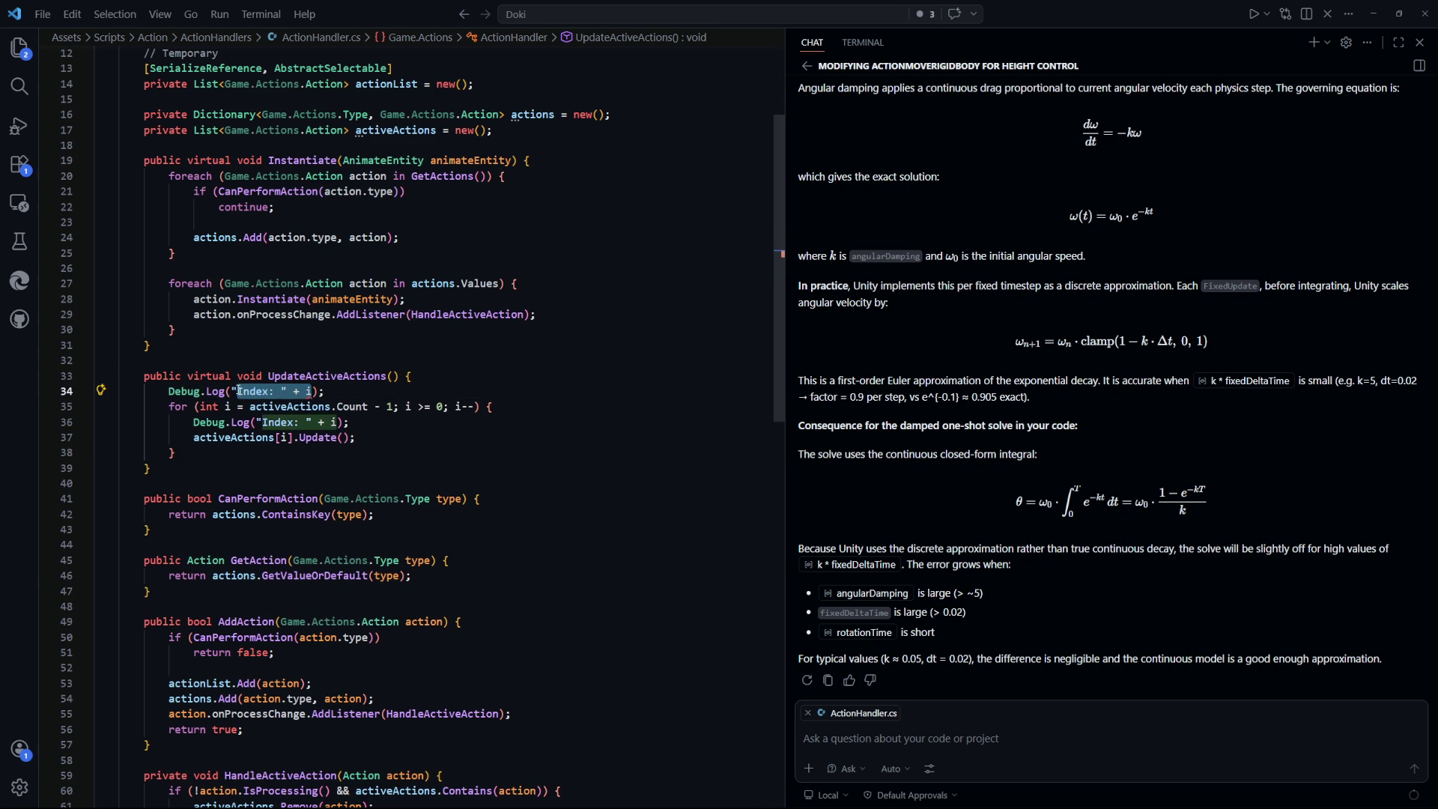
Make the copy log activeActions, drop the extra ')', save, and return to Unity
{"action": "type", "text": "active"}
{"action": "key", "text": "Tab"}
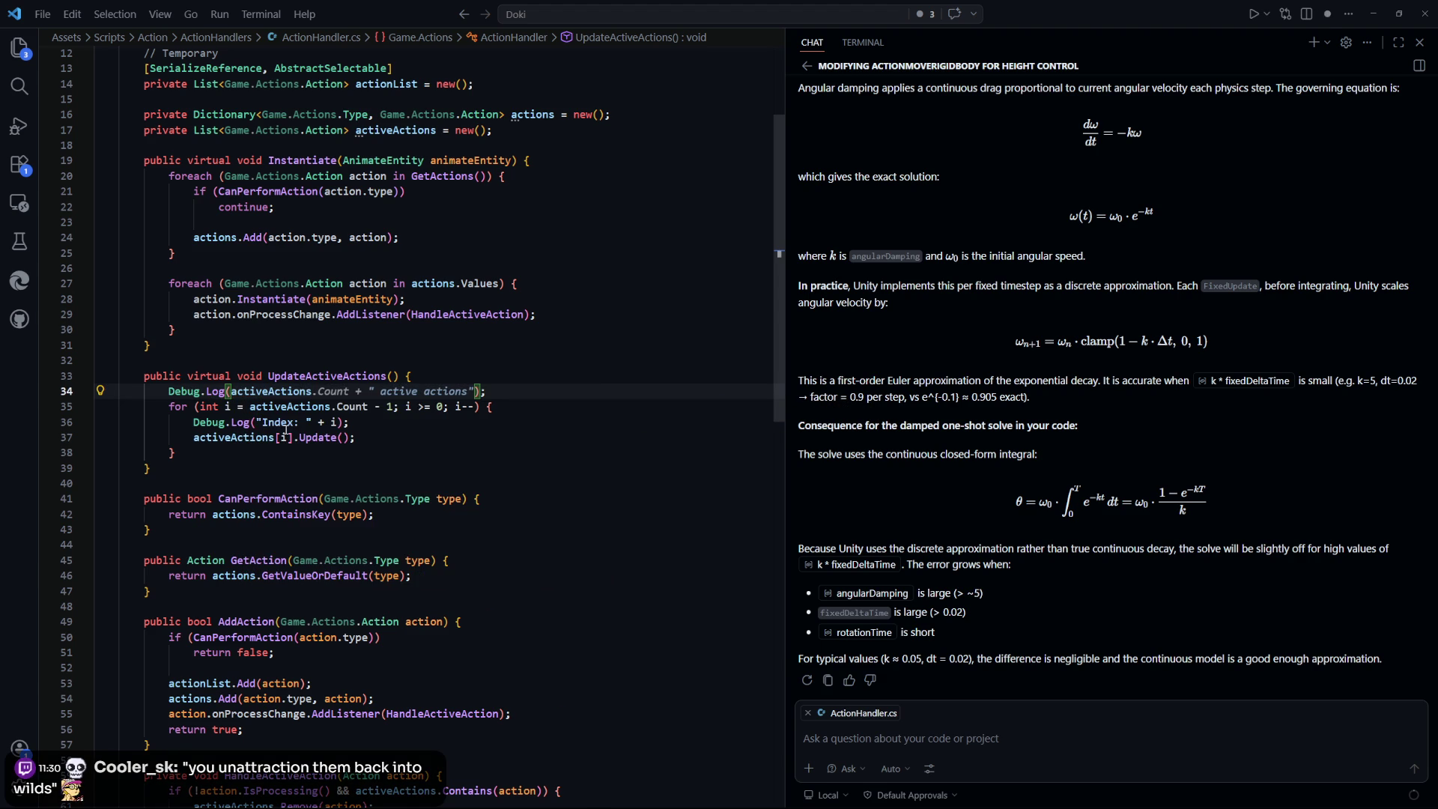
{"action": "type", "text": ")"}
{"action": "key", "text": "BackSpace"}
{"action": "key", "text": "ctrl+s"}
{"action": "left_click", "coordinate": [575, 483]}
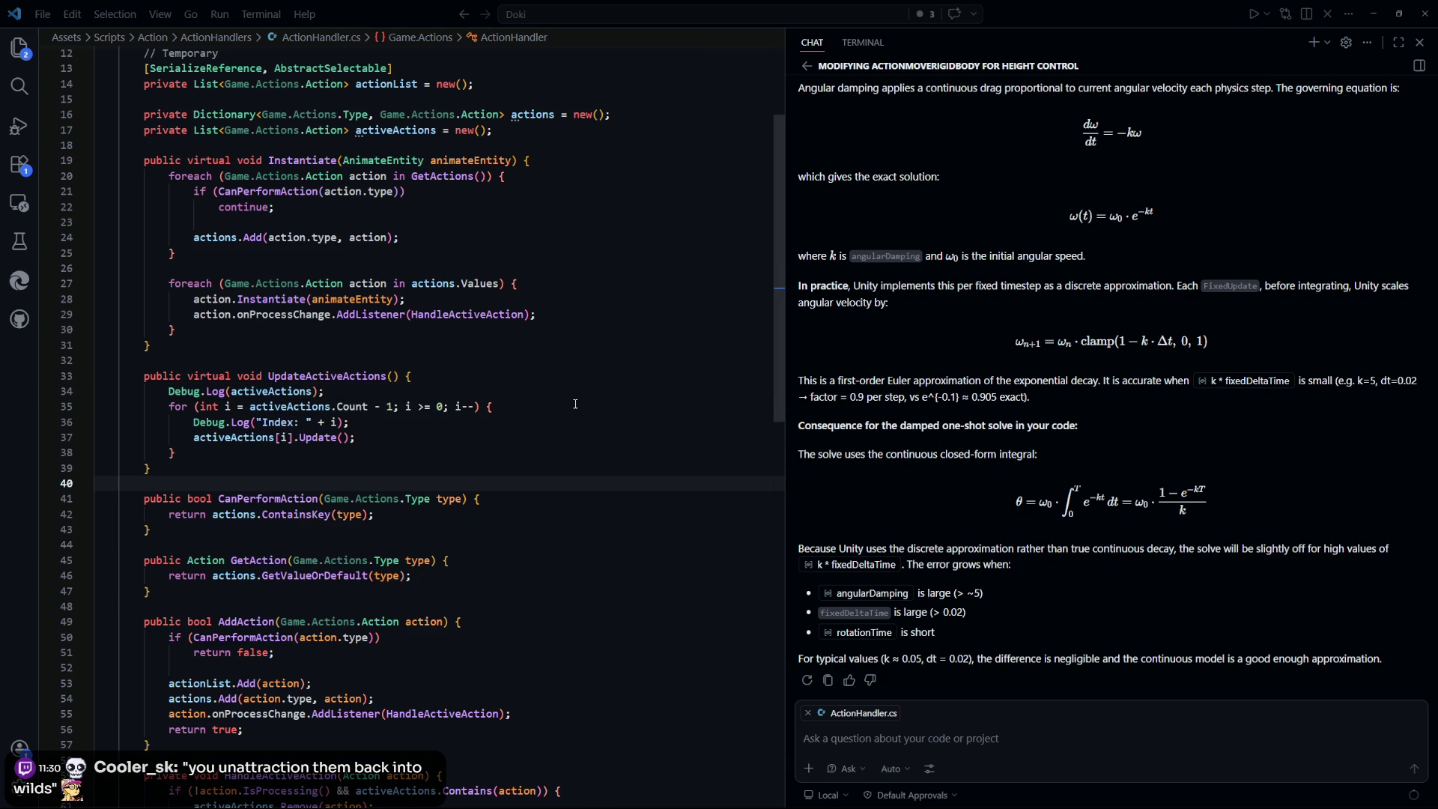
{"action": "key", "text": "alt+Tab"}
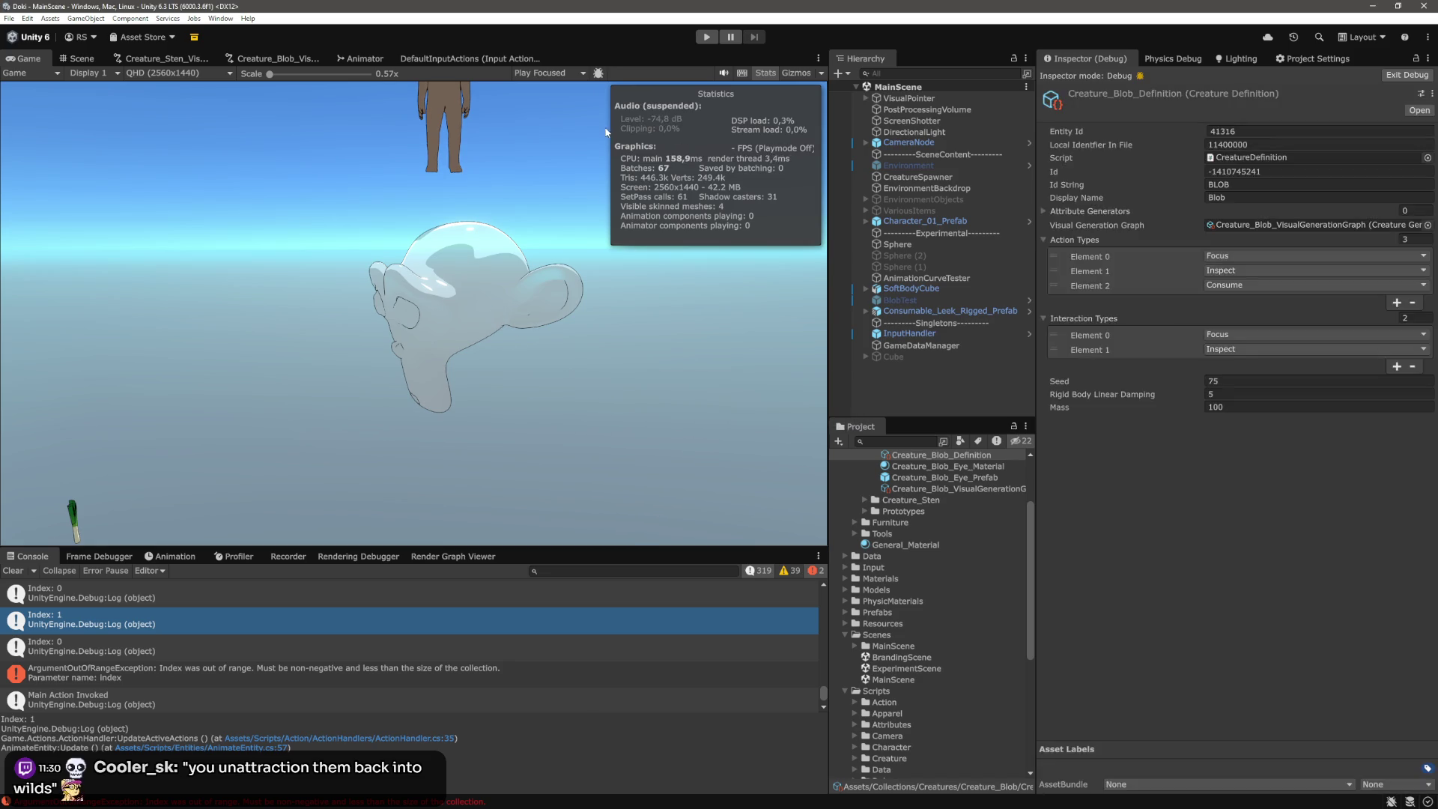
Clear the console, start Play mode, walk the character up and interact with the blue blob
{"action": "left_click", "coordinate": [13, 571]}
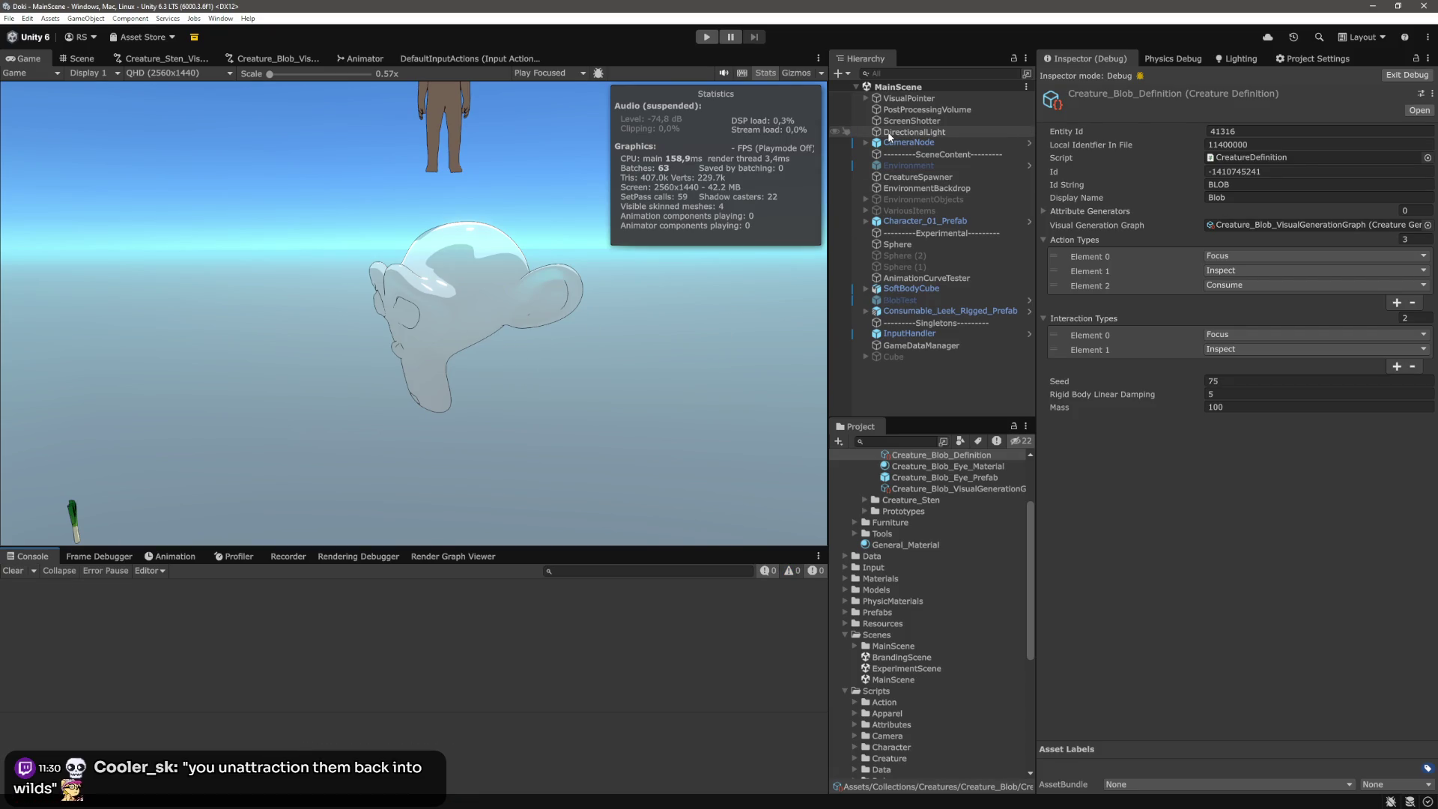
{"action": "left_click", "coordinate": [711, 42]}
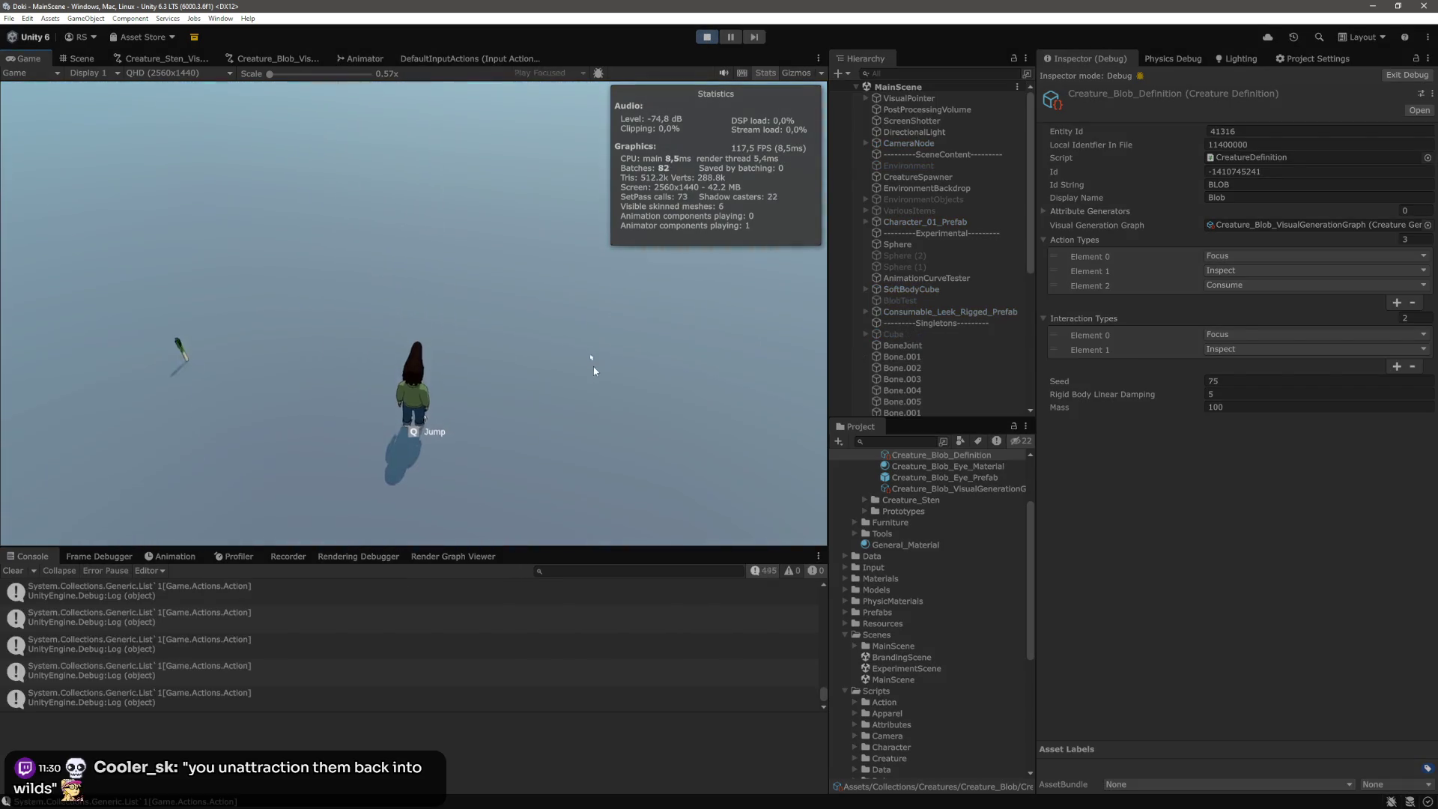
{"action": "key", "text": "w"}
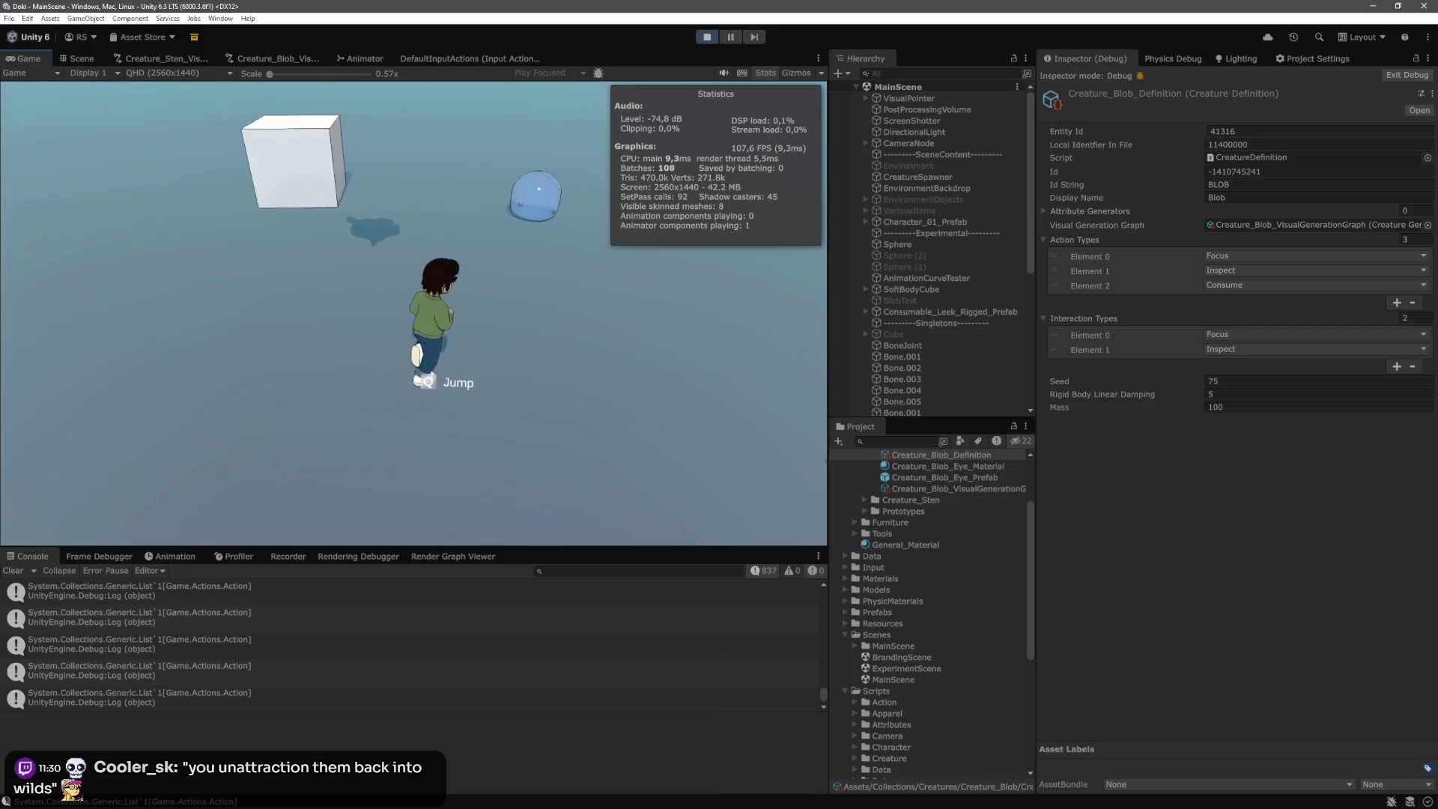
{"action": "key", "text": "w"}
{"action": "left_click", "coordinate": [527, 320]}
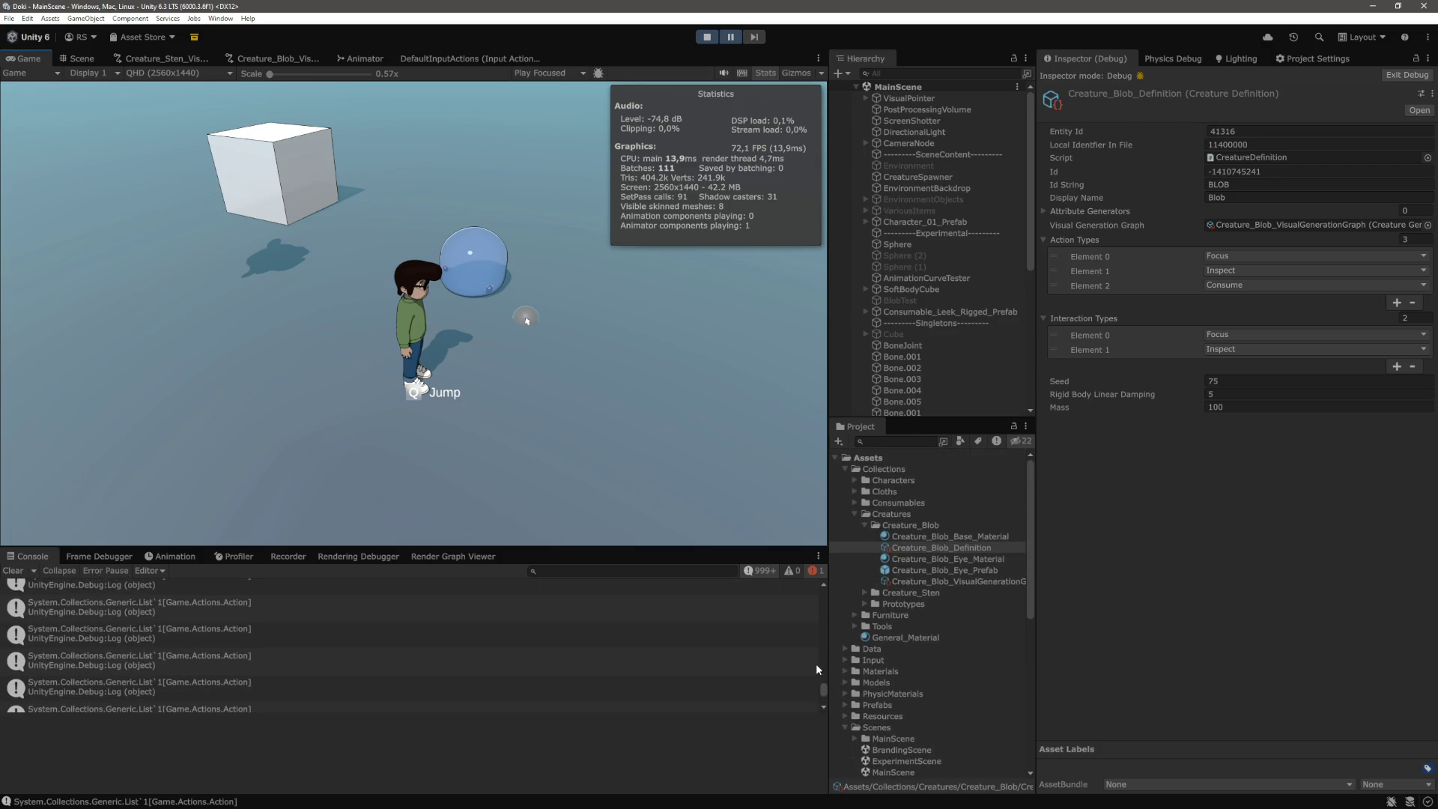
Filter the console to errors, inspect the index-out-of-range error, then pause the game
{"action": "mouse_move", "coordinate": [829, 675]}
{"action": "left_mouse_down"}
{"action": "mouse_move", "coordinate": [827, 591]}
{"action": "mouse_move", "coordinate": [825, 683]}
{"action": "left_mouse_up"}
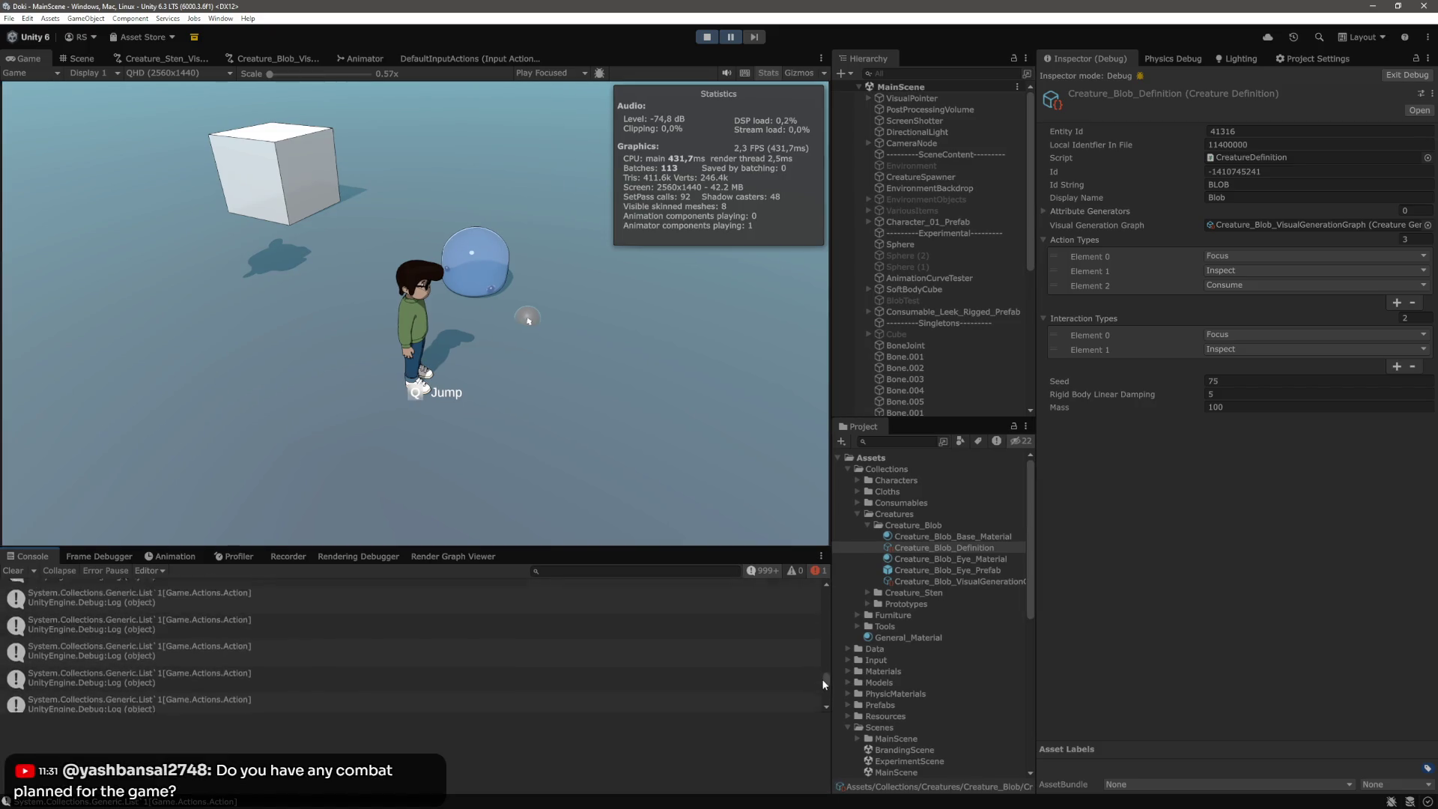
{"action": "left_click", "coordinate": [776, 574]}
{"action": "left_click", "coordinate": [385, 593]}
{"action": "left_click", "coordinate": [759, 572]}
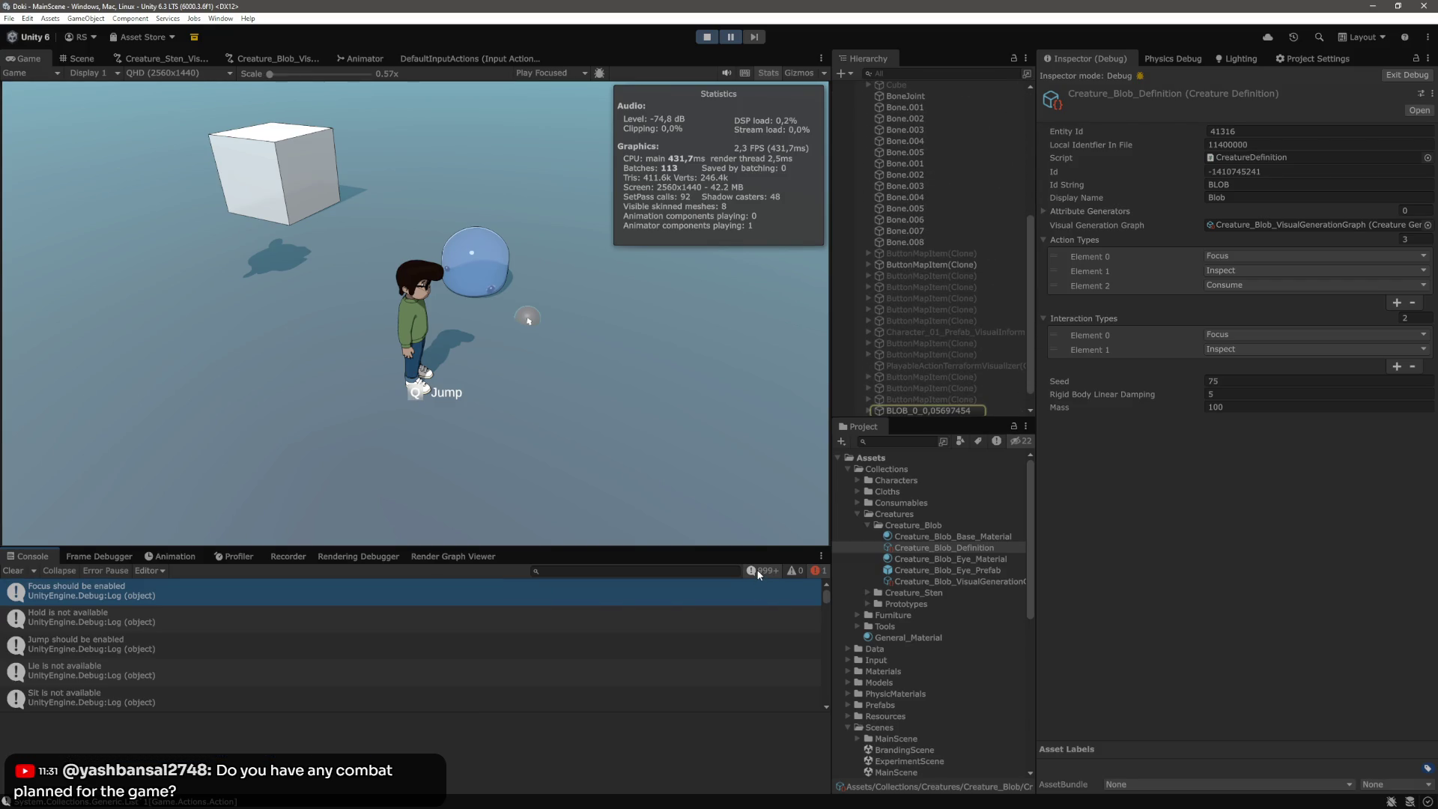
{"action": "mouse_move", "coordinate": [829, 588]}
{"action": "left_mouse_down"}
{"action": "mouse_move", "coordinate": [828, 658]}
{"action": "mouse_move", "coordinate": [838, 638]}
{"action": "left_mouse_up"}
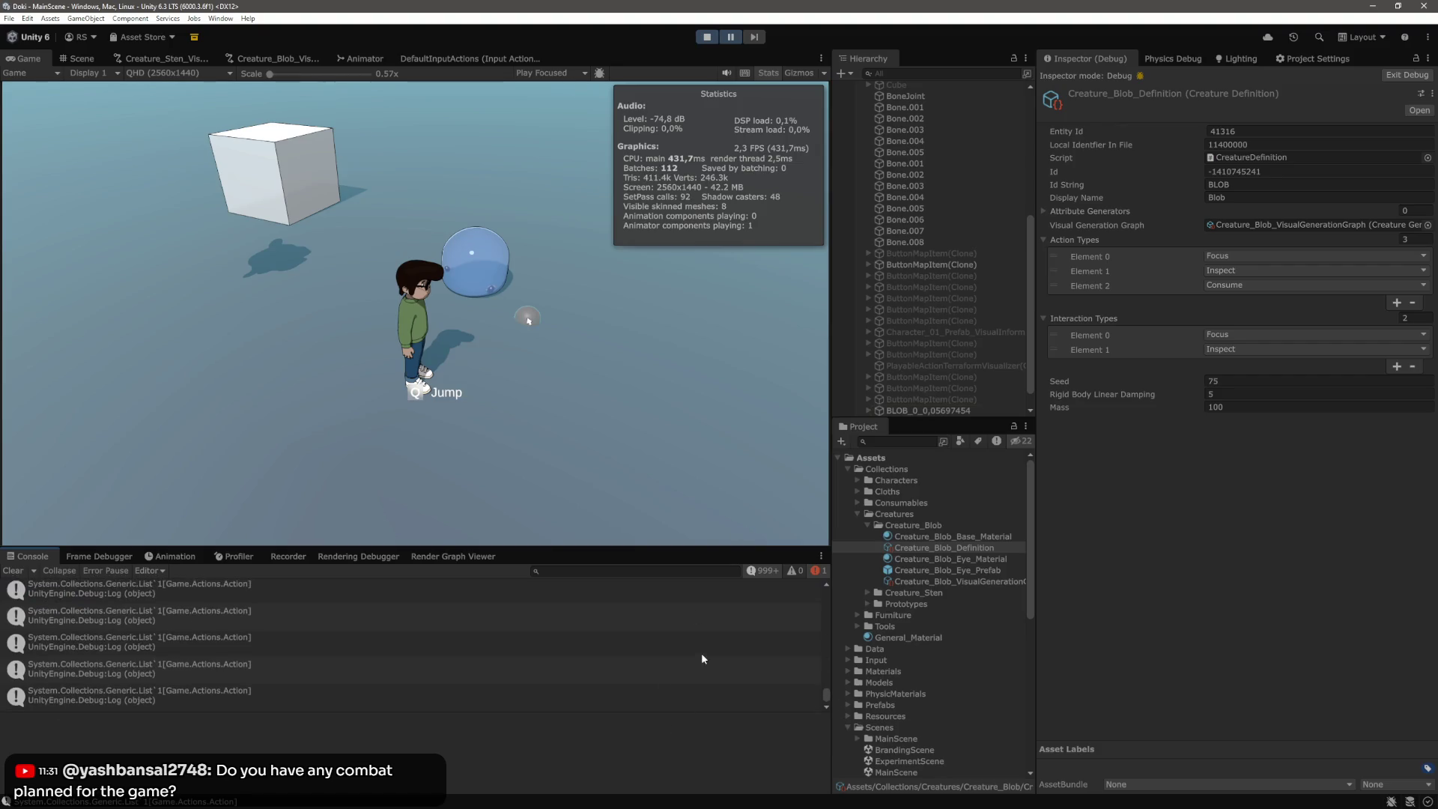
{"action": "left_click", "coordinate": [730, 37]}
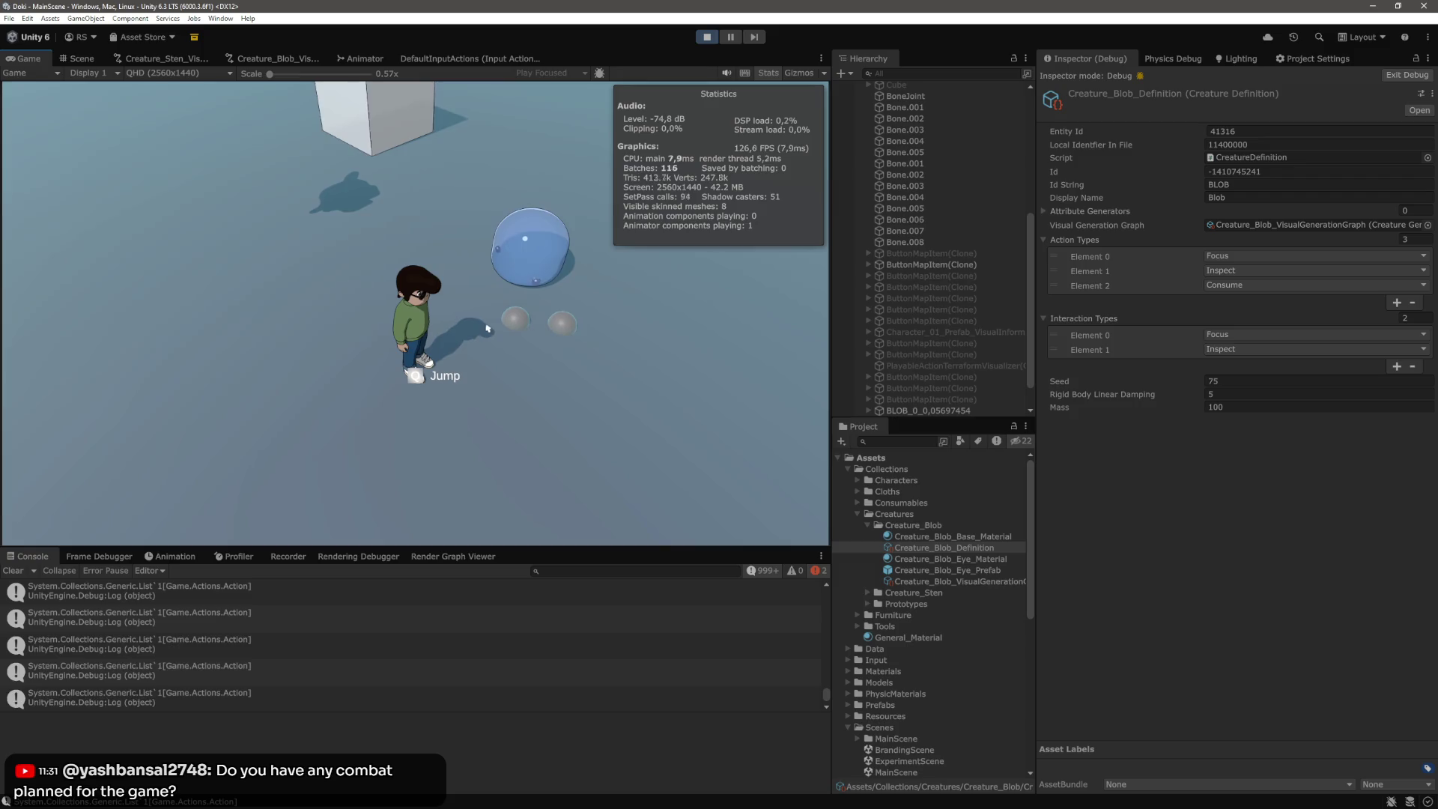
{"action": "key", "text": "ctrl+shift+p"}
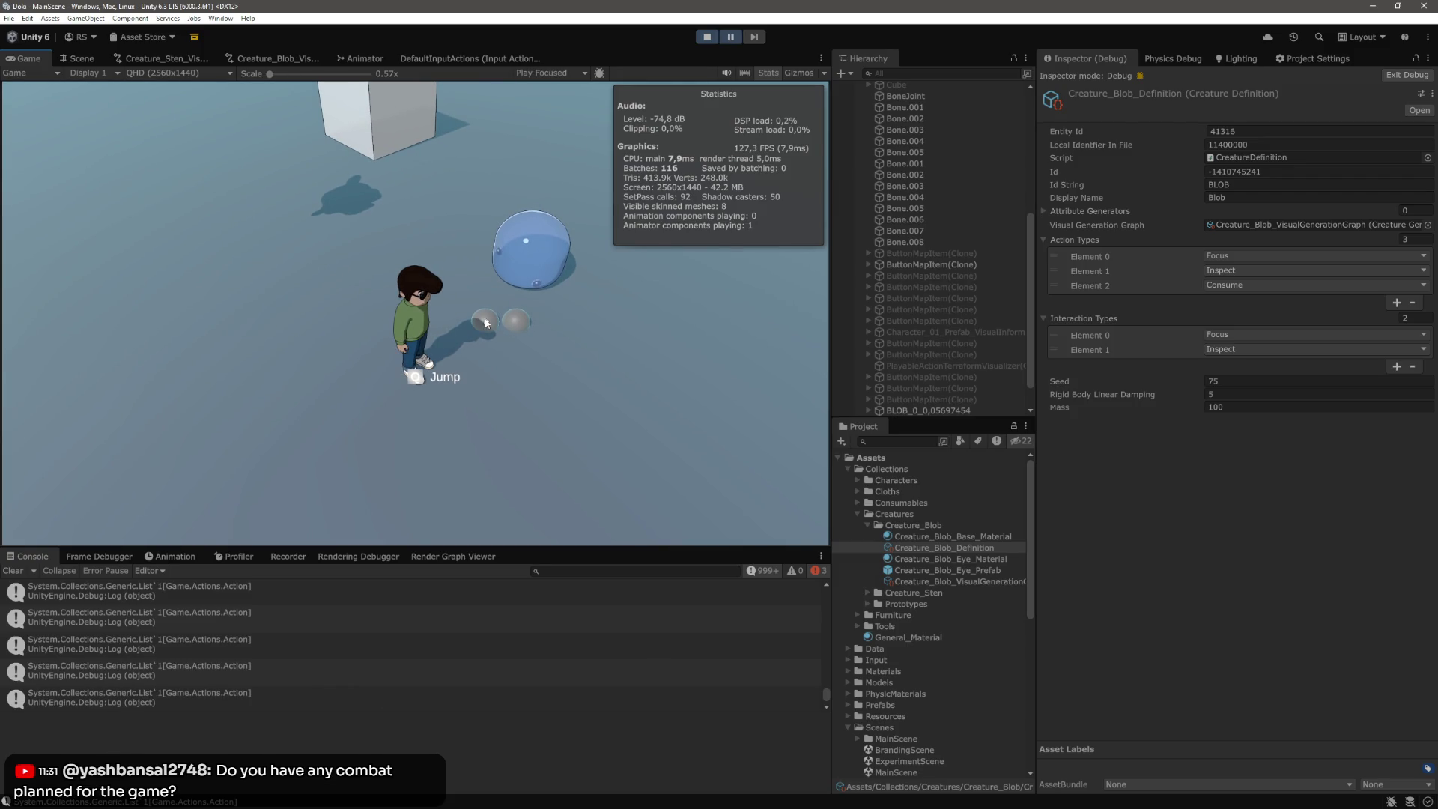
Filter the Console to the three out-of-range errors, then show all log entries again
{"action": "left_click", "coordinate": [767, 569]}
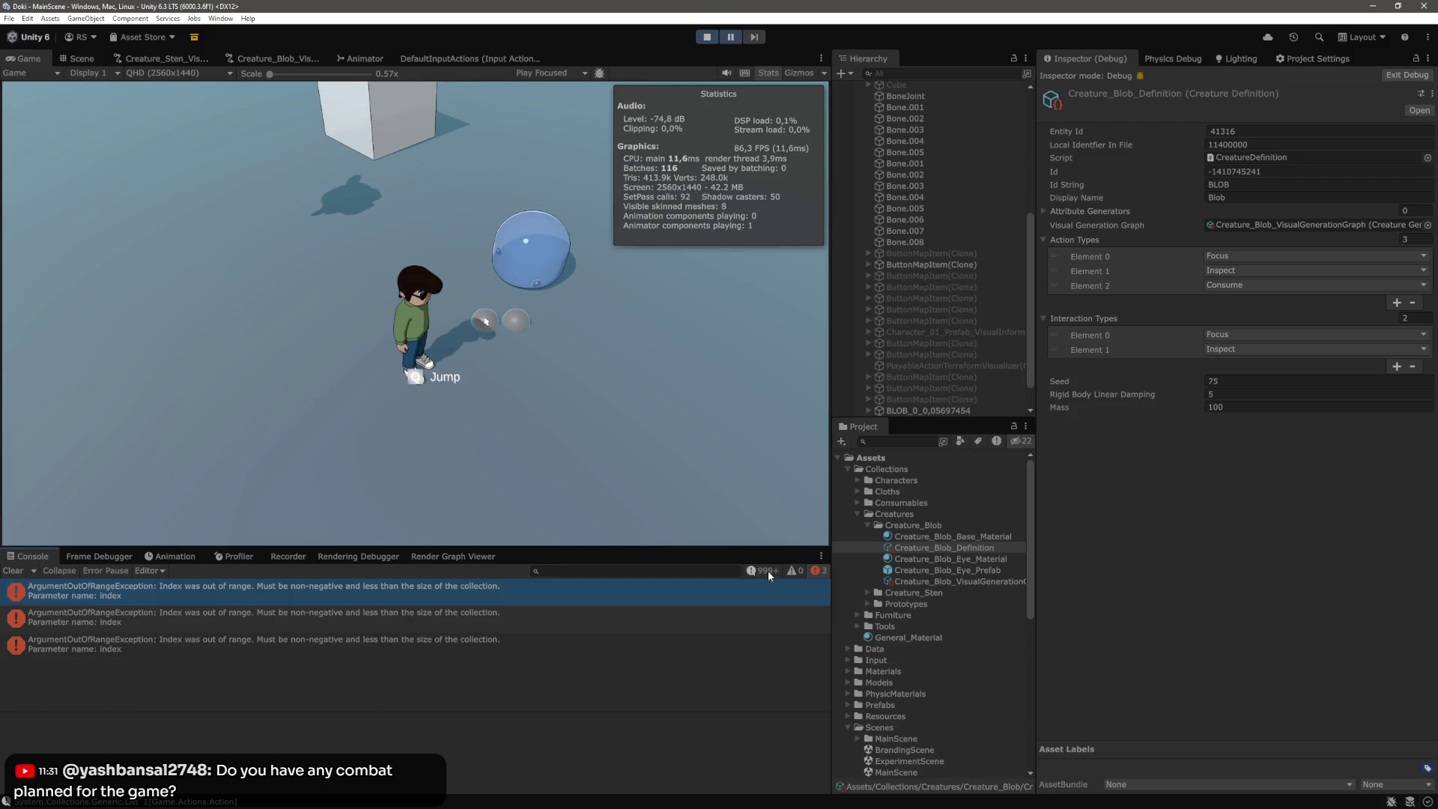
{"action": "left_click", "coordinate": [554, 640]}
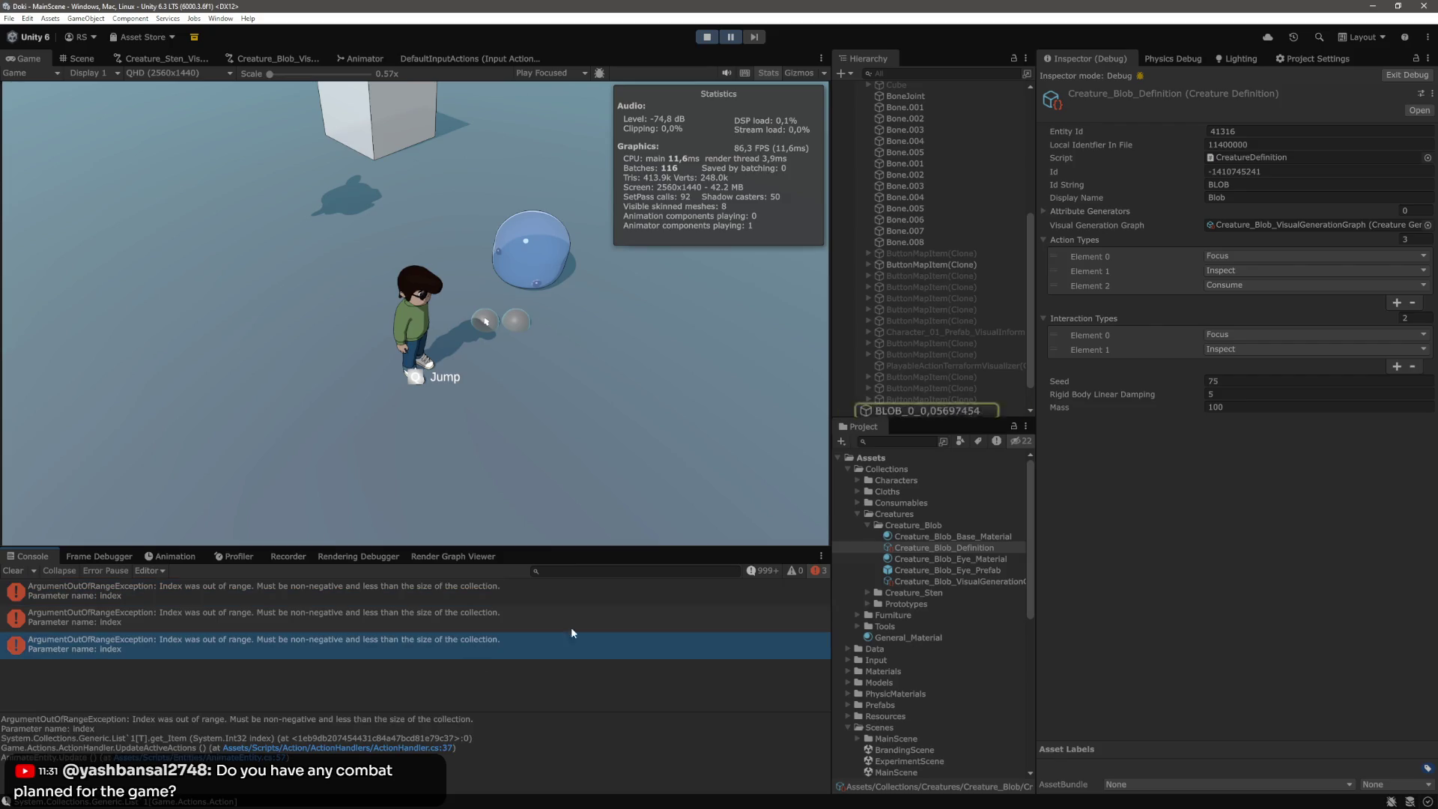
{"action": "left_click", "coordinate": [765, 572]}
{"action": "mouse_move", "coordinate": [827, 599]}
{"action": "left_mouse_down"}
{"action": "mouse_move", "coordinate": [819, 708]}
{"action": "mouse_move", "coordinate": [831, 682]}
{"action": "left_mouse_up"}
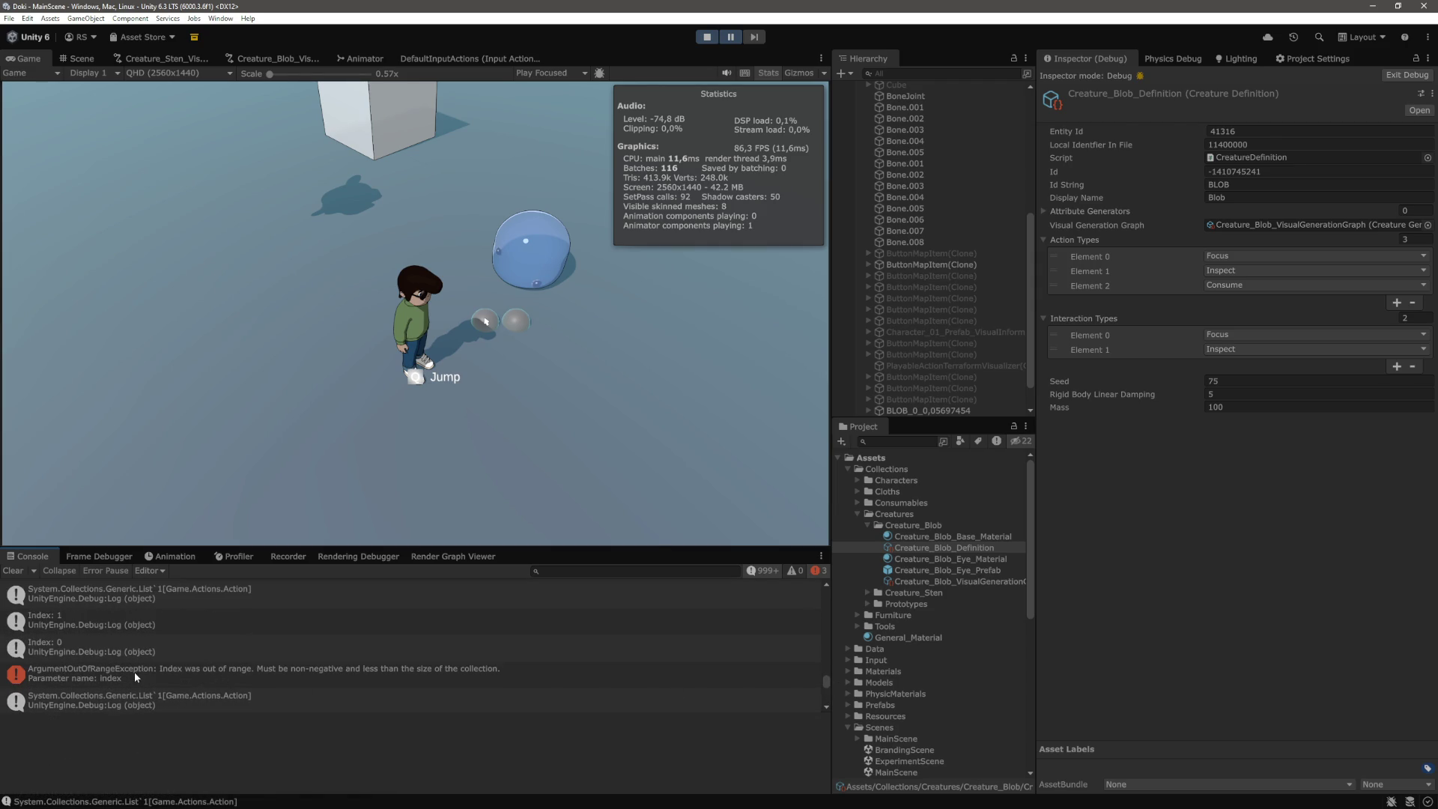
Read the stack trace of the Index: 0 log entry
{"action": "left_click", "coordinate": [196, 638]}
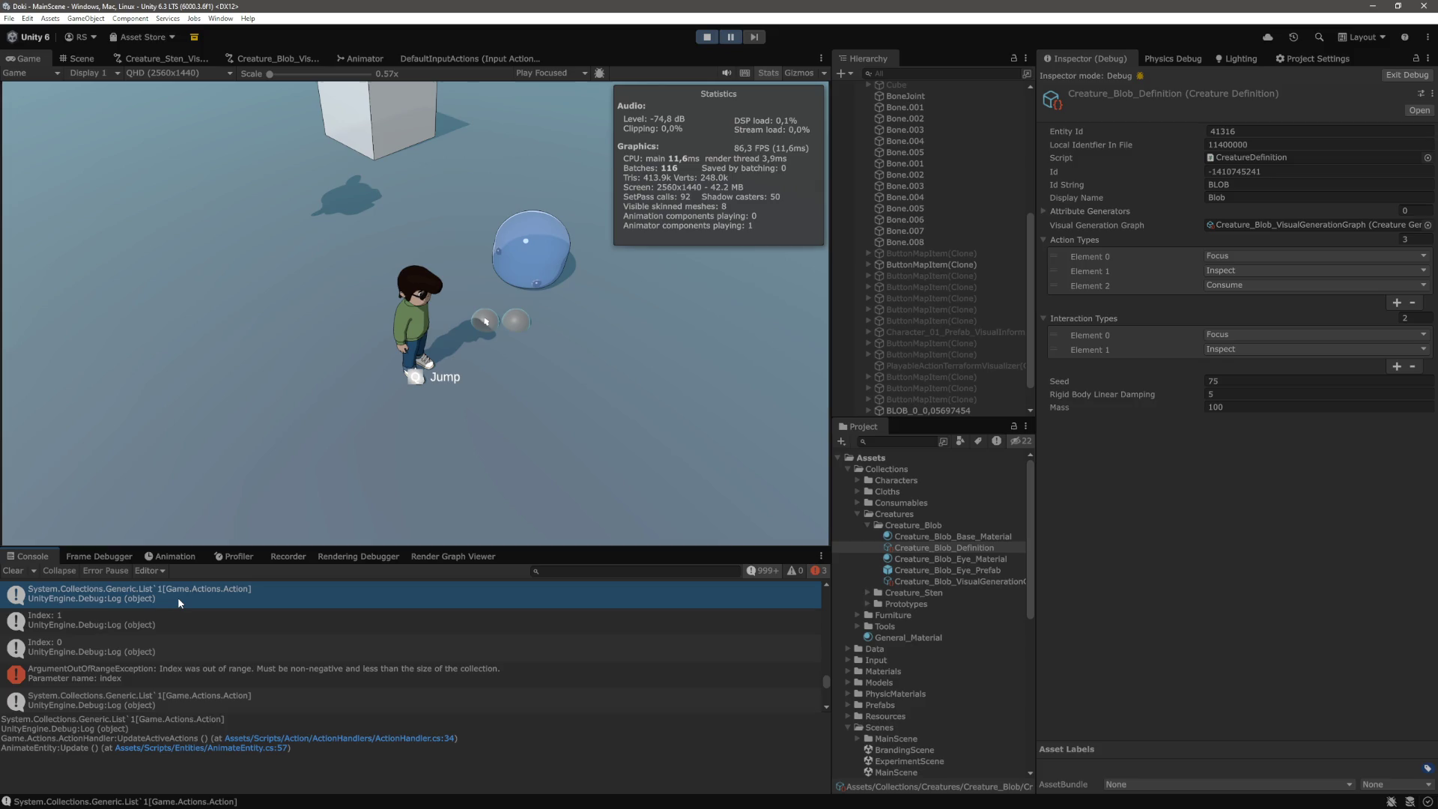
{"action": "left_click", "coordinate": [178, 649]}
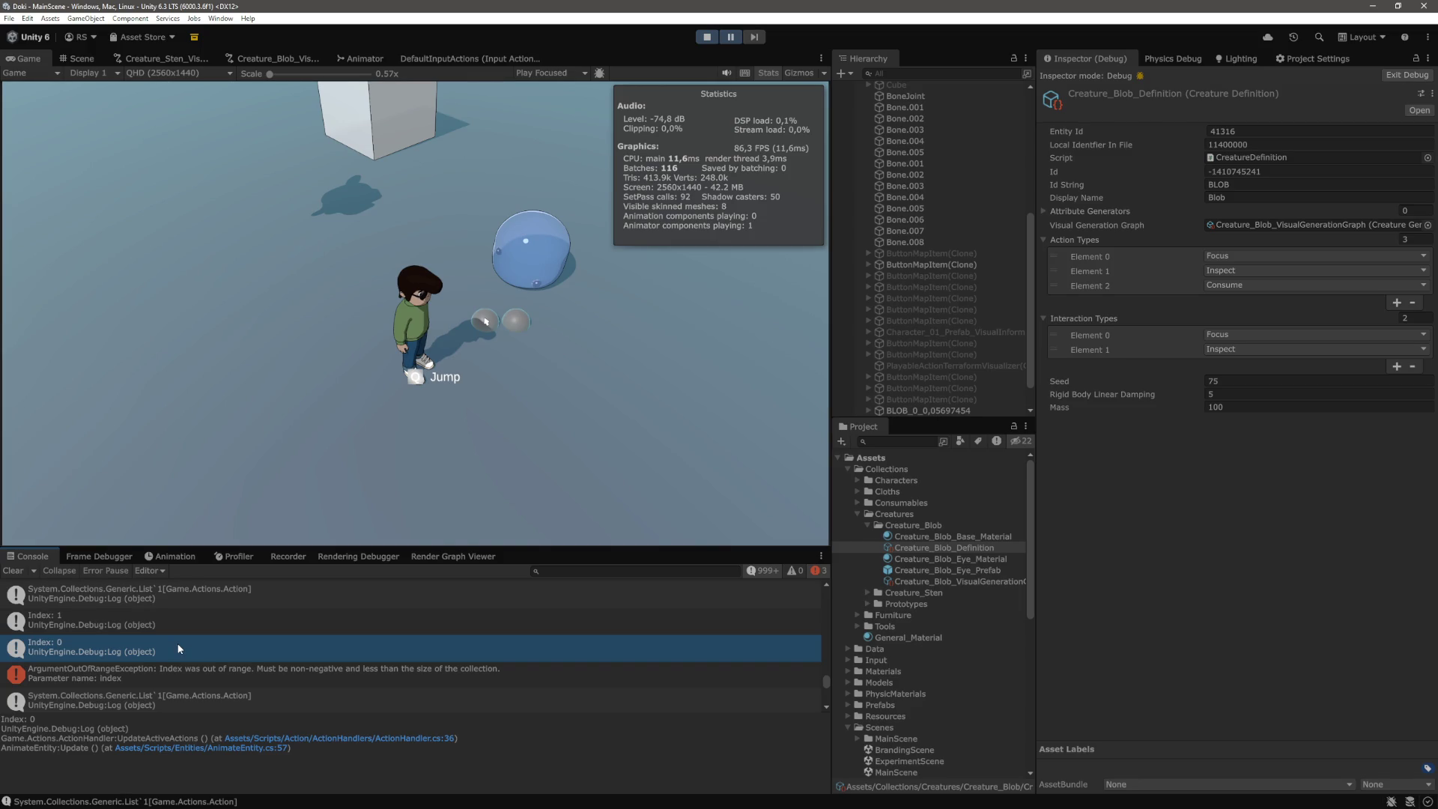
{"action": "scroll", "coordinate": [177, 644], "scroll_direction": "down", "scroll_amount": 2}
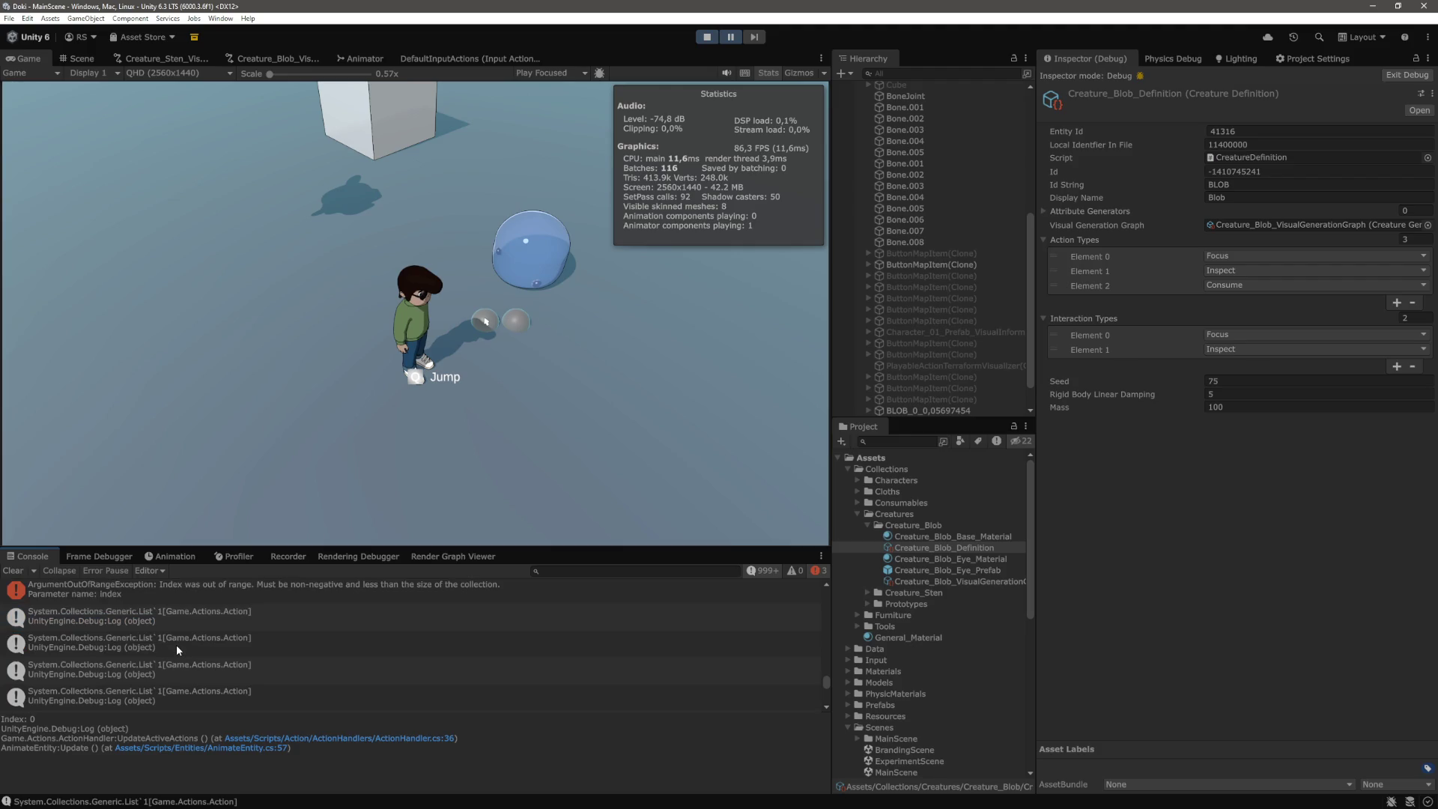
{"action": "scroll", "coordinate": [177, 644], "scroll_direction": "up", "scroll_amount": 5}
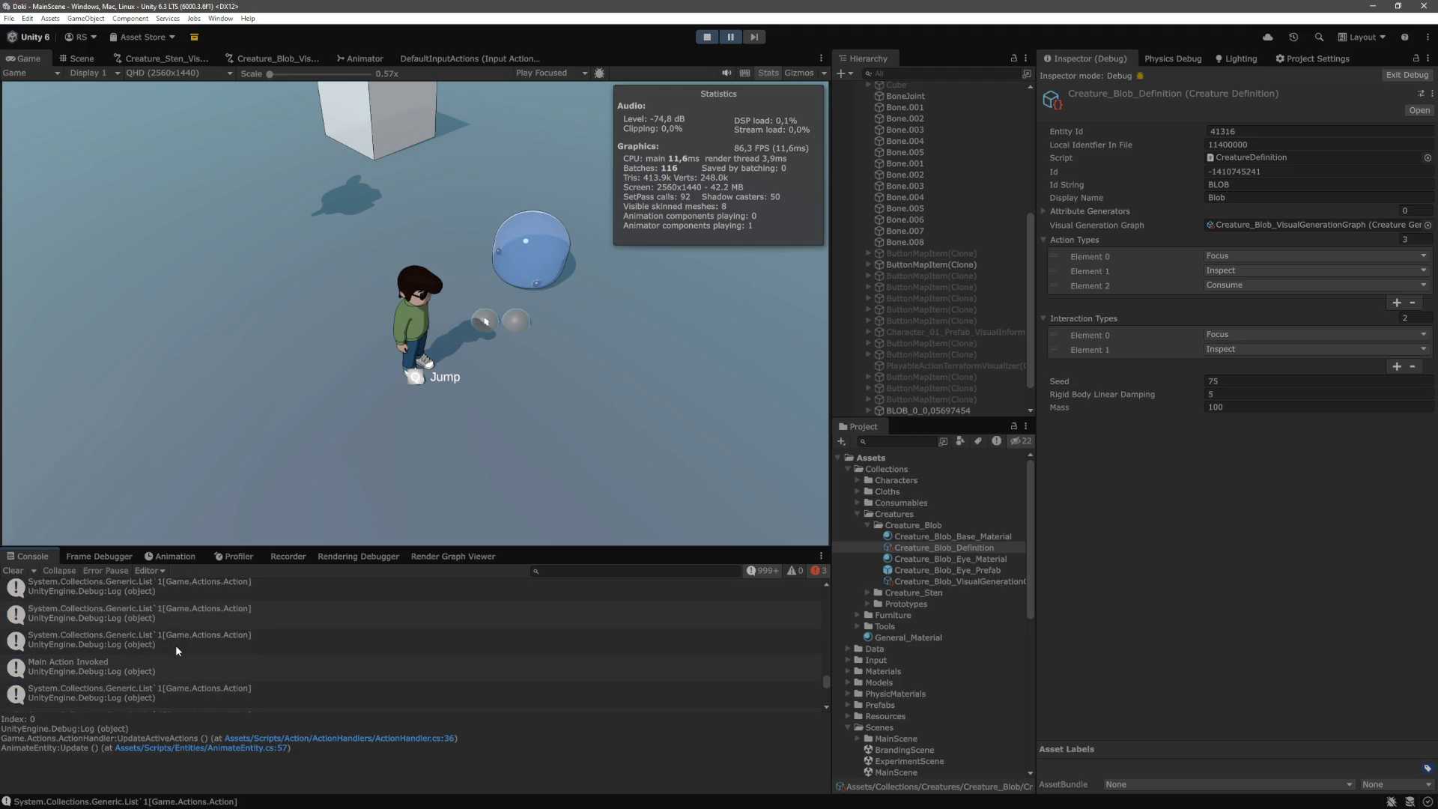
{"action": "scroll", "coordinate": [173, 646], "scroll_direction": "down", "scroll_amount": 2}
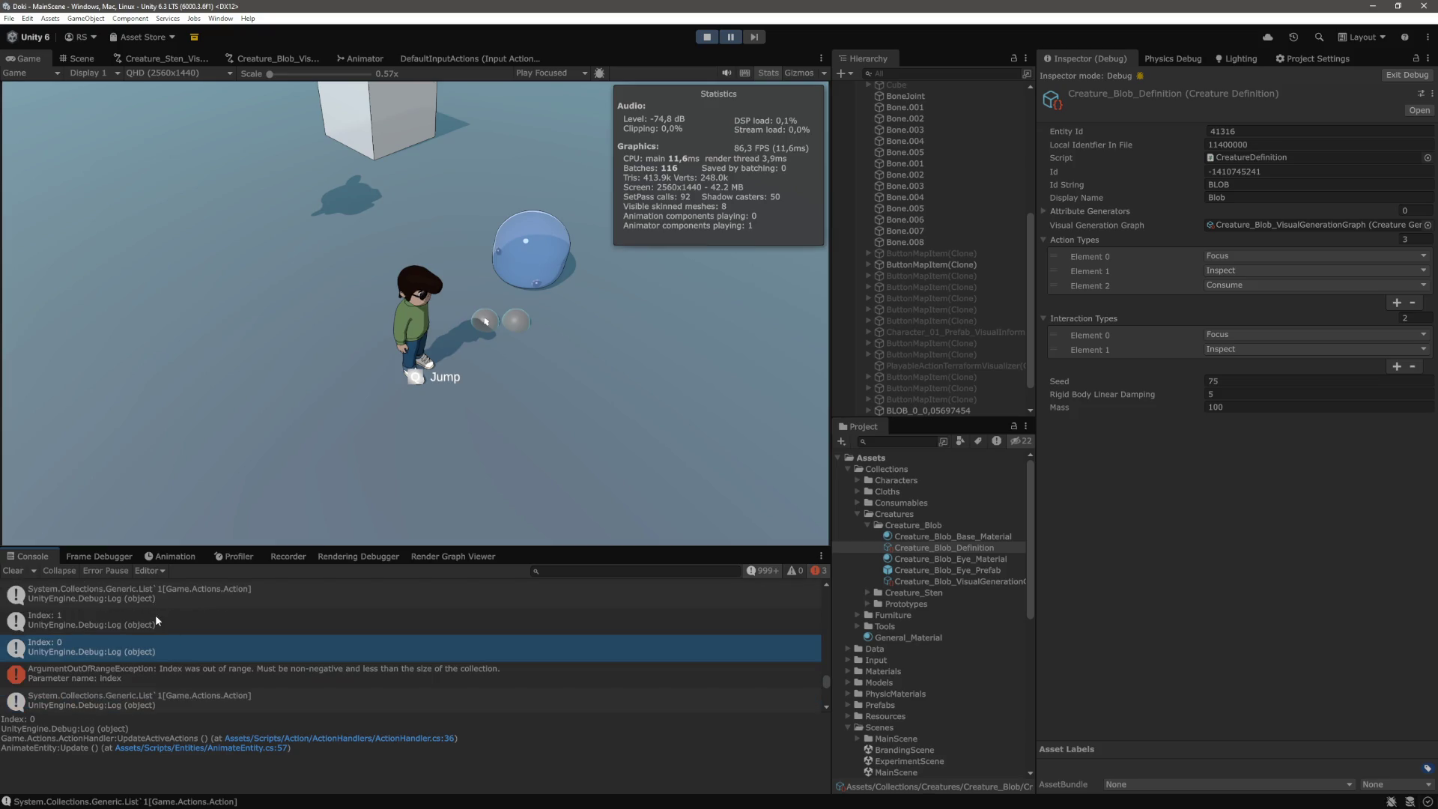
Compare the Index: 1 and Index: 0 entries and the action list log's stack trace
{"action": "left_click", "coordinate": [156, 618]}
{"action": "key", "text": "Down"}
{"action": "key", "text": "Up"}
{"action": "key", "text": "Down"}
{"action": "key", "text": "Up"}
{"action": "key", "text": "Down"}
{"action": "key", "text": "Up"}
{"action": "key", "text": "Down"}
{"action": "key", "text": "Up"}
{"action": "key", "text": "Down"}
{"action": "key", "text": "Up"}
{"action": "key", "text": "Down"}
{"action": "key", "text": "Up"}
{"action": "key", "text": "Down"}
{"action": "key", "text": "Up"}
{"action": "key", "text": "Down"}
{"action": "scroll", "coordinate": [191, 668], "scroll_direction": "up", "scroll_amount": 1}
{"action": "left_click", "coordinate": [197, 638]}
{"action": "scroll", "coordinate": [274, 666], "scroll_direction": "down", "scroll_amount": 1}
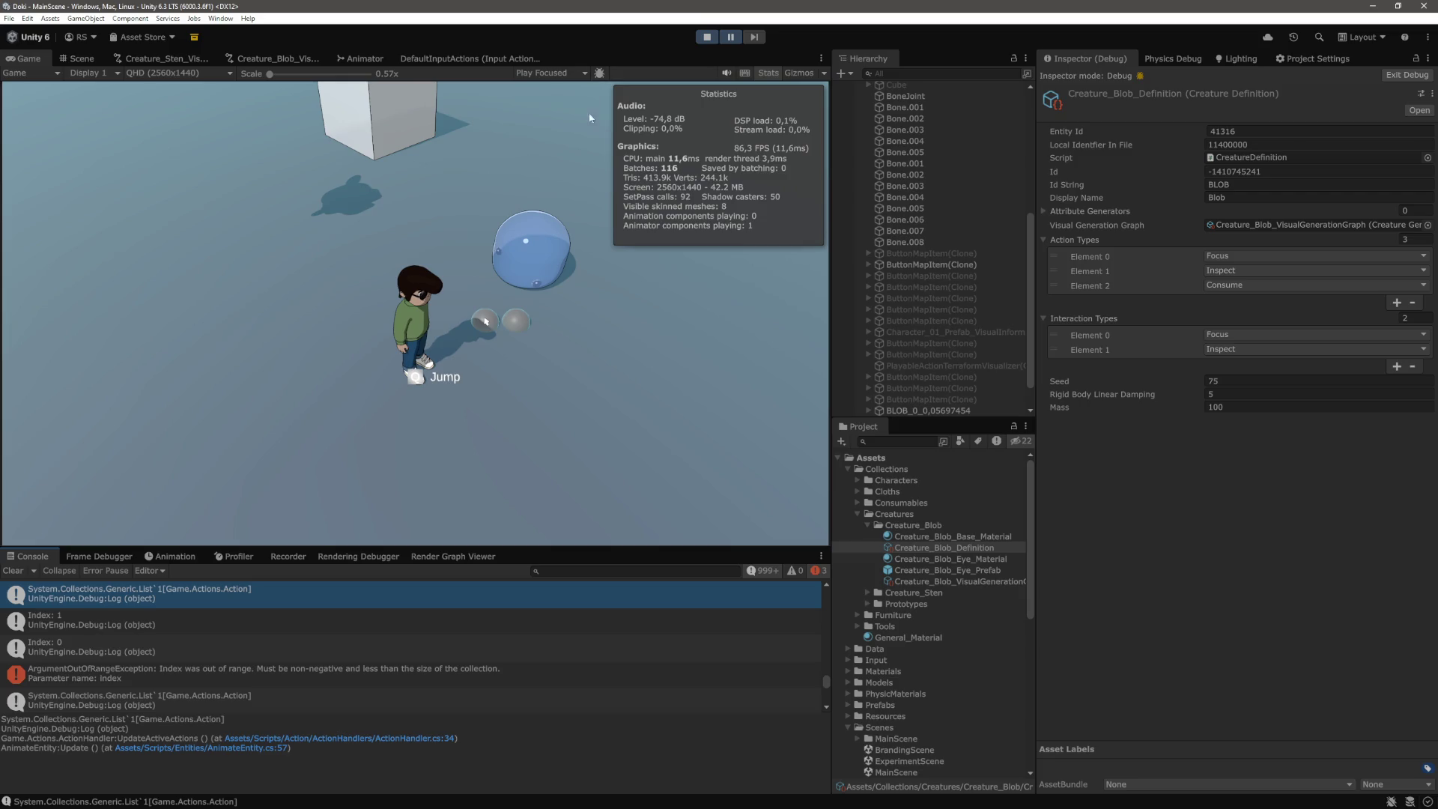
Stop Play mode, clear the Console, and return to ActionHandler.cs in the code editor
{"action": "left_click", "coordinate": [708, 37]}
{"action": "left_click", "coordinate": [15, 572]}
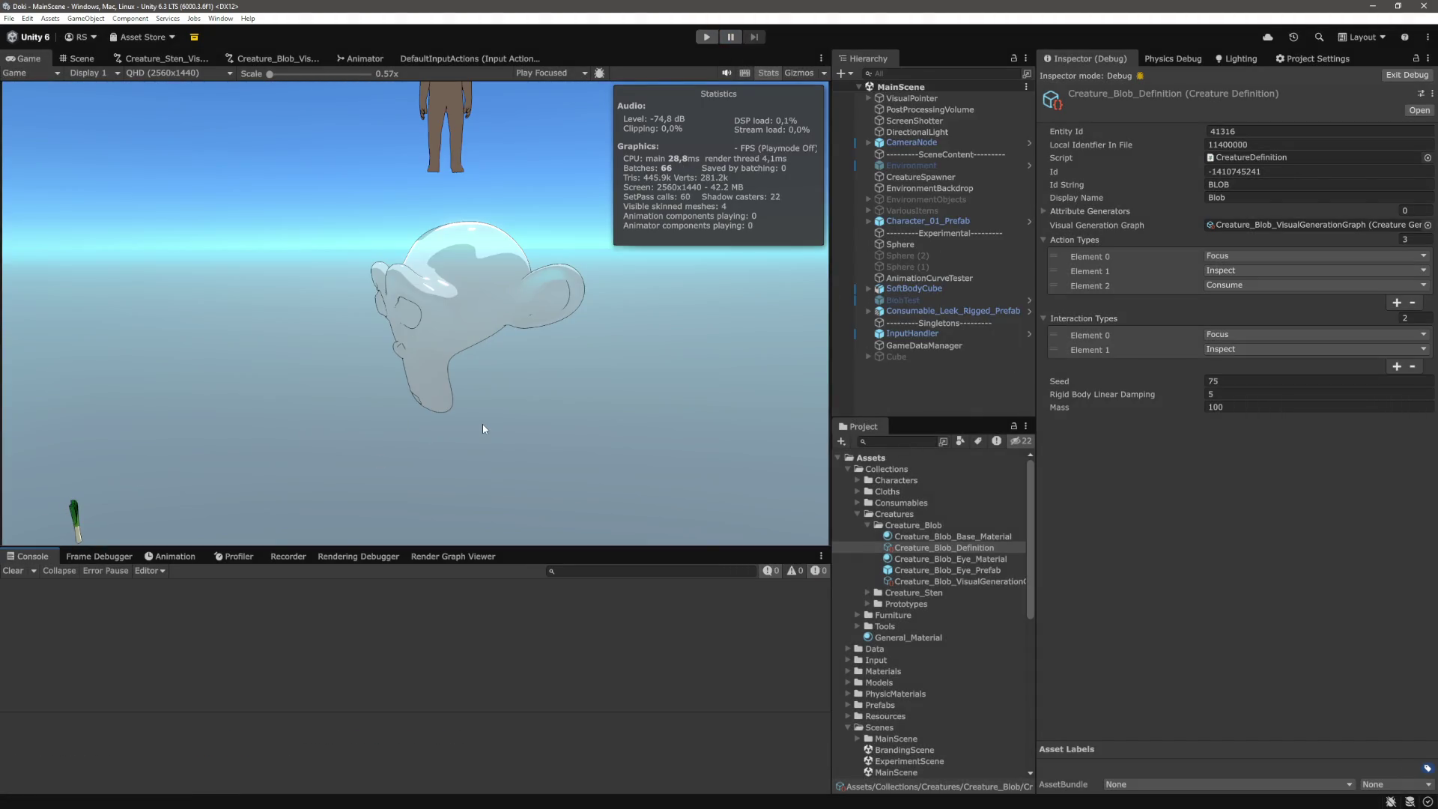
{"action": "key", "text": "alt+Tab"}
{"action": "left_click", "coordinate": [507, 474]}
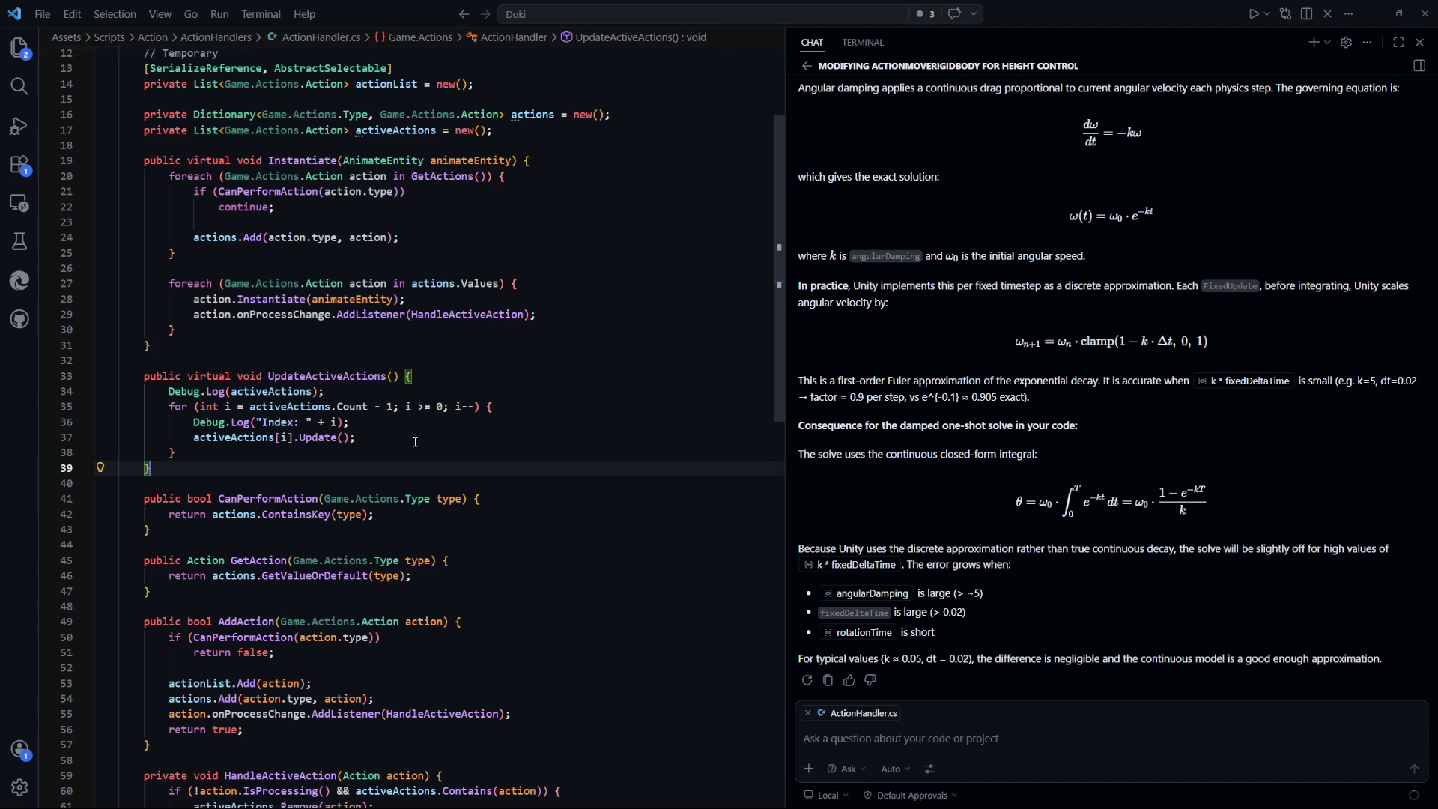
Review the reverse for loop over activeActions on lines 35–38
{"action": "left_click", "coordinate": [385, 444]}
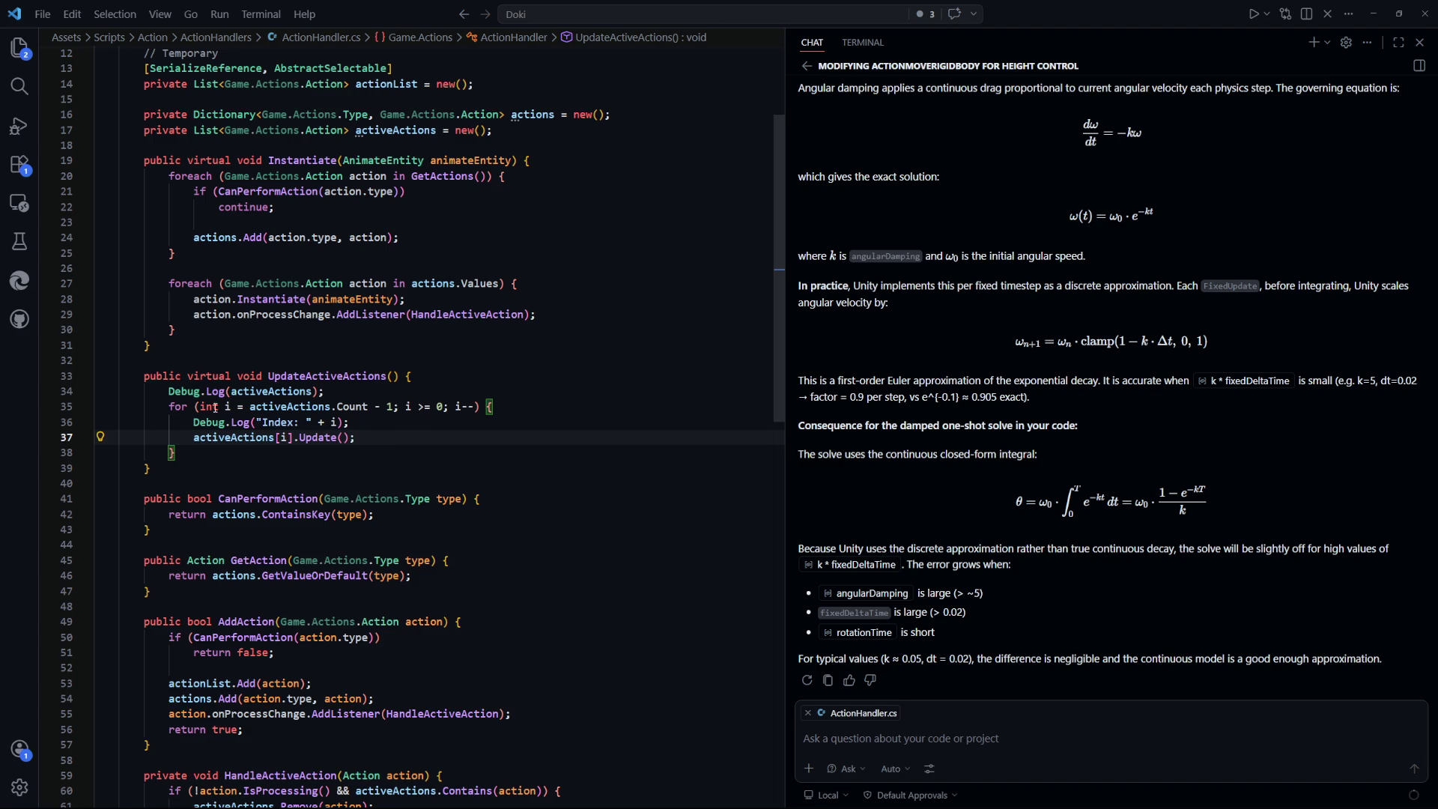
{"action": "mouse_move", "coordinate": [200, 407]}
{"action": "left_mouse_down"}
{"action": "mouse_move", "coordinate": [323, 407]}
{"action": "mouse_move", "coordinate": [252, 407]}
{"action": "left_mouse_up"}
{"action": "left_click", "coordinate": [356, 422]}
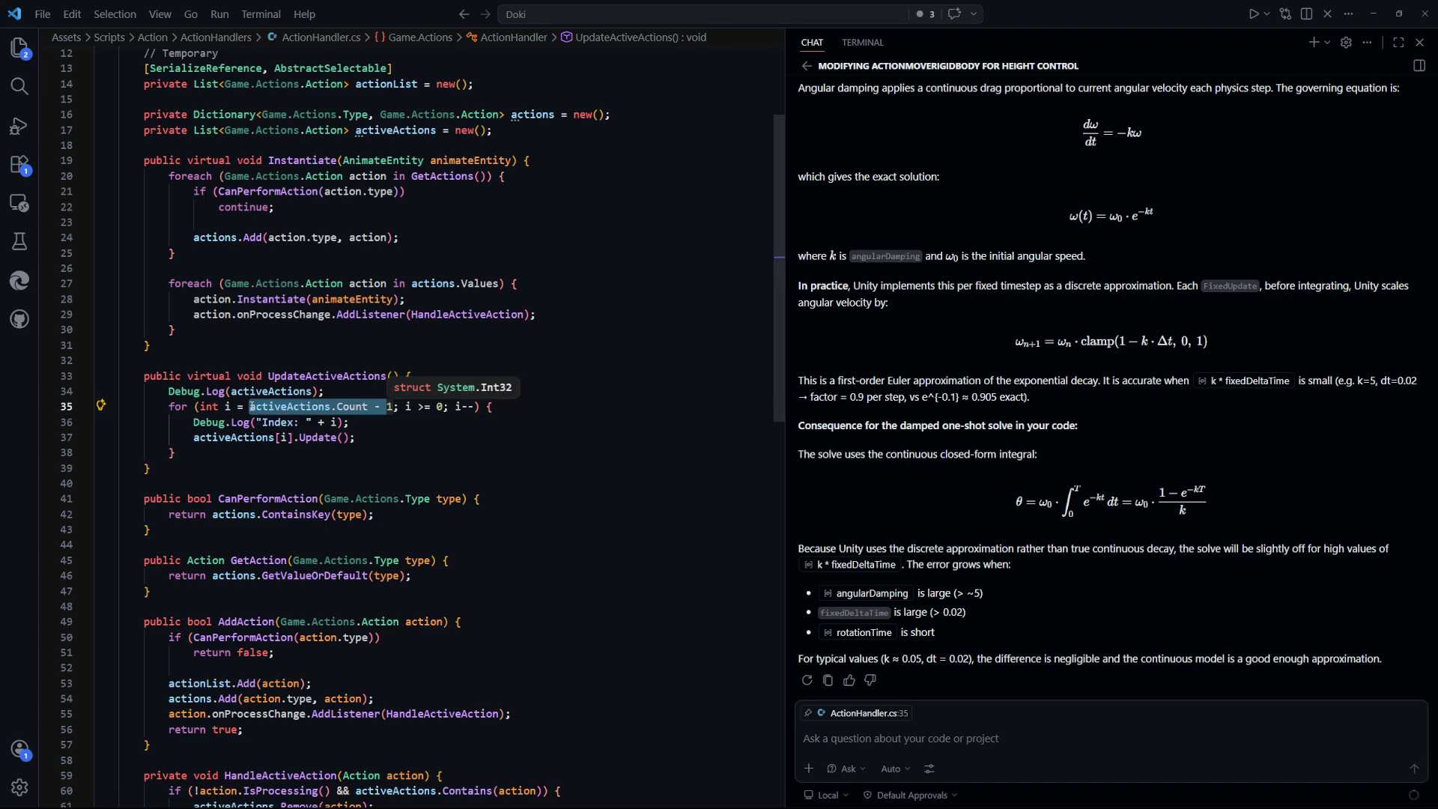
{"action": "left_click", "coordinate": [425, 449]}
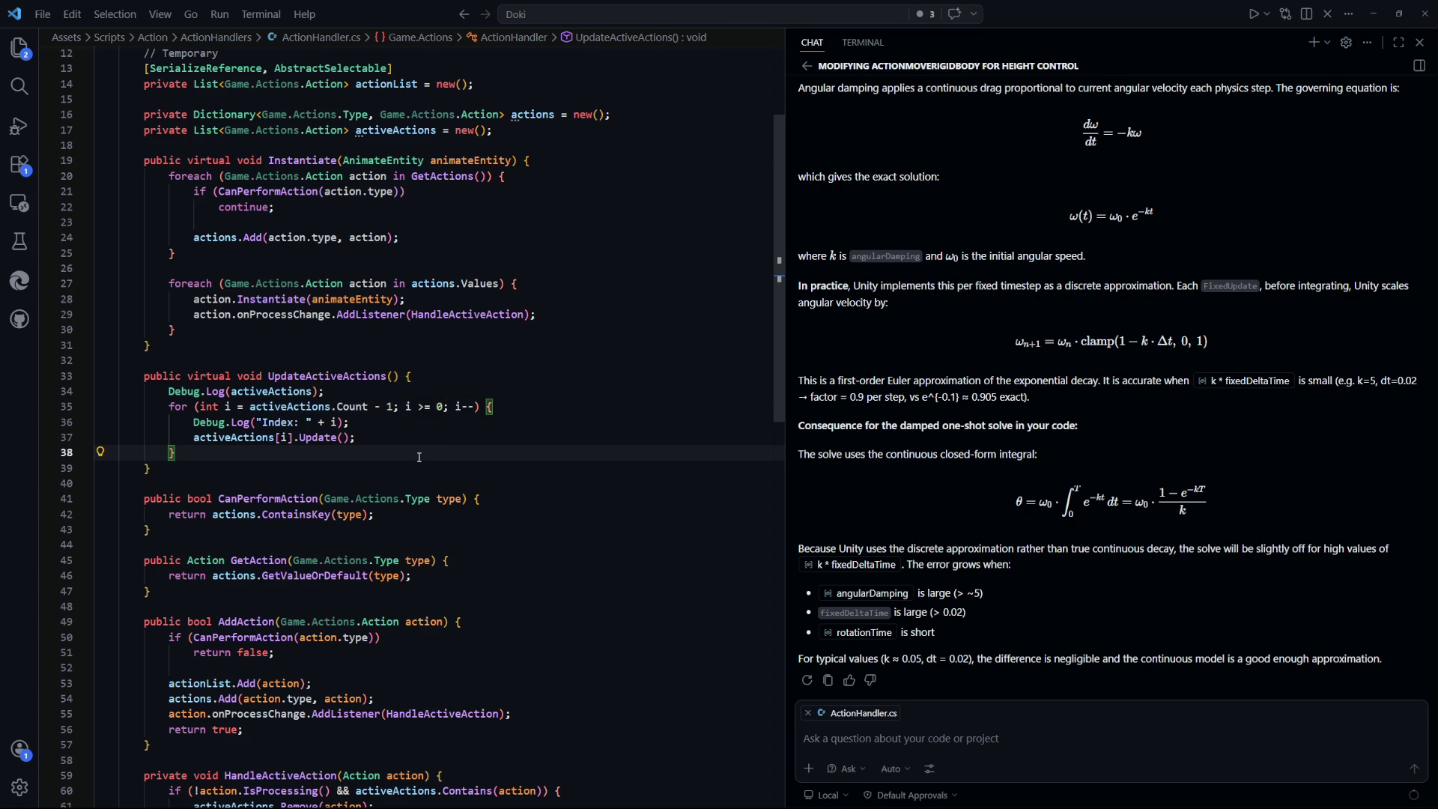
{"action": "scroll", "coordinate": [505, 480], "scroll_direction": "down", "scroll_amount": 4}
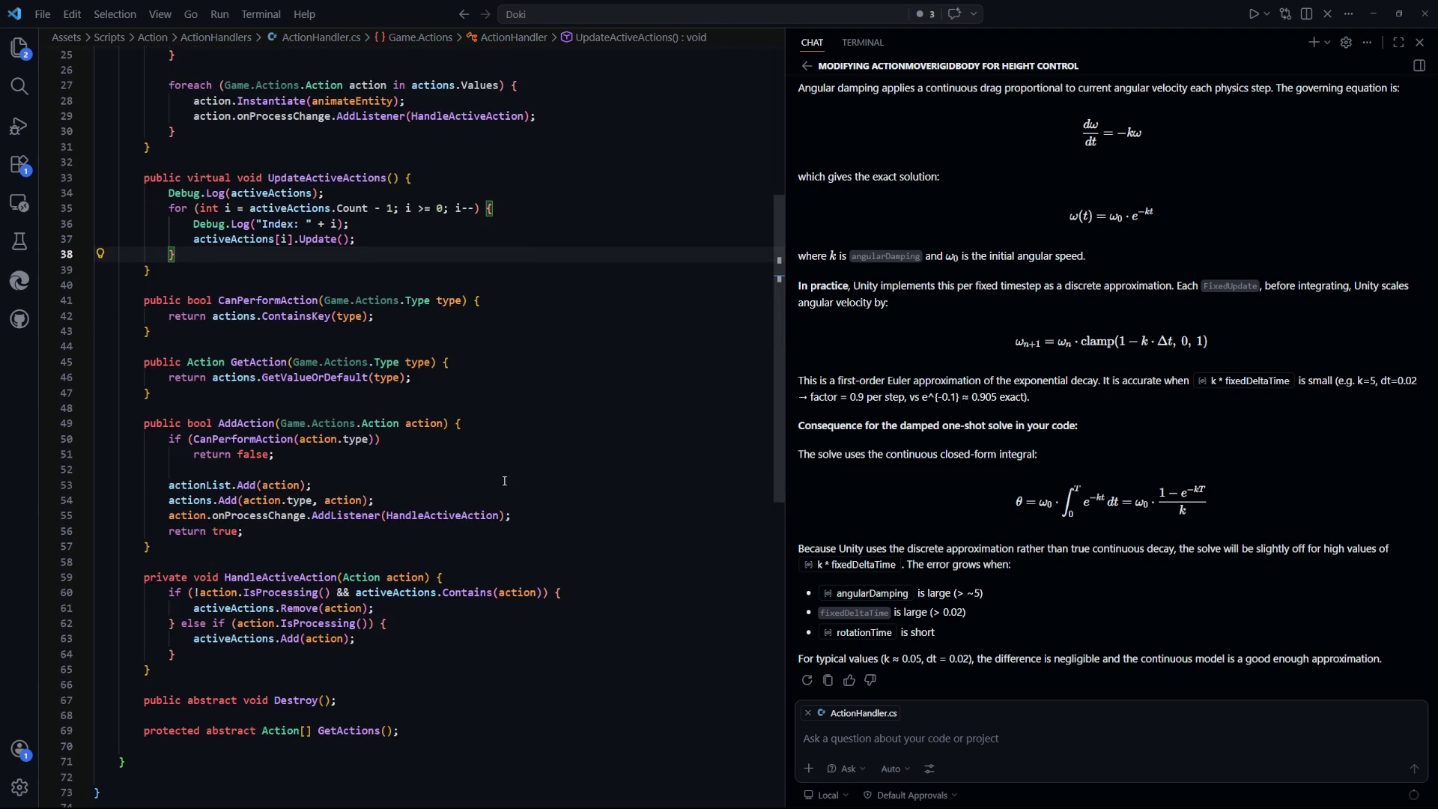
{"action": "scroll", "coordinate": [505, 480], "scroll_direction": "down", "scroll_amount": 1}
{"action": "scroll", "coordinate": [505, 480], "scroll_direction": "up", "scroll_amount": 4}
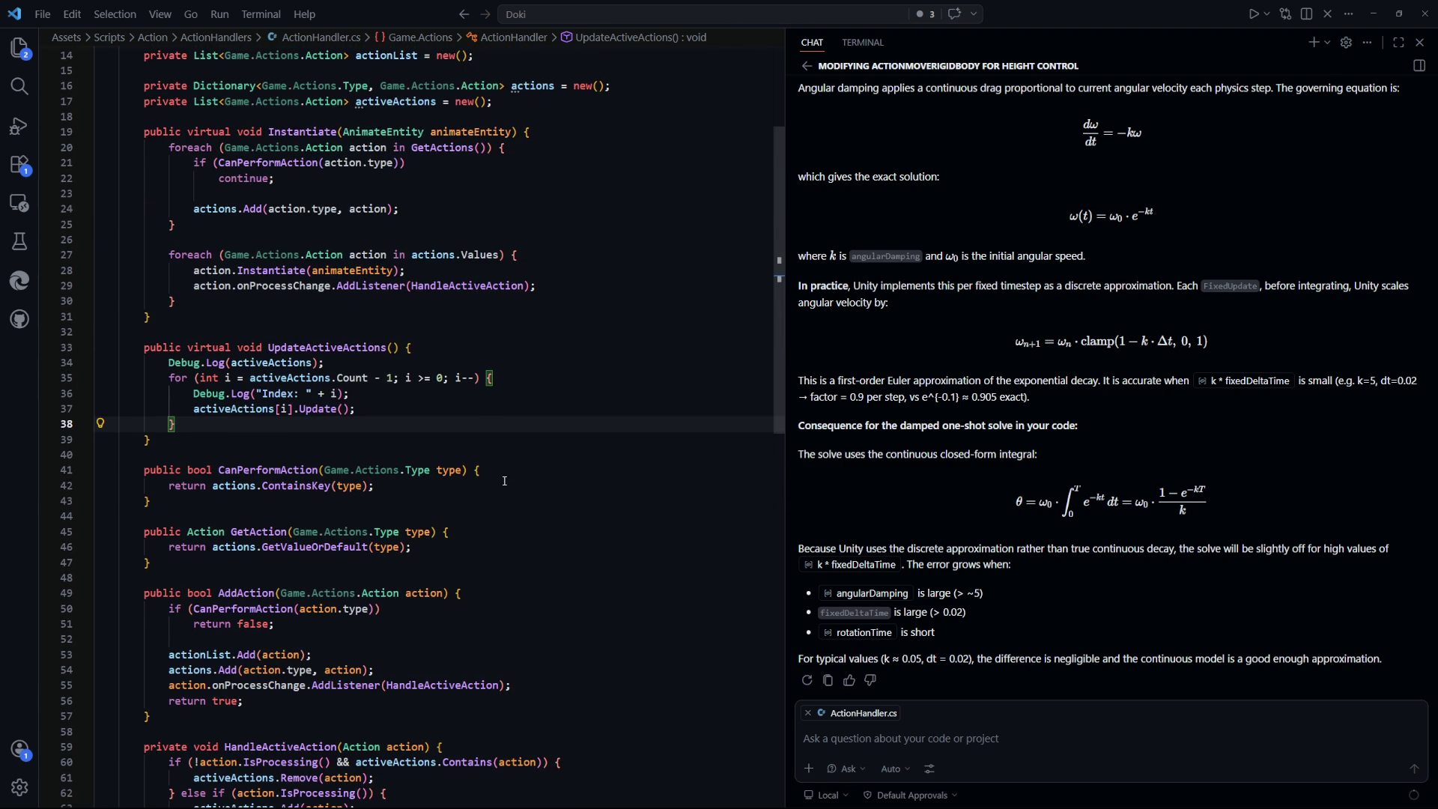
{"action": "left_click_drag", "start_coordinate": [203, 416], "coordinate": [169, 364]}
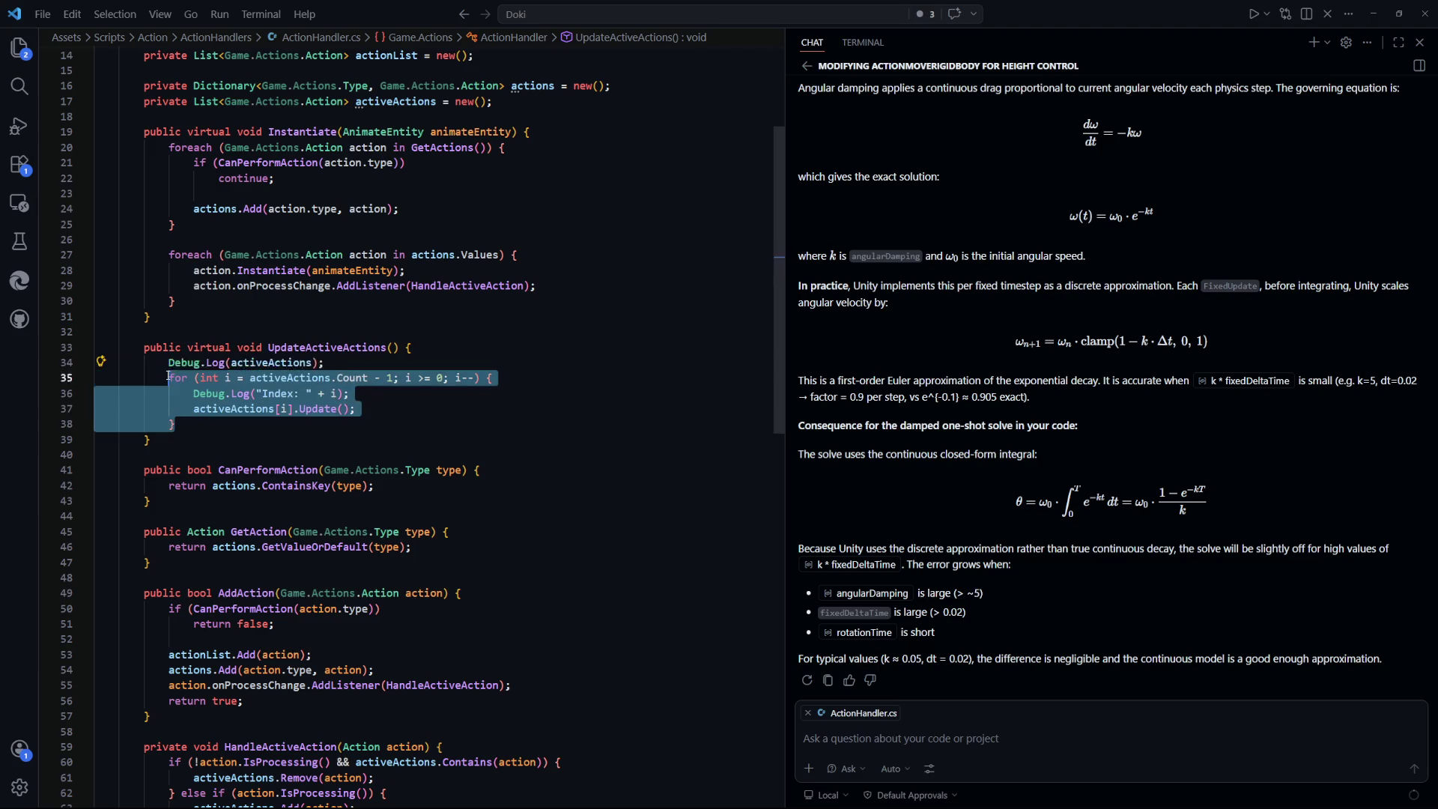
{"action": "left_click", "coordinate": [349, 439]}
{"action": "scroll", "coordinate": [540, 521], "scroll_direction": "up", "scroll_amount": 5}
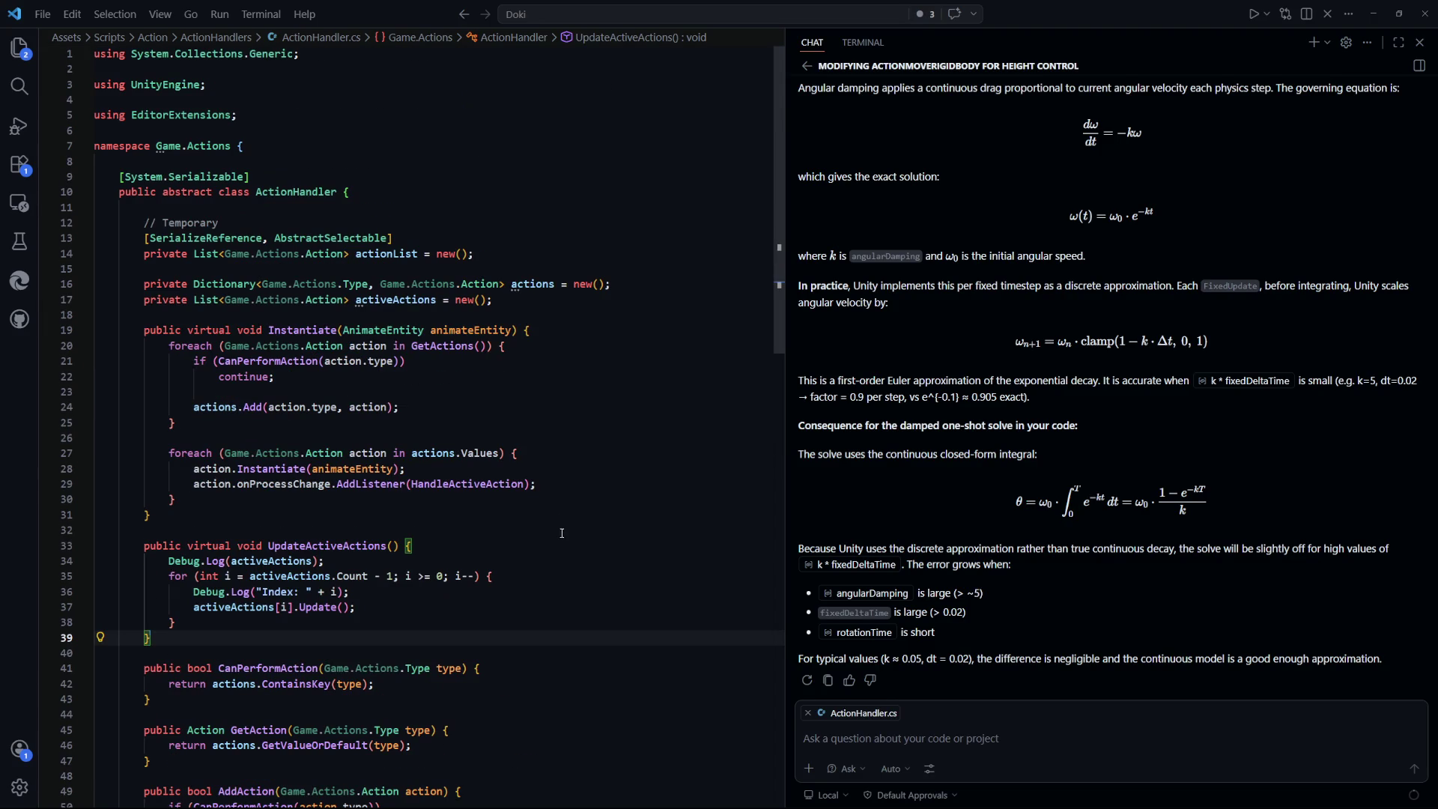
Copy [SerializeReference, AbstractSelectable] above the activeActions declaration and return to Unity
{"action": "left_click", "coordinate": [529, 213]}
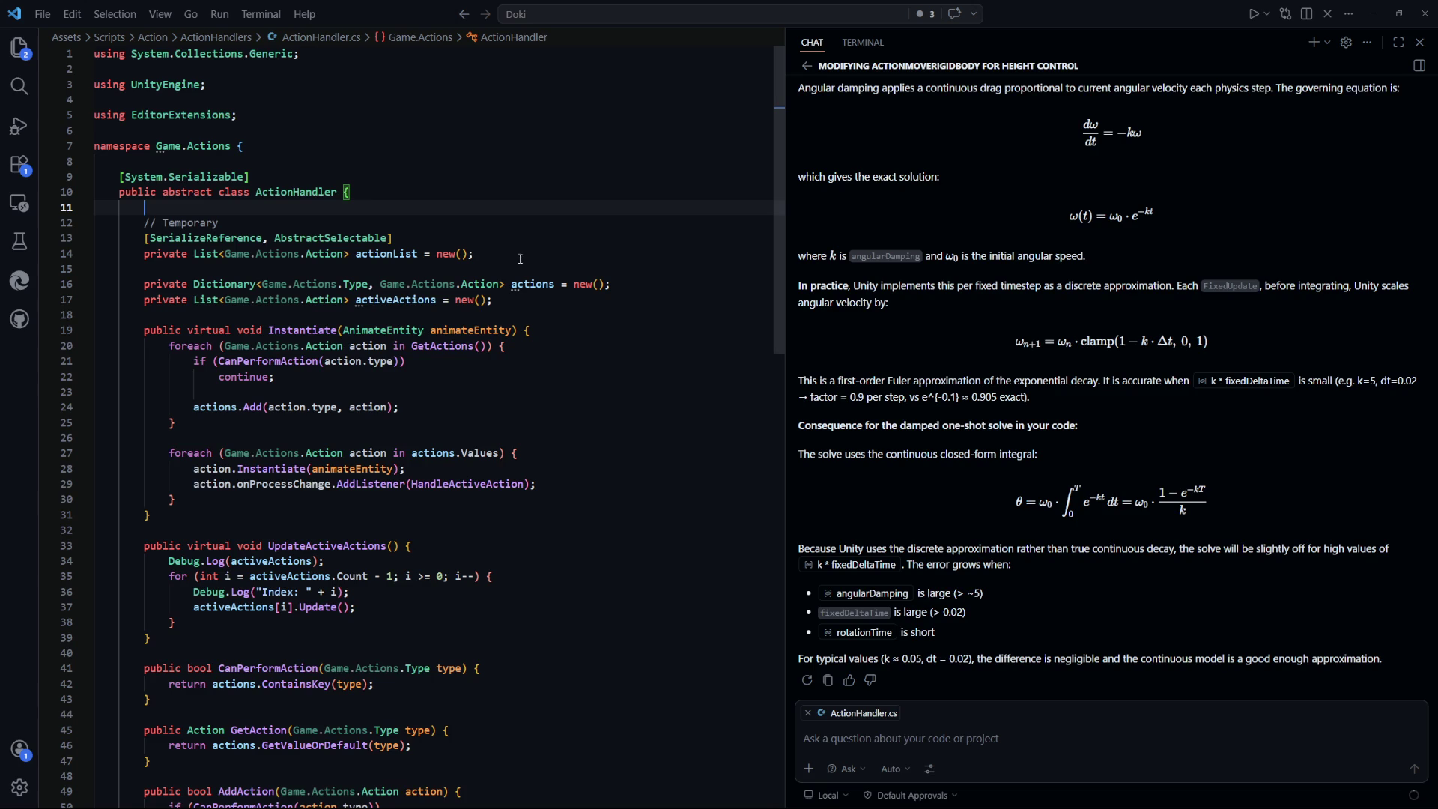
{"action": "left_click", "coordinate": [660, 290]}
{"action": "key", "text": "Return"}
{"action": "left_click_drag", "start_coordinate": [393, 238], "coordinate": [146, 236]}
{"action": "key", "text": "ctrl+c"}
{"action": "left_click", "coordinate": [223, 302]}
{"action": "key", "text": "ctrl+v"}
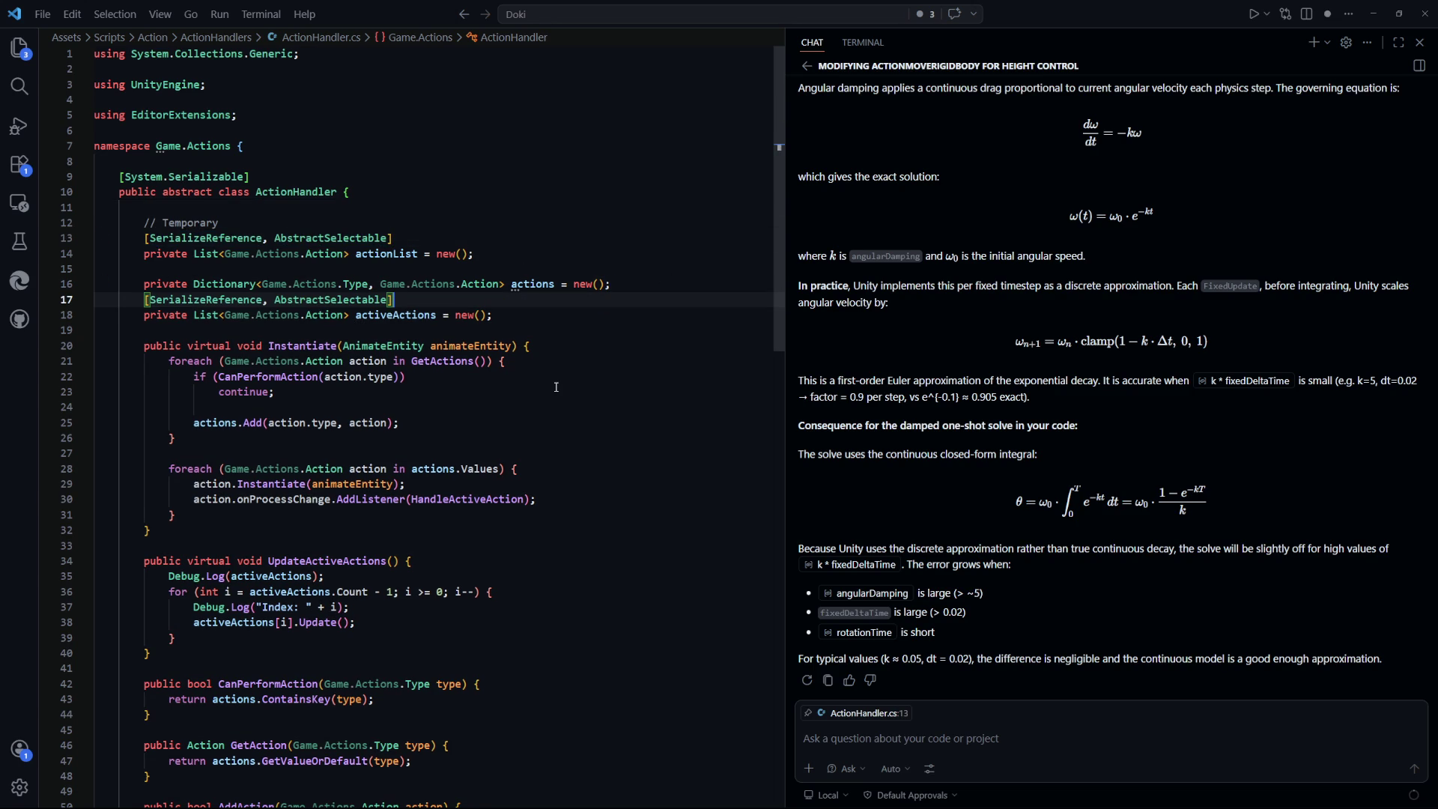
{"action": "key", "text": "alt+Tab"}
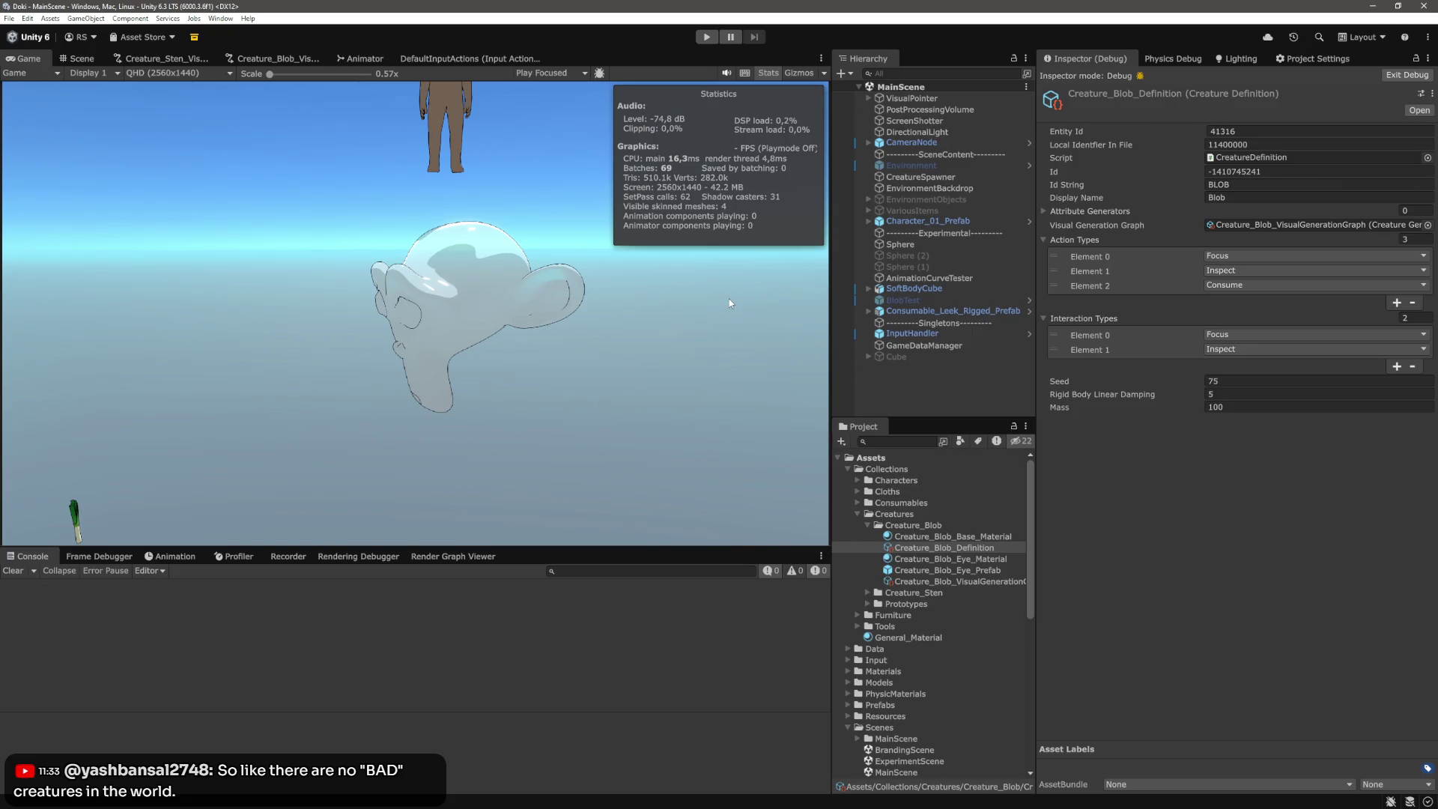
Deselect Creature_Blob_Definition so the Inspector shows nothing
{"action": "left_click", "coordinate": [902, 388]}
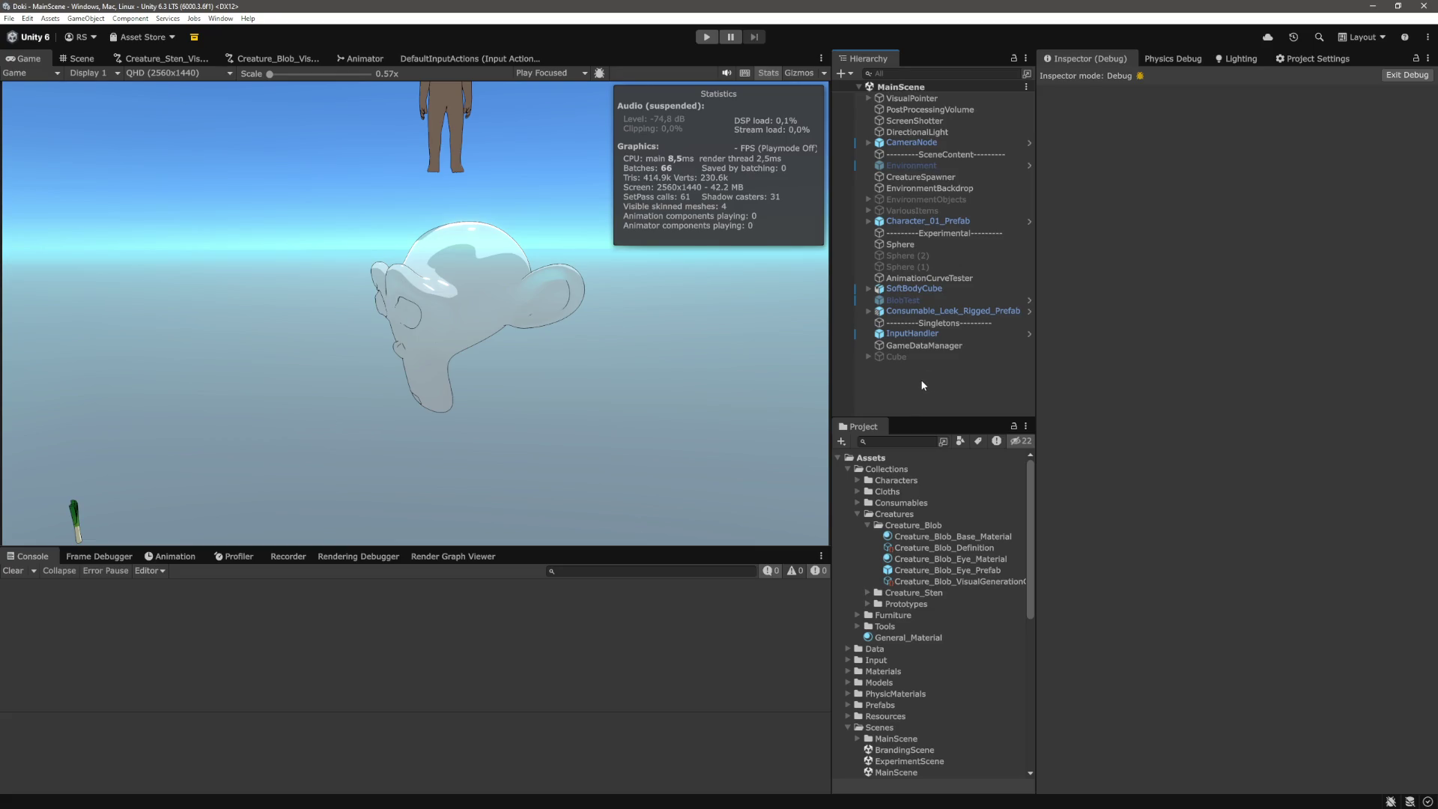
Start Play mode, select BLOB_0, and expand its Active Actions list in the Inspector
{"action": "left_click", "coordinate": [914, 347]}
{"action": "left_click", "coordinate": [906, 368]}
{"action": "left_click", "coordinate": [704, 39]}
{"action": "scroll", "coordinate": [943, 337], "scroll_direction": "down", "scroll_amount": 5}
{"action": "scroll", "coordinate": [947, 352], "scroll_direction": "down", "scroll_amount": 2}
{"action": "left_click", "coordinate": [946, 399]}
{"action": "scroll", "coordinate": [1142, 423], "scroll_direction": "down", "scroll_amount": 10}
{"action": "scroll", "coordinate": [1136, 408], "scroll_direction": "down", "scroll_amount": 10}
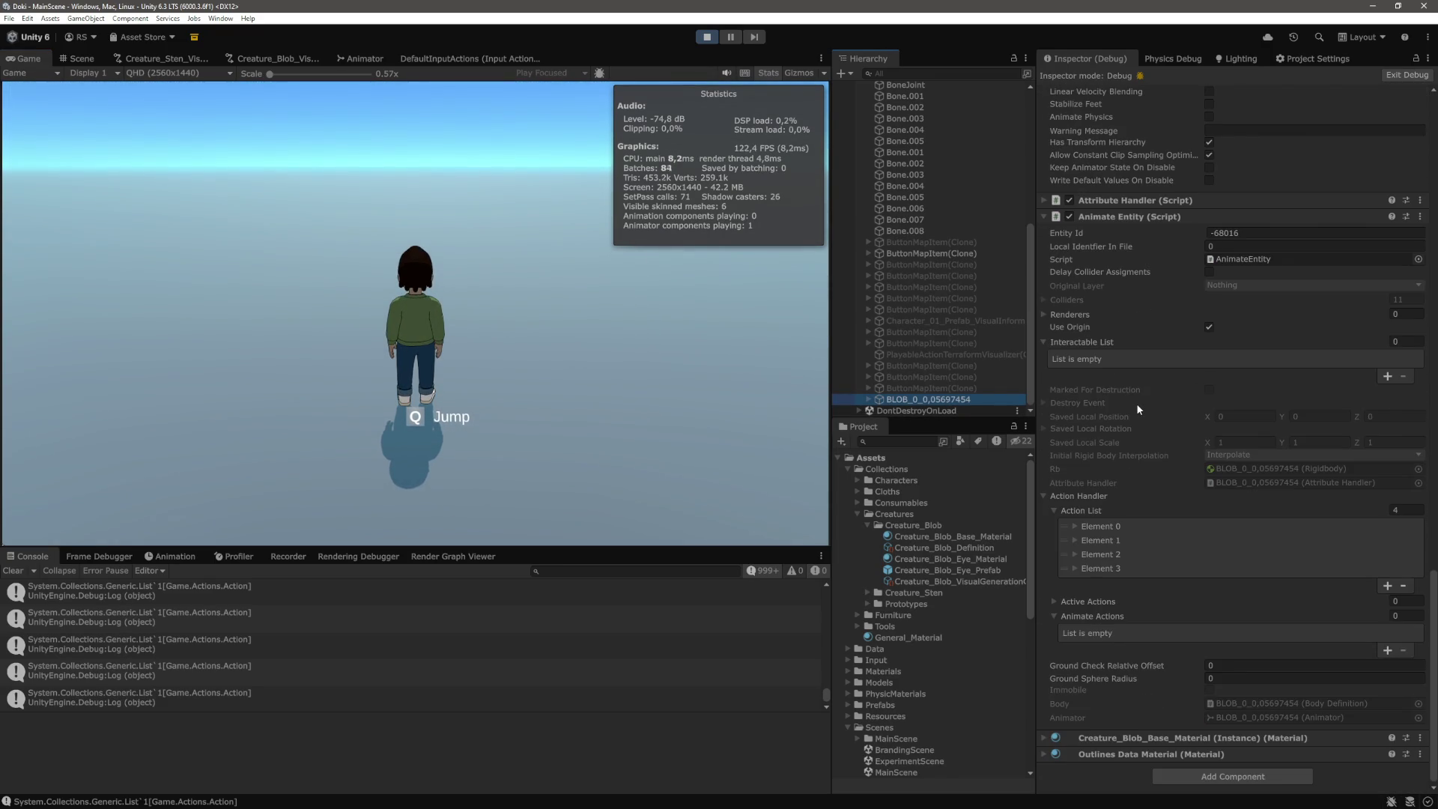
{"action": "left_click", "coordinate": [1053, 600]}
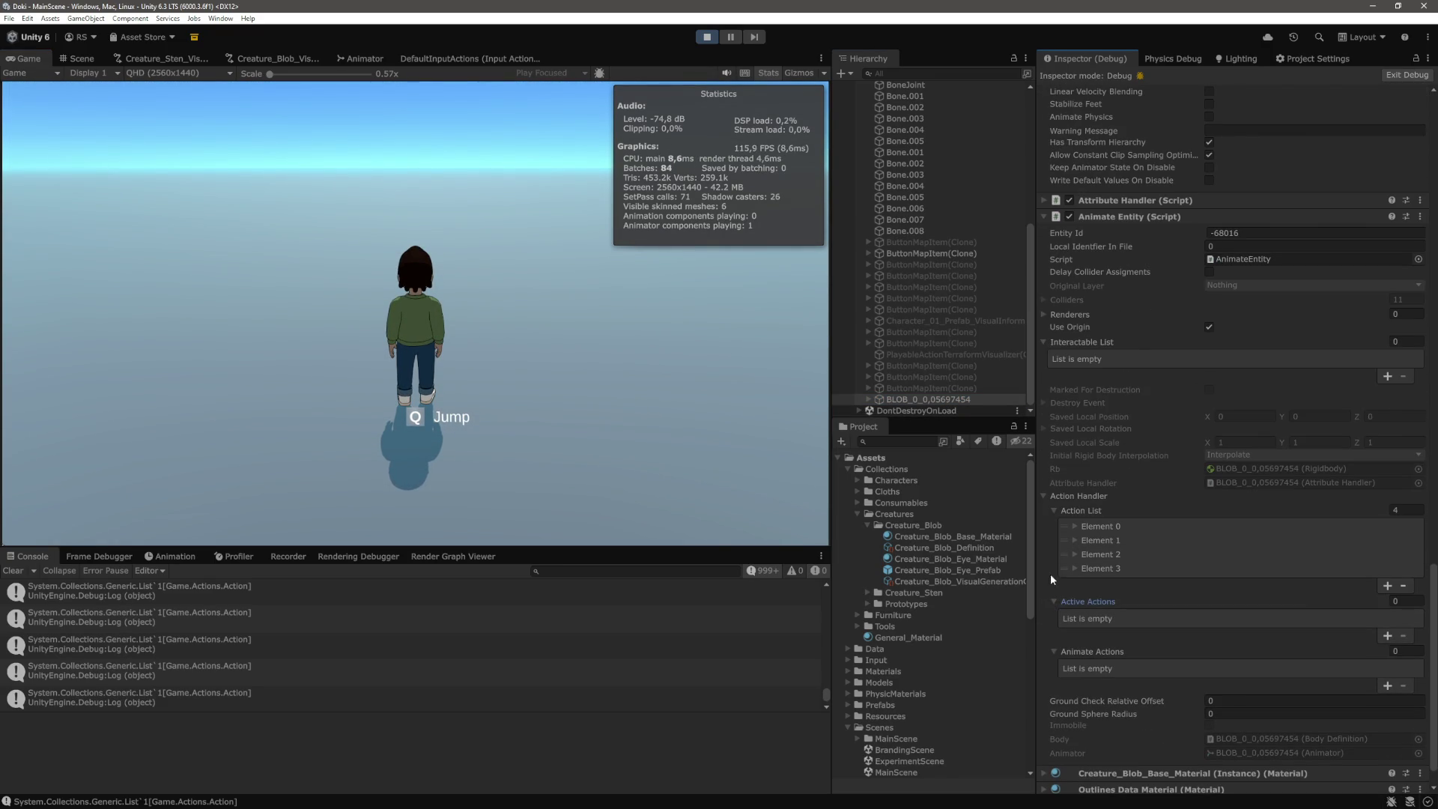
Walk the character toward the blob and place five grey spheres nearby
{"action": "left_click", "coordinate": [592, 317]}
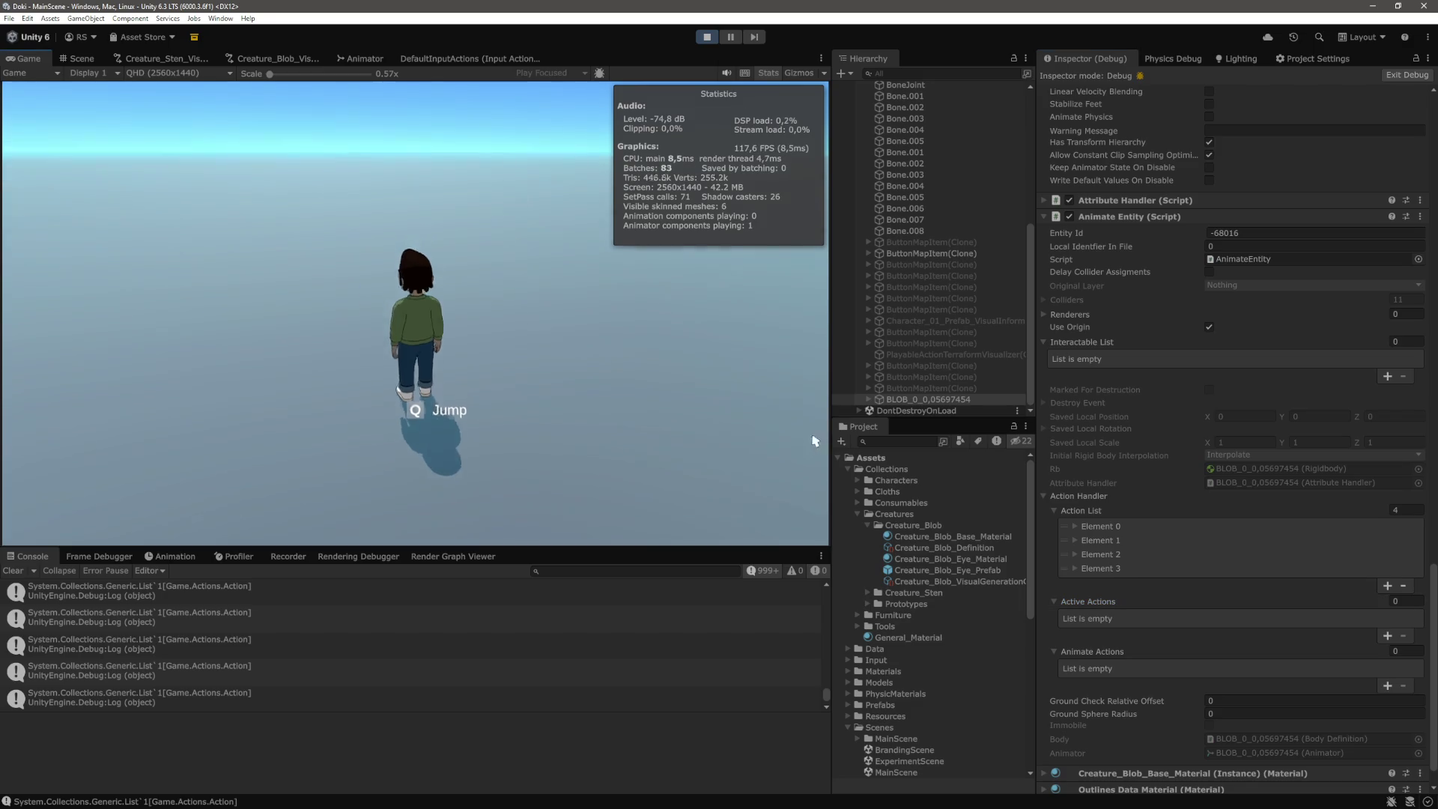
{"action": "key", "text": "w"}
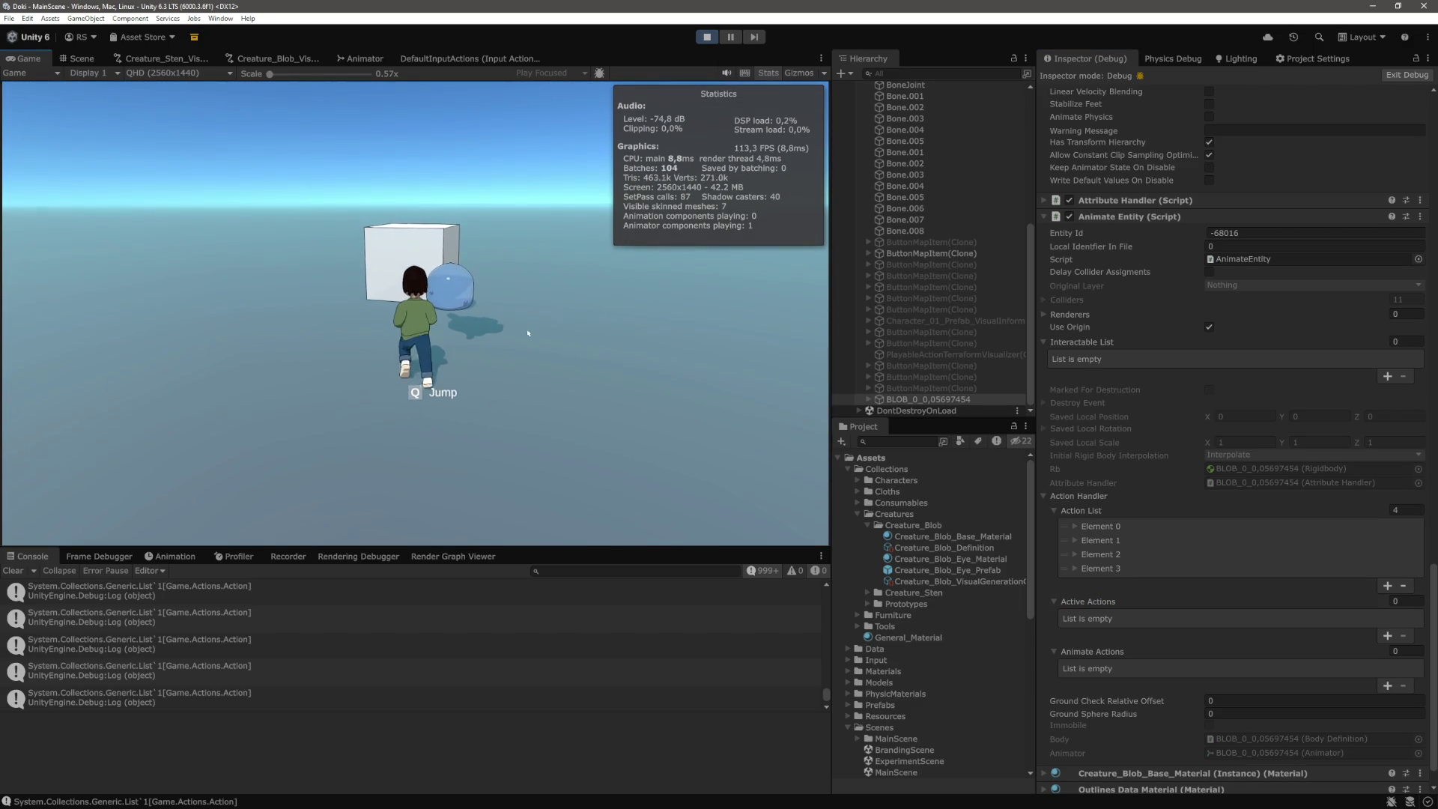
{"action": "left_click", "coordinate": [525, 337]}
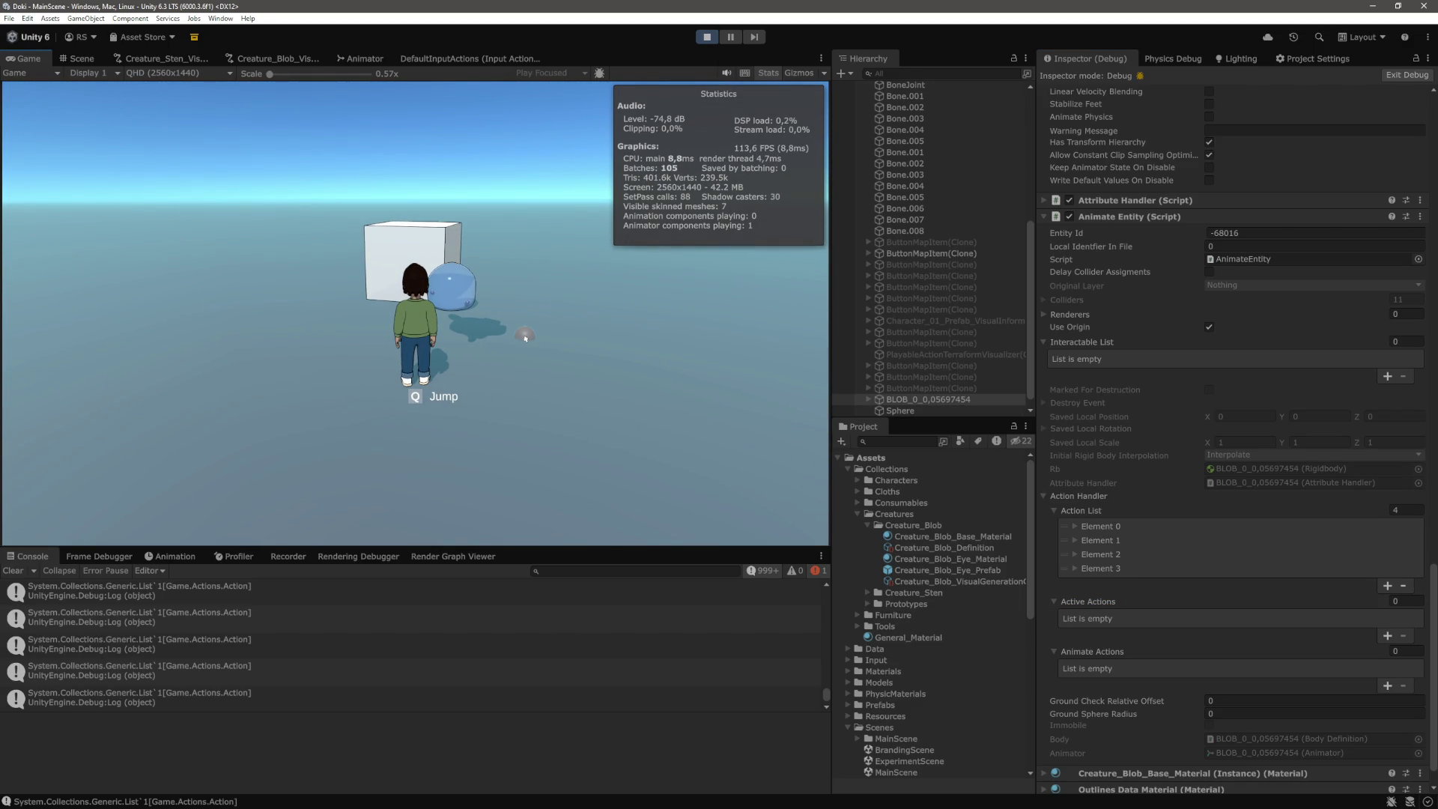
{"action": "left_click", "coordinate": [524, 337]}
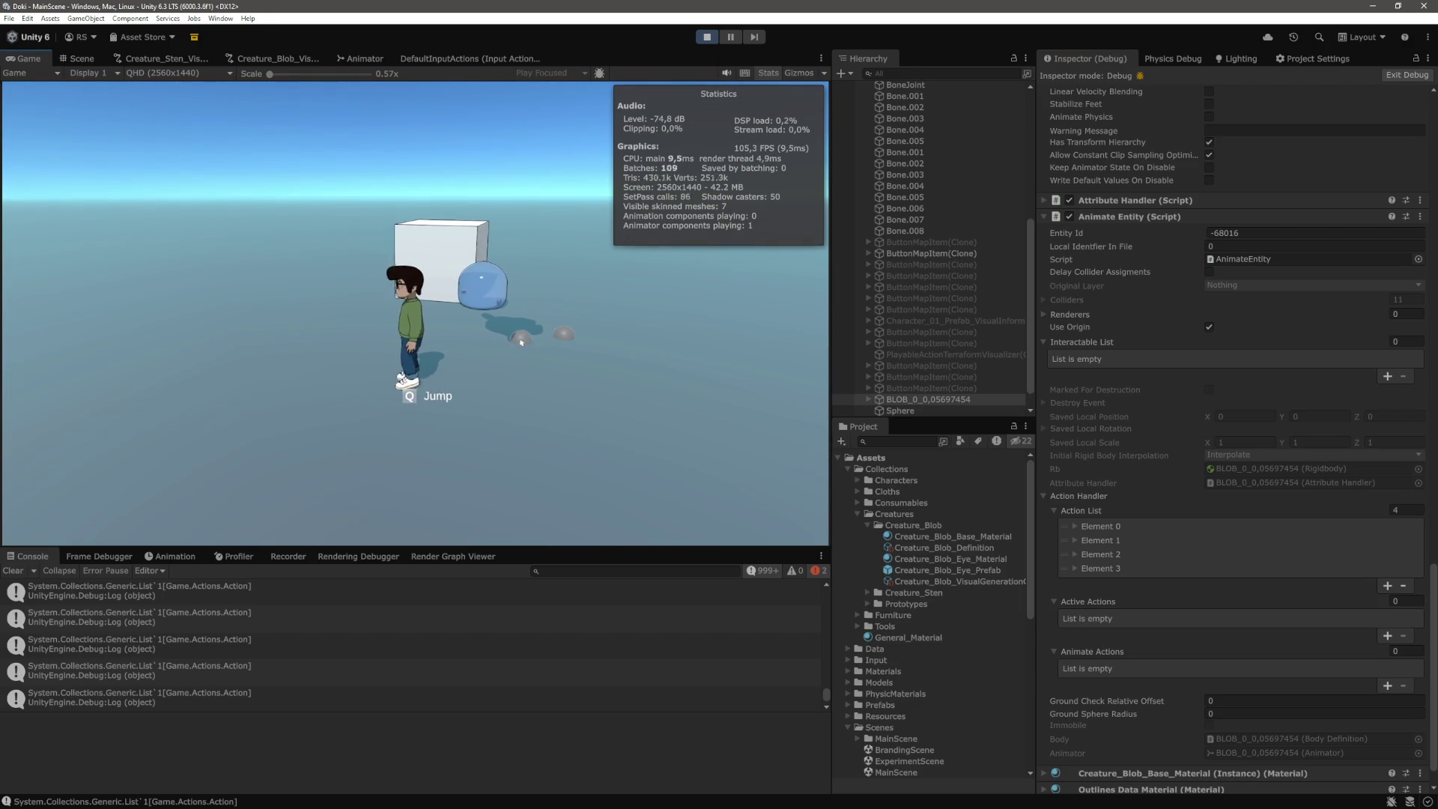
{"action": "left_click", "coordinate": [519, 342]}
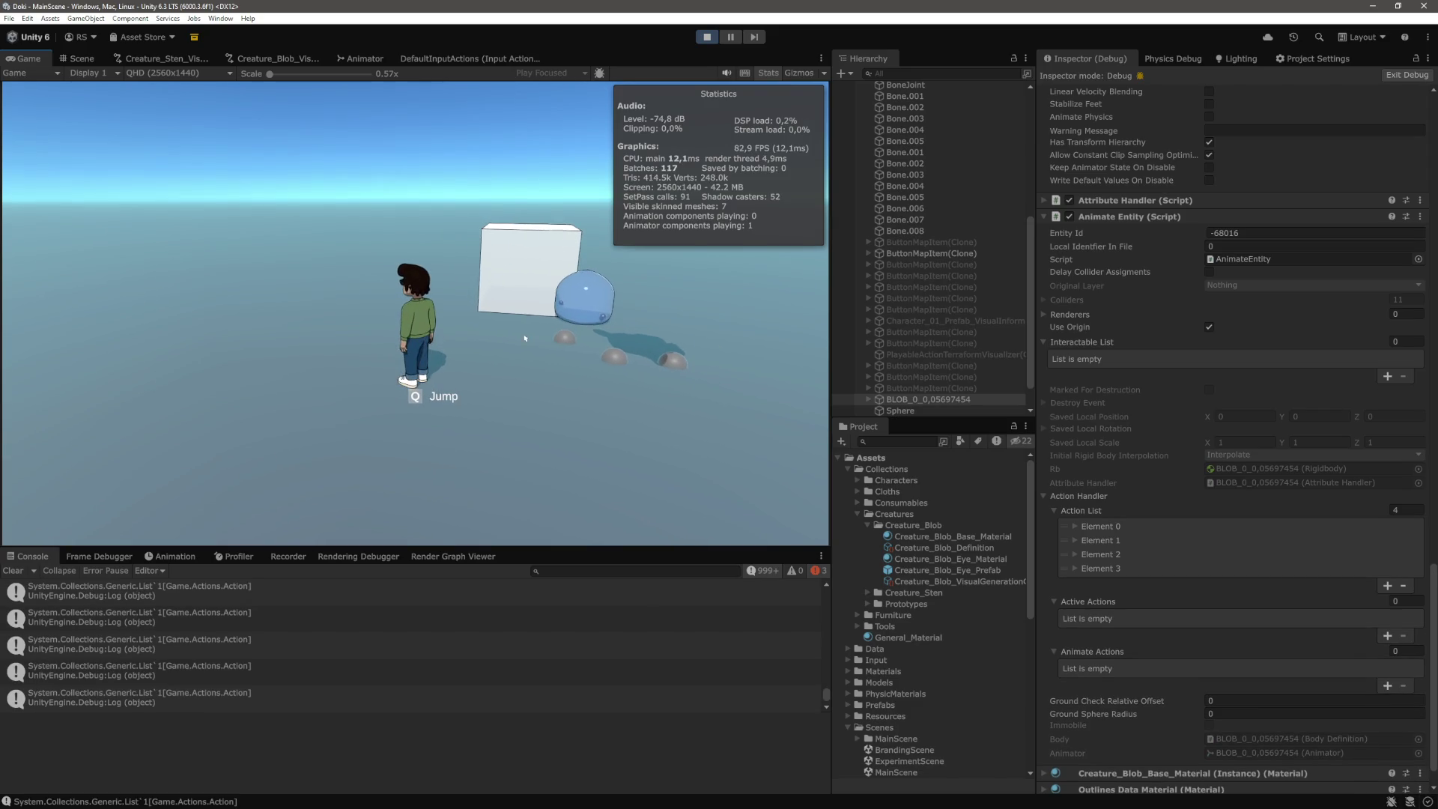
{"action": "left_click", "coordinate": [553, 346]}
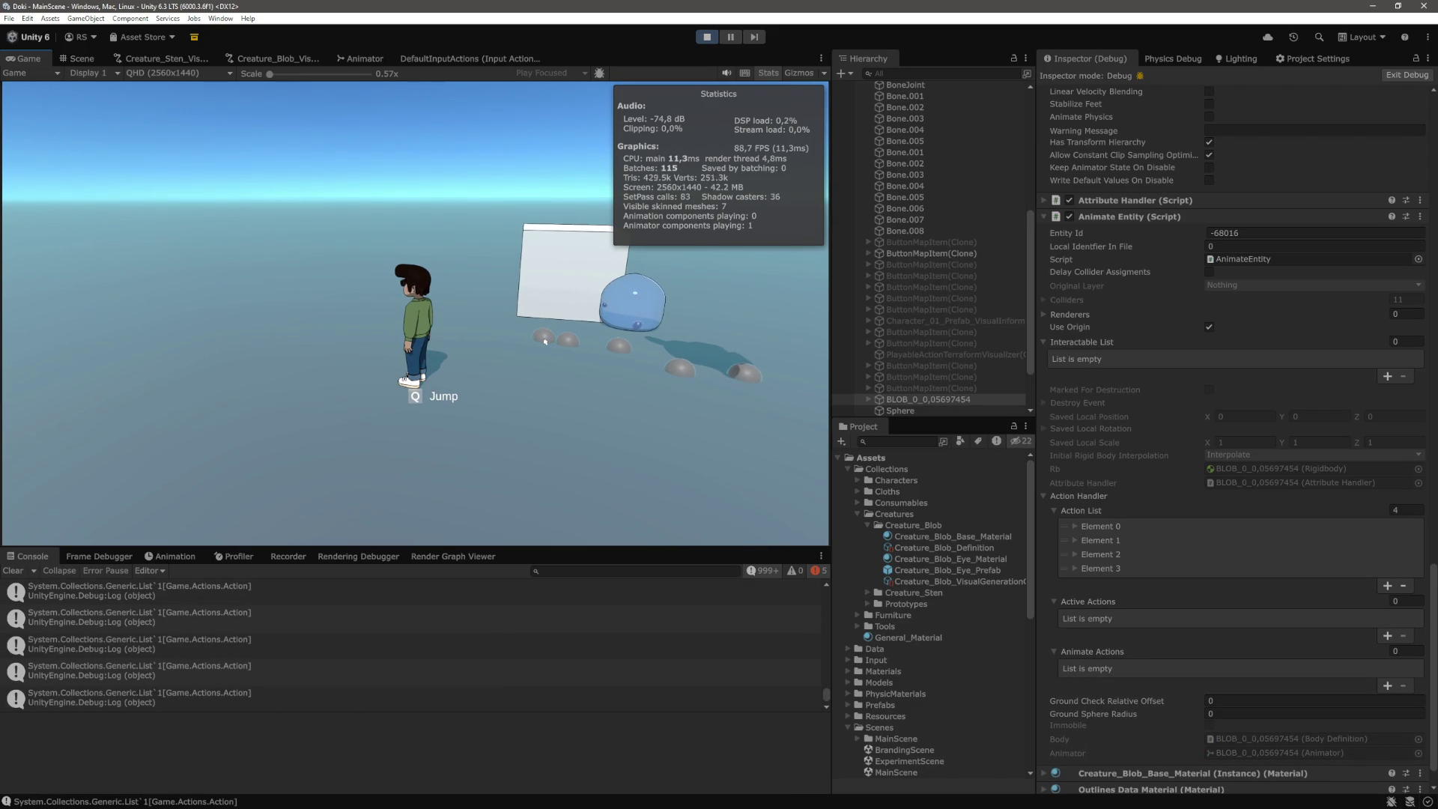
{"action": "left_click", "coordinate": [558, 352]}
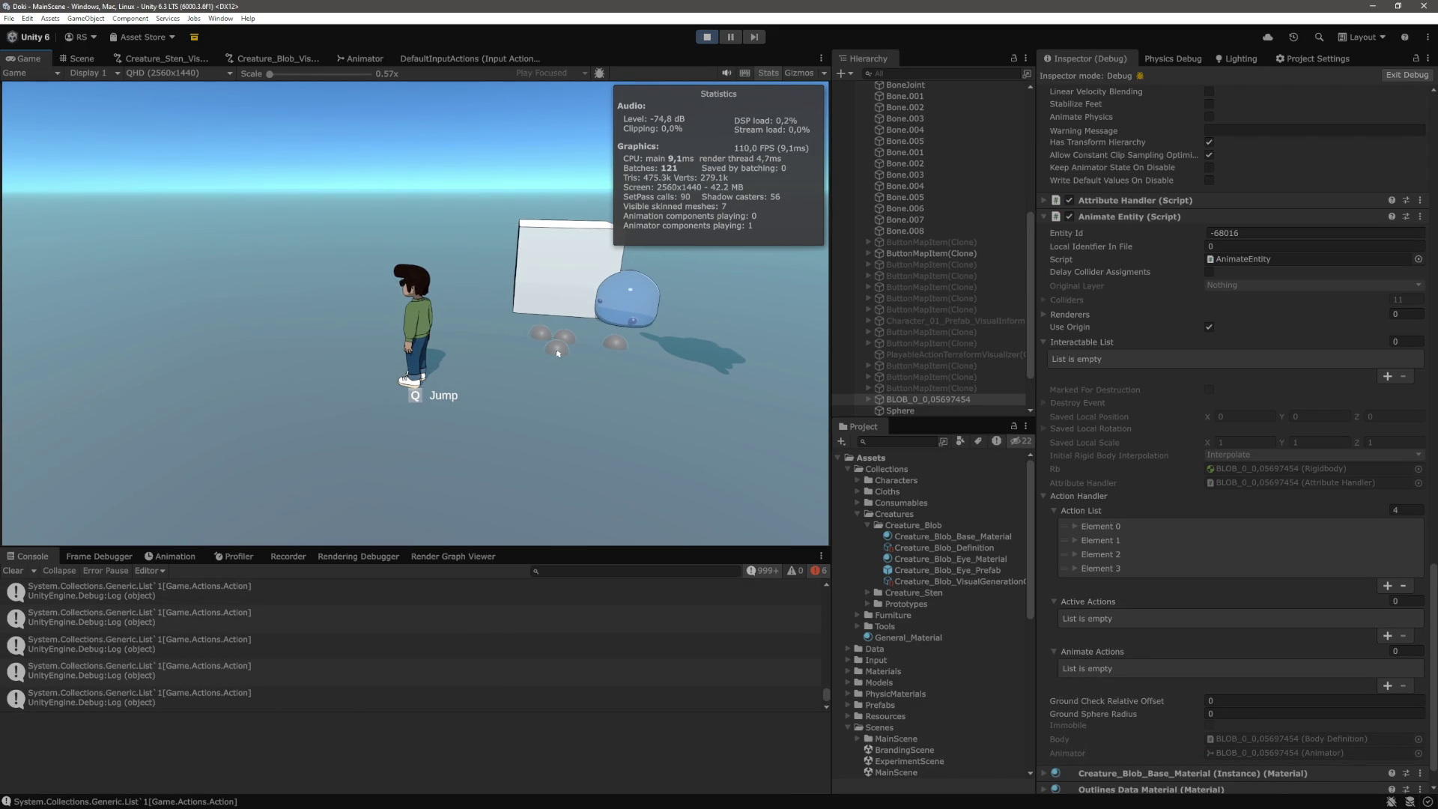
Pause and resume the game, then place more grey spheres and a trail beside the blob
{"action": "key", "text": "ctrl+shift+p"}
{"action": "left_click", "coordinate": [730, 37]}
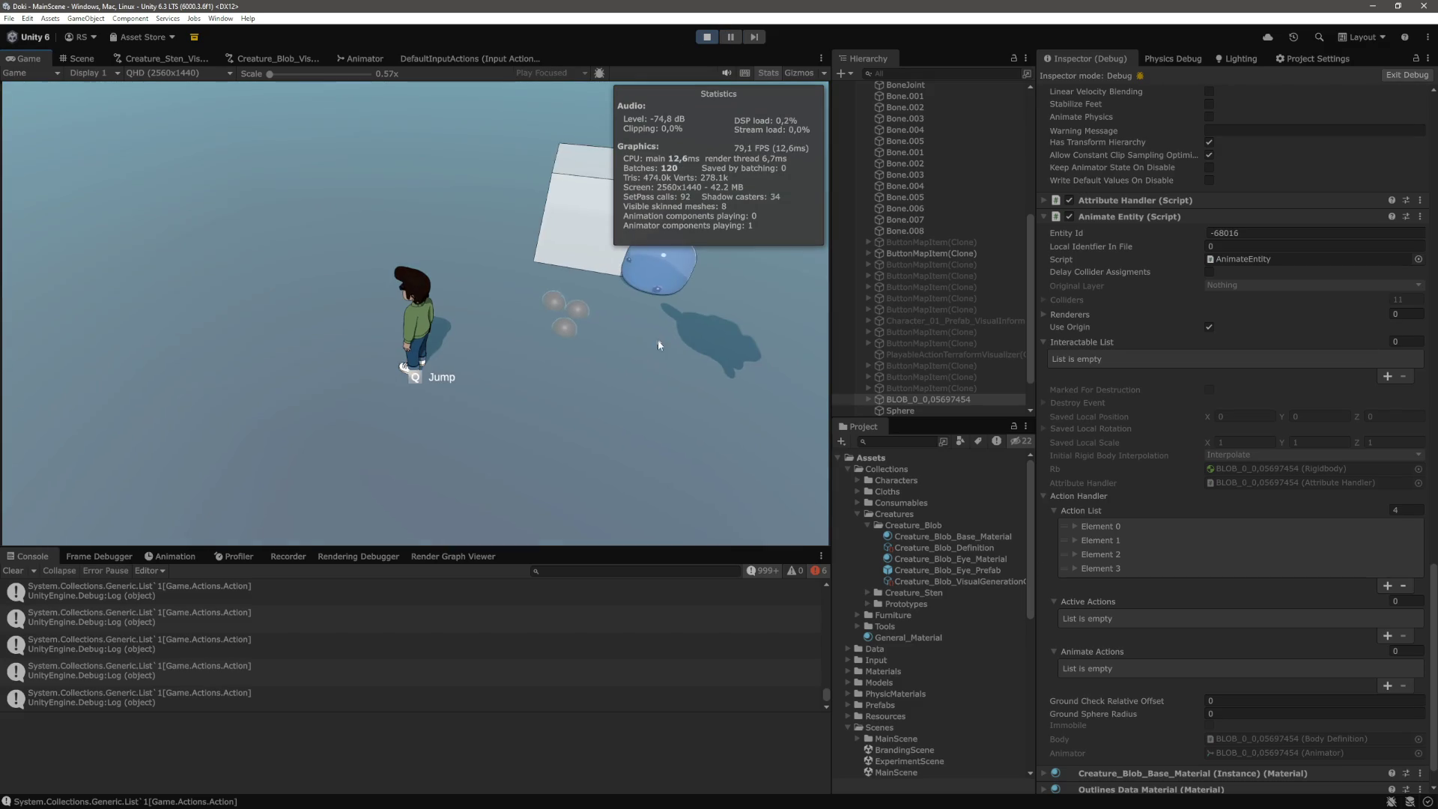
{"action": "left_click", "coordinate": [695, 358]}
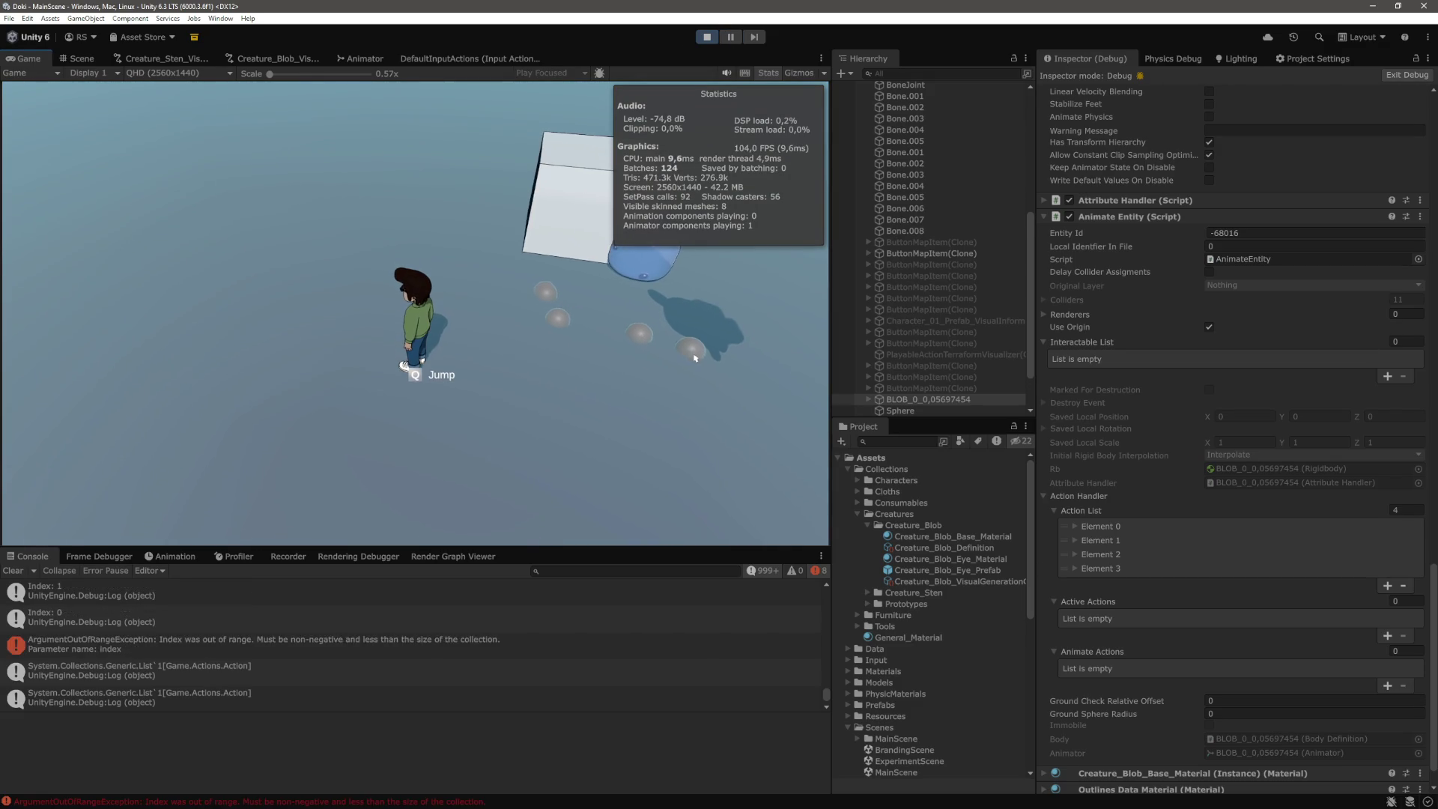
{"action": "left_click", "coordinate": [730, 332]}
{"action": "left_click_drag", "start_coordinate": [732, 325], "coordinate": [740, 289]}
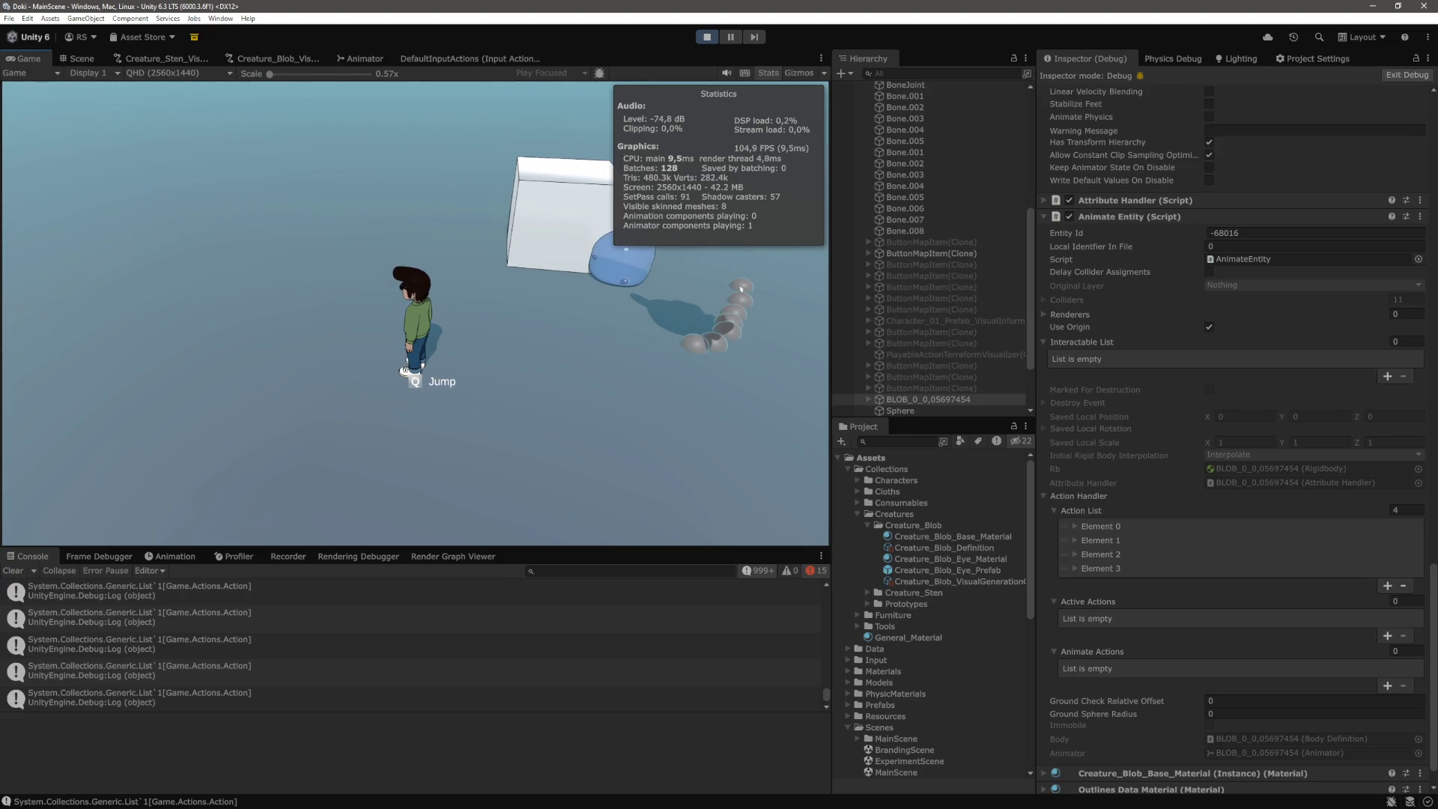
{"action": "left_click", "coordinate": [688, 336]}
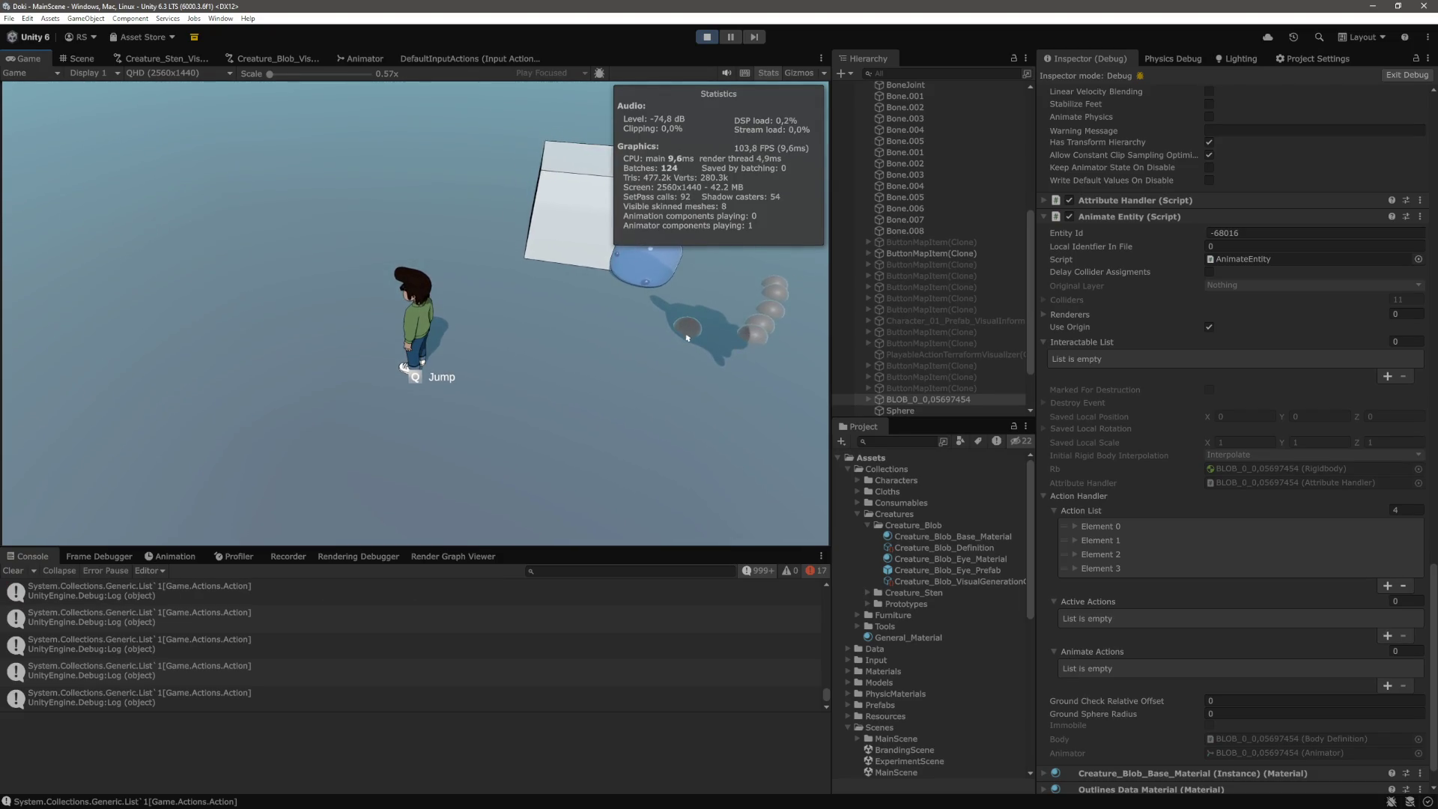
{"action": "left_click", "coordinate": [653, 336]}
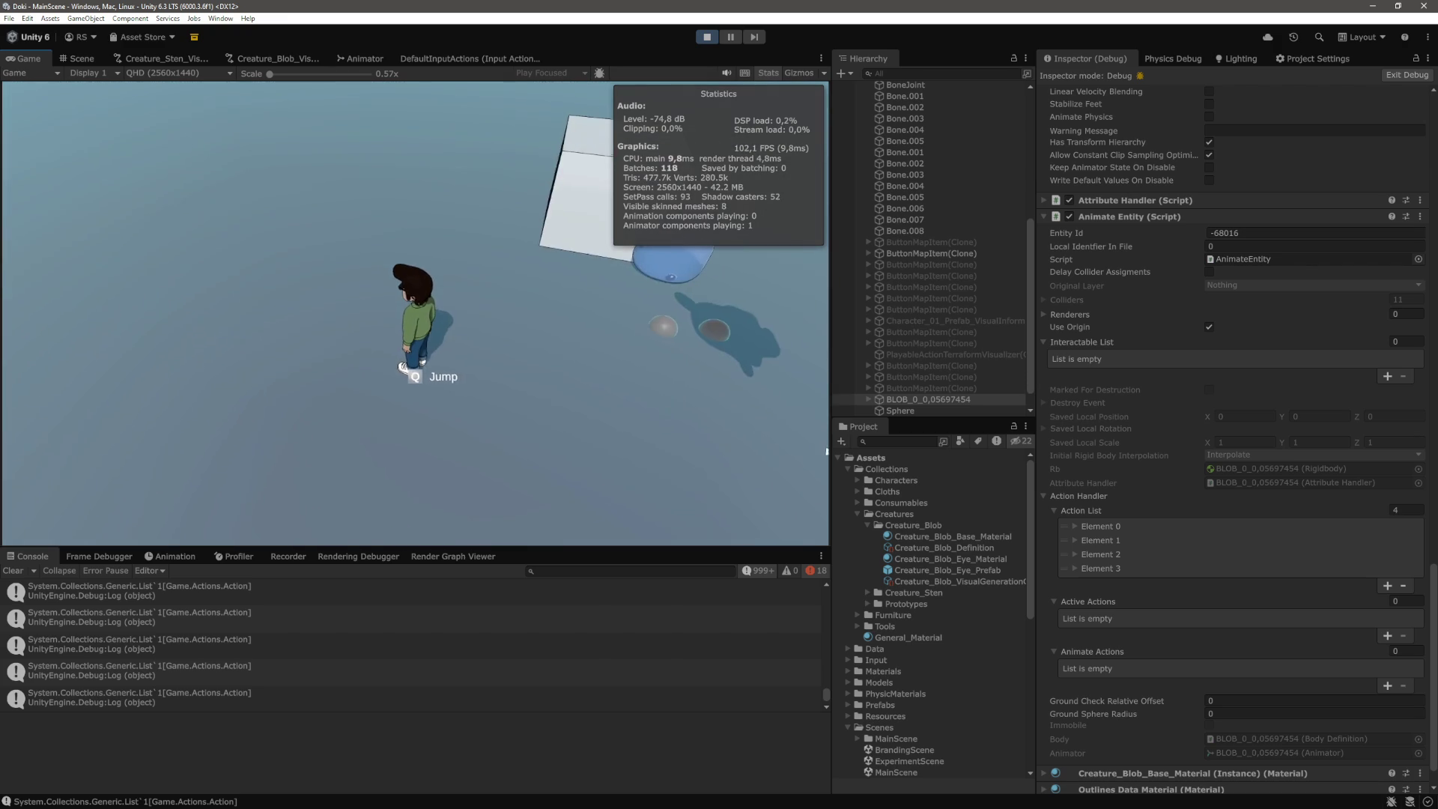
{"action": "left_click", "coordinate": [1075, 527]}
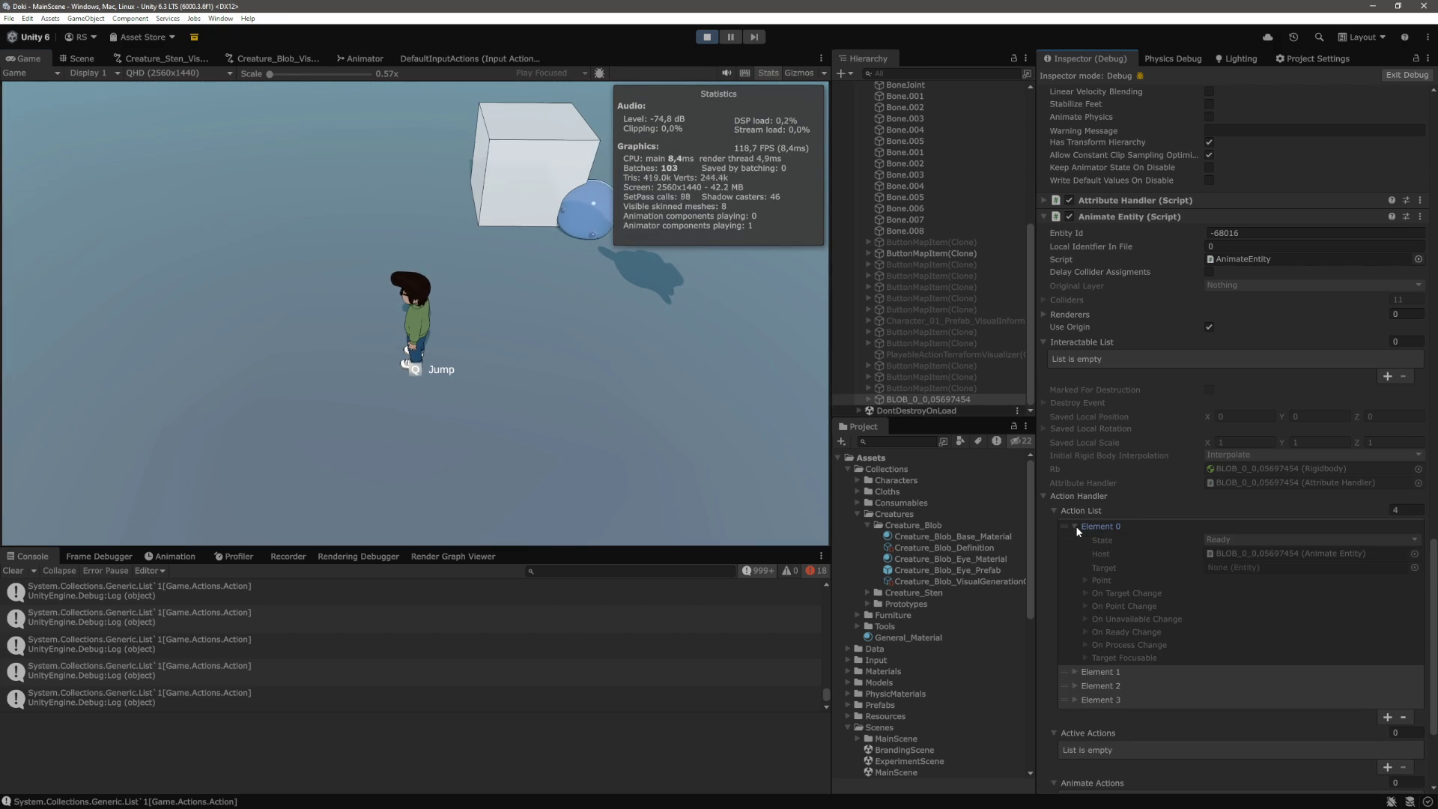
Switch the Inspector to Normal mode and review Element 3's ActionMoveRigidbody settings
{"action": "left_click", "coordinate": [1075, 526]}
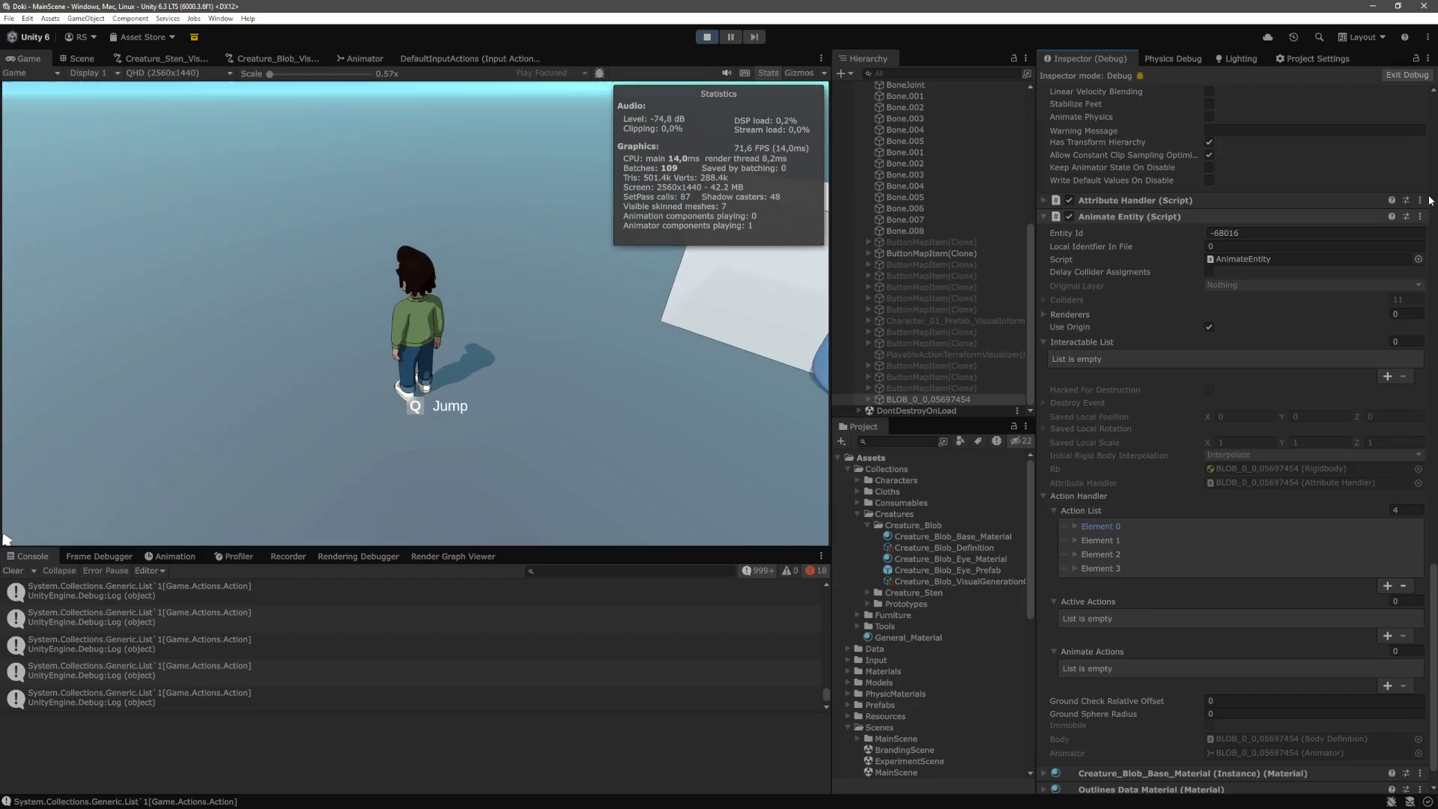
{"action": "left_click", "coordinate": [1427, 59]}
{"action": "left_click", "coordinate": [1341, 101]}
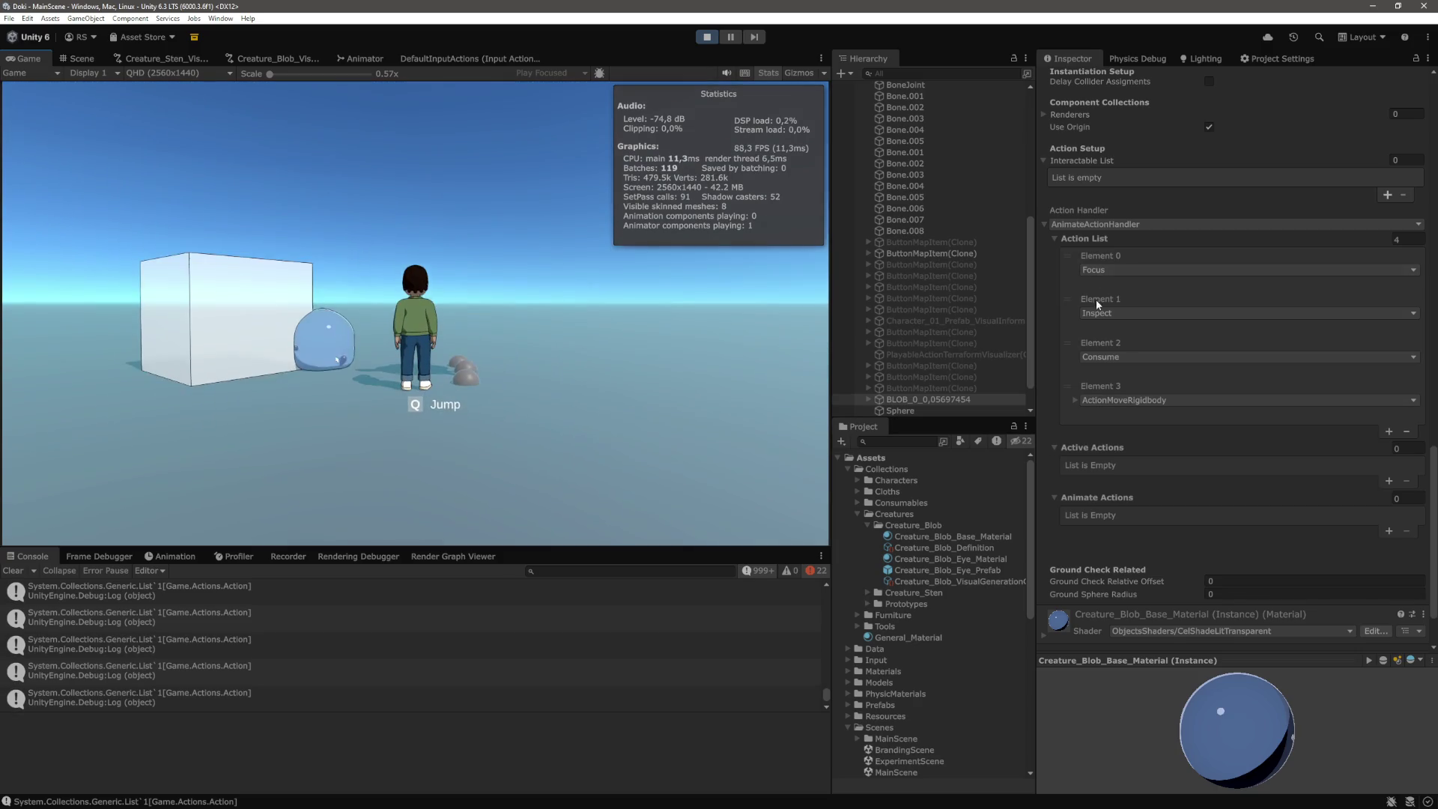
{"action": "left_click", "coordinate": [1075, 401]}
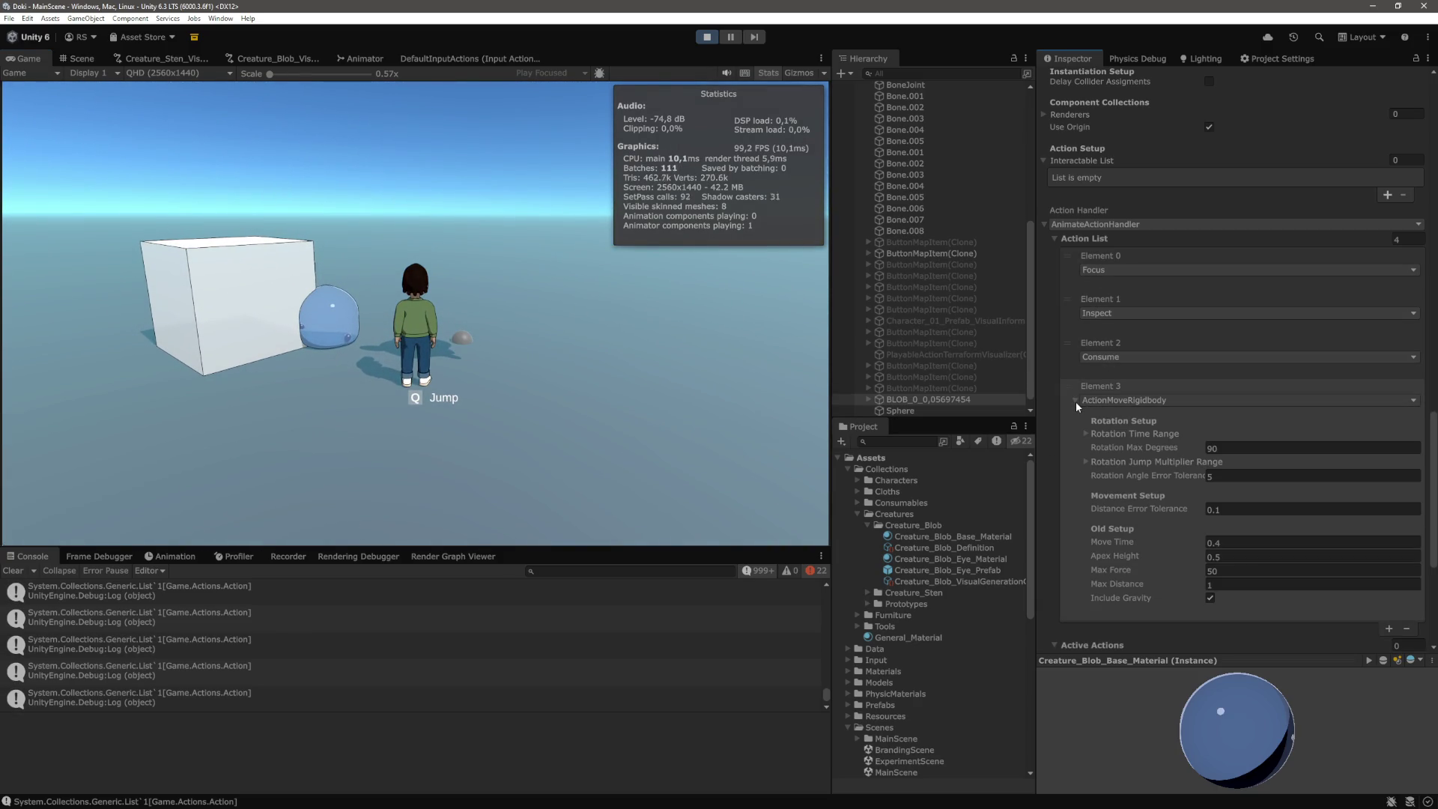
{"action": "left_click", "coordinate": [1076, 402]}
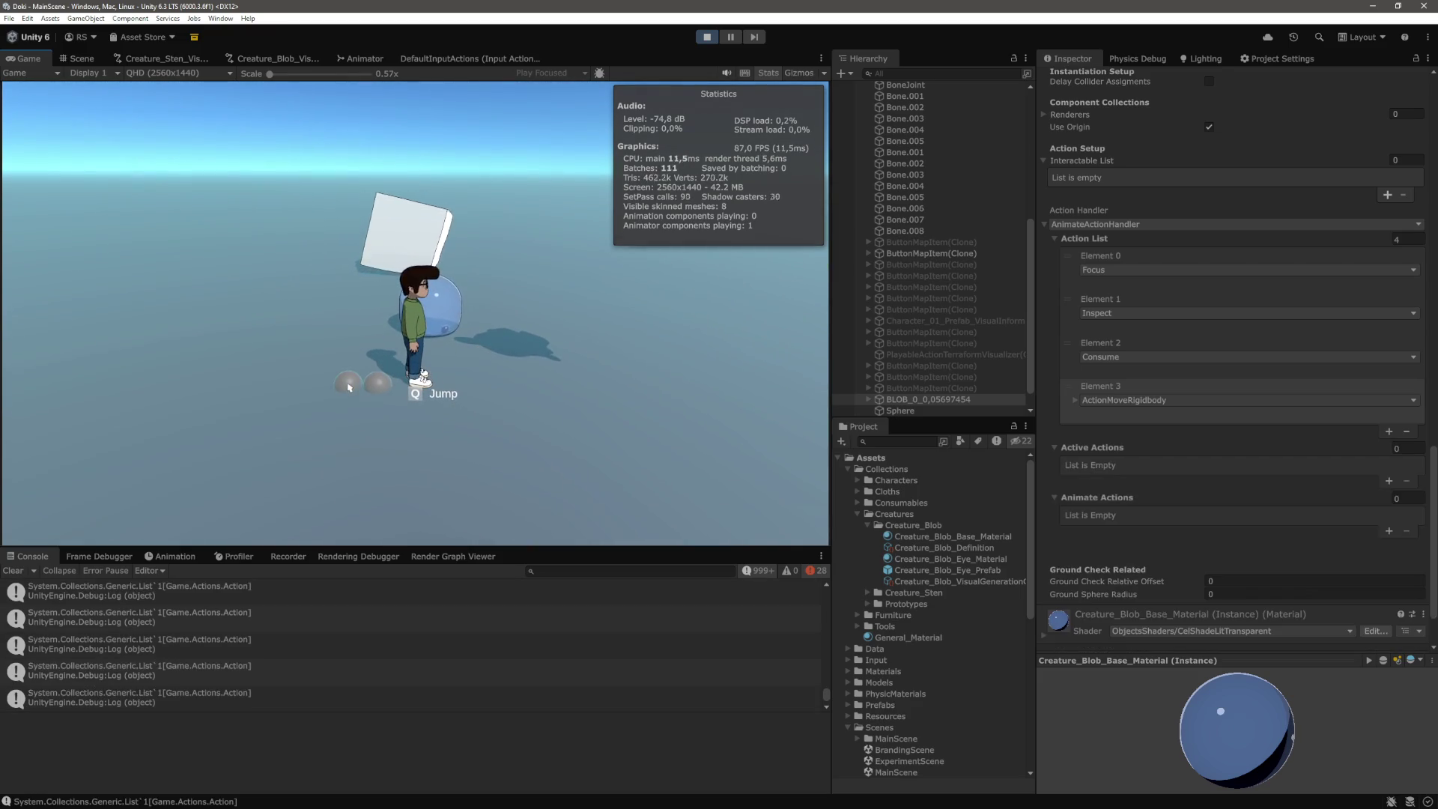
Place five more grey spheres, then stop the game and go to Visual Studio Code
{"action": "left_click", "coordinate": [328, 372]}
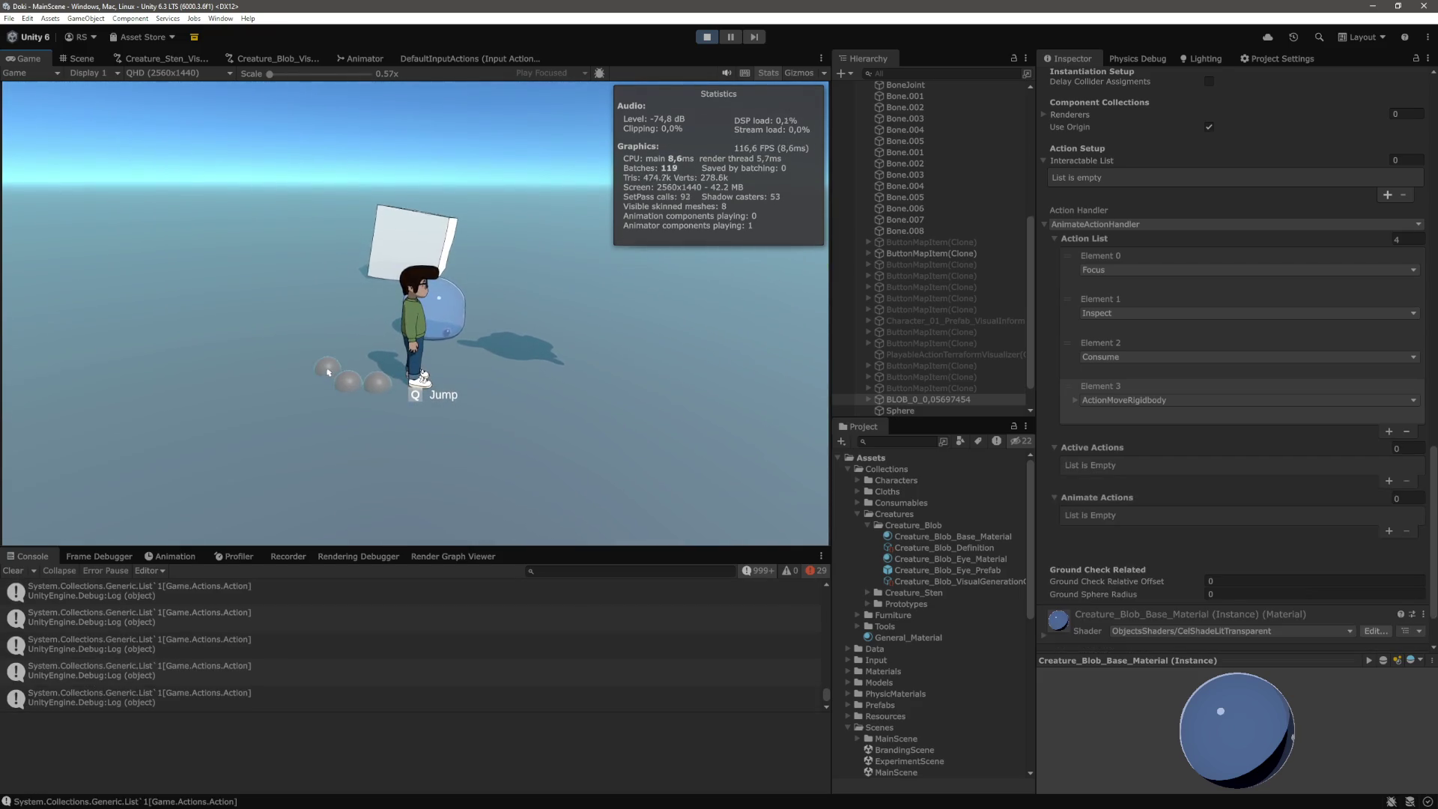
{"action": "left_click", "coordinate": [312, 359]}
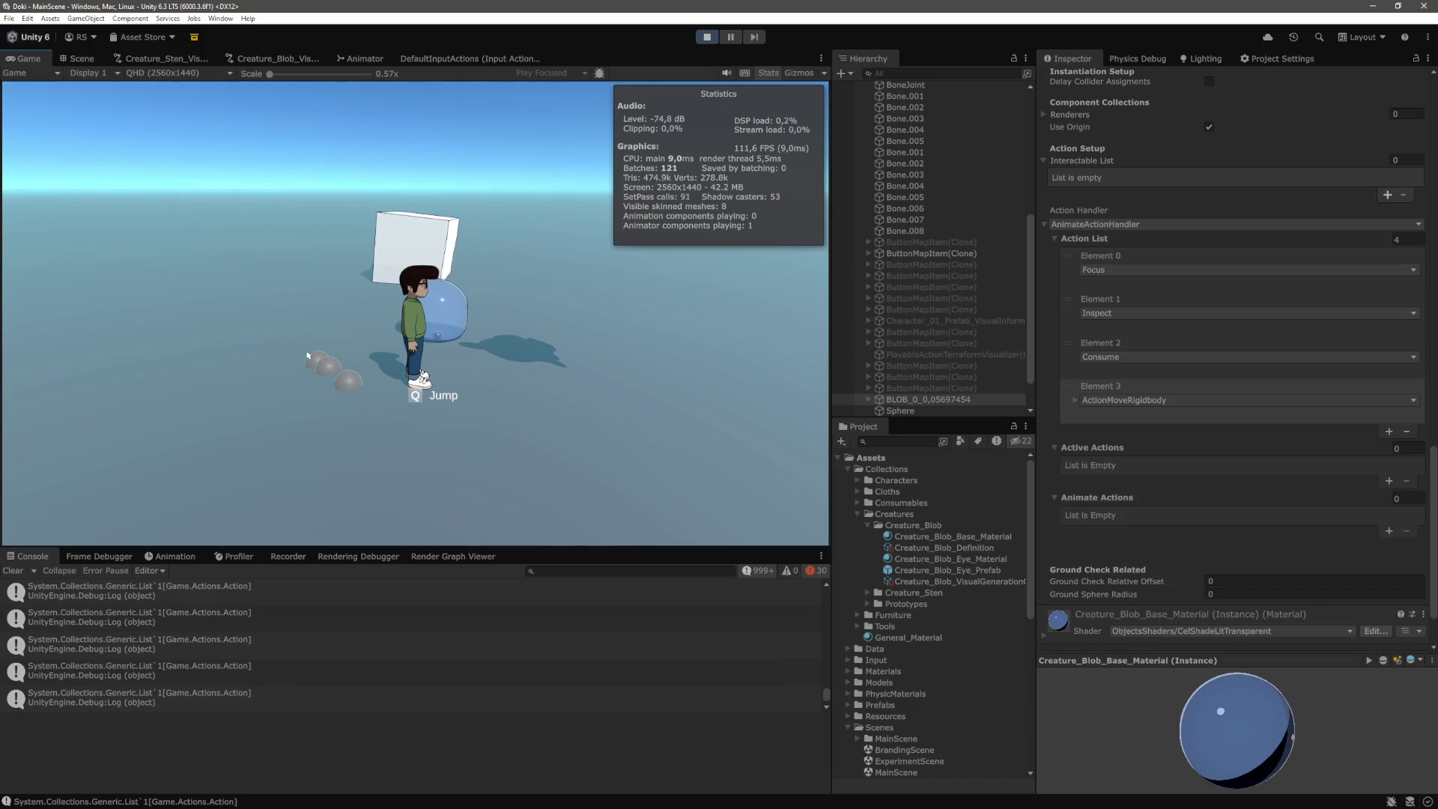
{"action": "left_click", "coordinate": [297, 342]}
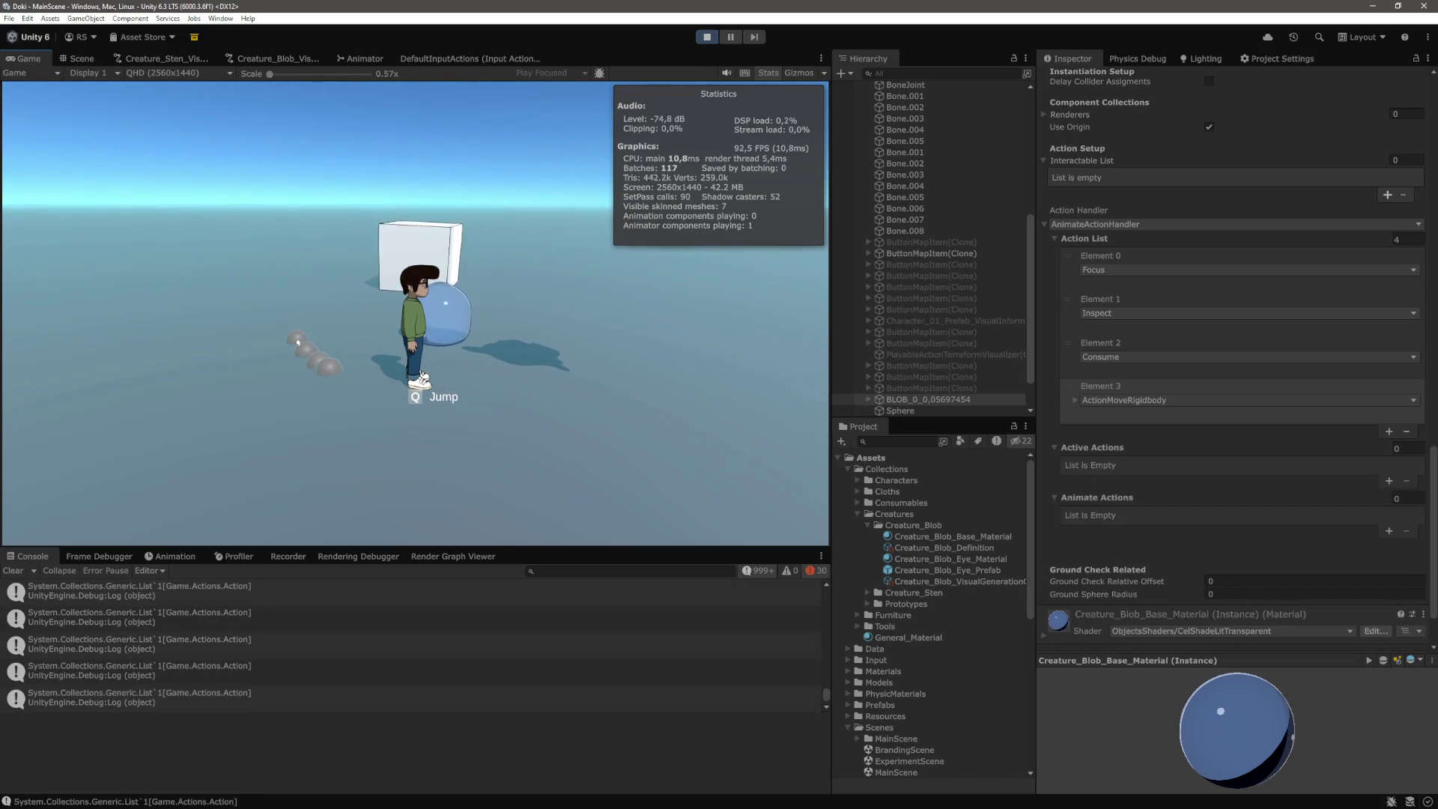
{"action": "left_click", "coordinate": [312, 316]}
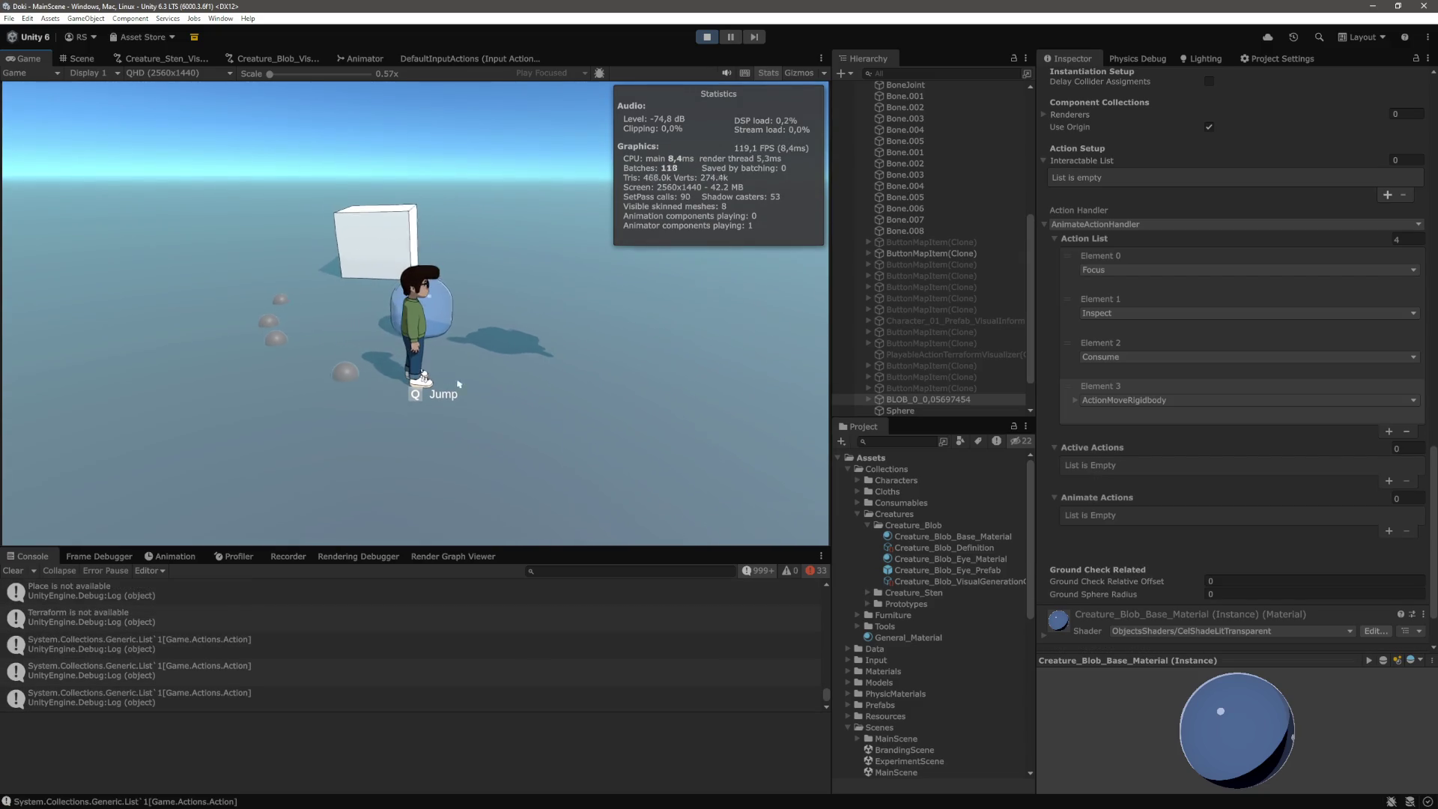
{"action": "left_click", "coordinate": [504, 383]}
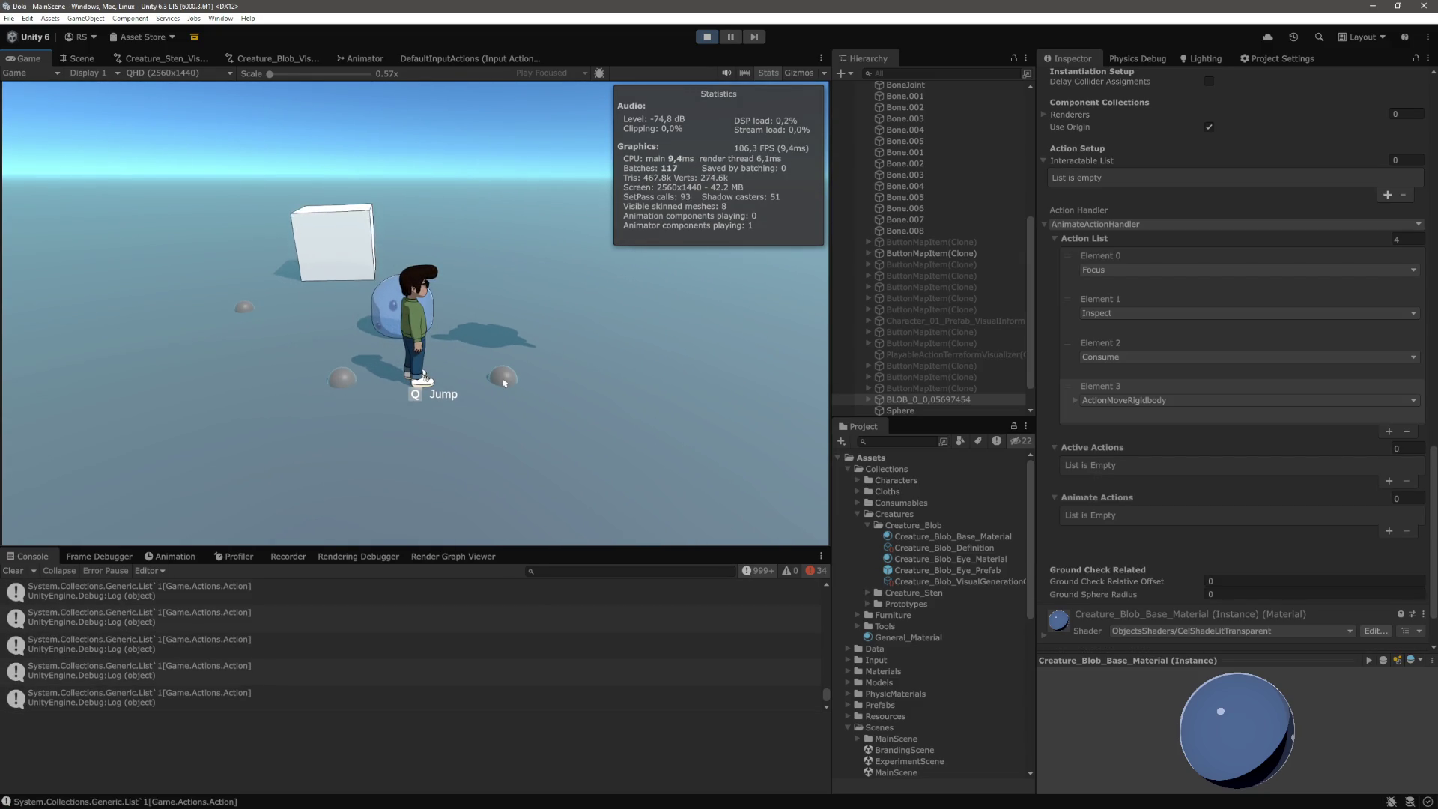
{"action": "key", "text": "ctrl+p"}
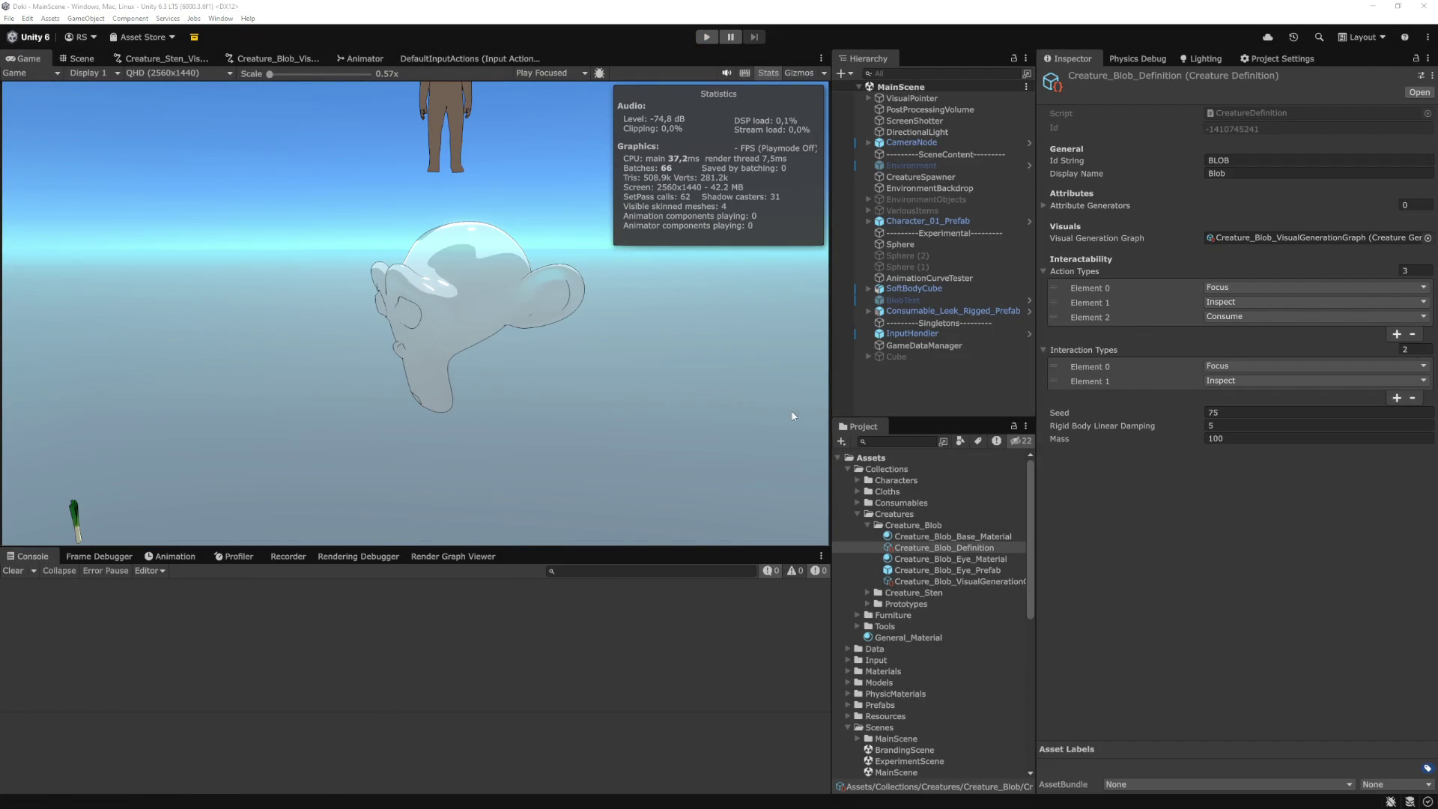
{"action": "key", "text": "alt+Tab"}
{"action": "left_click", "coordinate": [560, 436]}
{"action": "key", "text": "ctrl+p"}
{"action": "type", "text": "creature"}
{"action": "key", "text": "Return"}
{"action": "left_click", "coordinate": [467, 494]}
{"action": "left_click", "coordinate": [449, 555]}
{"action": "key", "text": "shift+Up"}
{"action": "key", "text": "shift+Up"}
{"action": "key", "text": "shift+Up"}
{"action": "left_click", "coordinate": [467, 586]}
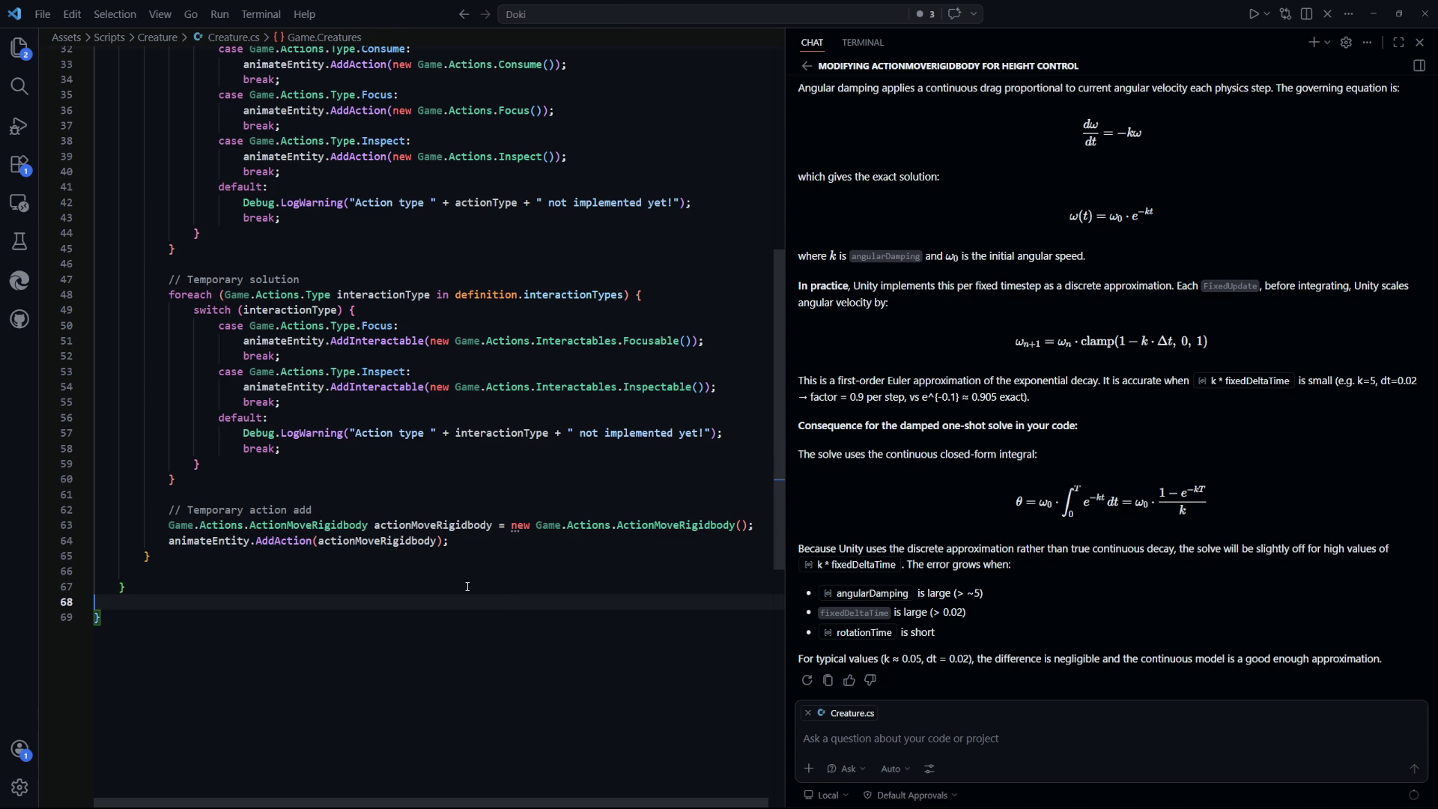
{"action": "double_click", "coordinate": [461, 526]}
{"action": "left_click", "coordinate": [510, 595]}
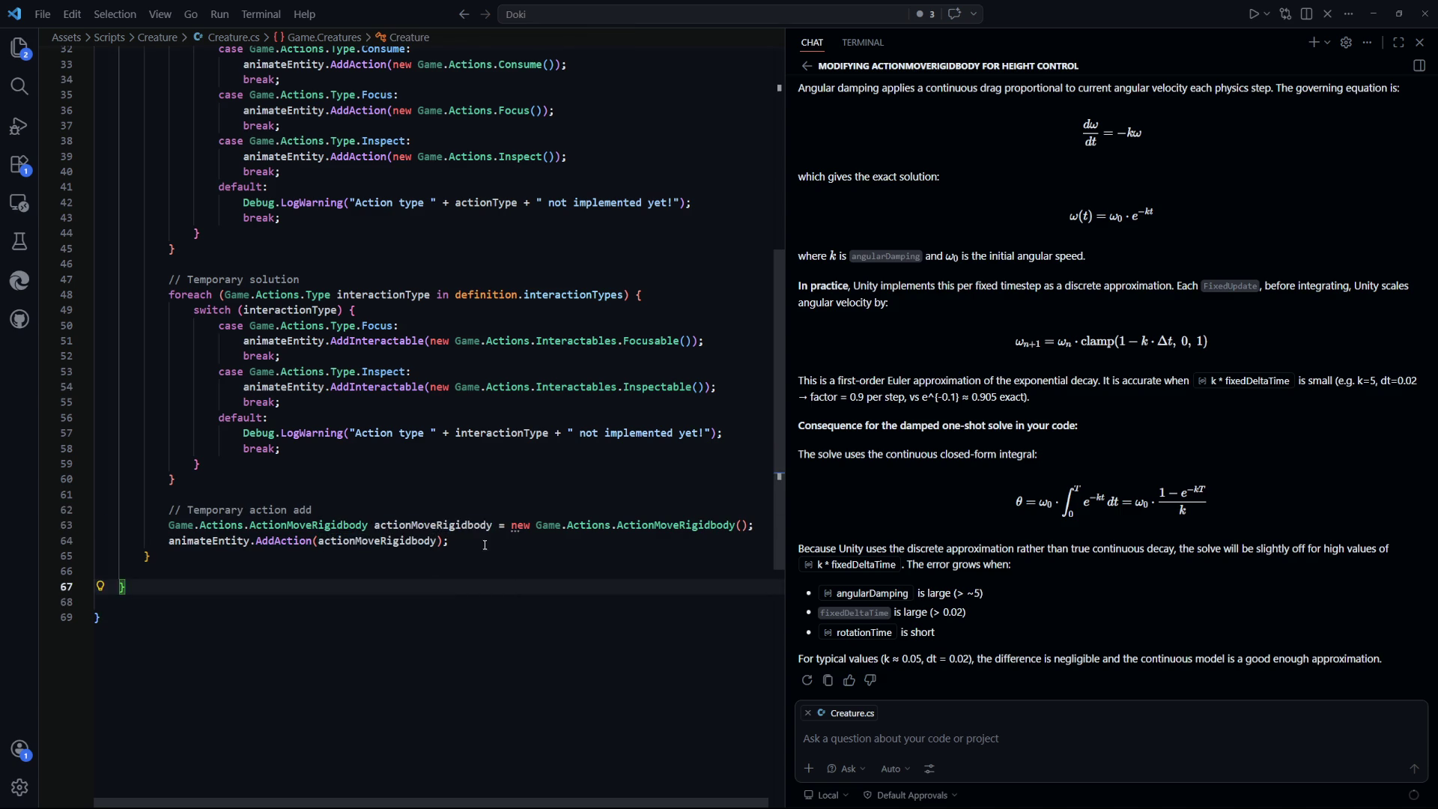
{"action": "scroll", "coordinate": [424, 672], "scroll_direction": "up", "scroll_amount": 2}
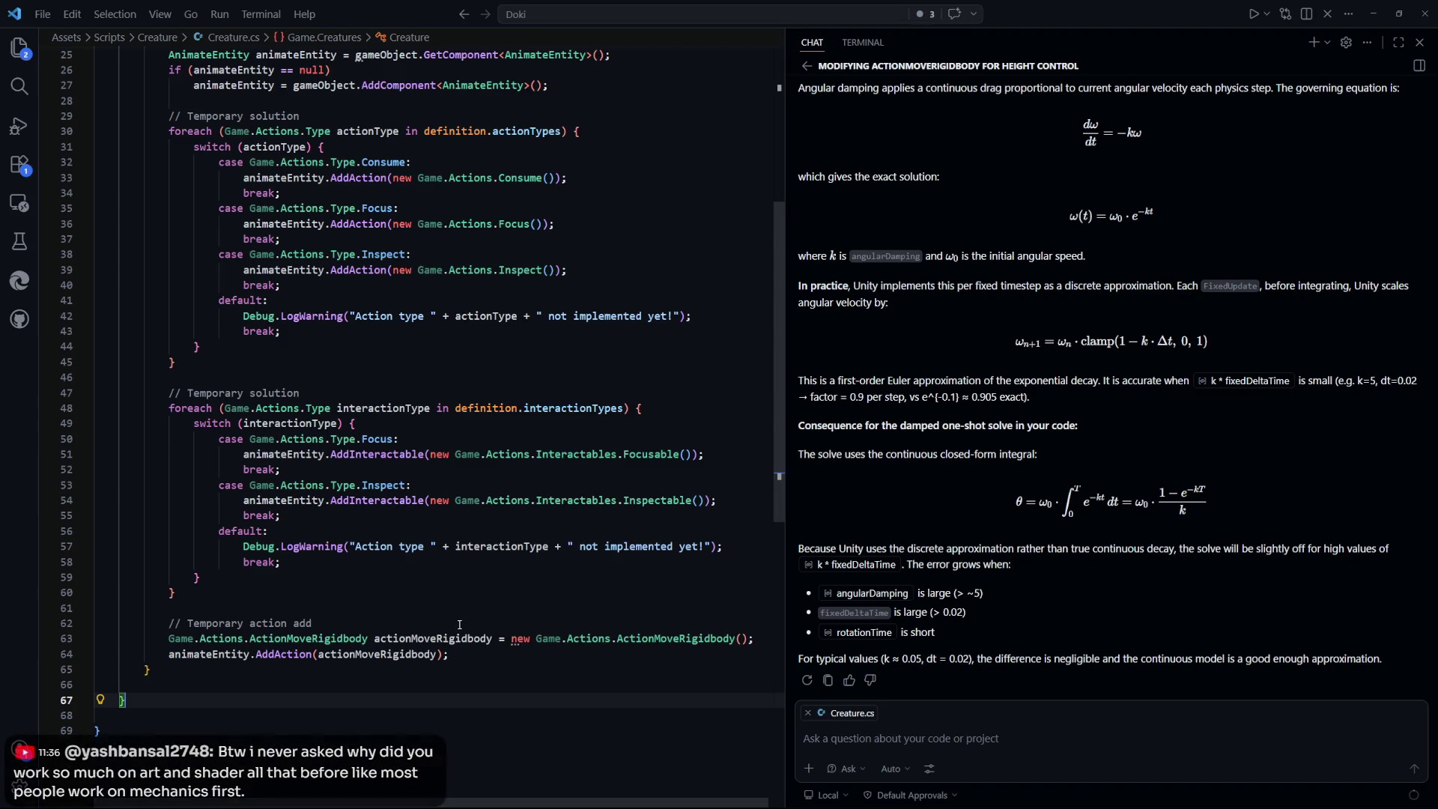
{"action": "scroll", "coordinate": [459, 625], "scroll_direction": "up", "scroll_amount": 3}
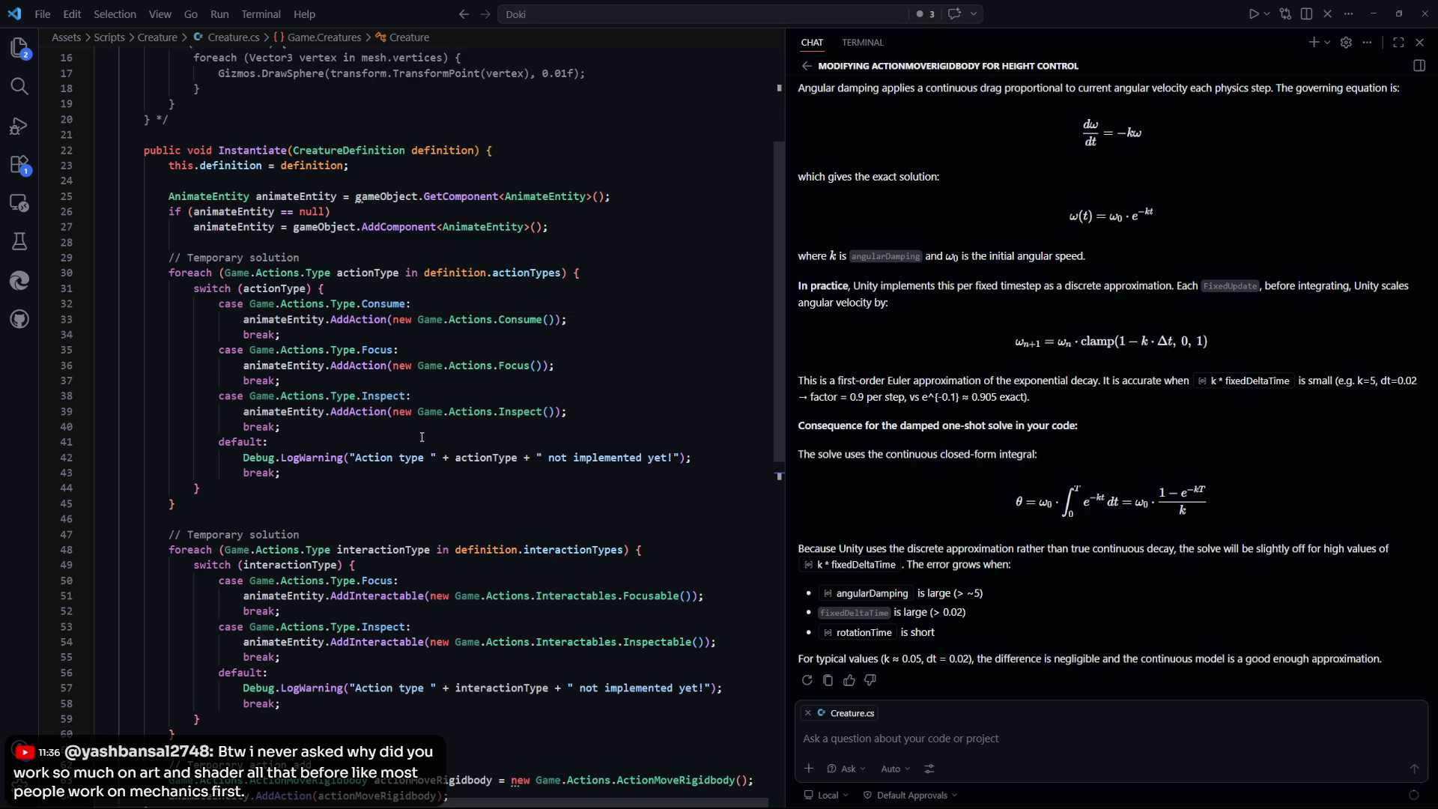
{"action": "scroll", "coordinate": [518, 452], "scroll_direction": "up", "scroll_amount": 3}
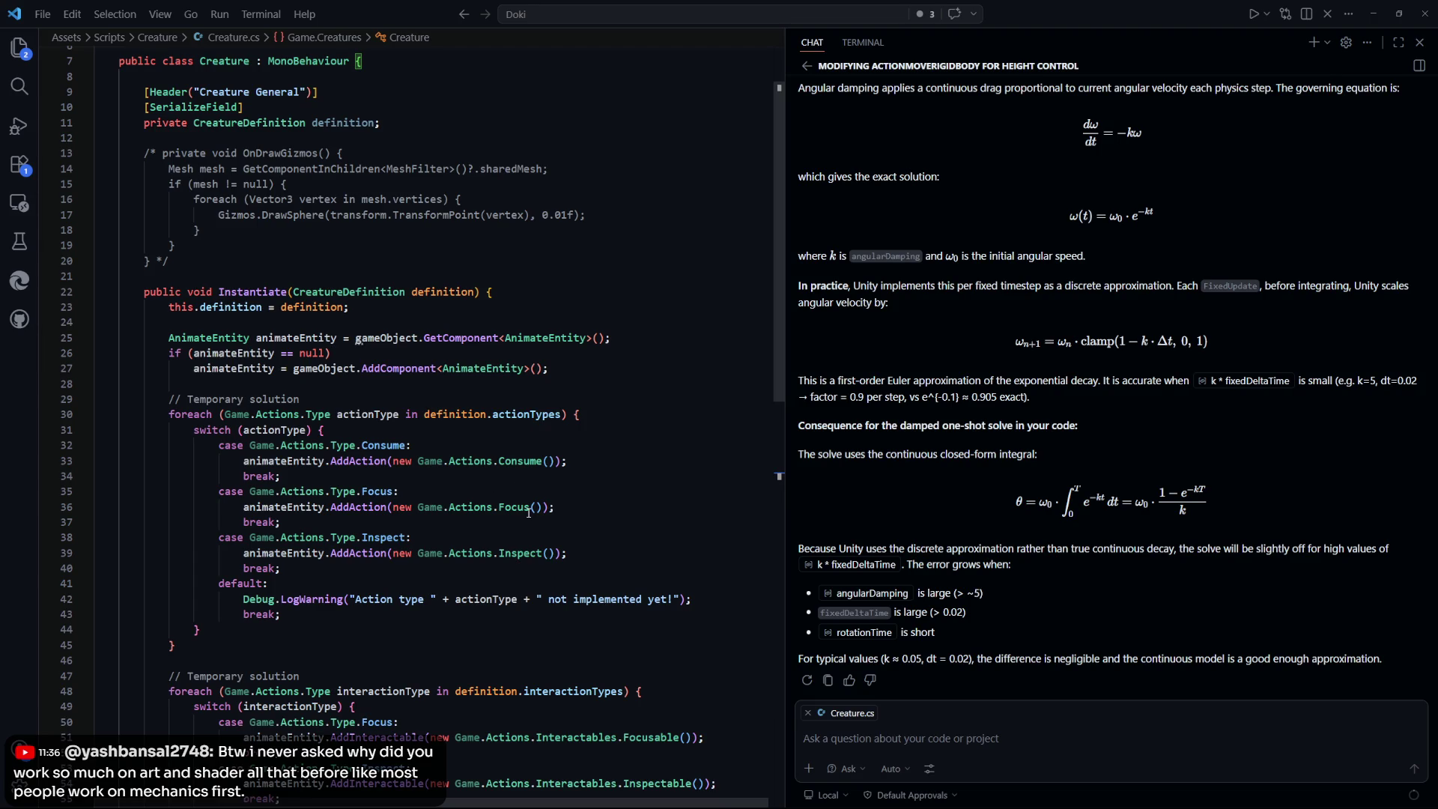
{"action": "scroll", "coordinate": [605, 426], "scroll_direction": "up", "scroll_amount": 2}
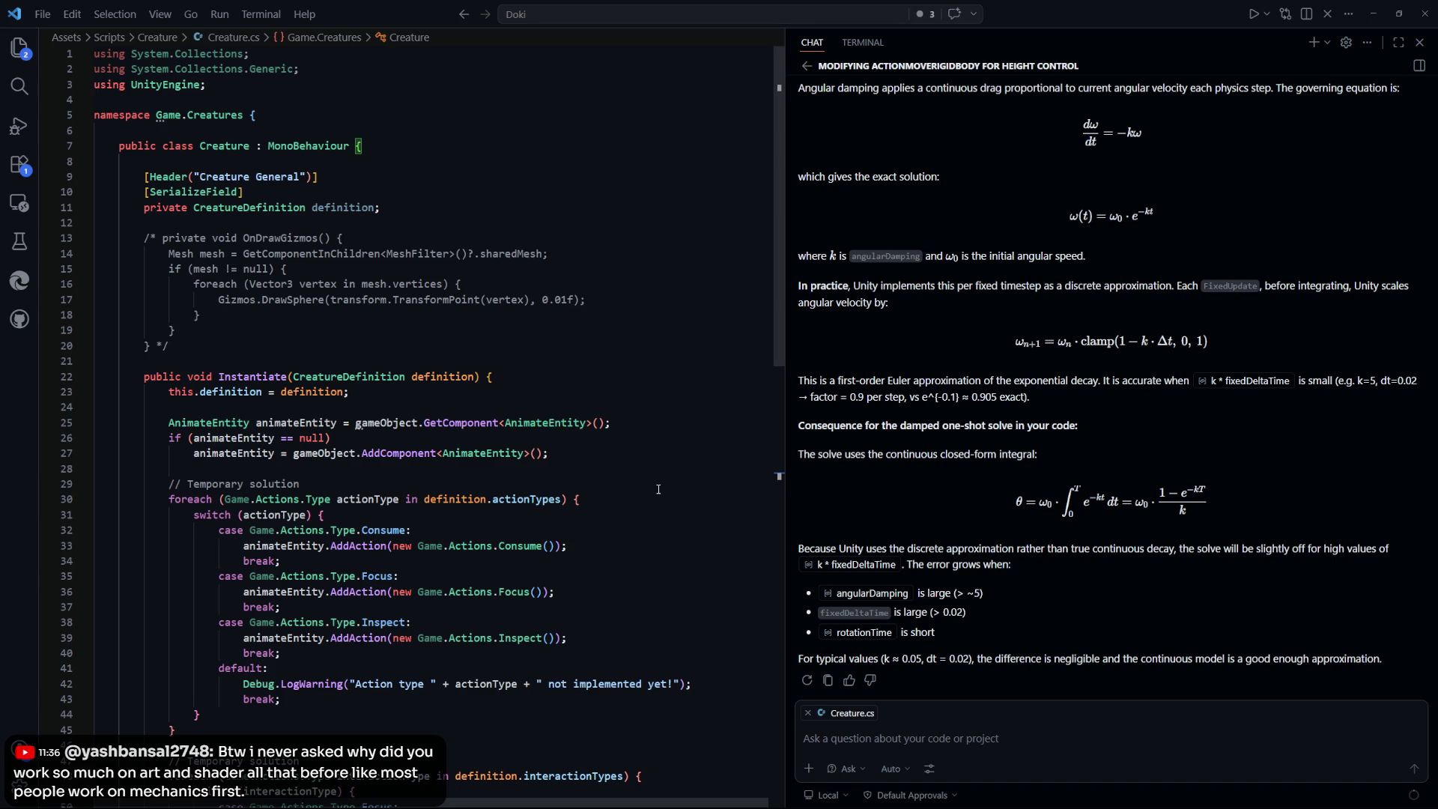
{"action": "scroll", "coordinate": [647, 512], "scroll_direction": "down", "scroll_amount": 4}
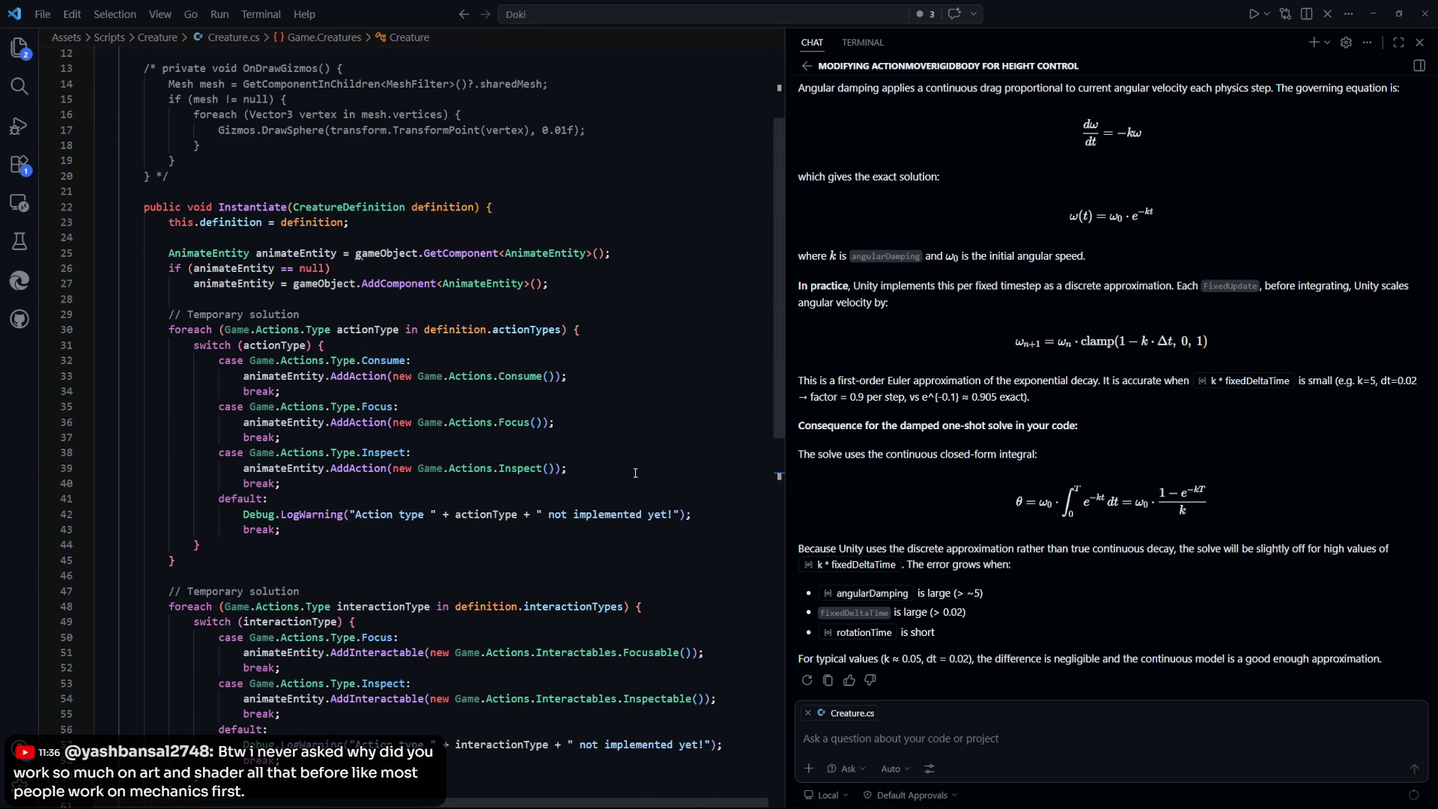
{"action": "scroll", "coordinate": [635, 473], "scroll_direction": "down", "scroll_amount": 2}
{"action": "scroll", "coordinate": [635, 474], "scroll_direction": "down", "scroll_amount": 2}
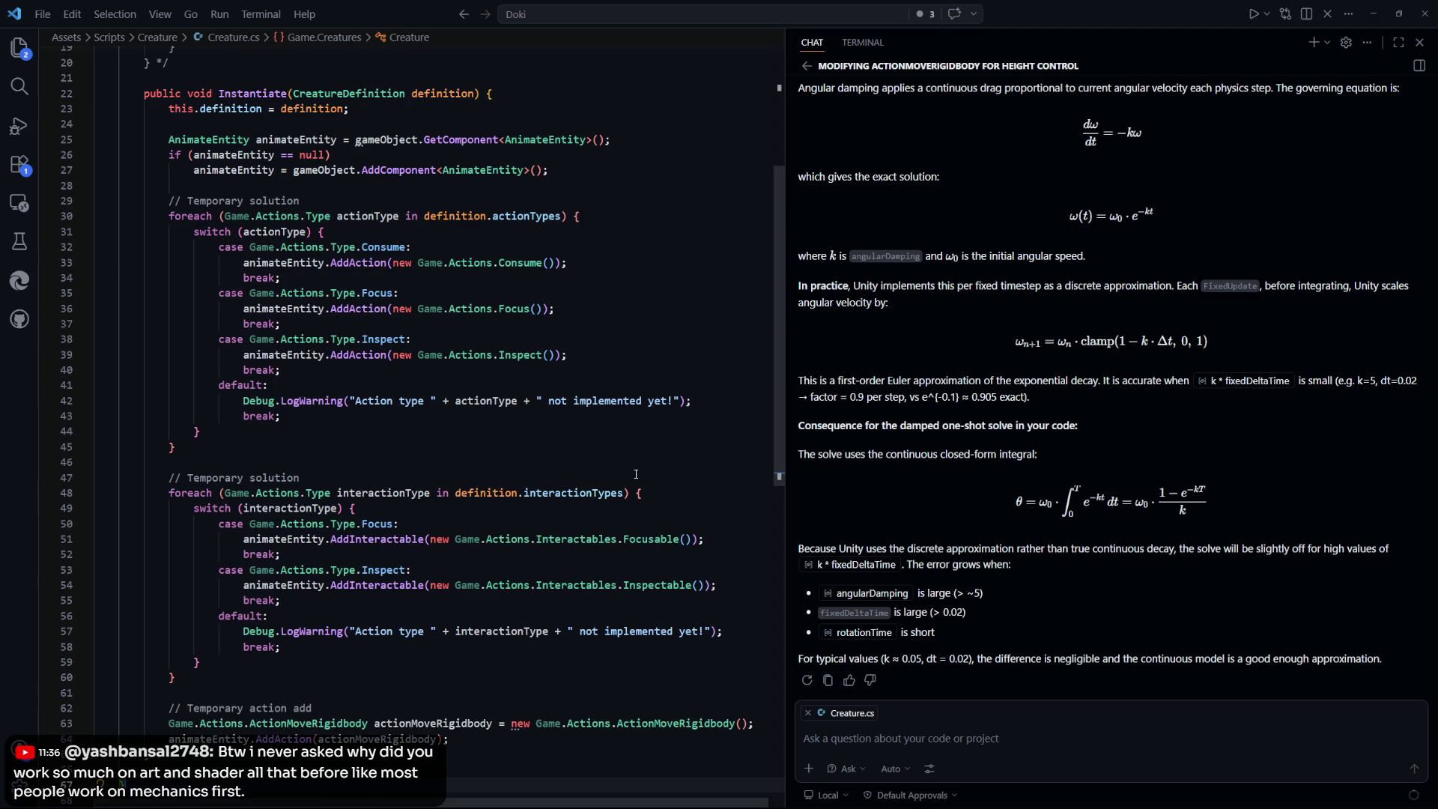
{"action": "scroll", "coordinate": [636, 474], "scroll_direction": "down", "scroll_amount": 2}
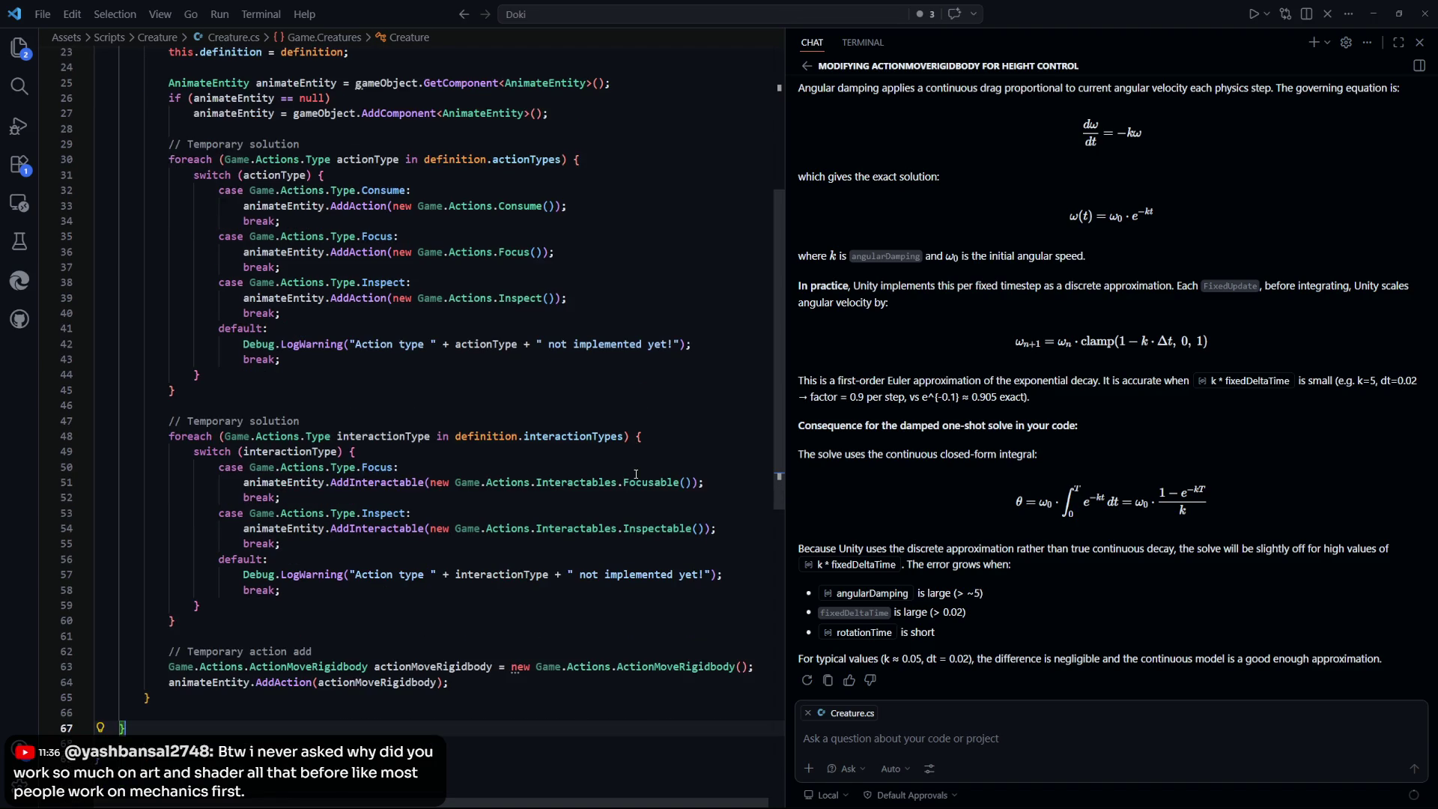
{"action": "scroll", "coordinate": [636, 474], "scroll_direction": "down", "scroll_amount": 3}
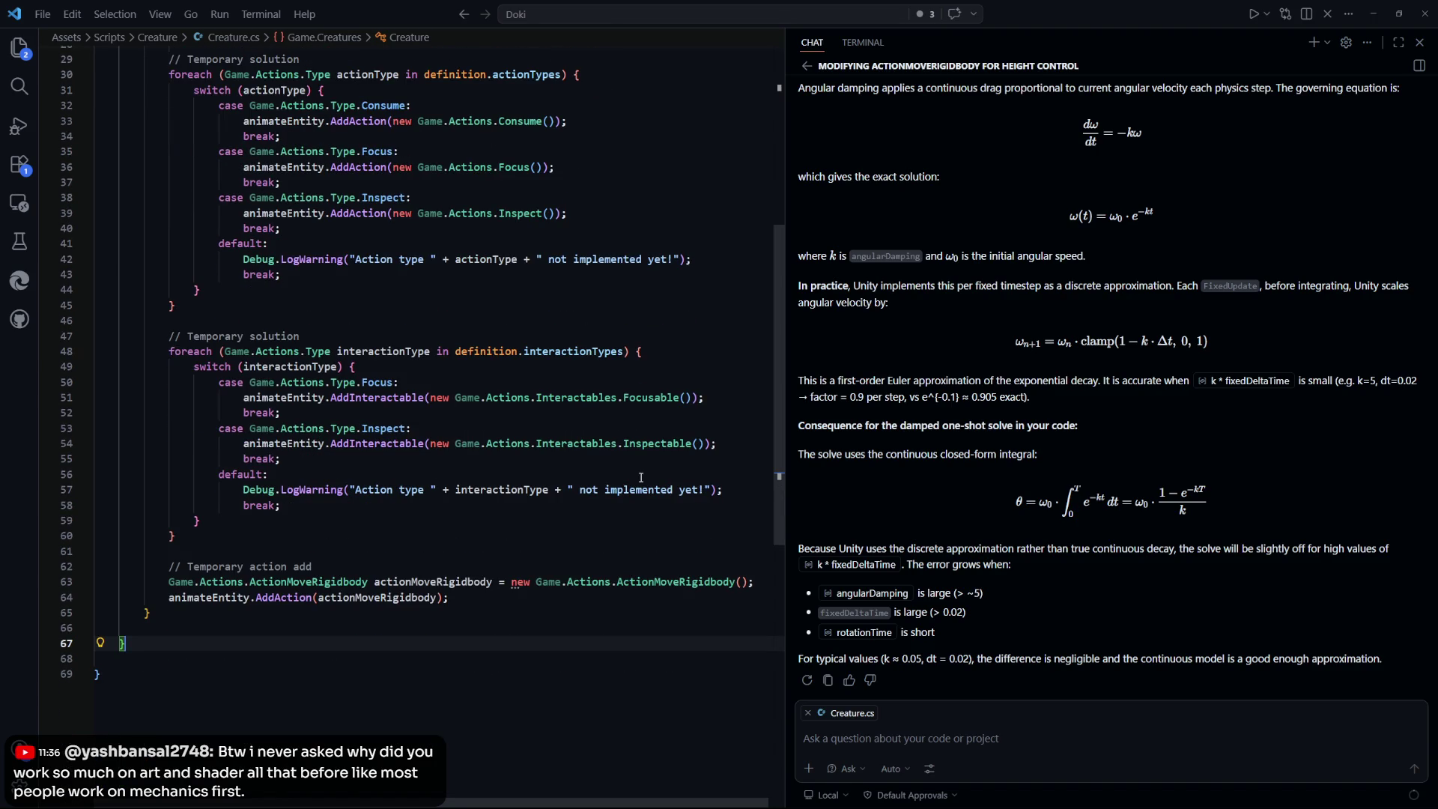
{"action": "scroll", "coordinate": [638, 476], "scroll_direction": "down", "scroll_amount": 2}
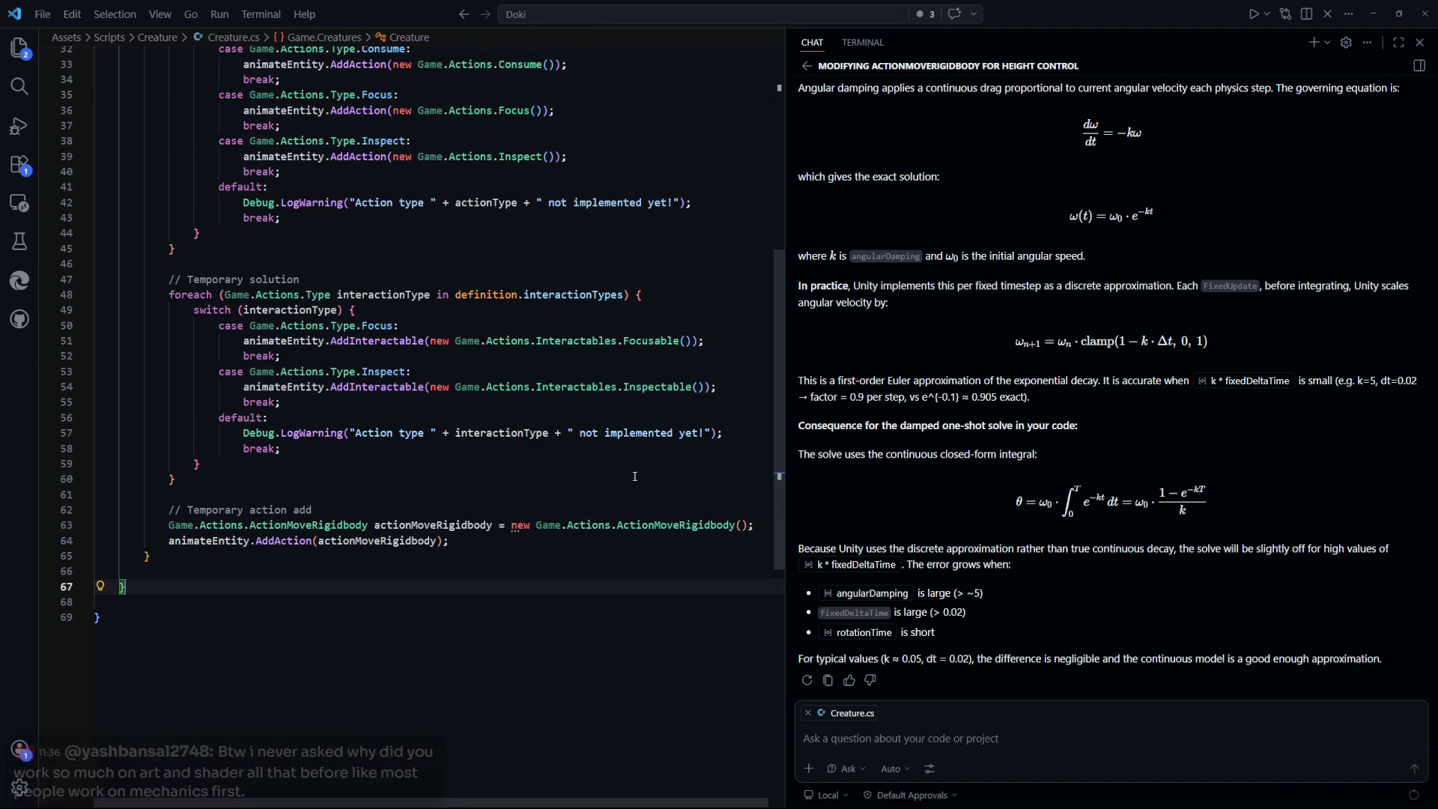
{"action": "scroll", "coordinate": [635, 477], "scroll_direction": "down", "scroll_amount": 1}
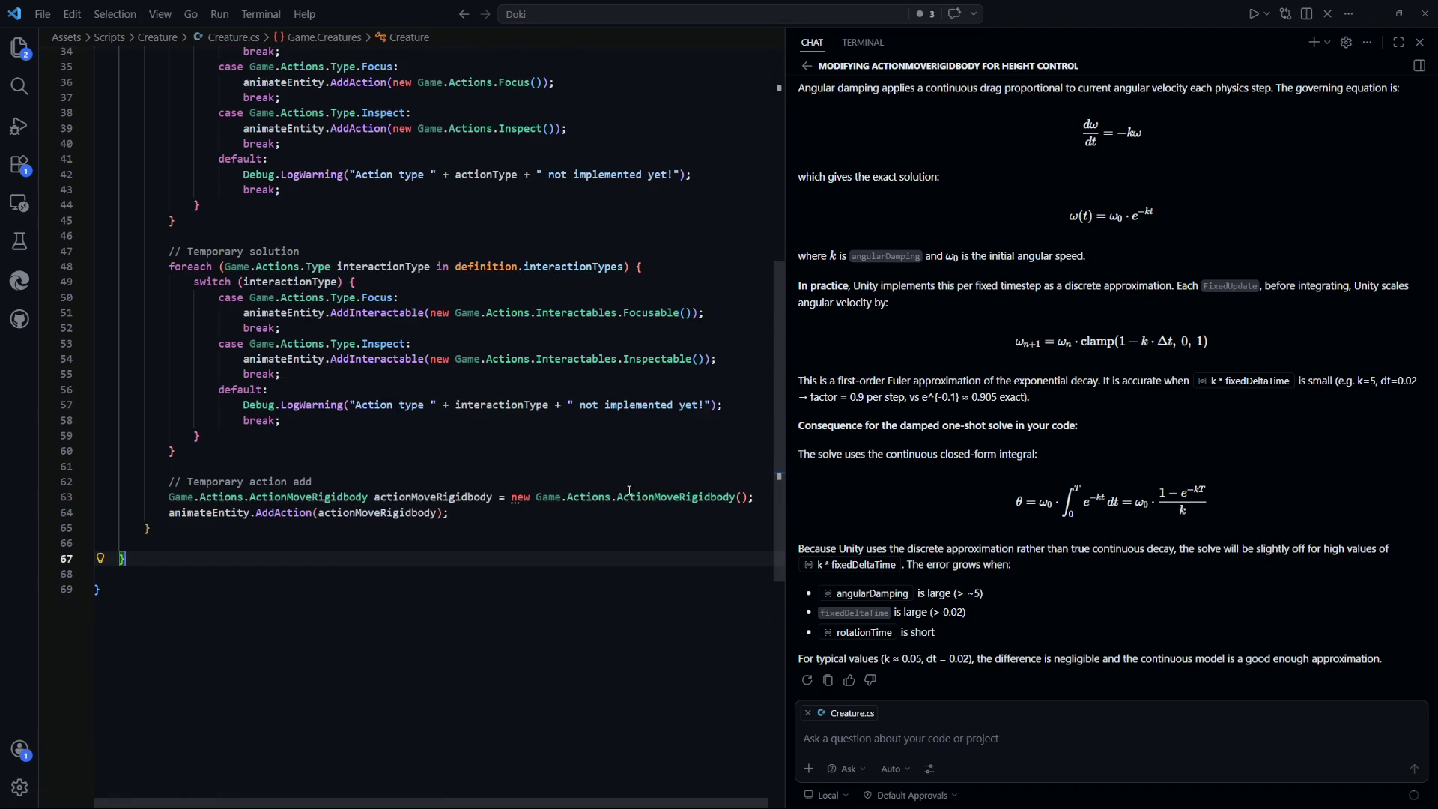
{"action": "scroll", "coordinate": [630, 490], "scroll_direction": "up", "scroll_amount": 2}
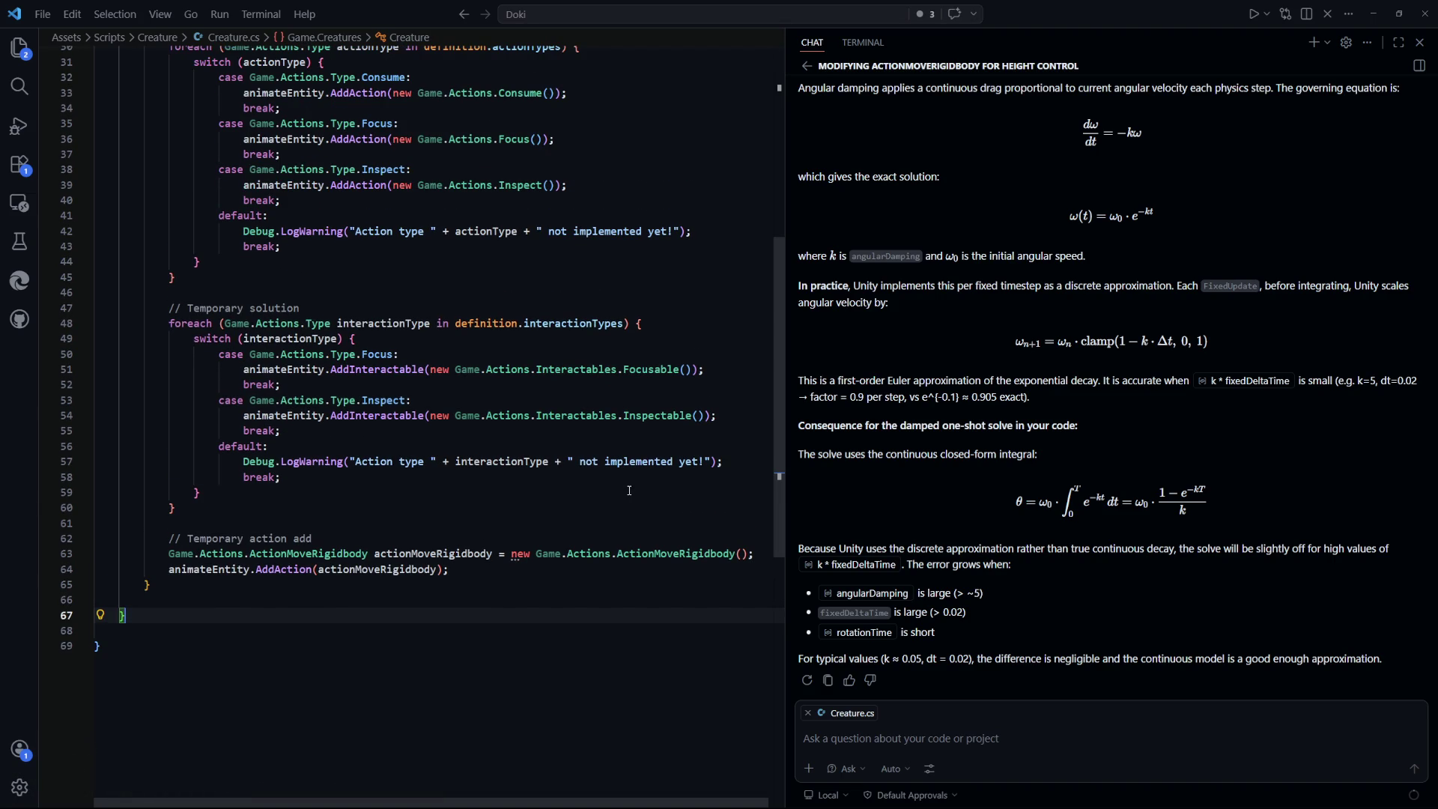
{"action": "scroll", "coordinate": [629, 490], "scroll_direction": "down", "scroll_amount": 2}
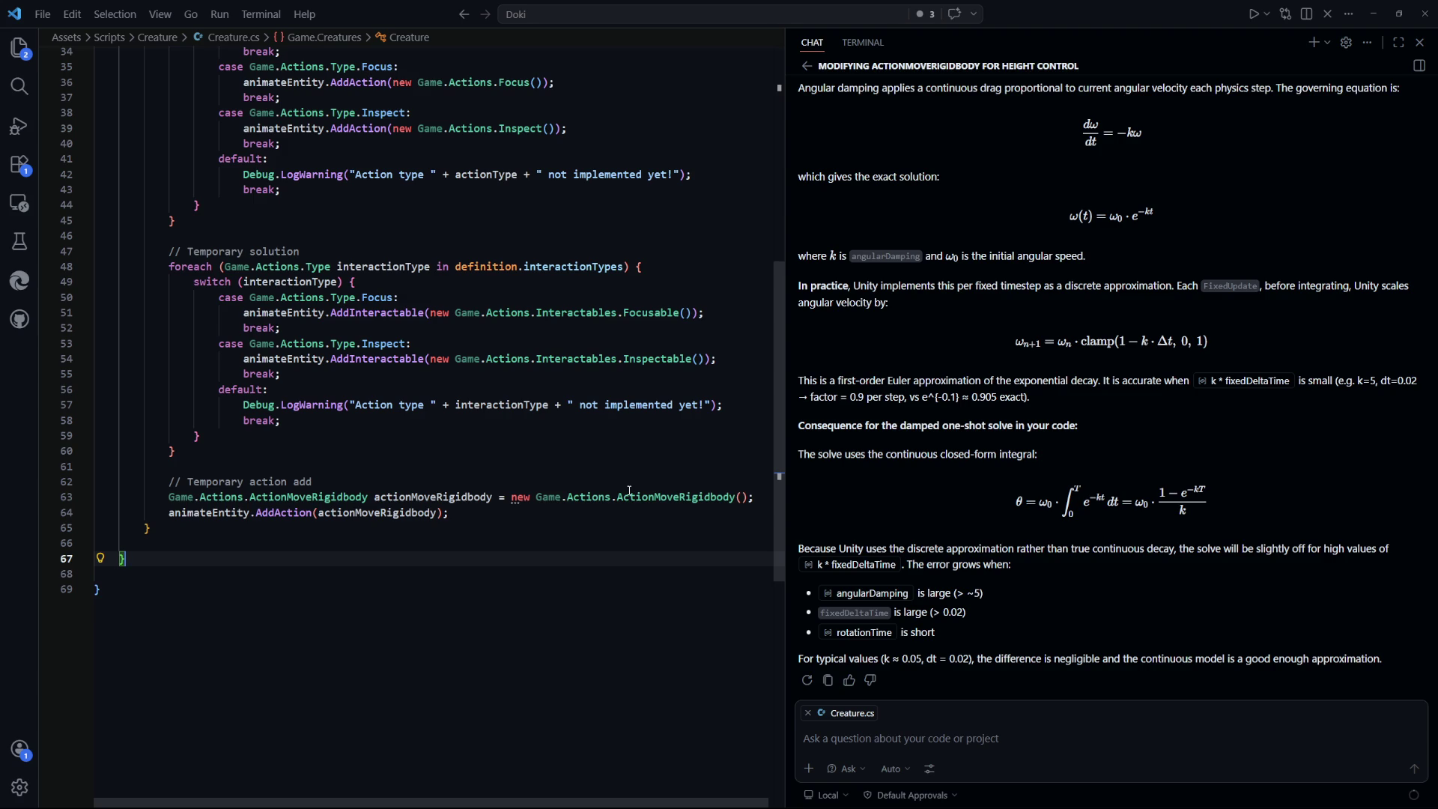
{"action": "scroll", "coordinate": [517, 520], "scroll_direction": "up", "scroll_amount": 1}
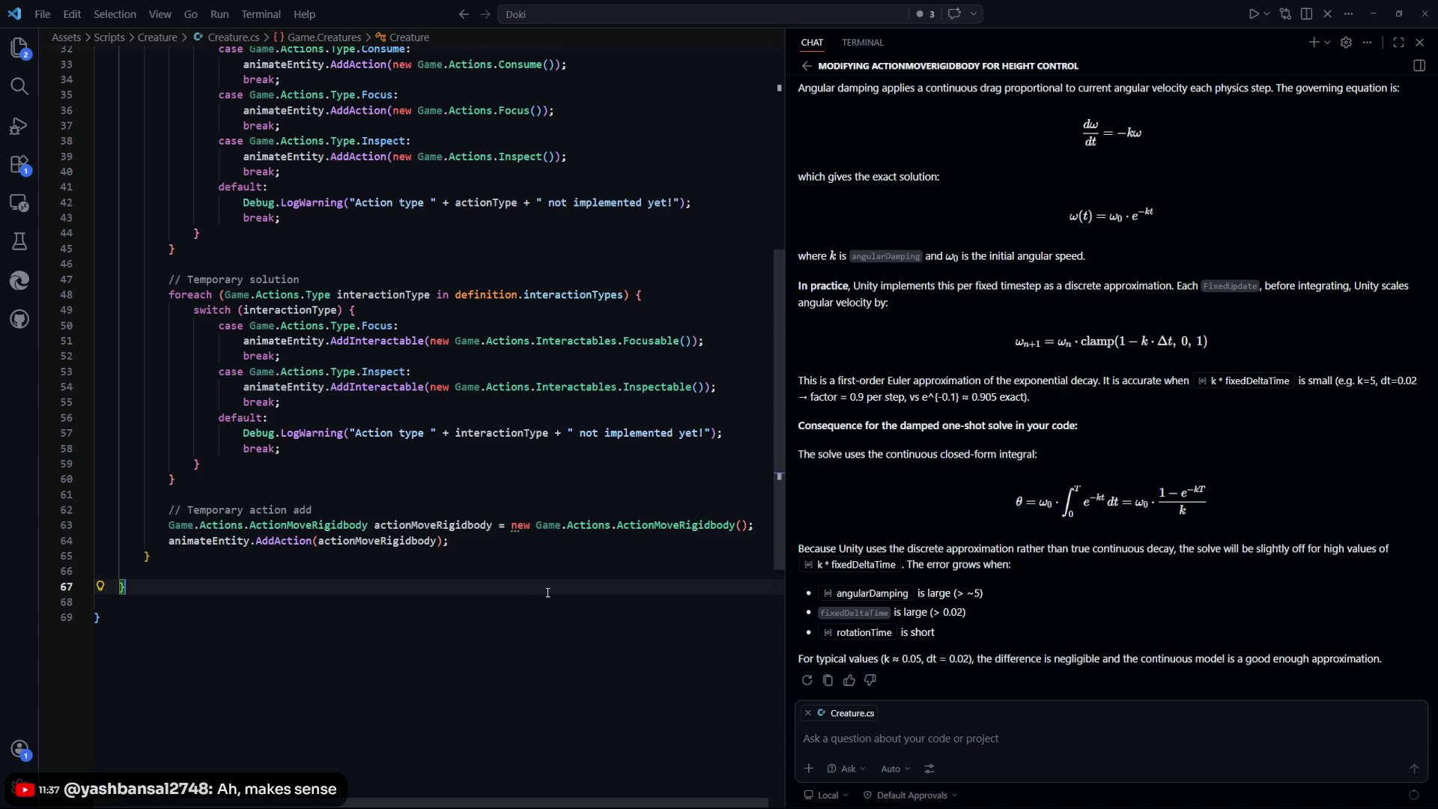
{"action": "scroll", "coordinate": [547, 592], "scroll_direction": "up", "scroll_amount": 3}
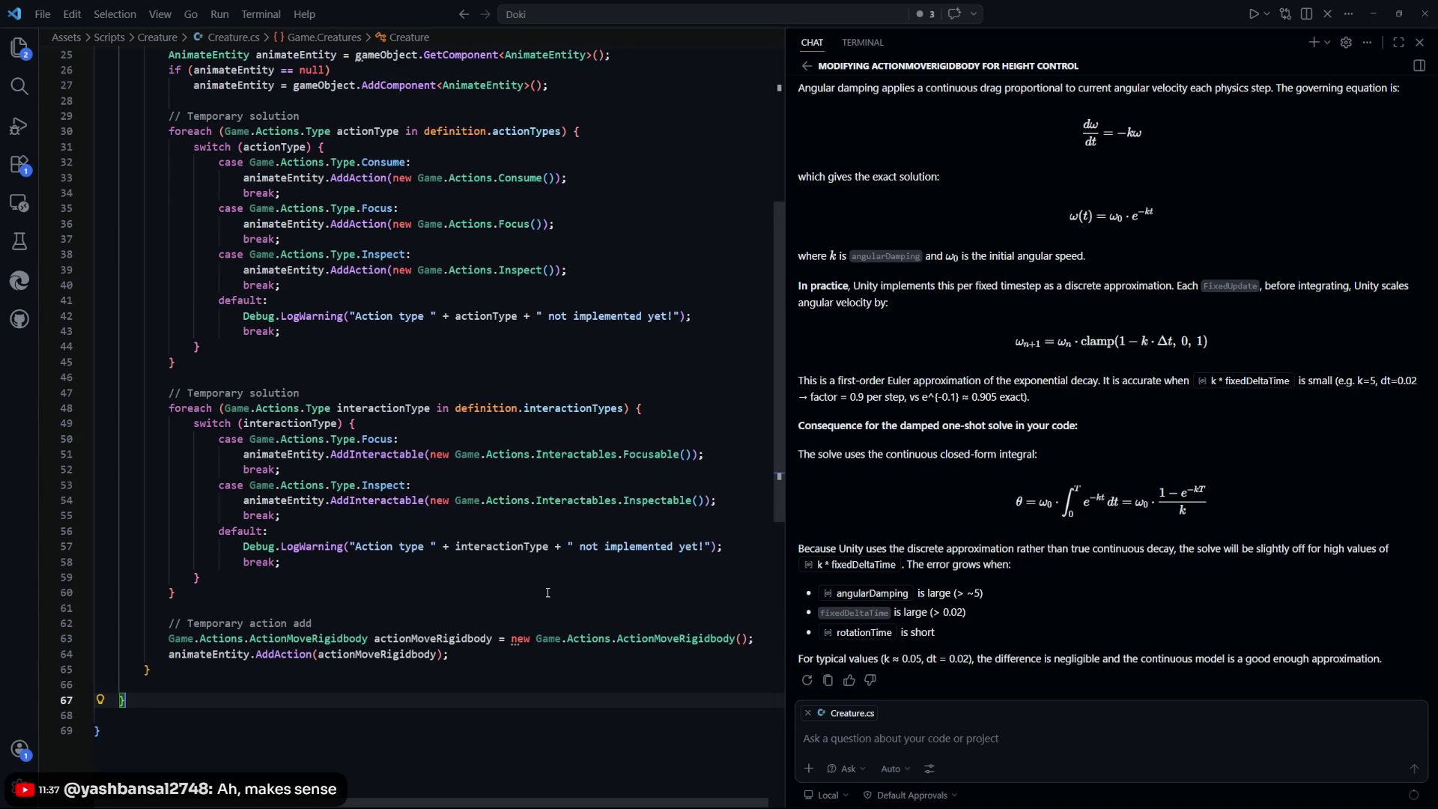
{"action": "scroll", "coordinate": [548, 592], "scroll_direction": "up", "scroll_amount": 2}
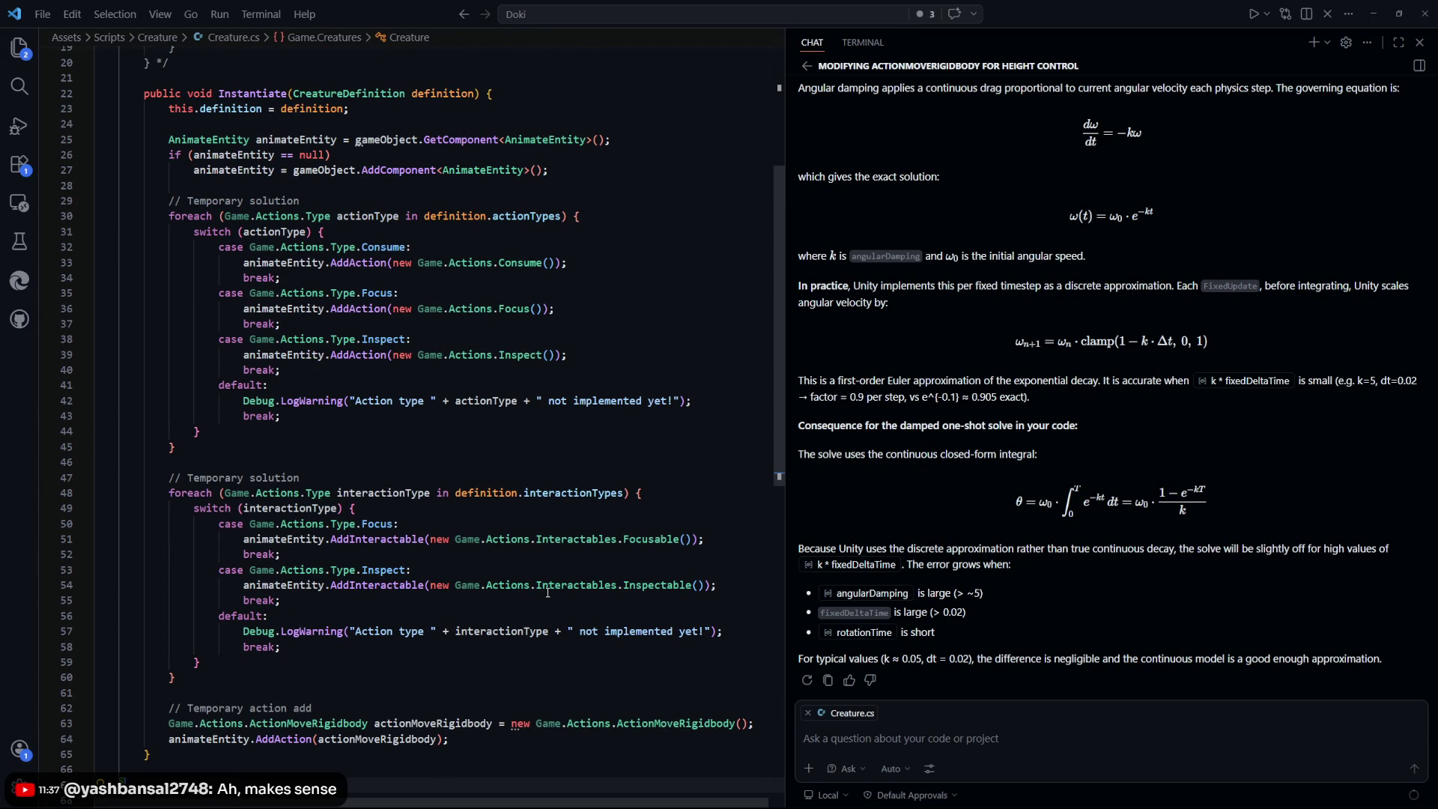
{"action": "scroll", "coordinate": [548, 593], "scroll_direction": "down", "scroll_amount": 2}
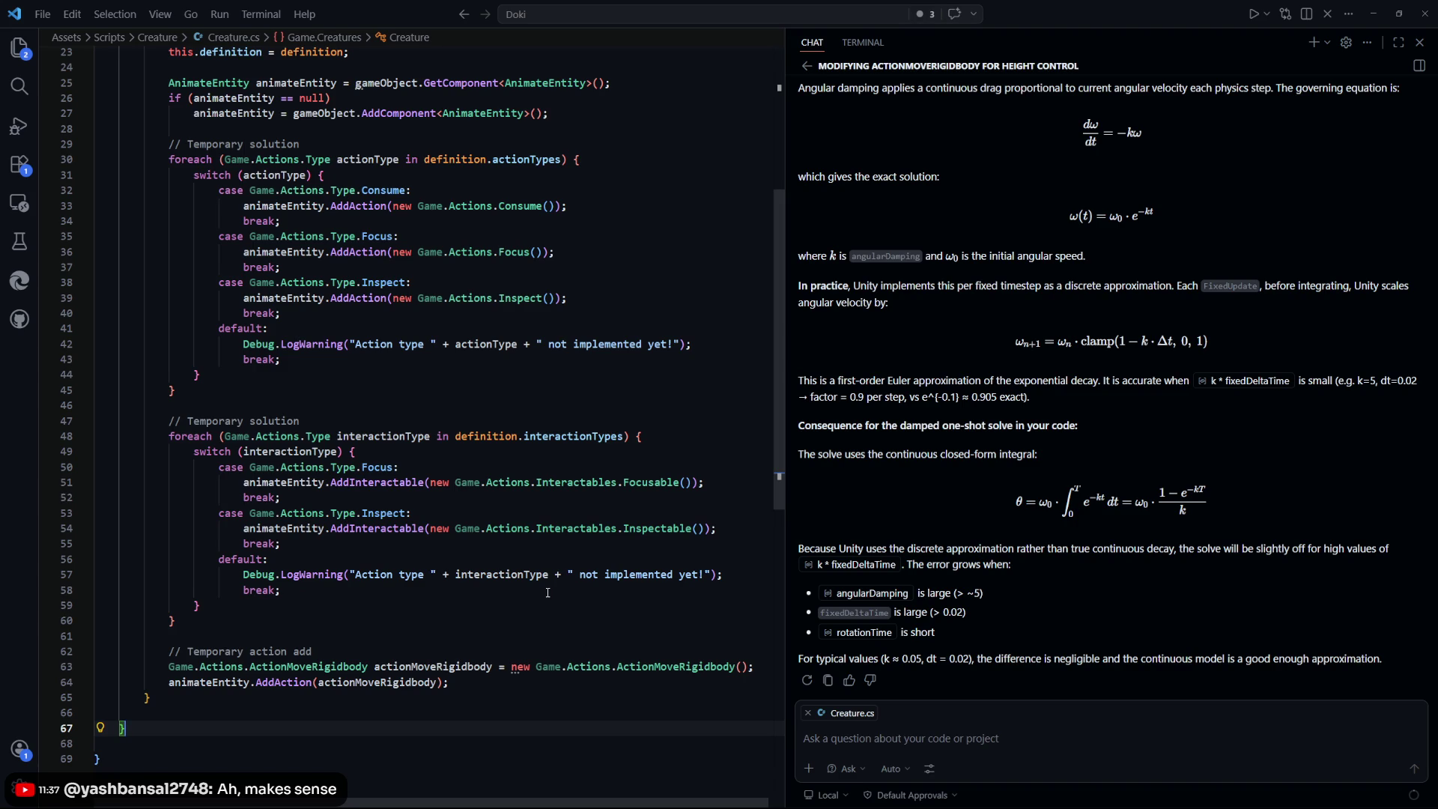
{"action": "left_click", "coordinate": [455, 624]}
{"action": "scroll", "coordinate": [455, 624], "scroll_direction": "down", "scroll_amount": 3}
{"action": "left_click", "coordinate": [569, 540]}
{"action": "scroll", "coordinate": [584, 617], "scroll_direction": "up", "scroll_amount": 5}
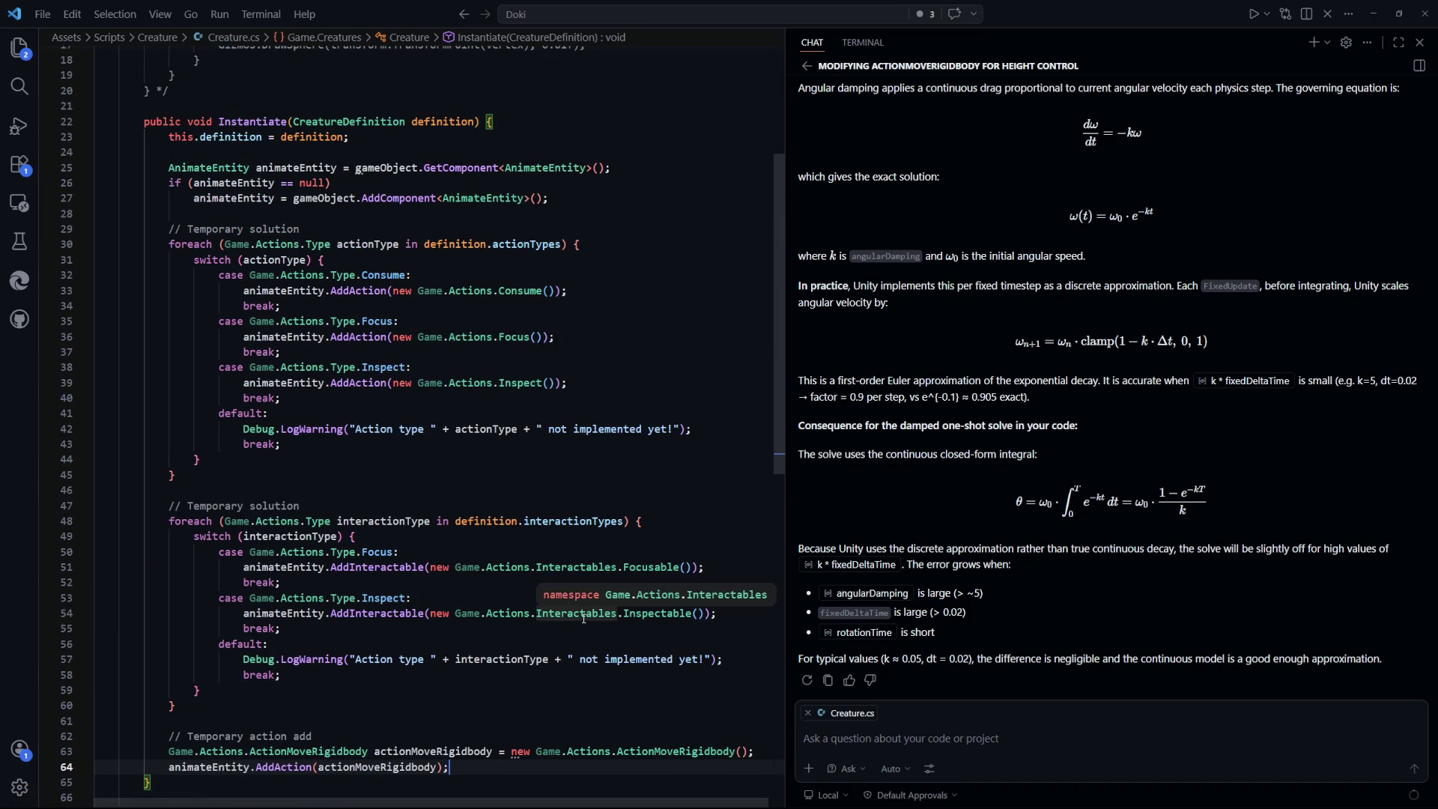
{"action": "left_click", "coordinate": [629, 674]}
{"action": "scroll", "coordinate": [671, 630], "scroll_direction": "down", "scroll_amount": 3}
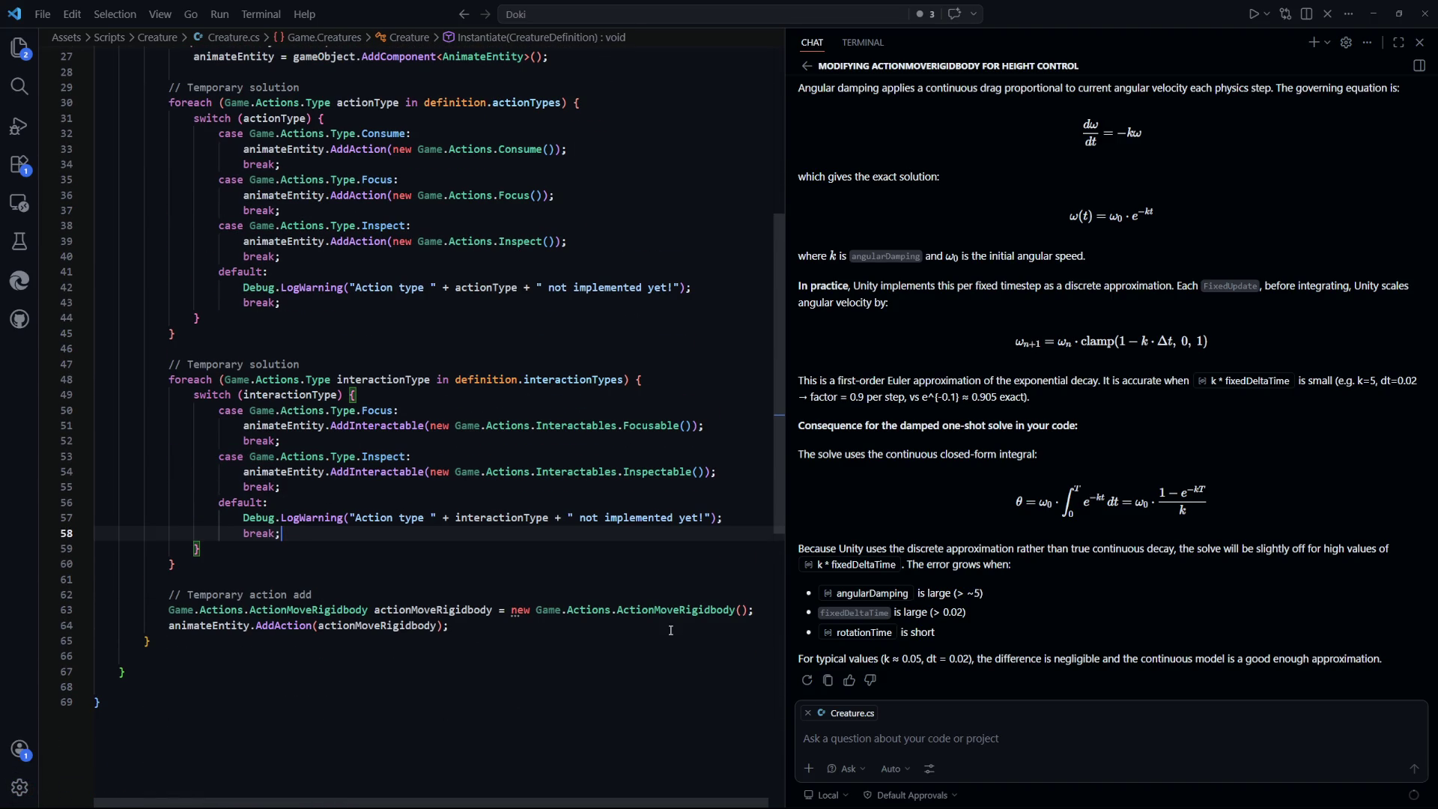
{"action": "double_click", "coordinate": [290, 625]}
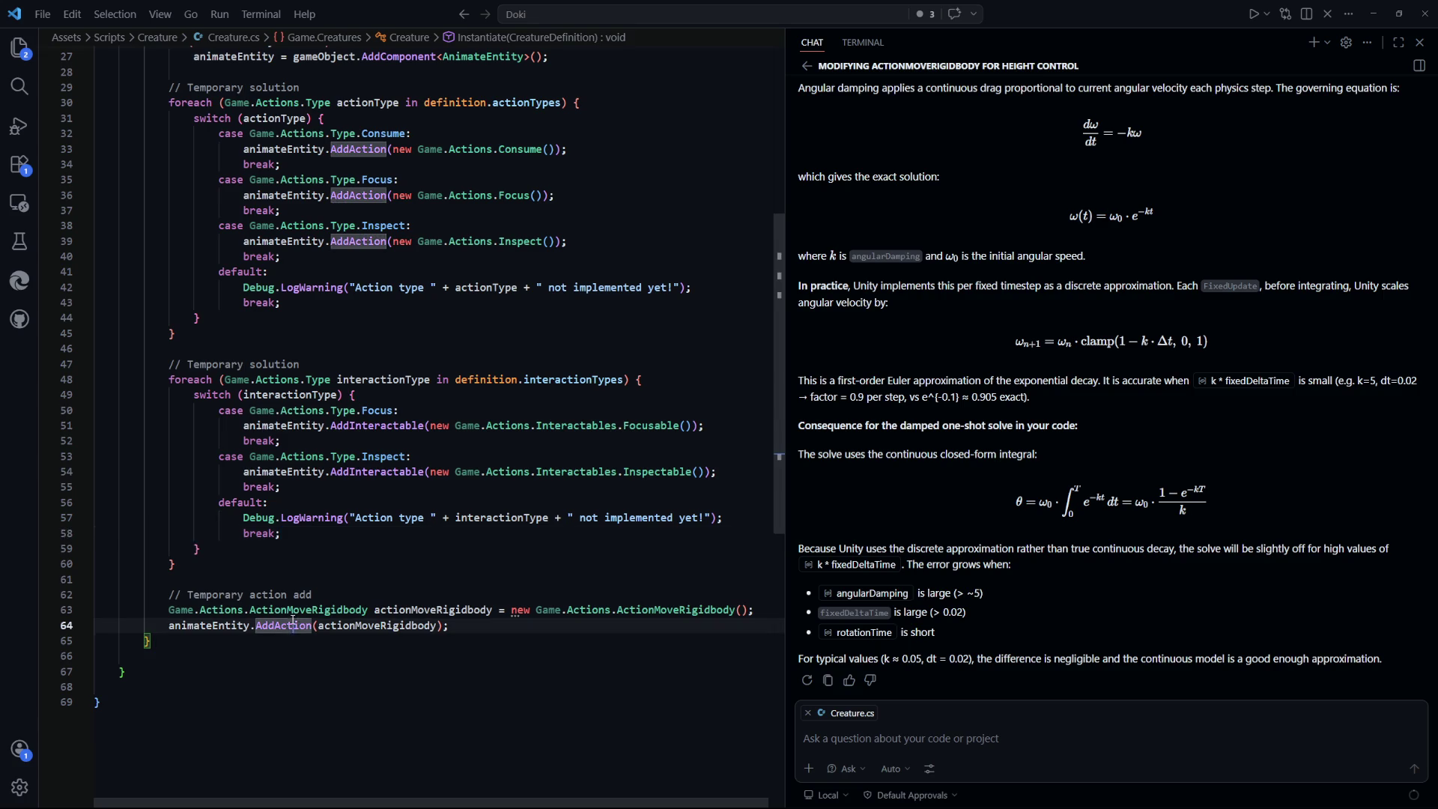
{"action": "key", "text": "F12"}
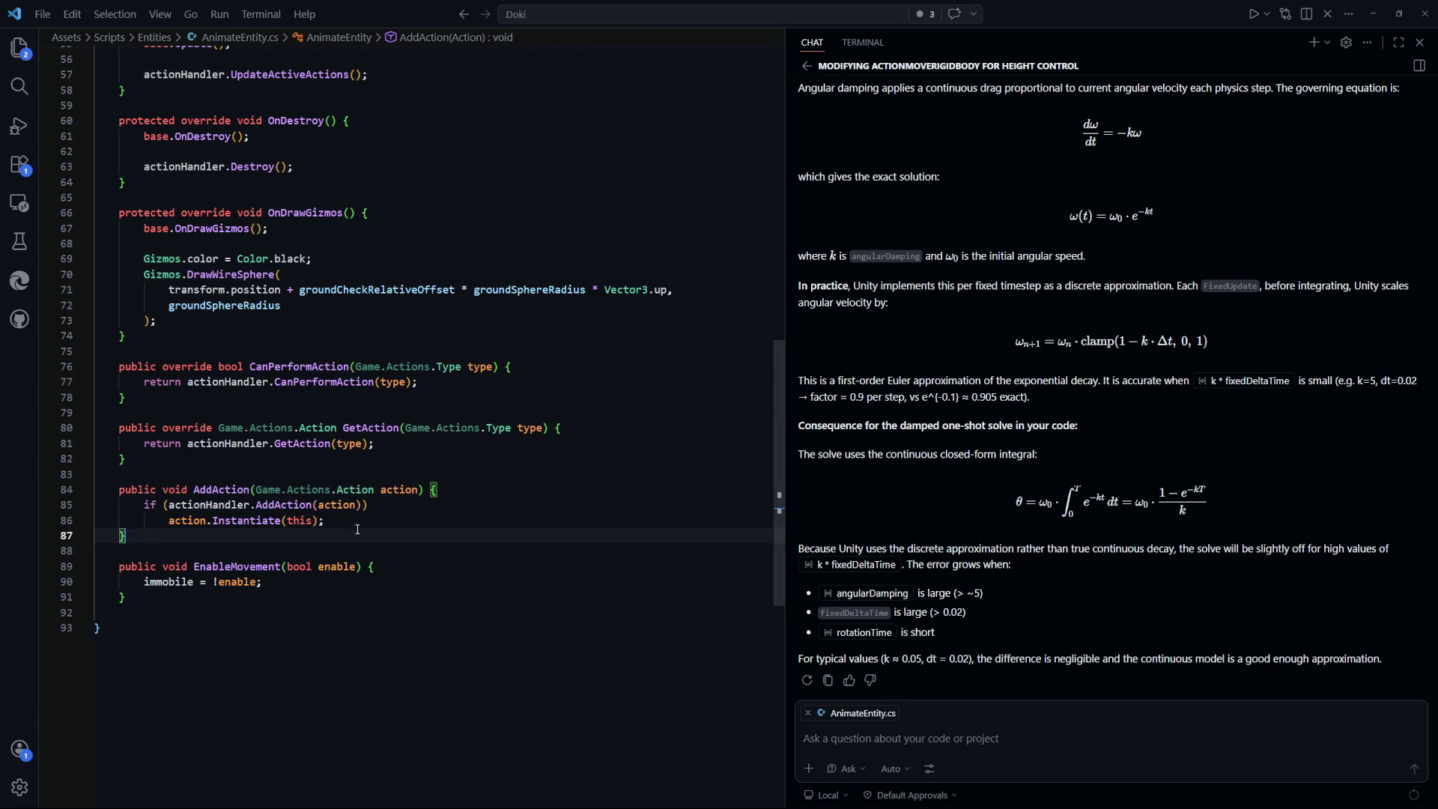
{"action": "left_click_drag", "start_coordinate": [329, 520], "coordinate": [177, 519]}
{"action": "double_click", "coordinate": [247, 520]}
{"action": "double_click", "coordinate": [297, 508]}
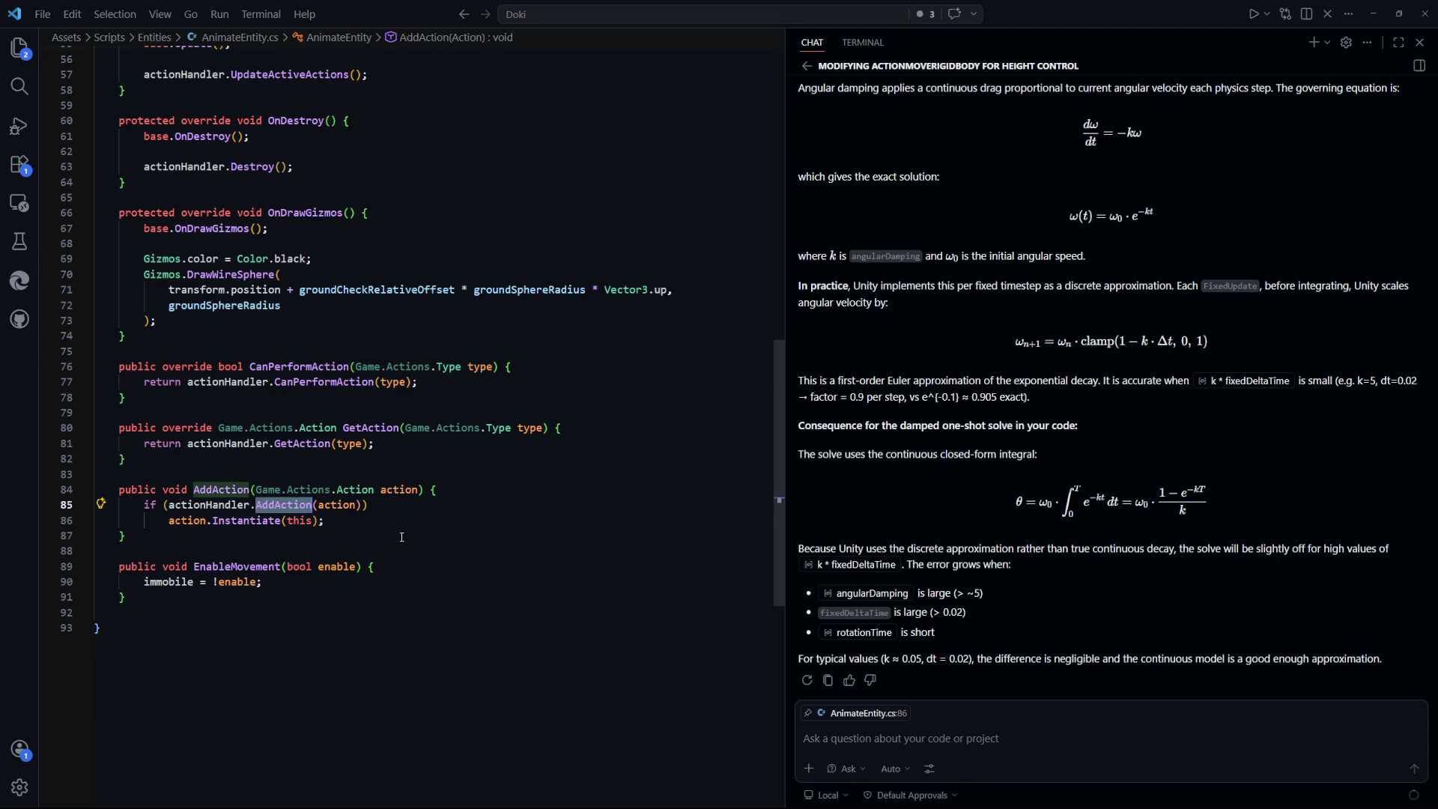
{"action": "key", "text": "F12"}
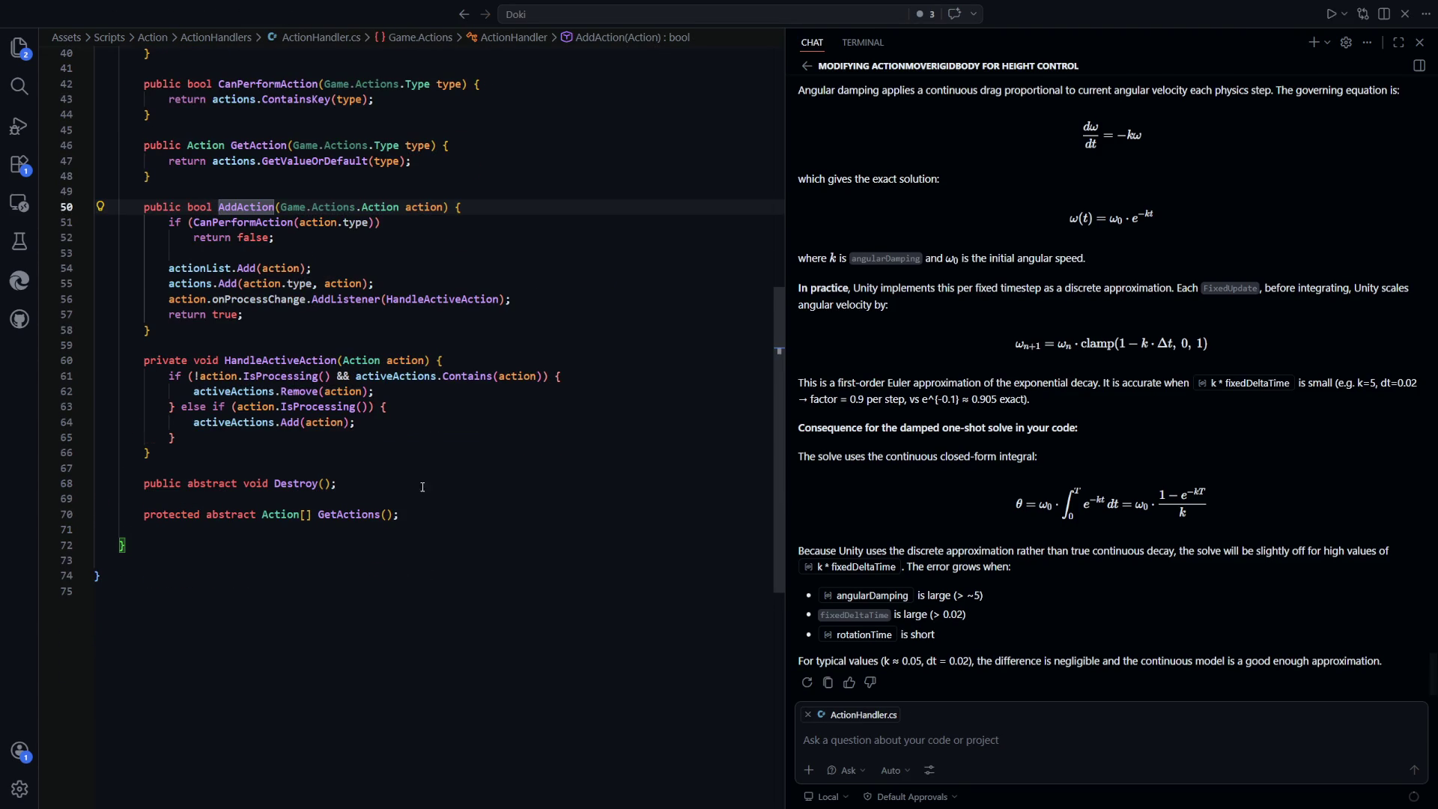
{"action": "left_click", "coordinate": [315, 352]}
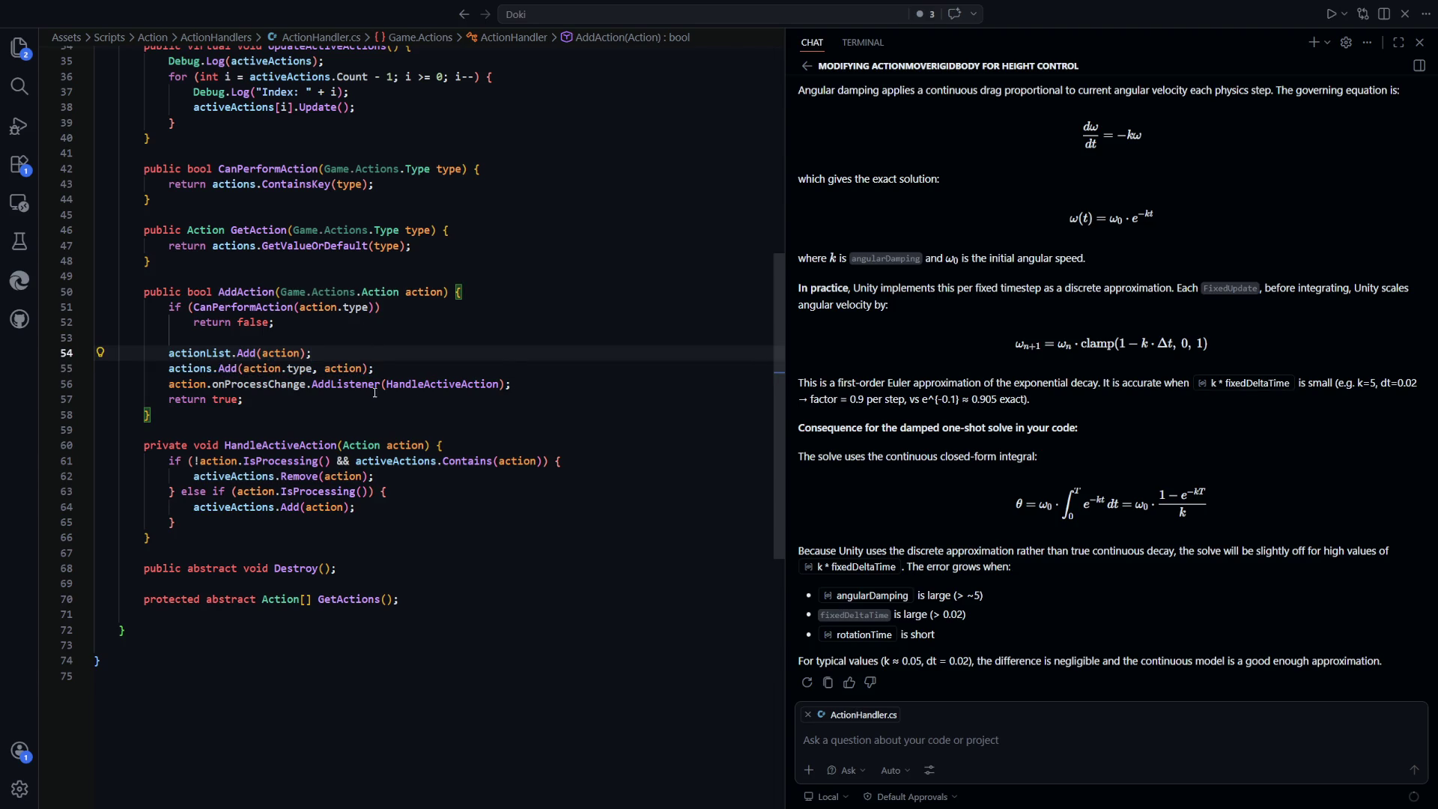
{"action": "scroll", "coordinate": [404, 400], "scroll_direction": "up", "scroll_amount": 1}
{"action": "double_click", "coordinate": [247, 379]}
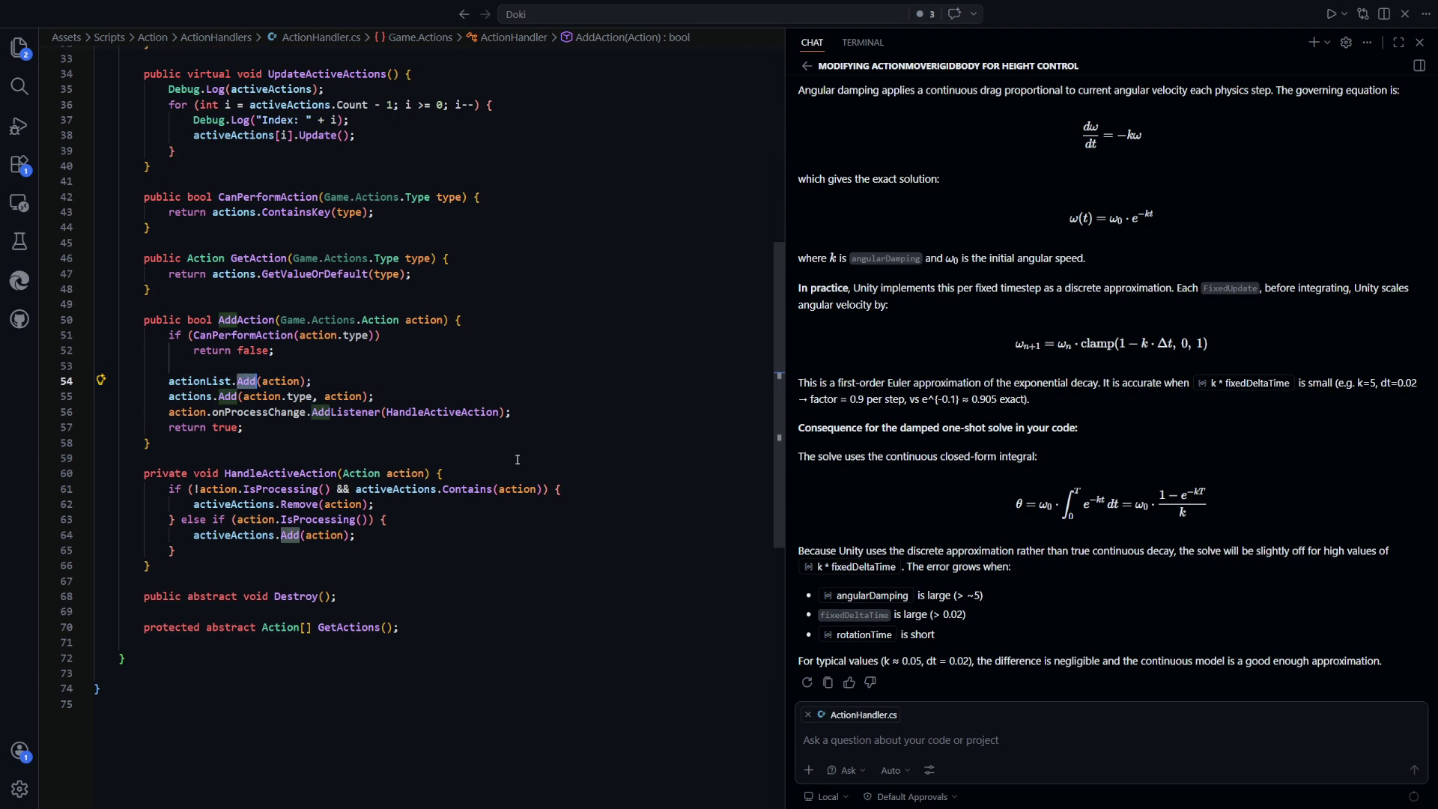
{"action": "scroll", "coordinate": [517, 459], "scroll_direction": "up", "scroll_amount": 4}
{"action": "scroll", "coordinate": [517, 460], "scroll_direction": "up", "scroll_amount": 5}
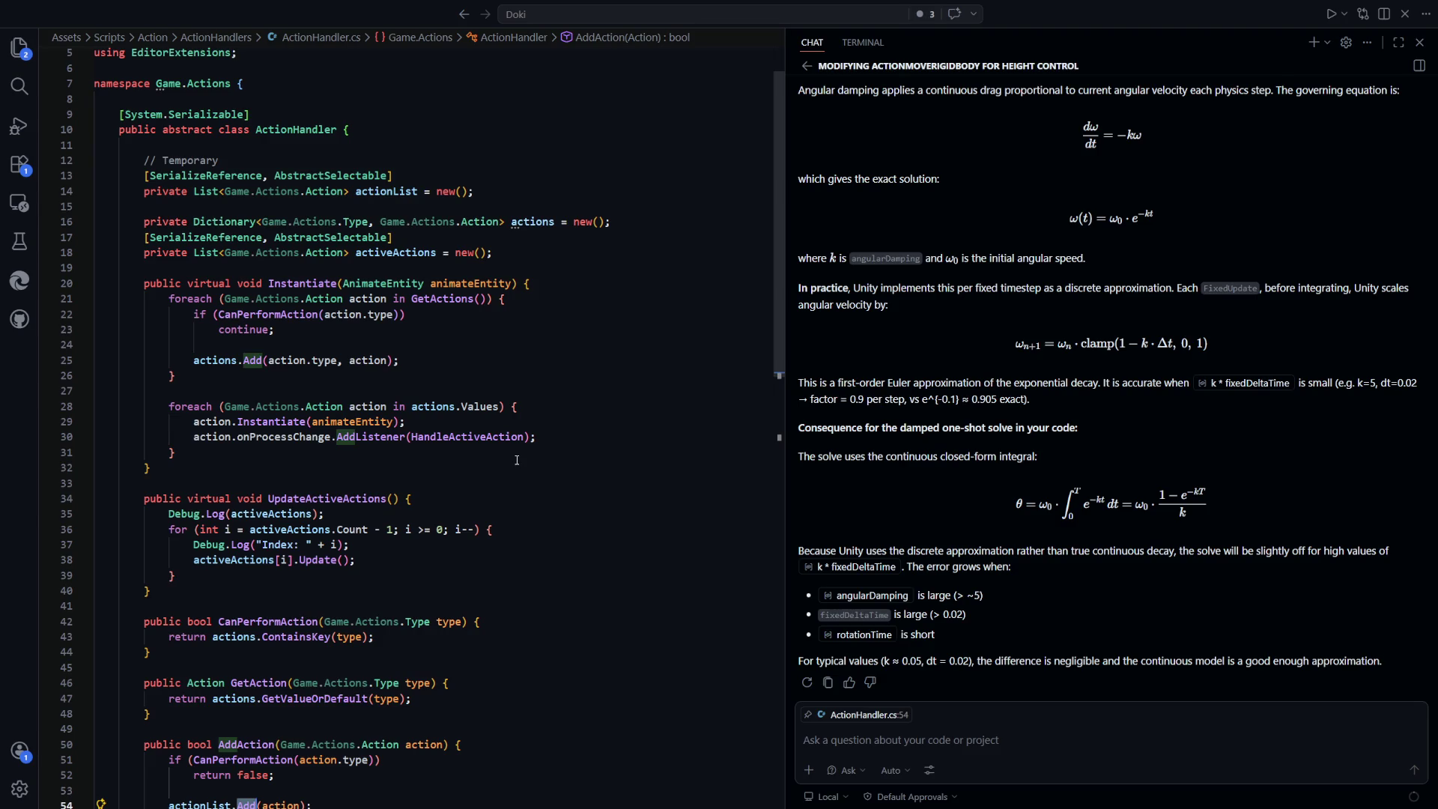
{"action": "scroll", "coordinate": [516, 459], "scroll_direction": "down", "scroll_amount": 2}
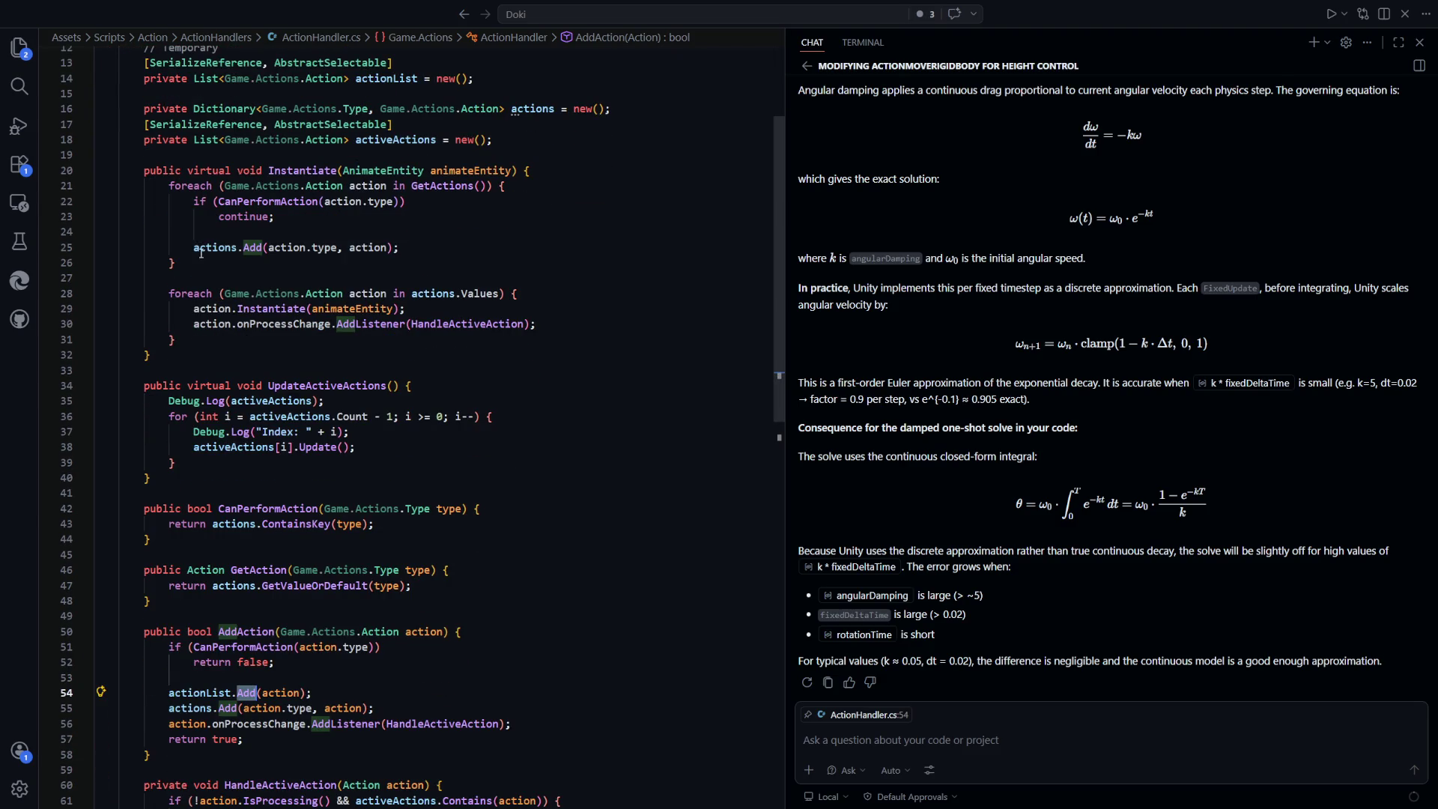
{"action": "mouse_move", "coordinate": [195, 250]}
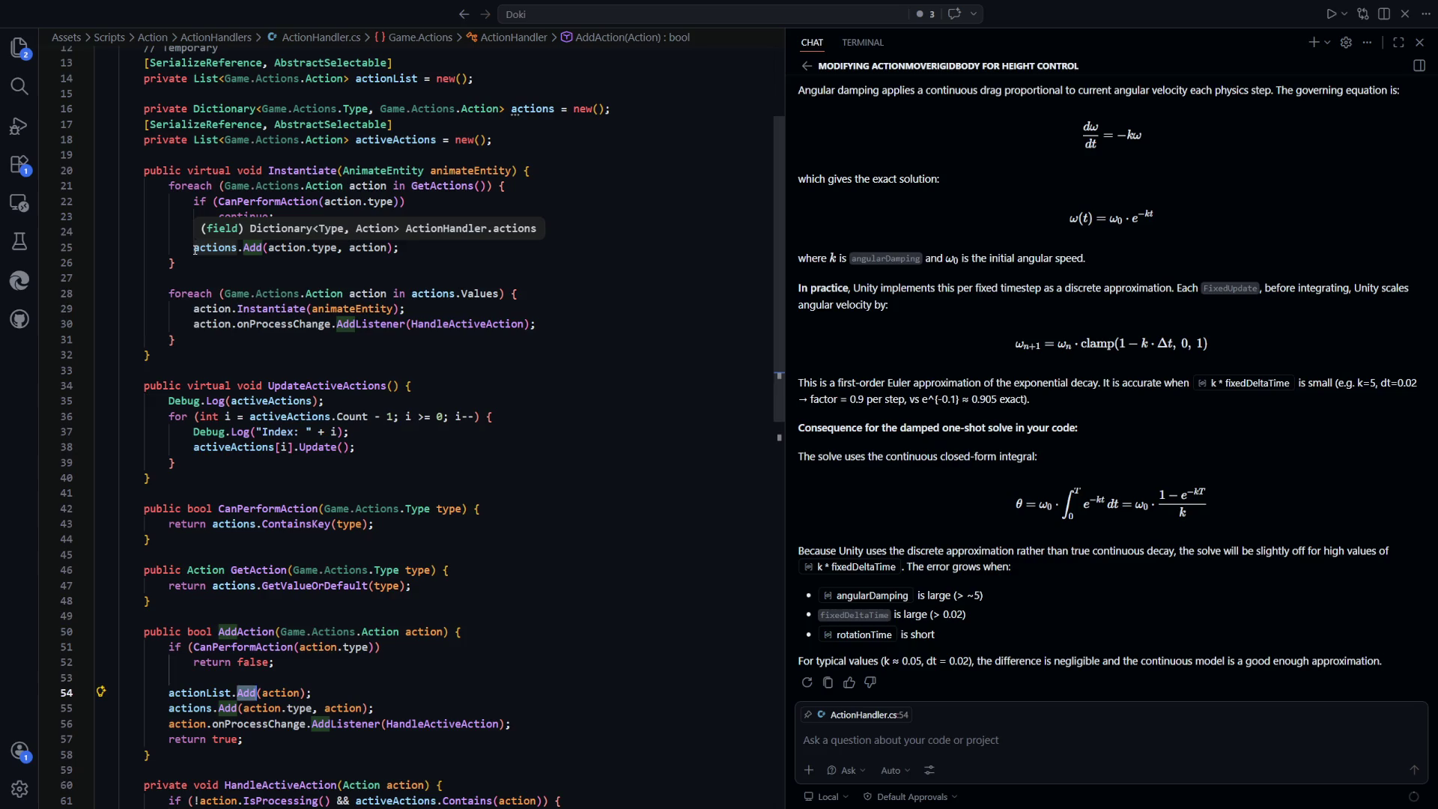
{"action": "left_click", "coordinate": [196, 249]}
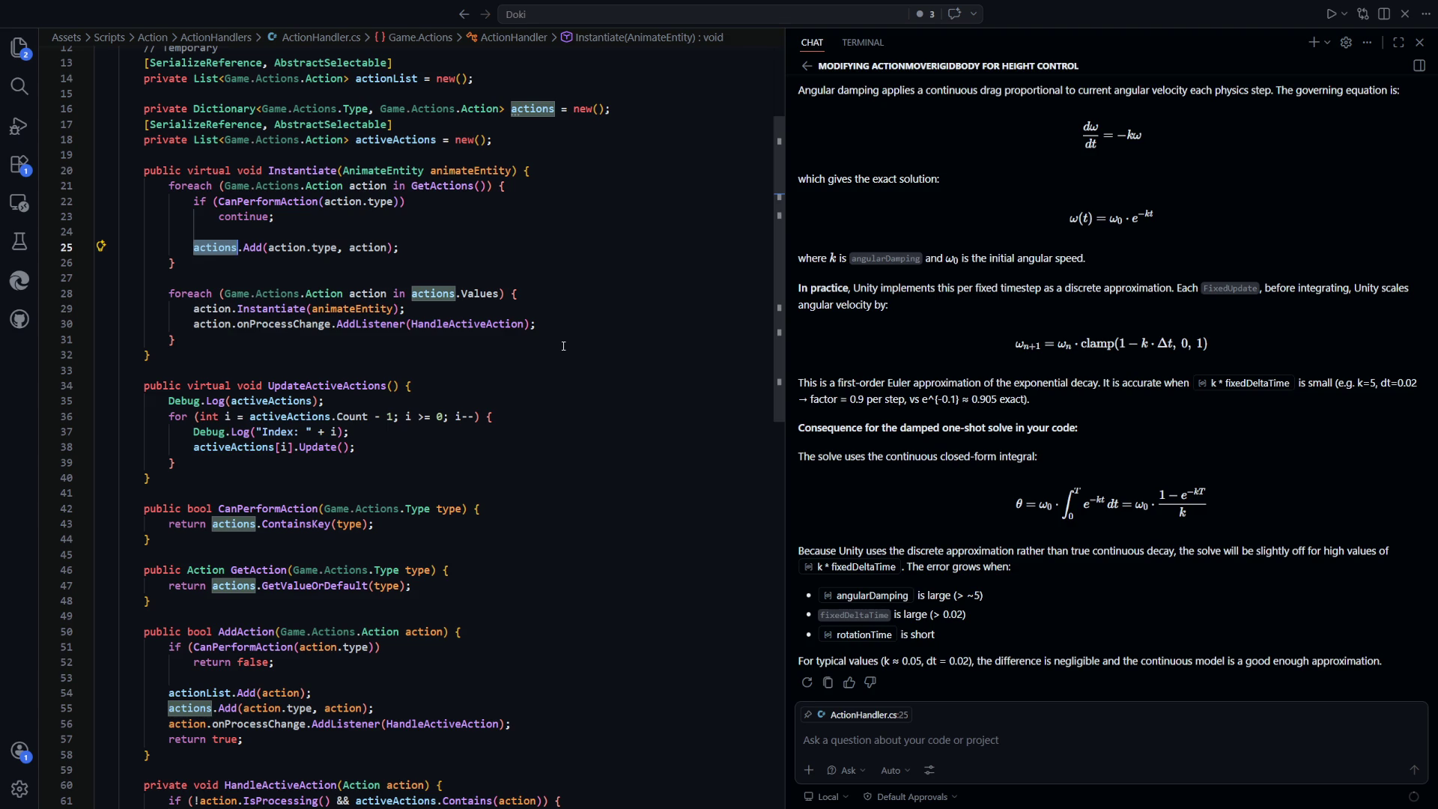
{"action": "left_click_drag", "start_coordinate": [400, 248], "coordinate": [209, 253]}
{"action": "left_click", "coordinate": [213, 248]}
{"action": "double_click", "coordinate": [442, 186]}
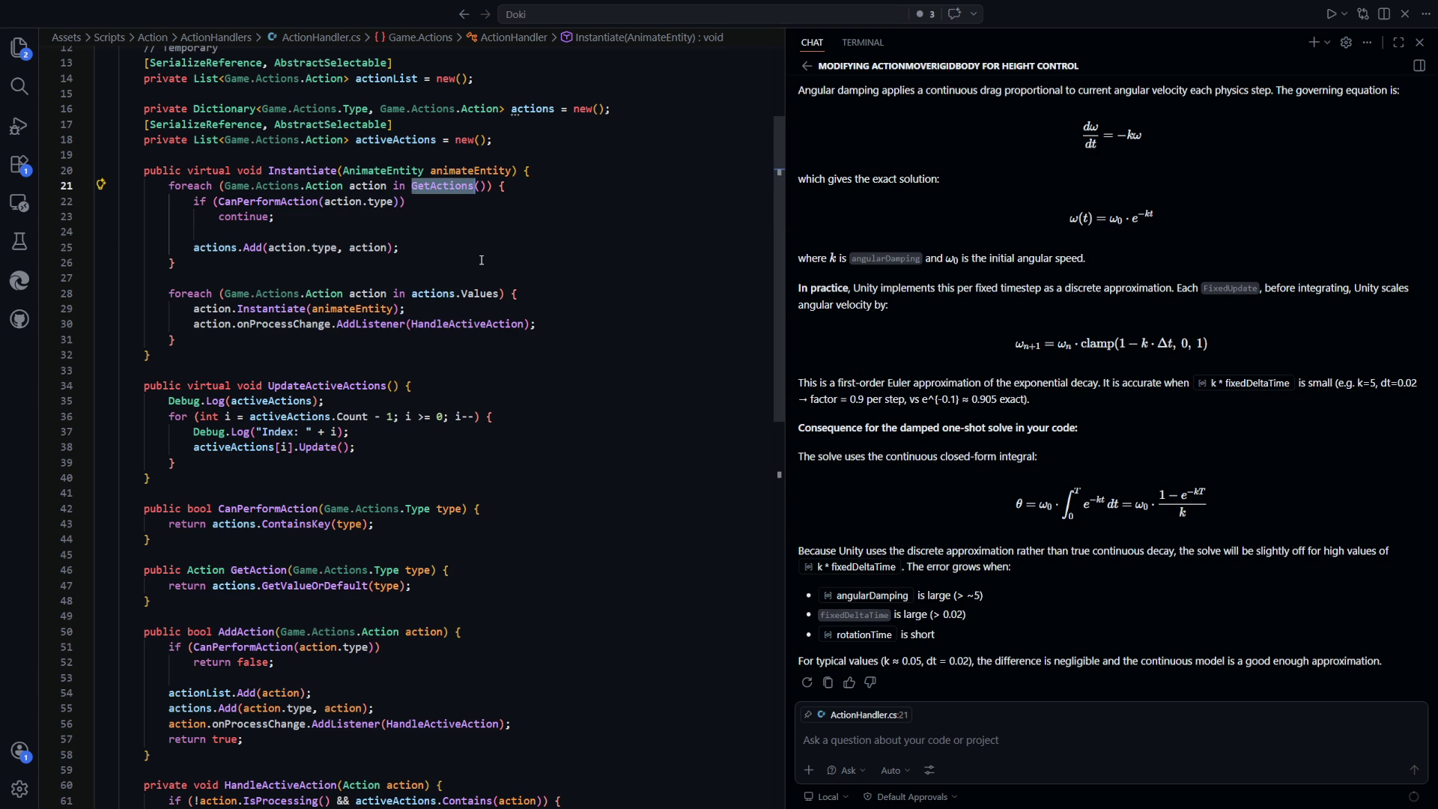
{"action": "scroll", "coordinate": [482, 260], "scroll_direction": "up", "scroll_amount": 1}
{"action": "scroll", "coordinate": [429, 531], "scroll_direction": "down", "scroll_amount": 2}
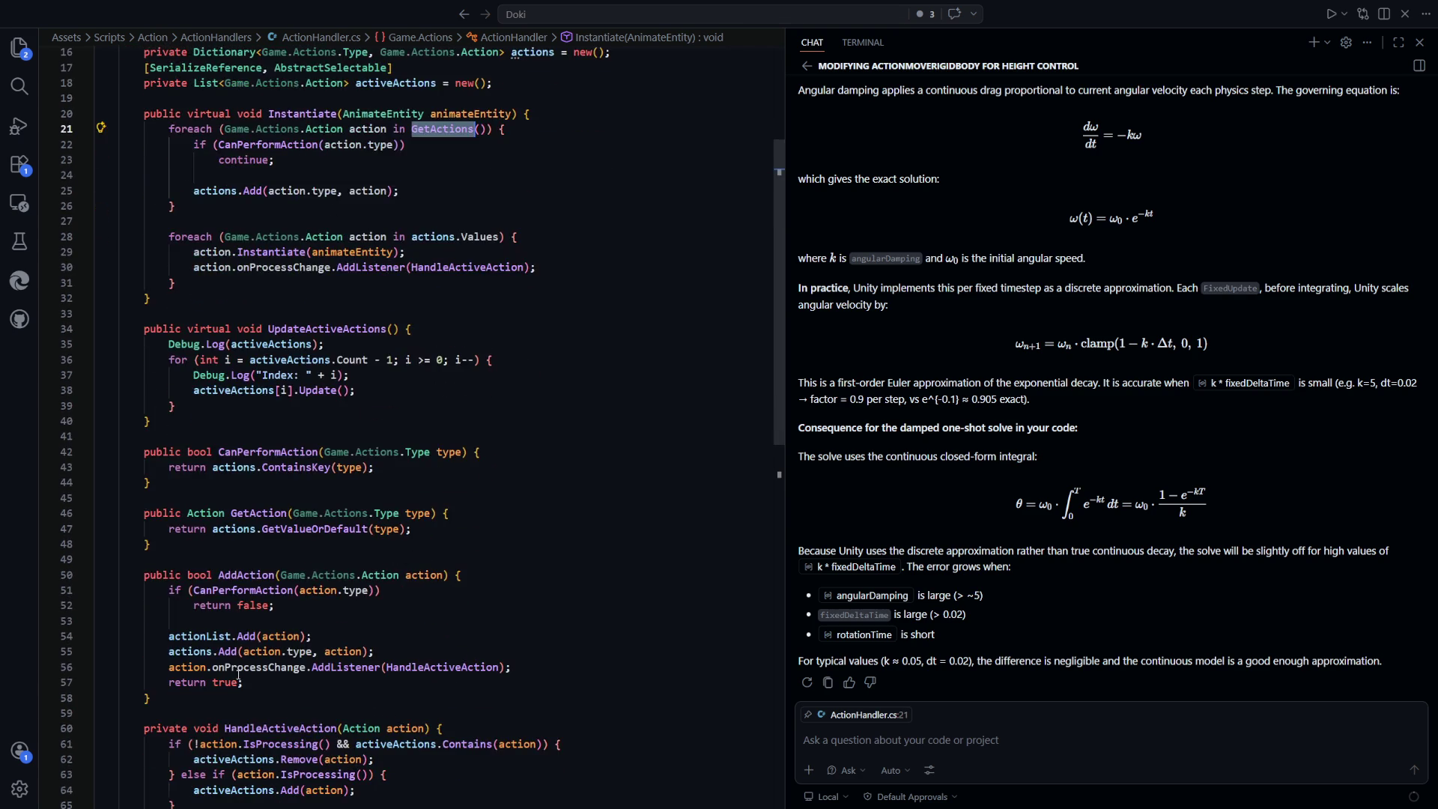
{"action": "left_click", "coordinate": [192, 651]}
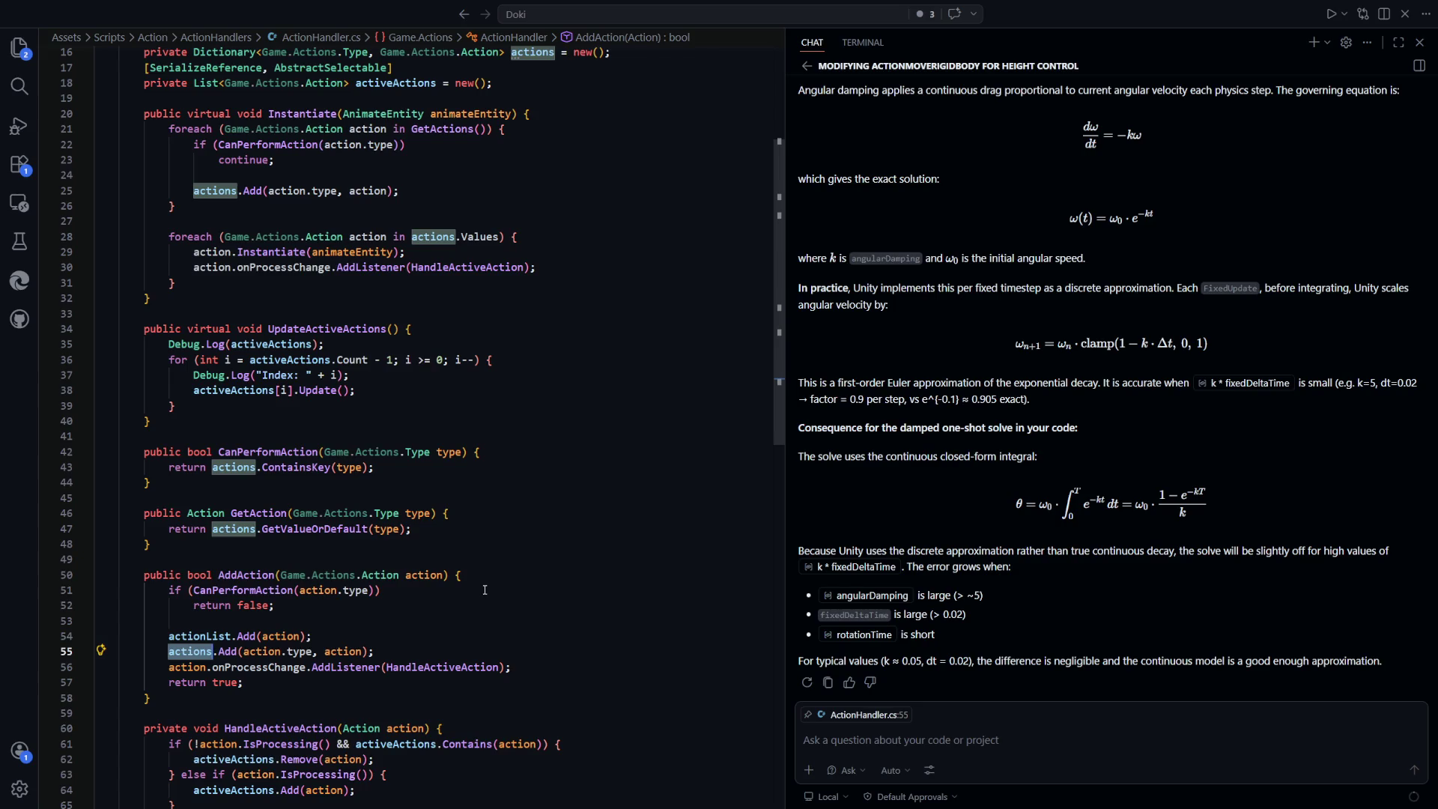
{"action": "left_click", "coordinate": [223, 653], "text": "ctrl"}
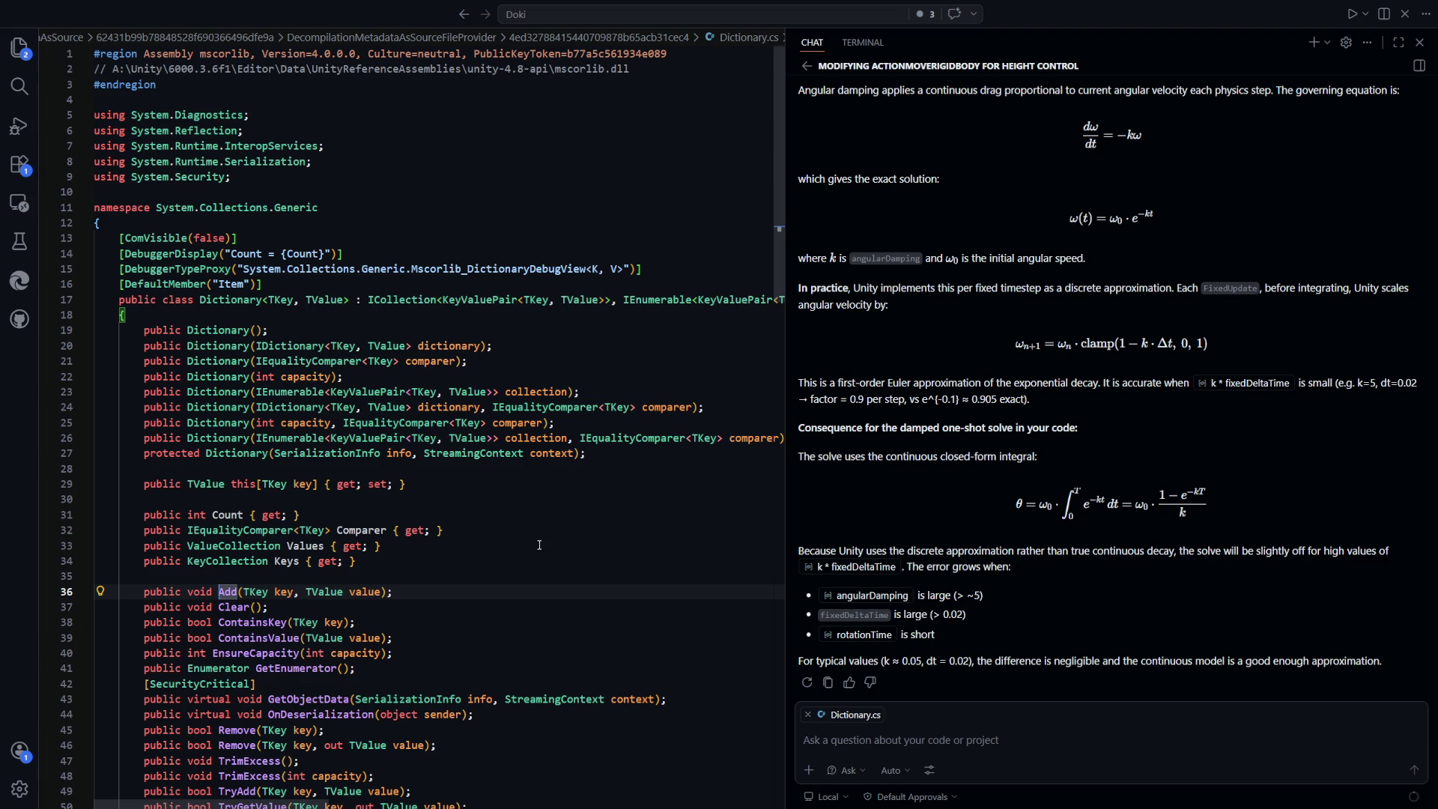
{"action": "key", "text": "alt+Left"}
{"action": "scroll", "coordinate": [191, 575], "scroll_direction": "down", "scroll_amount": 2}
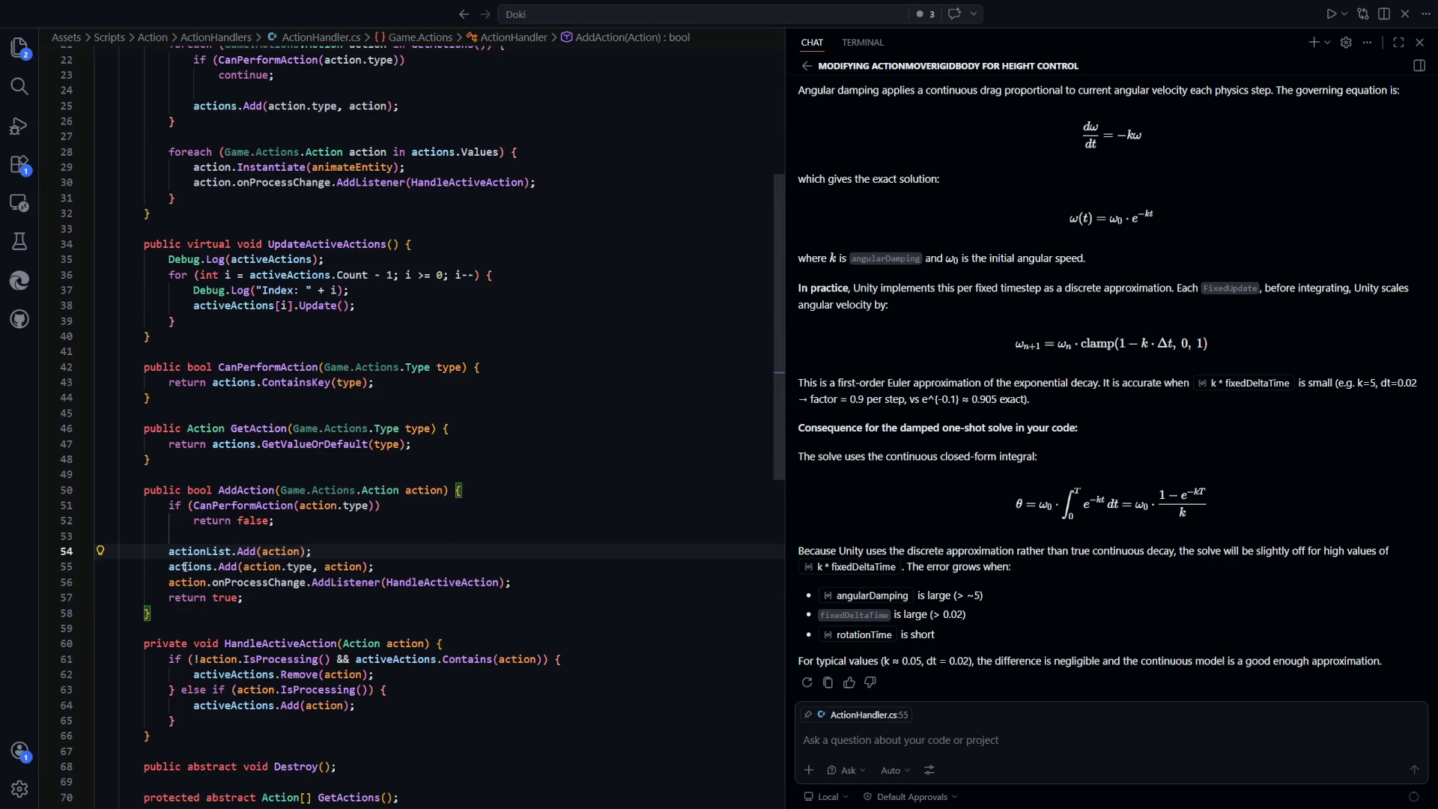
{"action": "key", "text": "Up"}
{"action": "key", "text": "Up"}
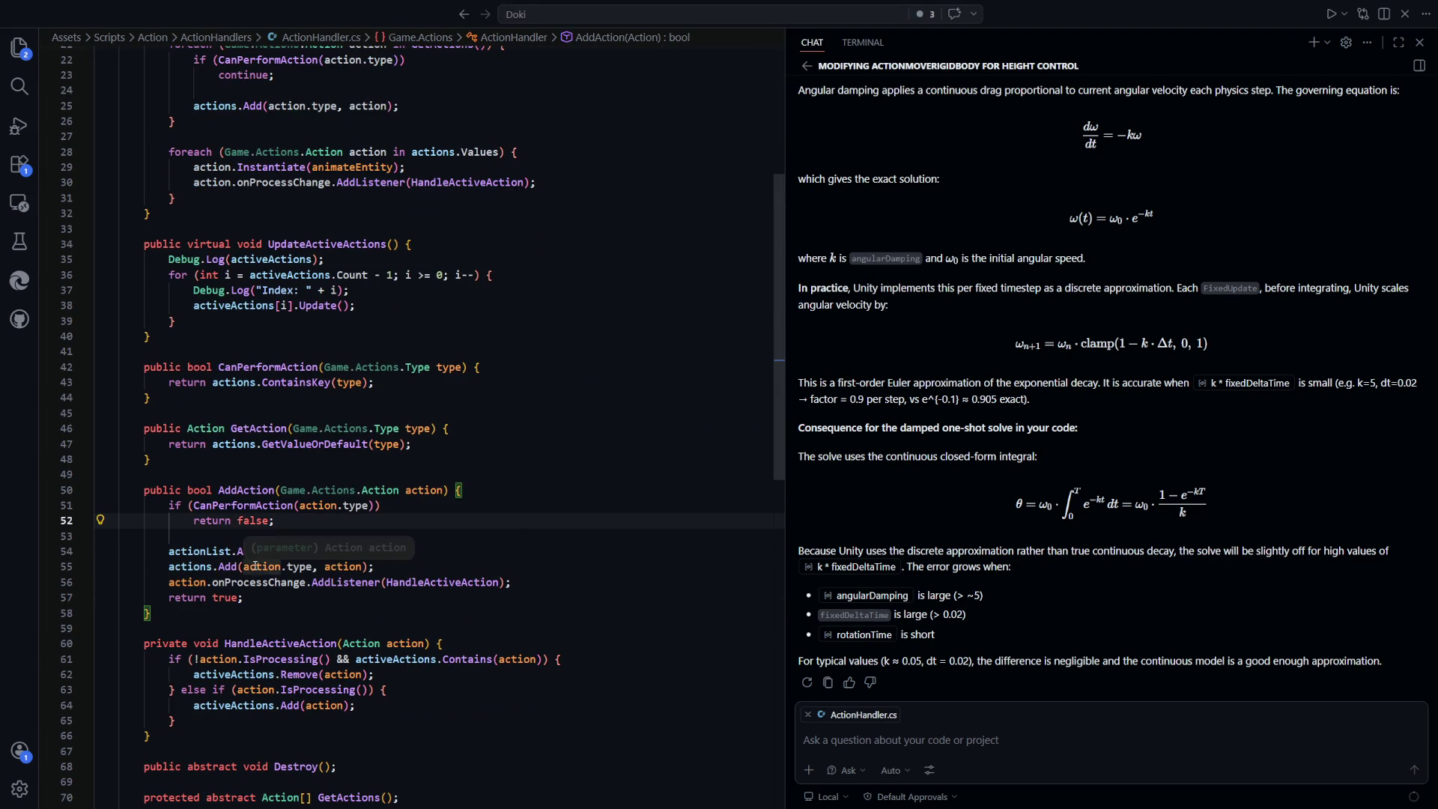
{"action": "left_click", "coordinate": [297, 601]}
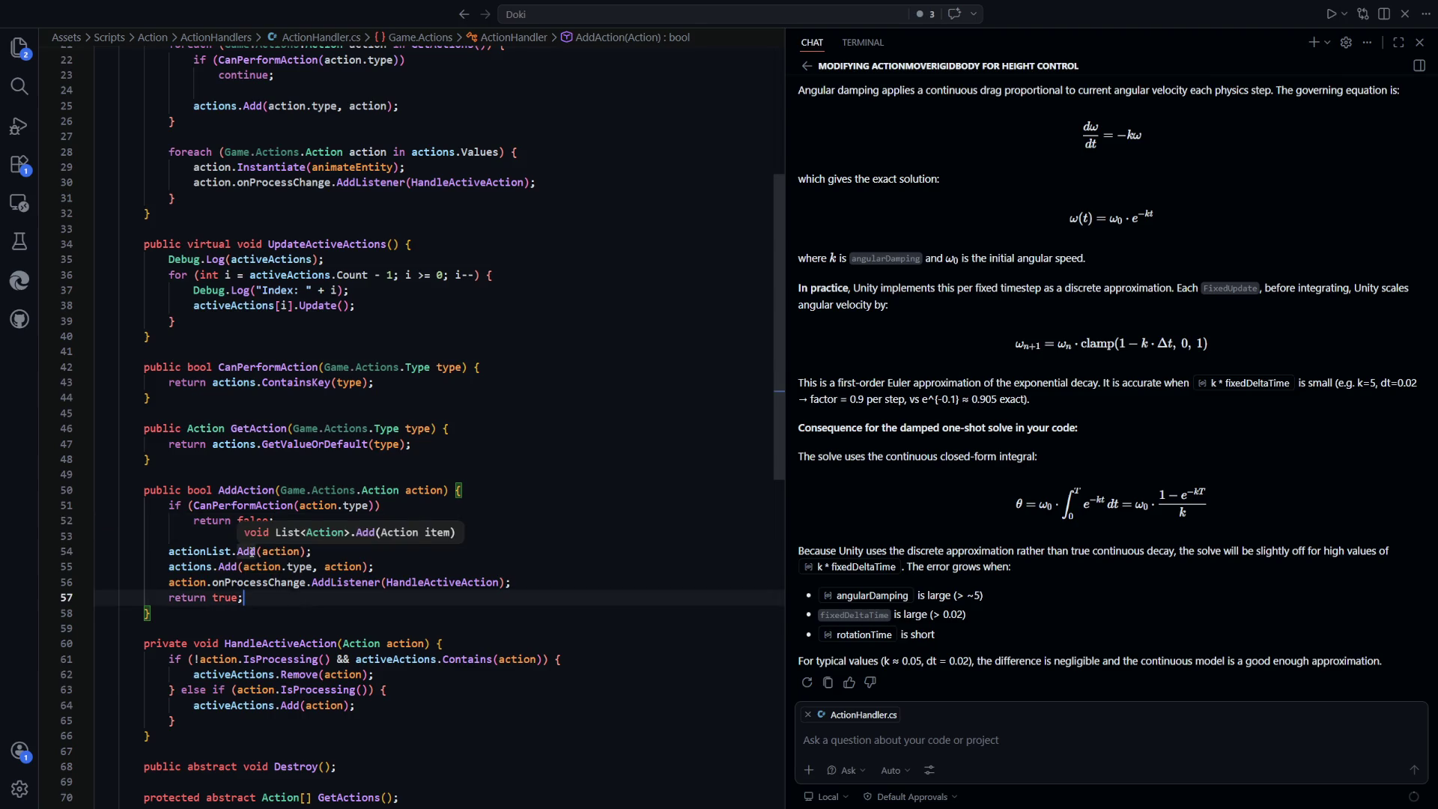
{"action": "left_click_drag", "start_coordinate": [374, 566], "coordinate": [177, 566]}
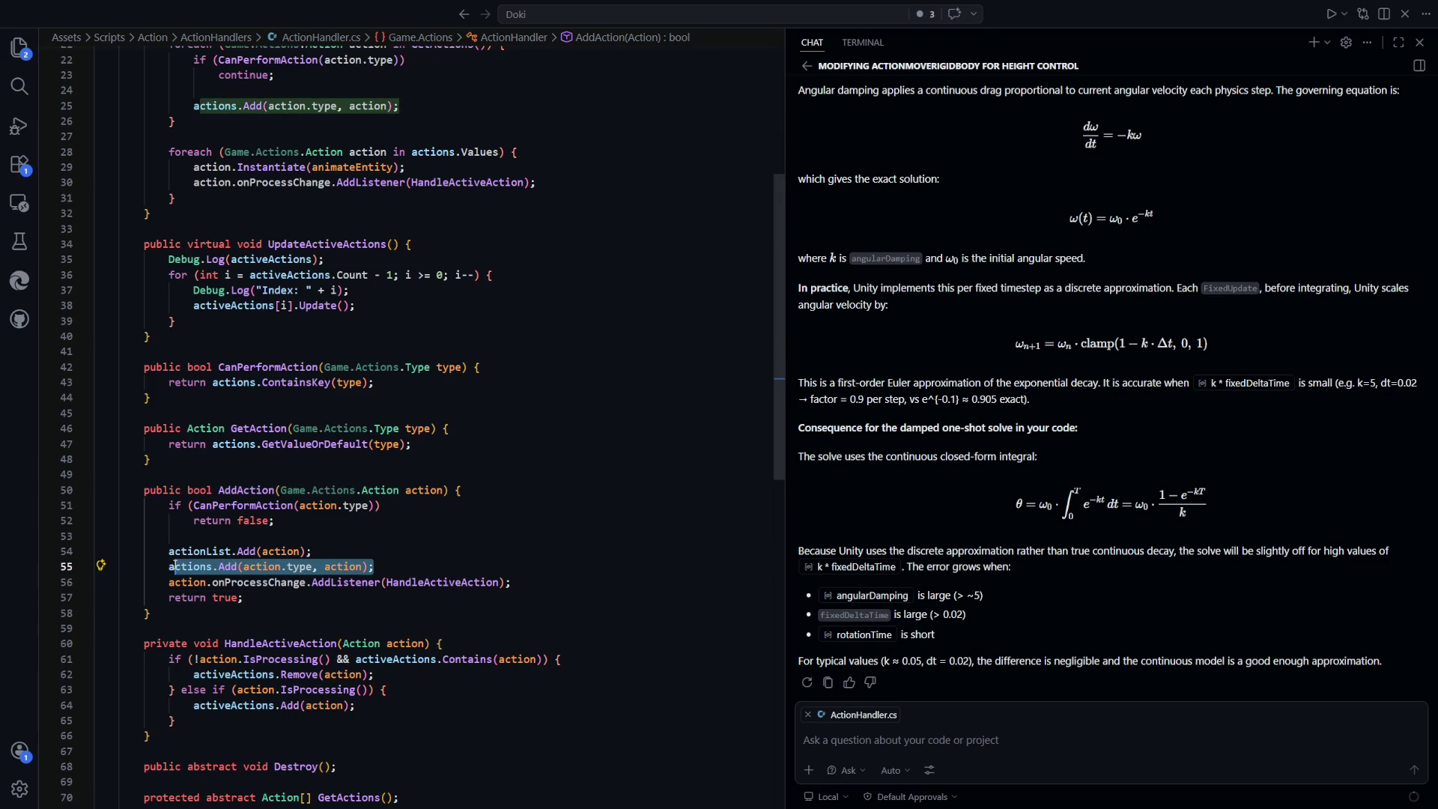
{"action": "scroll", "coordinate": [505, 574], "scroll_direction": "up", "scroll_amount": 3}
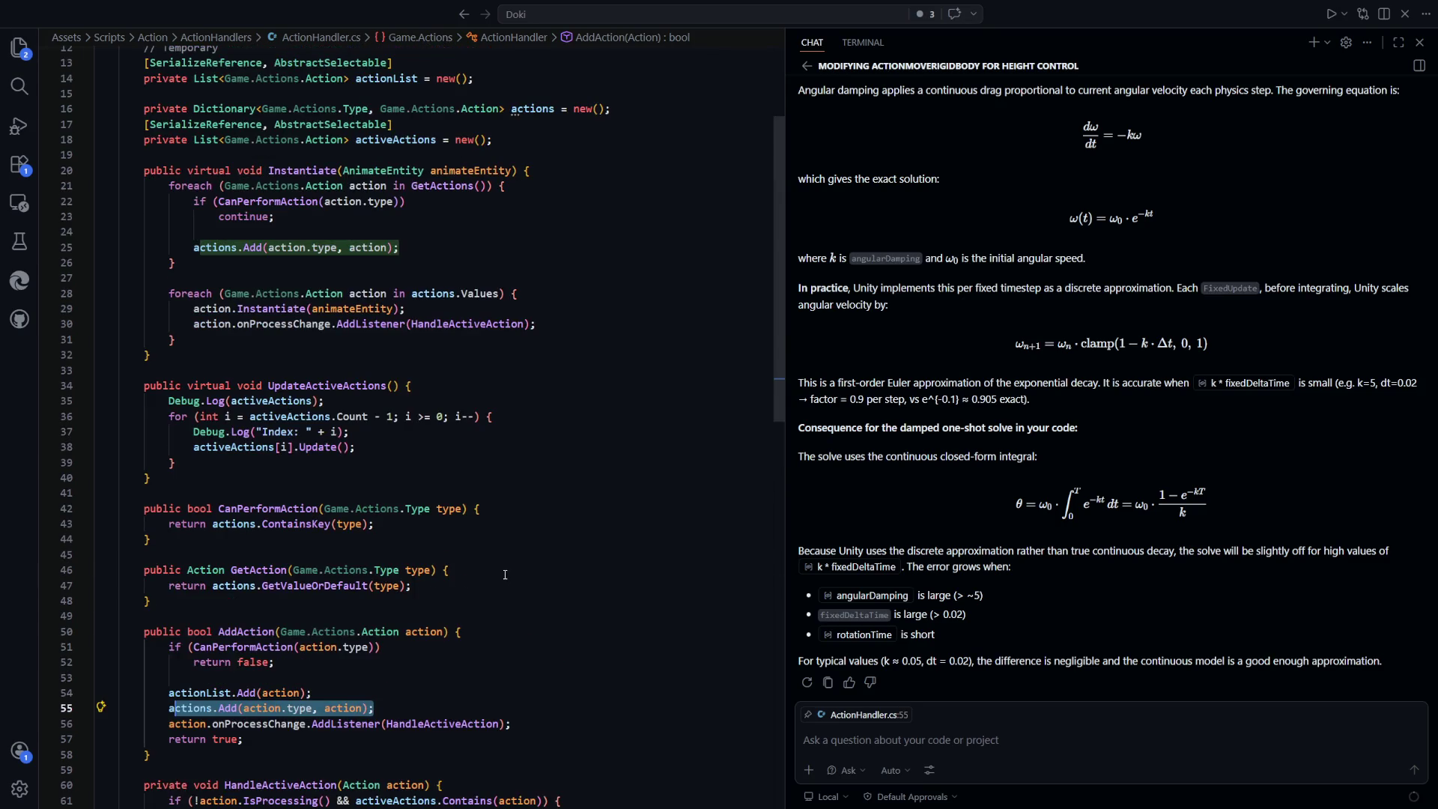
{"action": "scroll", "coordinate": [494, 576], "scroll_direction": "down", "scroll_amount": 1}
{"action": "double_click", "coordinate": [427, 160]}
{"action": "key", "text": "F12"}
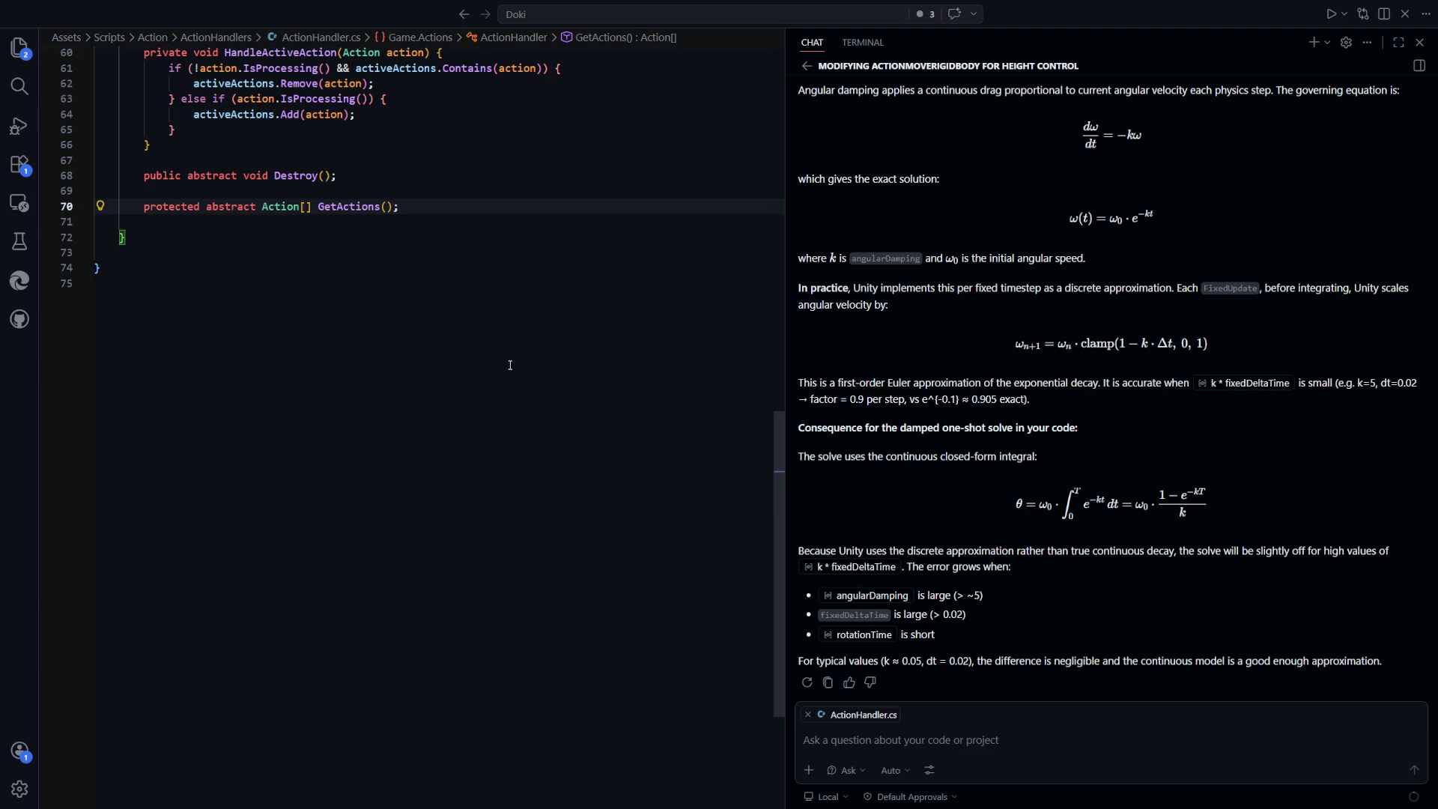
{"action": "scroll", "coordinate": [544, 461], "scroll_direction": "up", "scroll_amount": 10}
{"action": "scroll", "coordinate": [544, 461], "scroll_direction": "up", "scroll_amount": 7}
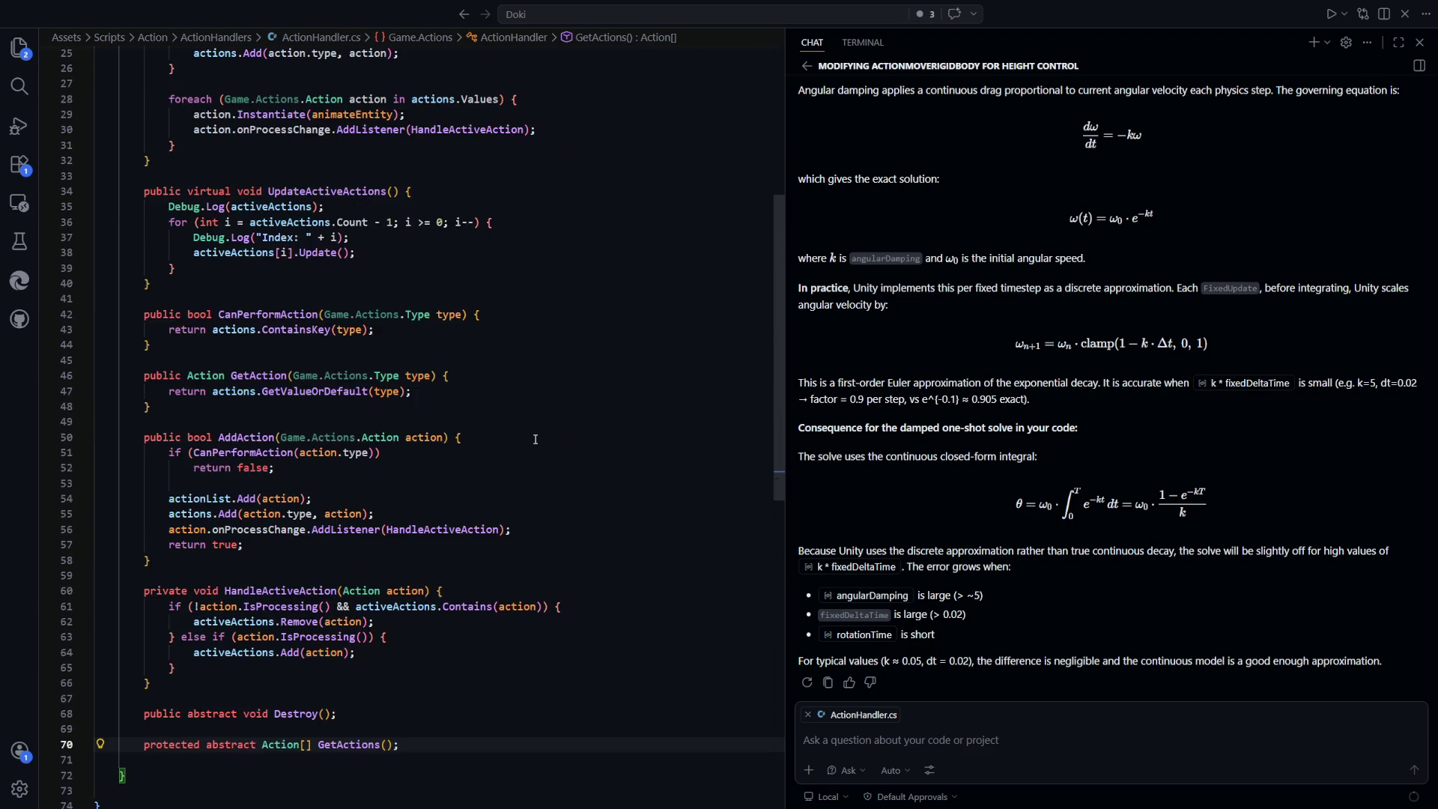
{"action": "scroll", "coordinate": [535, 443], "scroll_direction": "down", "scroll_amount": 10}
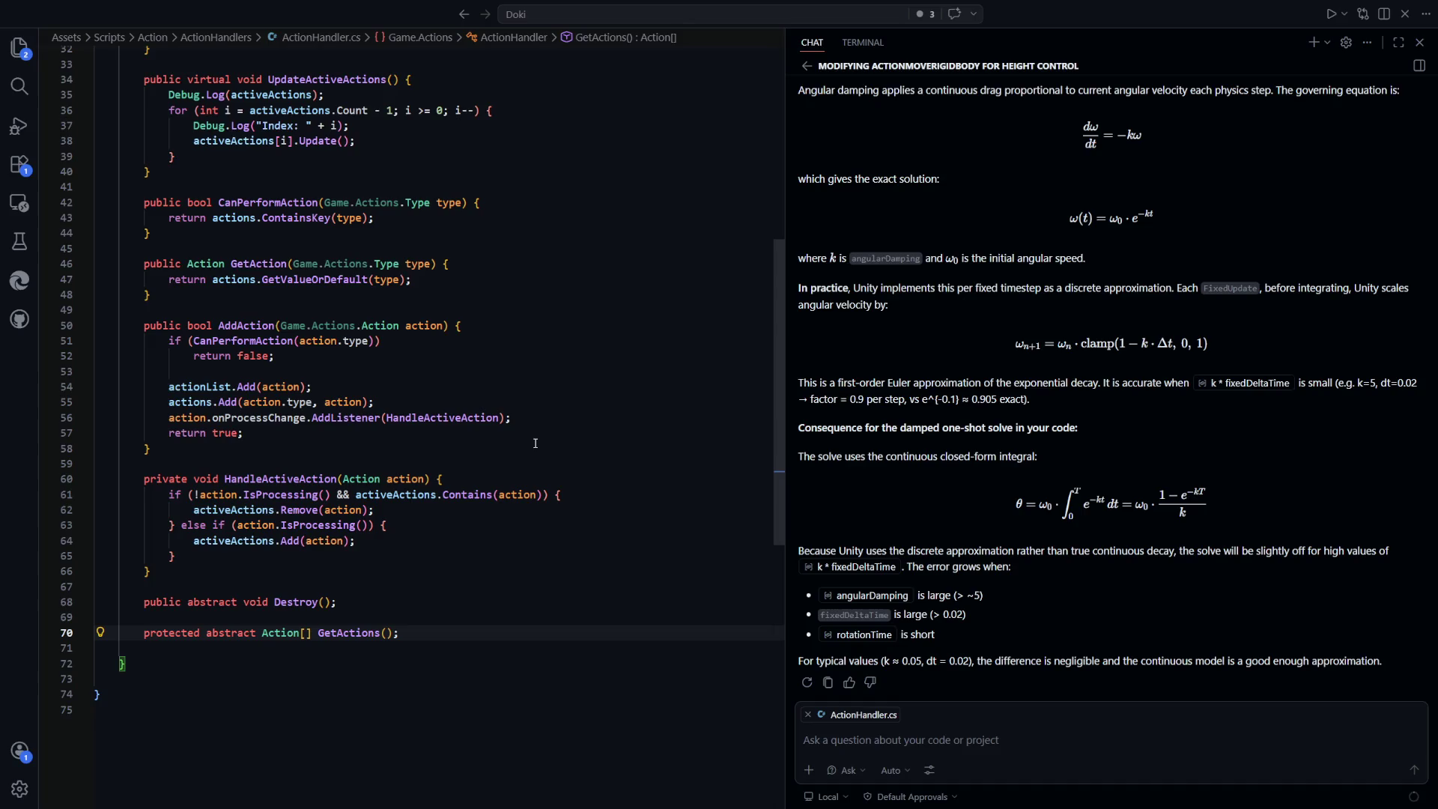
{"action": "scroll", "coordinate": [536, 442], "scroll_direction": "up", "scroll_amount": 5}
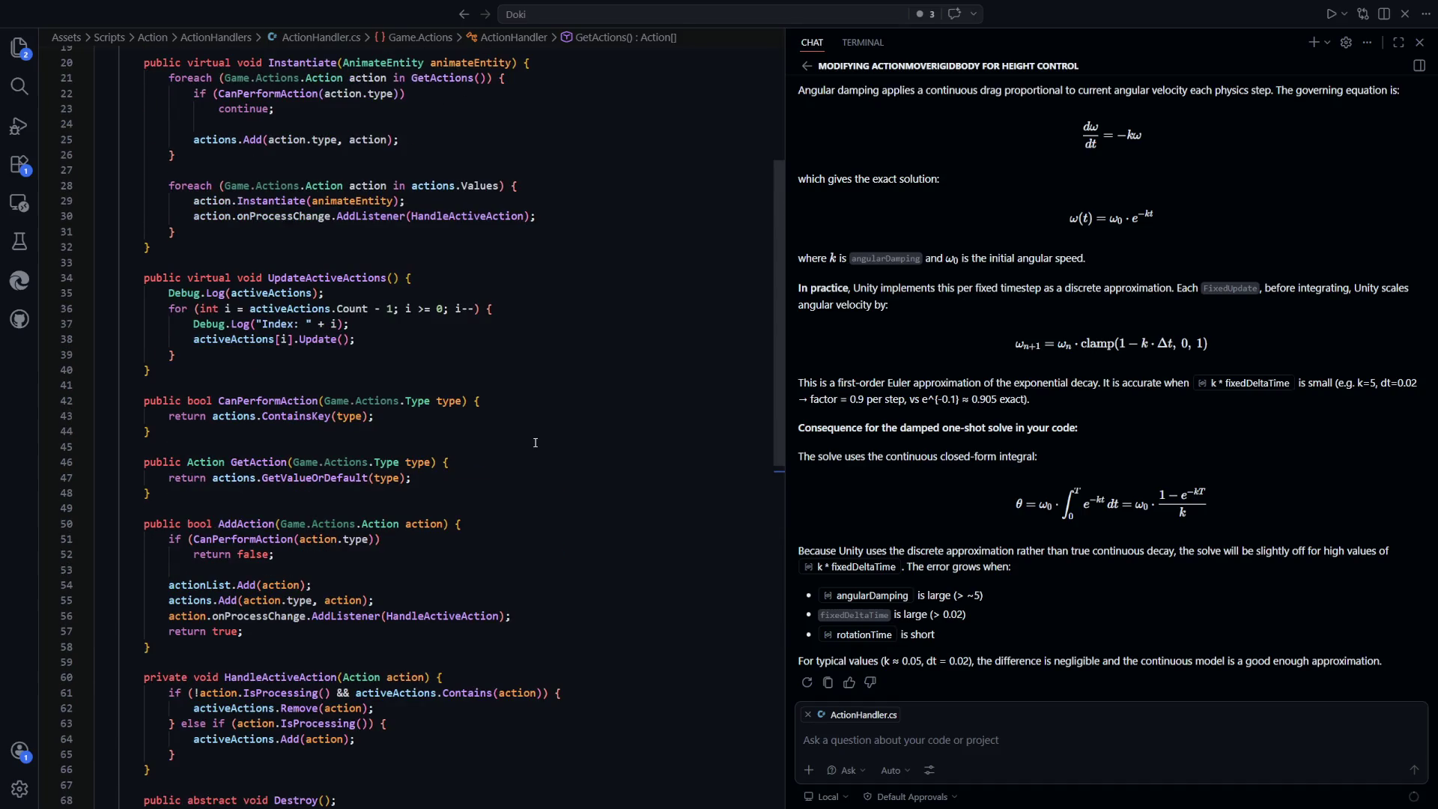
{"action": "key", "text": "ctrl+p"}
{"action": "key", "text": "Down"}
{"action": "key", "text": "Down"}
{"action": "key", "text": "Down"}
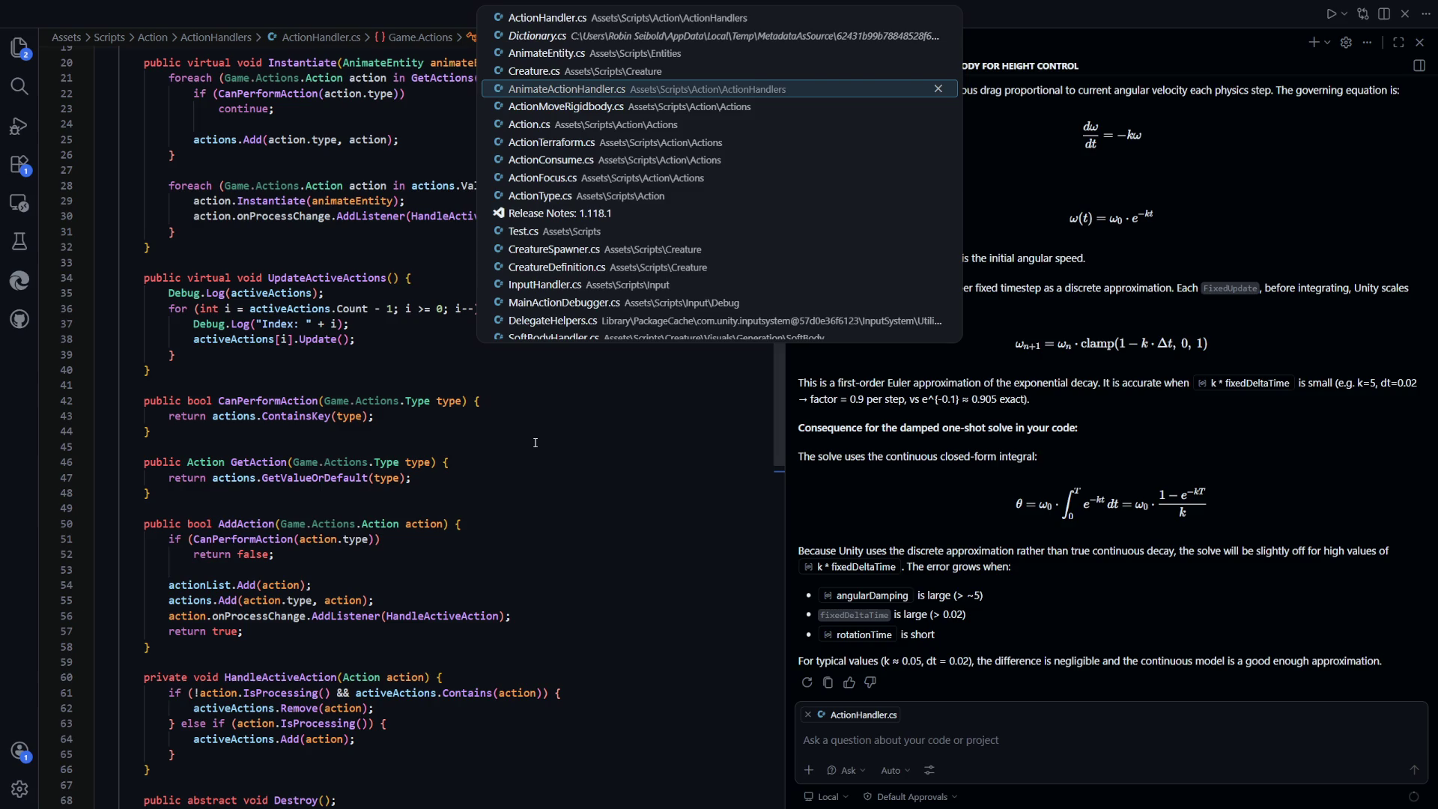
{"action": "key", "text": "Return"}
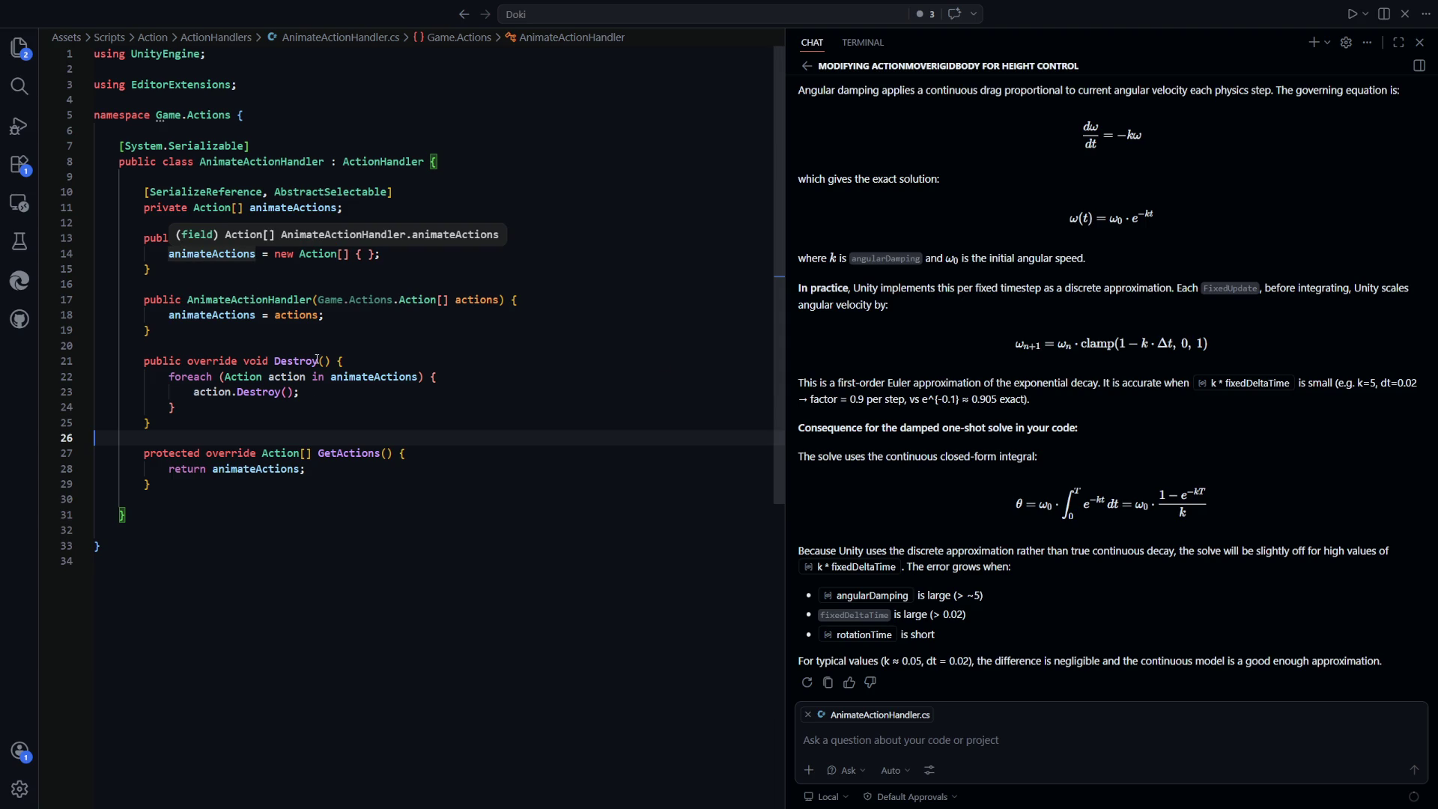
{"action": "left_click", "coordinate": [270, 469]}
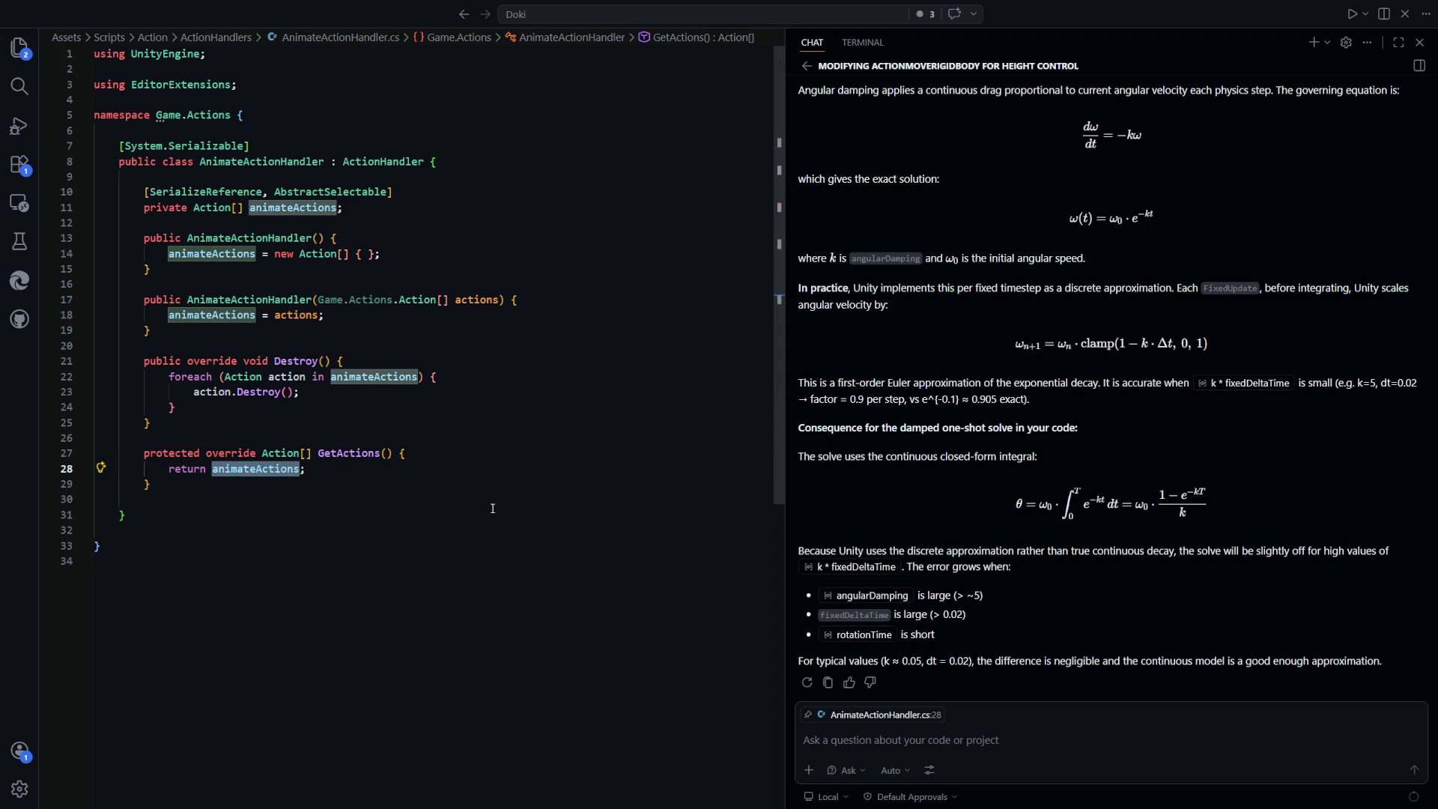
{"action": "key", "text": "alt+Left"}
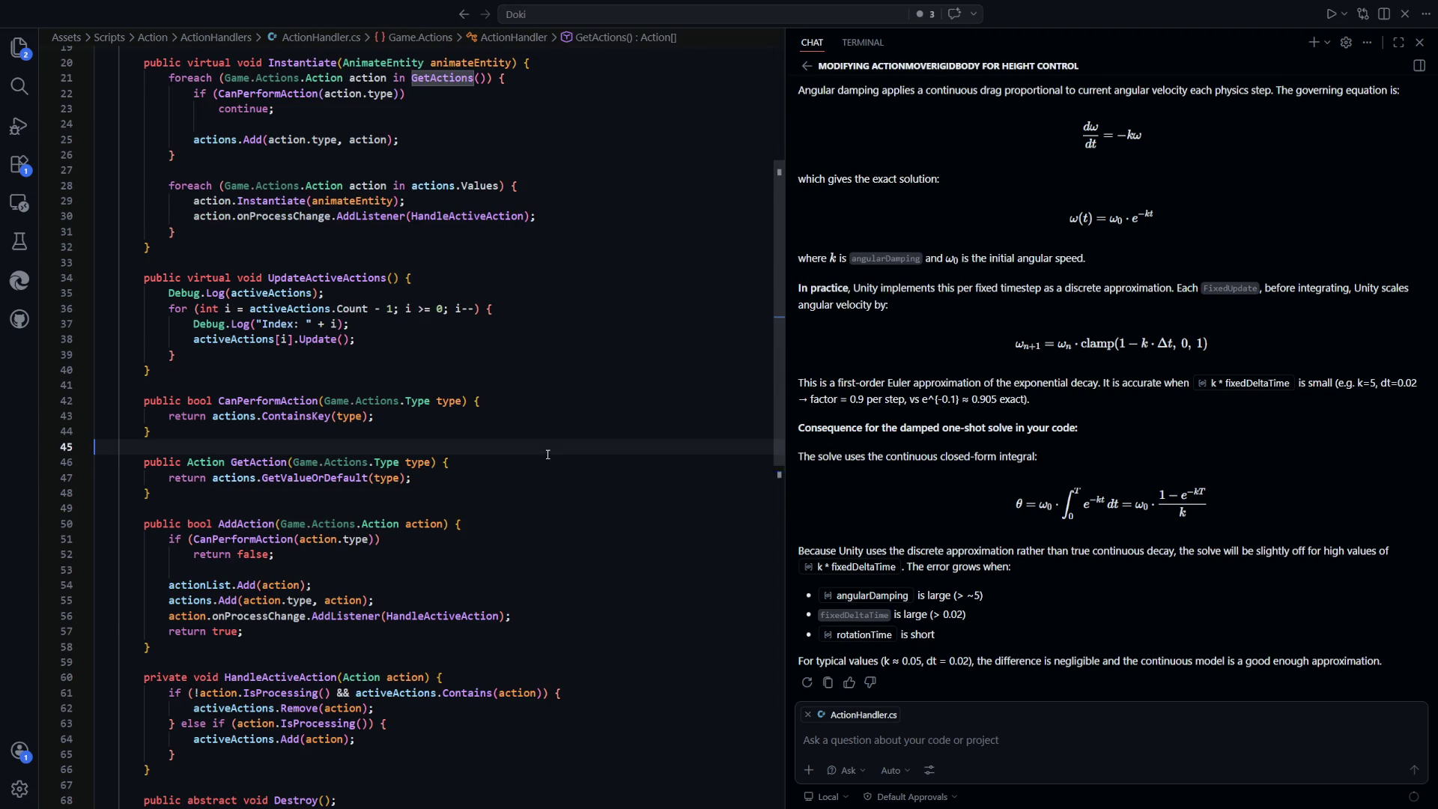
{"action": "scroll", "coordinate": [404, 333], "scroll_direction": "down", "scroll_amount": 1}
{"action": "left_click", "coordinate": [215, 237]}
{"action": "left_click_drag", "start_coordinate": [400, 281], "coordinate": [194, 286]}
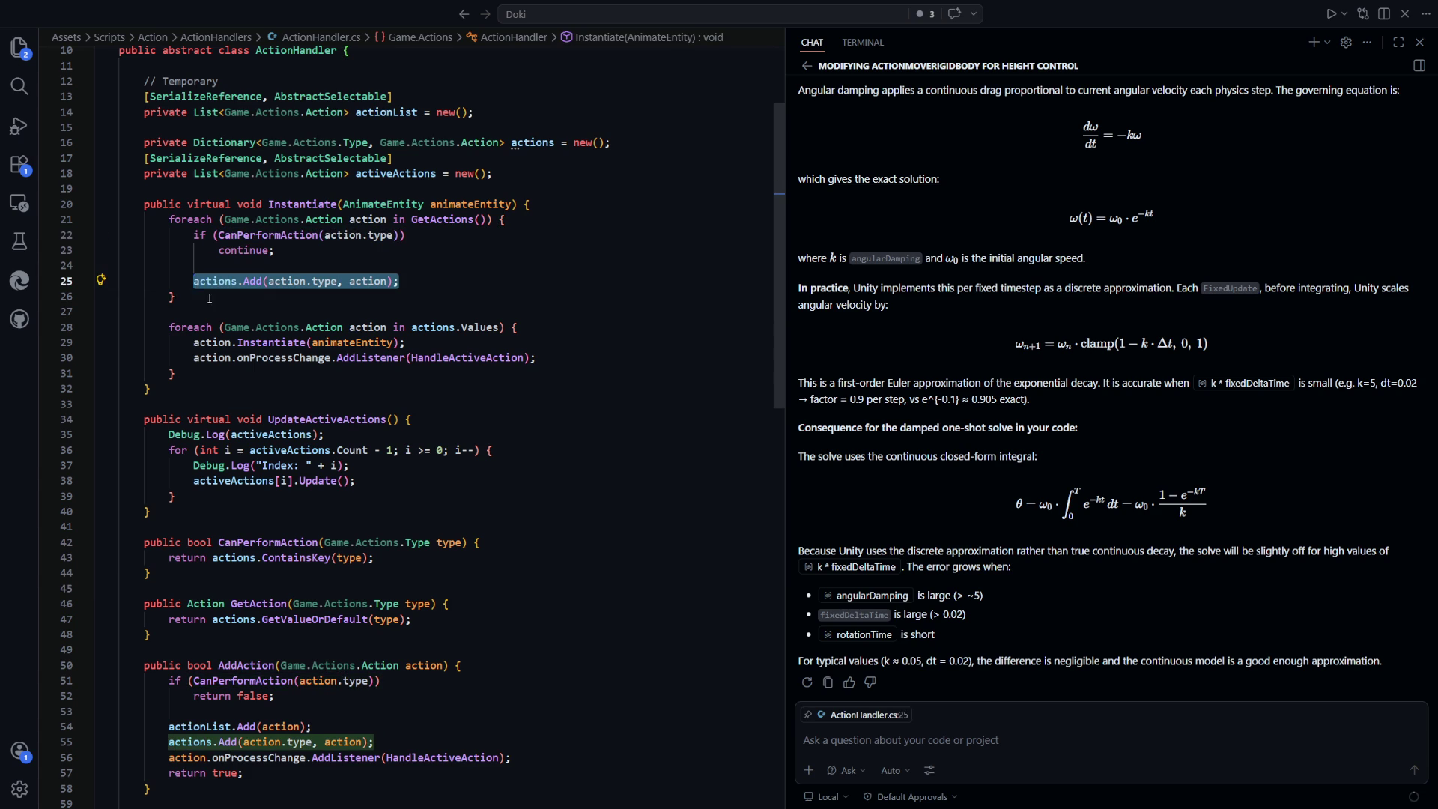
{"action": "left_click", "coordinate": [211, 288]}
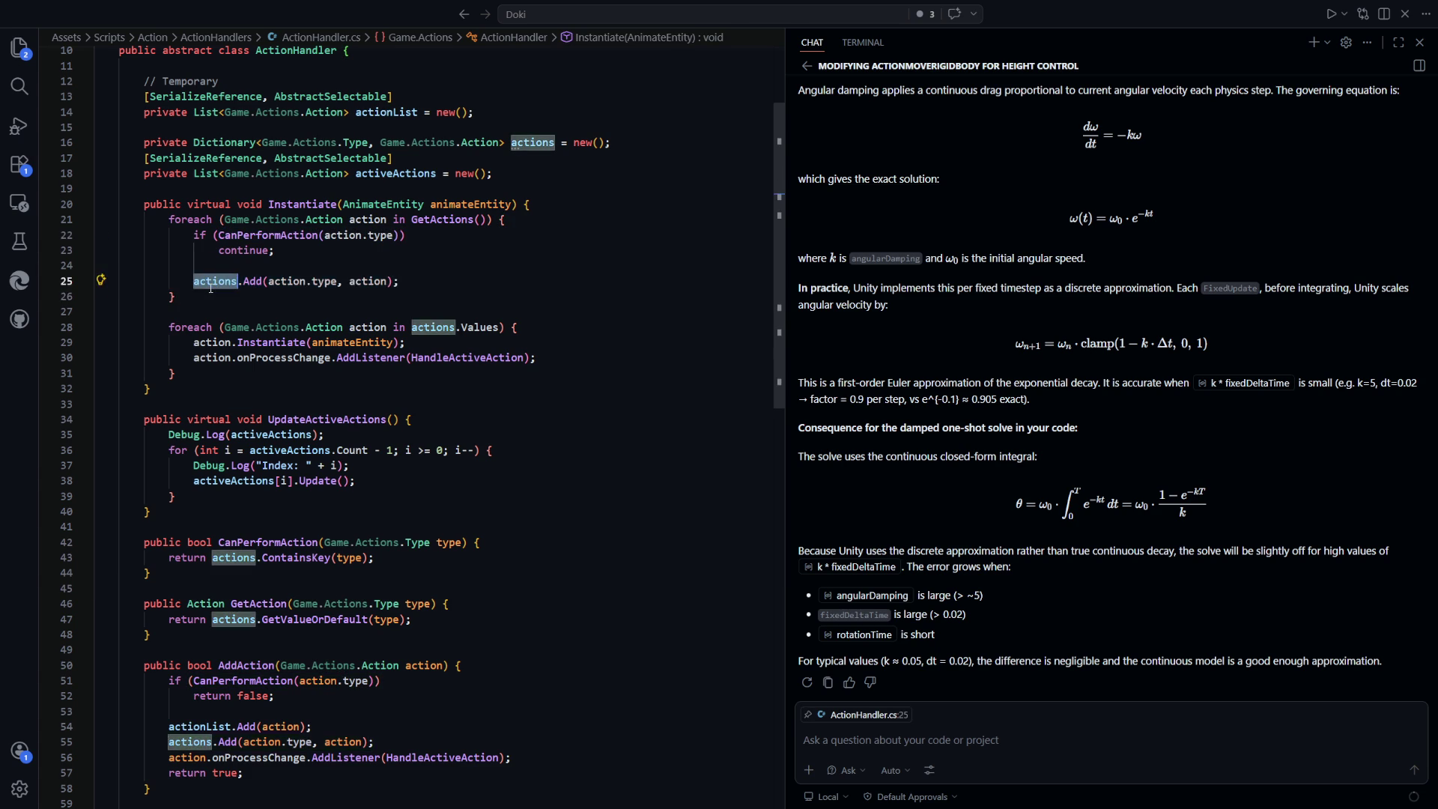
{"action": "scroll", "coordinate": [400, 280], "scroll_direction": "down", "scroll_amount": 4}
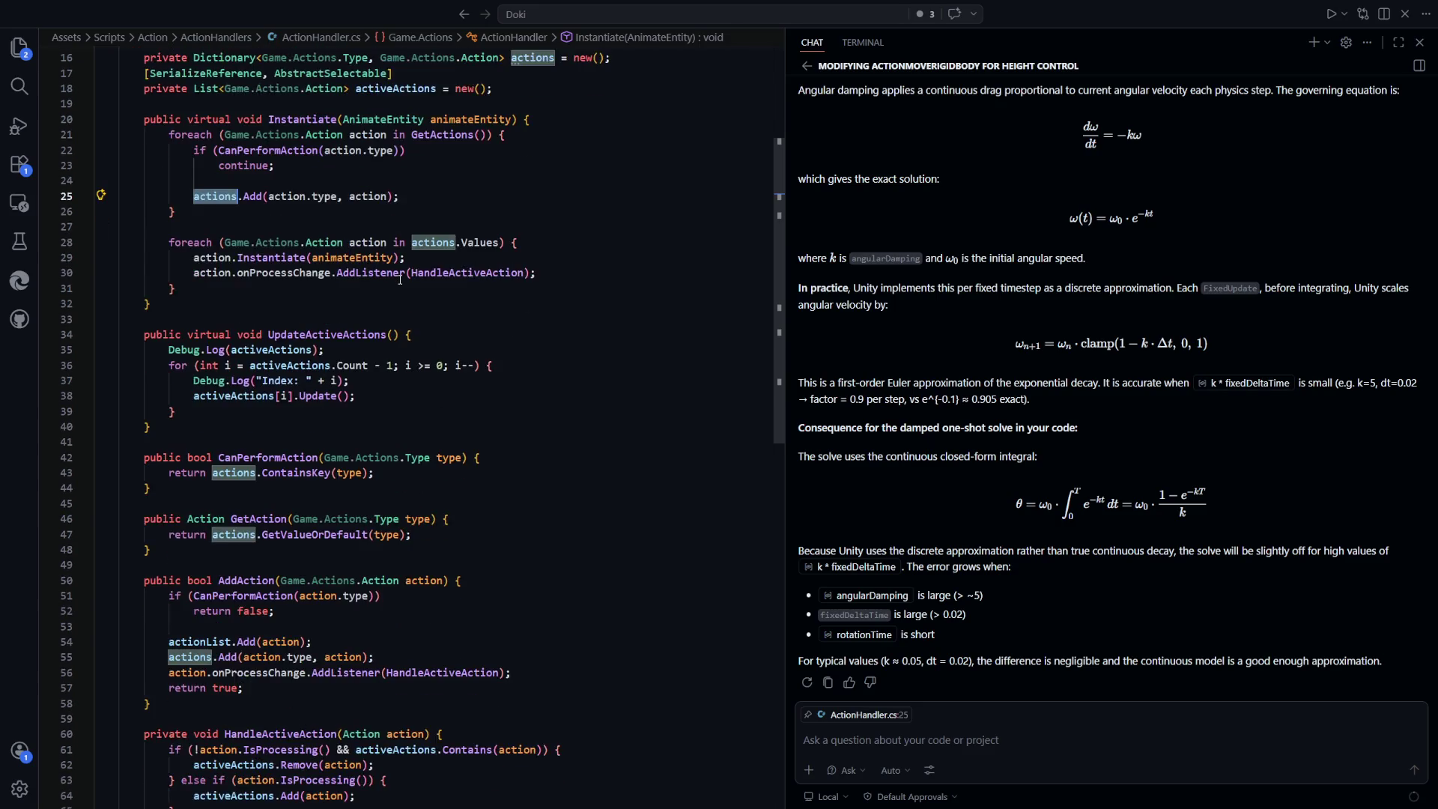
{"action": "scroll", "coordinate": [371, 391], "scroll_direction": "down", "scroll_amount": 2}
{"action": "scroll", "coordinate": [366, 373], "scroll_direction": "down", "scroll_amount": 1}
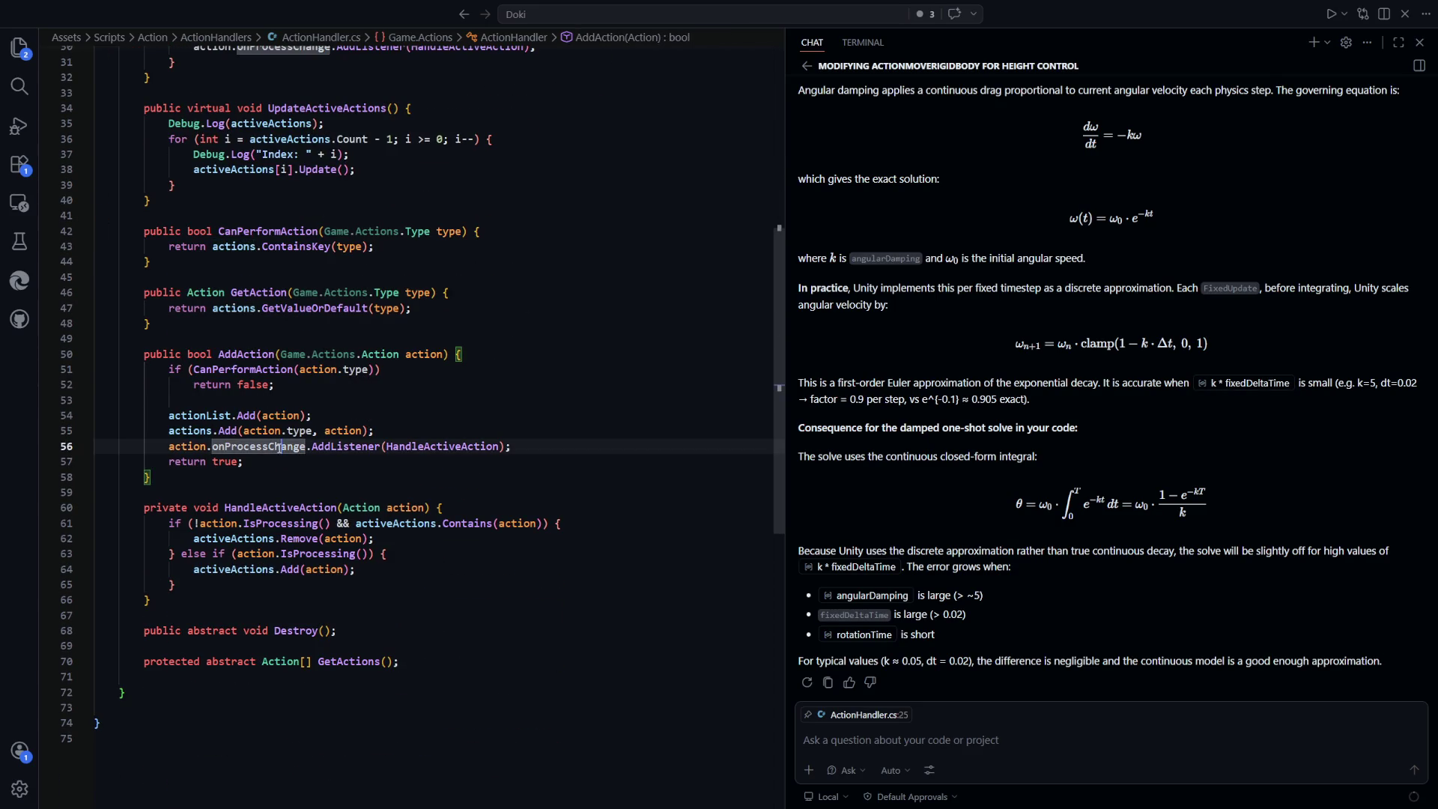
{"action": "left_click", "coordinate": [344, 446]}
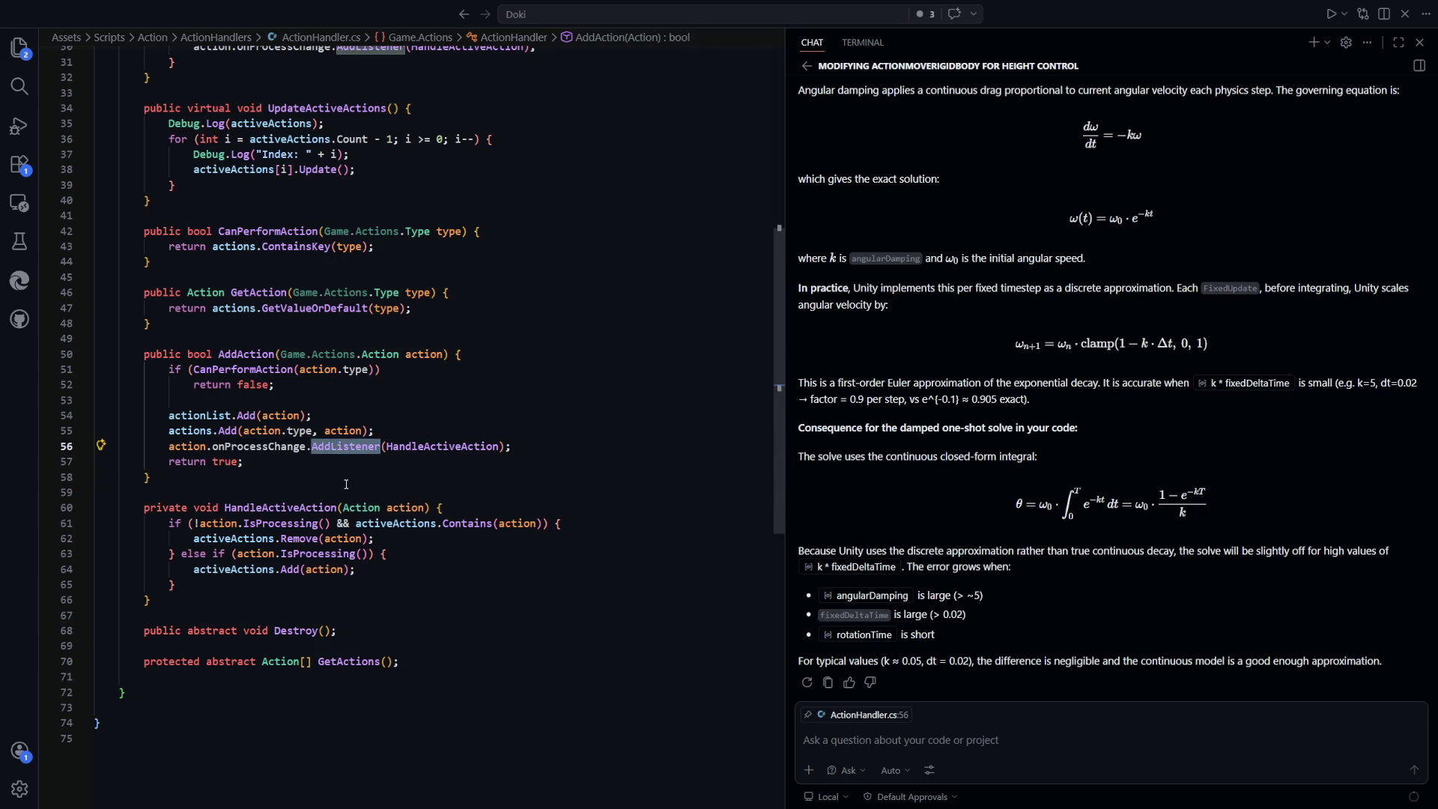
{"action": "scroll", "coordinate": [346, 484], "scroll_direction": "up", "scroll_amount": 6}
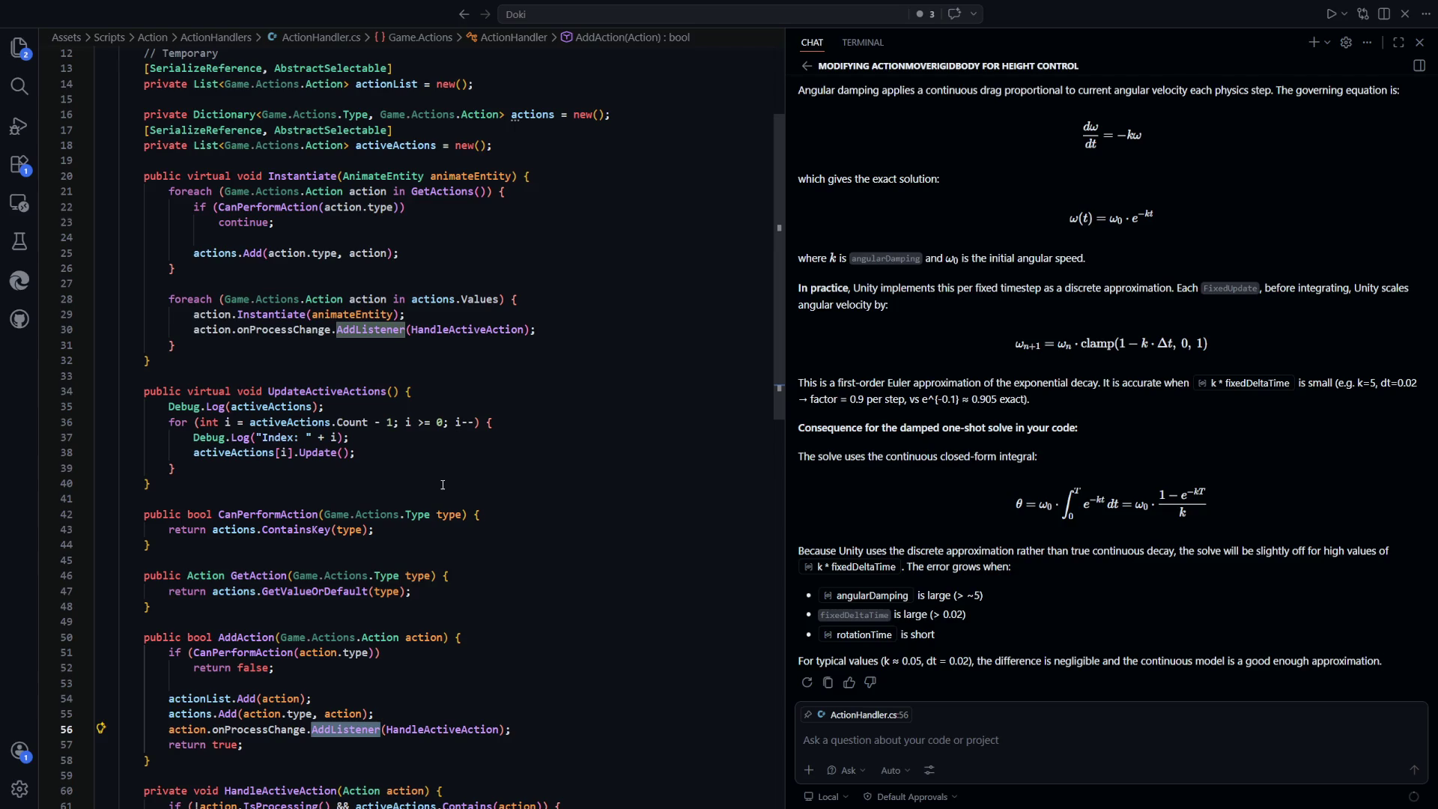
{"action": "left_click", "coordinate": [452, 299]}
{"action": "scroll", "coordinate": [567, 442], "scroll_direction": "up", "scroll_amount": 3}
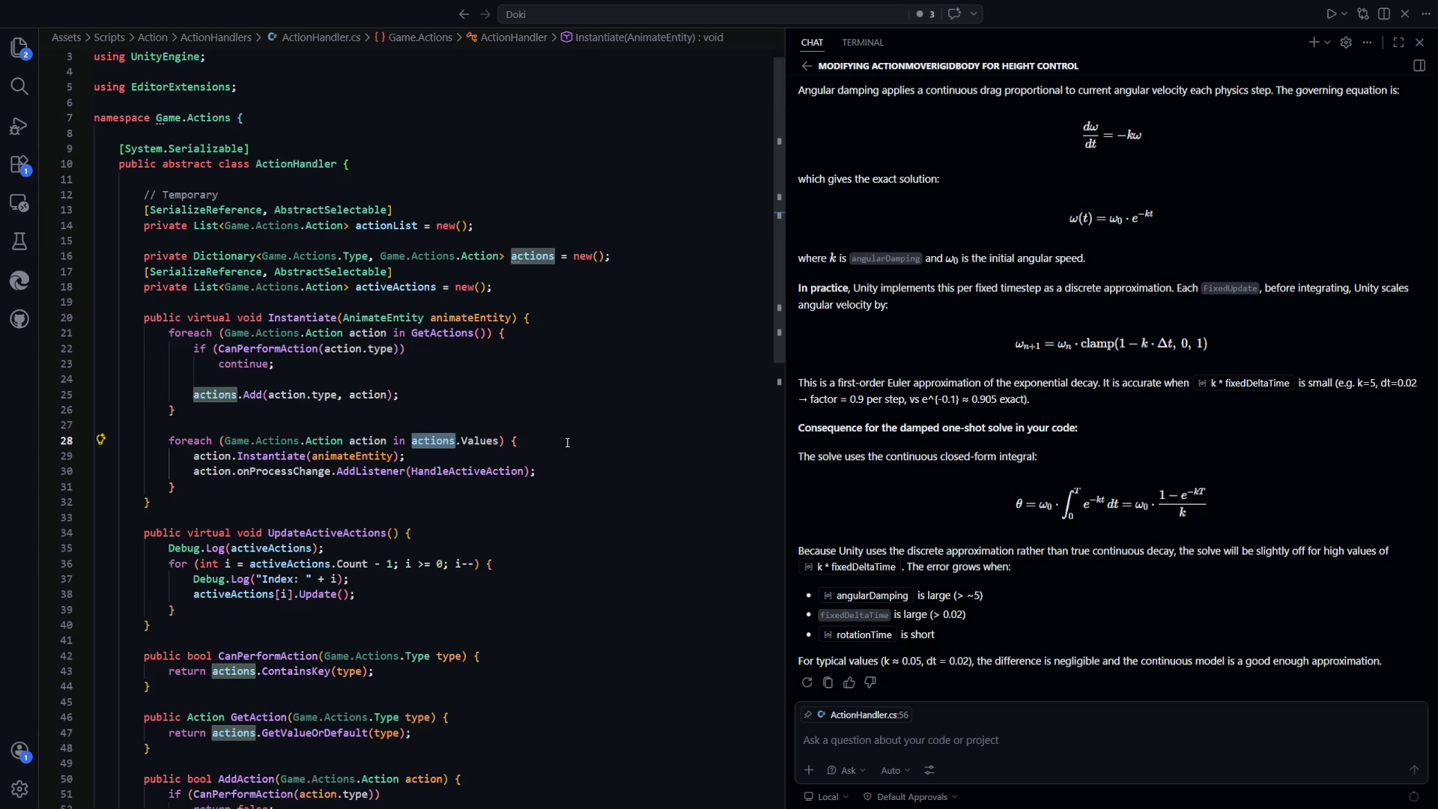
{"action": "scroll", "coordinate": [567, 442], "scroll_direction": "down", "scroll_amount": 1}
{"action": "mouse_move", "coordinate": [536, 414]}
{"action": "left_mouse_down"}
{"action": "mouse_move", "coordinate": [189, 402]}
{"action": "mouse_move", "coordinate": [170, 383]}
{"action": "left_mouse_up"}
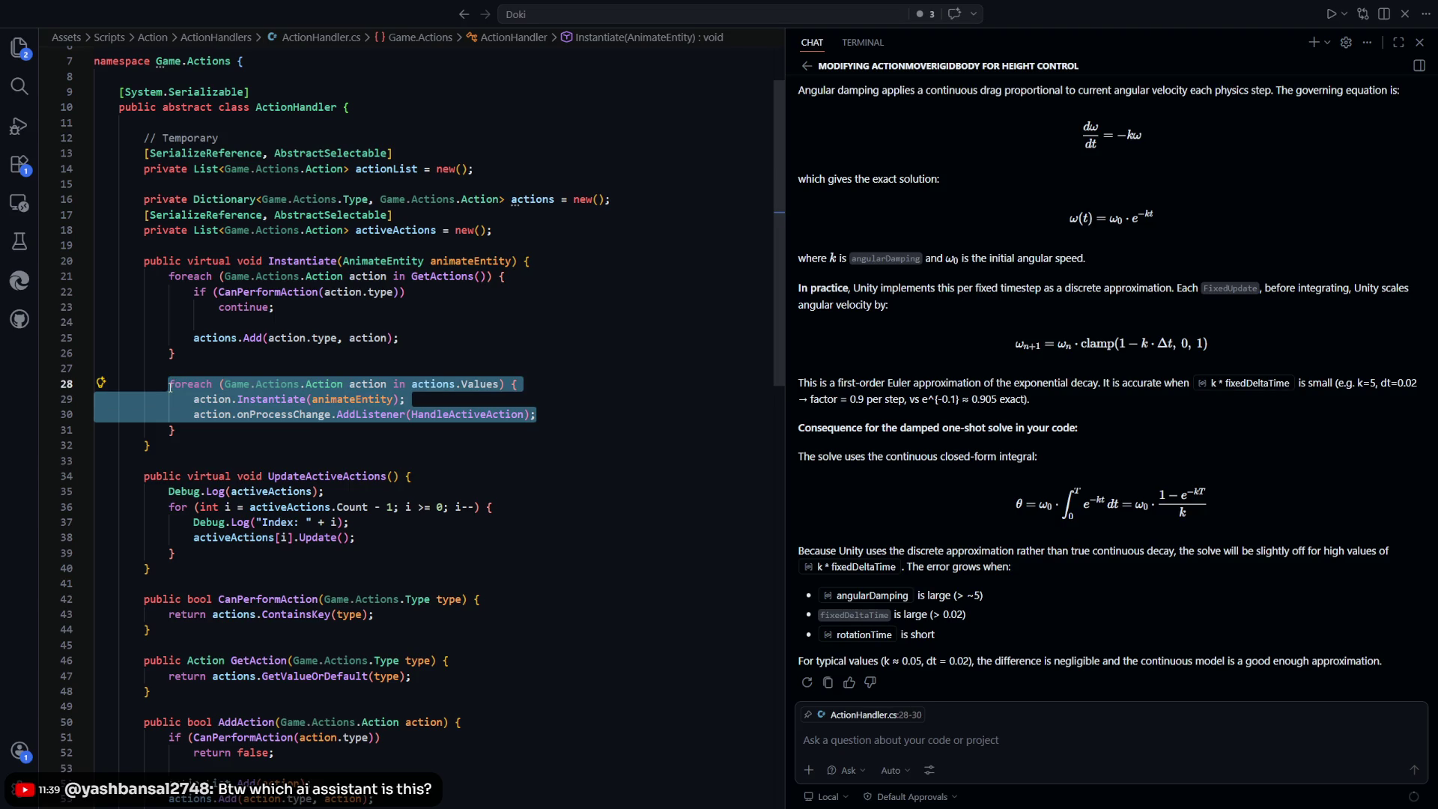
Inspect the Instantiate call and its animateEntity argument inside the loop
{"action": "left_click", "coordinate": [174, 430]}
{"action": "scroll", "coordinate": [485, 362], "scroll_direction": "down", "scroll_amount": 3}
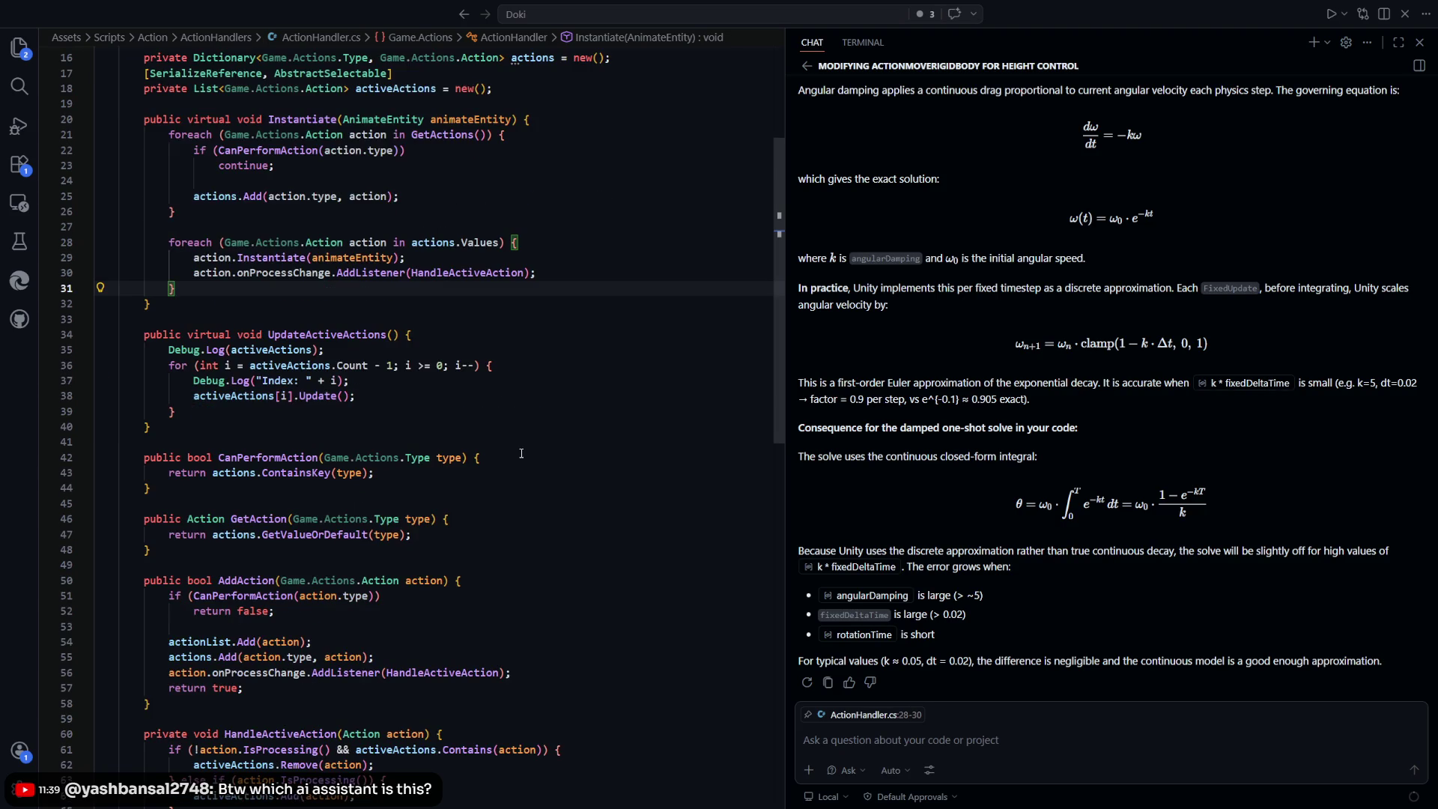
{"action": "left_click_drag", "start_coordinate": [206, 201], "coordinate": [405, 201]}
{"action": "double_click", "coordinate": [352, 201]}
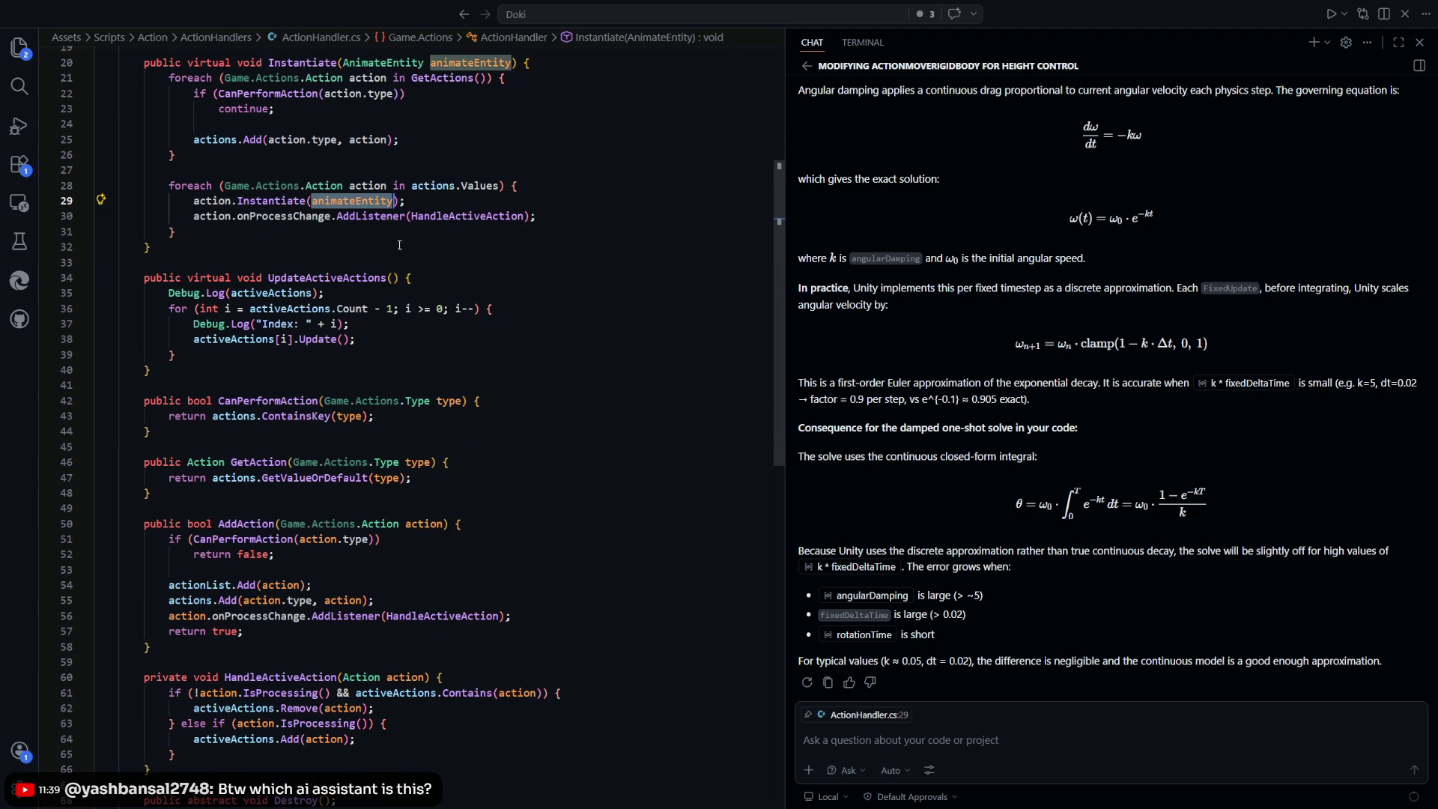
{"action": "scroll", "coordinate": [348, 252], "scroll_direction": "up", "scroll_amount": 2}
{"action": "double_click", "coordinate": [303, 146]}
{"action": "scroll", "coordinate": [486, 278], "scroll_direction": "down", "scroll_amount": 2}
{"action": "scroll", "coordinate": [486, 277], "scroll_direction": "down", "scroll_amount": 2}
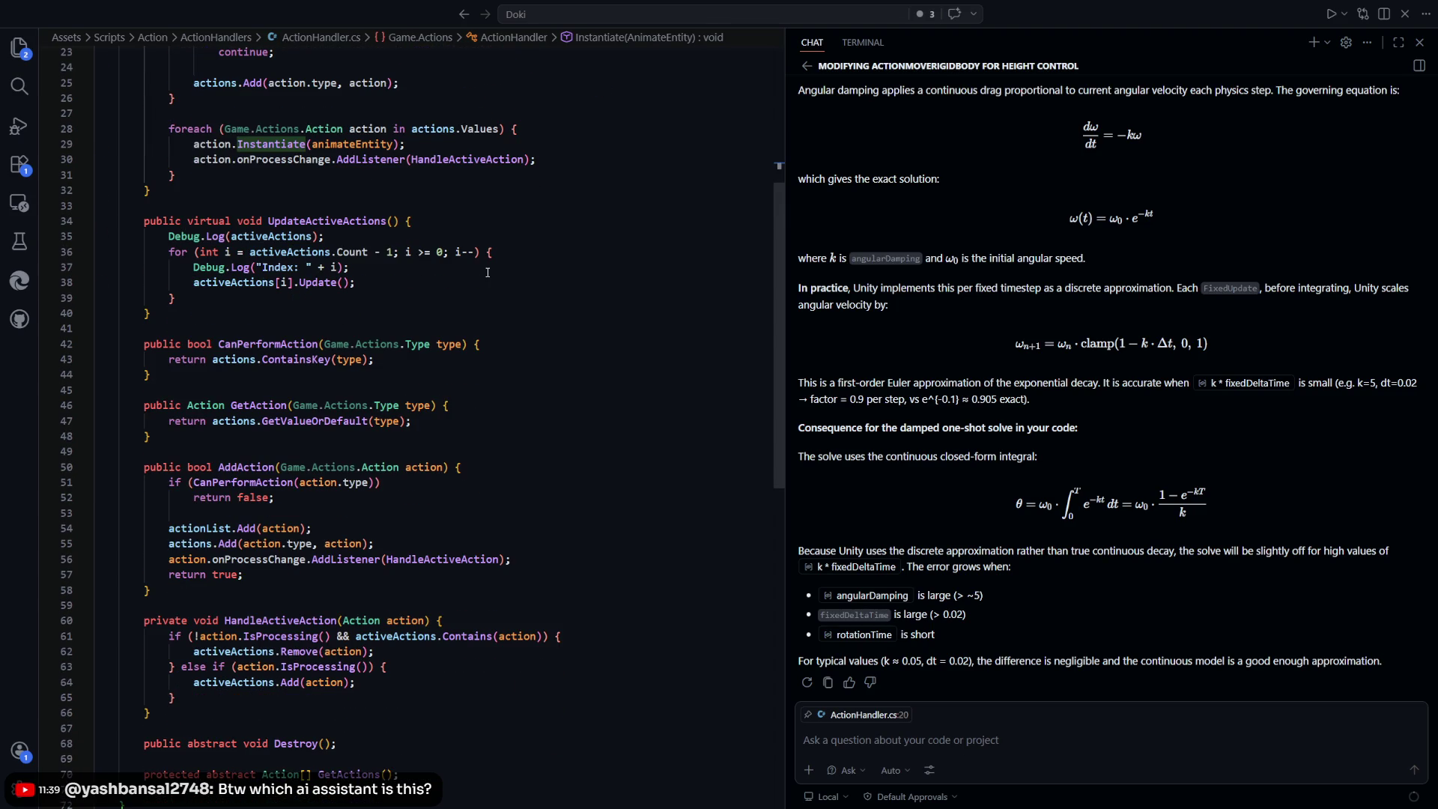
{"action": "scroll", "coordinate": [259, 322], "scroll_direction": "down", "scroll_amount": 1}
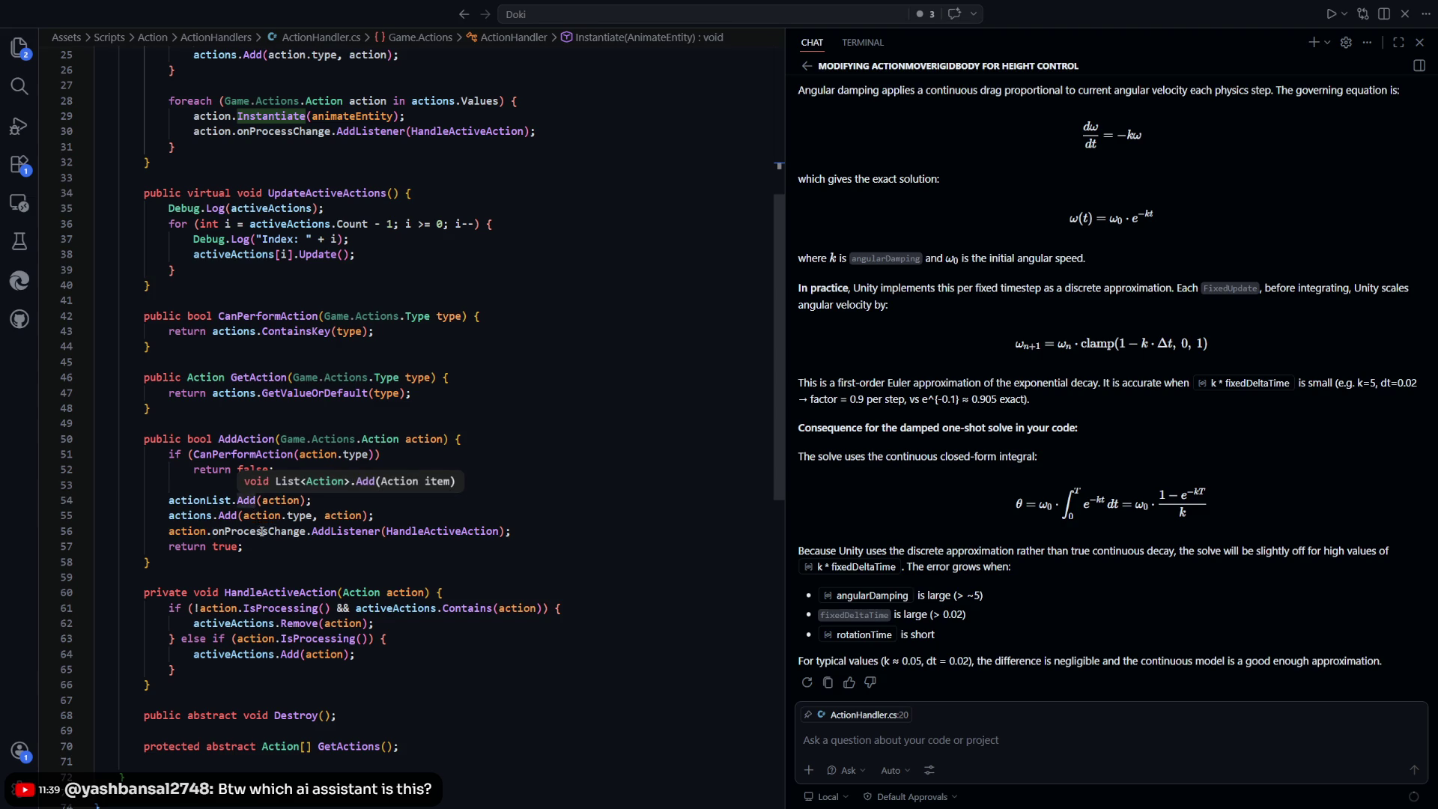
Review the AddAction method and select its onProcessChange.AddListener line
{"action": "left_click", "coordinate": [328, 549]}
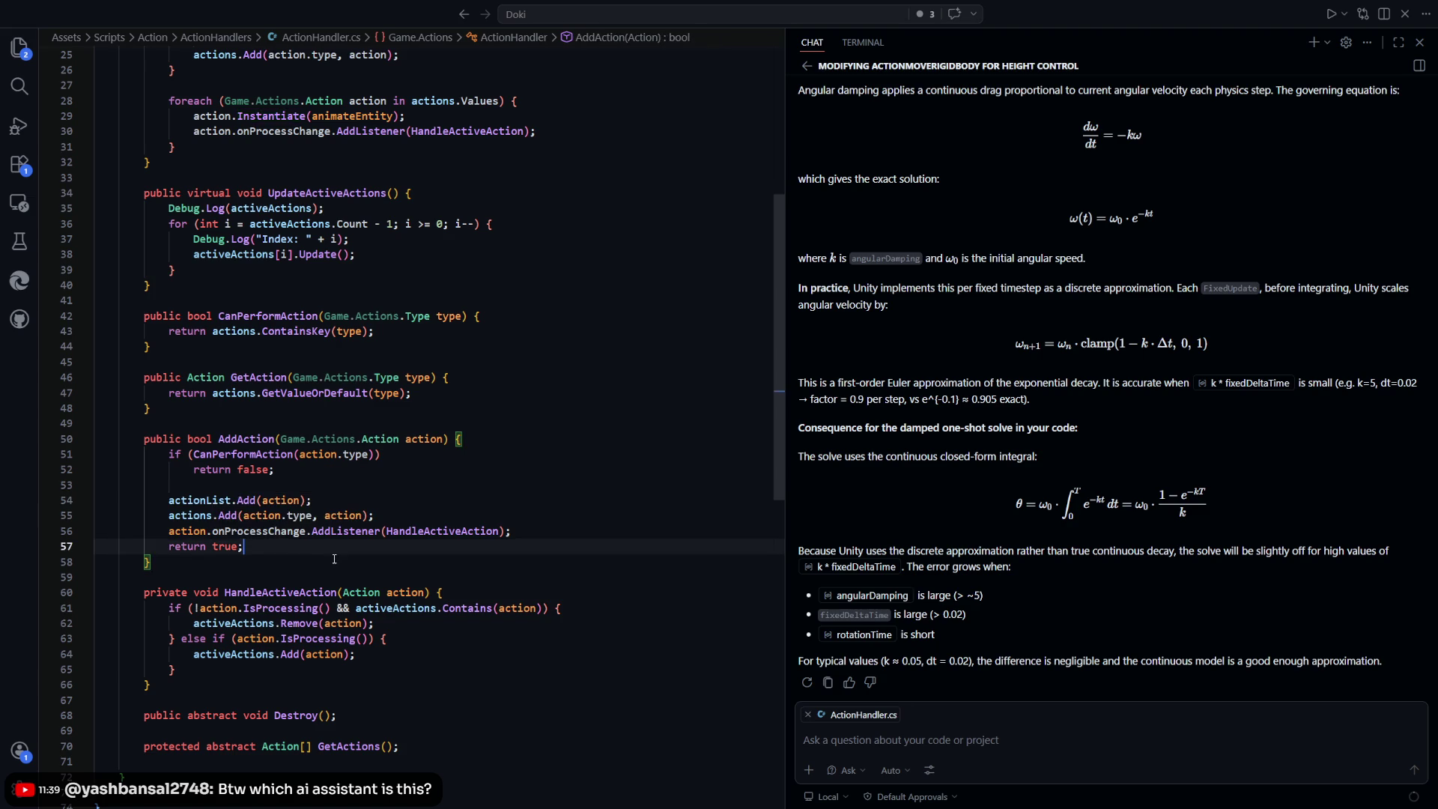
{"action": "scroll", "coordinate": [259, 430], "scroll_direction": "up", "scroll_amount": 5}
{"action": "scroll", "coordinate": [260, 431], "scroll_direction": "down", "scroll_amount": 3}
{"action": "mouse_move", "coordinate": [97, 495]}
{"action": "left_mouse_down"}
{"action": "mouse_move", "coordinate": [360, 591]}
{"action": "mouse_move", "coordinate": [260, 575]}
{"action": "mouse_move", "coordinate": [249, 526]}
{"action": "mouse_move", "coordinate": [255, 603]}
{"action": "left_mouse_up"}
{"action": "left_click_drag", "start_coordinate": [286, 470], "coordinate": [285, 604]}
{"action": "left_click", "coordinate": [286, 605]}
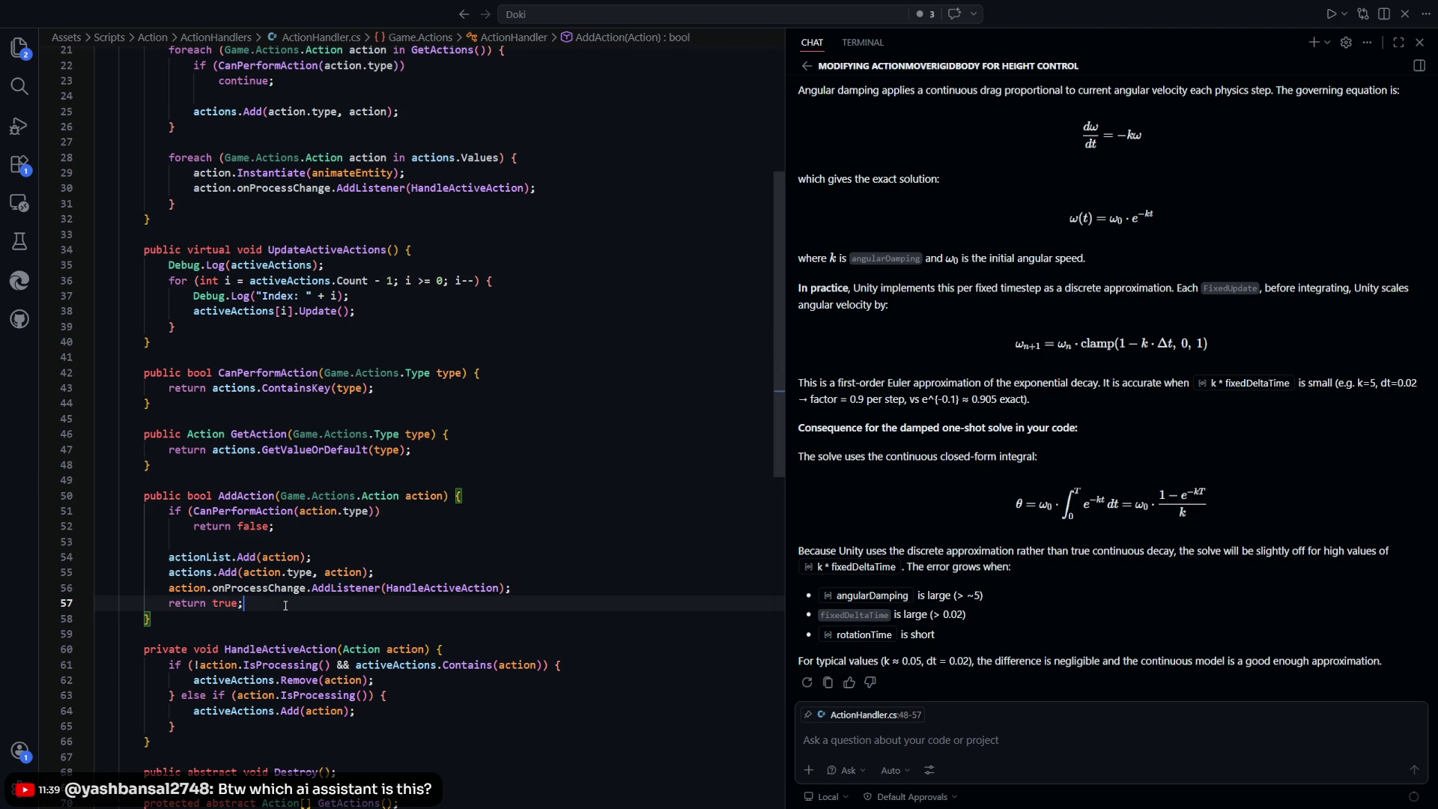
{"action": "left_click_drag", "start_coordinate": [300, 508], "coordinate": [152, 619]}
{"action": "left_click", "coordinate": [152, 618]}
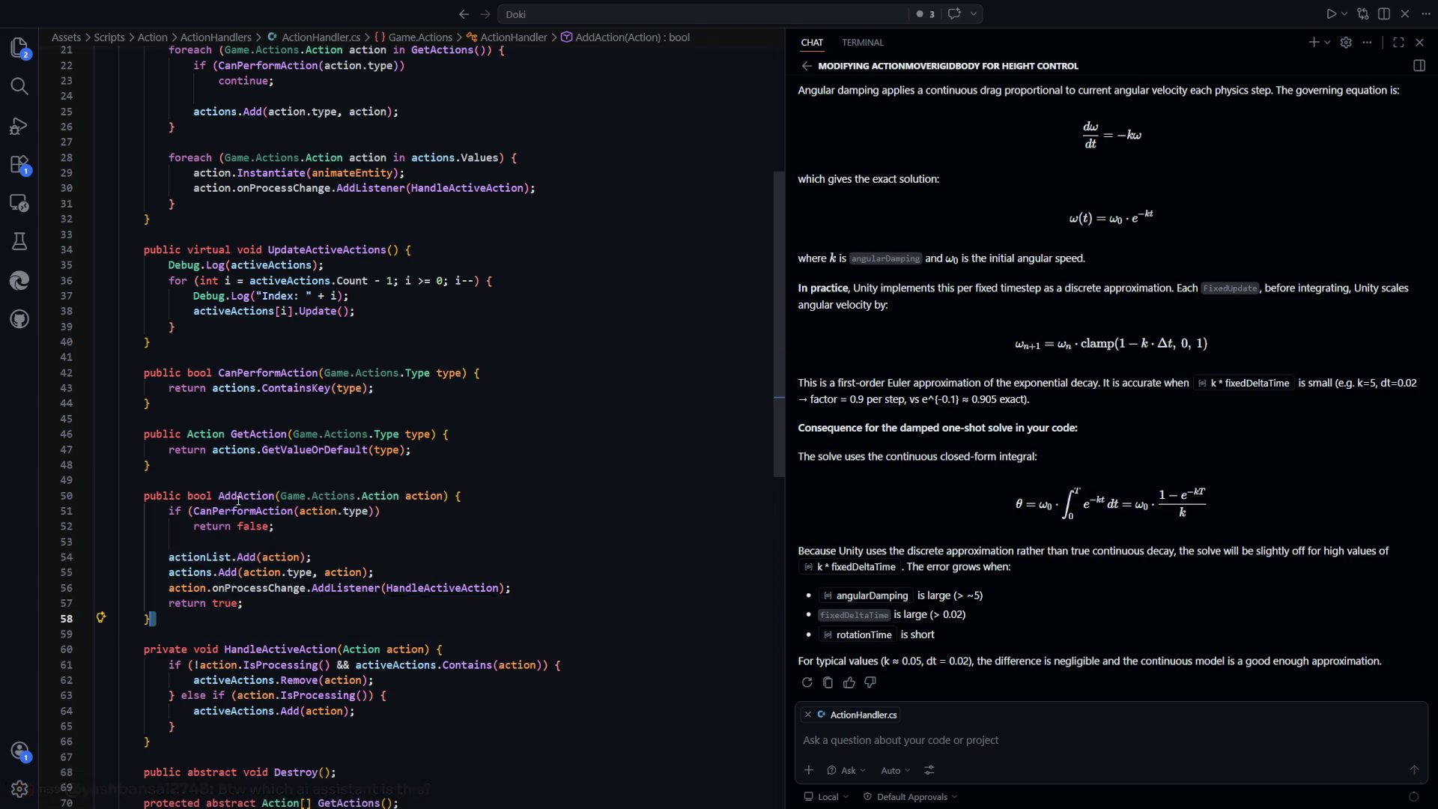
{"action": "left_click_drag", "start_coordinate": [318, 559], "coordinate": [180, 560]}
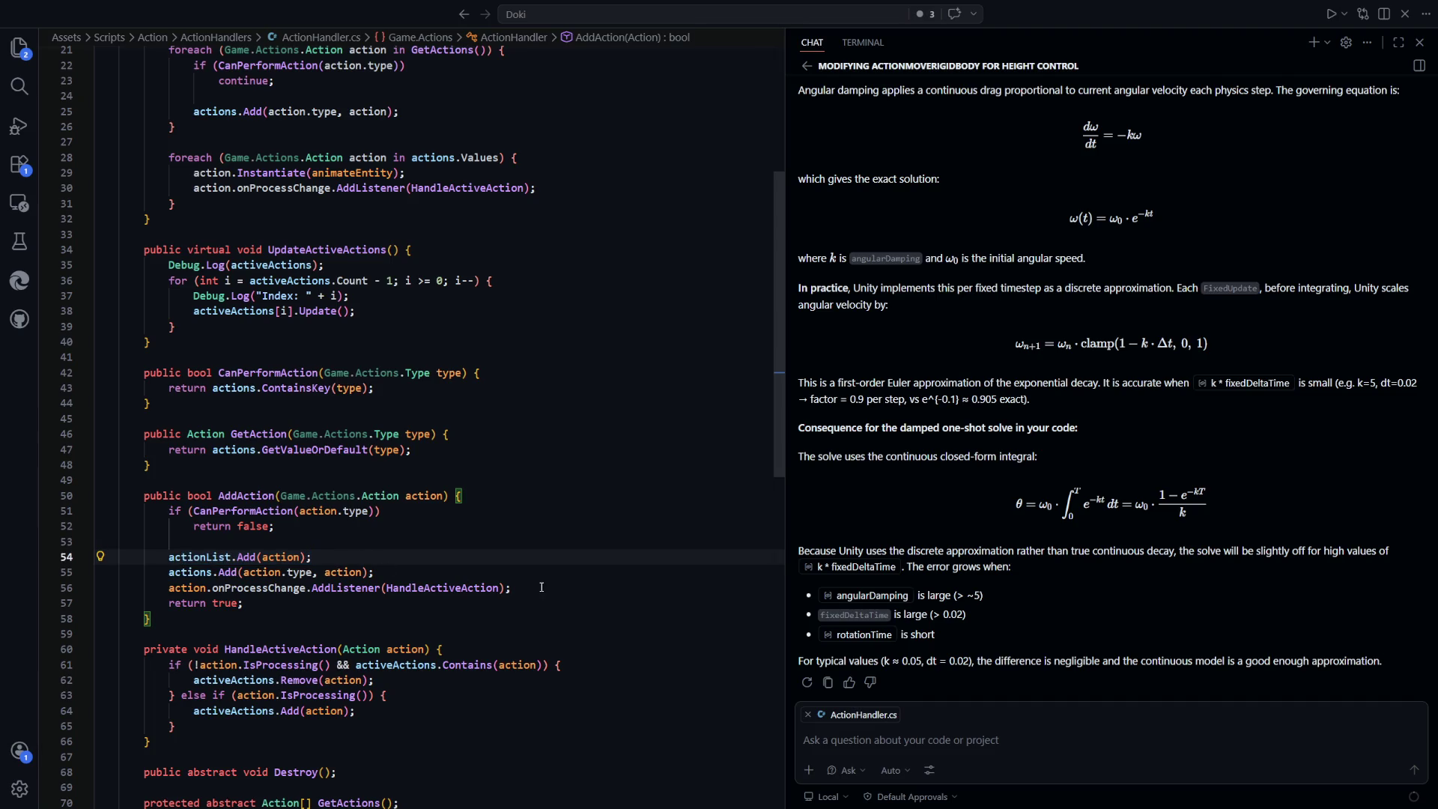
{"action": "left_click_drag", "start_coordinate": [551, 588], "coordinate": [545, 571]}
Delete the AddListener line from AddAction, then return to Unity and start Play mode
{"action": "key", "text": "BackSpace"}
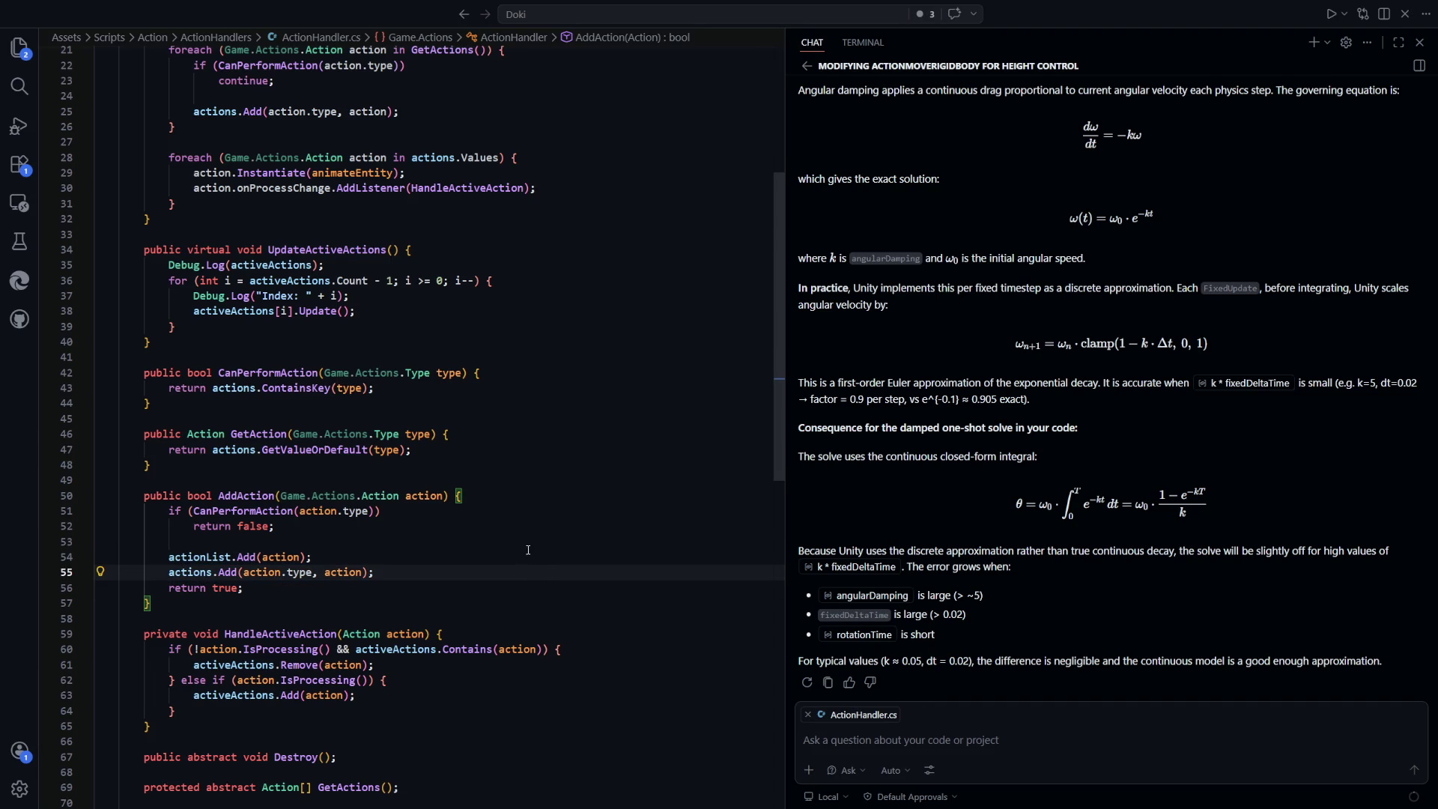
{"action": "scroll", "coordinate": [527, 550], "scroll_direction": "up", "scroll_amount": 4}
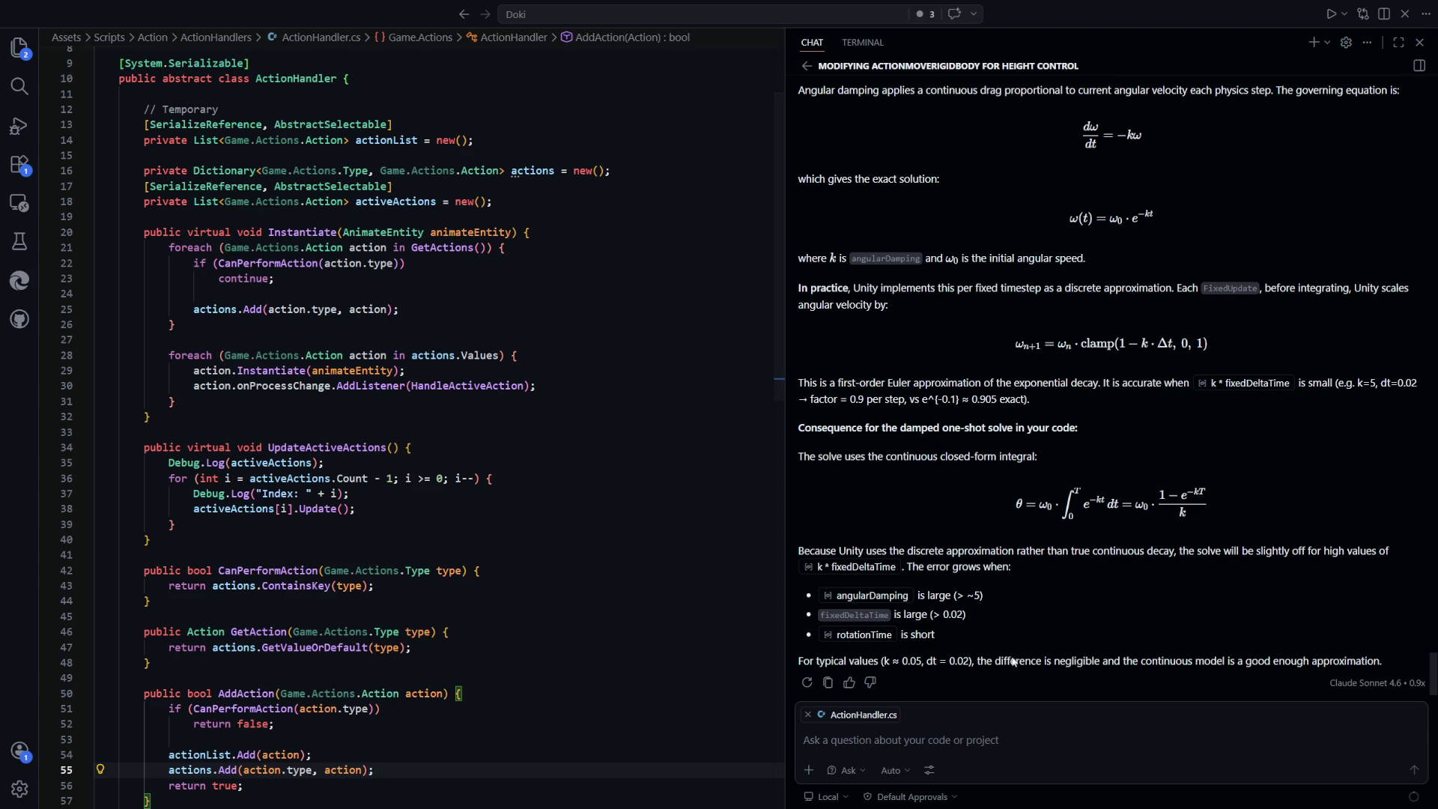
{"action": "left_click", "coordinate": [910, 773]}
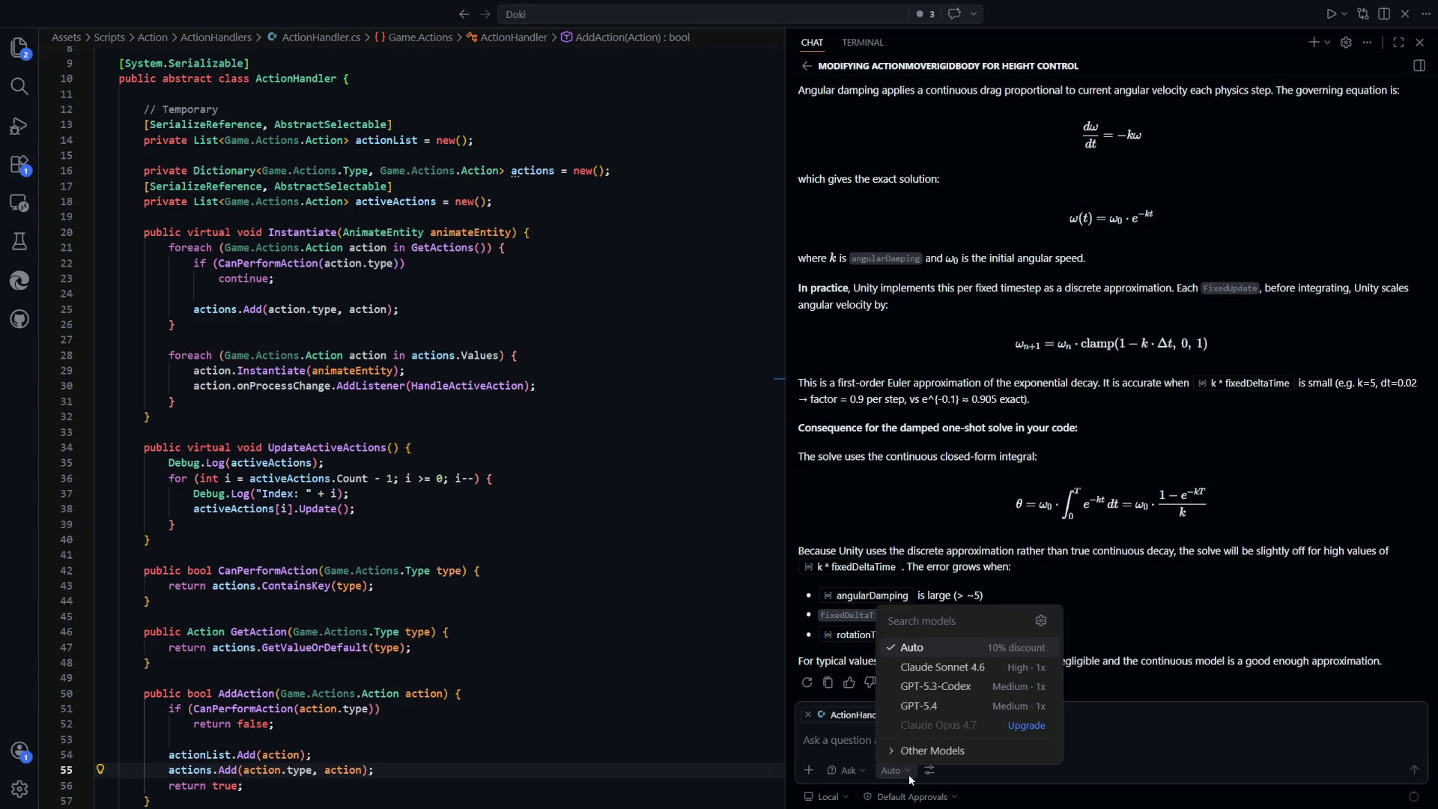
{"action": "key", "text": "alt+Tab"}
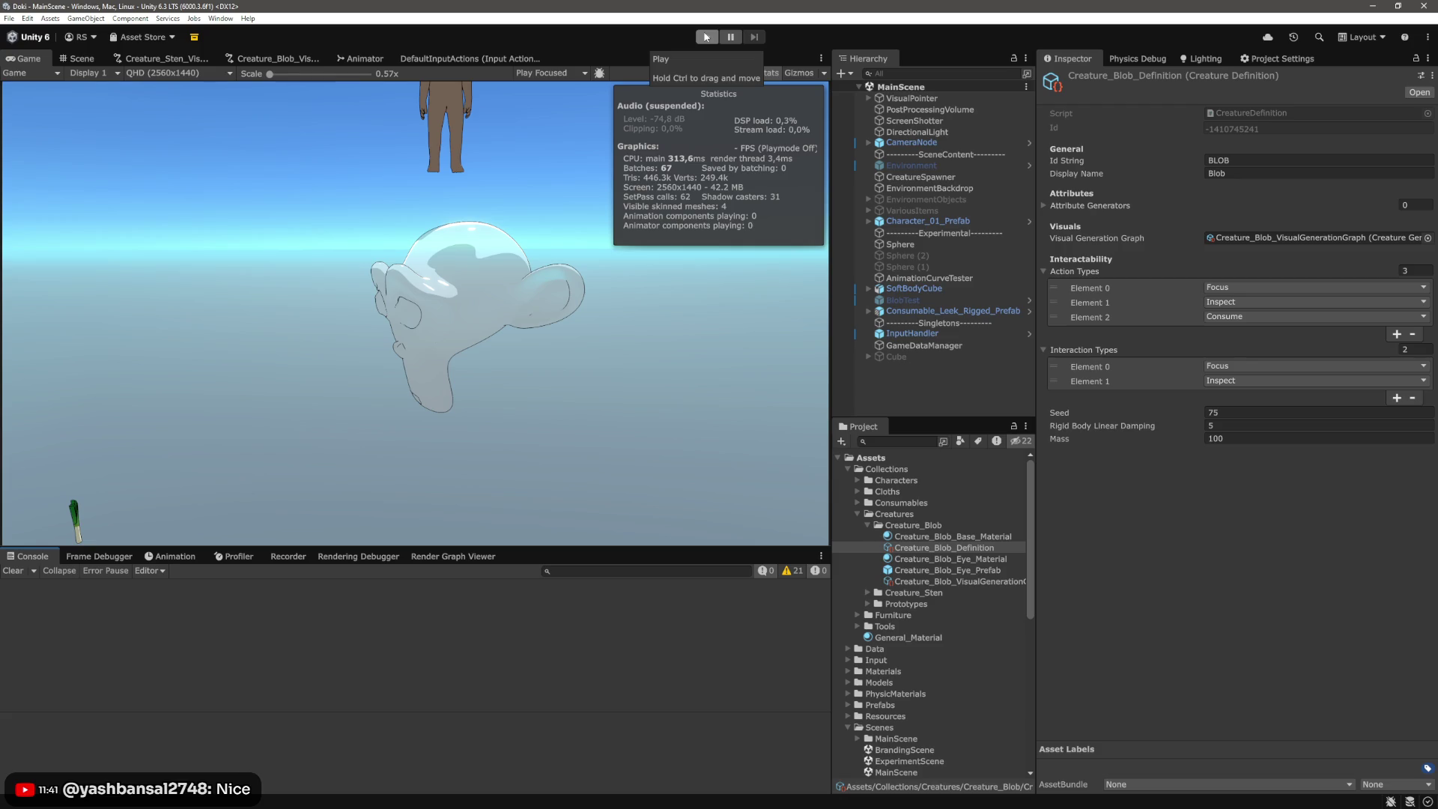
{"action": "left_click", "coordinate": [710, 41]}
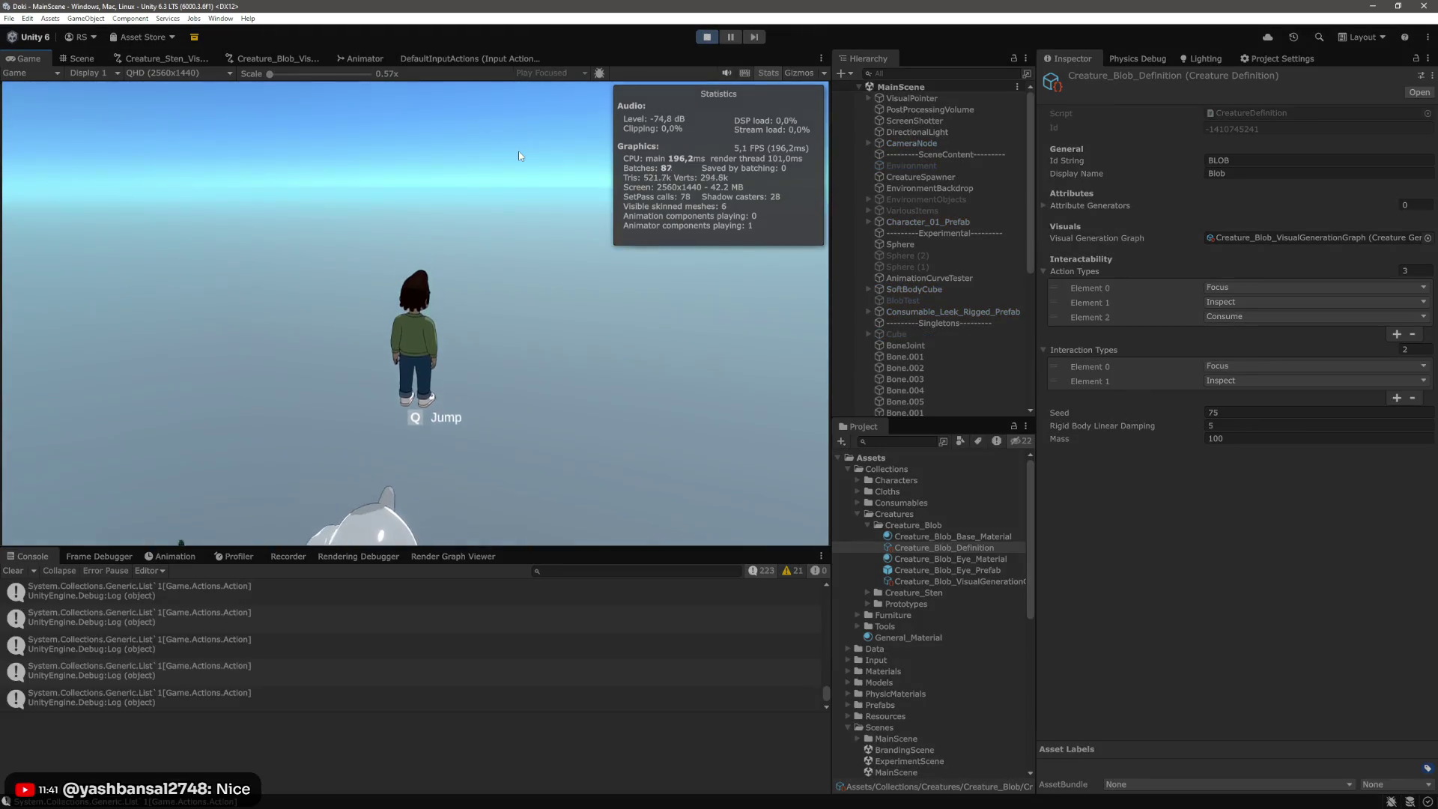
Move the character with W and place five target markers on the ground near the blob
{"action": "left_click", "coordinate": [452, 283]}
{"action": "key", "text": "w"}
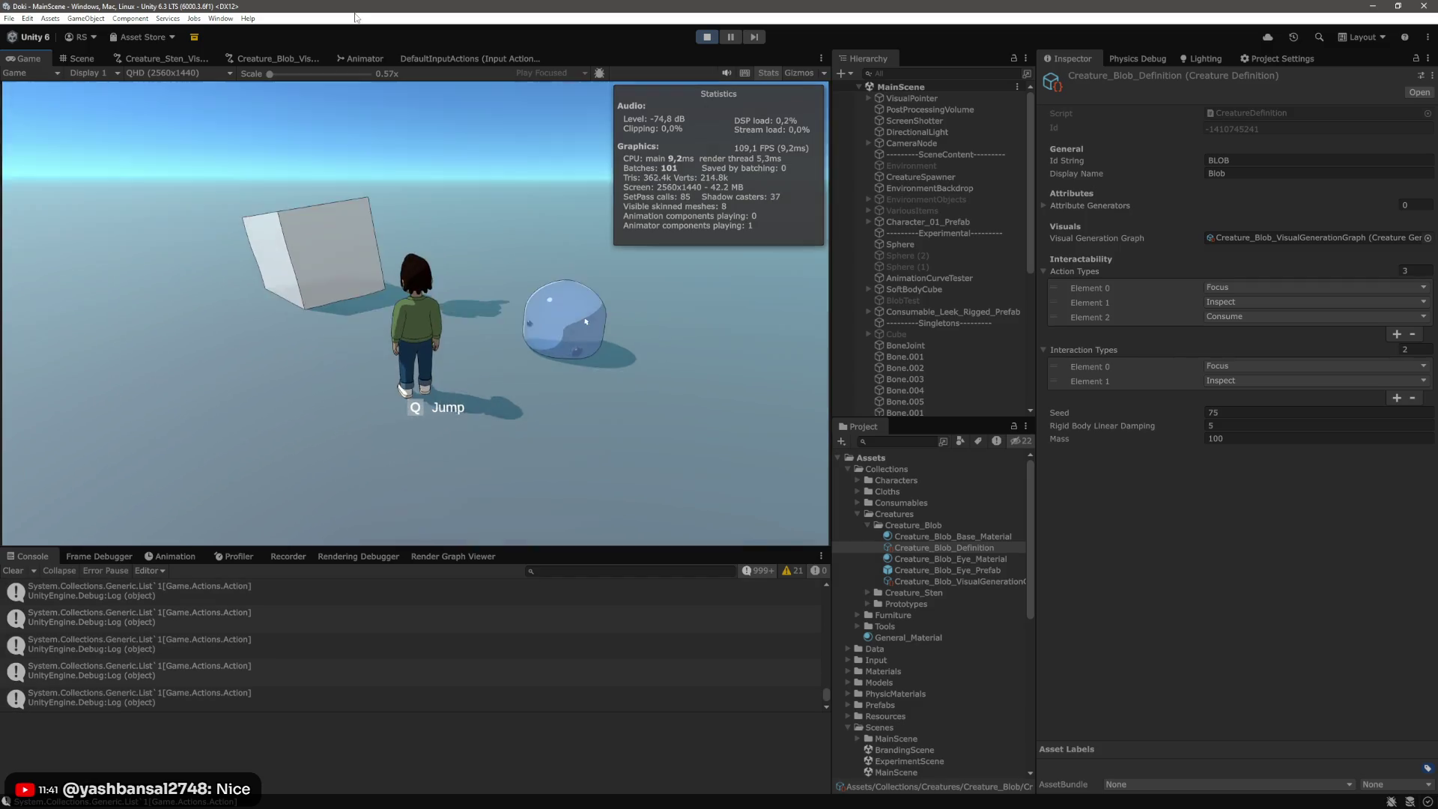
{"action": "left_click", "coordinate": [599, 371]}
{"action": "left_click", "coordinate": [484, 330]}
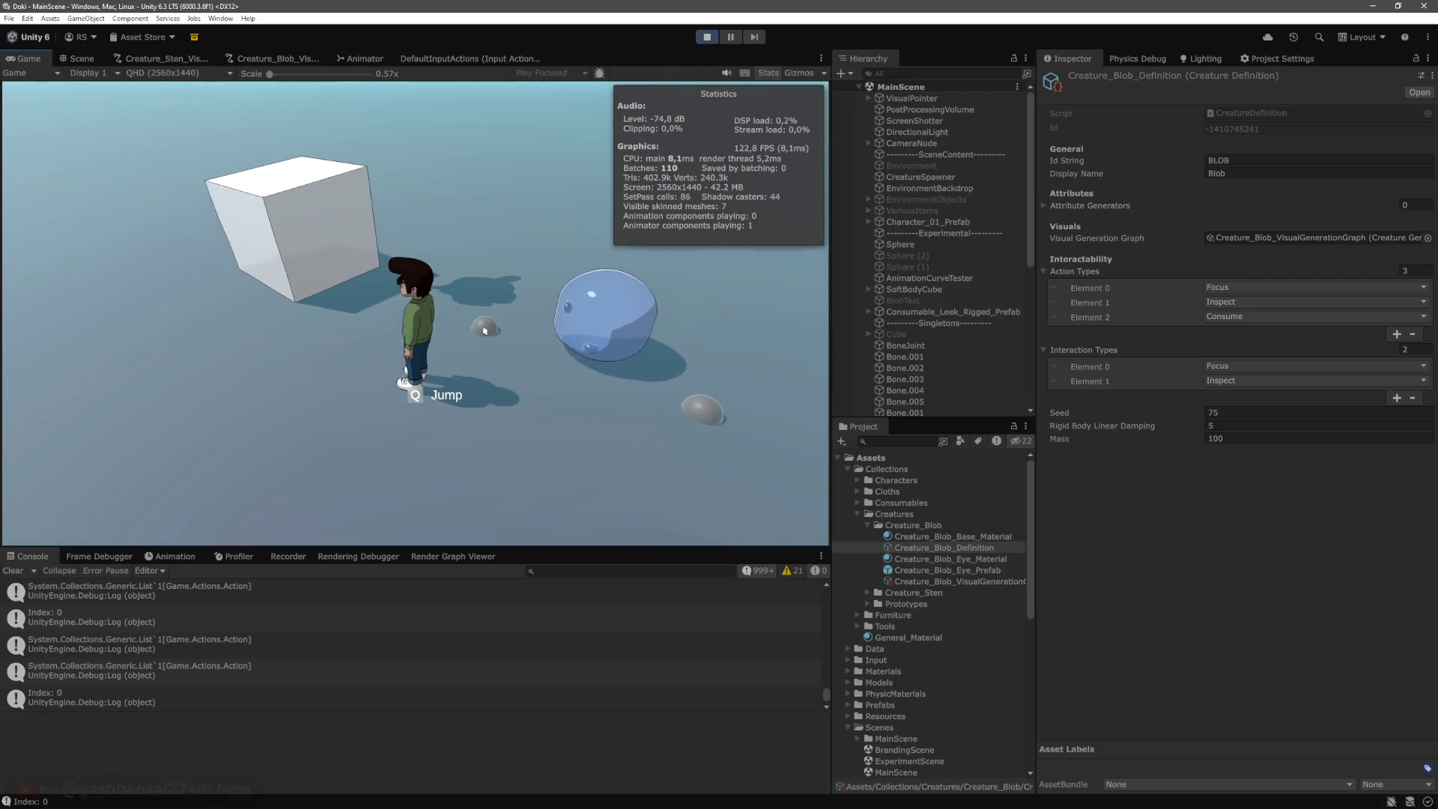
{"action": "left_click", "coordinate": [519, 321]}
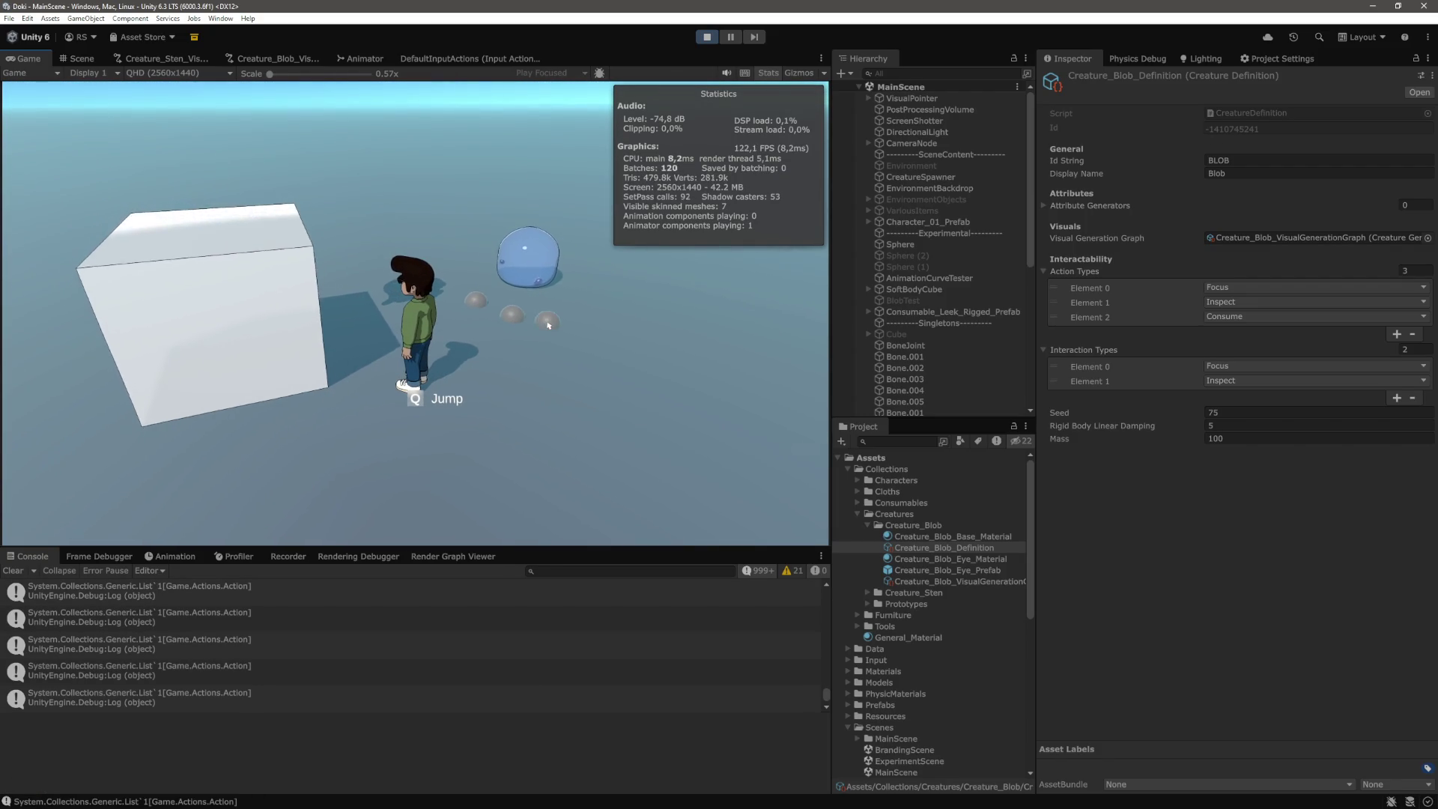
{"action": "left_click", "coordinate": [597, 323]}
{"action": "left_click", "coordinate": [627, 301]}
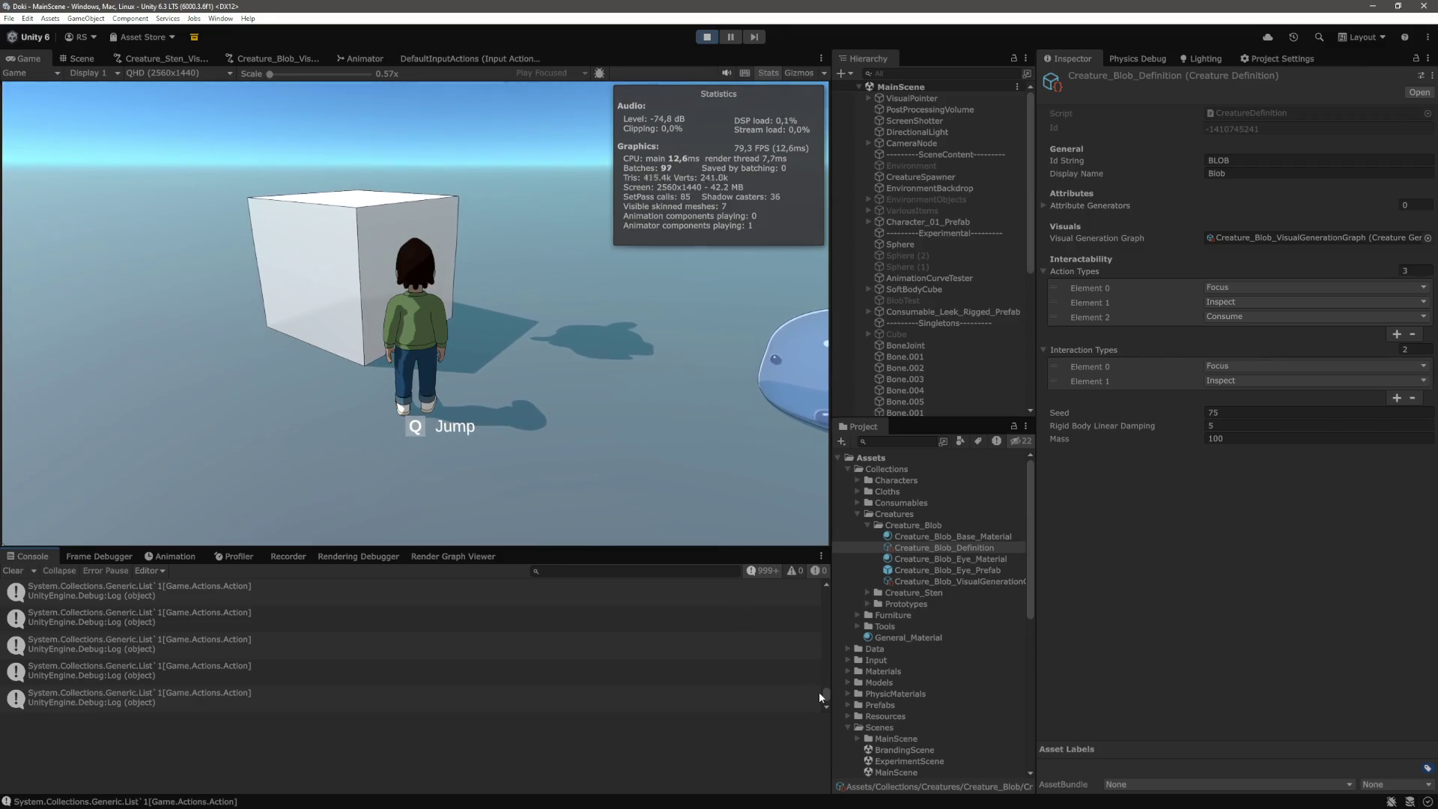
{"action": "left_click_drag", "start_coordinate": [820, 692], "coordinate": [830, 672]}
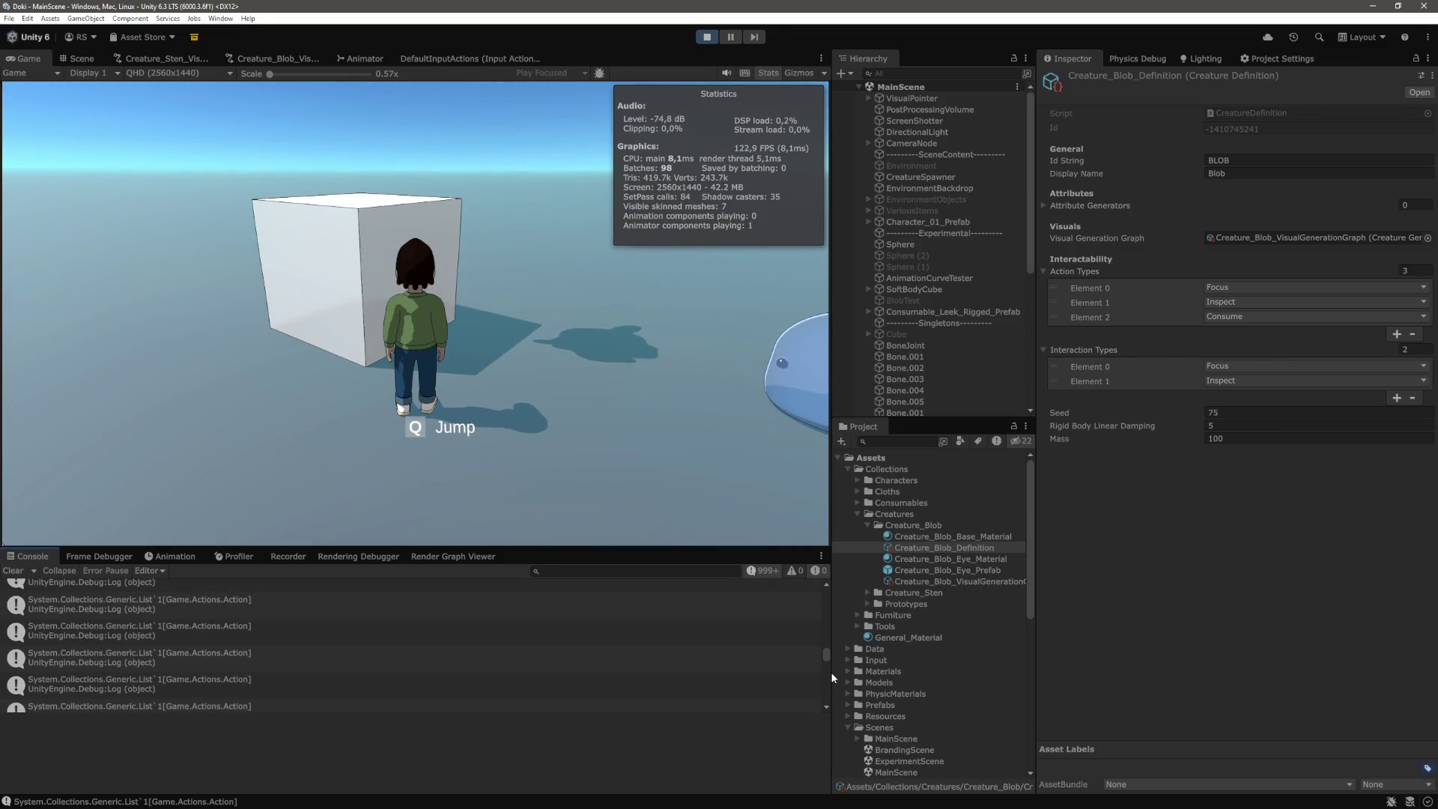
Select BLOB_0 and place five ground targets while watching its Active Actions
{"action": "scroll", "coordinate": [942, 363], "scroll_direction": "down", "scroll_amount": 6}
{"action": "left_click", "coordinate": [945, 399]}
{"action": "scroll", "coordinate": [1179, 366], "scroll_direction": "down", "scroll_amount": 10}
{"action": "scroll", "coordinate": [1131, 393], "scroll_direction": "down", "scroll_amount": 5}
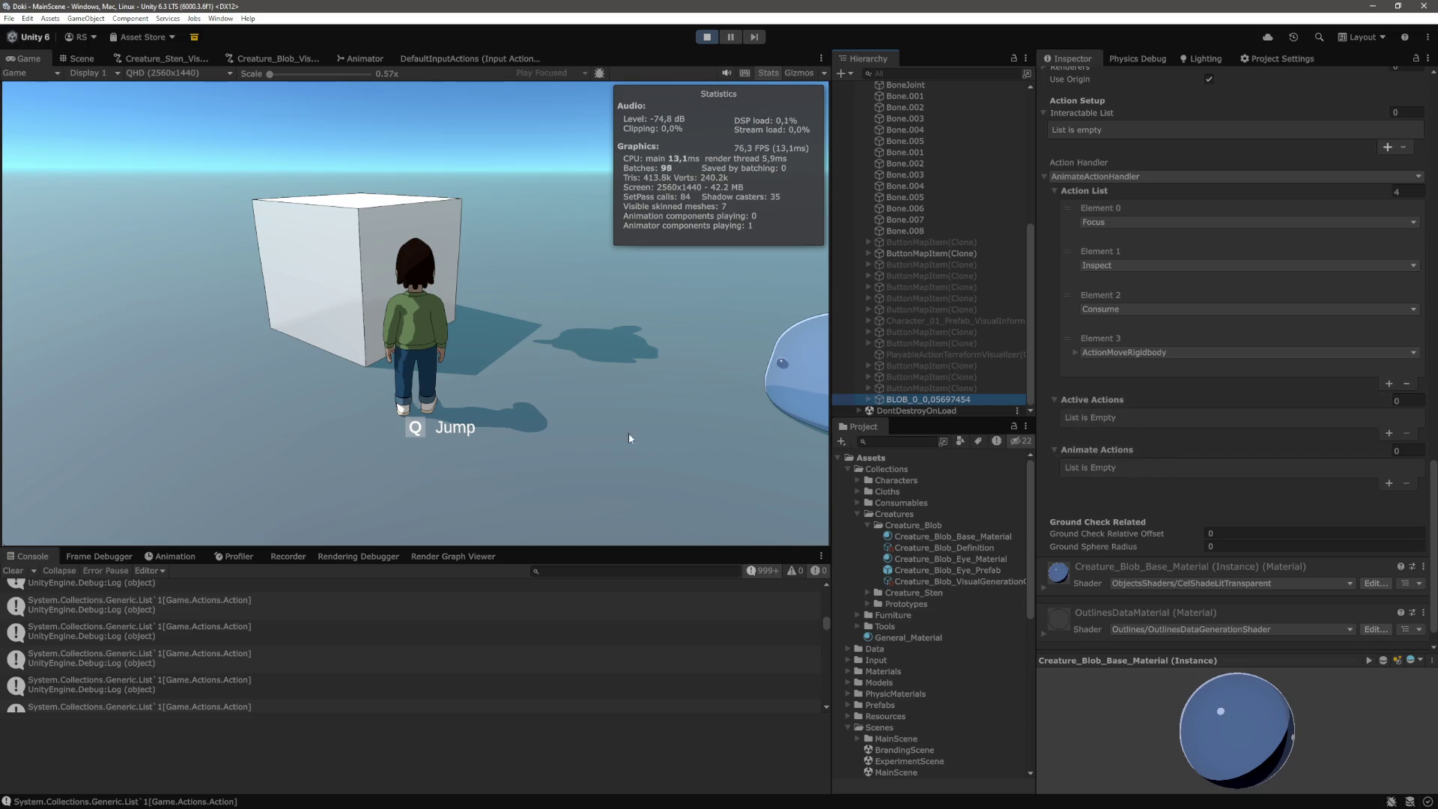
{"action": "left_click", "coordinate": [779, 382]}
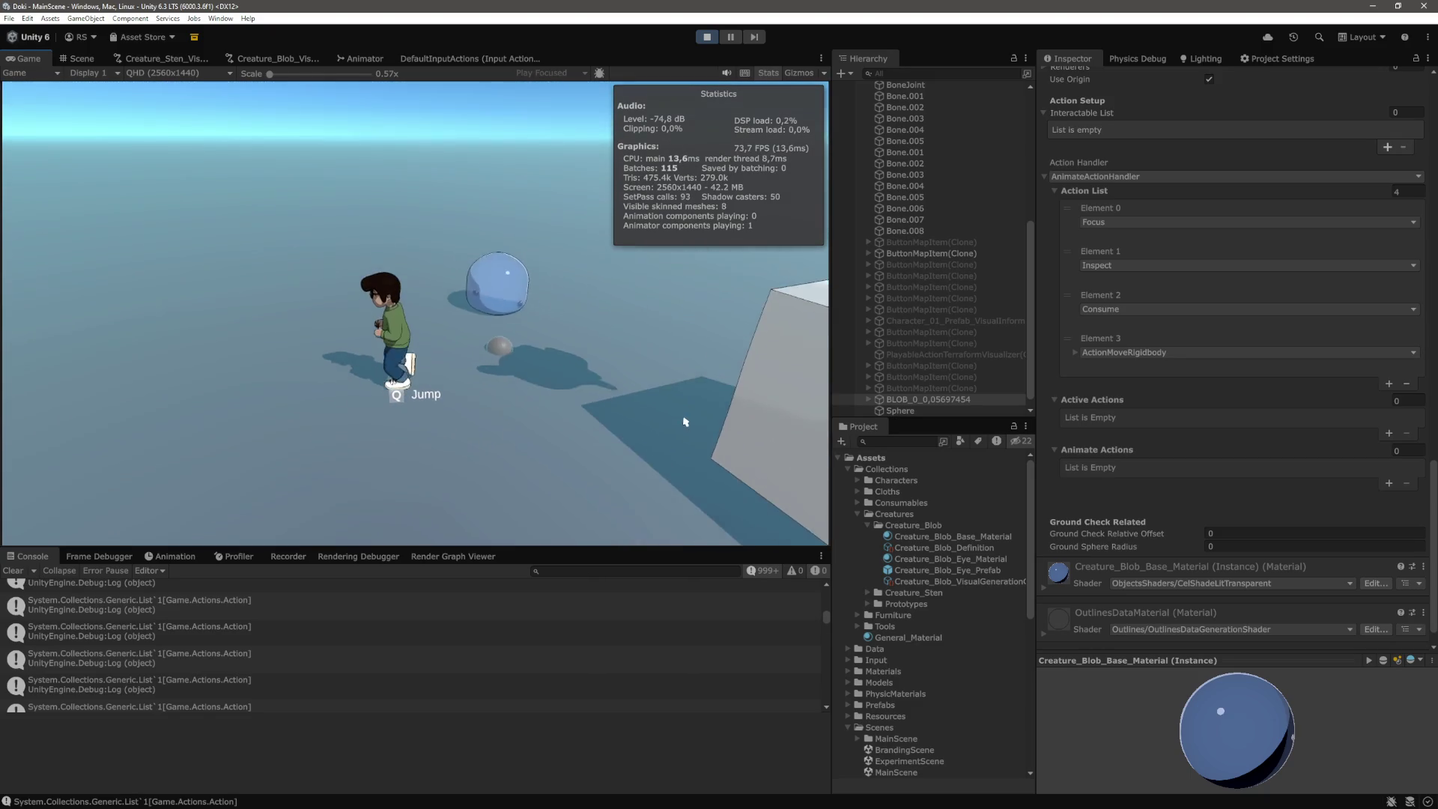
{"action": "left_click", "coordinate": [488, 345]}
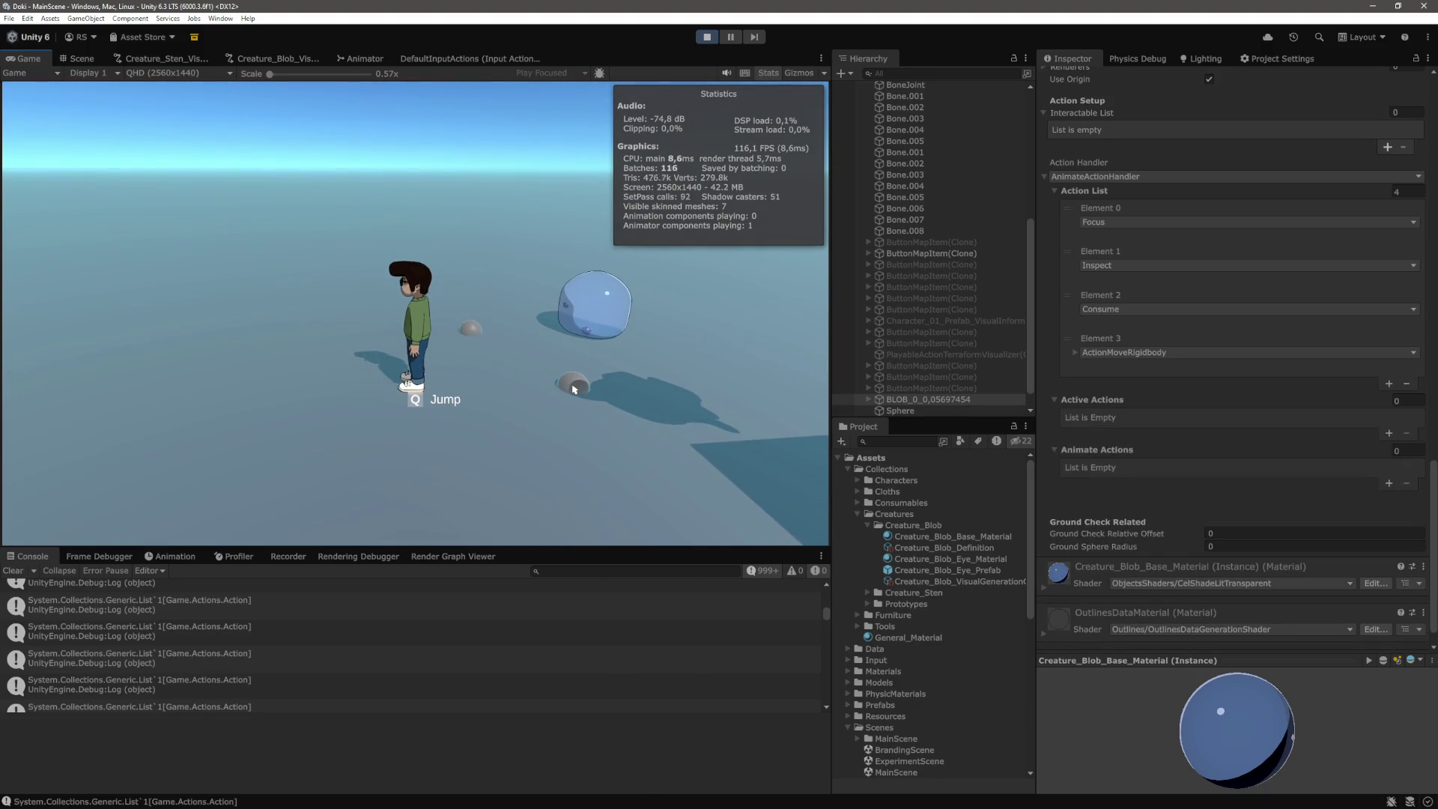
{"action": "left_click", "coordinate": [629, 382]}
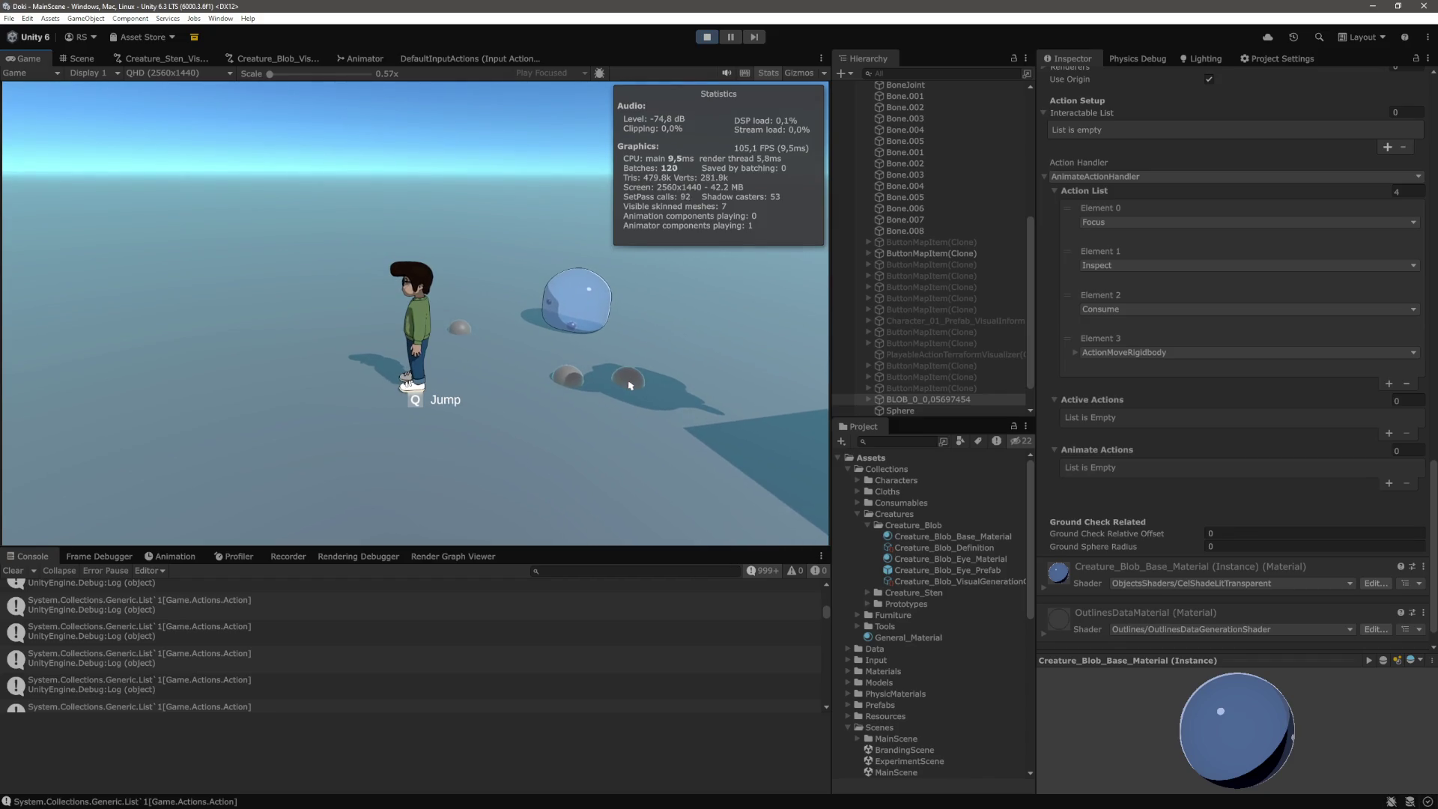
{"action": "left_click", "coordinate": [677, 369]}
{"action": "left_click", "coordinate": [709, 336]}
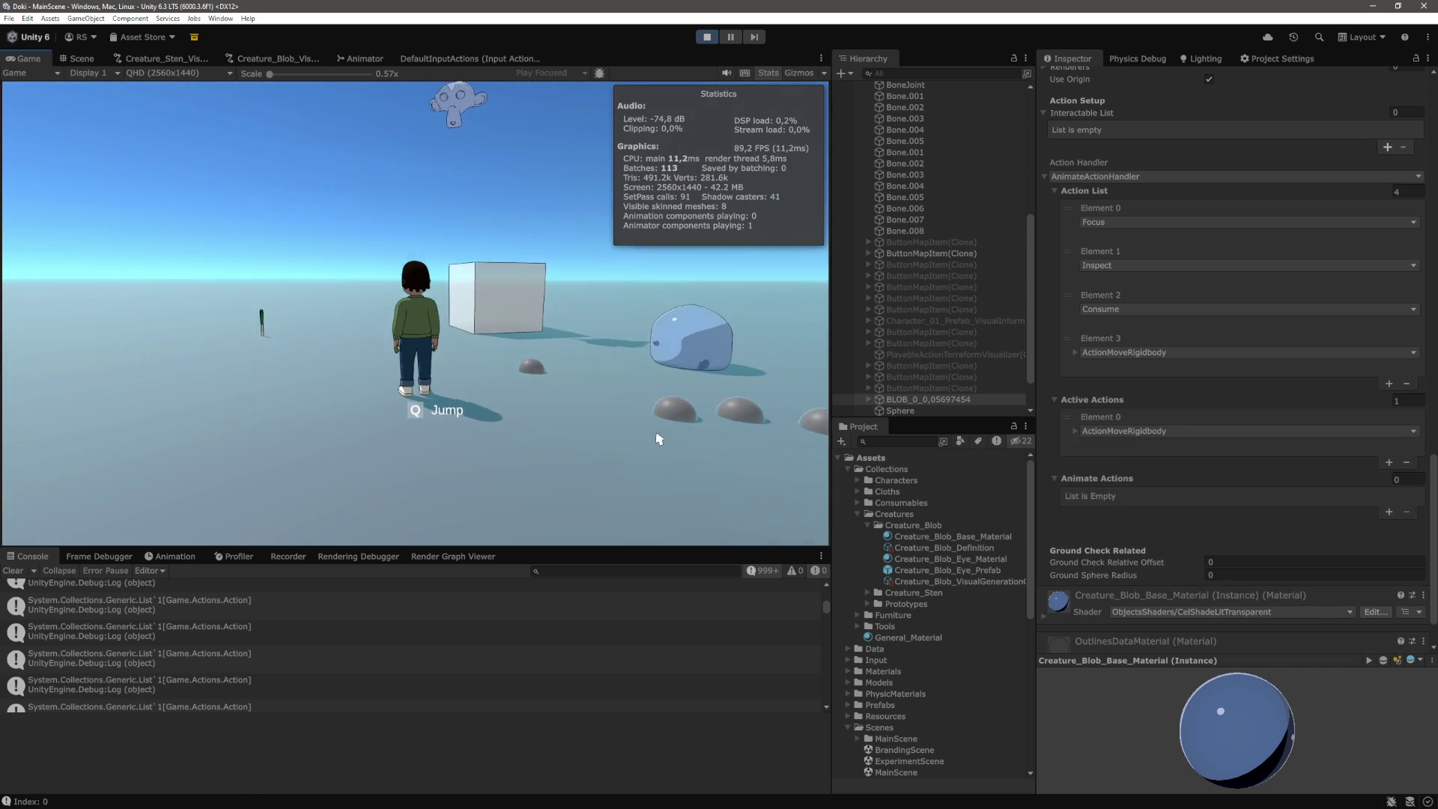
Set three more move targets for the blob, then deselect it
{"action": "left_click", "coordinate": [577, 387]}
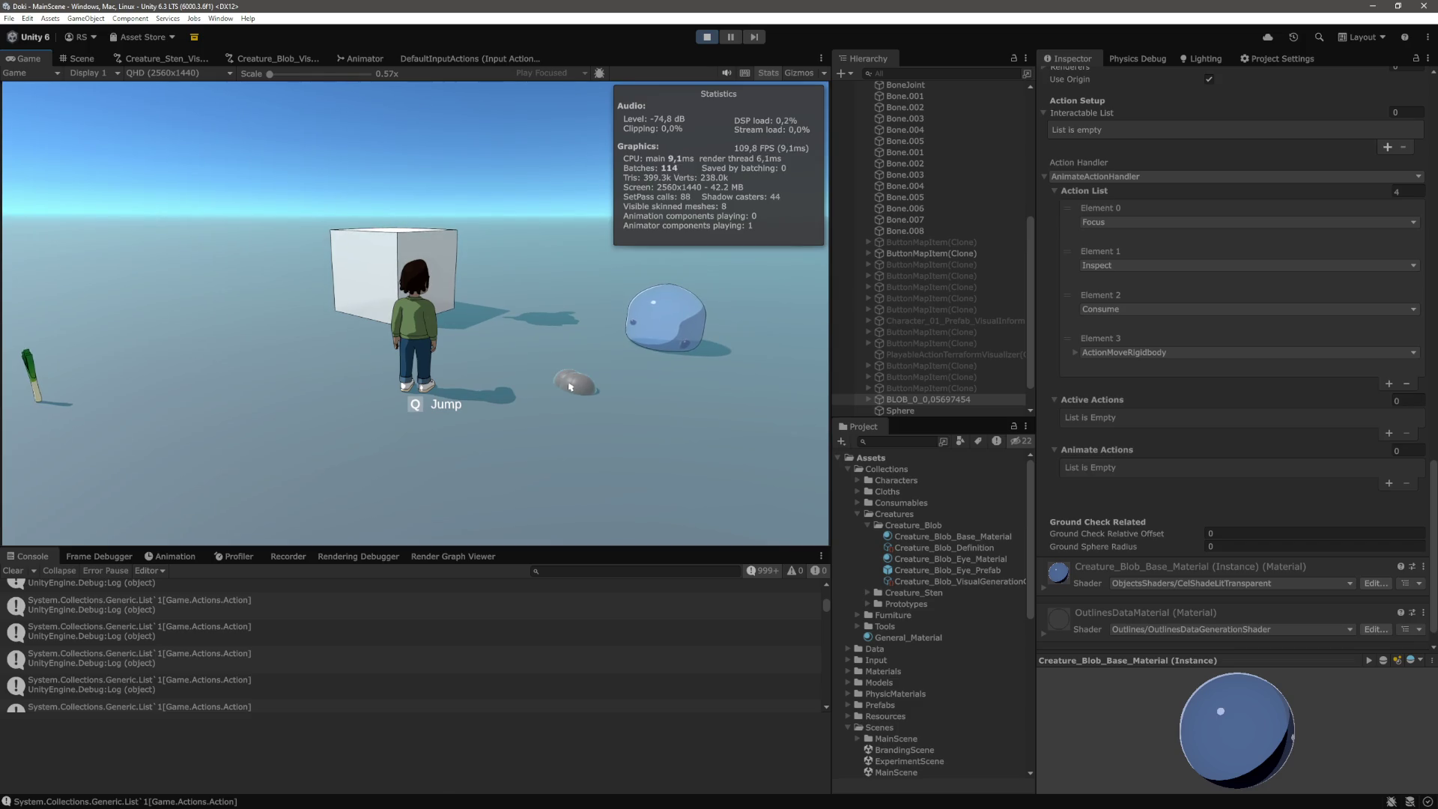
{"action": "left_click", "coordinate": [565, 383]}
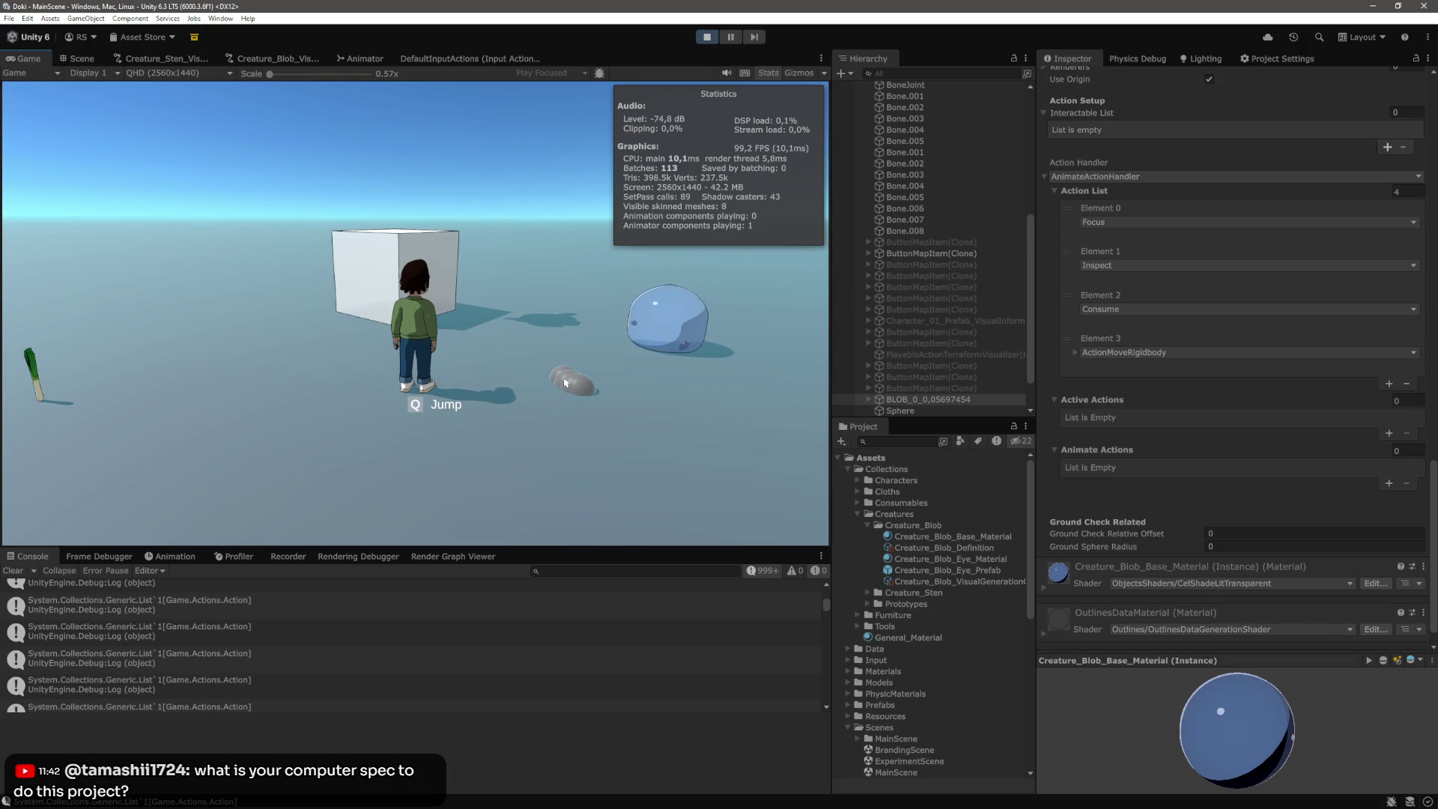
{"action": "left_click", "coordinate": [565, 383]}
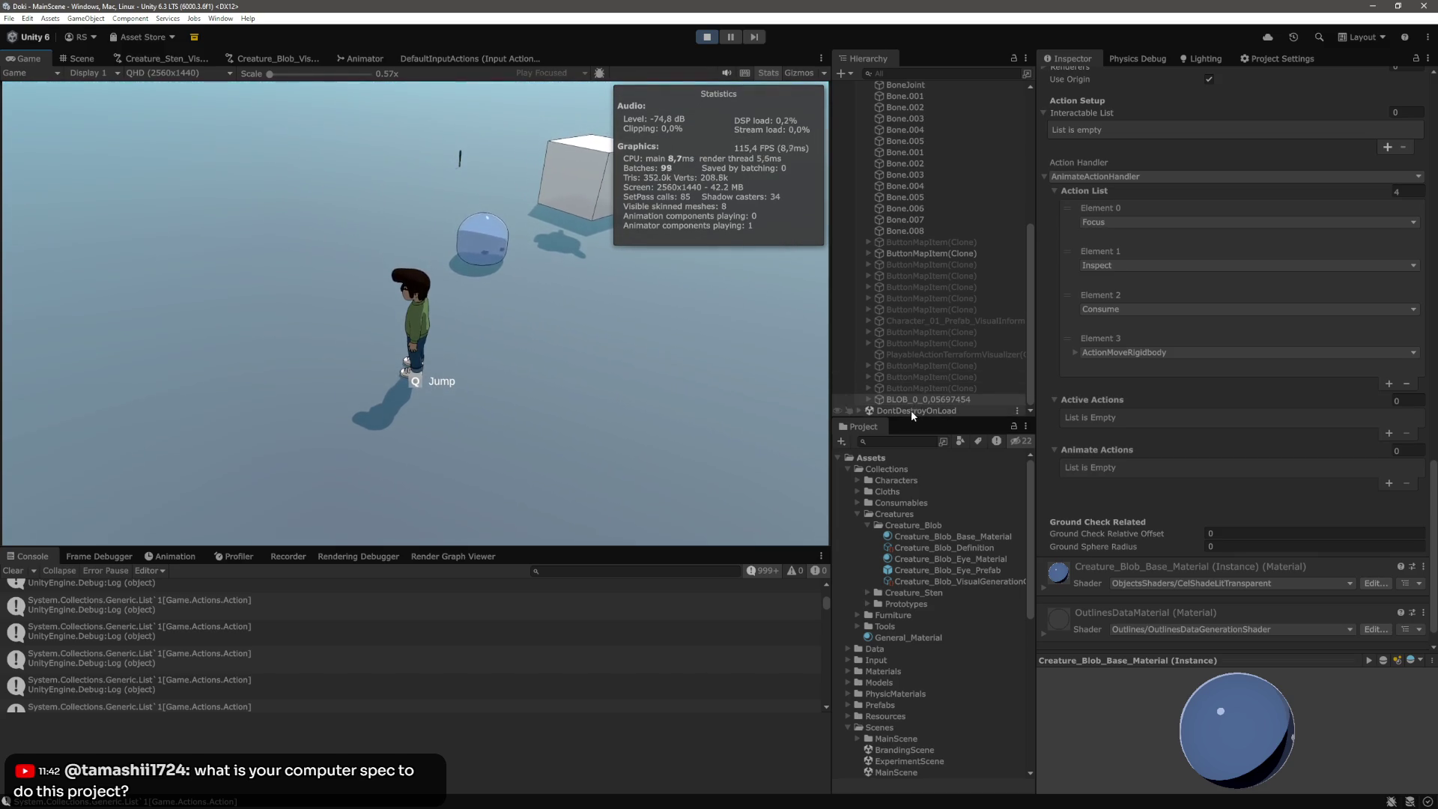
{"action": "left_click", "coordinate": [910, 410]}
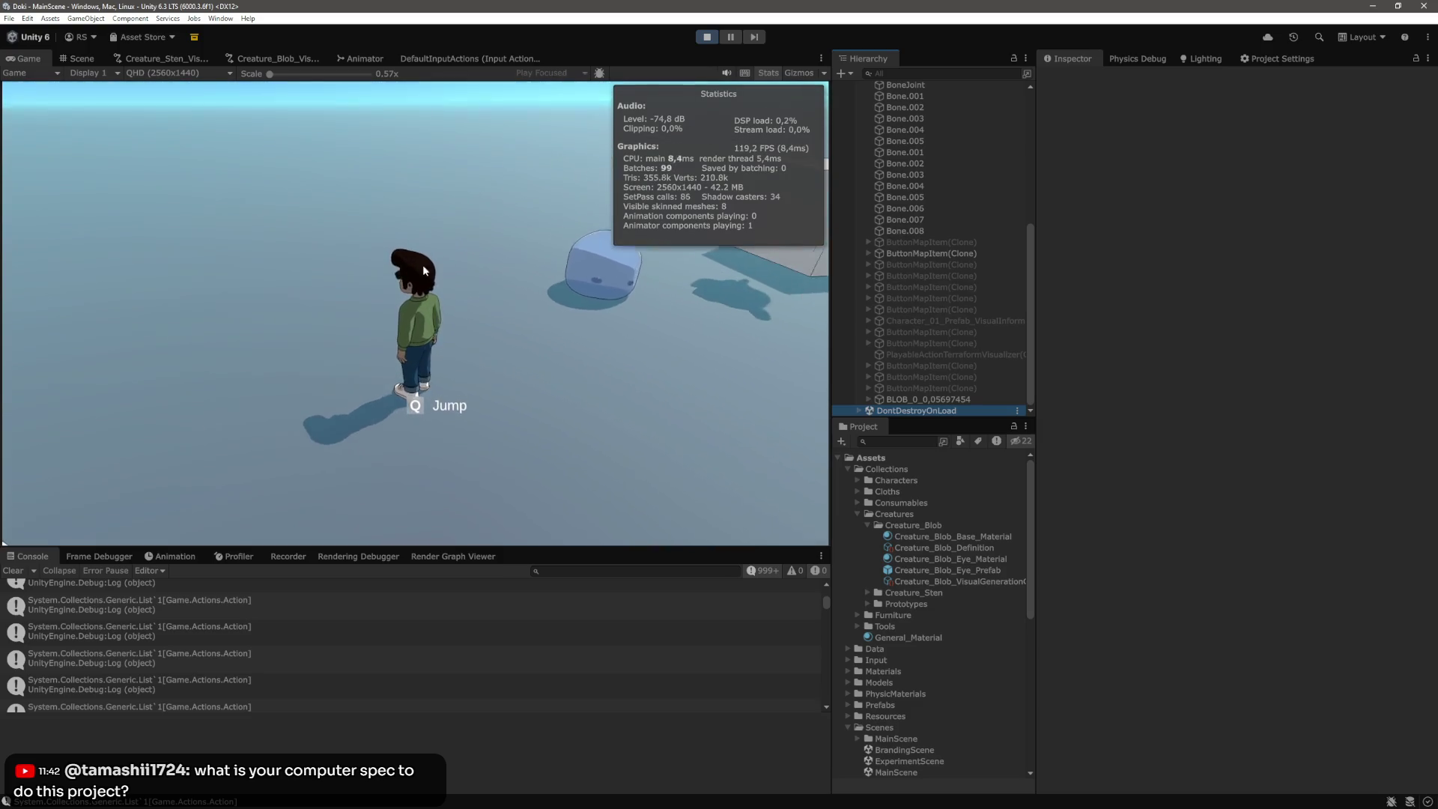
Place three more target spheres on the ground, then exit Play mode with Ctrl+P
{"action": "left_click", "coordinate": [423, 267]}
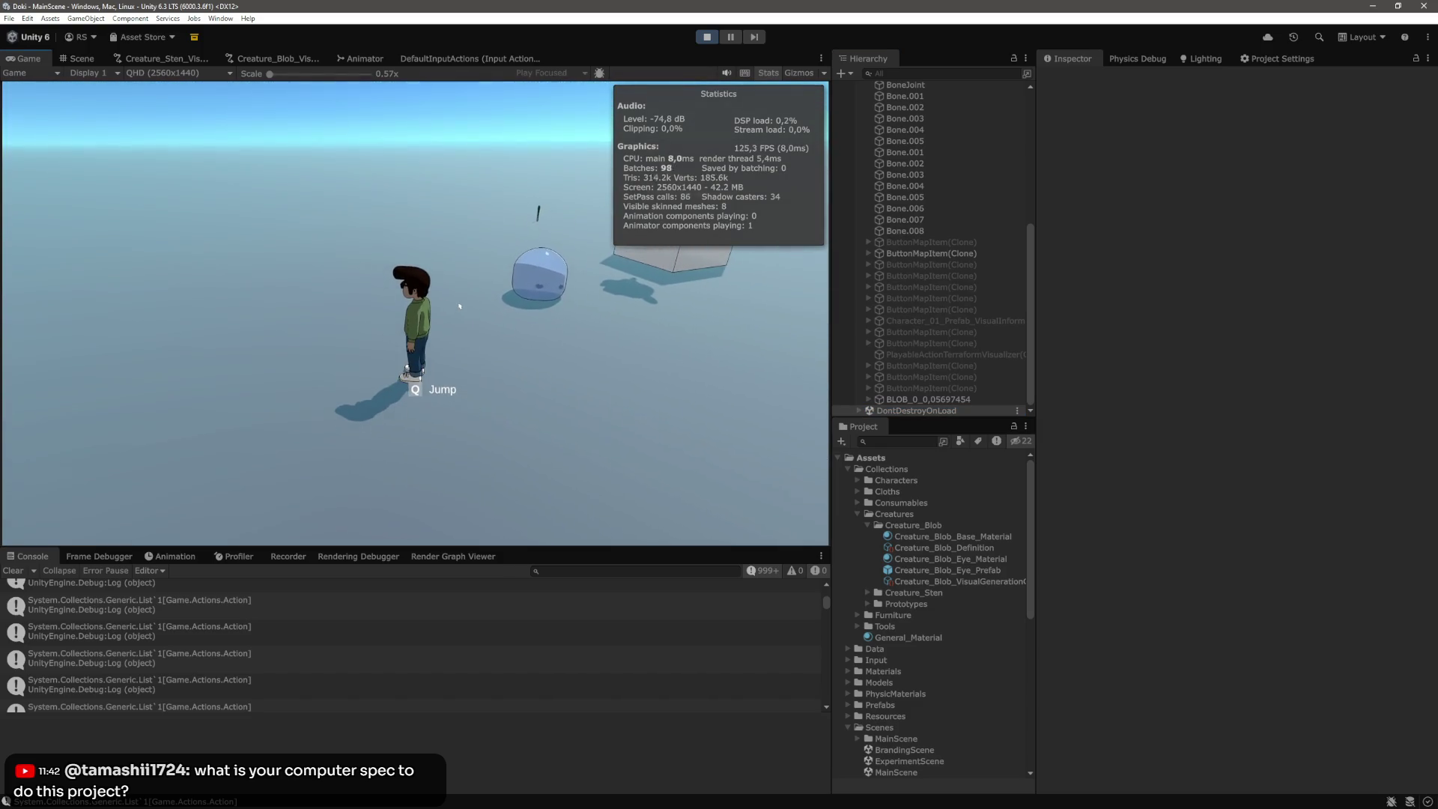
{"action": "left_click", "coordinate": [524, 372]}
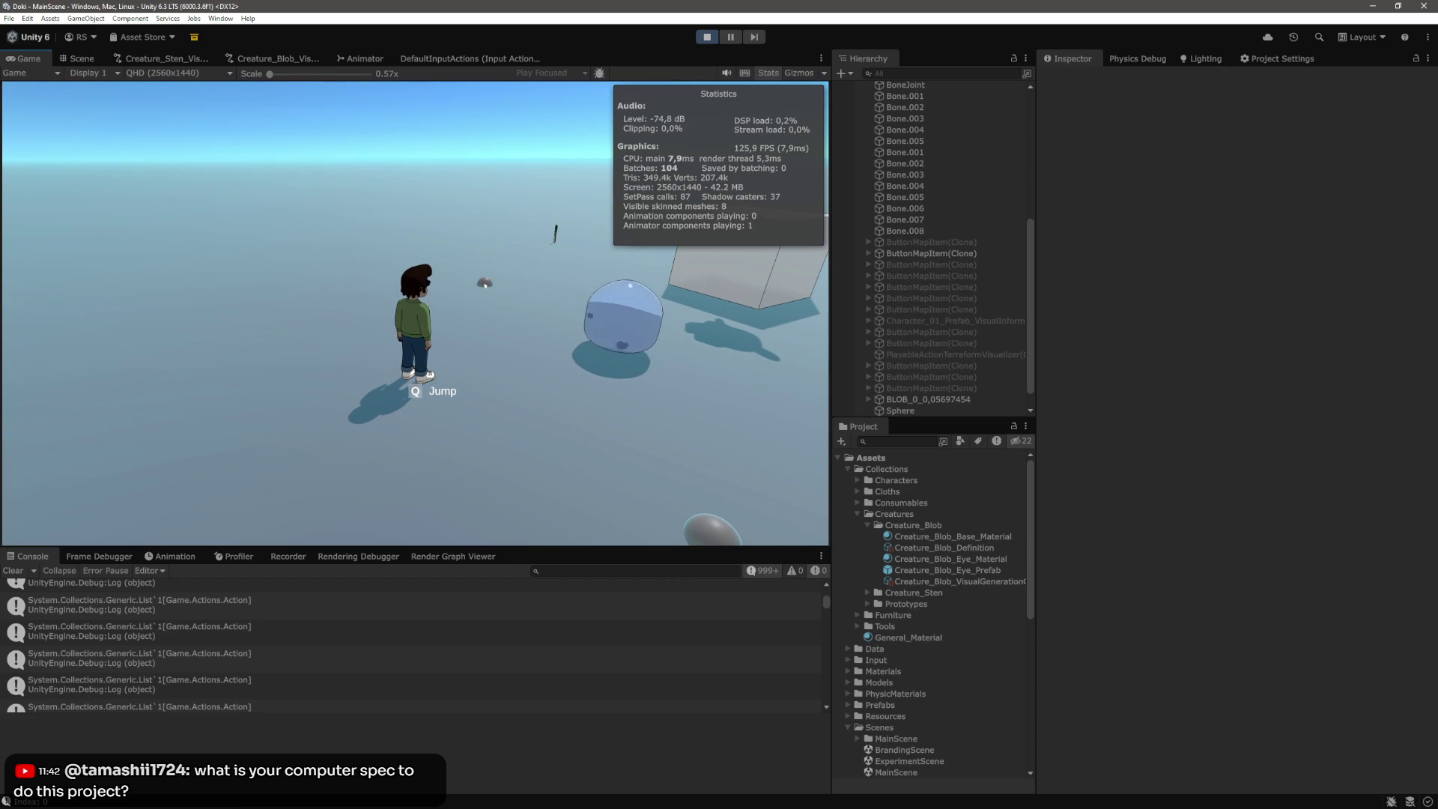
{"action": "left_click", "coordinate": [485, 286]}
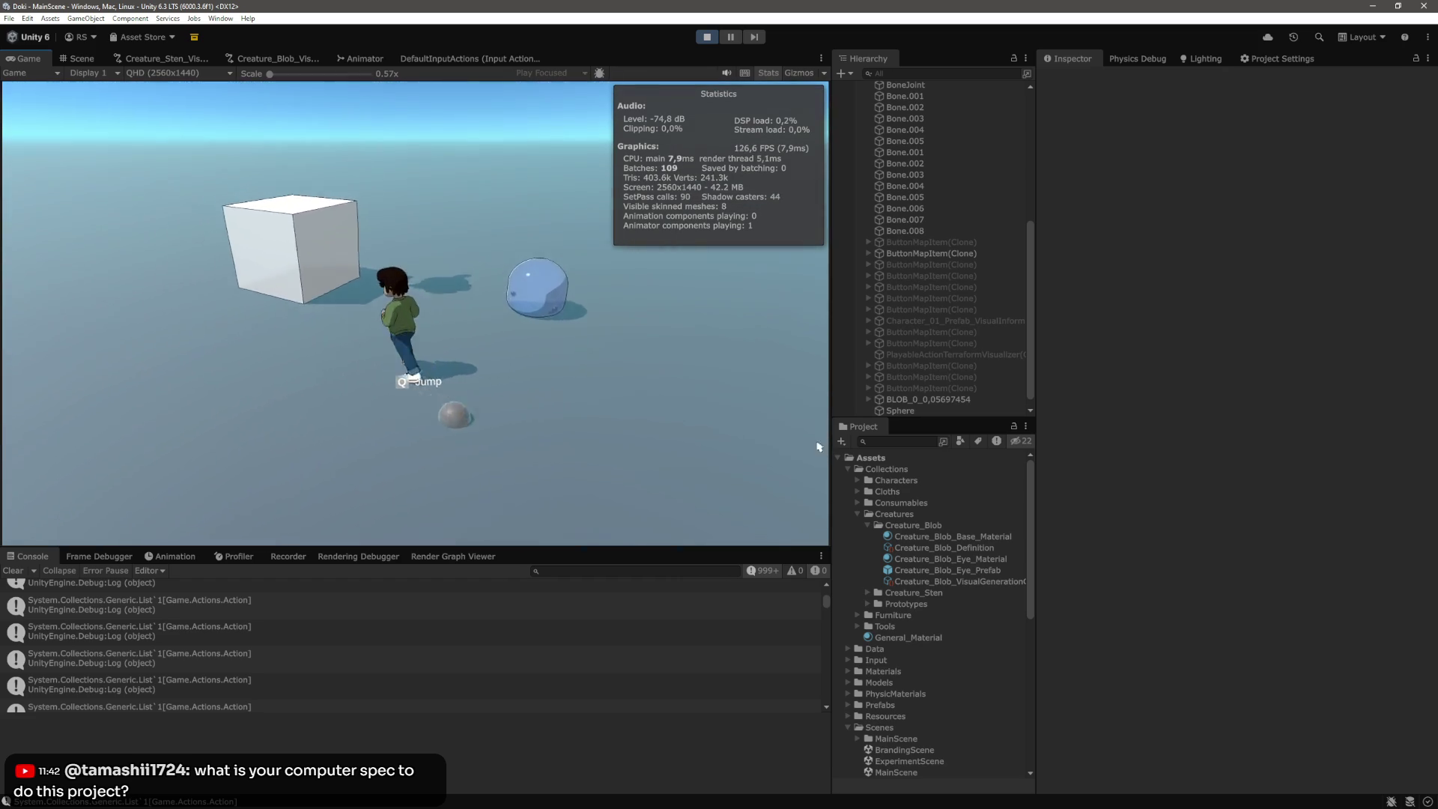
{"action": "left_click", "coordinate": [543, 307]}
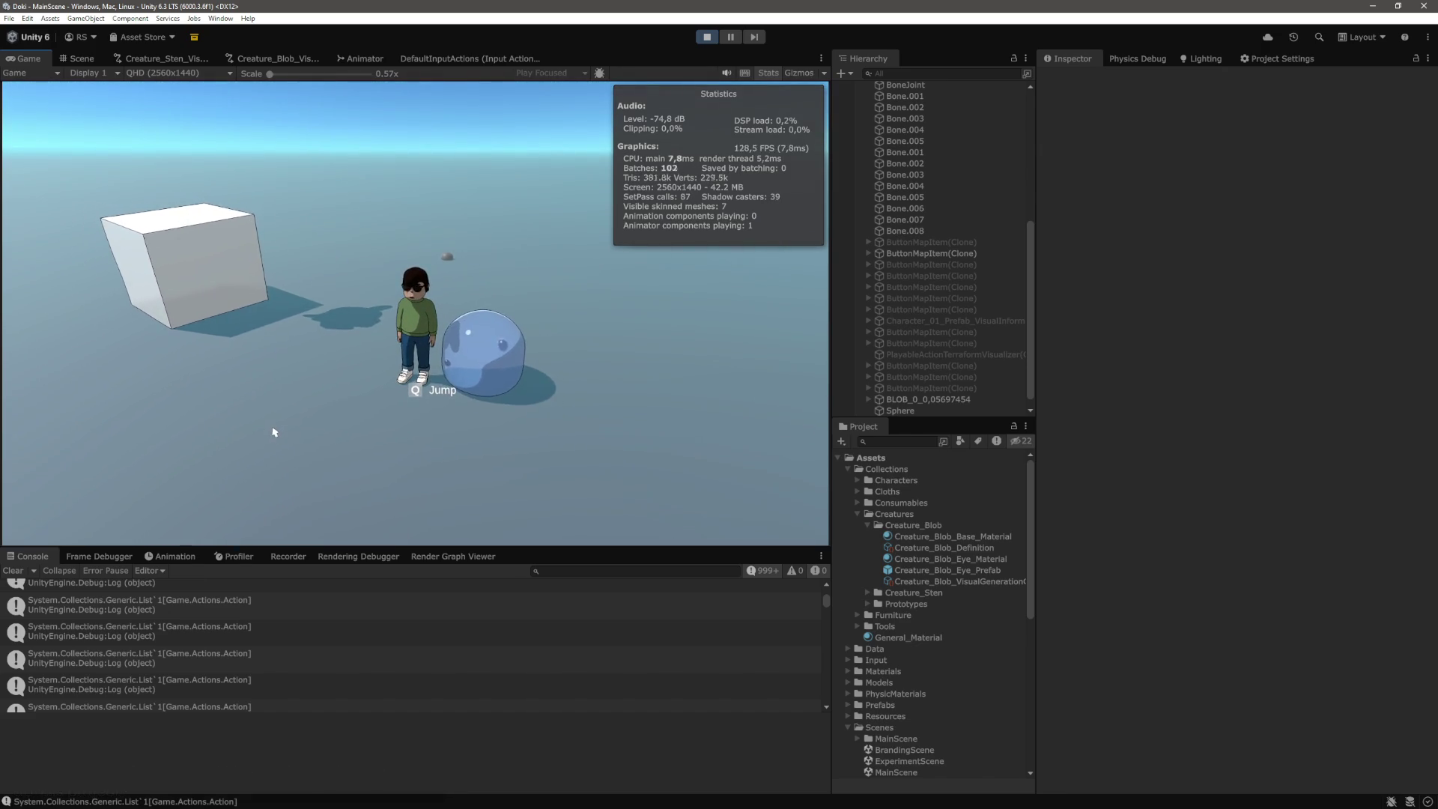
{"action": "key", "text": "ctrl+p"}
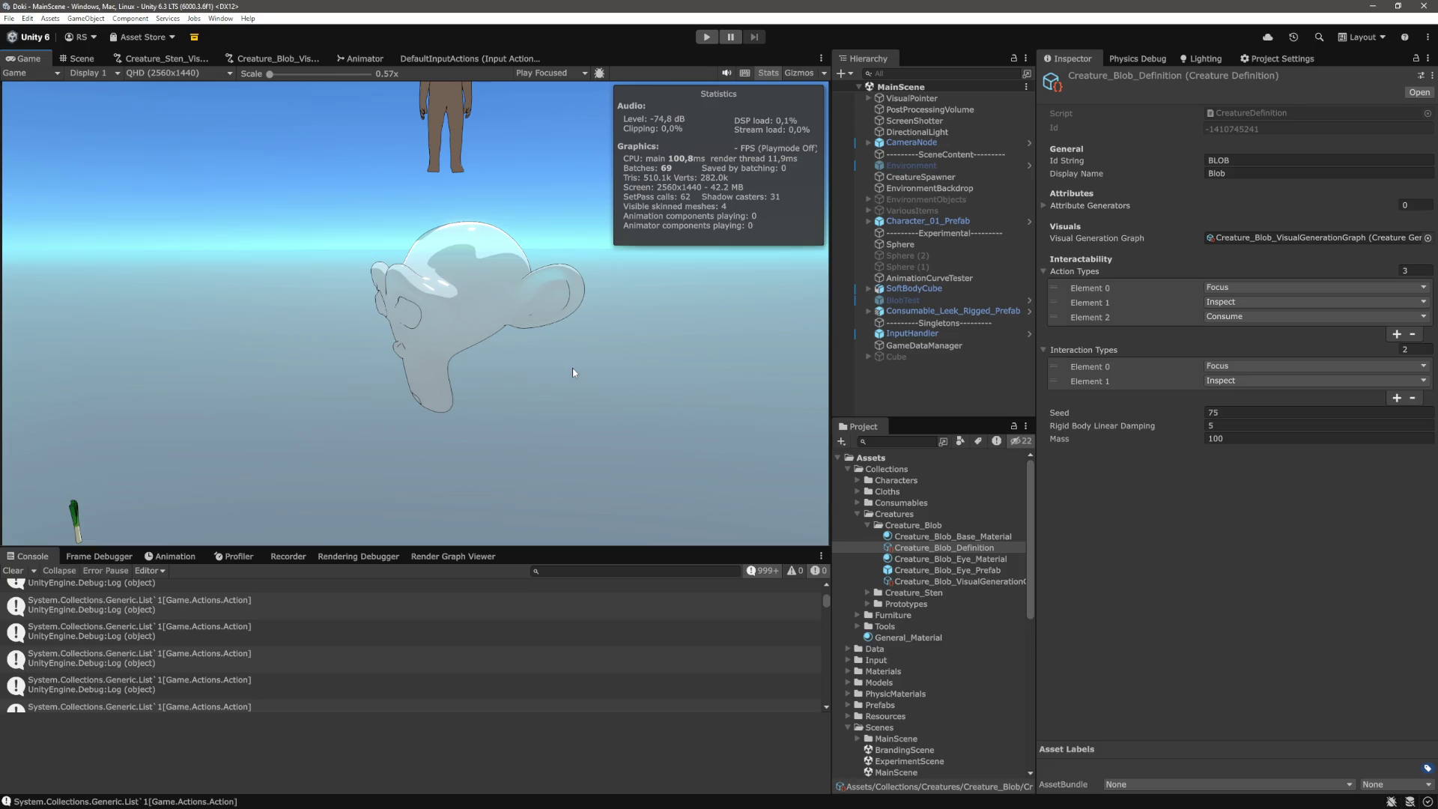
Deselect the blob definition and clear the Console, then return to ActionHandler.cs in VS Code
{"action": "left_click", "coordinate": [927, 389]}
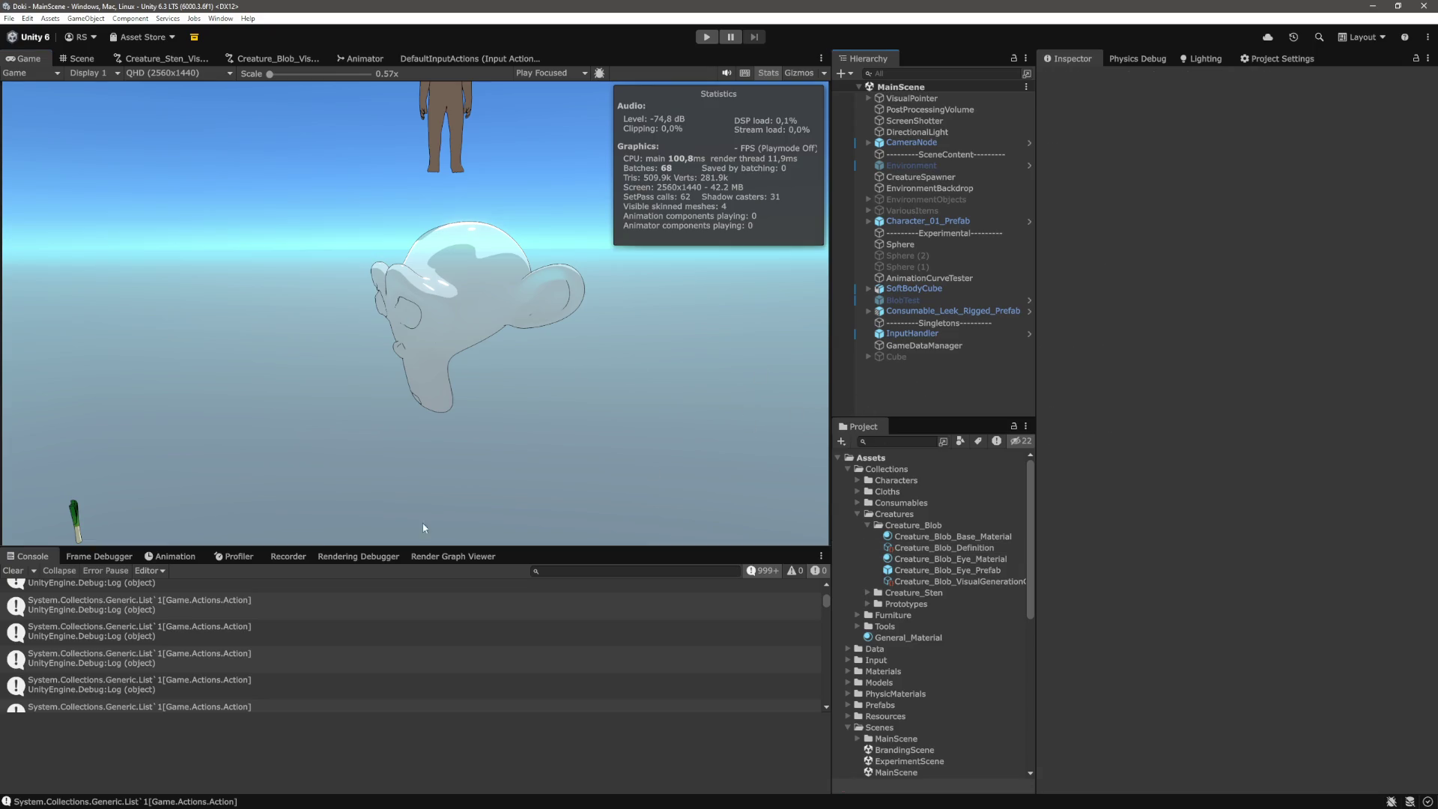
{"action": "left_click", "coordinate": [14, 570]}
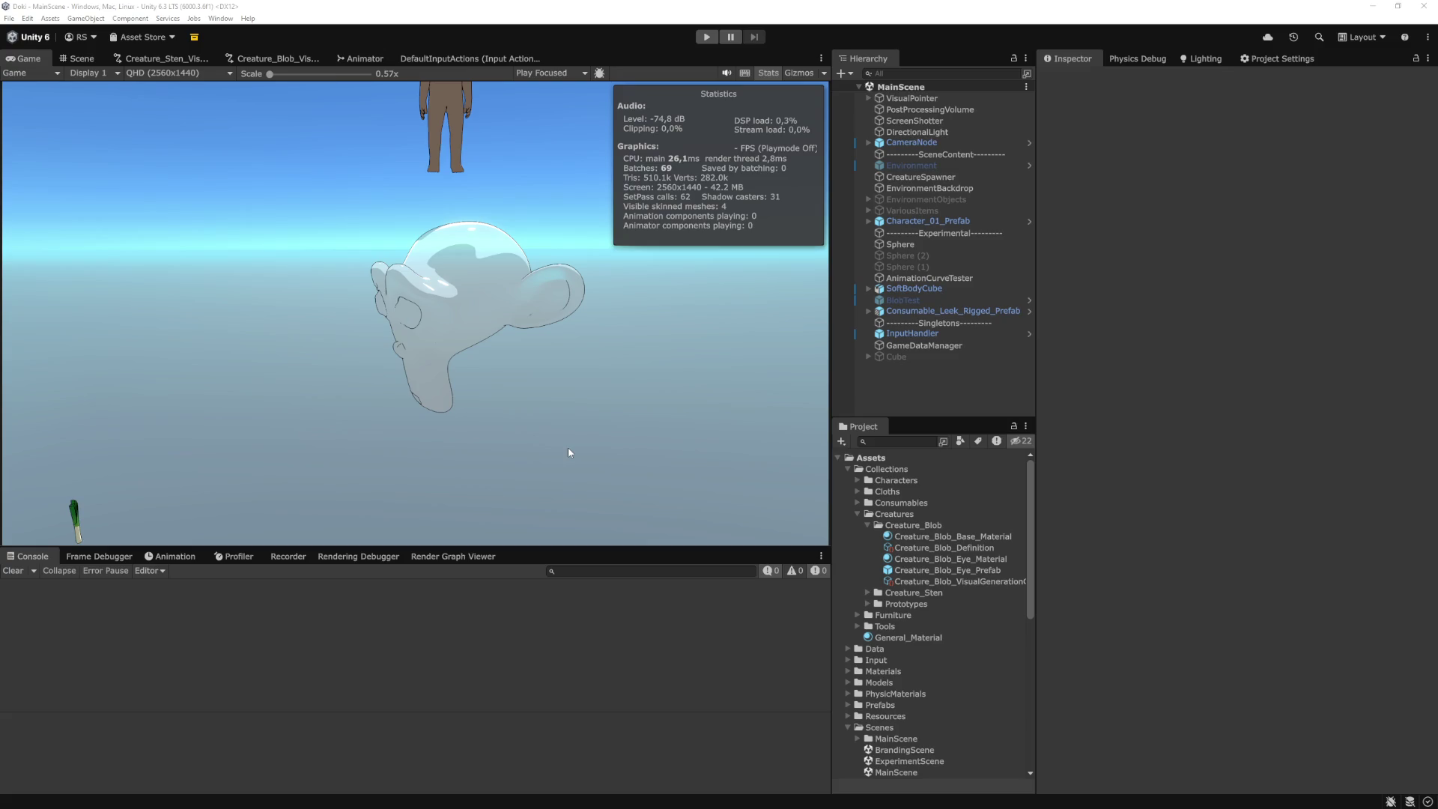
{"action": "key", "text": "alt+Tab"}
{"action": "left_click", "coordinate": [374, 386]}
Switch from ActionHandler.cs to ActionMoveRigidbody.cs using the recent files list
{"action": "scroll", "coordinate": [540, 486], "scroll_direction": "up", "scroll_amount": 5}
{"action": "scroll", "coordinate": [540, 486], "scroll_direction": "down", "scroll_amount": 8}
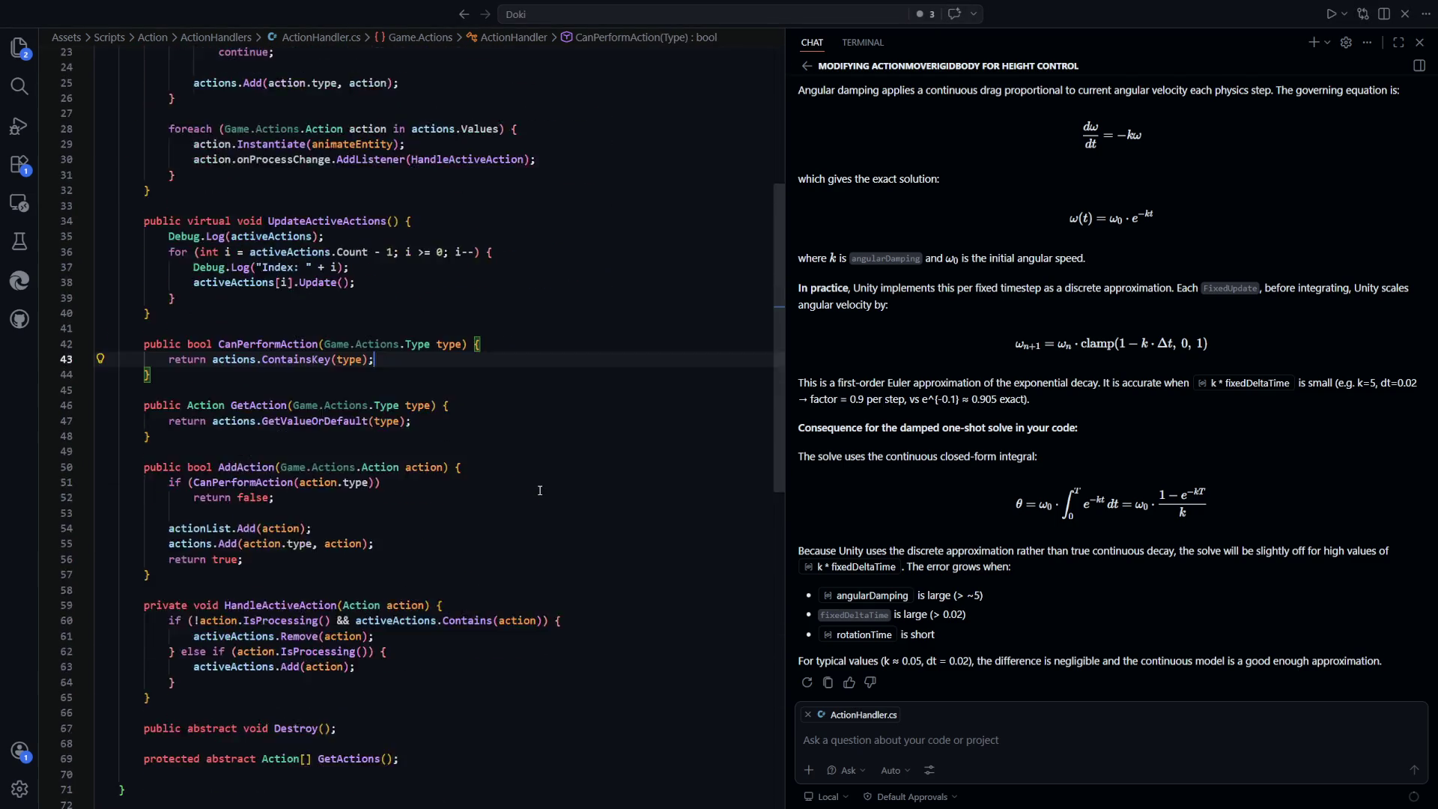
{"action": "left_click", "coordinate": [578, 388]}
{"action": "key", "text": "ctrl+Tab"}
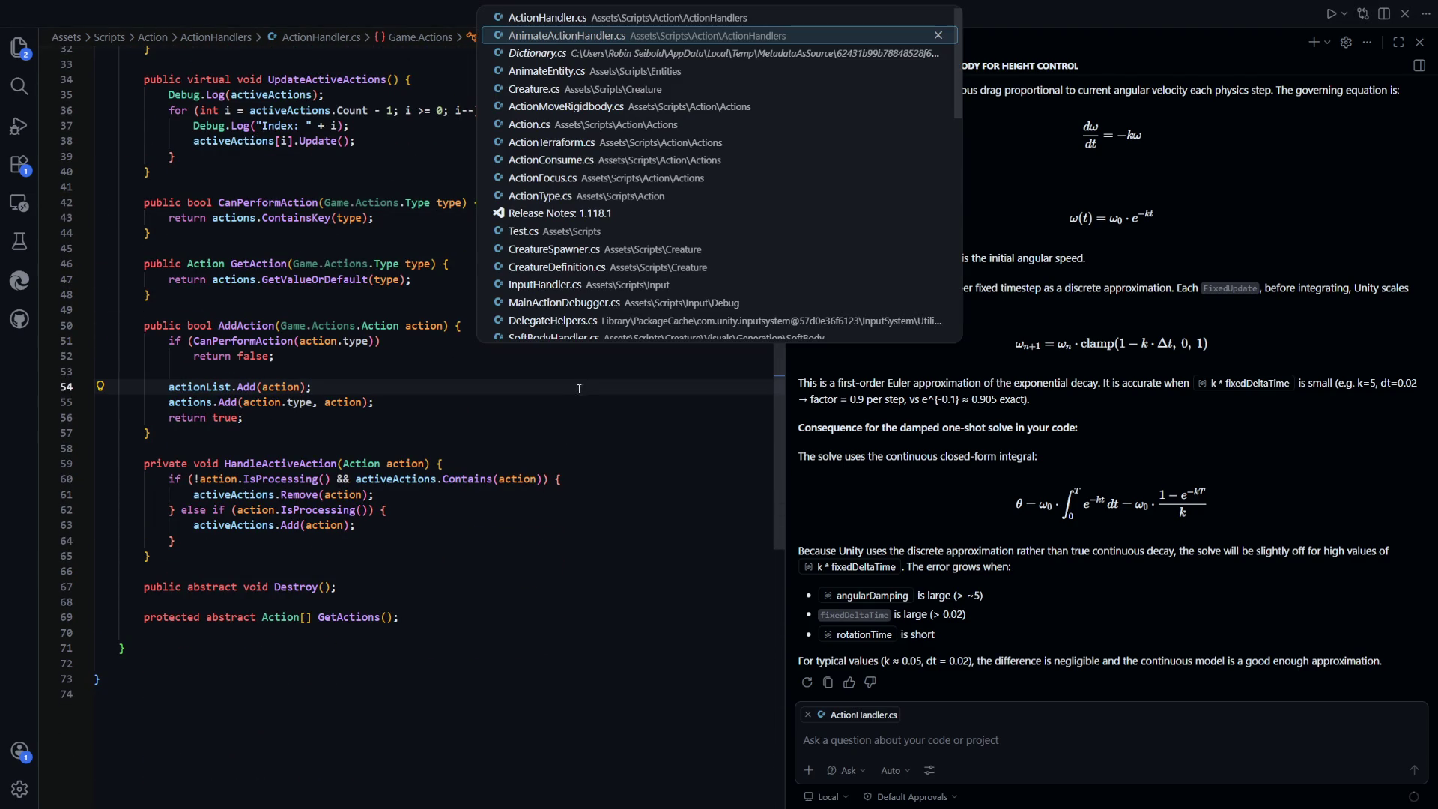
{"action": "key", "text": "ctrl+Tab"}
{"action": "key", "text": "Return"}
Scroll through Process() and place the caret on the line 156 angle tolerance check
{"action": "left_click", "coordinate": [470, 419]}
{"action": "scroll", "coordinate": [469, 375], "scroll_direction": "down", "scroll_amount": 3}
{"action": "scroll", "coordinate": [469, 361], "scroll_direction": "up", "scroll_amount": 3}
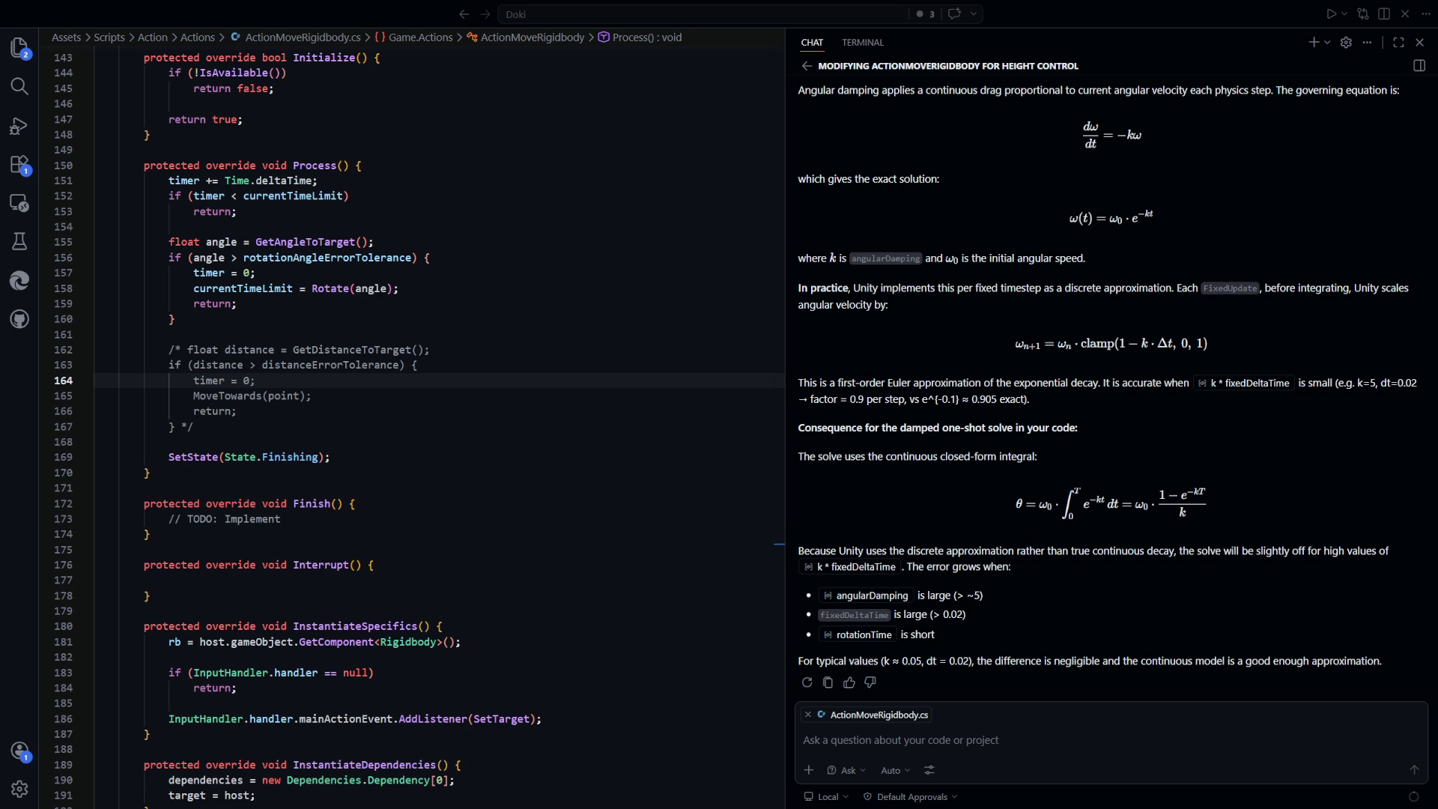
{"action": "scroll", "coordinate": [451, 501], "scroll_direction": "up", "scroll_amount": 1}
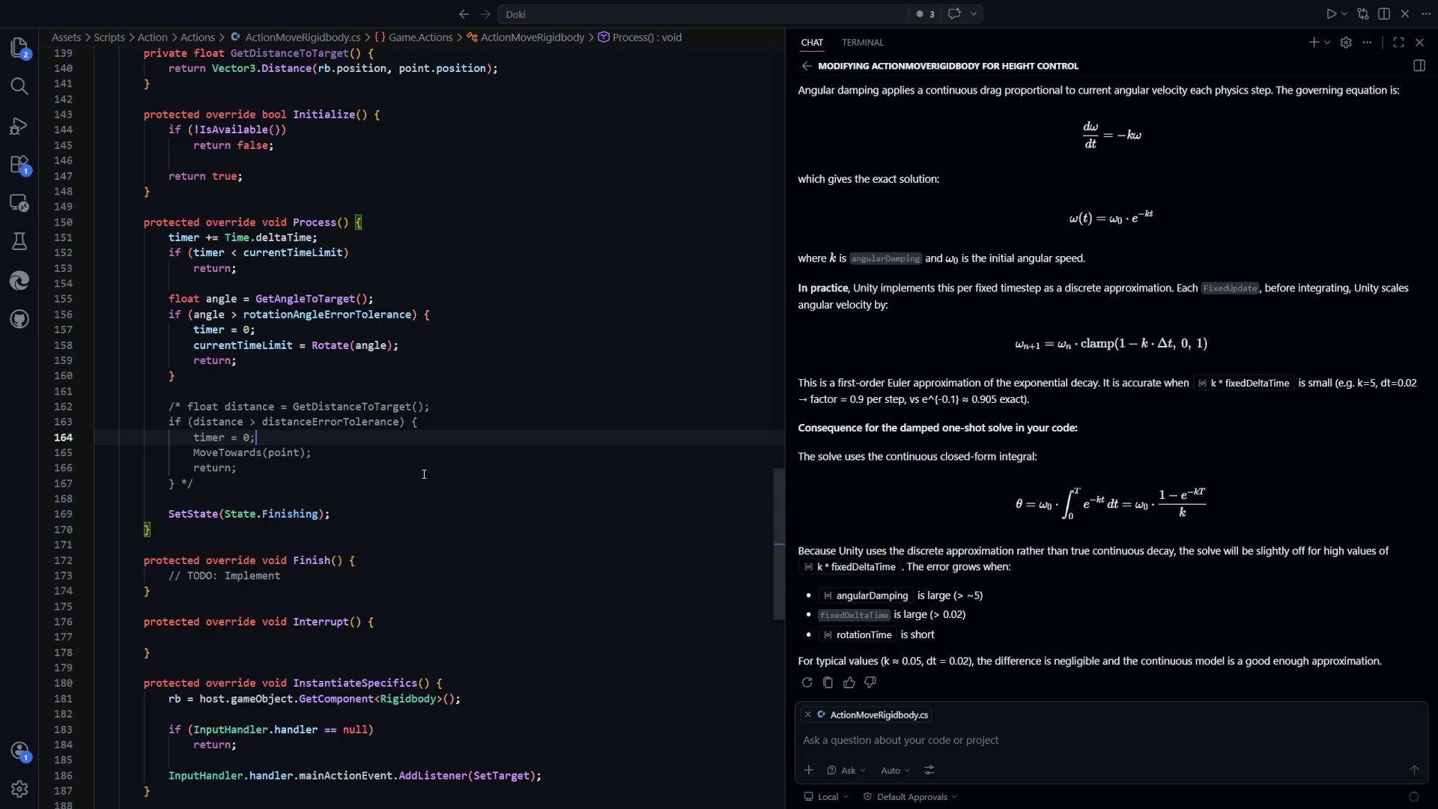
{"action": "scroll", "coordinate": [427, 476], "scroll_direction": "up", "scroll_amount": 1}
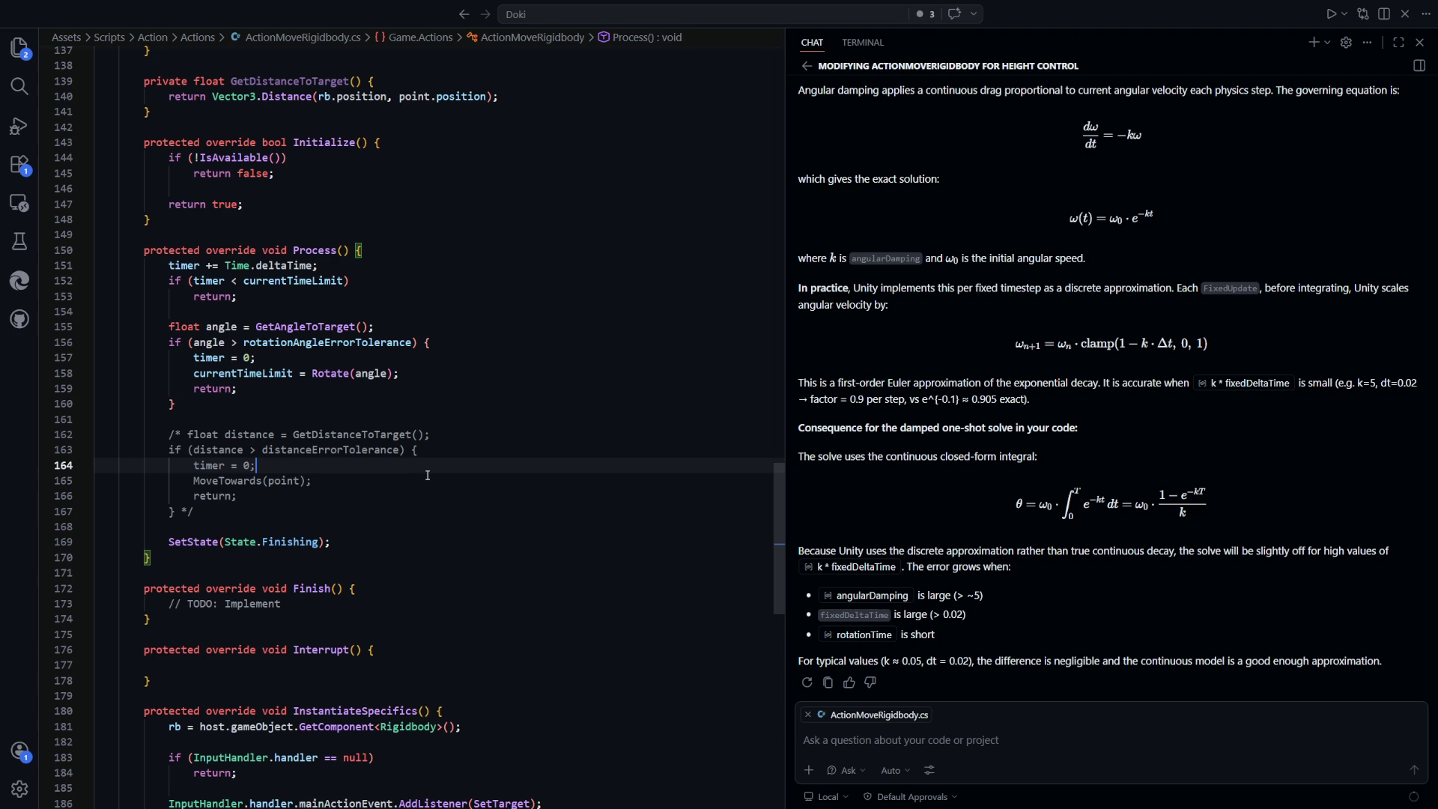
{"action": "scroll", "coordinate": [429, 476], "scroll_direction": "up", "scroll_amount": 2}
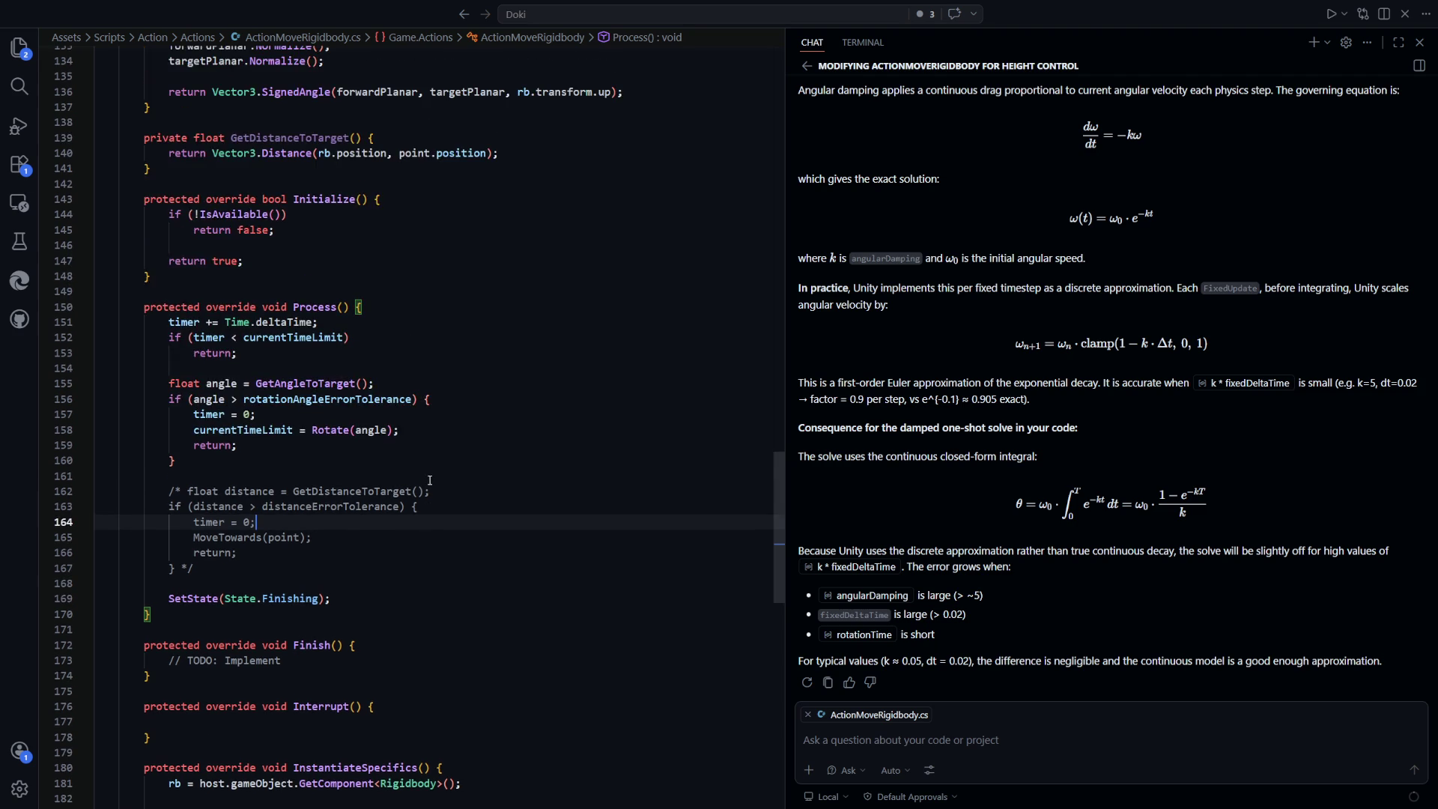
{"action": "scroll", "coordinate": [430, 480], "scroll_direction": "up", "scroll_amount": 1}
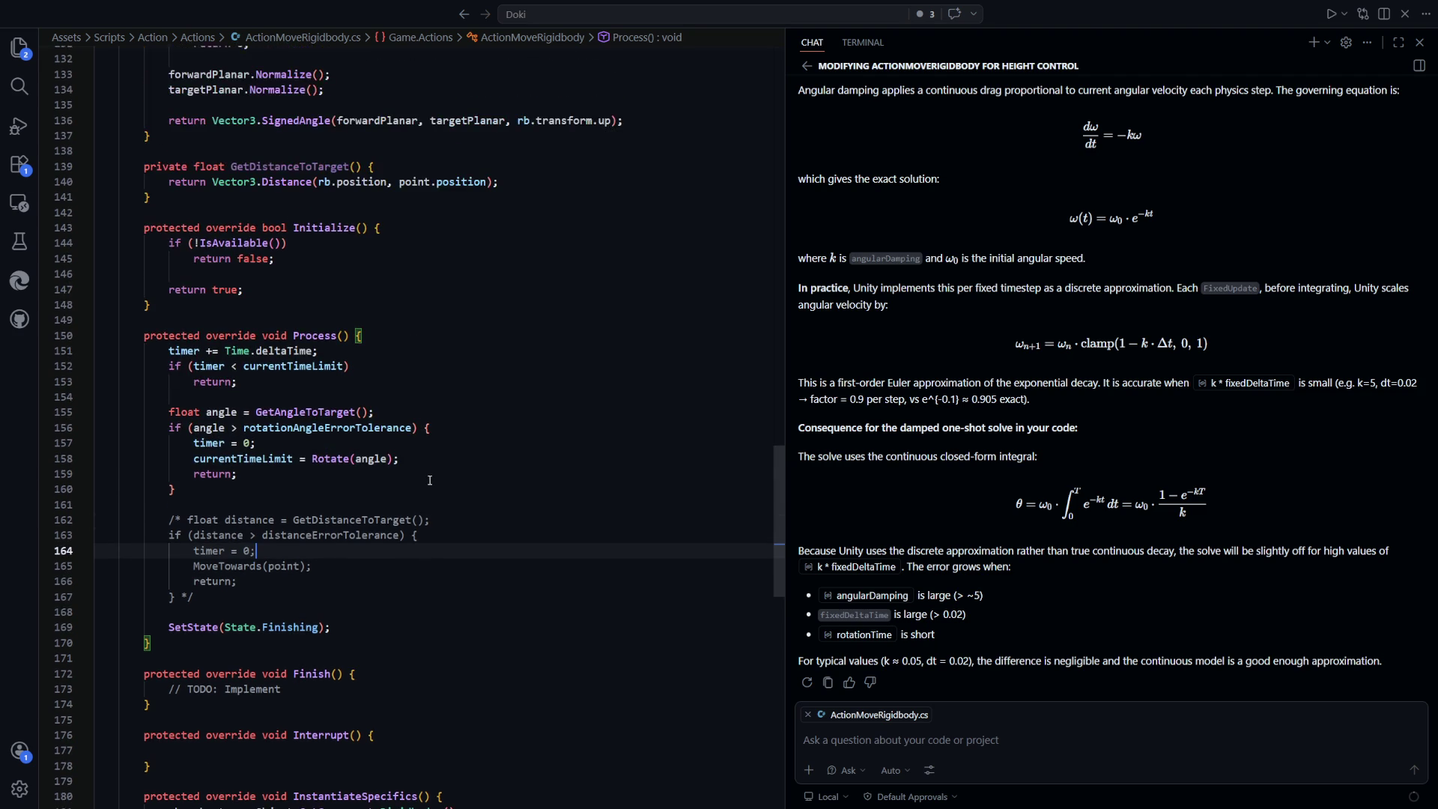
{"action": "scroll", "coordinate": [430, 479], "scroll_direction": "down", "scroll_amount": 2}
{"action": "left_click", "coordinate": [197, 372]}
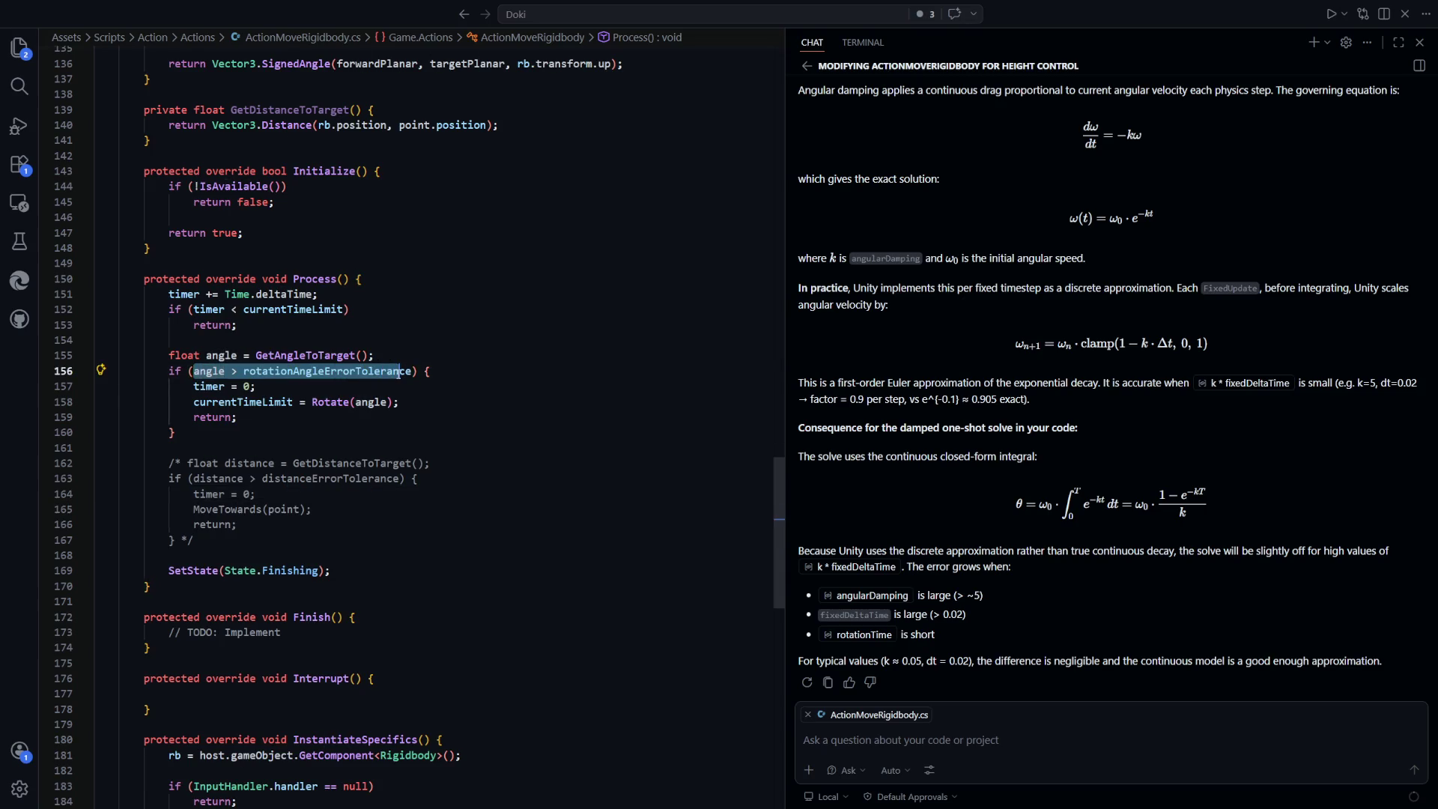
Wrap angle in Math.Abs so line 156 reads Math.Abs(angle) > rotationAngleErrorTolerance
{"action": "double_click", "coordinate": [329, 372]}
{"action": "left_click", "coordinate": [225, 372]}
{"action": "left_click", "coordinate": [199, 412]}
{"action": "left_click", "coordinate": [194, 371]}
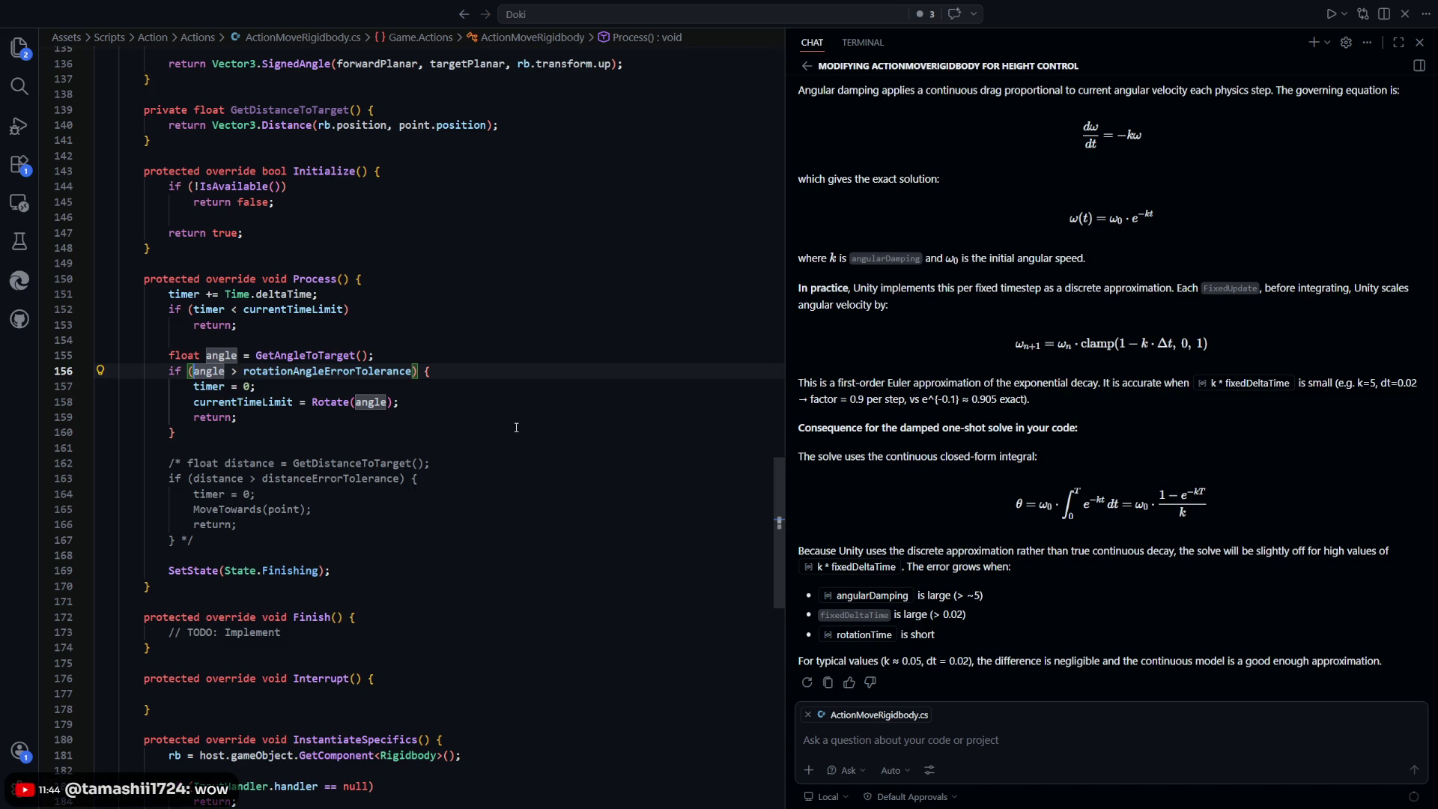
{"action": "type", "text": "Math.Abs"}
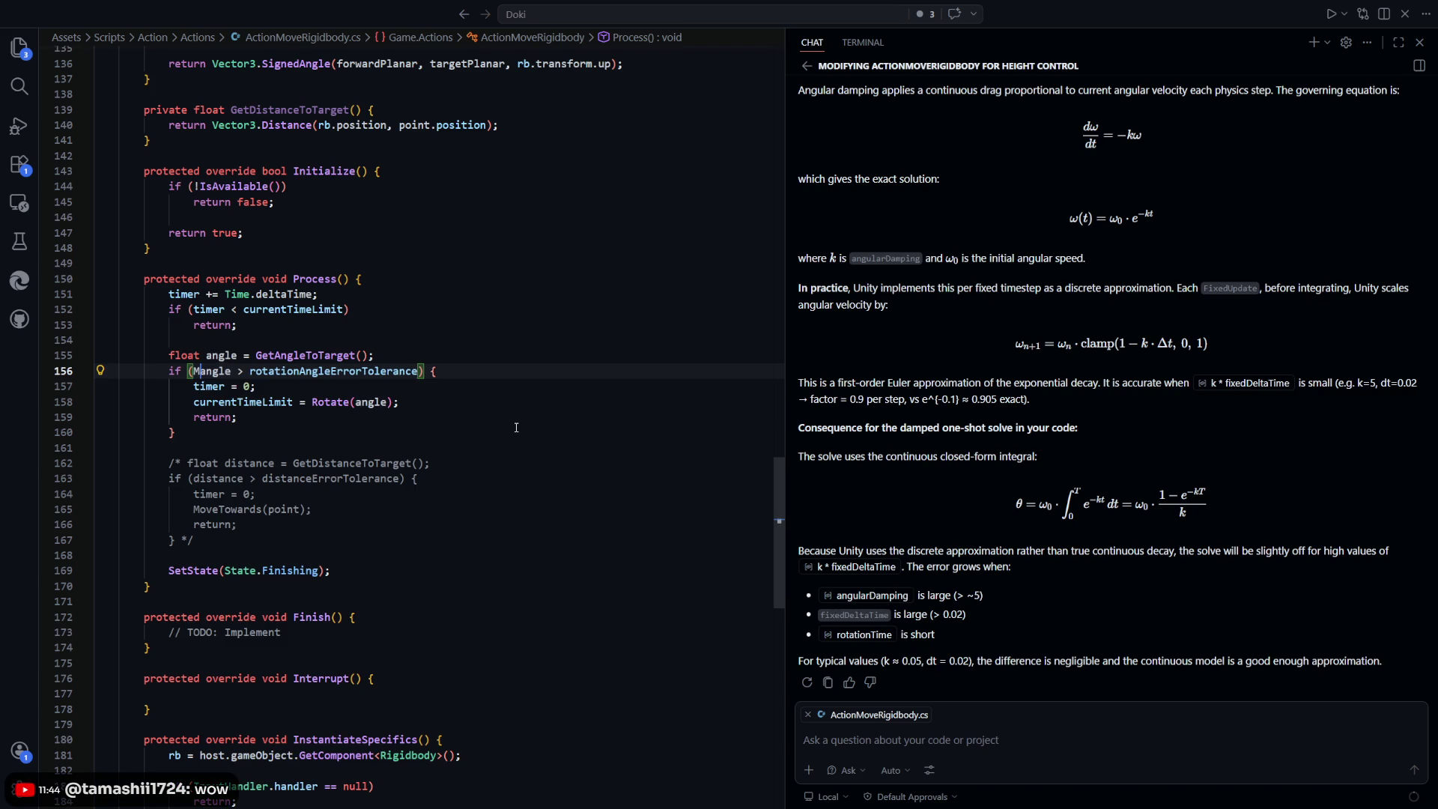
{"action": "type", "text": "(angle"}
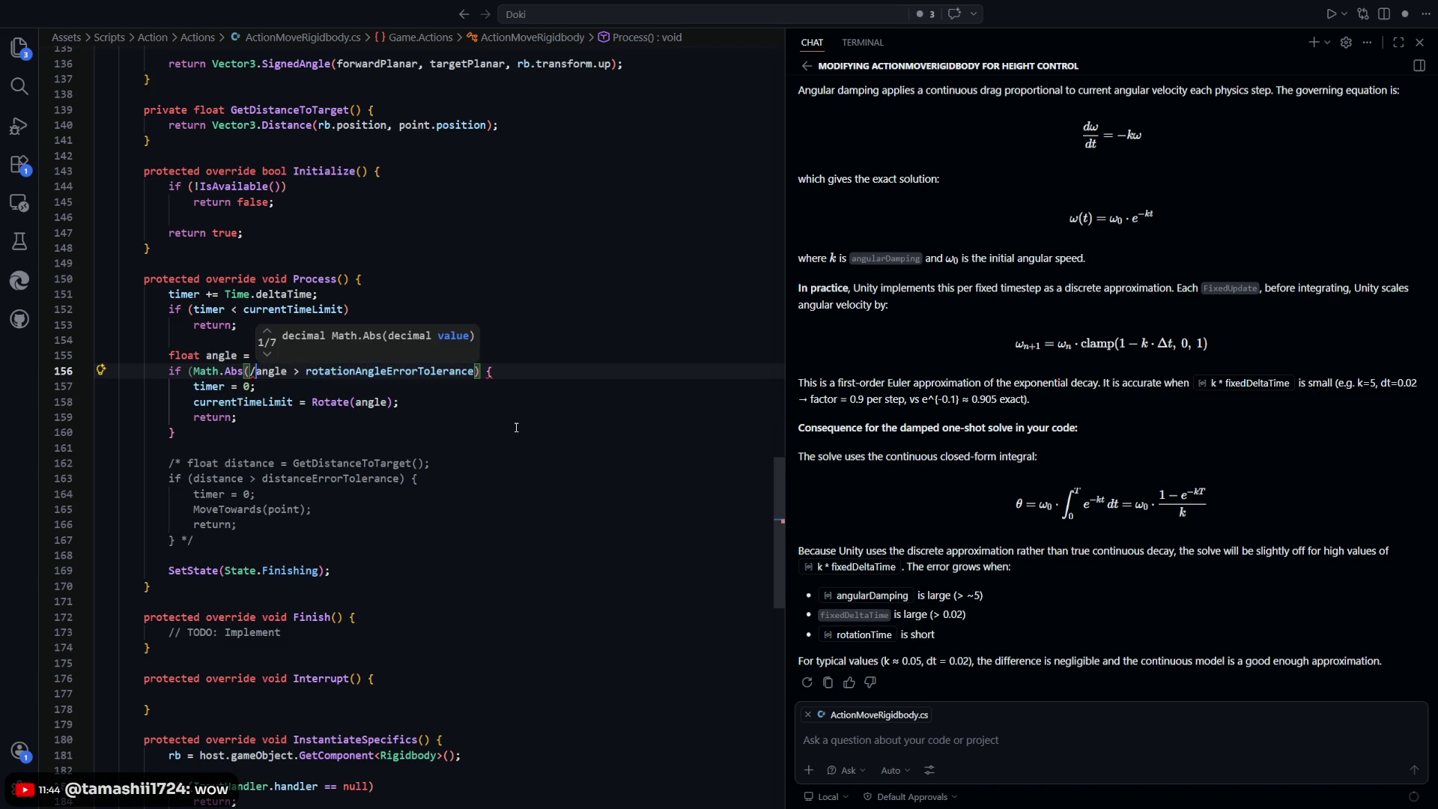
{"action": "type", "text": ")"}
{"action": "left_click", "coordinate": [595, 509]}
Review the rest of Process, selecting lines 152–167 through the distance check
{"action": "left_click", "coordinate": [600, 428]}
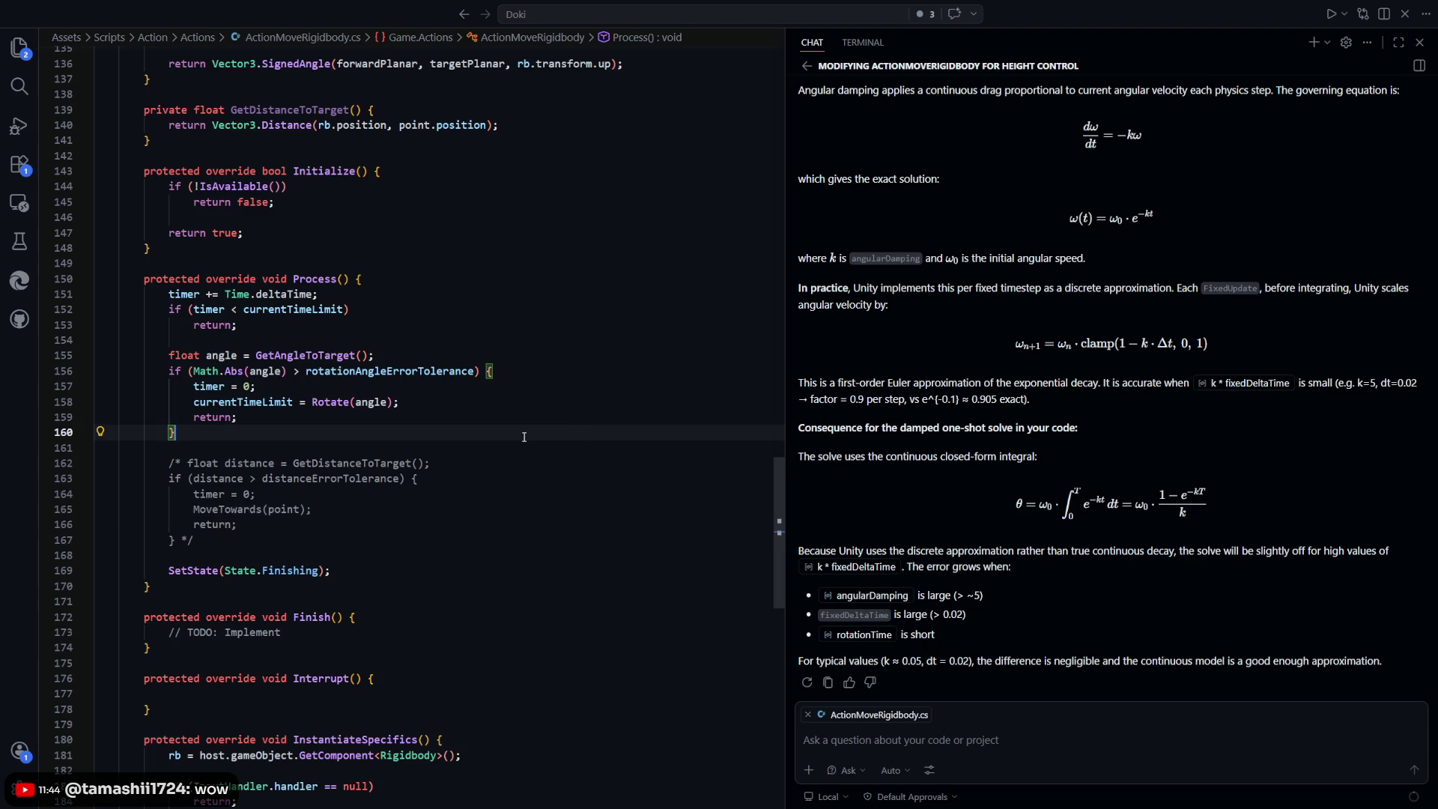
{"action": "left_click", "coordinate": [498, 480]}
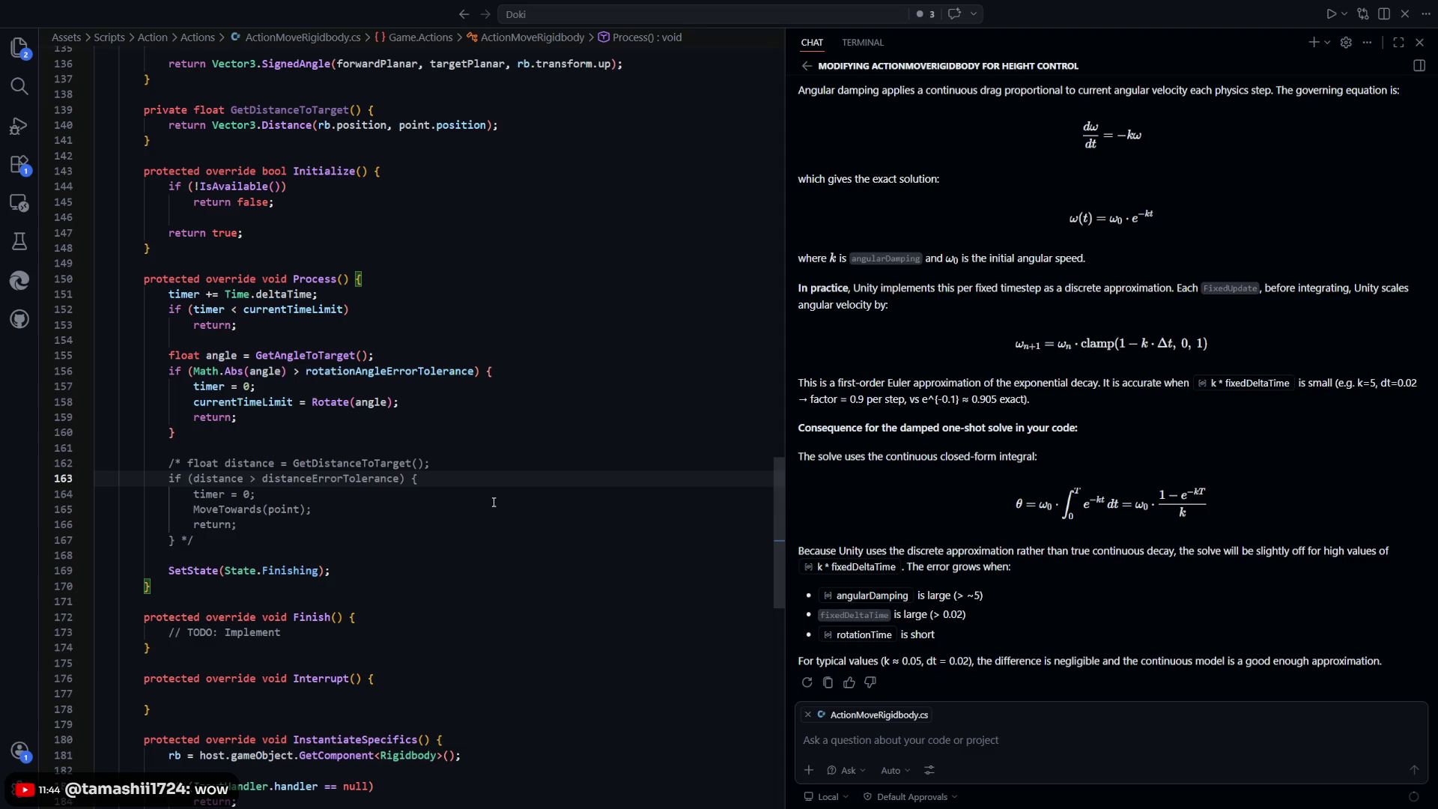
{"action": "left_click_drag", "start_coordinate": [495, 540], "coordinate": [567, 373]}
{"action": "left_click", "coordinate": [567, 380]}
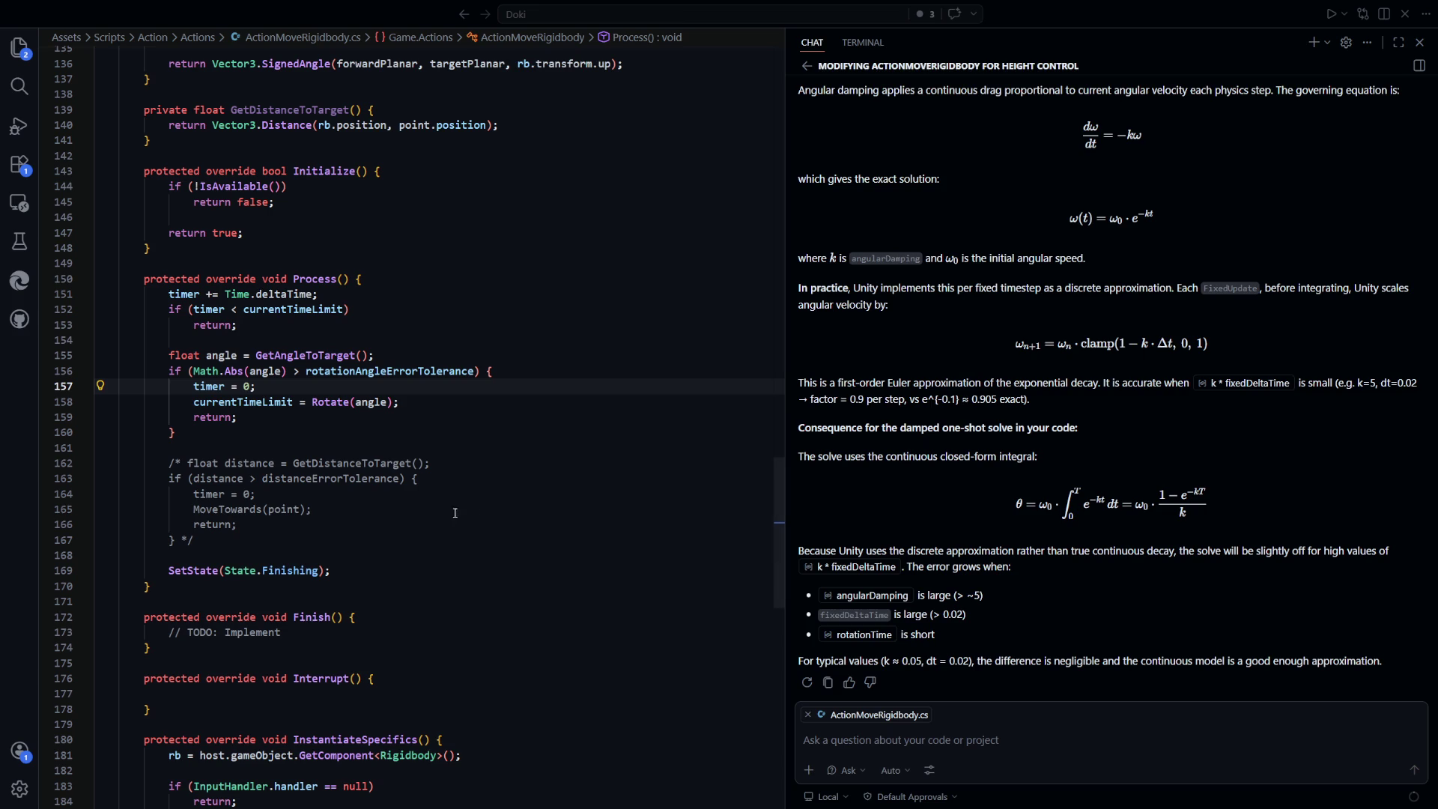
Attach the commented-out distance block on lines 162–167 to the chat
{"action": "left_click", "coordinate": [443, 432]}
{"action": "scroll", "coordinate": [233, 487], "scroll_direction": "down", "scroll_amount": 1}
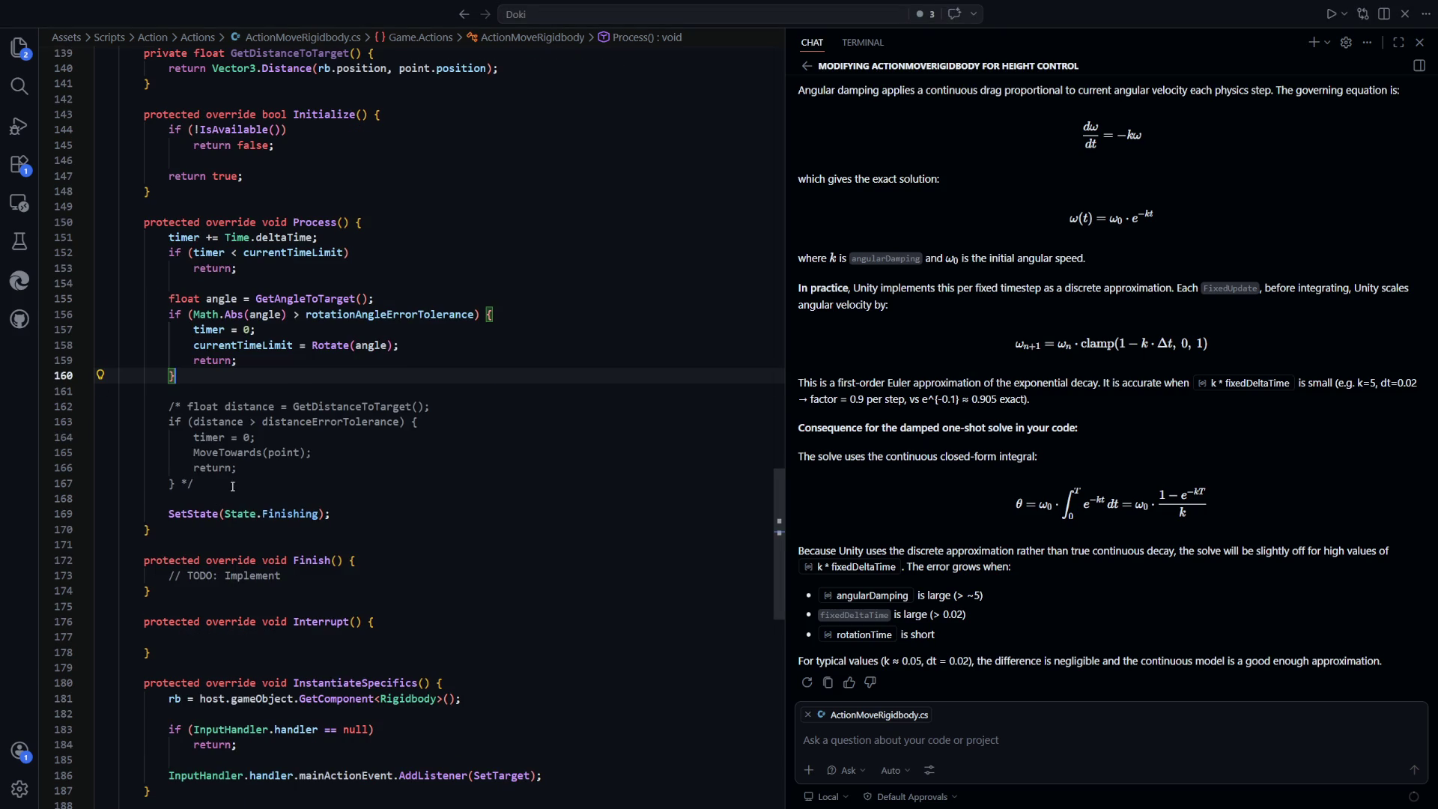
{"action": "left_click_drag", "start_coordinate": [233, 486], "coordinate": [169, 406]}
{"action": "left_click", "coordinate": [517, 514]}
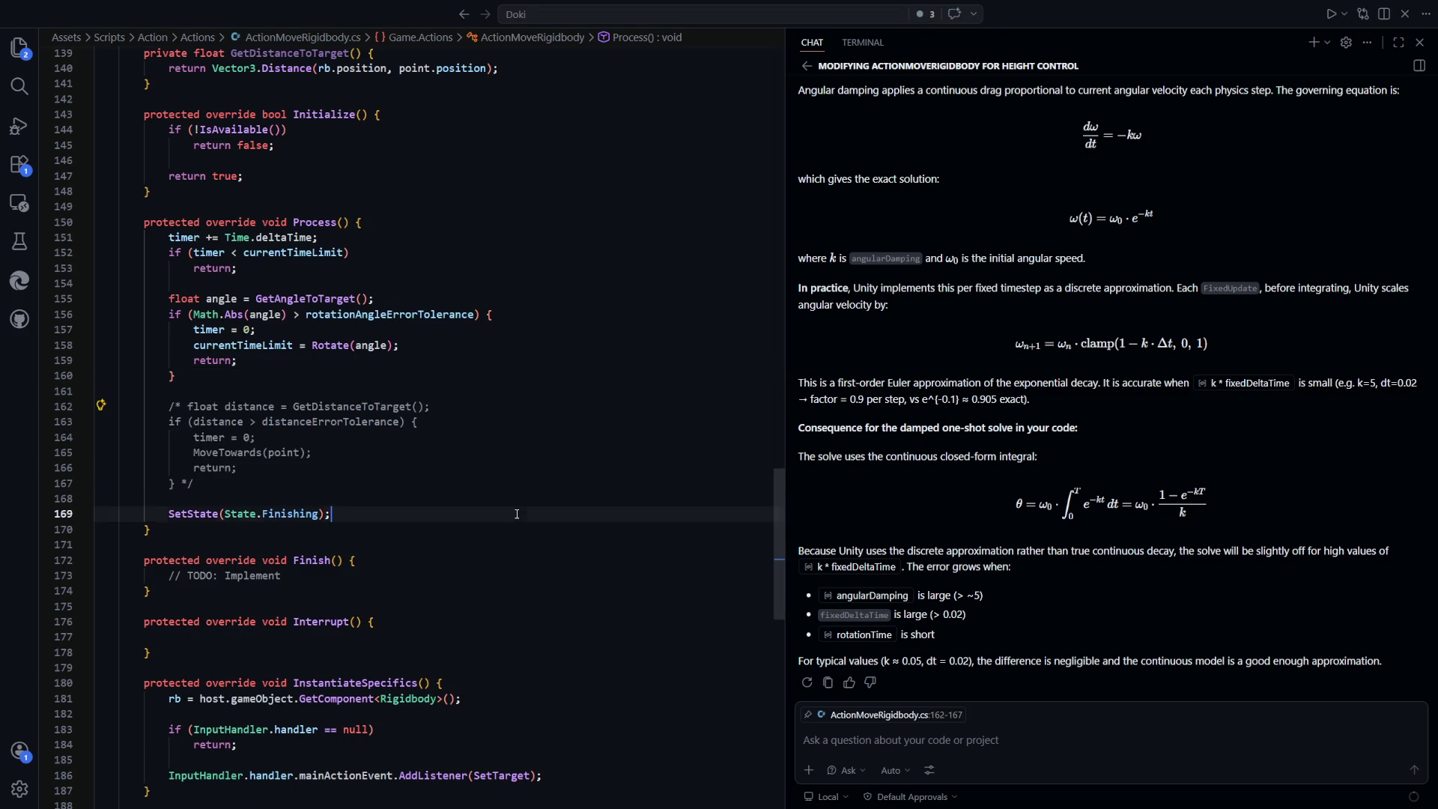
{"action": "scroll", "coordinate": [517, 514], "scroll_direction": "up", "scroll_amount": 20}
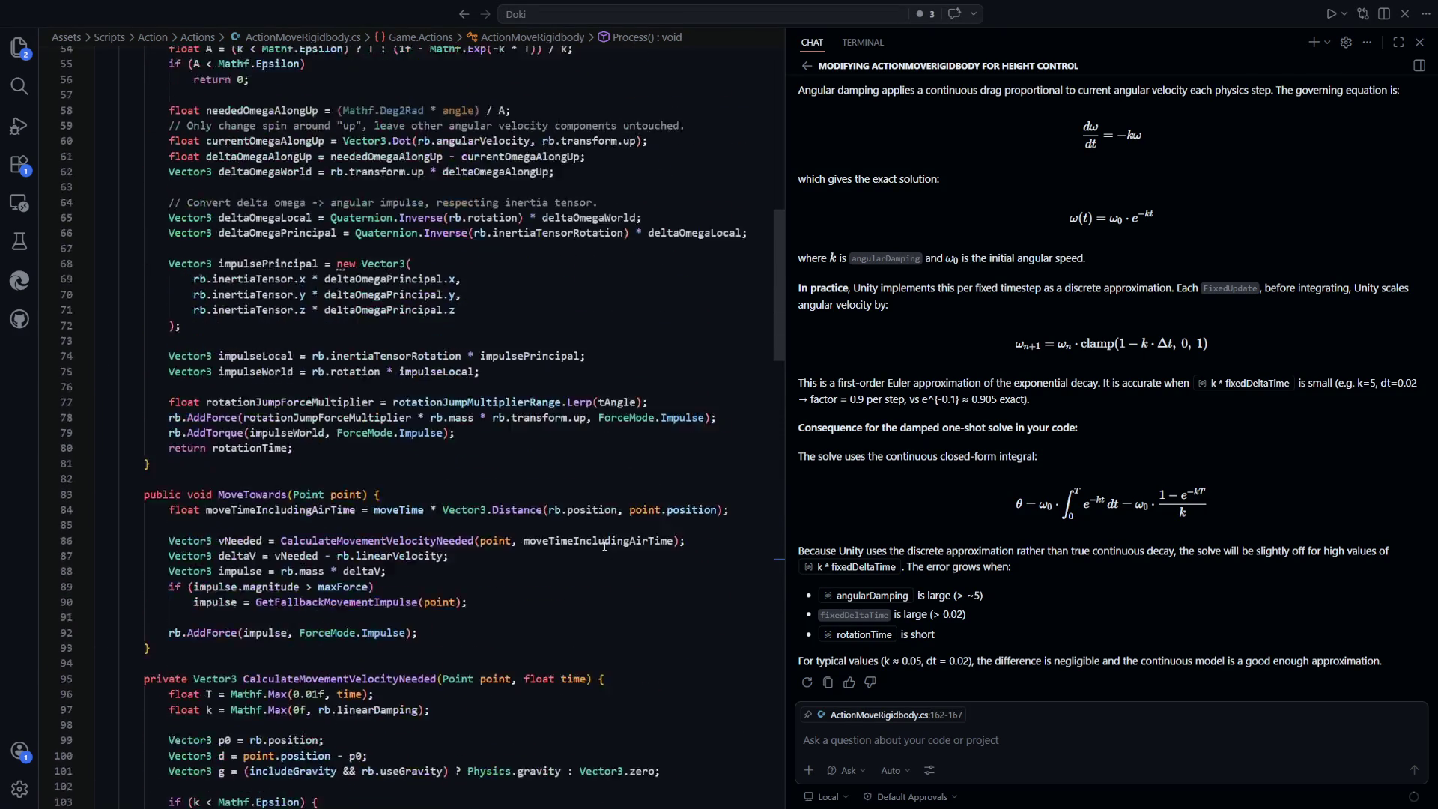
{"action": "scroll", "coordinate": [604, 545], "scroll_direction": "up", "scroll_amount": 15}
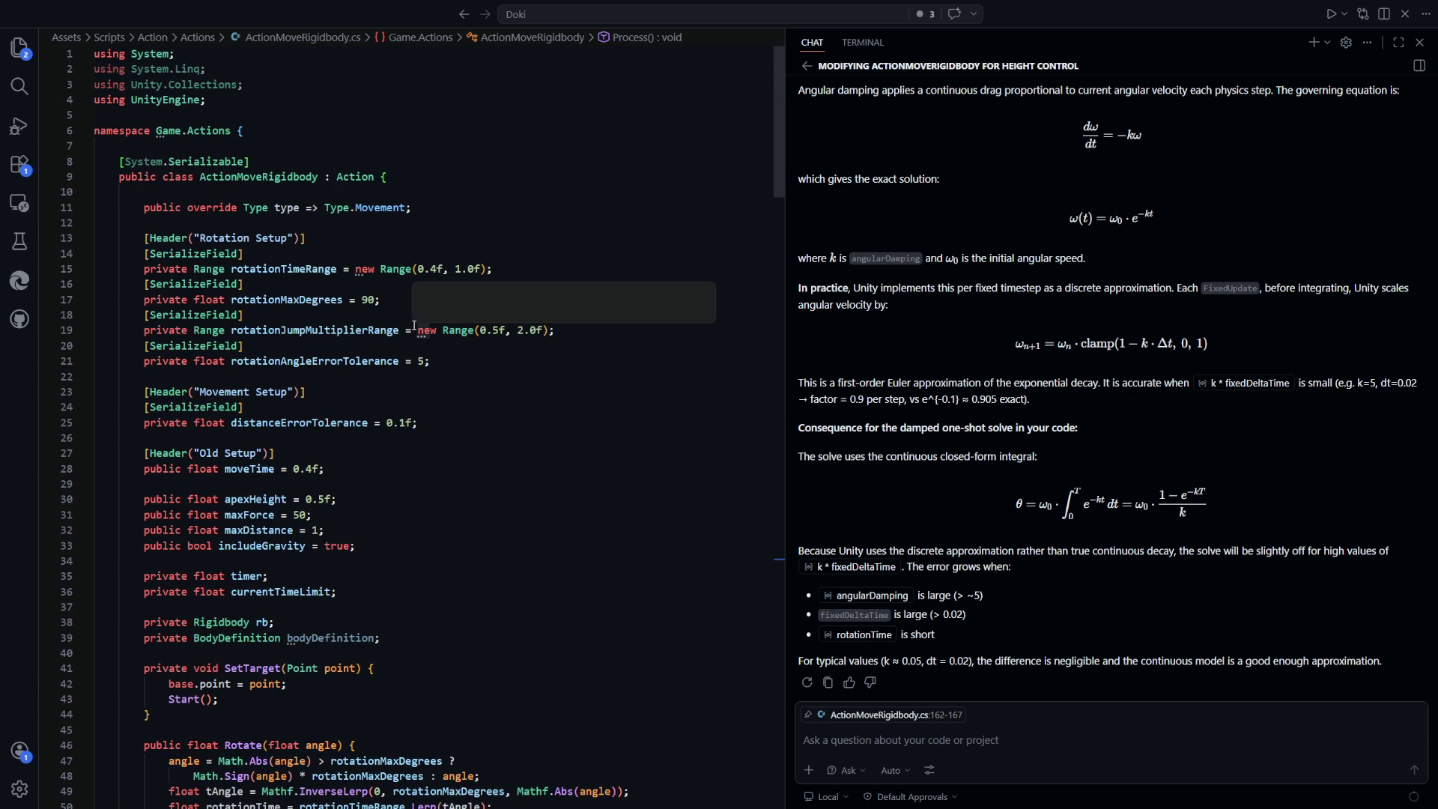
{"action": "left_click", "coordinate": [464, 269]}
Look over ActionMoveRigidbody.cs, starting from the distanceErrorTolerance field on line 25
{"action": "left_click", "coordinate": [588, 421]}
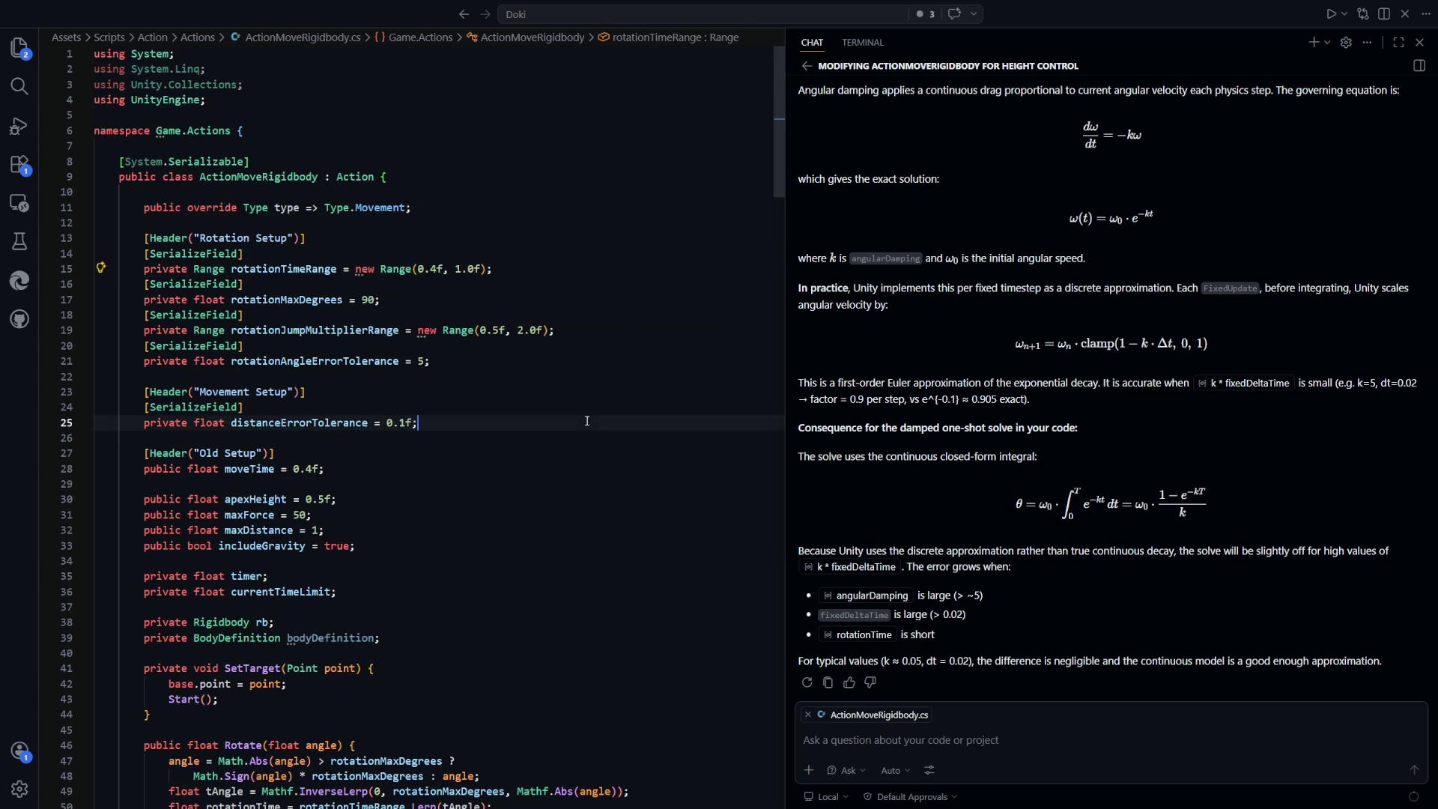
{"action": "scroll", "coordinate": [587, 420], "scroll_direction": "down", "scroll_amount": 20}
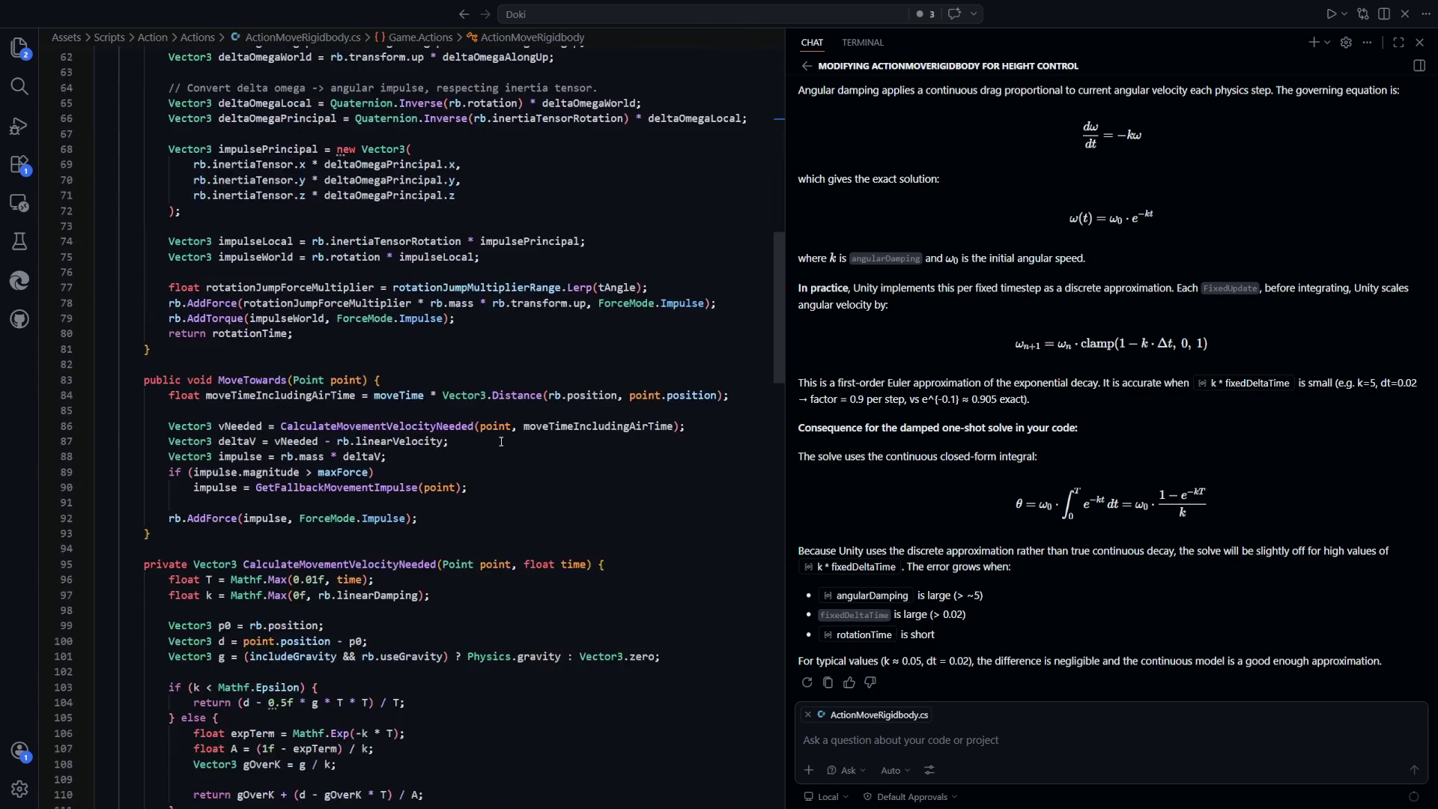
{"action": "scroll", "coordinate": [501, 441], "scroll_direction": "down", "scroll_amount": 18}
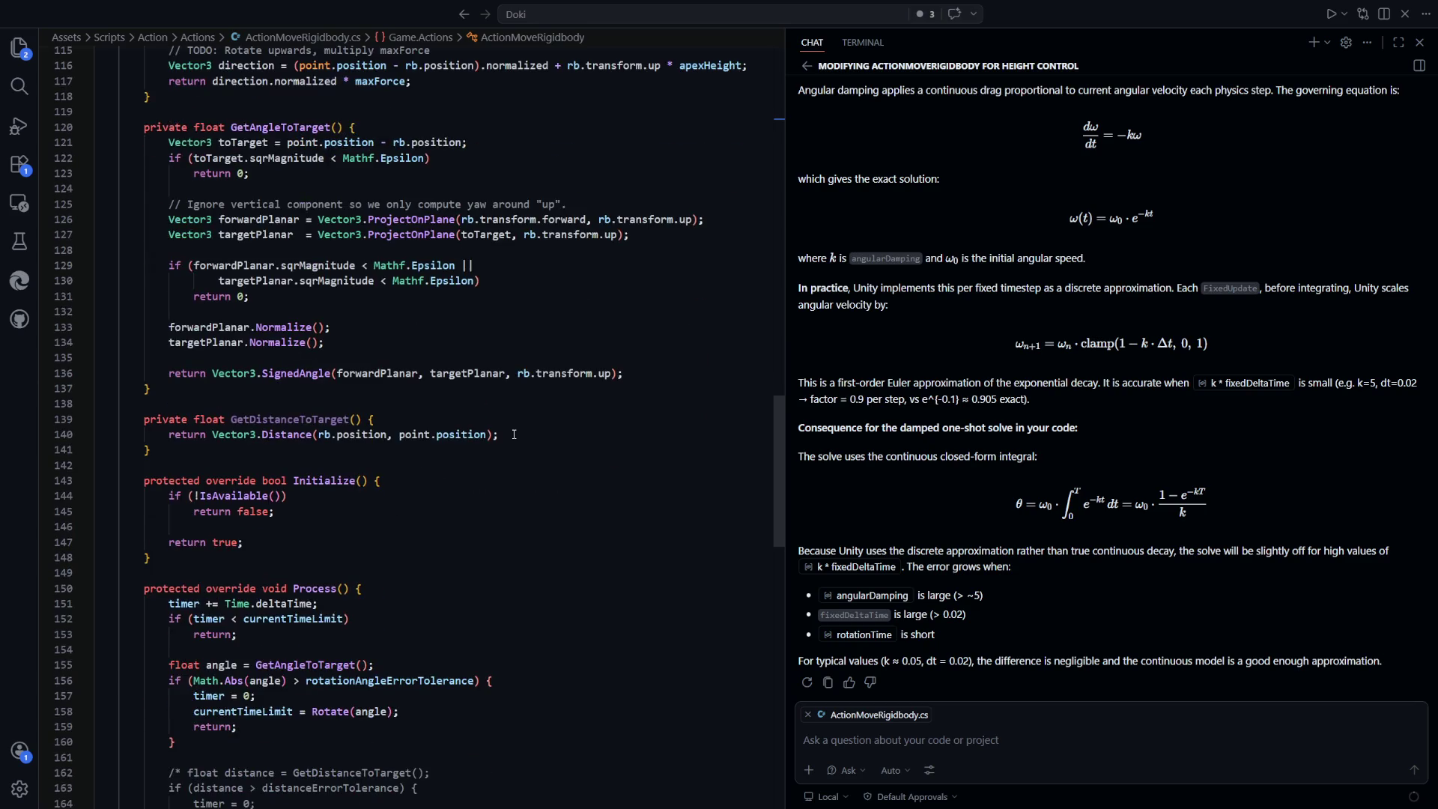
{"action": "scroll", "coordinate": [514, 434], "scroll_direction": "down", "scroll_amount": 2}
{"action": "scroll", "coordinate": [514, 434], "scroll_direction": "down", "scroll_amount": 2}
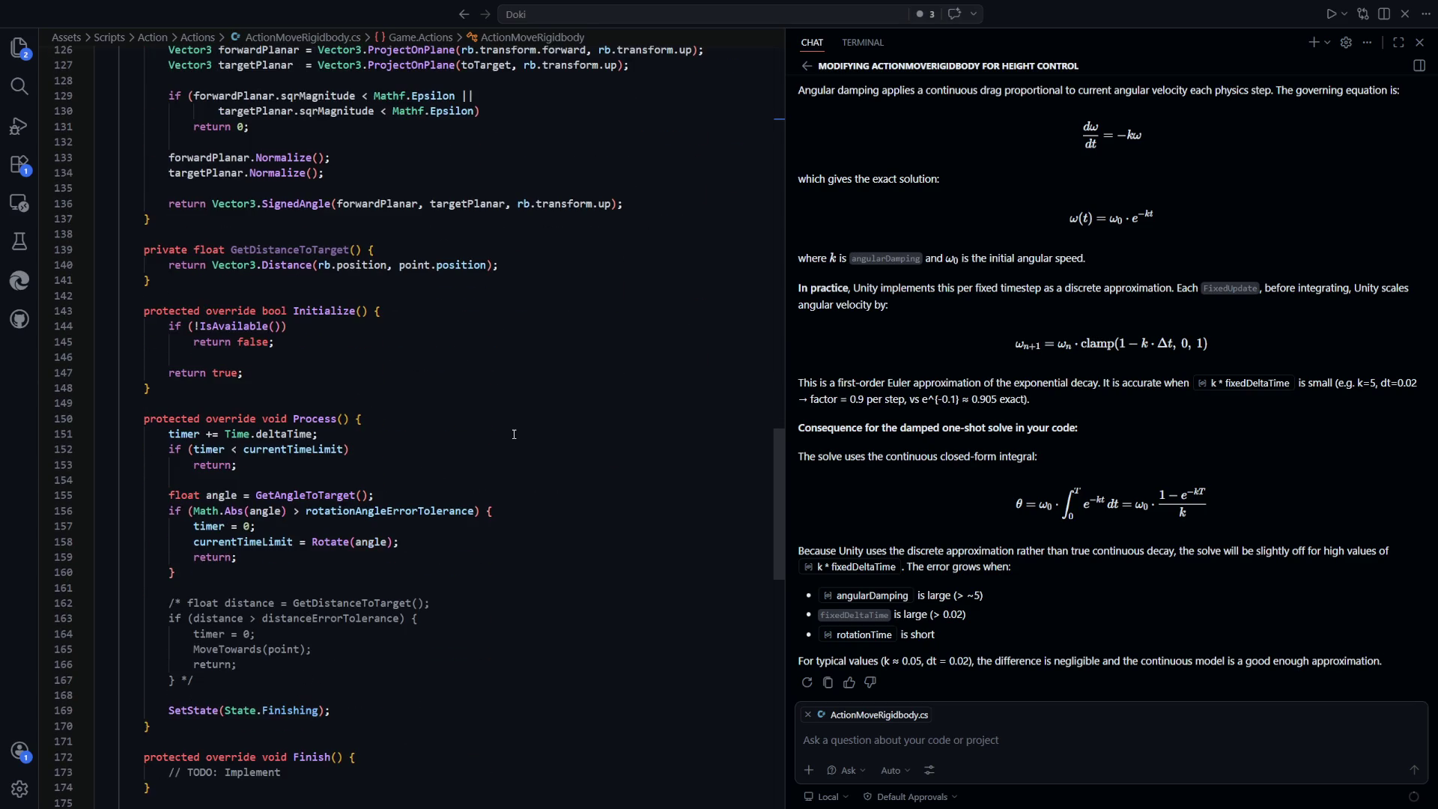
{"action": "scroll", "coordinate": [514, 434], "scroll_direction": "up", "scroll_amount": 9}
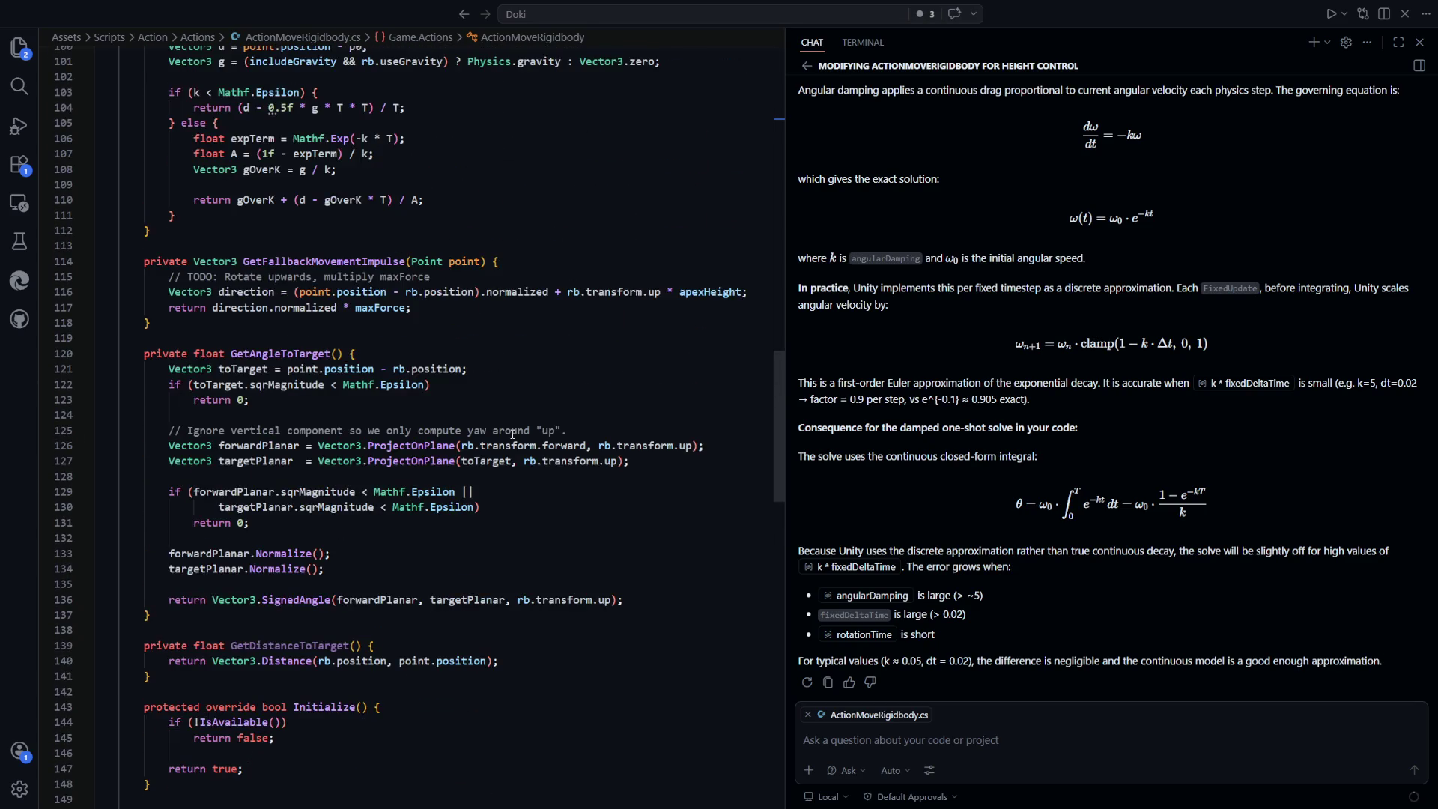
{"action": "scroll", "coordinate": [513, 434], "scroll_direction": "up", "scroll_amount": 13}
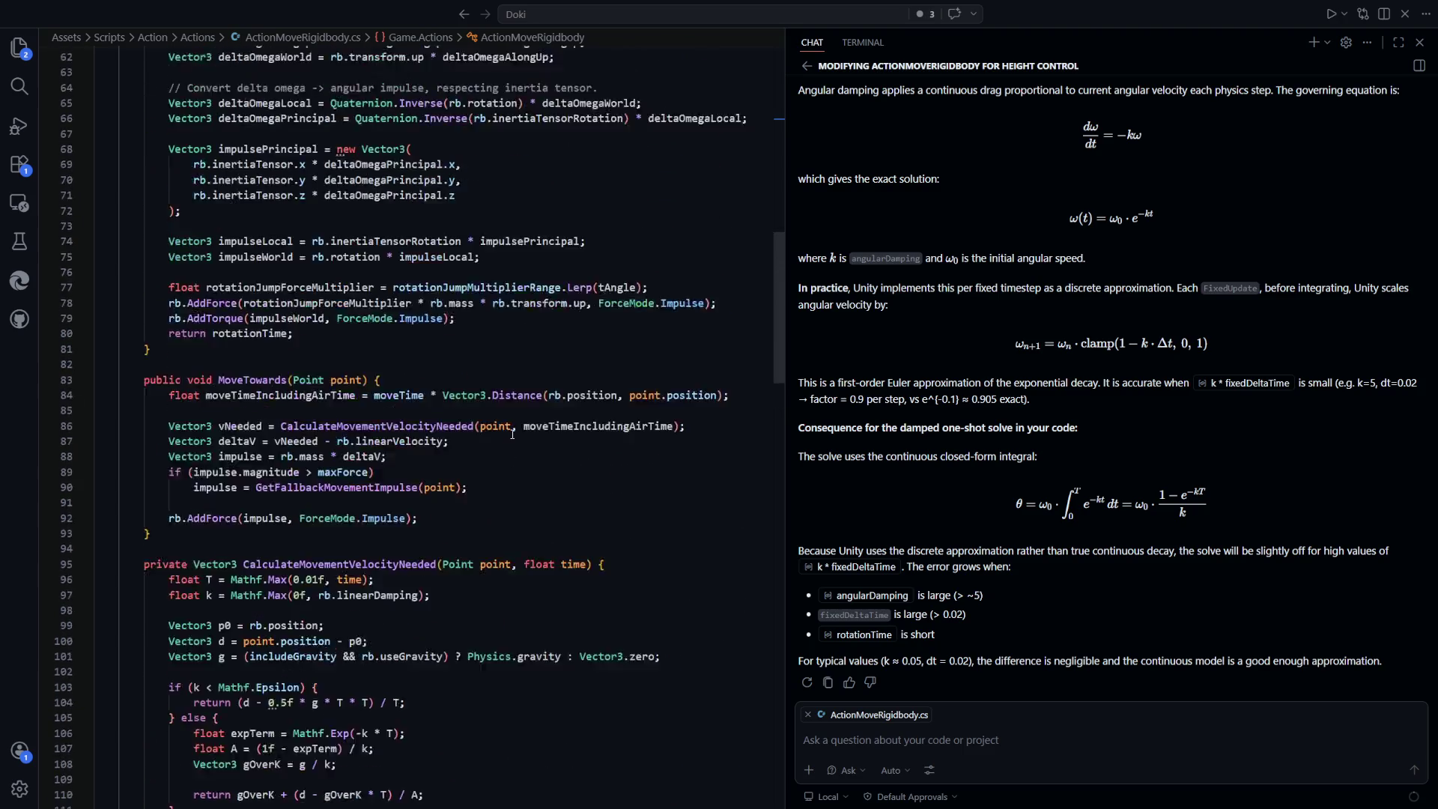
{"action": "scroll", "coordinate": [513, 435], "scroll_direction": "down", "scroll_amount": 2}
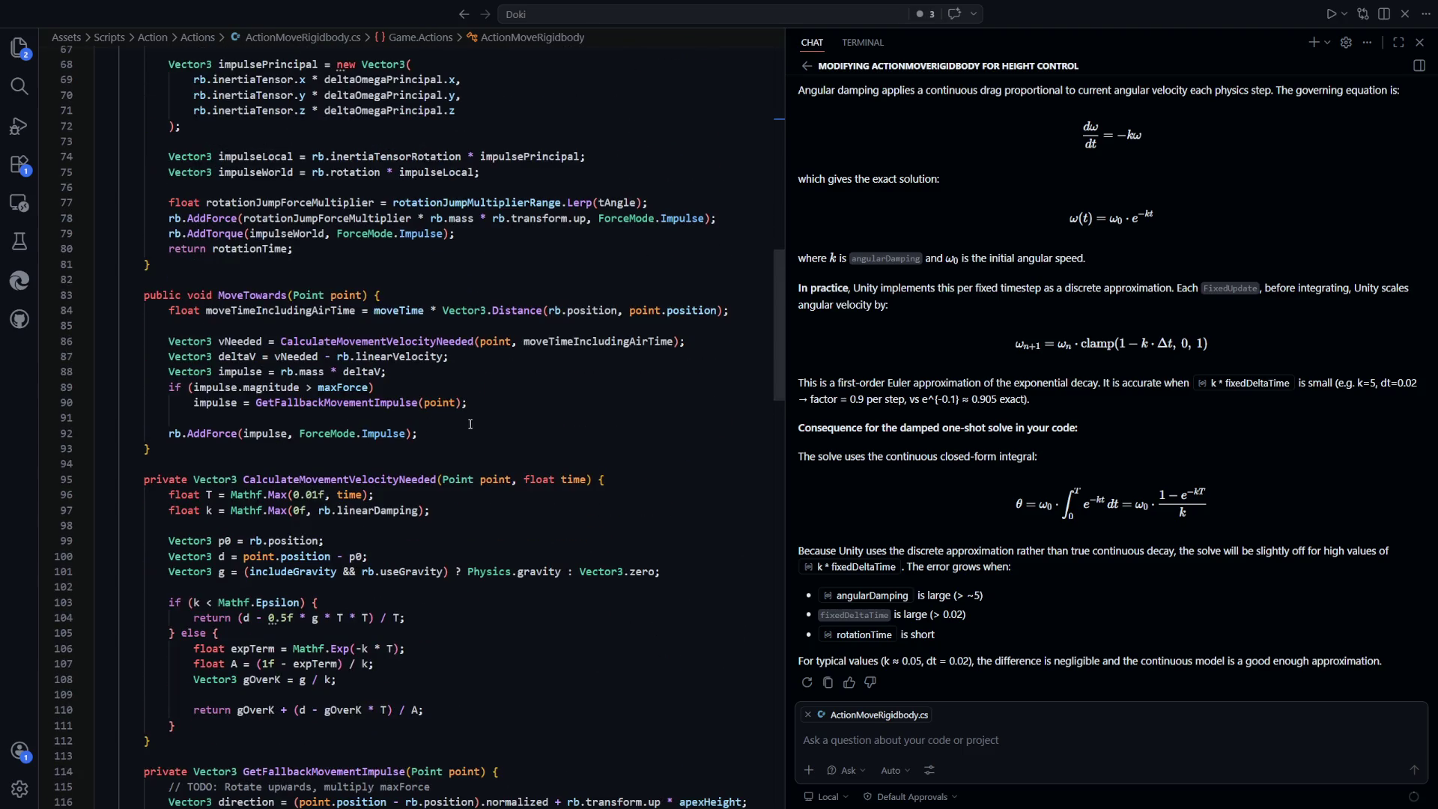
{"action": "scroll", "coordinate": [475, 426], "scroll_direction": "up", "scroll_amount": 8}
{"action": "scroll", "coordinate": [352, 407], "scroll_direction": "down", "scroll_amount": 9}
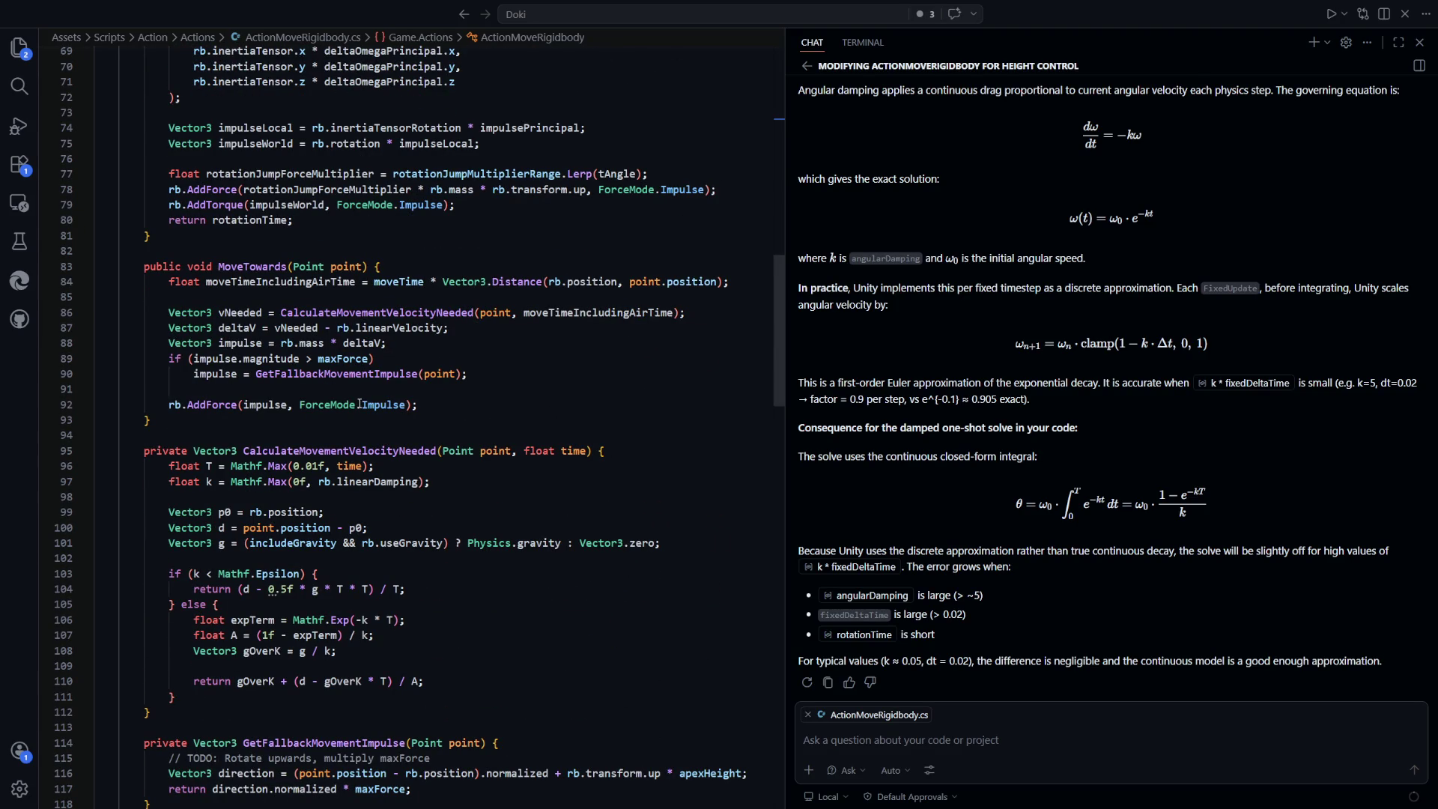
Select MoveTowards on line 83 as the chat's context
{"action": "double_click", "coordinate": [284, 266]}
{"action": "scroll", "coordinate": [436, 334], "scroll_direction": "up", "scroll_amount": 3}
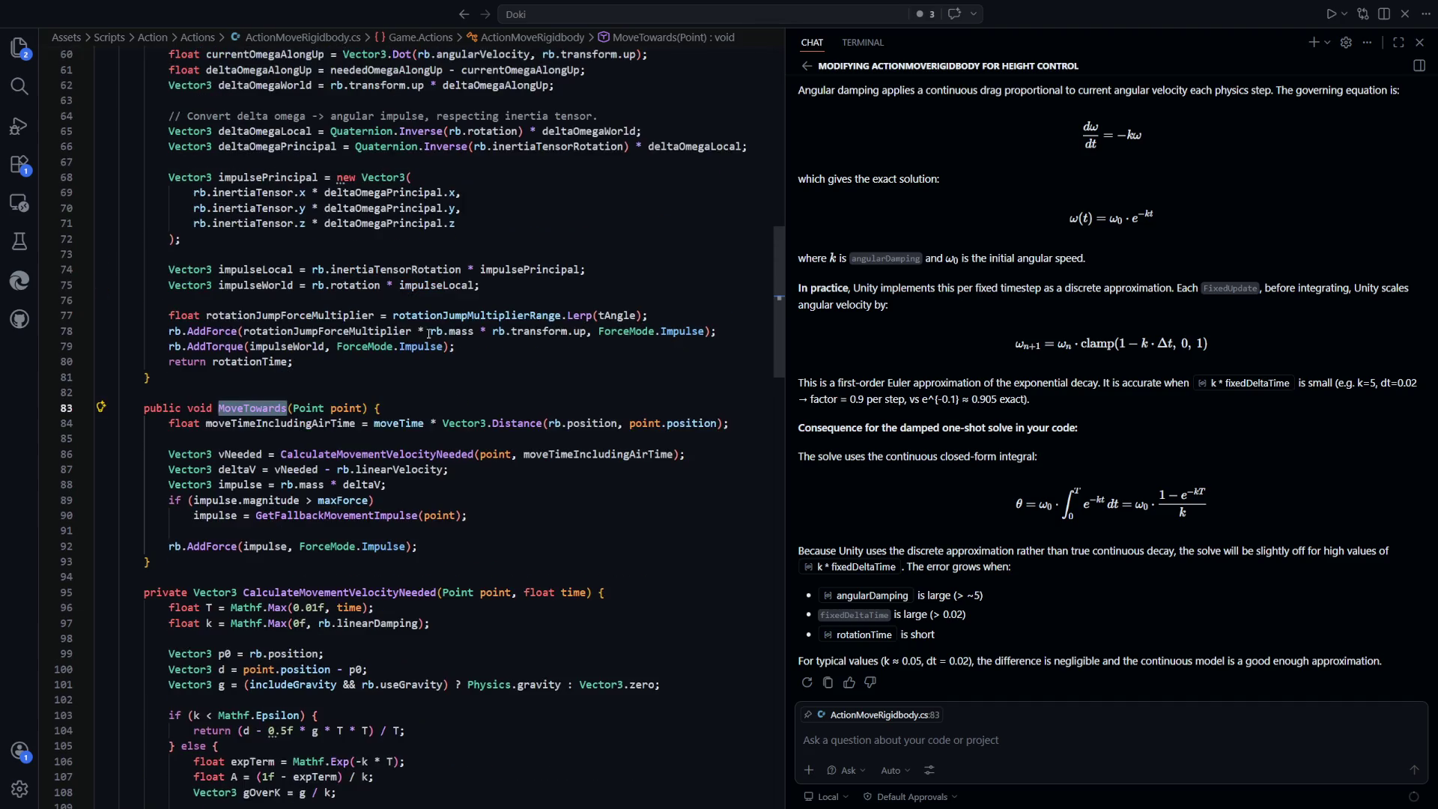
{"action": "left_click", "coordinate": [317, 376]}
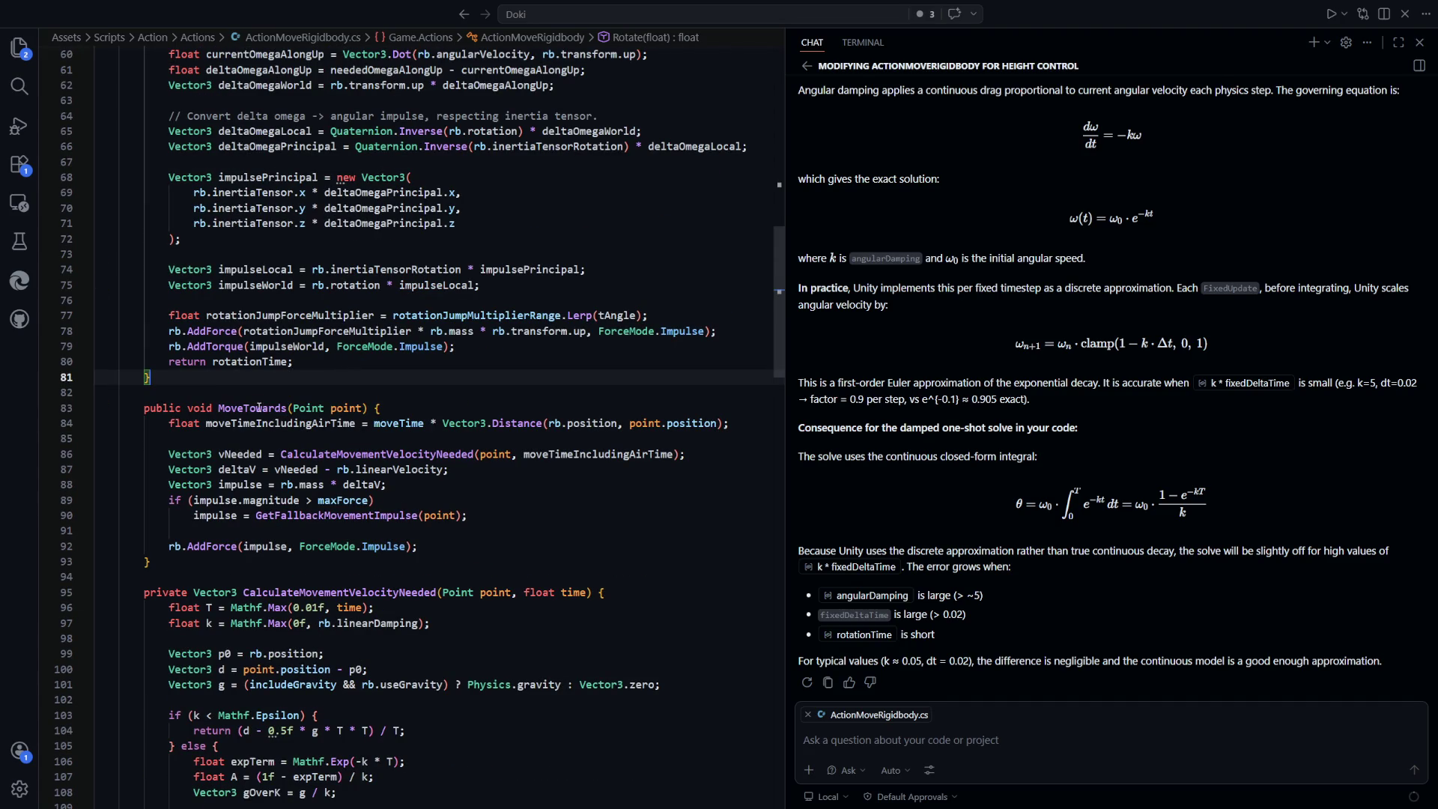
{"action": "double_click", "coordinate": [259, 407]}
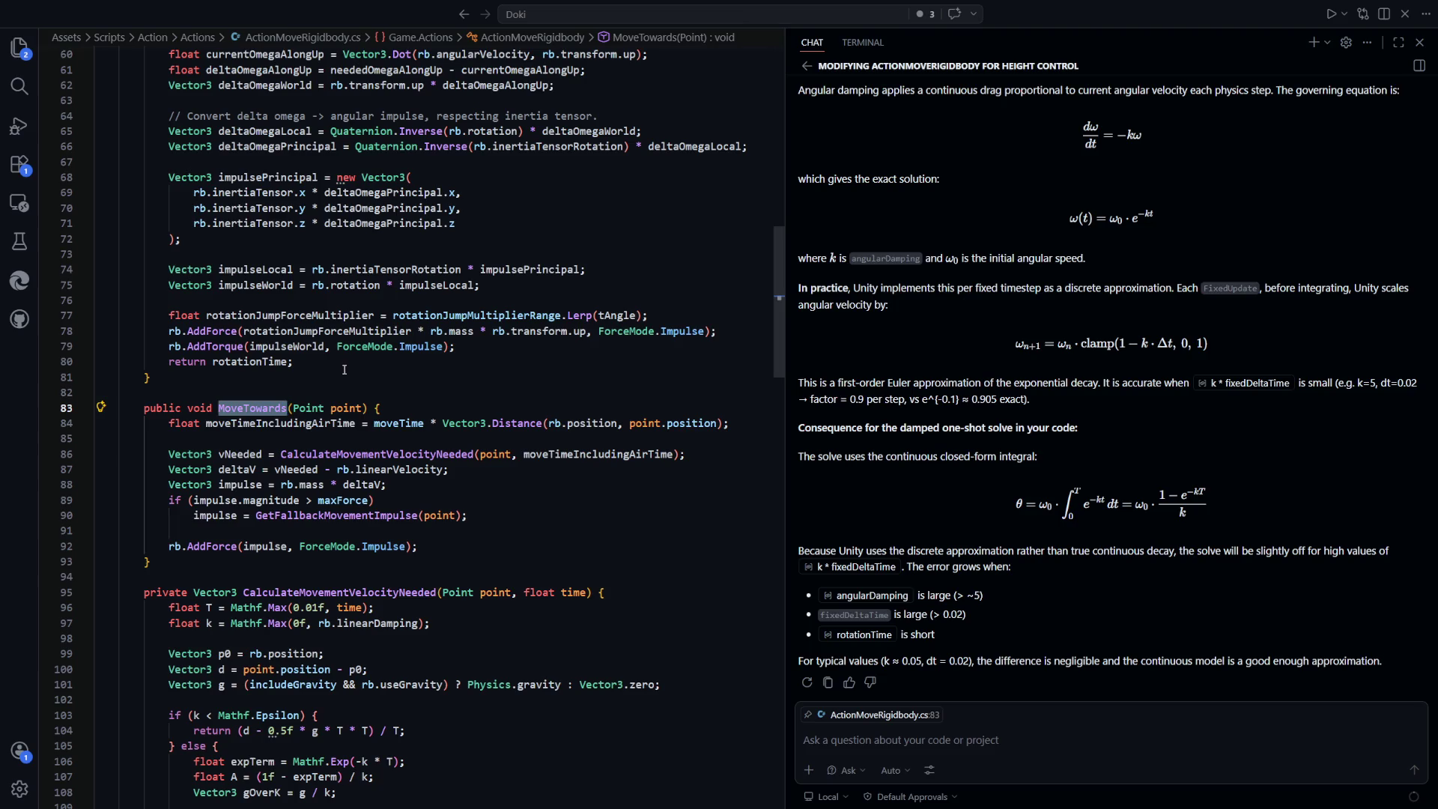
Drop the Point parameter, rename MoveTowards to Move, and make it return float
{"action": "left_click", "coordinate": [347, 408]}
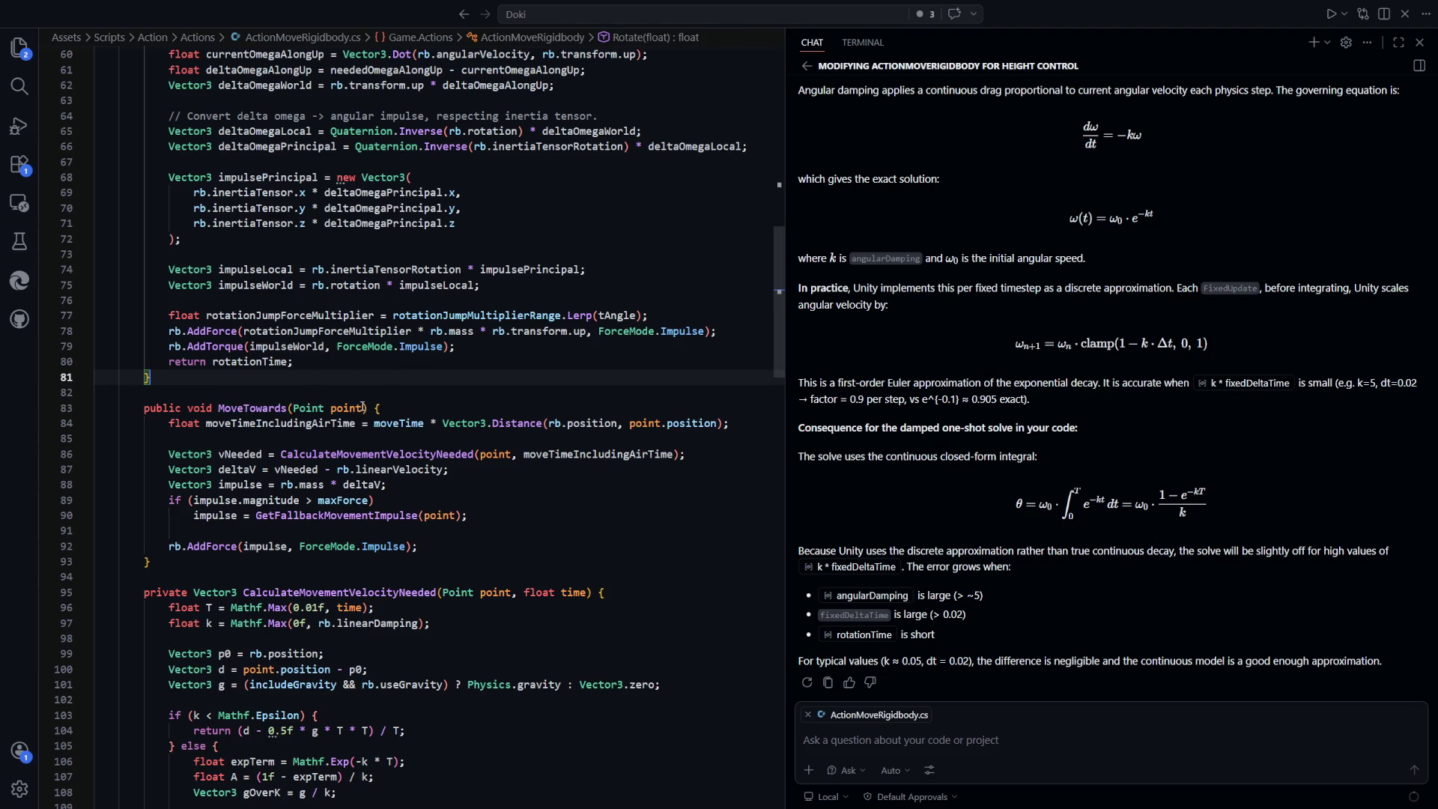
{"action": "key", "text": "shift+alt+Right"}
{"action": "key", "text": "shift+alt+Right"}
{"action": "key", "text": "BackSpace"}
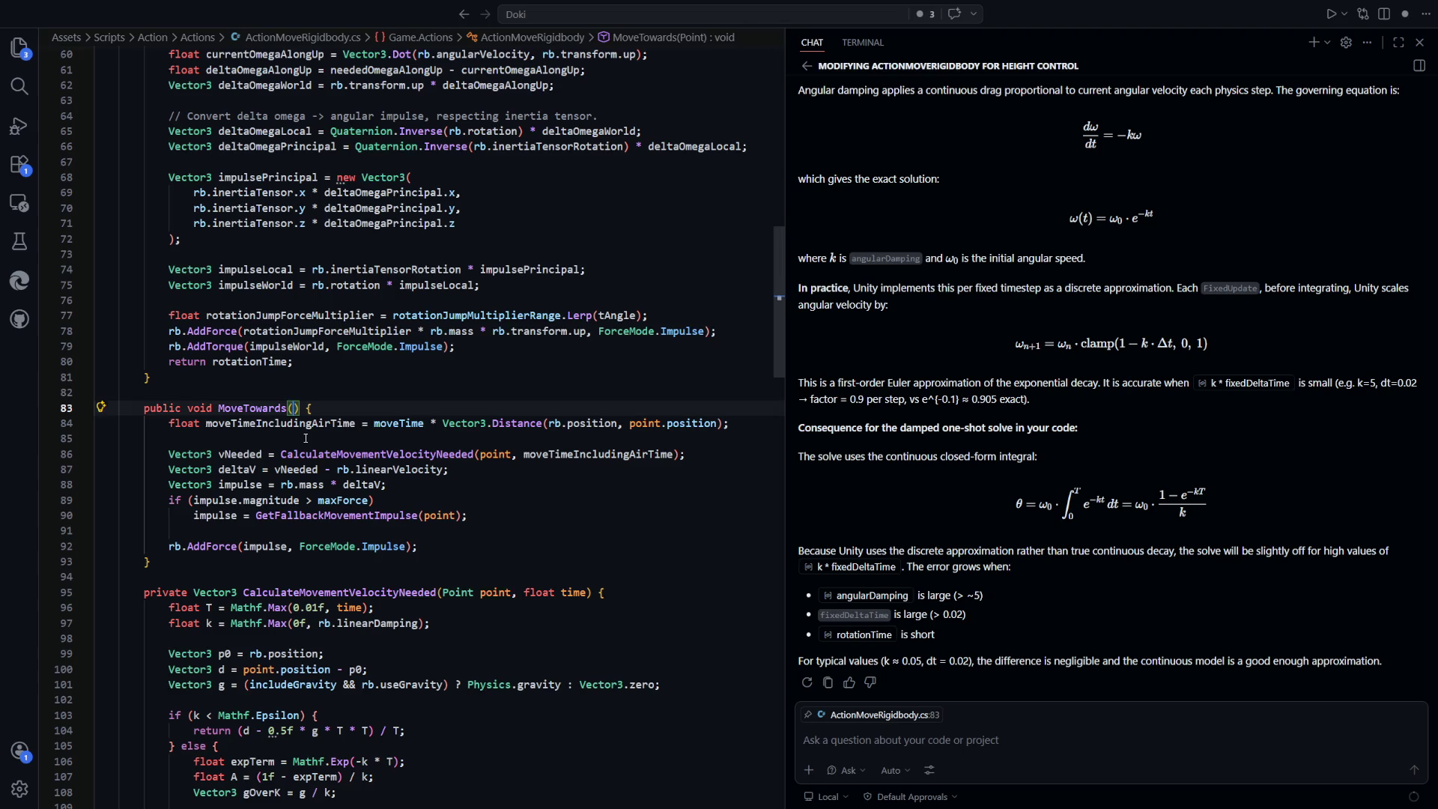
{"action": "double_click", "coordinate": [247, 409]}
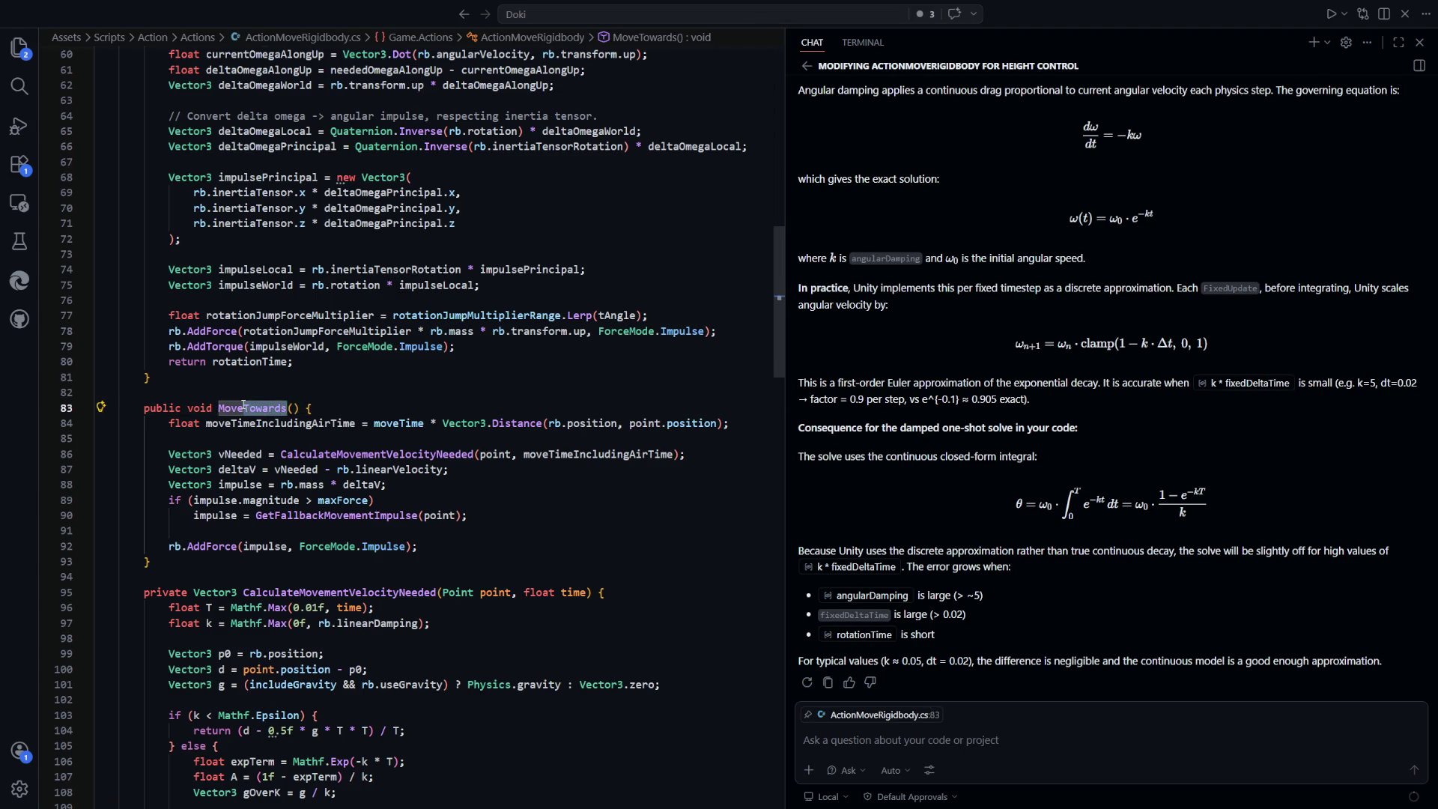
{"action": "type", "text": "Move"}
{"action": "double_click", "coordinate": [196, 409]}
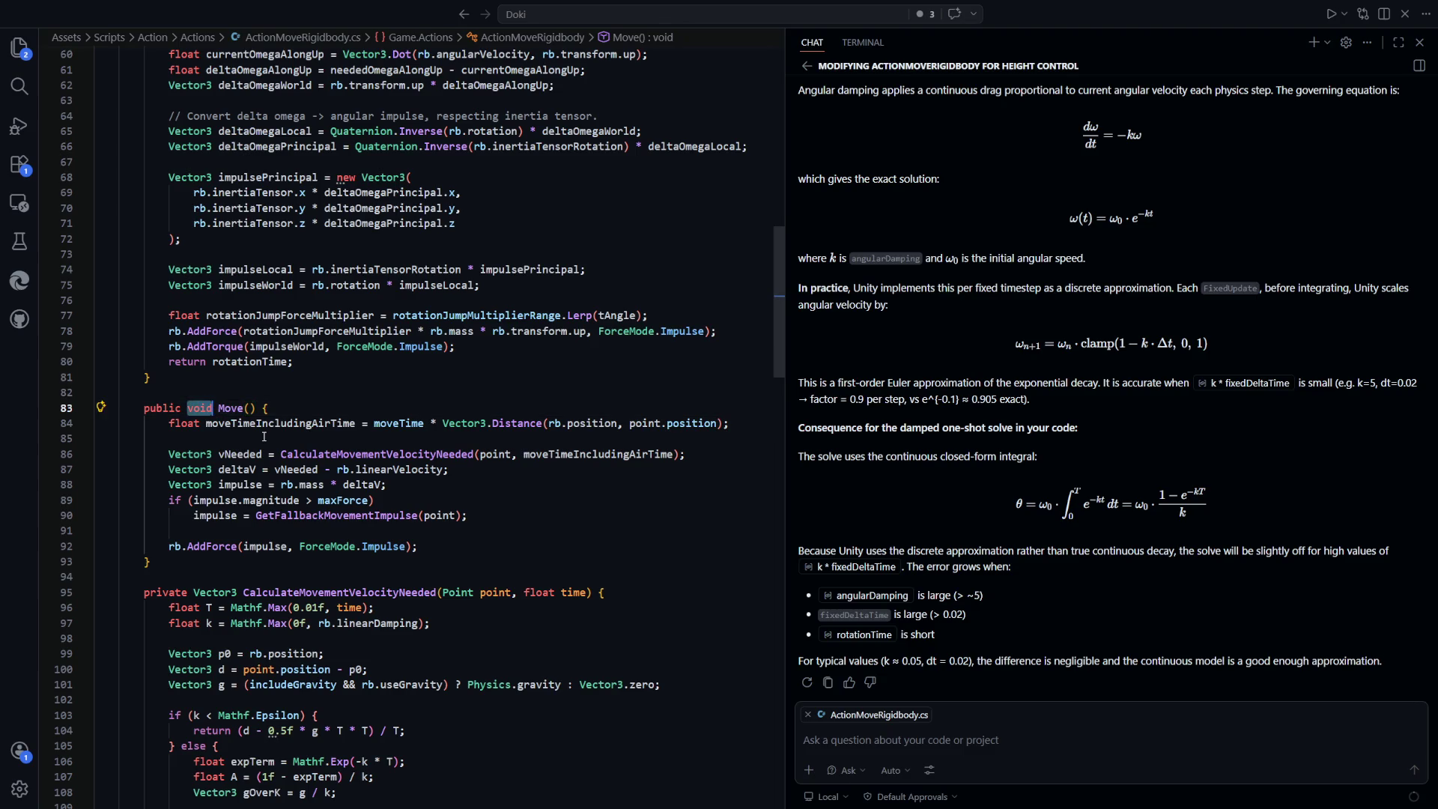
{"action": "type", "text": "float"}
{"action": "key", "text": "Escape"}
{"action": "key", "text": "Up"}
{"action": "key", "text": "Up"}
Give Move a float distance parameter
{"action": "scroll", "coordinate": [350, 413], "scroll_direction": "down", "scroll_amount": 2}
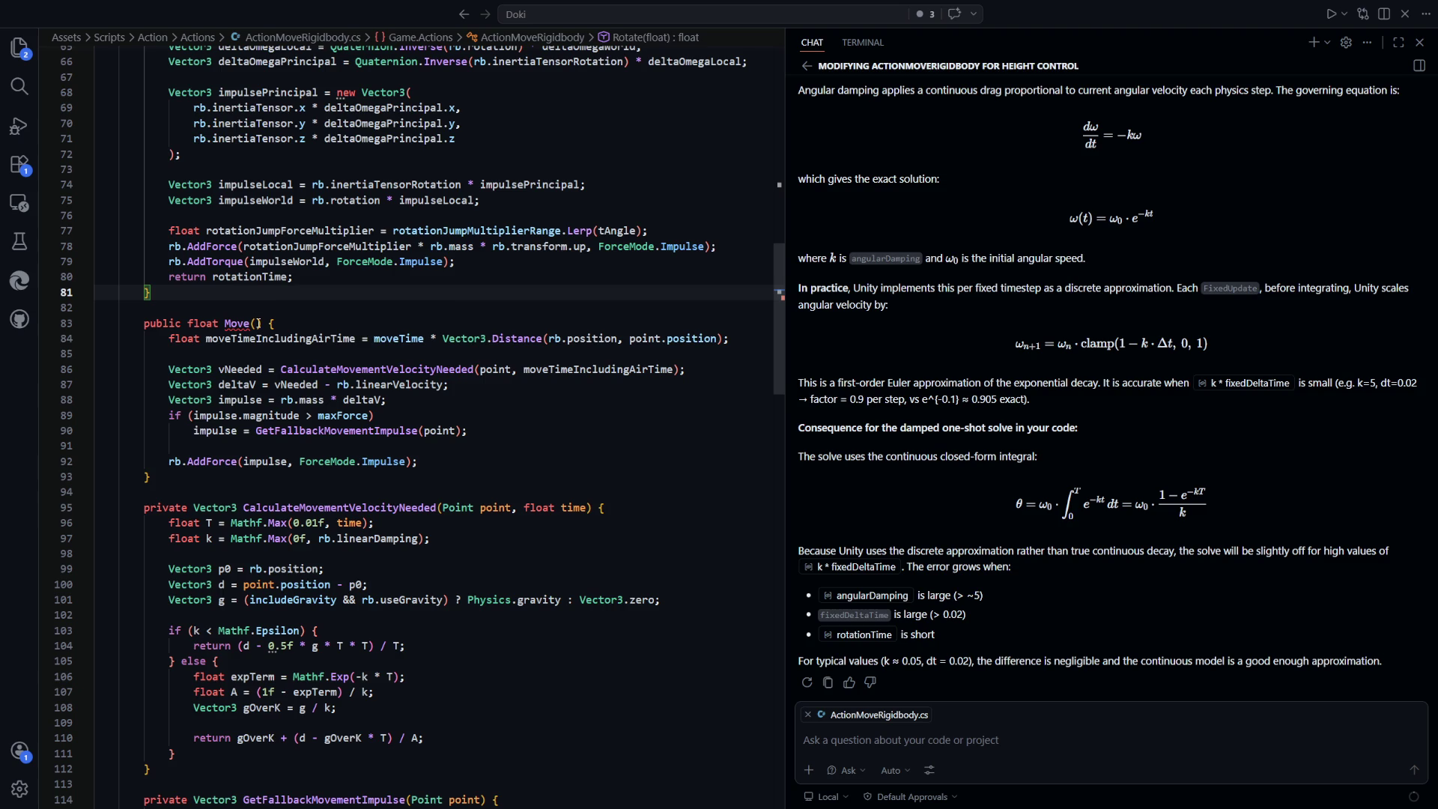
{"action": "scroll", "coordinate": [258, 323], "scroll_direction": "up", "scroll_amount": 12}
{"action": "scroll", "coordinate": [469, 440], "scroll_direction": "down", "scroll_amount": 10}
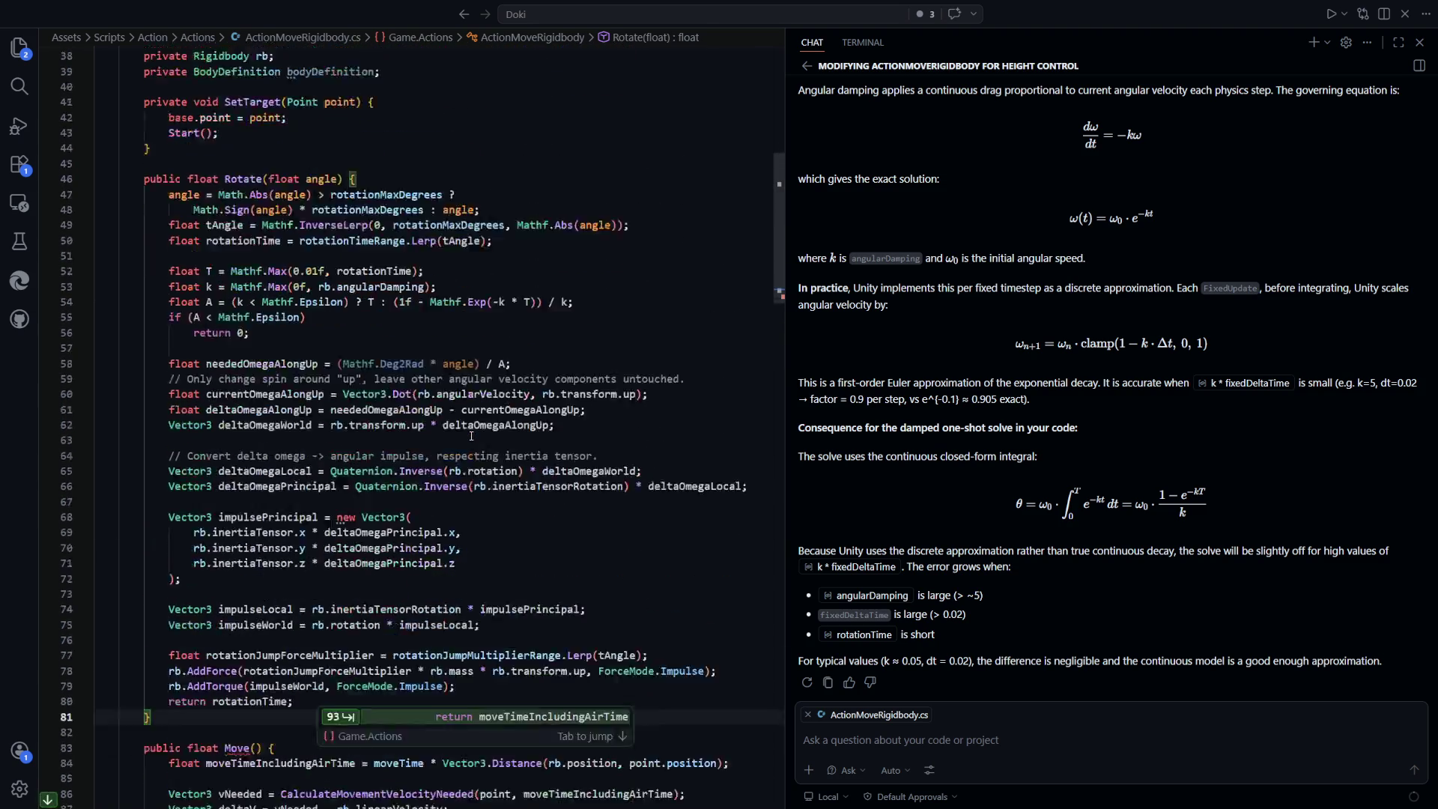
{"action": "scroll", "coordinate": [469, 440], "scroll_direction": "down", "scroll_amount": 2}
{"action": "left_click", "coordinate": [470, 415]}
{"action": "left_click", "coordinate": [480, 324]}
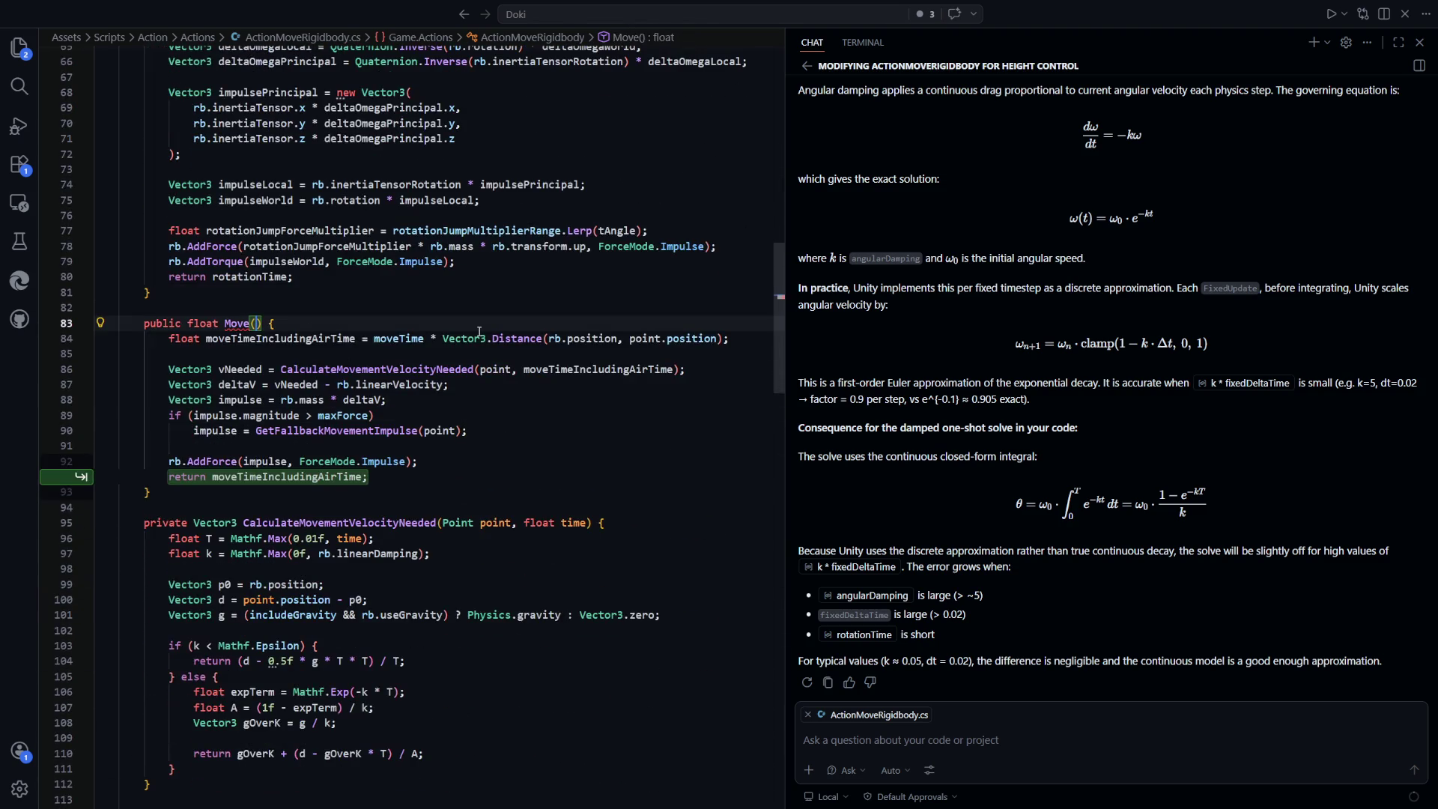
{"action": "type", "text": "float distance"}
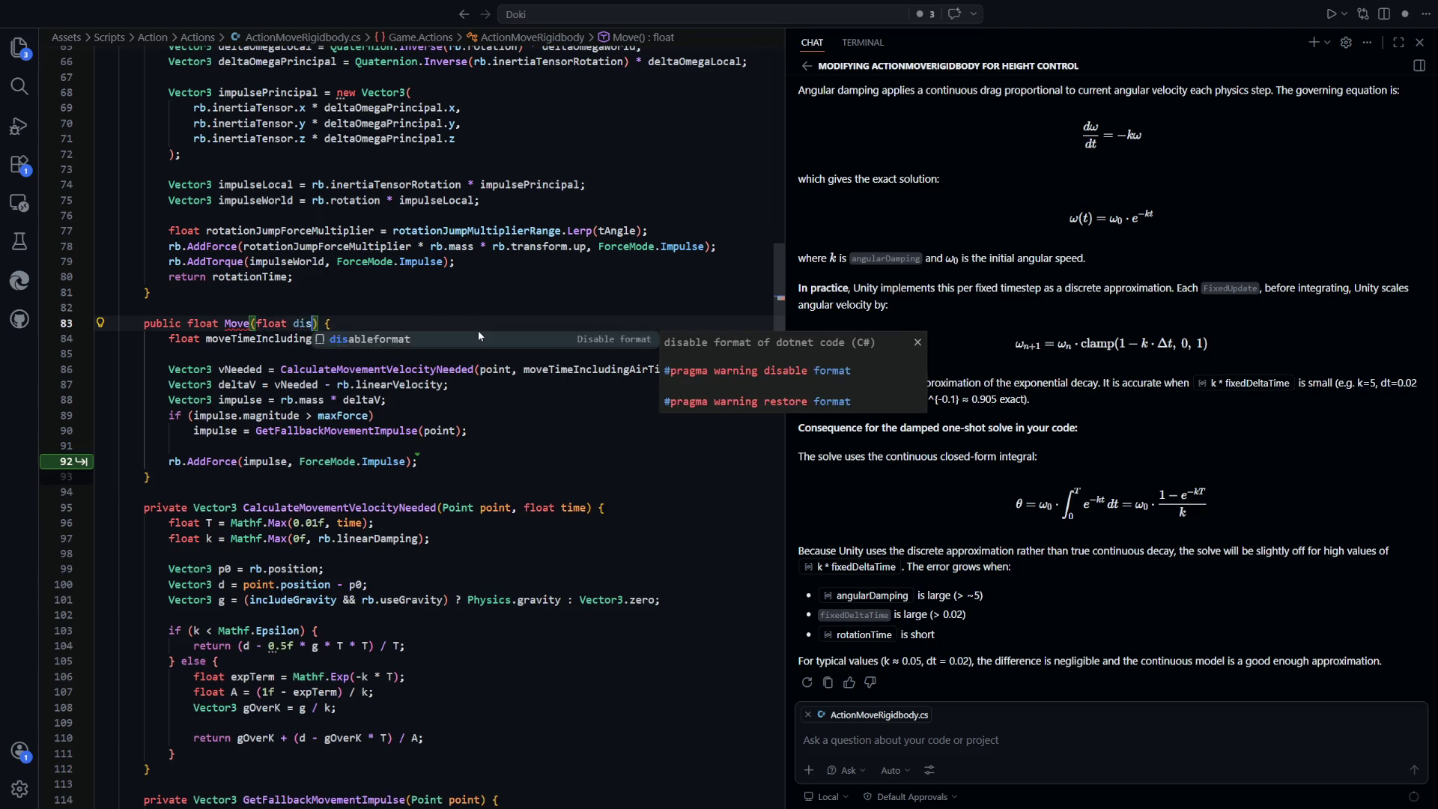
{"action": "key", "text": "Tab"}
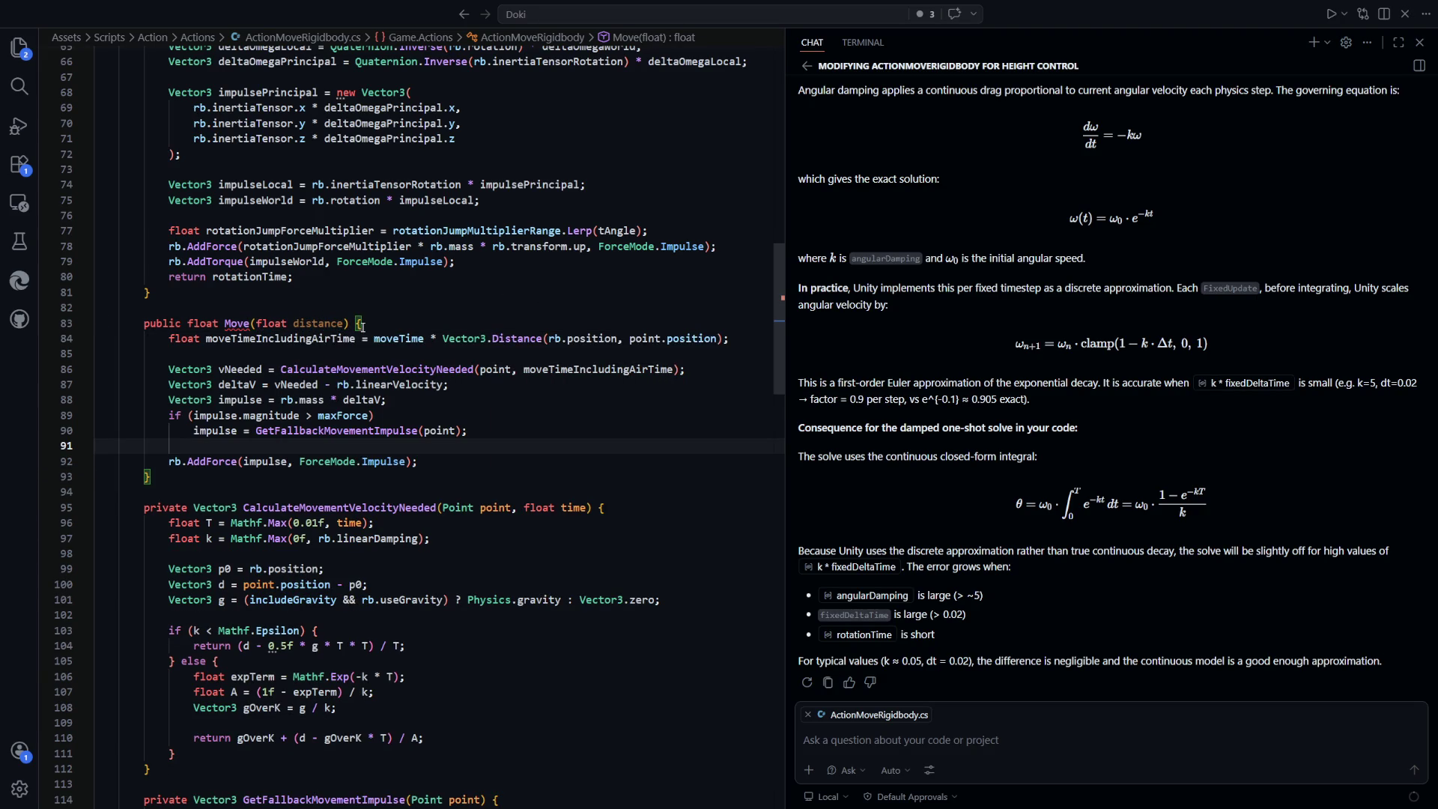
Review the moveTime and Vector3.Distance calculation on line 84
{"action": "scroll", "coordinate": [194, 254], "scroll_direction": "down", "scroll_amount": 2}
{"action": "double_click", "coordinate": [399, 254]}
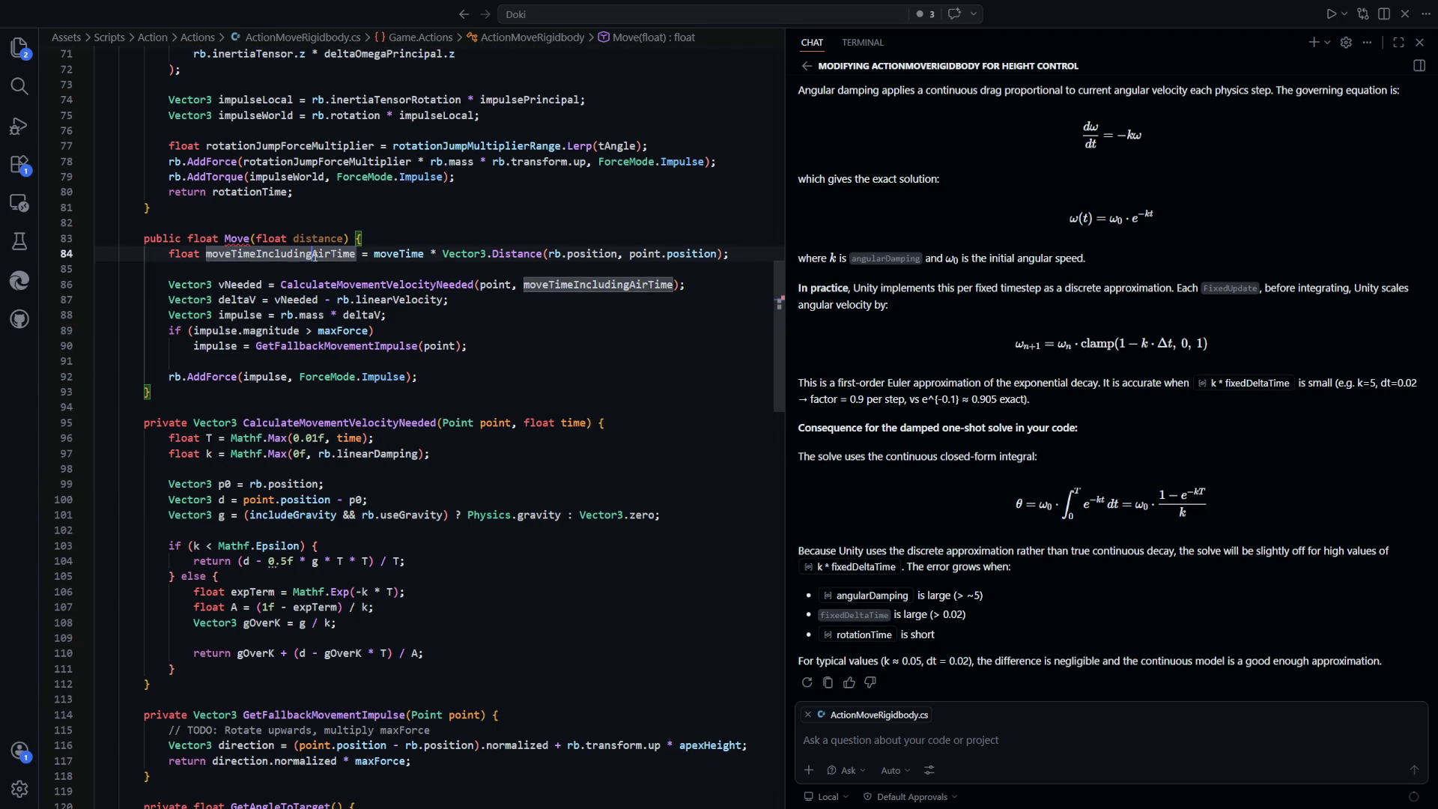
{"action": "left_click", "coordinate": [730, 253]}
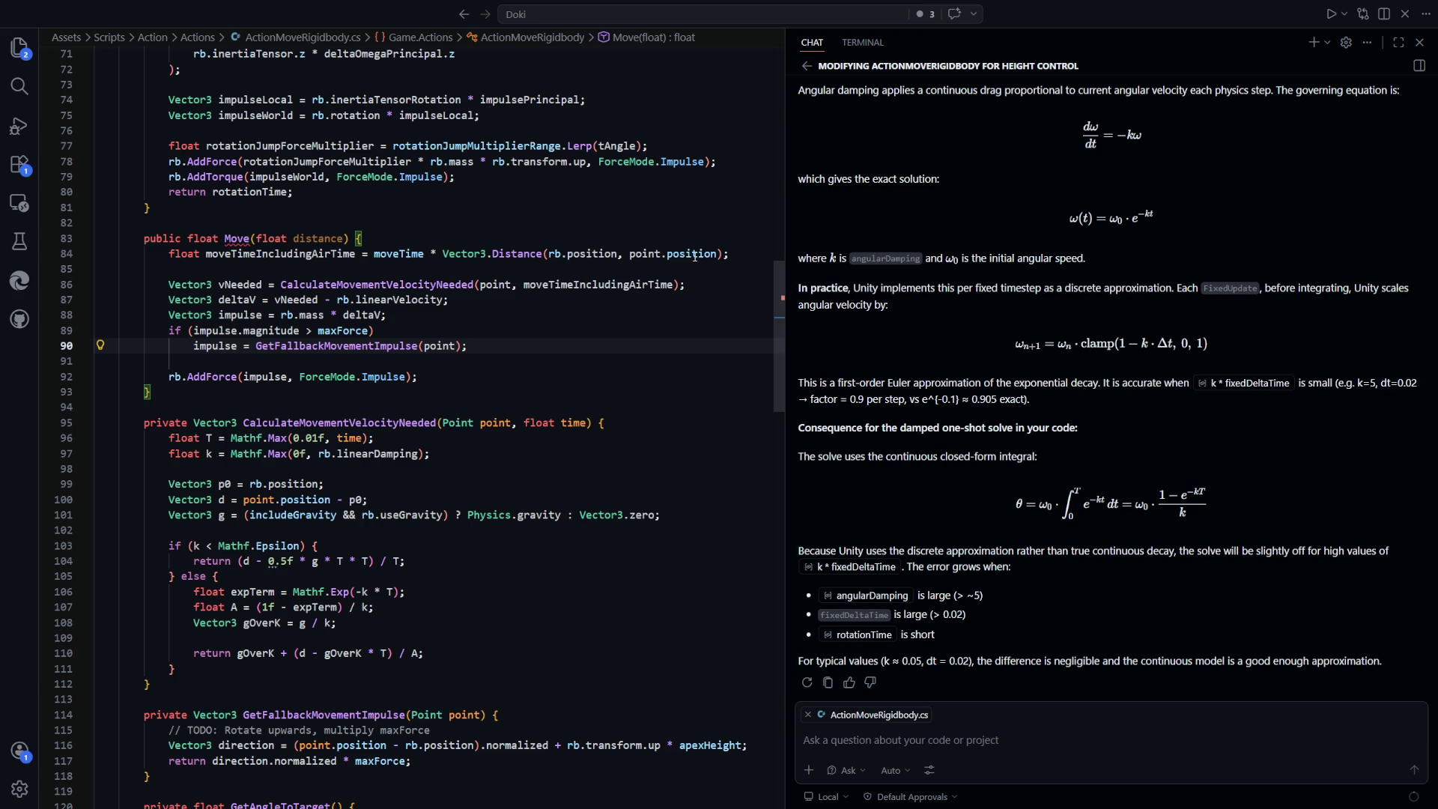
{"action": "left_click_drag", "start_coordinate": [730, 254], "coordinate": [504, 254]}
{"action": "double_click", "coordinate": [644, 254]}
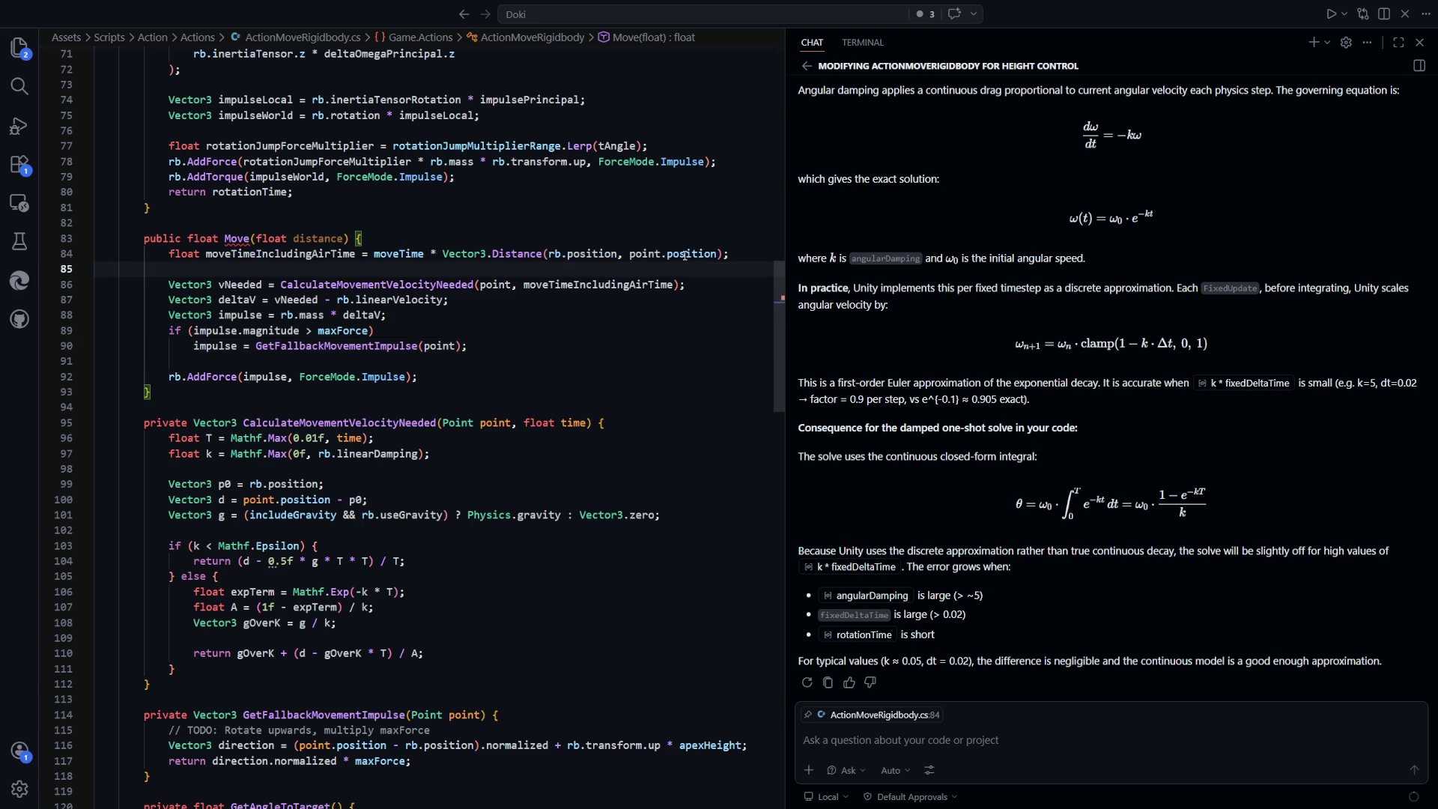
{"action": "key", "text": "Down"}
{"action": "left_click_drag", "start_coordinate": [723, 254], "coordinate": [443, 254]}
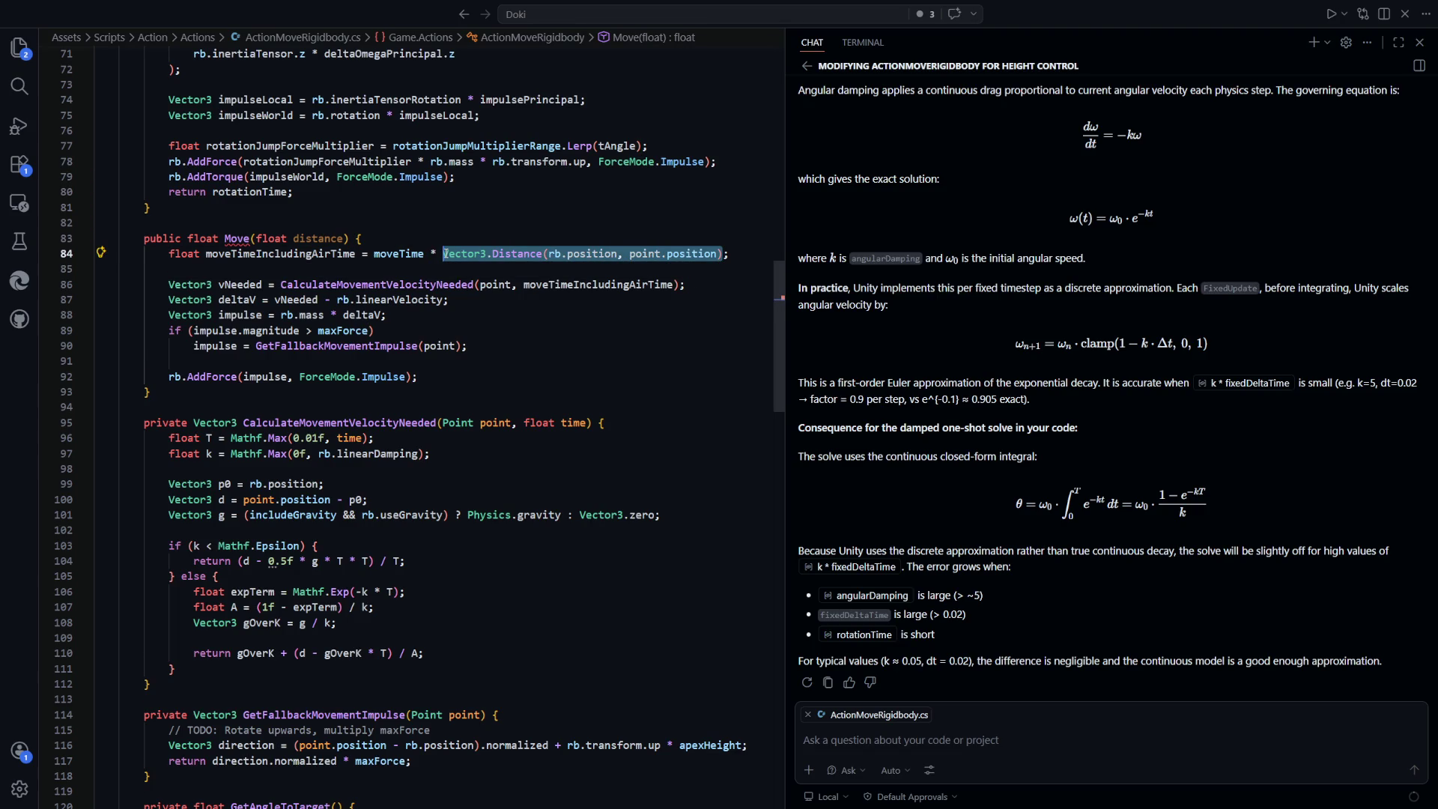
{"action": "double_click", "coordinate": [390, 254]}
{"action": "left_click_drag", "start_coordinate": [782, 368], "coordinate": [779, 152]}
{"action": "left_click", "coordinate": [506, 374]}
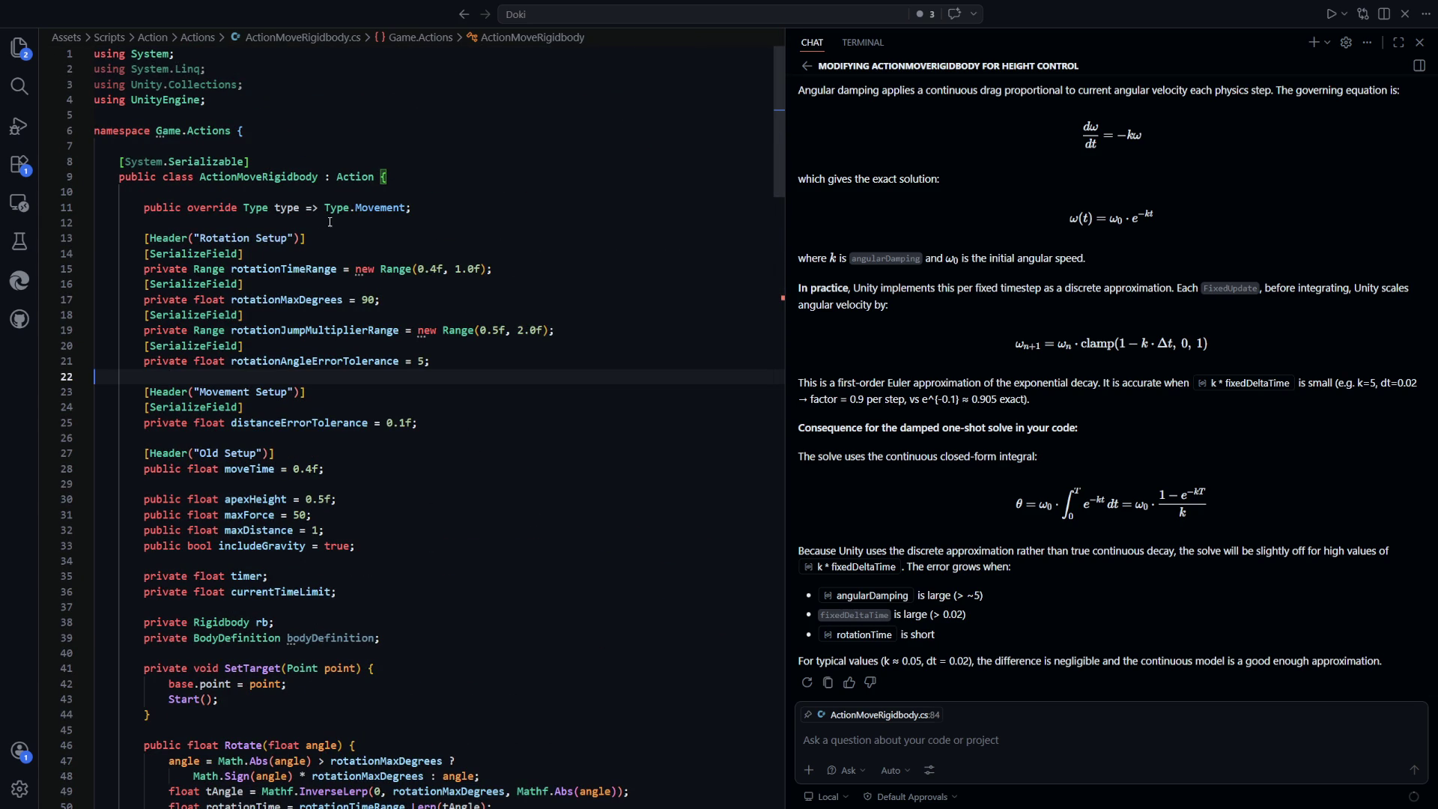
Add [SerializeField] private float movementMaxDistance = 1; below distanceErrorTolerance
{"action": "left_click_drag", "start_coordinate": [500, 268], "coordinate": [149, 268]}
{"action": "left_click", "coordinate": [573, 417]}
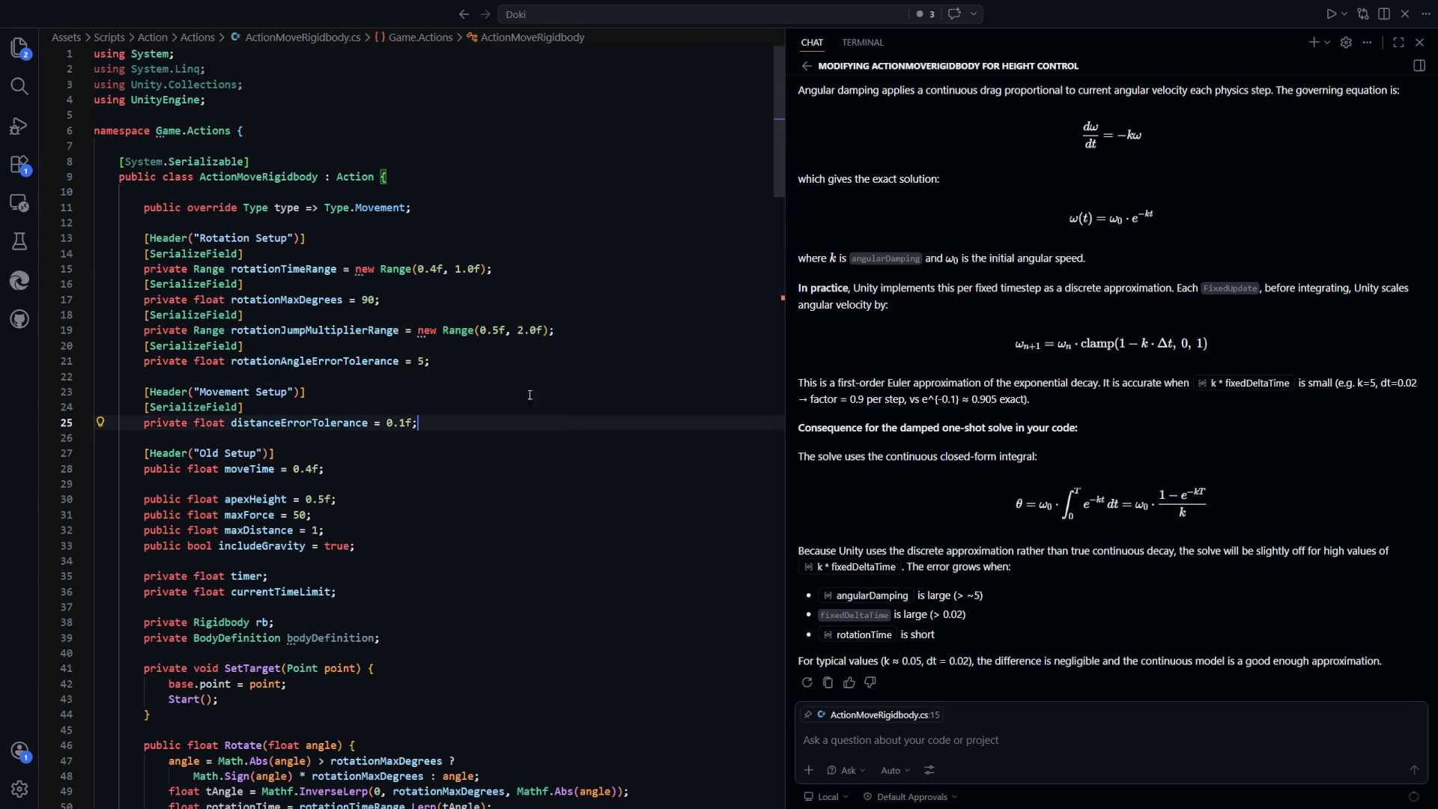
{"action": "scroll", "coordinate": [357, 287], "scroll_direction": "down", "scroll_amount": 2}
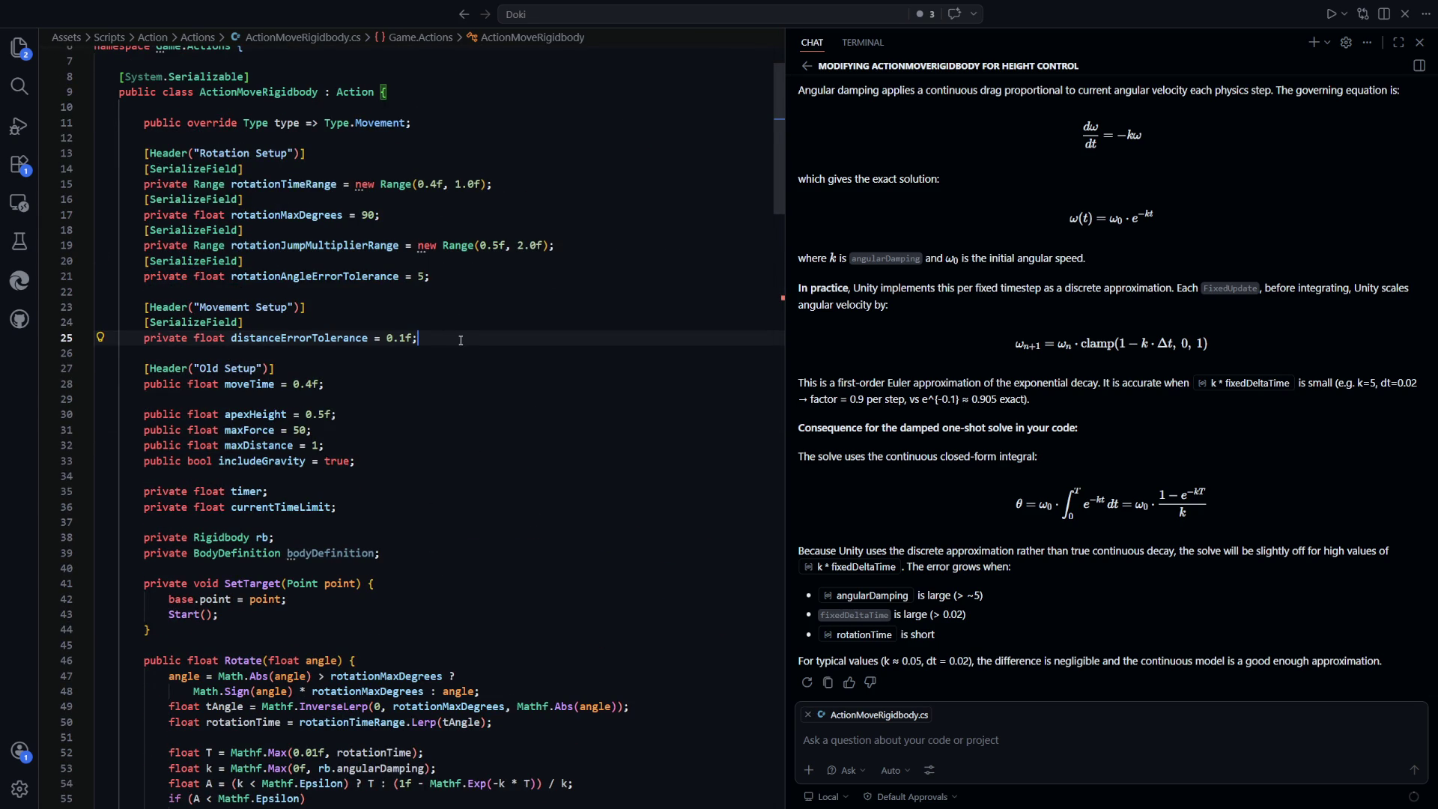
{"action": "scroll", "coordinate": [461, 340], "scroll_direction": "down", "scroll_amount": 1}
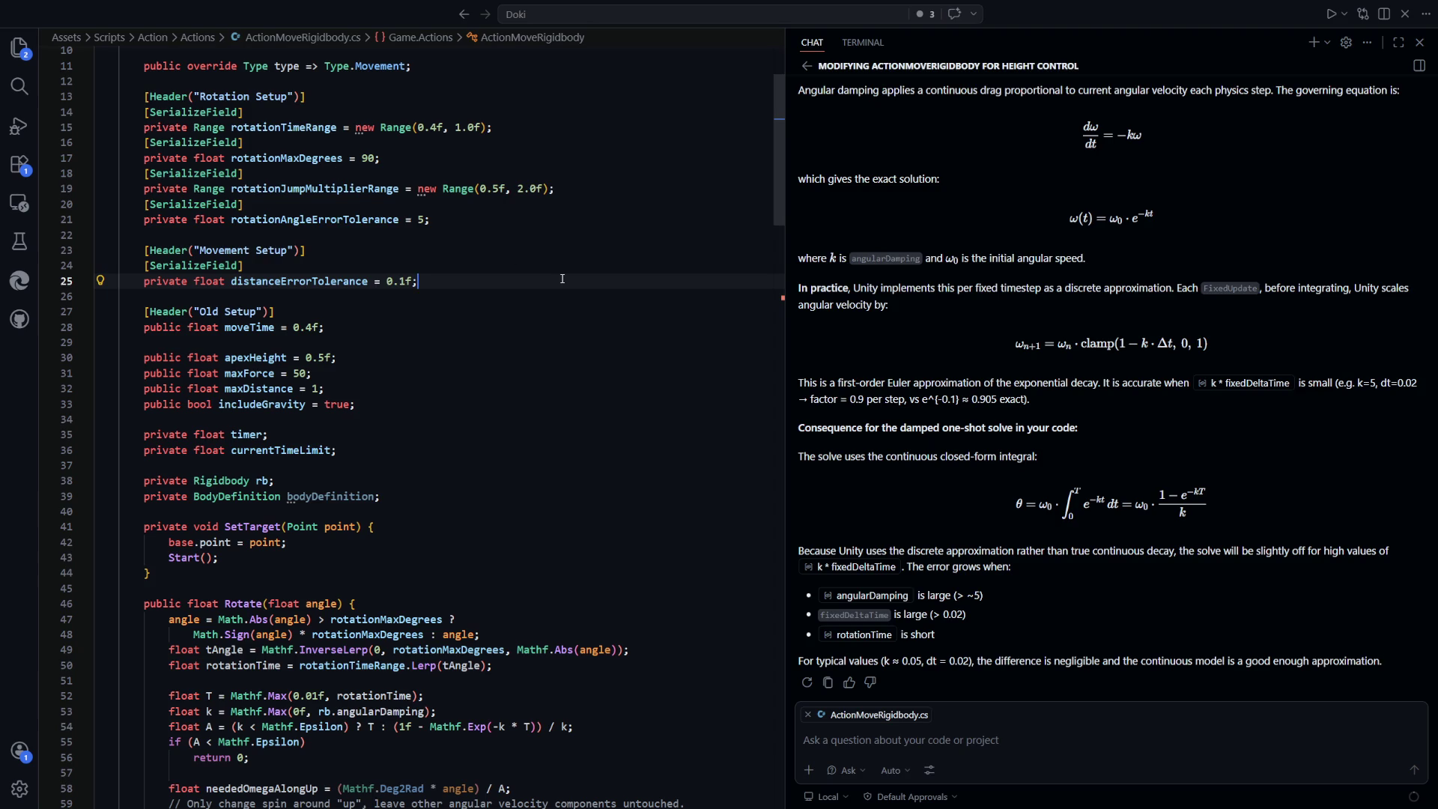
{"action": "key", "text": "Return"}
{"action": "key", "text": "Return"}
{"action": "type", "text": "[Seria"}
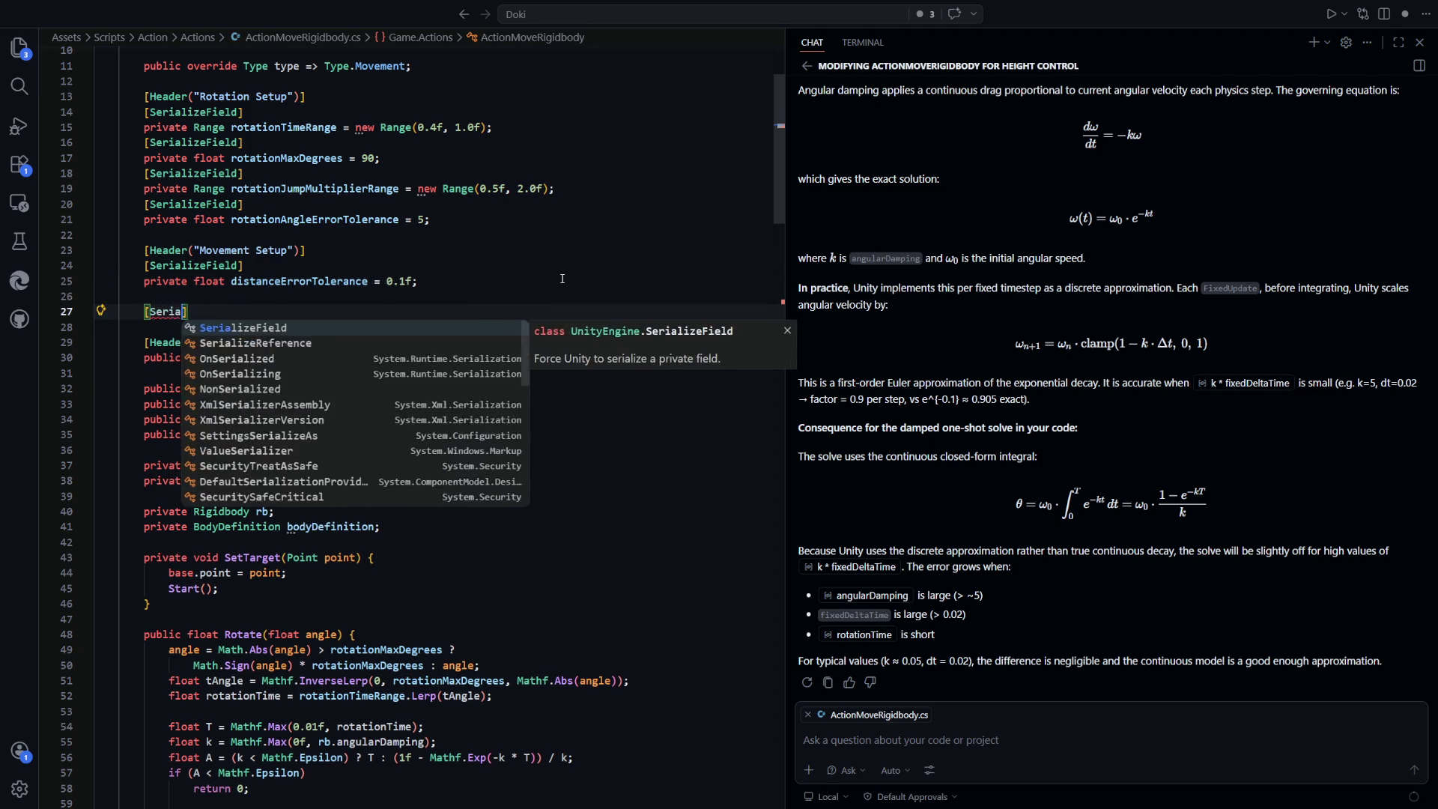
{"action": "key", "text": "Tab"}
{"action": "key", "text": "End"}
{"action": "key", "text": "Return"}
{"action": "type", "text": "private float movementMaxDistance ="}
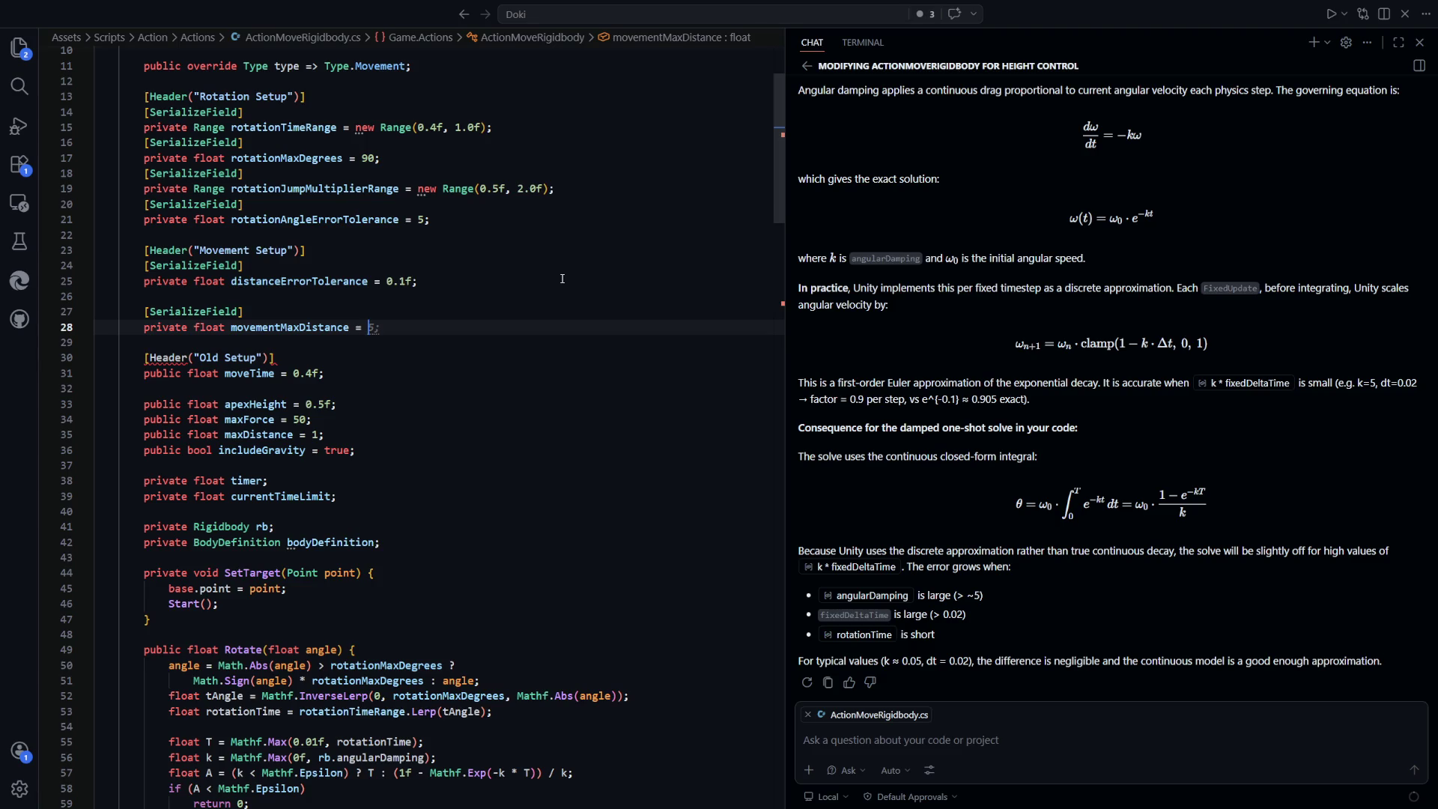
{"action": "type", "text": "1;"}
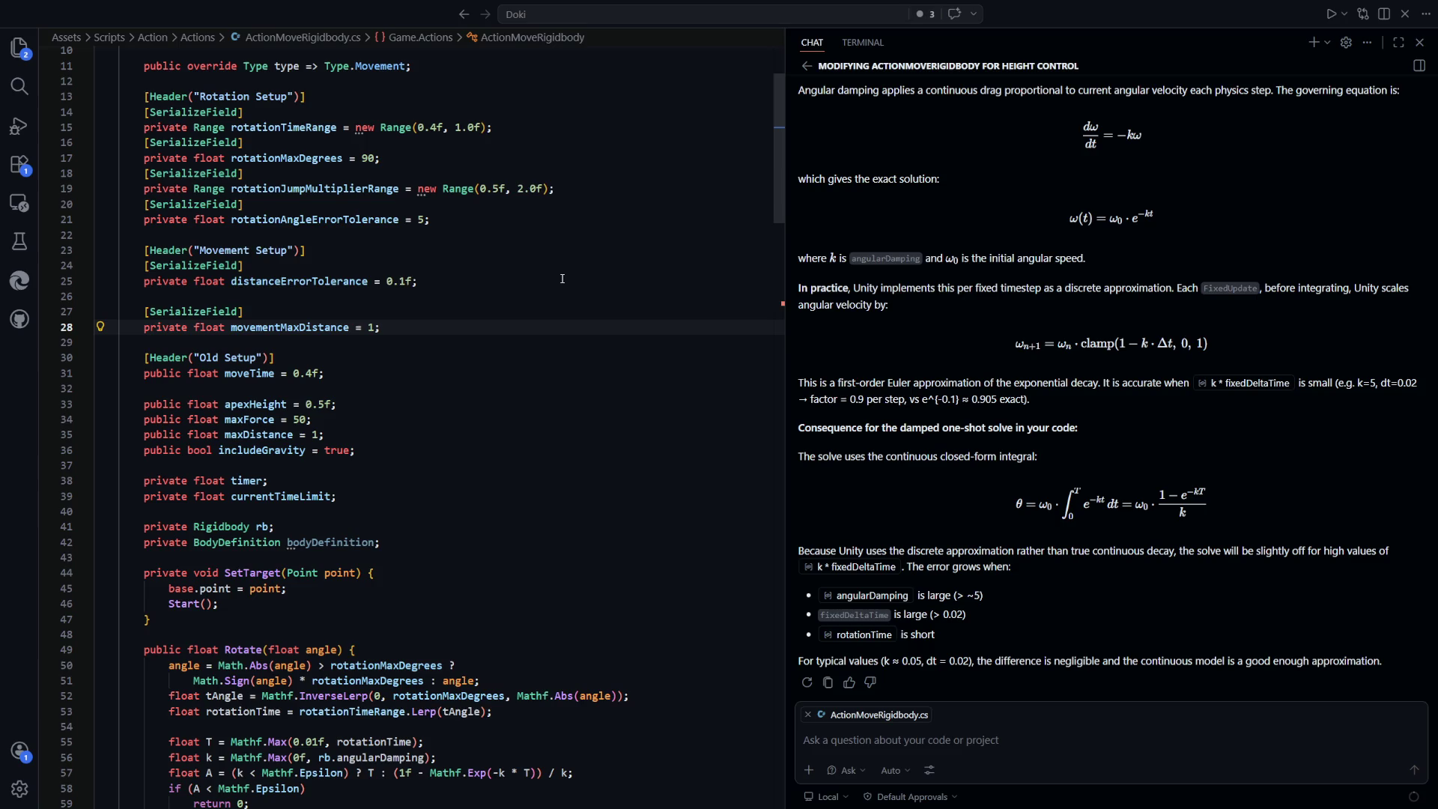
Add a serialized Range field movementTimeRange = new Range(0.4f, 1.0f)
{"action": "key", "text": "Up"}
{"action": "key", "text": "Up"}
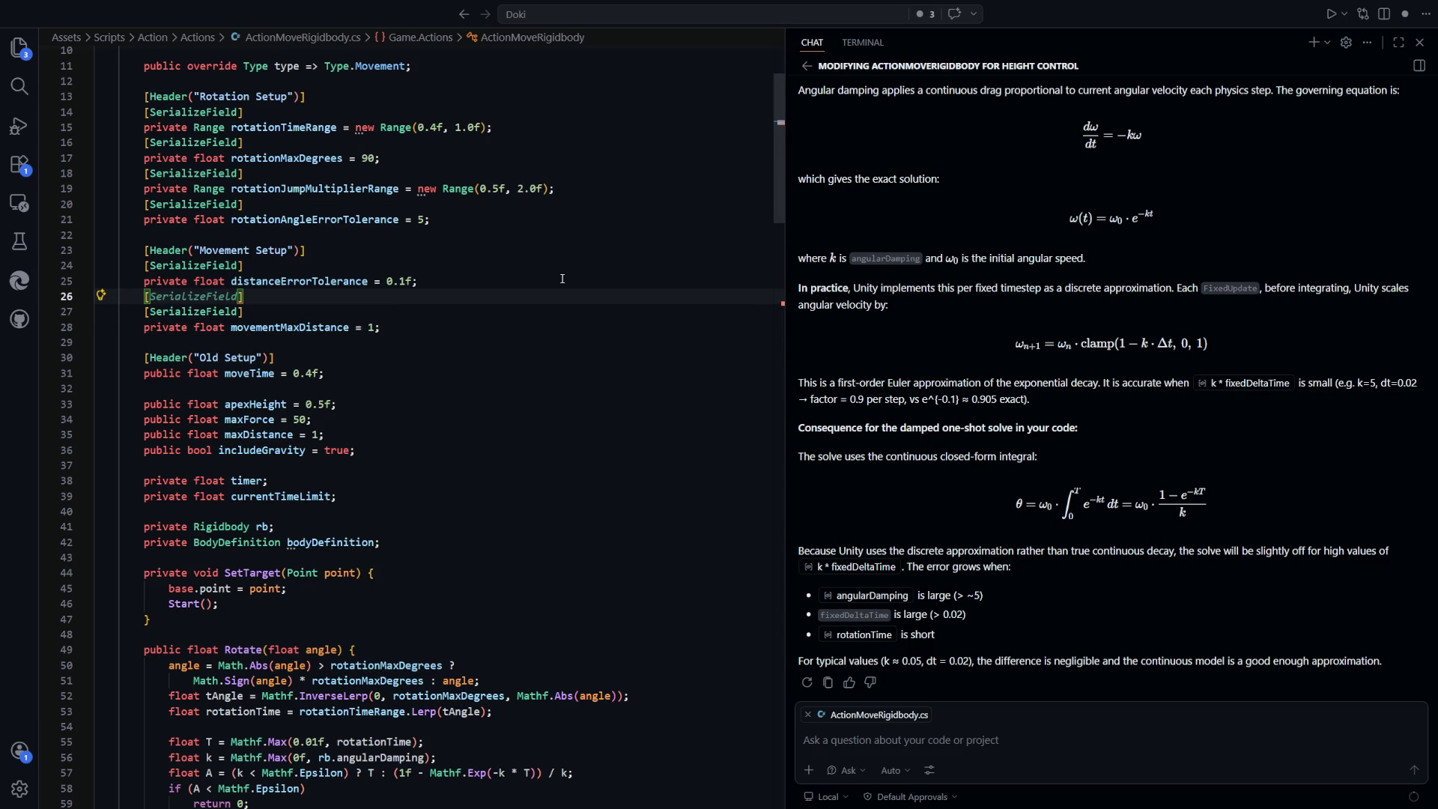
{"action": "key", "text": "Tab"}
{"action": "key", "text": "Return"}
{"action": "type", "text": "private float movementTime"}
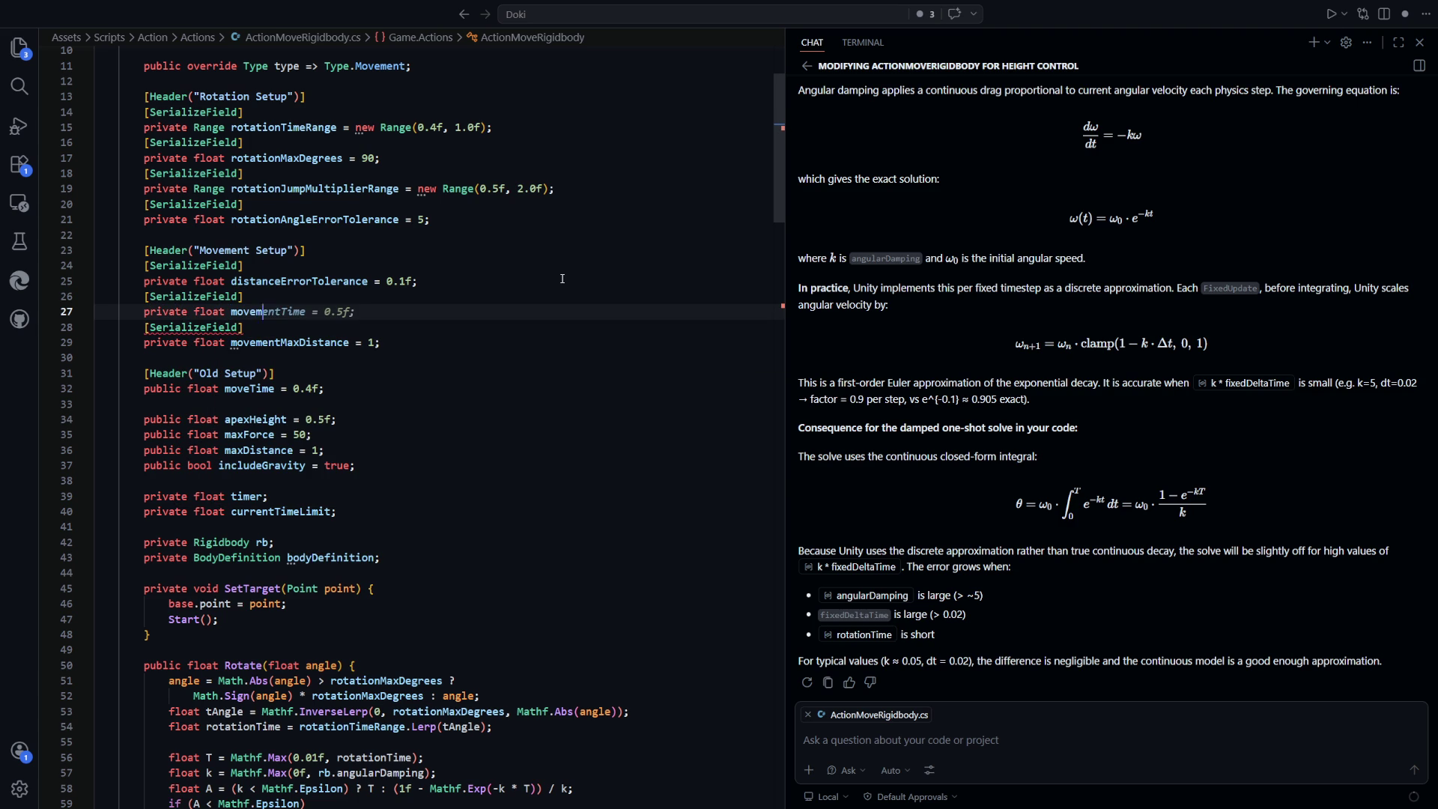
{"action": "type", "text": "Range = "}
{"action": "type", "text": "new Range("}
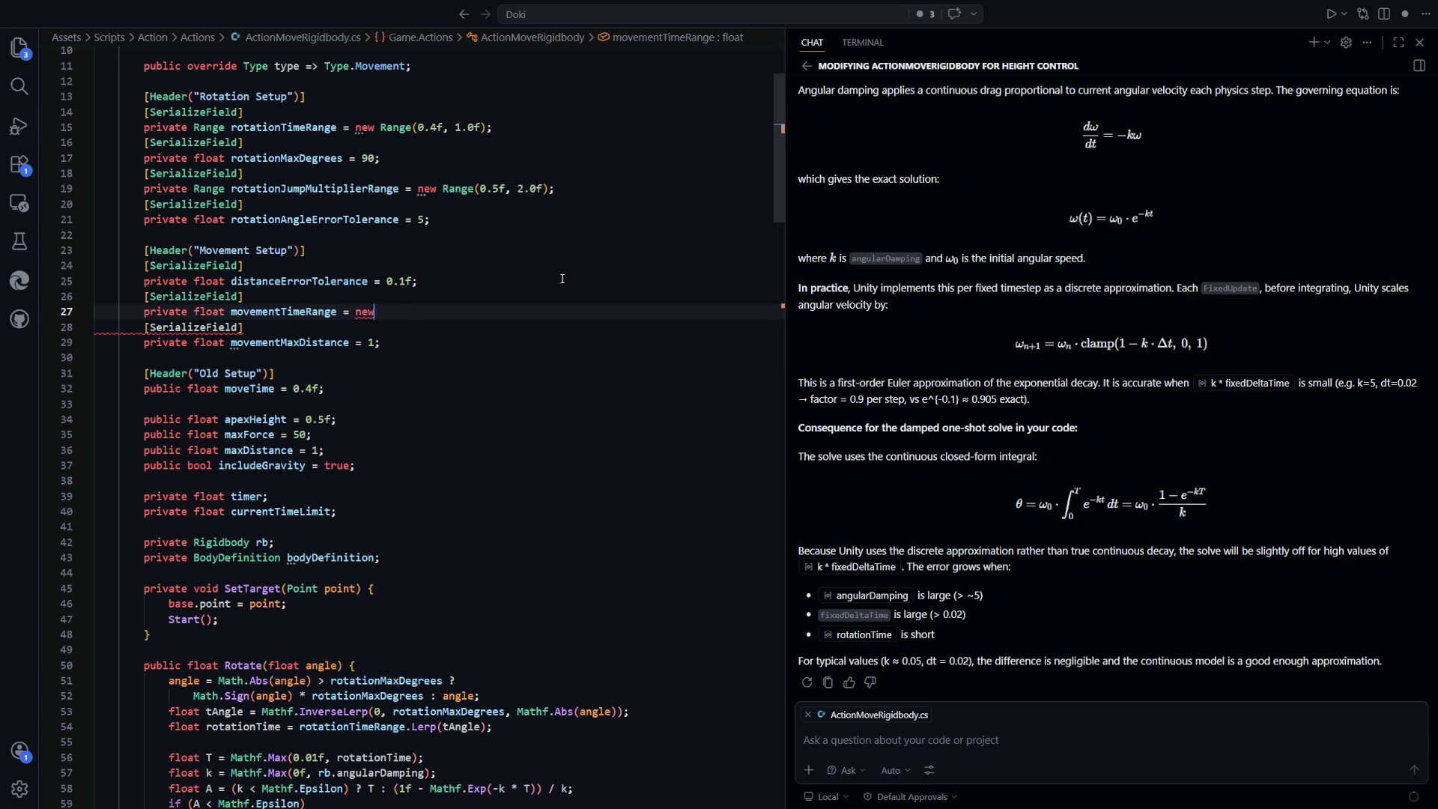
{"action": "key", "text": "Escape"}
{"action": "key", "text": "Escape"}
{"action": "type", "text": "0."}
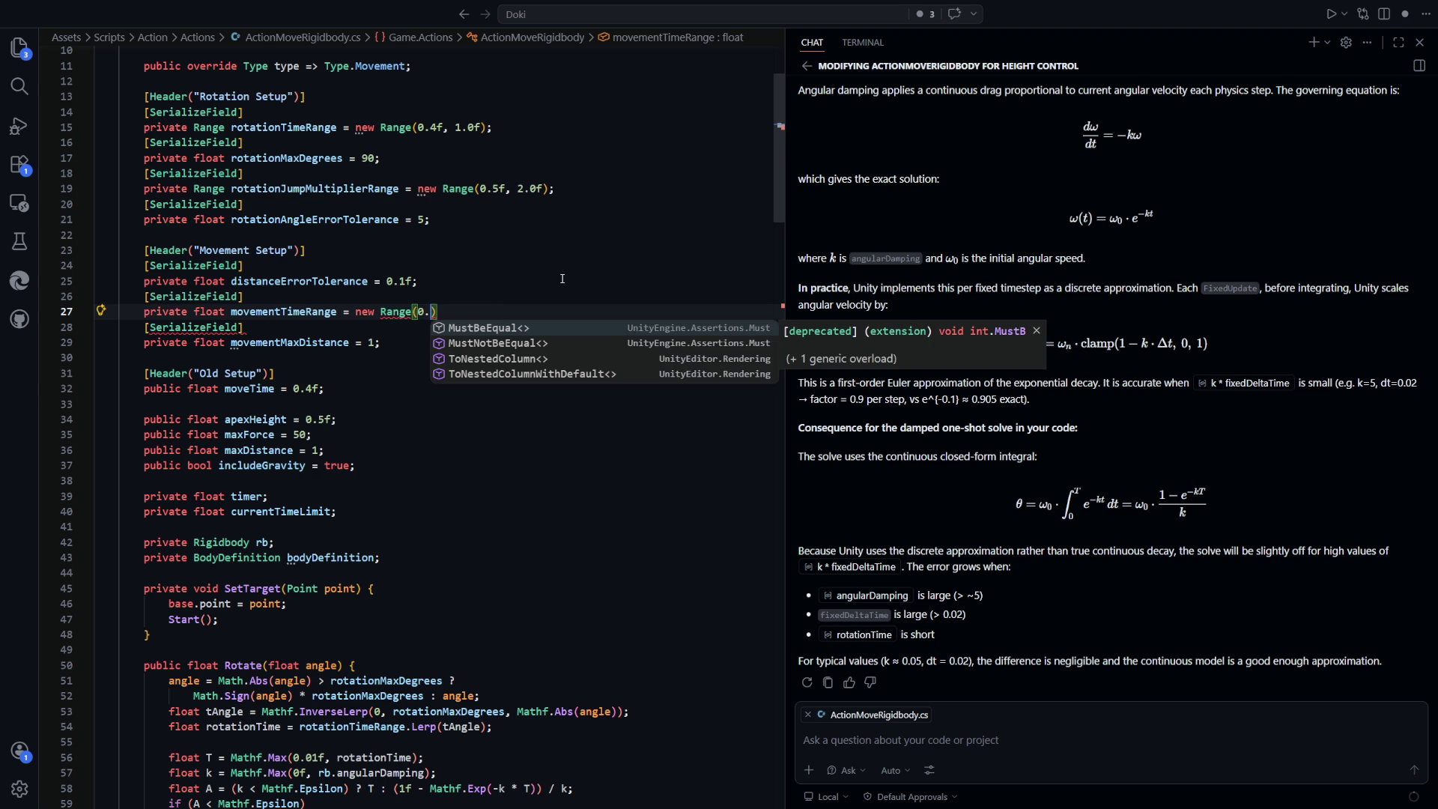
{"action": "type", "text": "4f, 1.0f"}
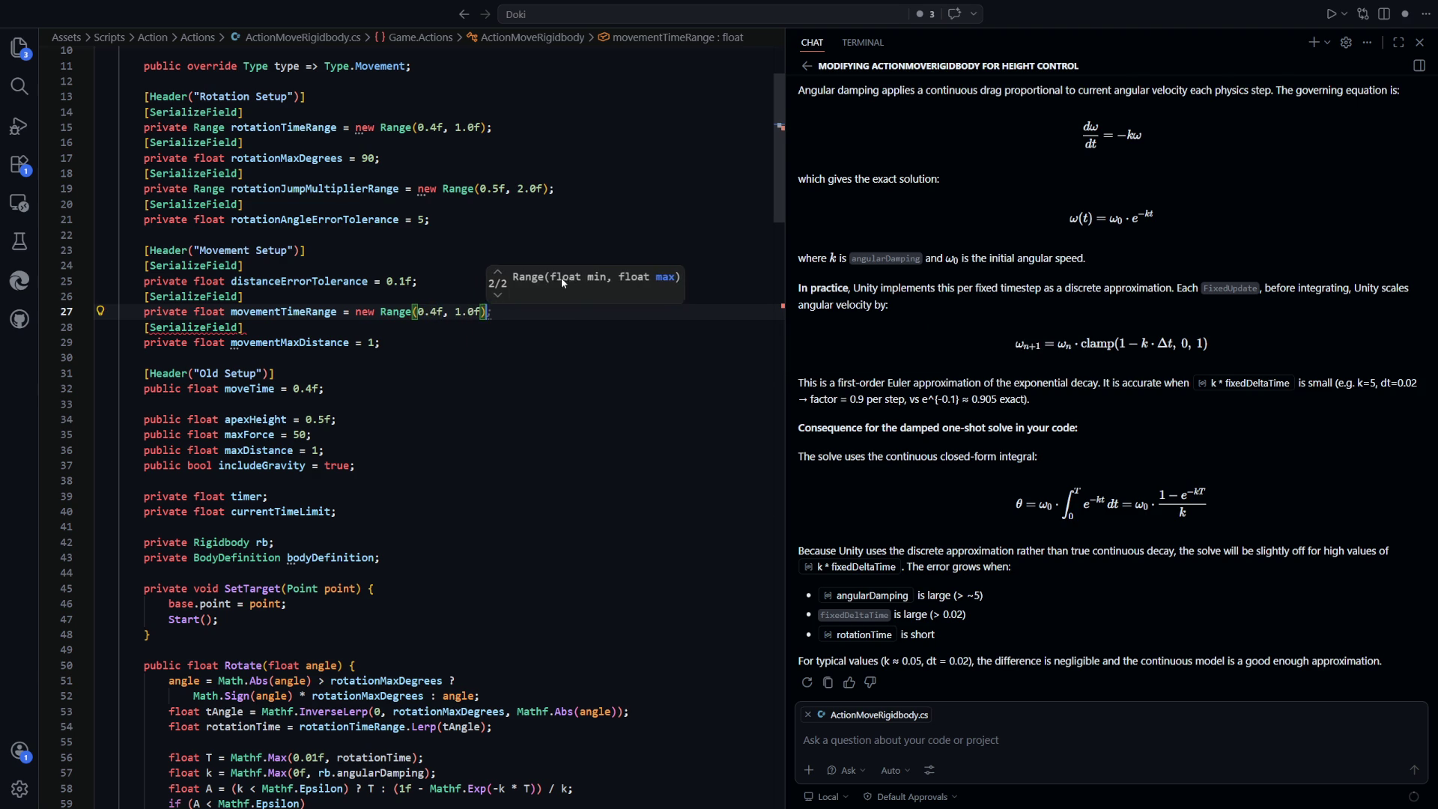
{"action": "key", "text": "End"}
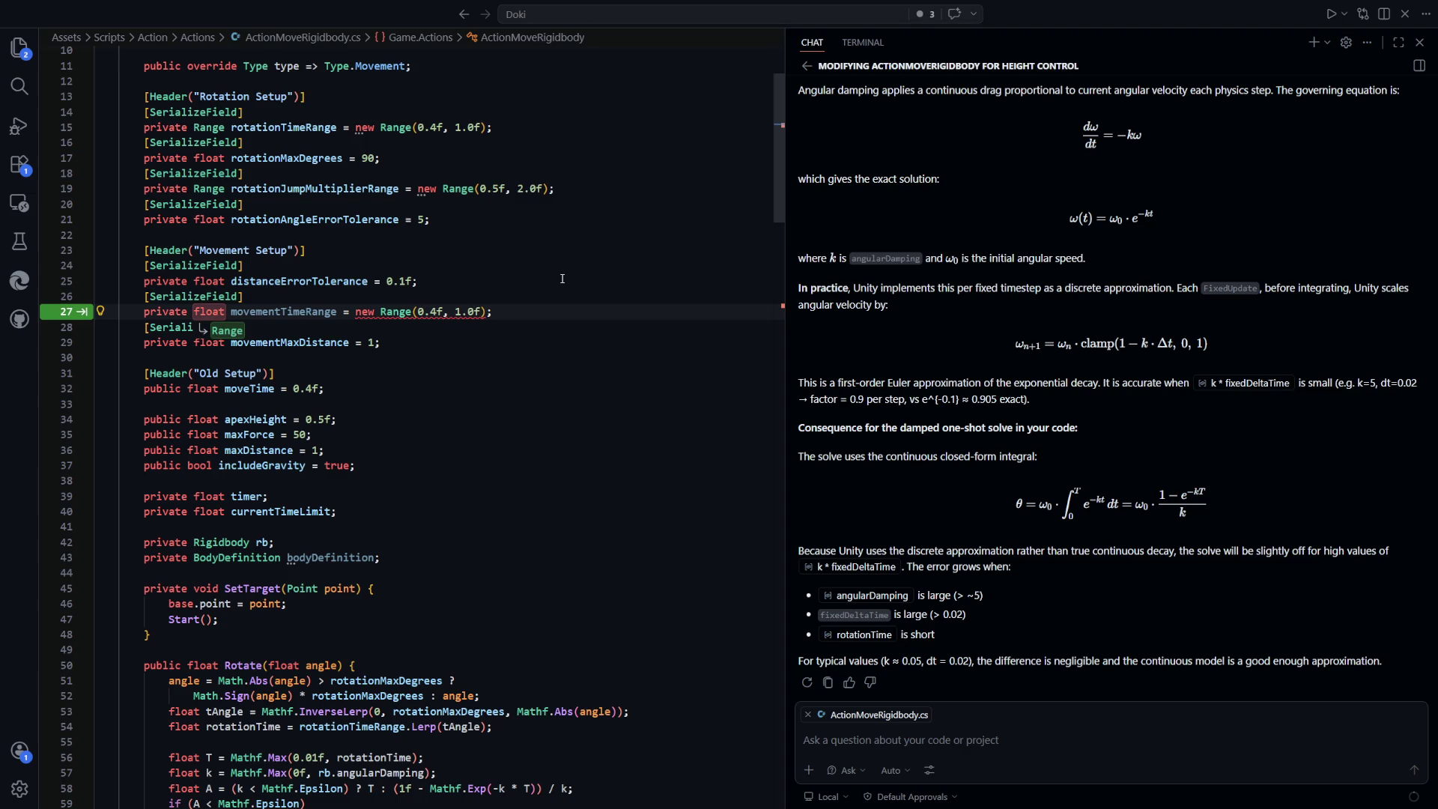
{"action": "key", "text": "Tab"}
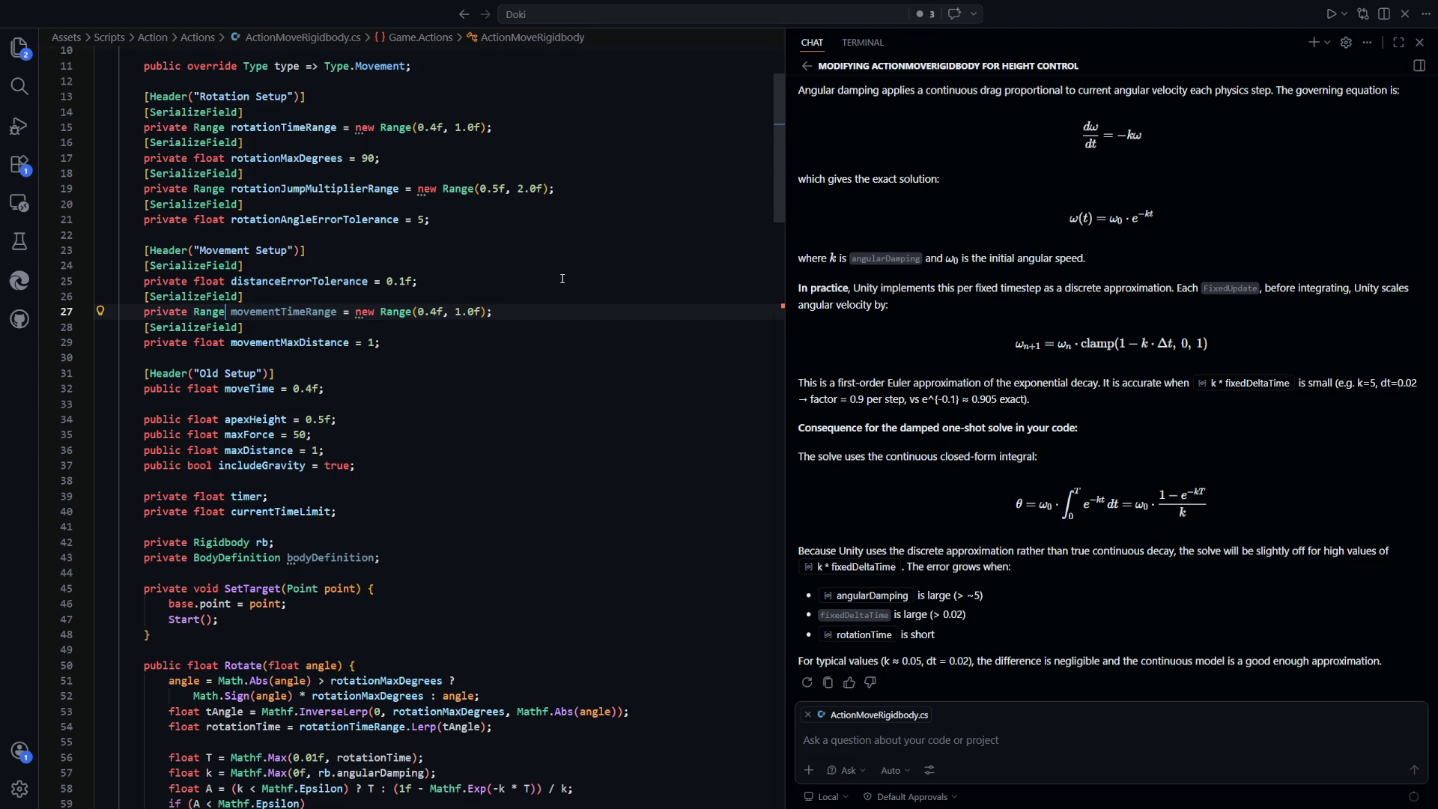
{"action": "left_click", "coordinate": [503, 383]}
Inspect the old moveTime field and the Movement Setup fields
{"action": "scroll", "coordinate": [524, 397], "scroll_direction": "down", "scroll_amount": 16}
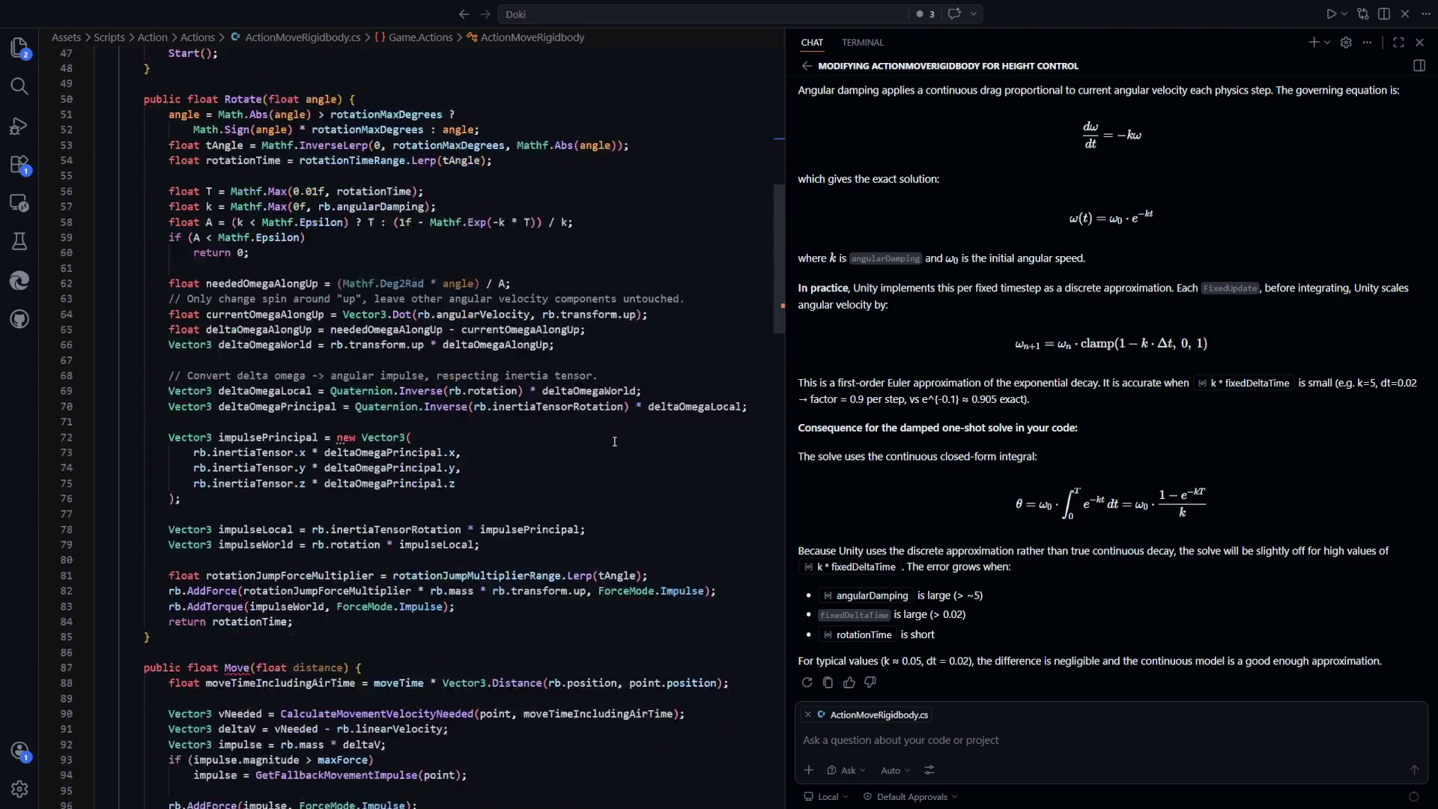
{"action": "scroll", "coordinate": [420, 464], "scroll_direction": "up", "scroll_amount": 11}
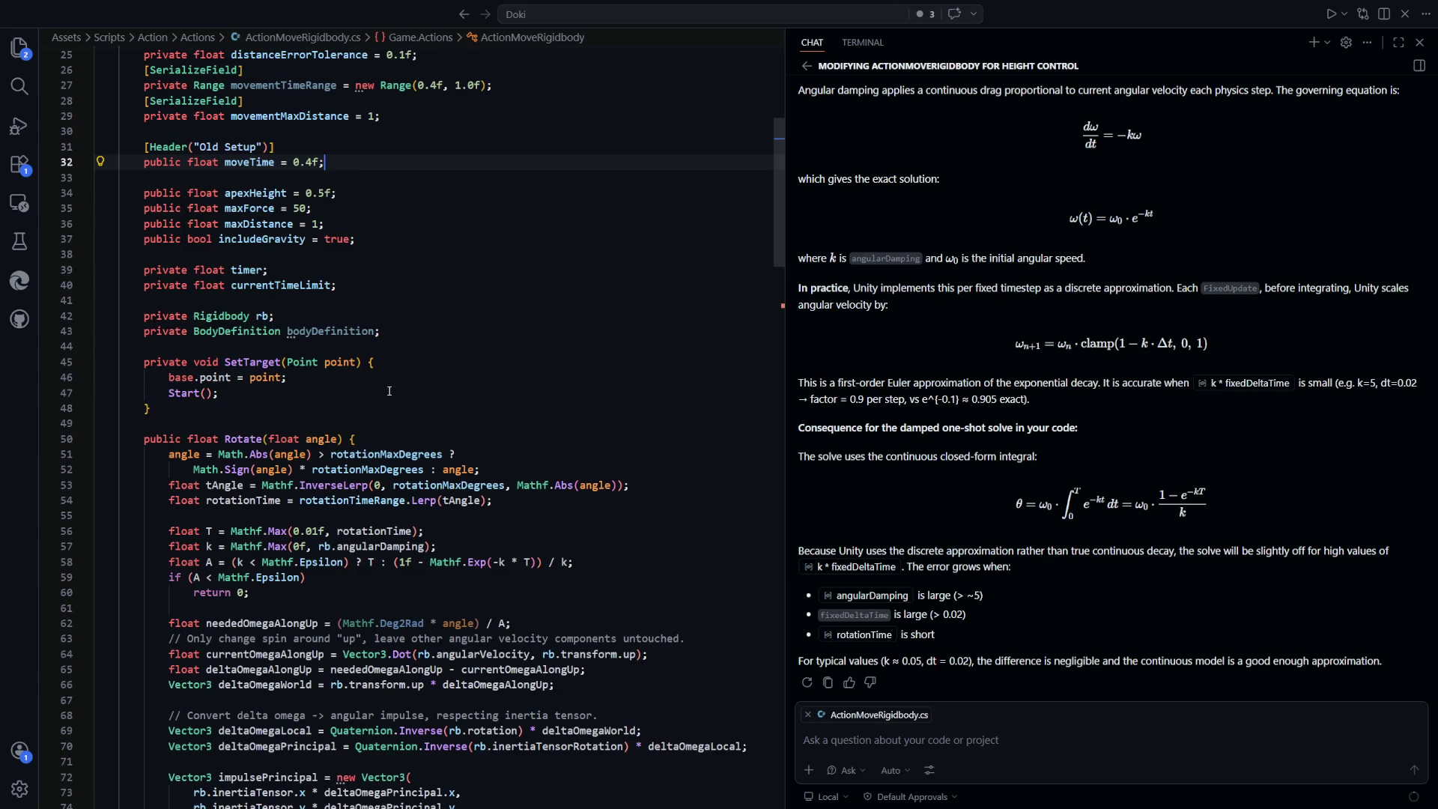
{"action": "scroll", "coordinate": [244, 163], "scroll_direction": "up", "scroll_amount": 5}
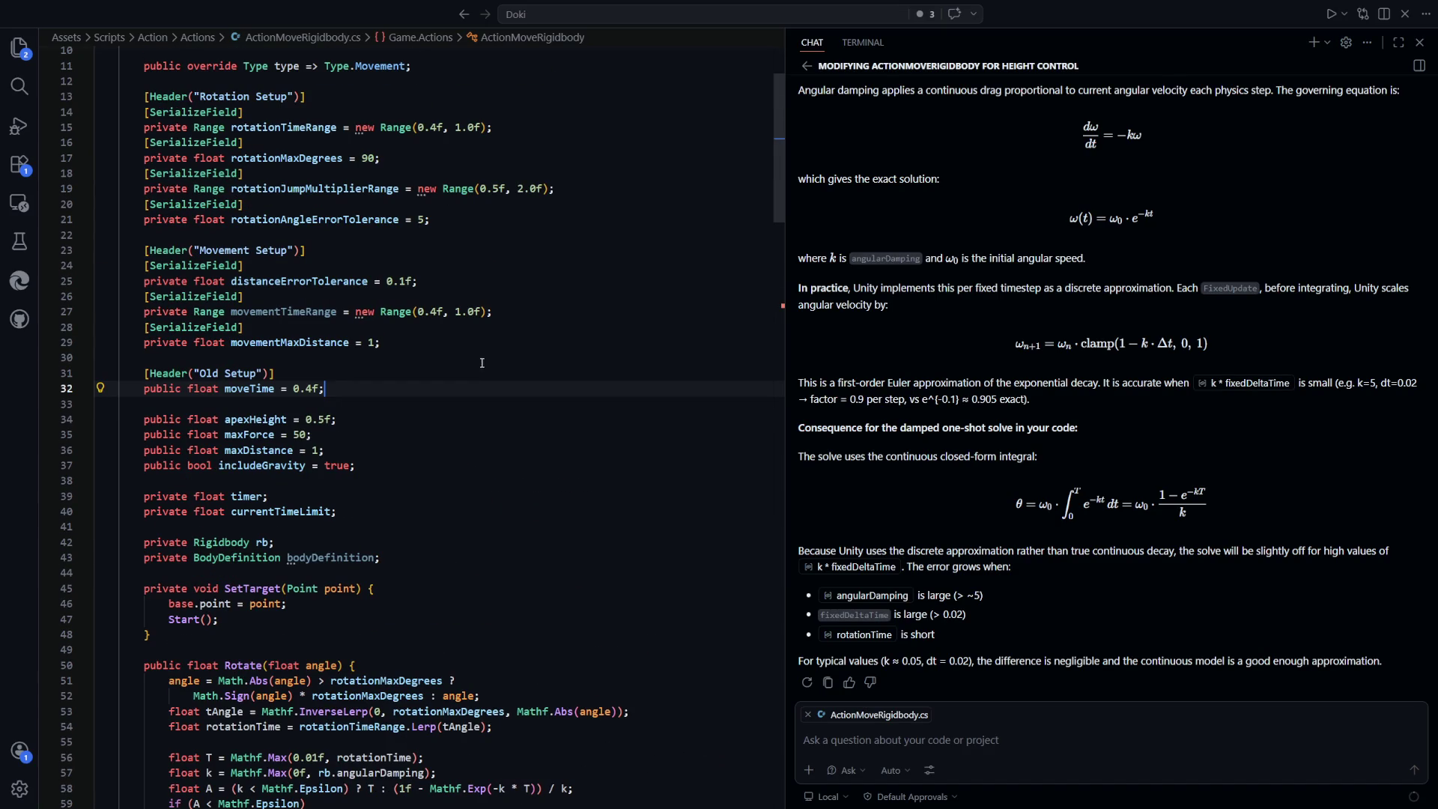
{"action": "left_click", "coordinate": [346, 309]}
{"action": "left_click", "coordinate": [329, 405]}
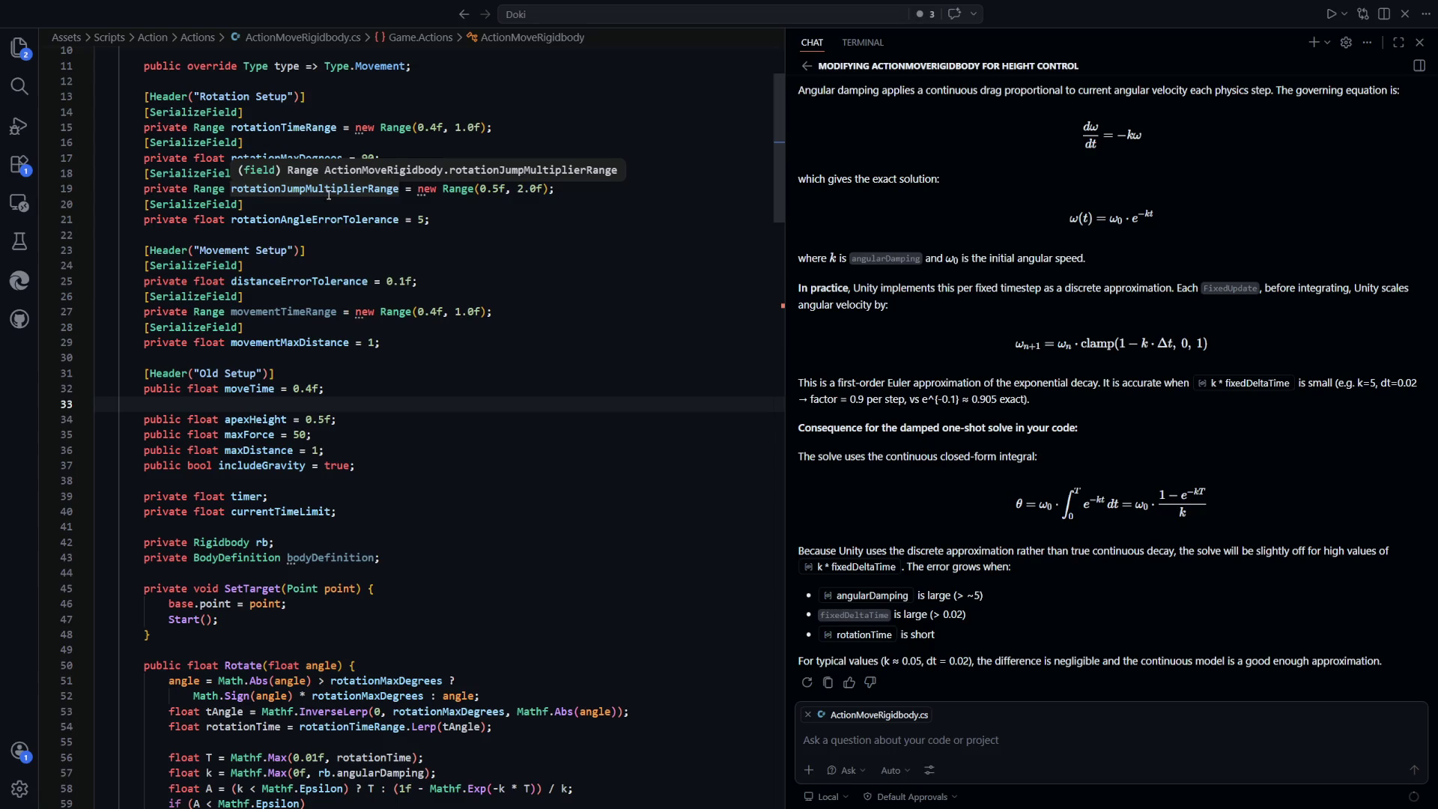
{"action": "left_click_drag", "start_coordinate": [97, 258], "coordinate": [425, 322]}
{"action": "left_click", "coordinate": [455, 357]}
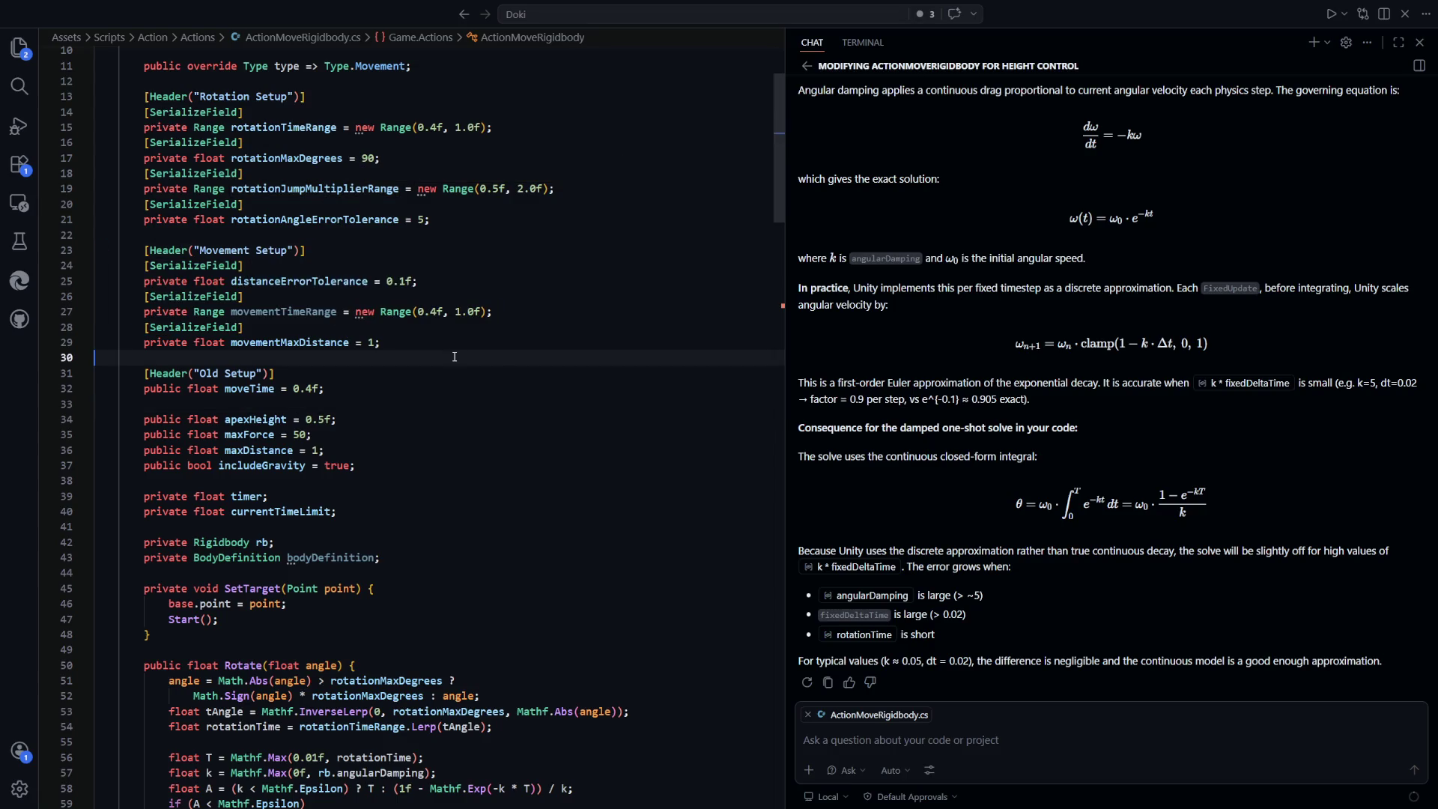
Check where moveTimeIncludingAirTime is used in Move
{"action": "scroll", "coordinate": [507, 384], "scroll_direction": "down", "scroll_amount": 12}
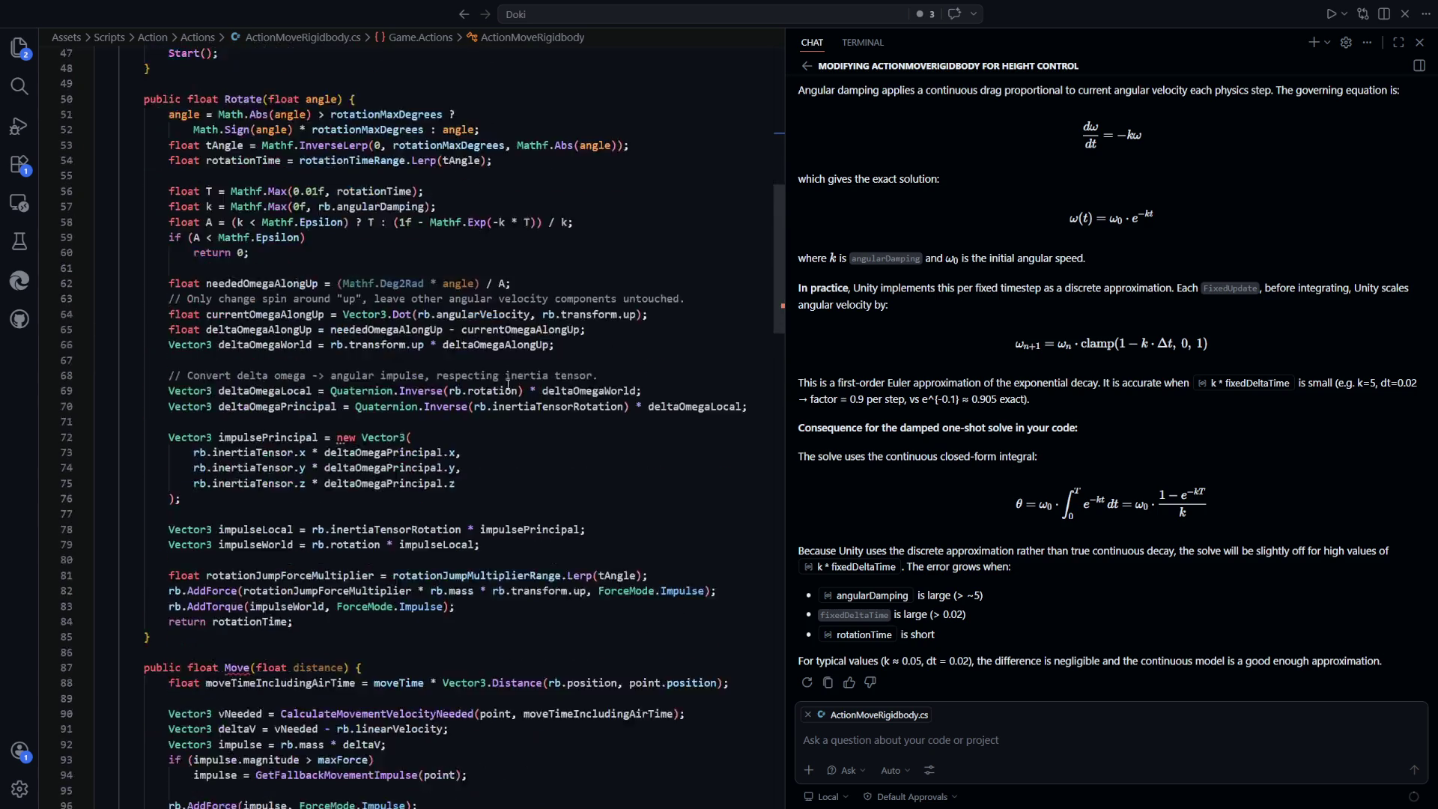
{"action": "scroll", "coordinate": [507, 384], "scroll_direction": "down", "scroll_amount": 9}
{"action": "left_click", "coordinate": [296, 286]}
{"action": "left_click", "coordinate": [502, 378]}
{"action": "scroll", "coordinate": [472, 261], "scroll_direction": "up", "scroll_amount": 10}
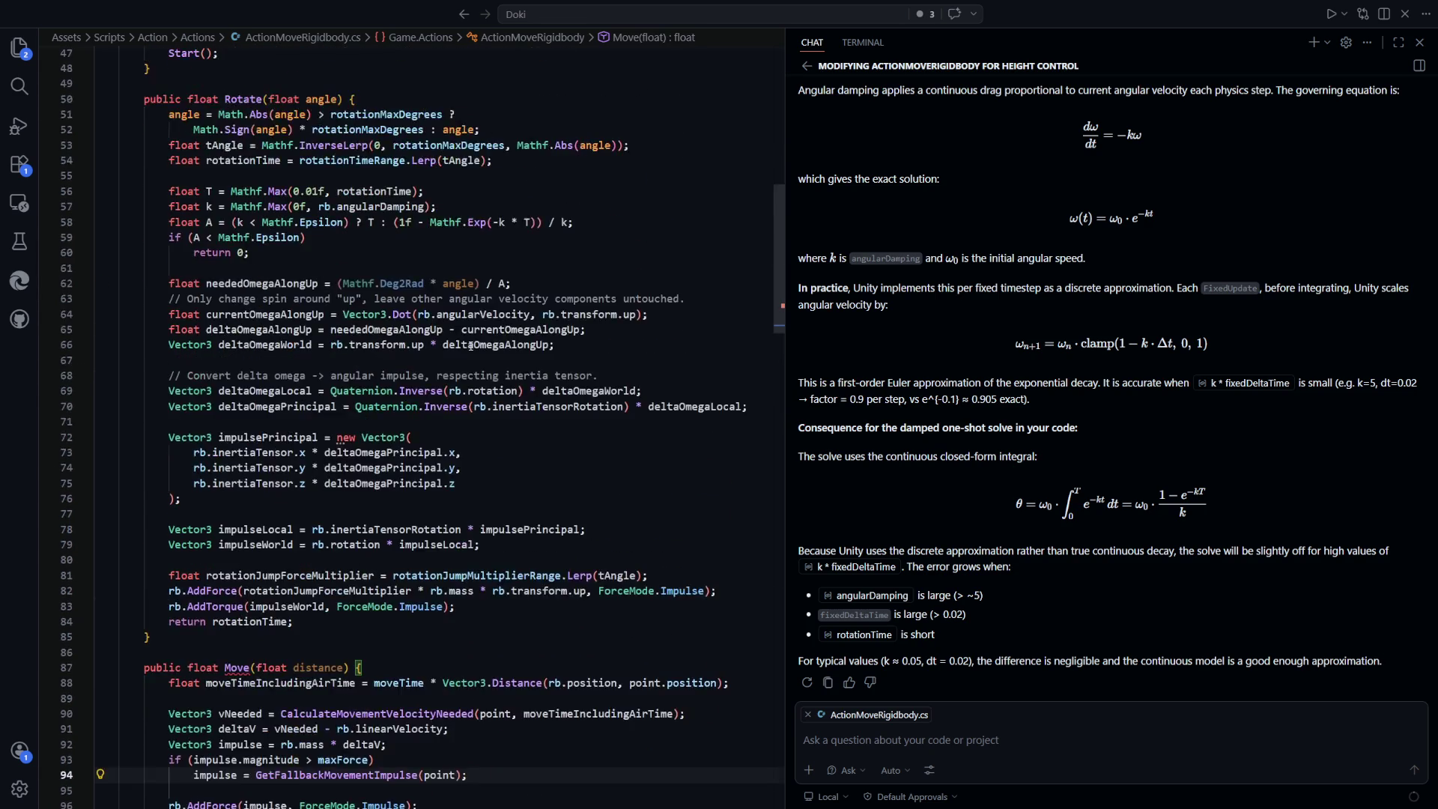
{"action": "scroll", "coordinate": [309, 217], "scroll_direction": "down", "scroll_amount": 10}
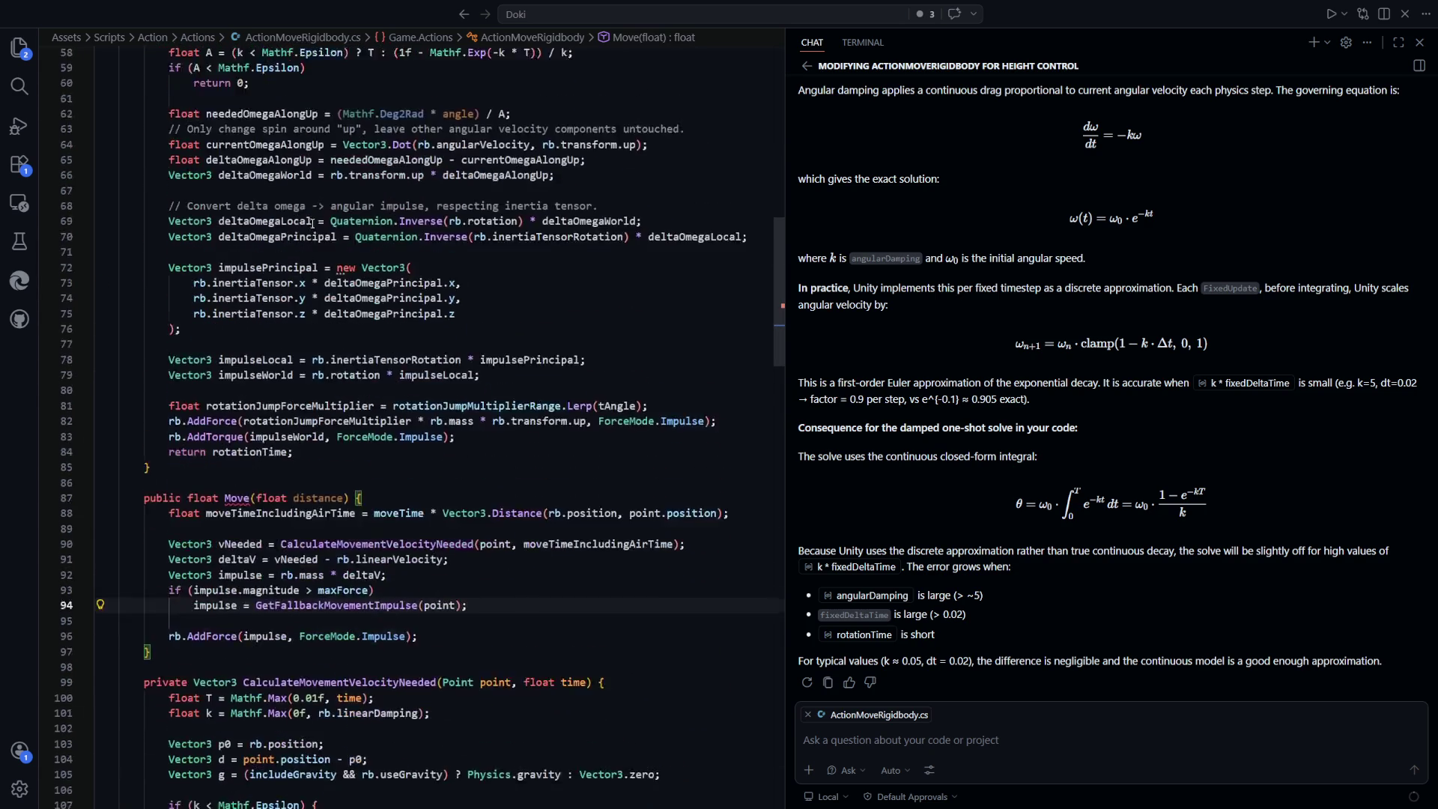
{"action": "scroll", "coordinate": [427, 321], "scroll_direction": "up", "scroll_amount": 10}
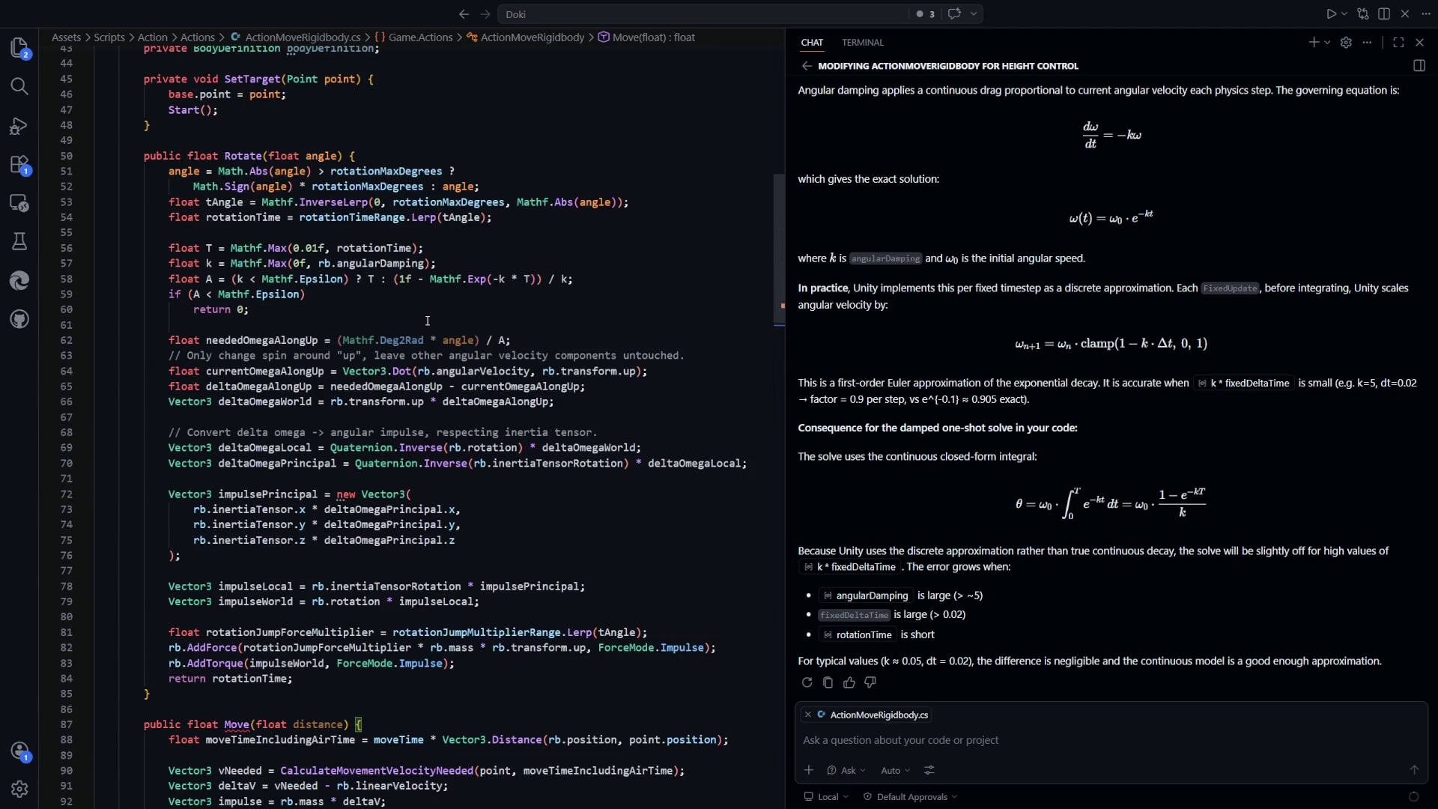
{"action": "scroll", "coordinate": [428, 320], "scroll_direction": "down", "scroll_amount": 12}
Insert distance = Mathf.Min(distance, movementMaxDistance); at the top of Move
{"action": "left_click", "coordinate": [419, 185]}
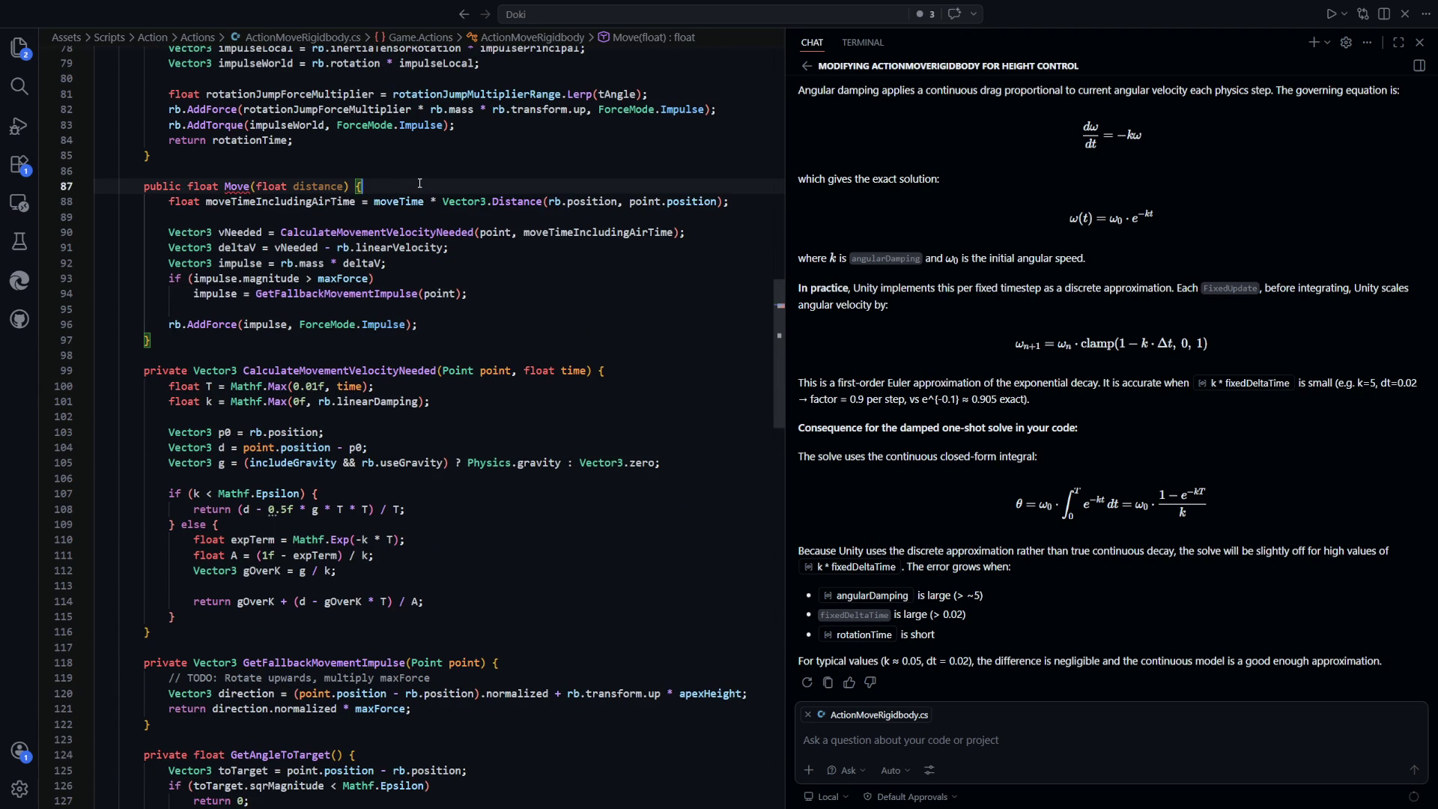
{"action": "key", "text": "Return"}
{"action": "scroll", "coordinate": [499, 364], "scroll_direction": "up", "scroll_amount": 2}
{"action": "scroll", "coordinate": [499, 364], "scroll_direction": "up", "scroll_amount": 6}
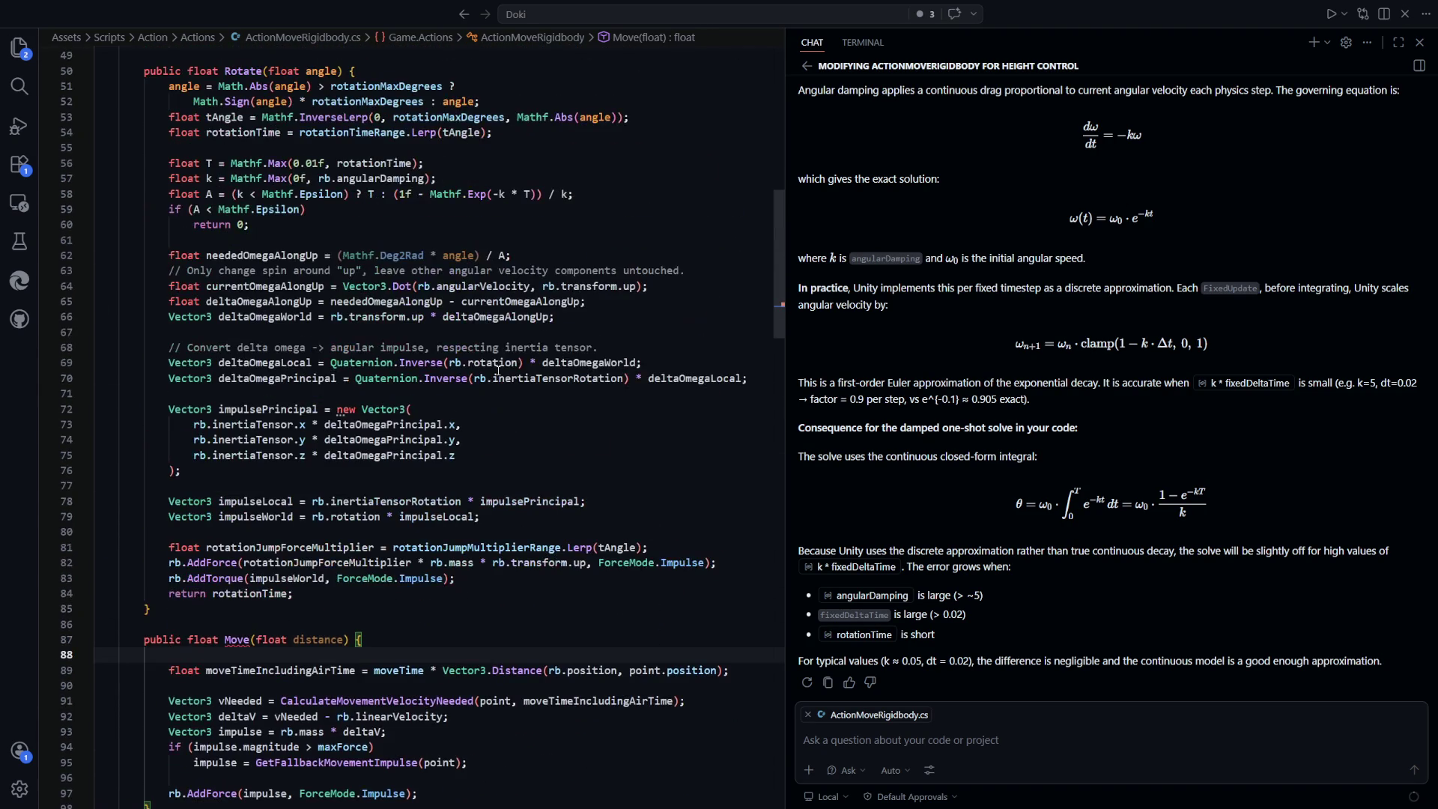
{"action": "scroll", "coordinate": [499, 364], "scroll_direction": "up", "scroll_amount": 1}
{"action": "scroll", "coordinate": [516, 431], "scroll_direction": "down", "scroll_amount": 6}
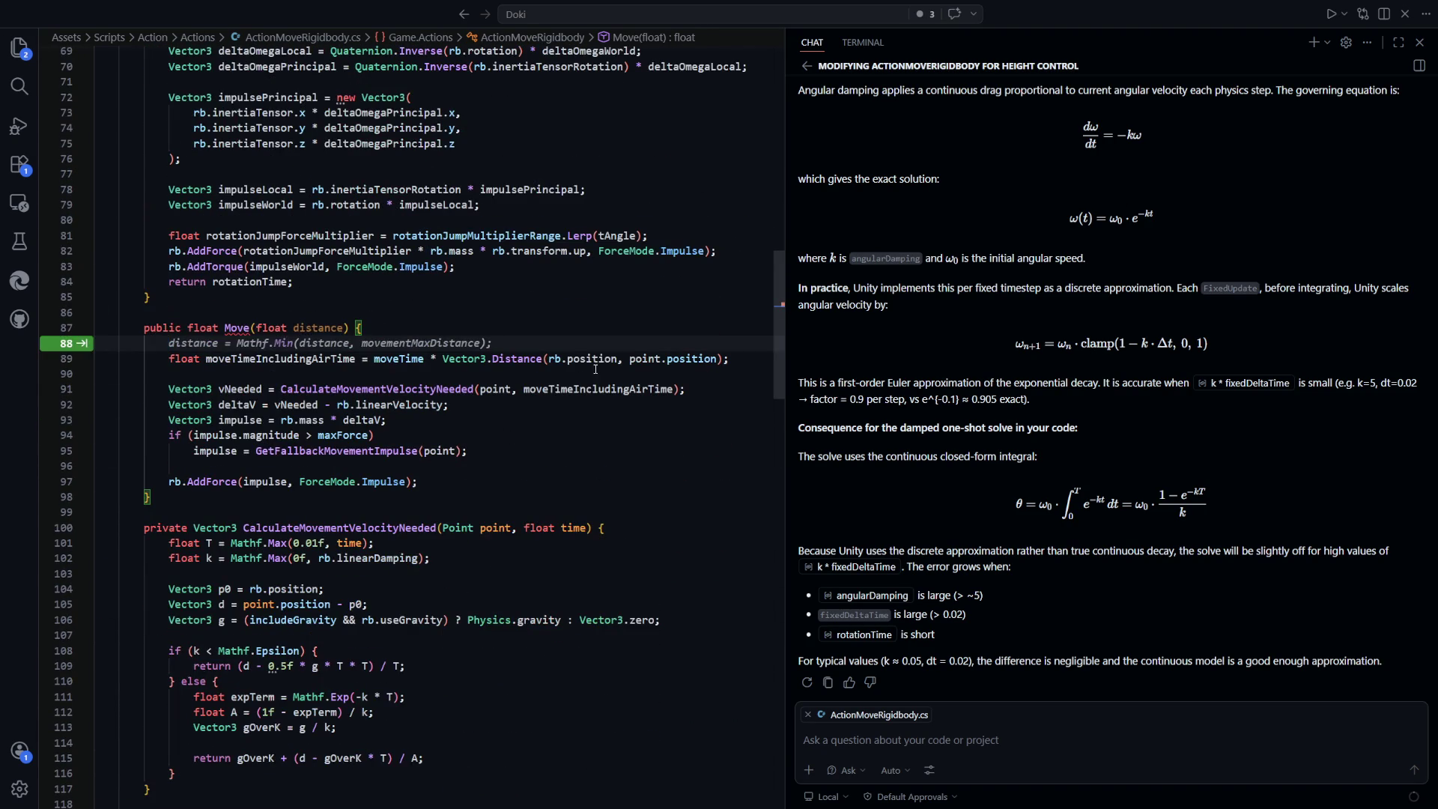
{"action": "mouse_move", "coordinate": [609, 341]}
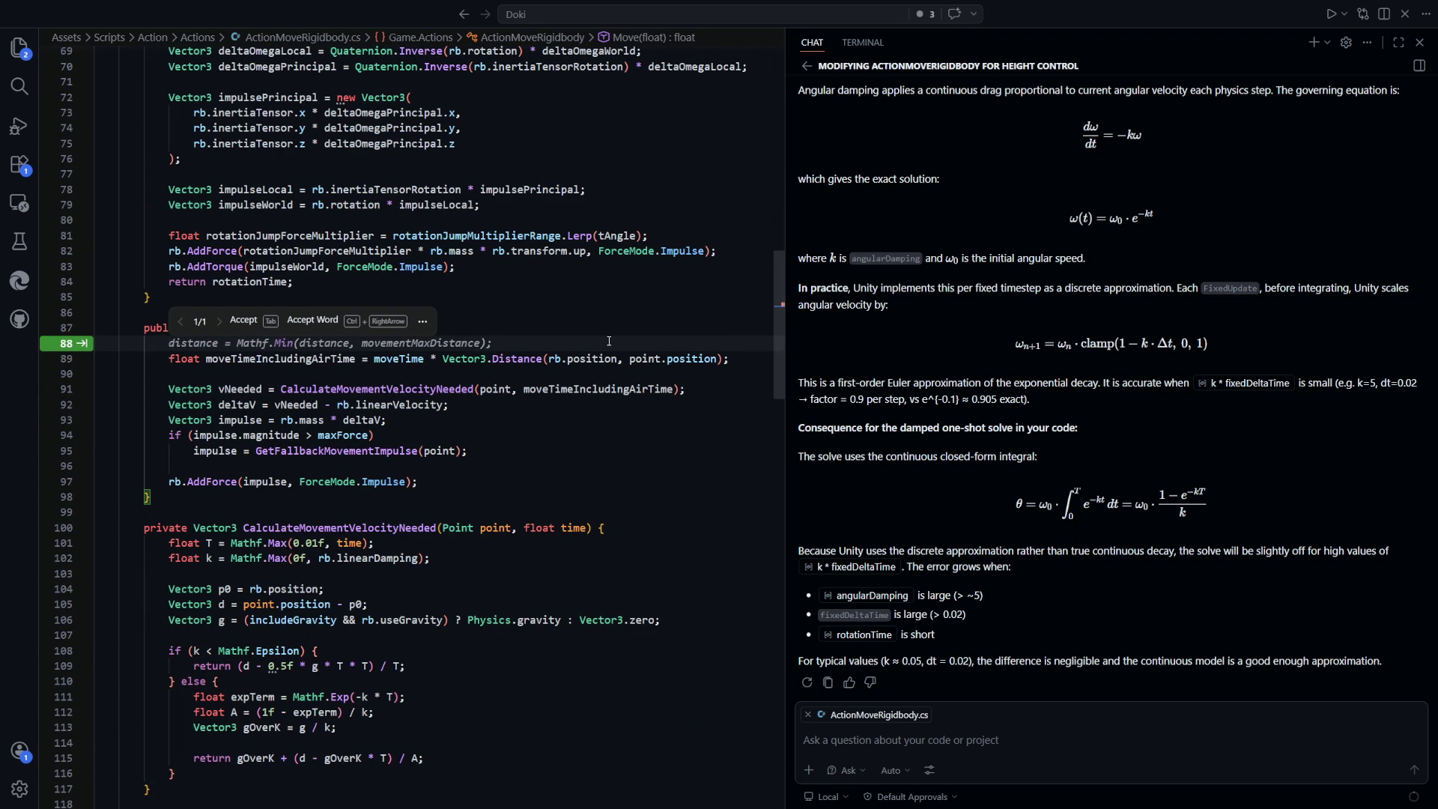
{"action": "key", "text": "Tab"}
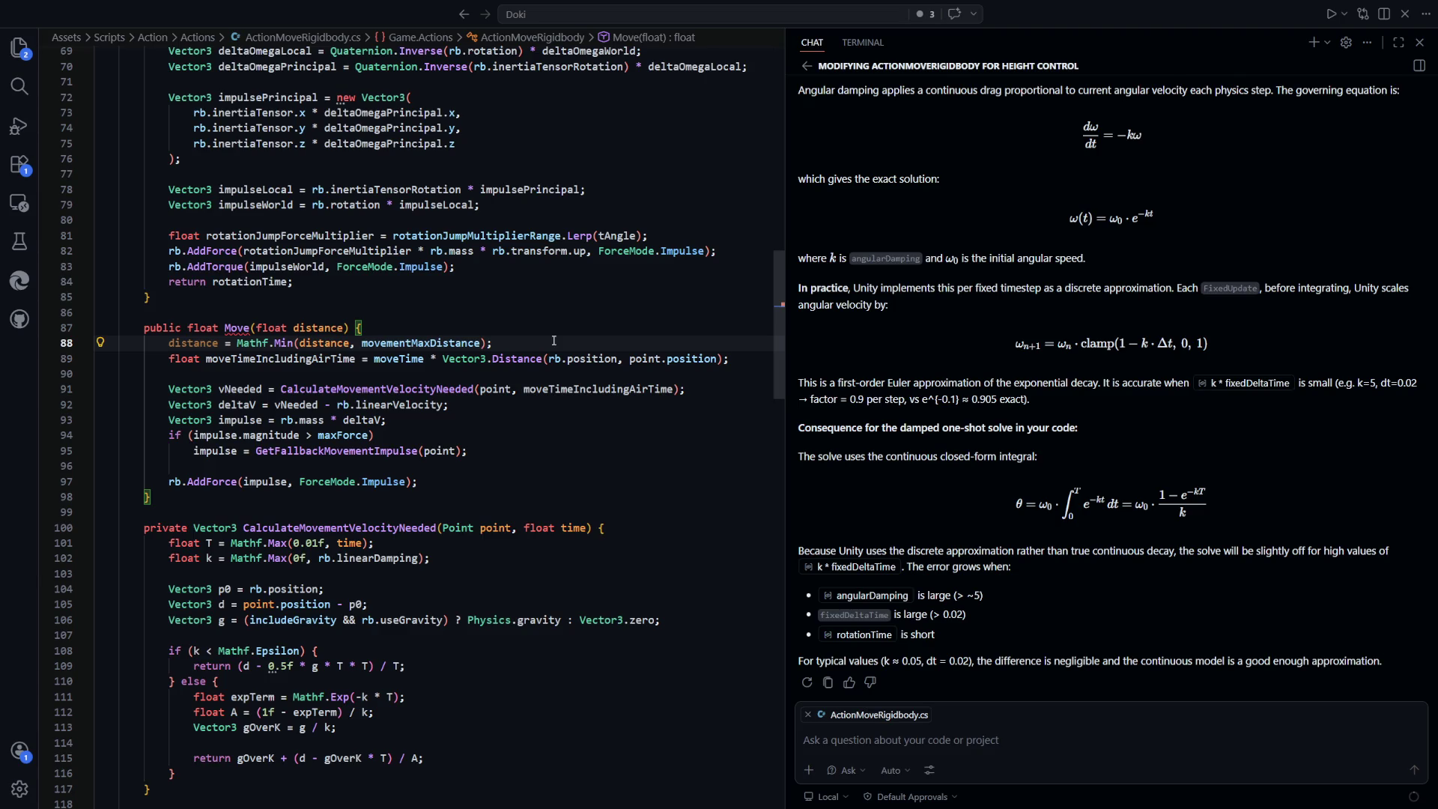
{"action": "scroll", "coordinate": [582, 361], "scroll_direction": "up", "scroll_amount": 10}
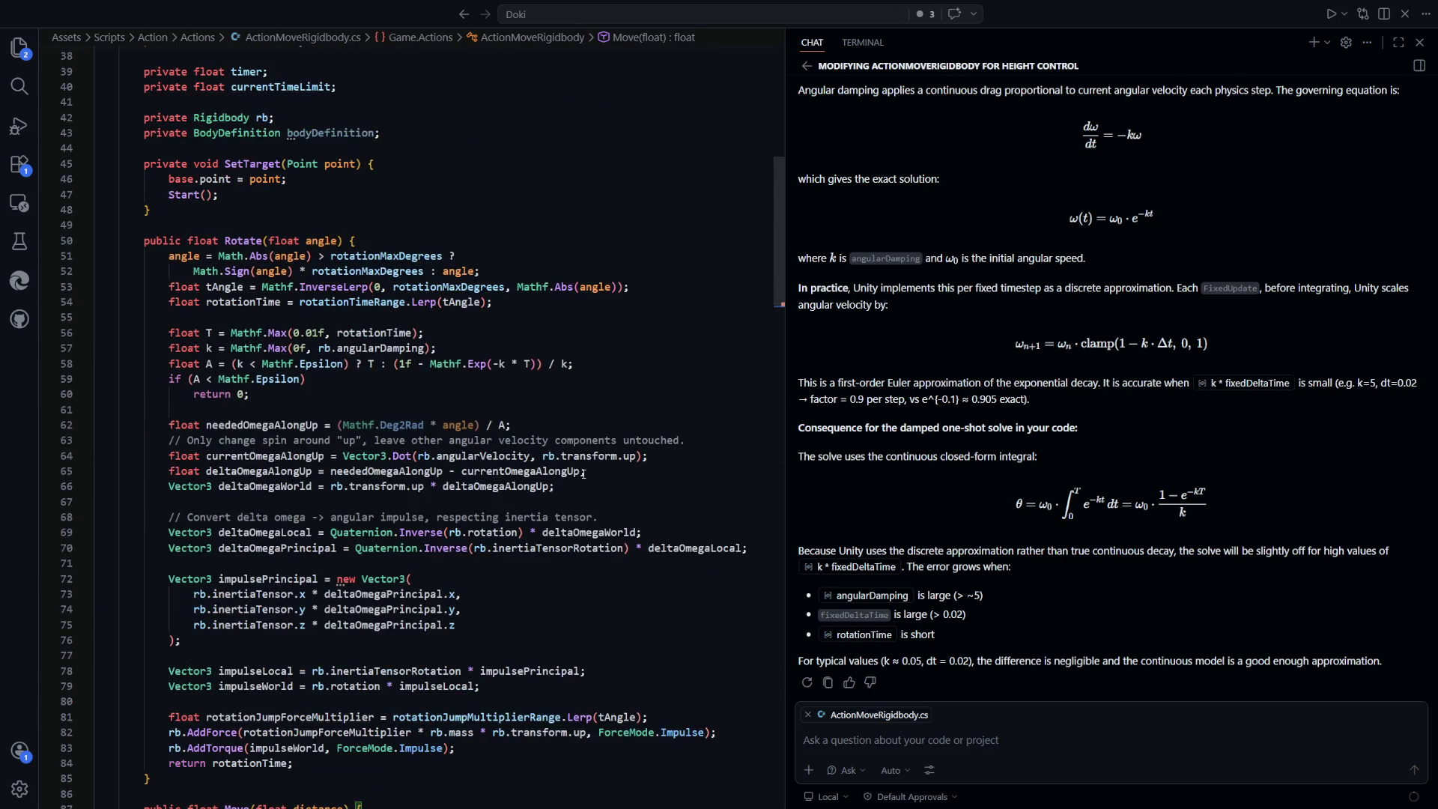
{"action": "scroll", "coordinate": [583, 473], "scroll_direction": "down", "scroll_amount": 9}
Add float tDistance = Mathf.InverseLerp(0, movementMaxDistance, distance); to Move
{"action": "type", "text": "float tDistance ="}
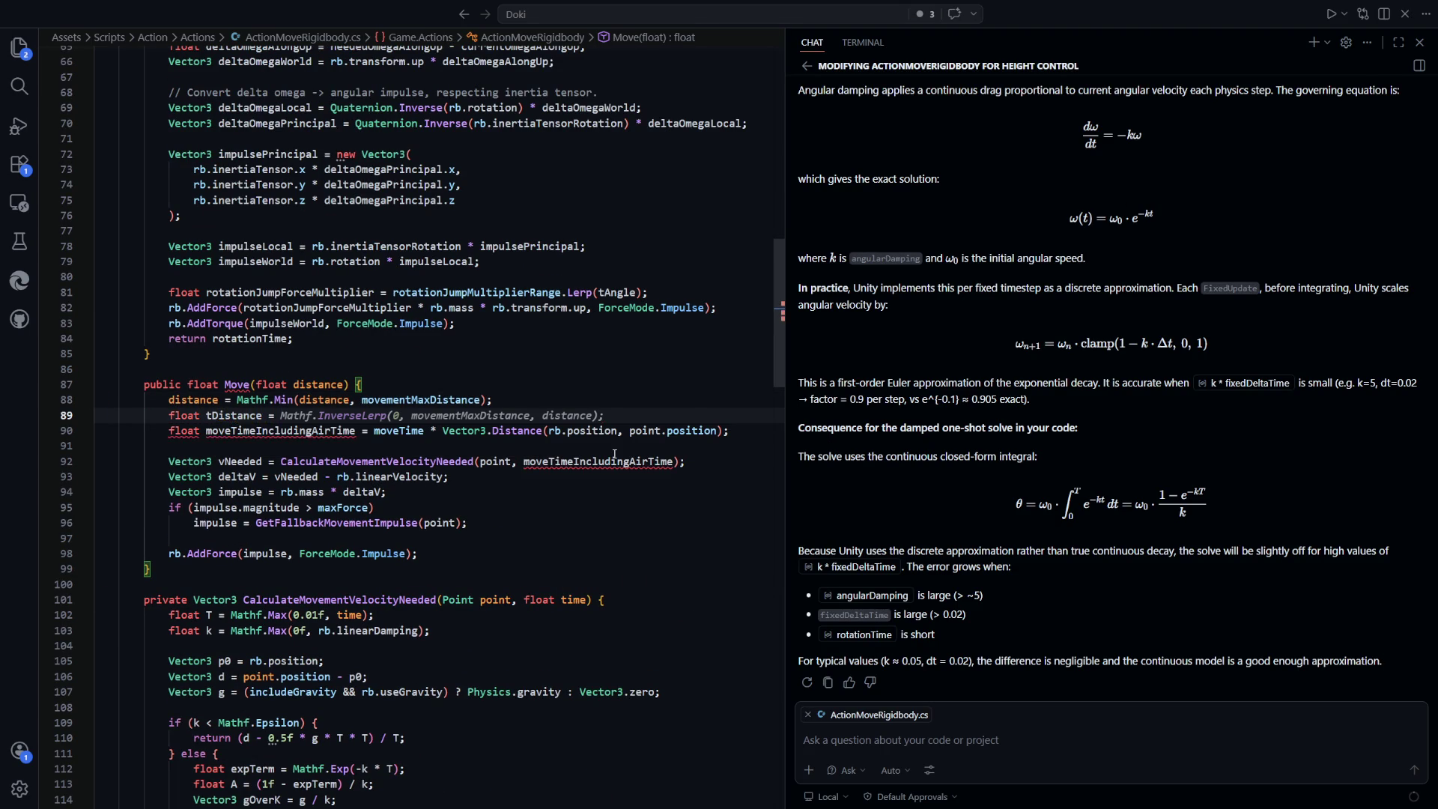
{"action": "key", "text": "Tab"}
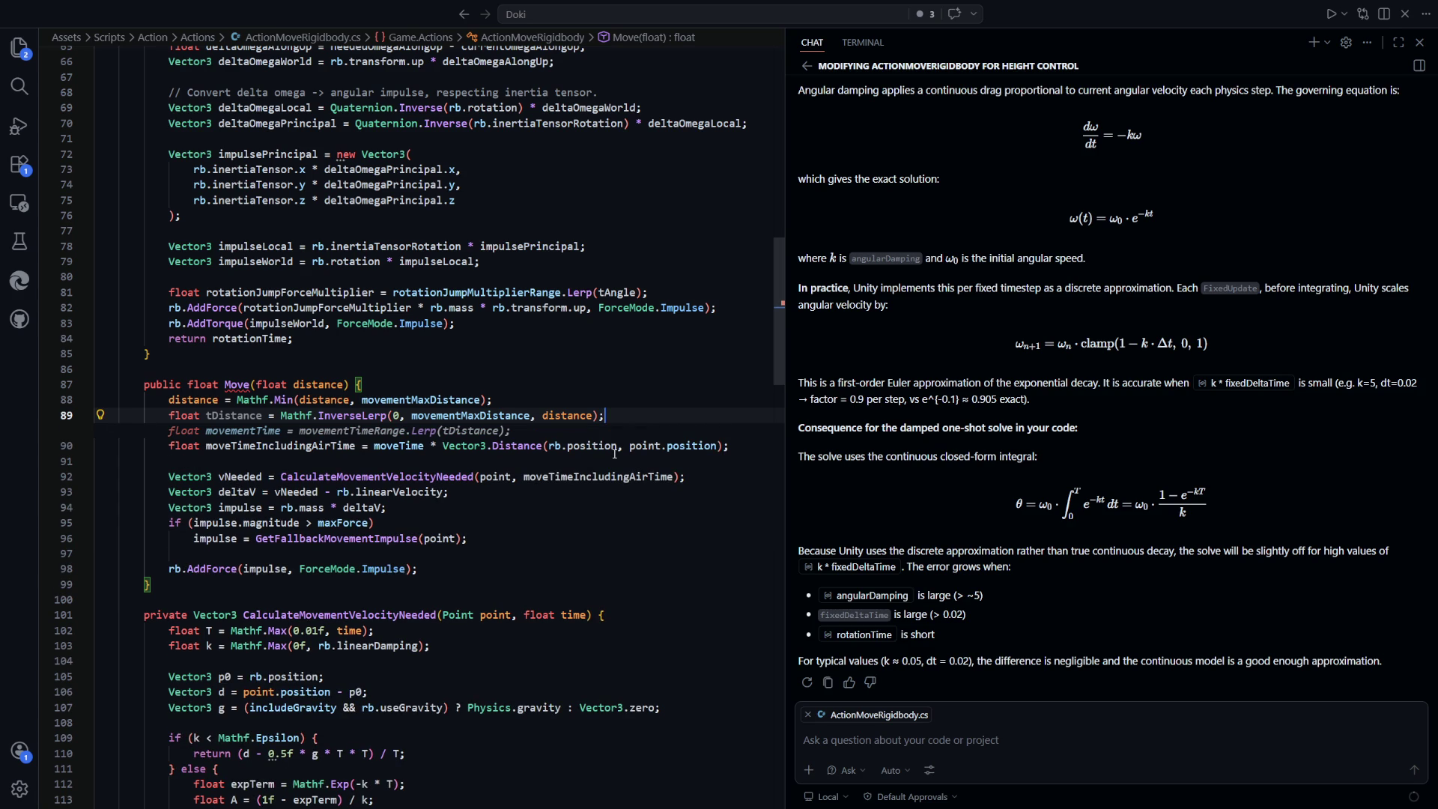
{"action": "left_click", "coordinate": [604, 414]}
{"action": "left_click_drag", "start_coordinate": [642, 411], "coordinate": [352, 417]}
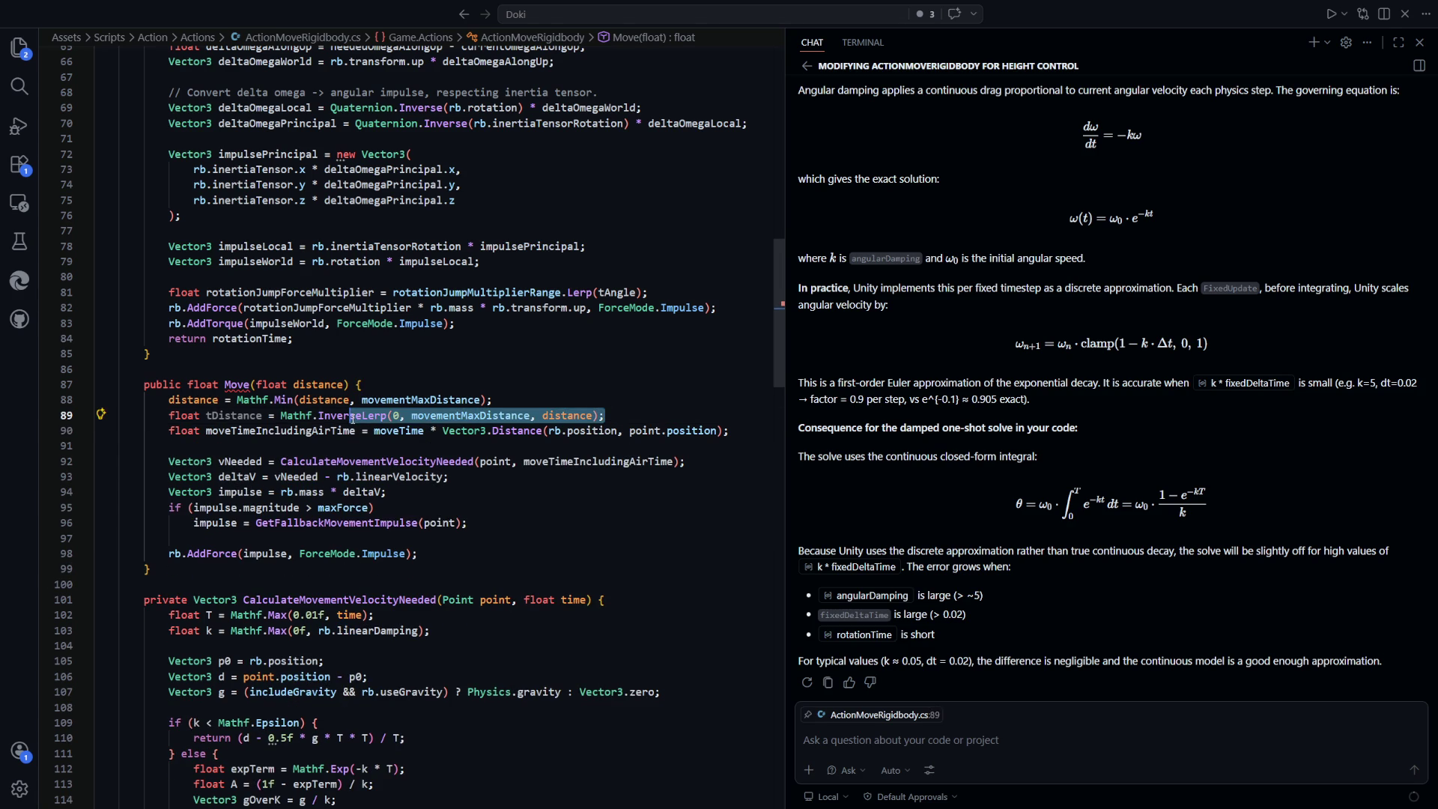
{"action": "scroll", "coordinate": [627, 456], "scroll_direction": "up", "scroll_amount": 15}
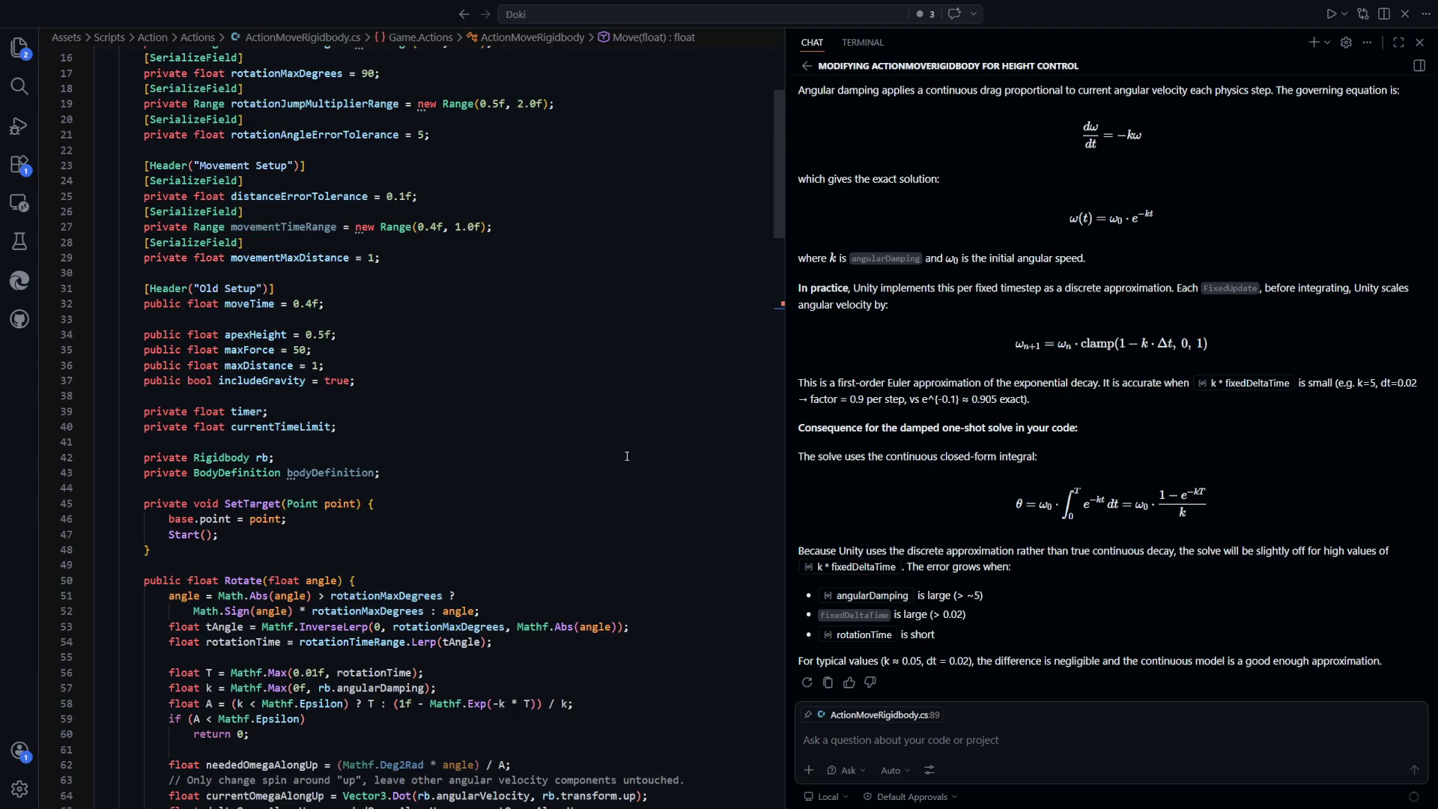
{"action": "scroll", "coordinate": [626, 456], "scroll_direction": "down", "scroll_amount": 15}
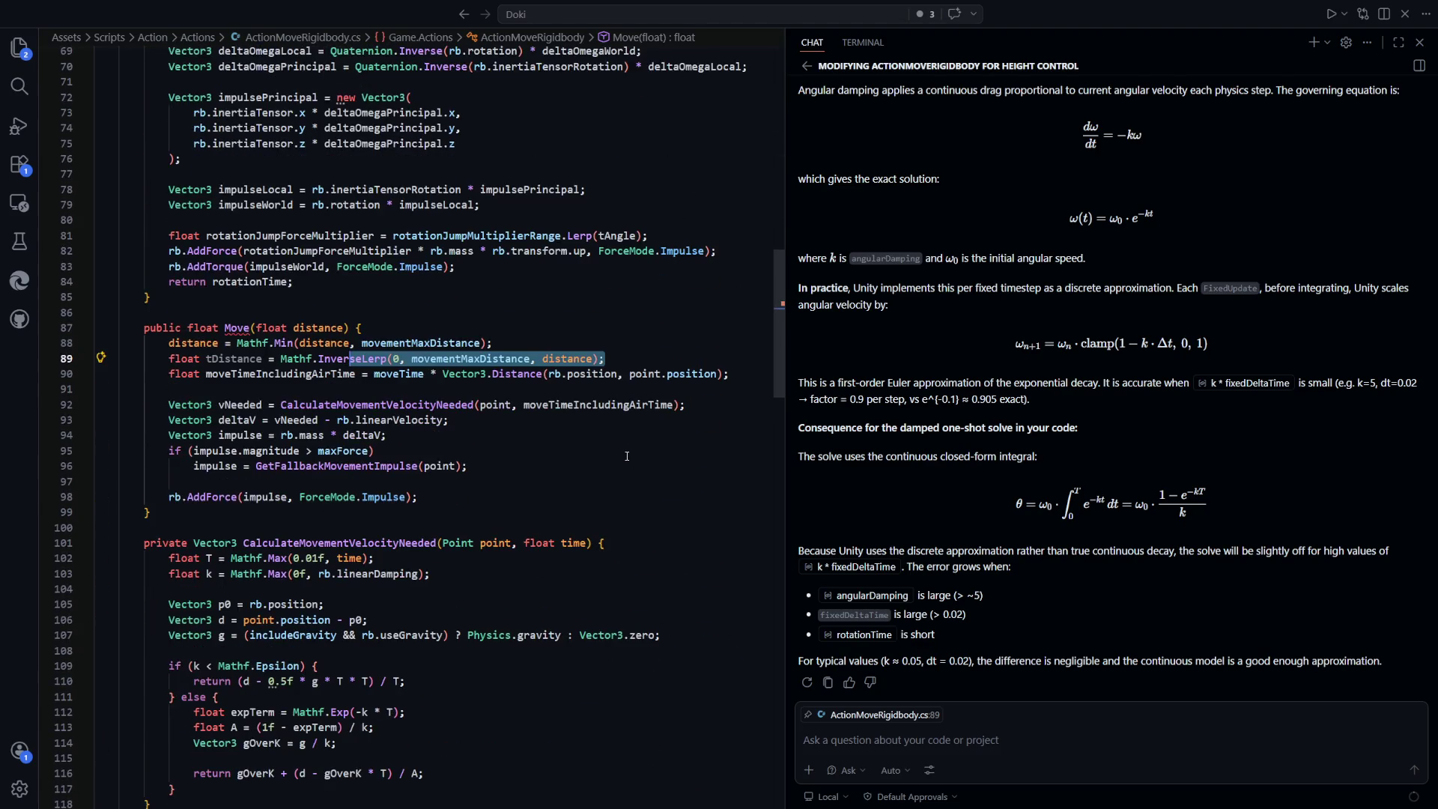
{"action": "left_click", "coordinate": [548, 446]}
{"action": "left_click_drag", "start_coordinate": [604, 358], "coordinate": [410, 361]}
{"action": "left_click", "coordinate": [524, 450]}
{"action": "left_click_drag", "start_coordinate": [605, 359], "coordinate": [205, 361]}
{"action": "left_click", "coordinate": [517, 466]}
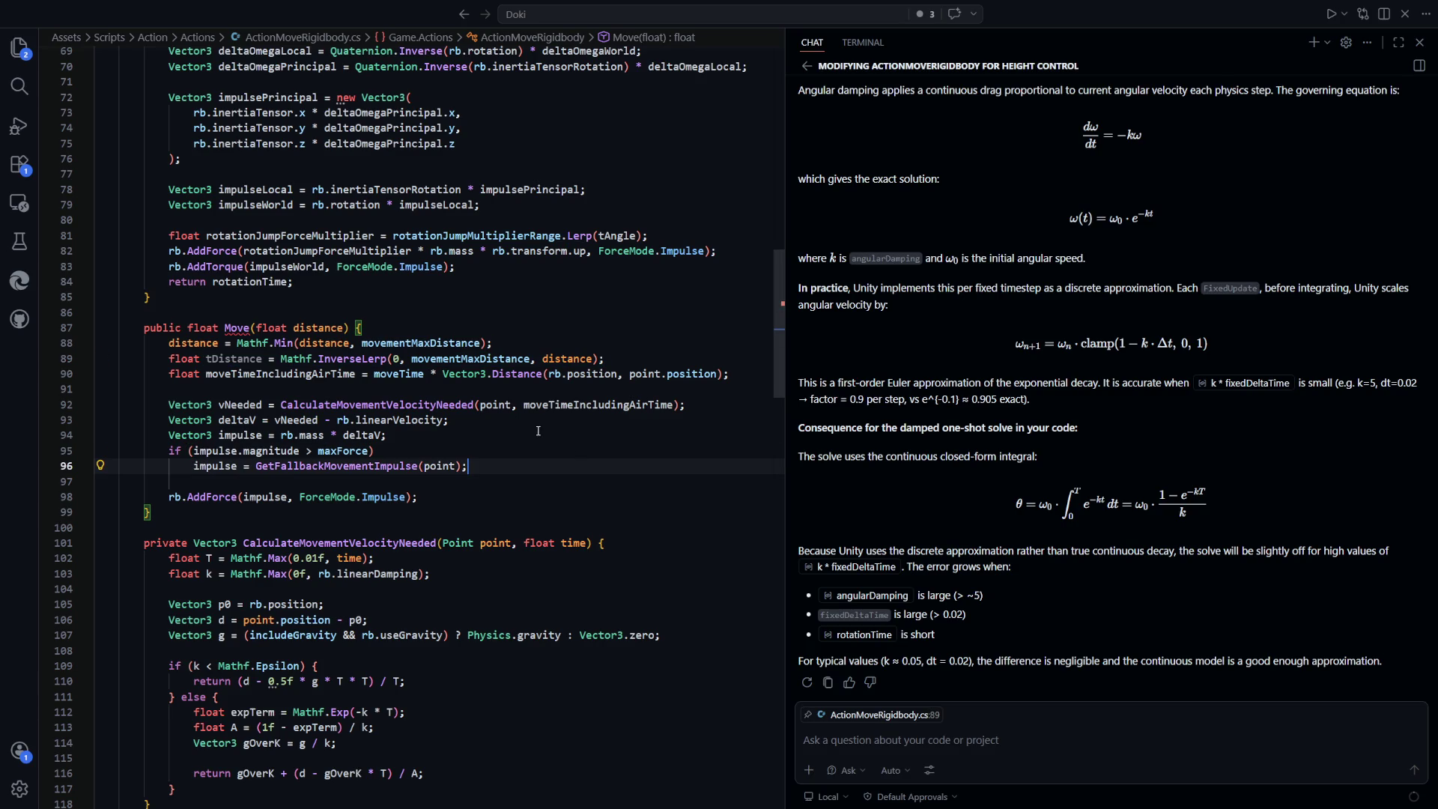
Replace moveTimeIncludingAirTime with moveTime = movementTimeRange.Lerp(tDistance)
{"action": "left_click", "coordinate": [264, 375]}
{"action": "left_click", "coordinate": [420, 343]}
{"action": "left_click", "coordinate": [280, 374]}
{"action": "double_click", "coordinate": [279, 375]}
{"action": "type", "text": "moveTime"}
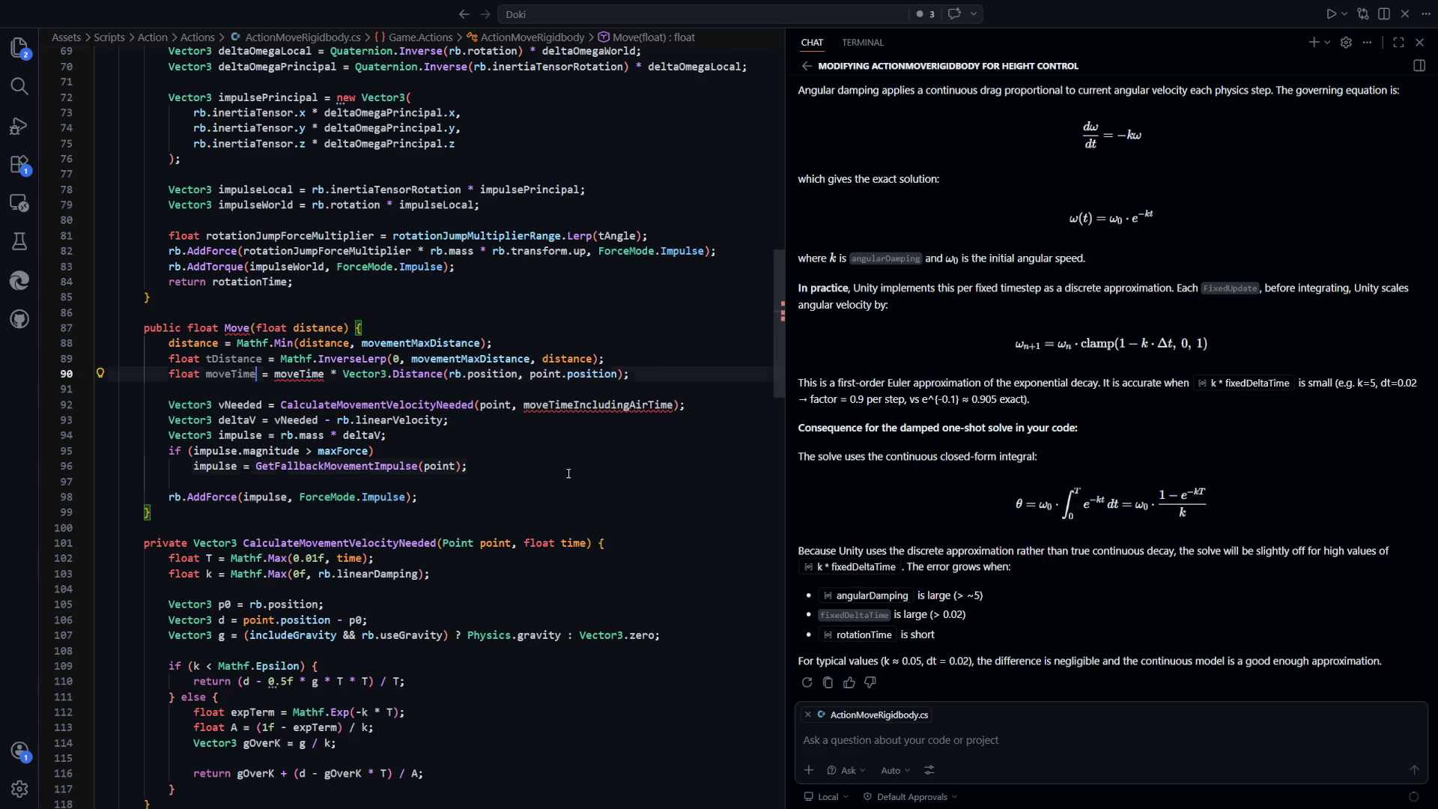
{"action": "left_click", "coordinate": [234, 358]}
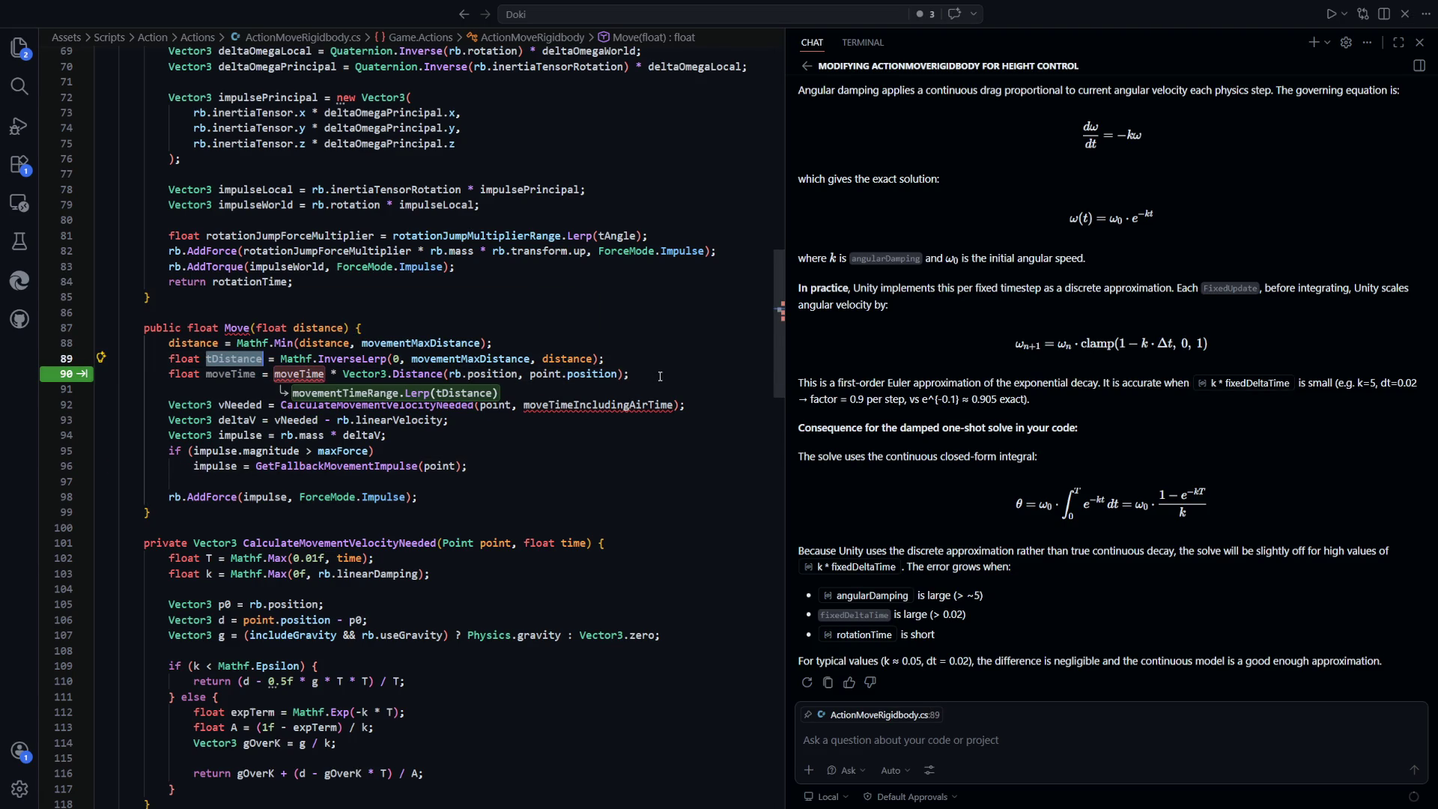
{"action": "key", "text": "Tab"}
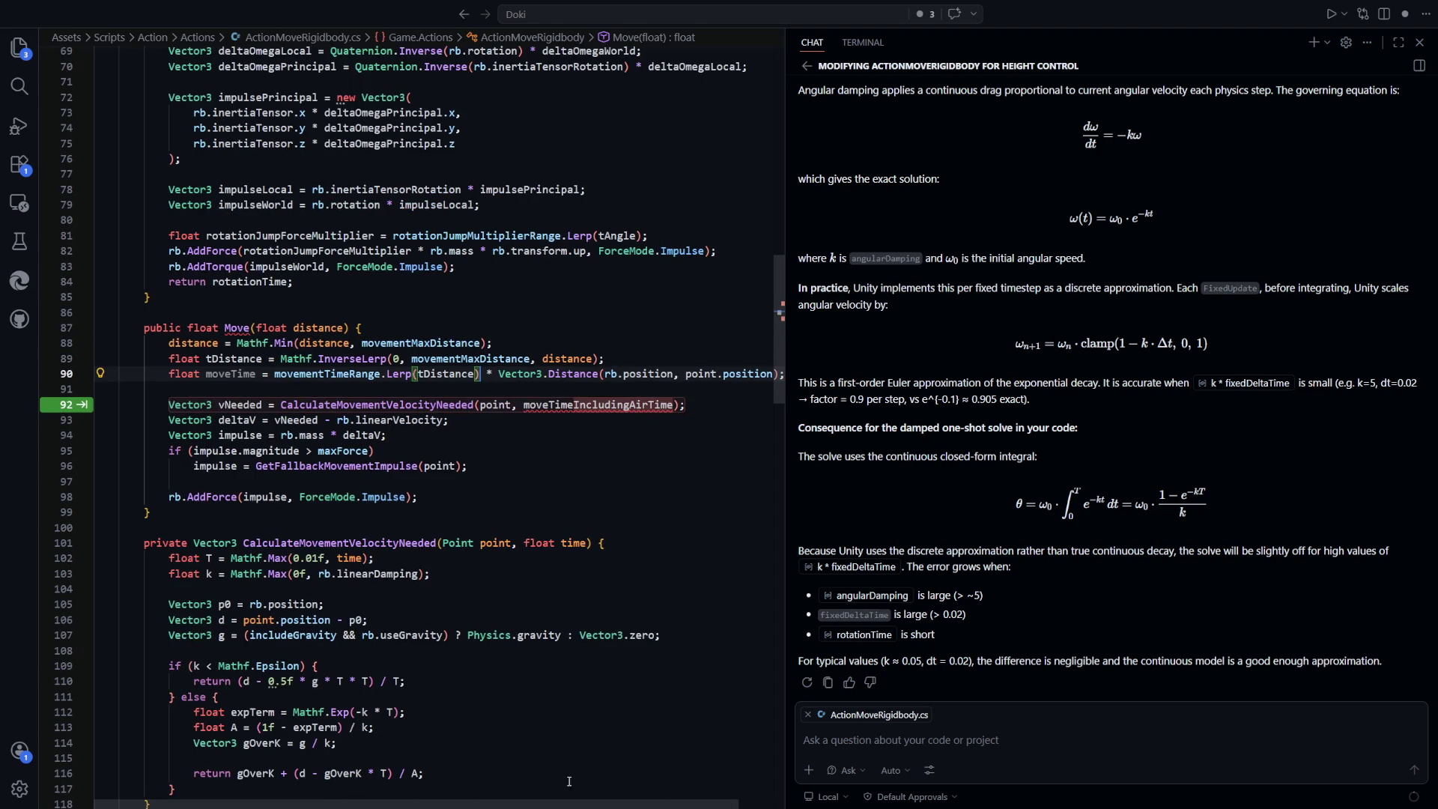
{"action": "scroll", "coordinate": [605, 805], "scroll_direction": "right", "scroll_amount": 1}
{"action": "mouse_move", "coordinate": [749, 373]}
{"action": "left_mouse_down"}
{"action": "mouse_move", "coordinate": [433, 373]}
{"action": "mouse_move", "coordinate": [445, 380]}
{"action": "left_mouse_up"}
{"action": "key", "text": "BackSpace"}
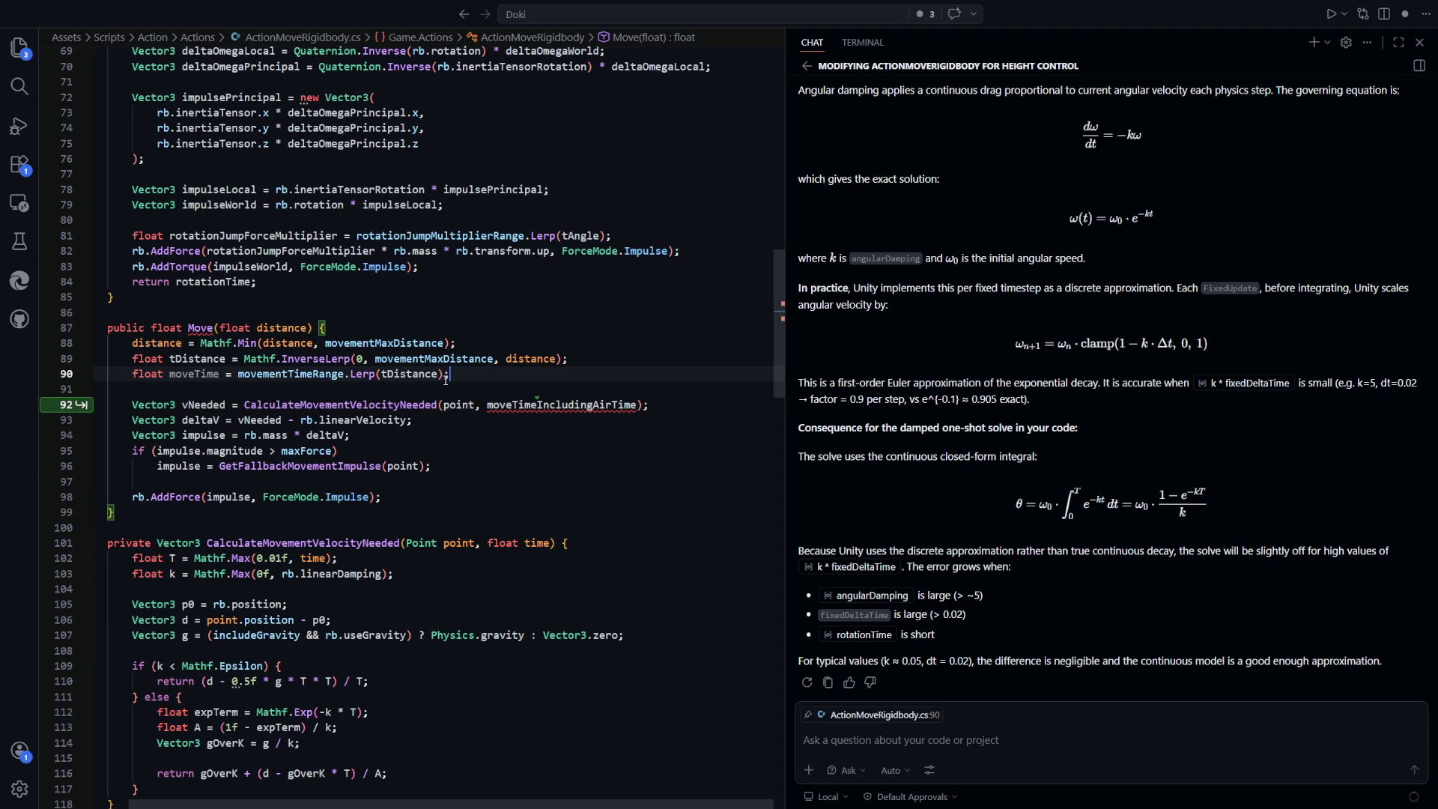
{"action": "scroll", "coordinate": [355, 454], "scroll_direction": "left", "scroll_amount": 1}
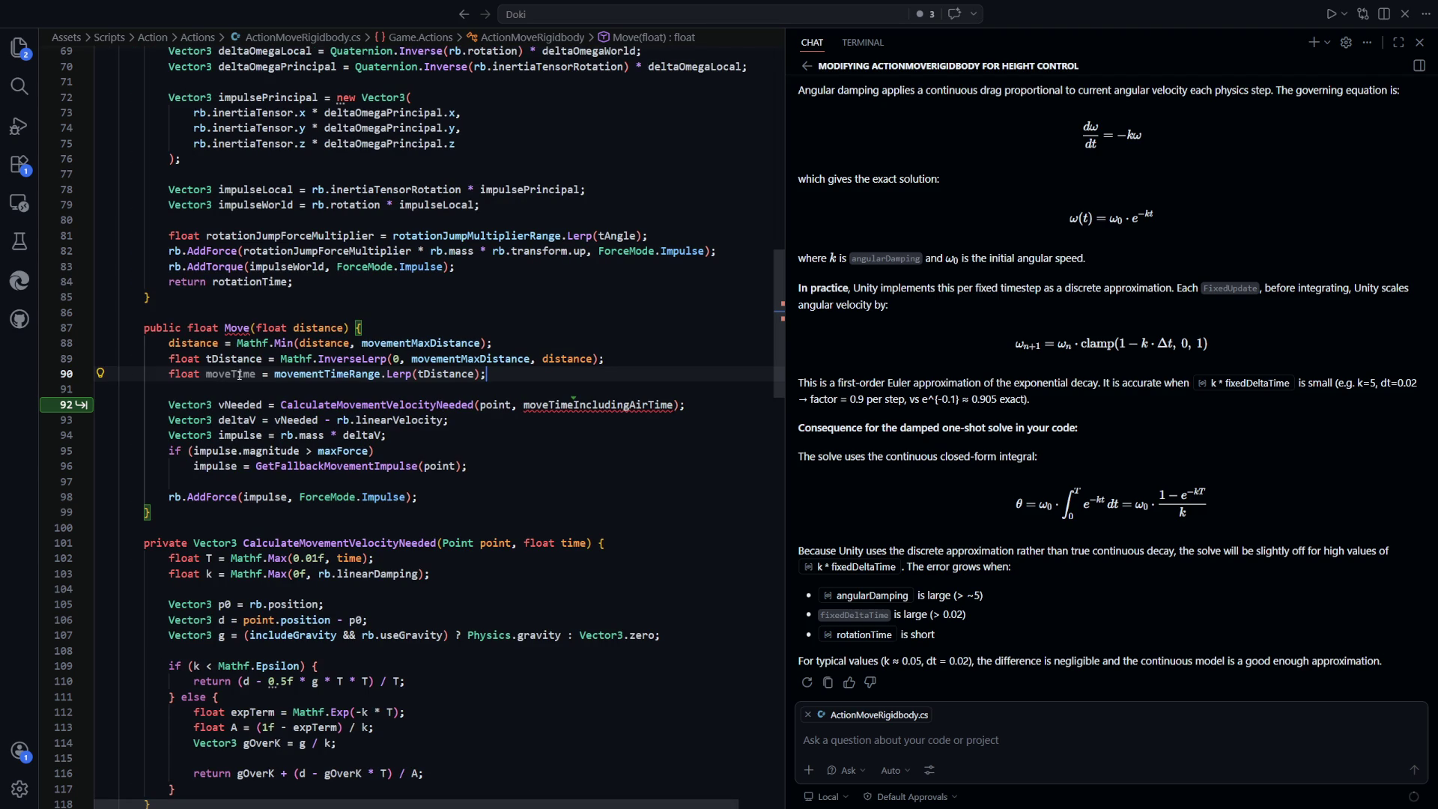
Pass moveTime instead of moveTimeIncludingAirTime to CalculateMovementVelocityNeeded
{"action": "double_click", "coordinate": [591, 405]}
{"action": "type", "text": "moveTime"}
{"action": "left_click", "coordinate": [571, 495]}
{"action": "scroll", "coordinate": [524, 450], "scroll_direction": "down", "scroll_amount": 2}
{"action": "left_click", "coordinate": [405, 323]}
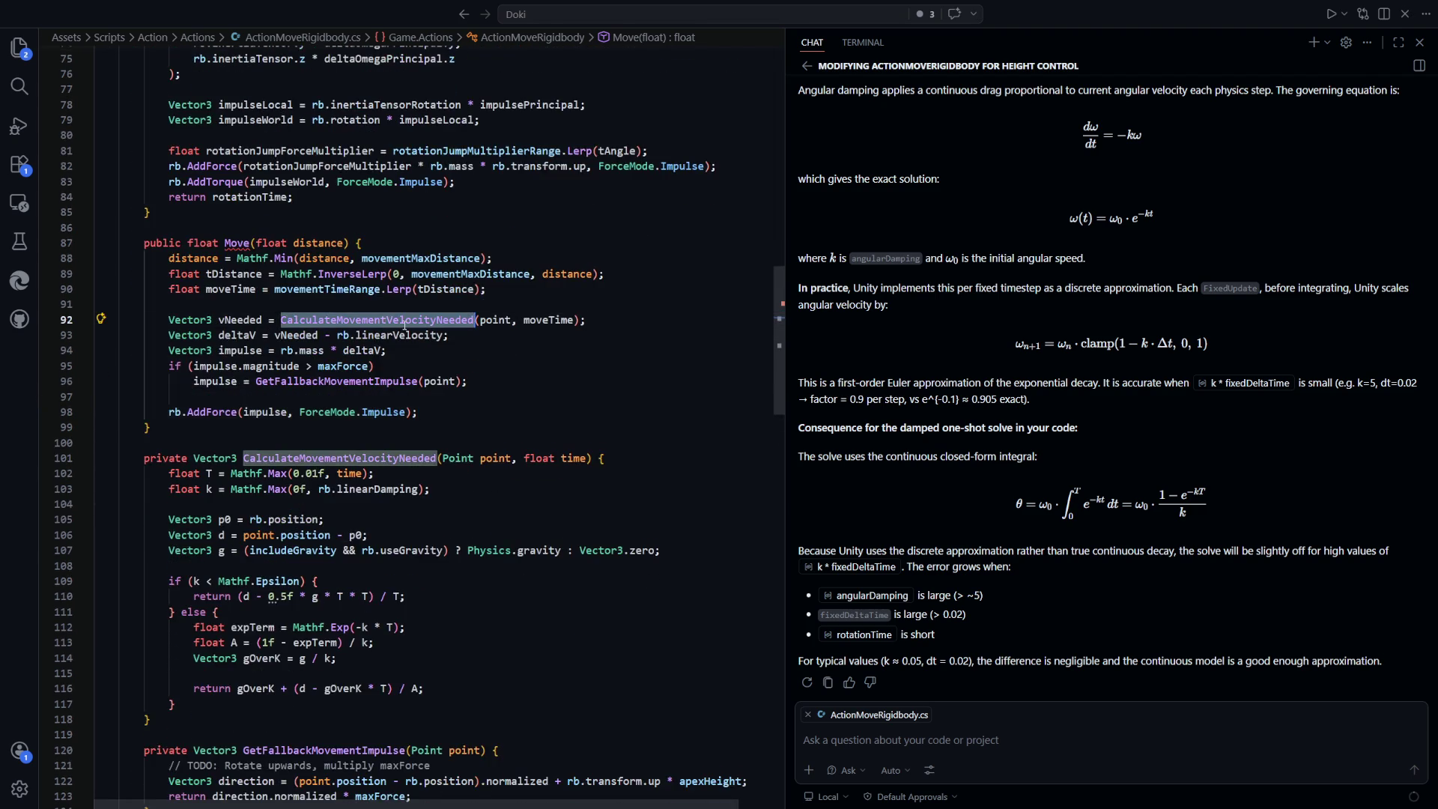
Review uses of point, the displacement d, and the new tDistance and moveTime lines
{"action": "scroll", "coordinate": [406, 323], "scroll_direction": "down", "scroll_amount": 2}
{"action": "left_click", "coordinate": [495, 401]}
{"action": "scroll", "coordinate": [258, 414], "scroll_direction": "down", "scroll_amount": 3}
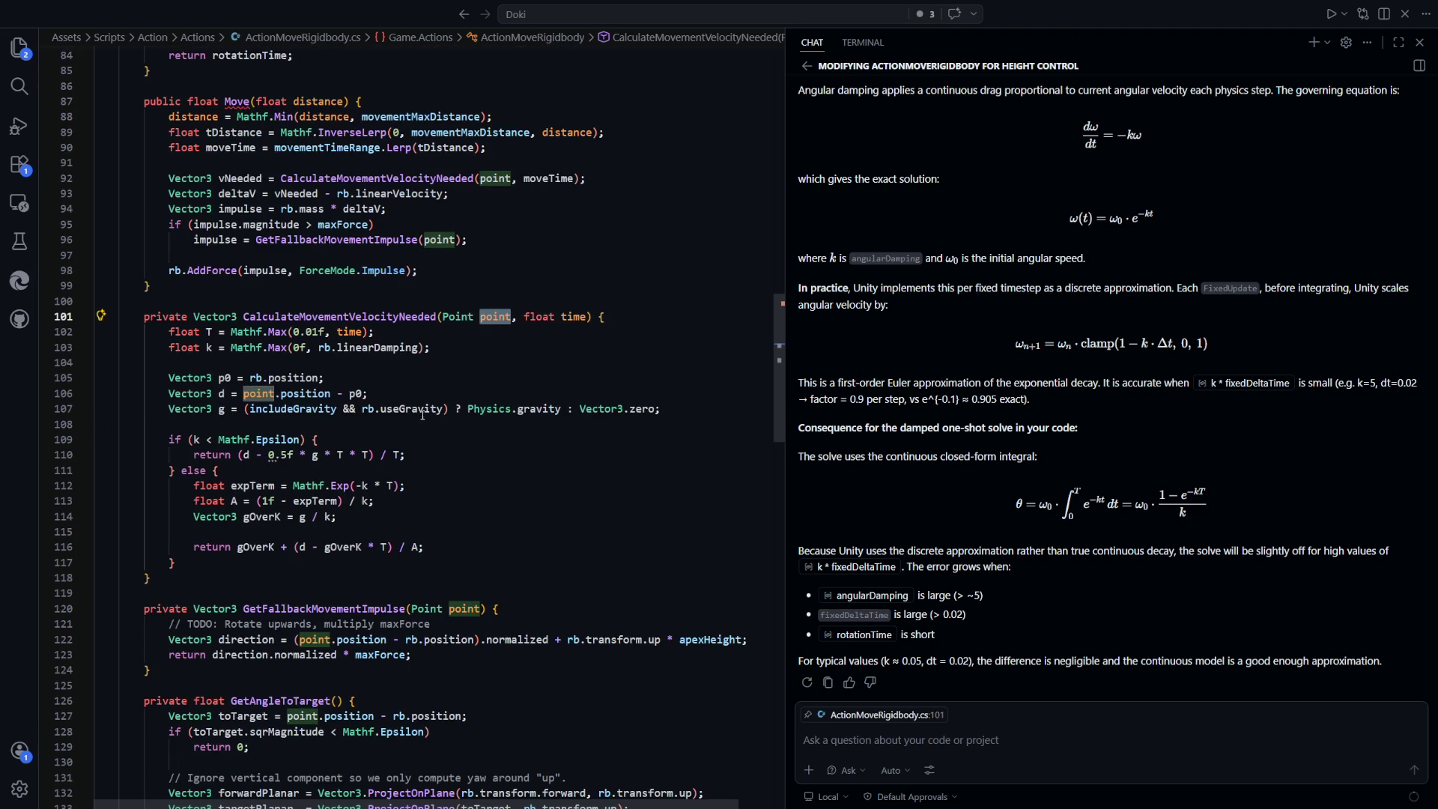
{"action": "left_click", "coordinate": [222, 393]}
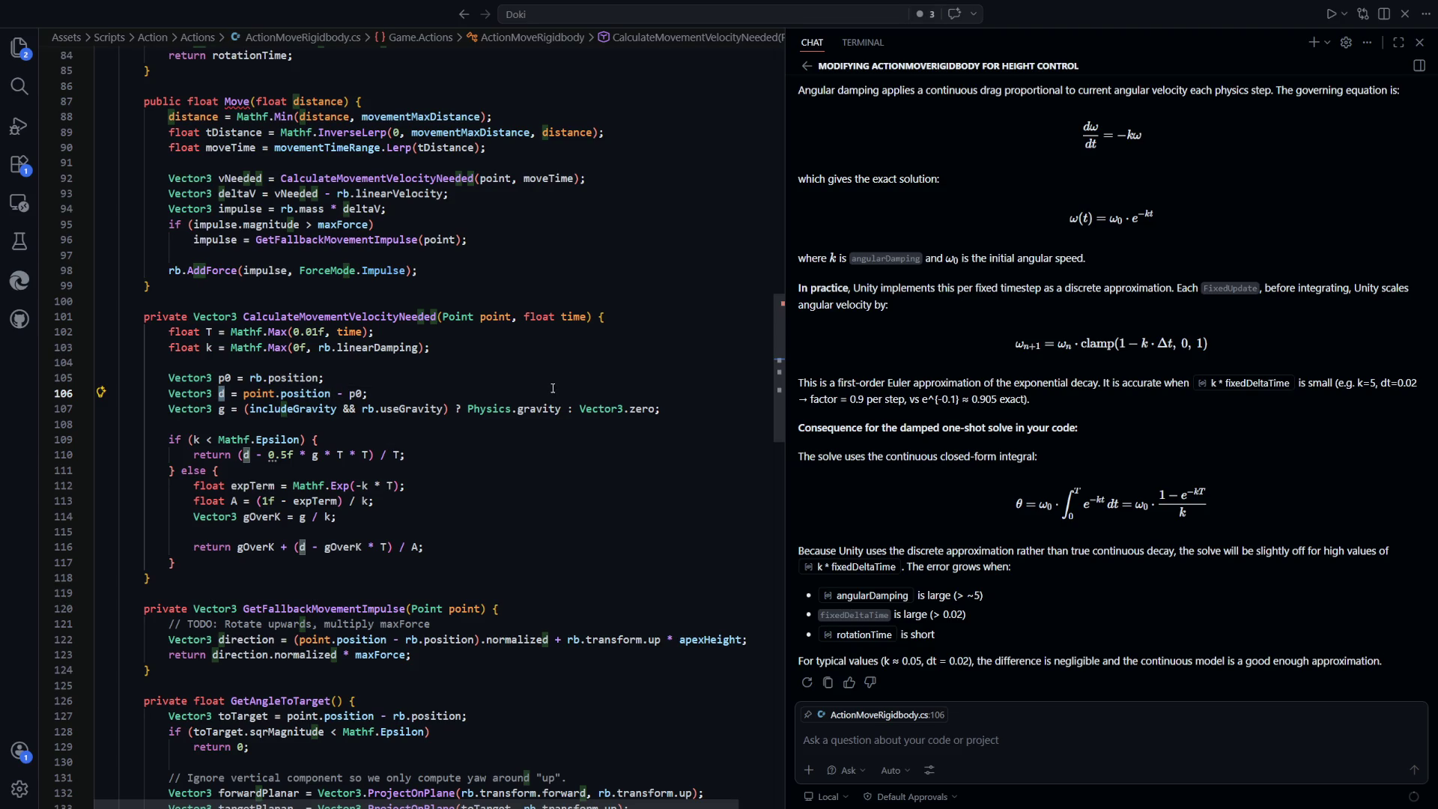
{"action": "scroll", "coordinate": [553, 392], "scroll_direction": "up", "scroll_amount": 3}
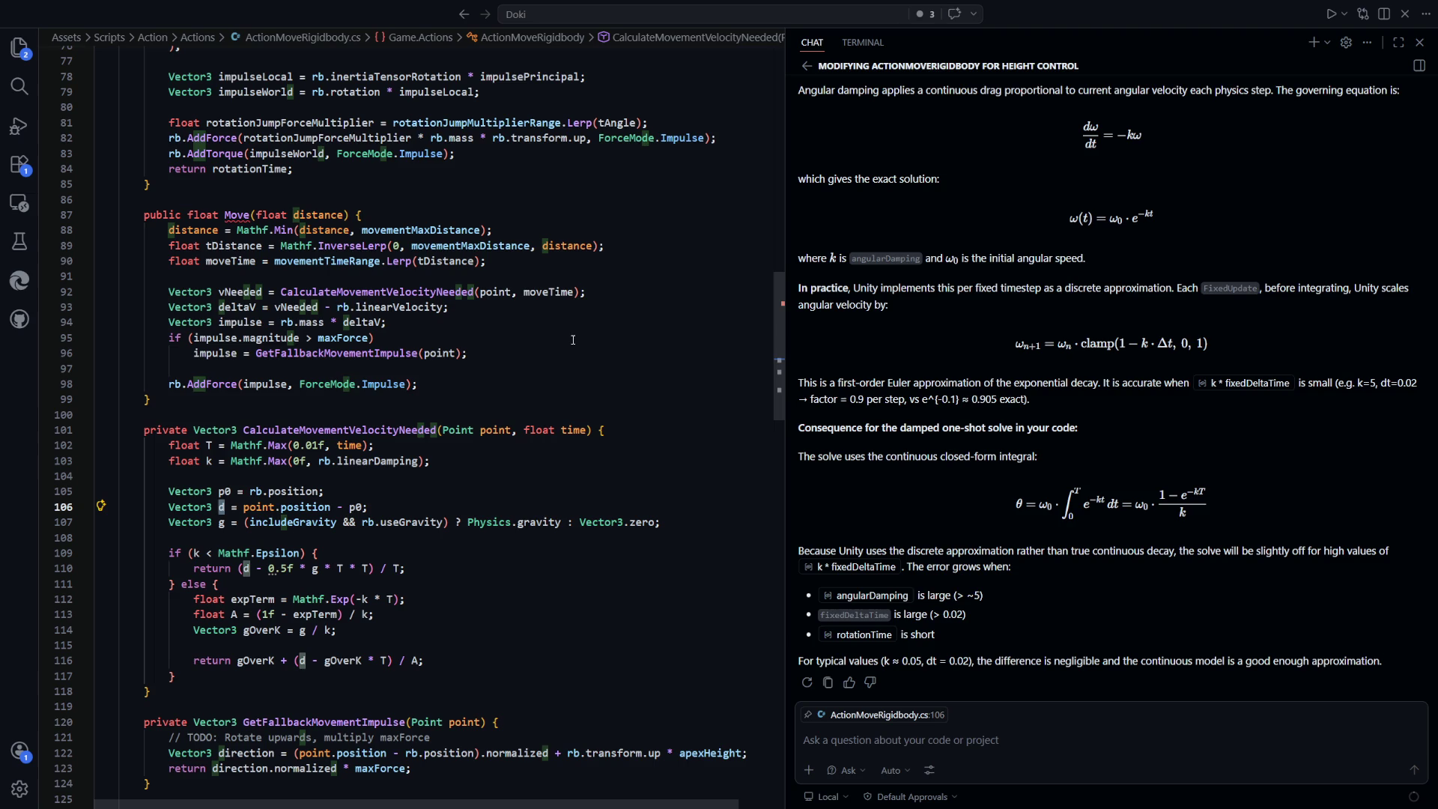
{"action": "left_click_drag", "start_coordinate": [497, 256], "coordinate": [241, 245]}
{"action": "left_click_drag", "start_coordinate": [531, 264], "coordinate": [170, 247]}
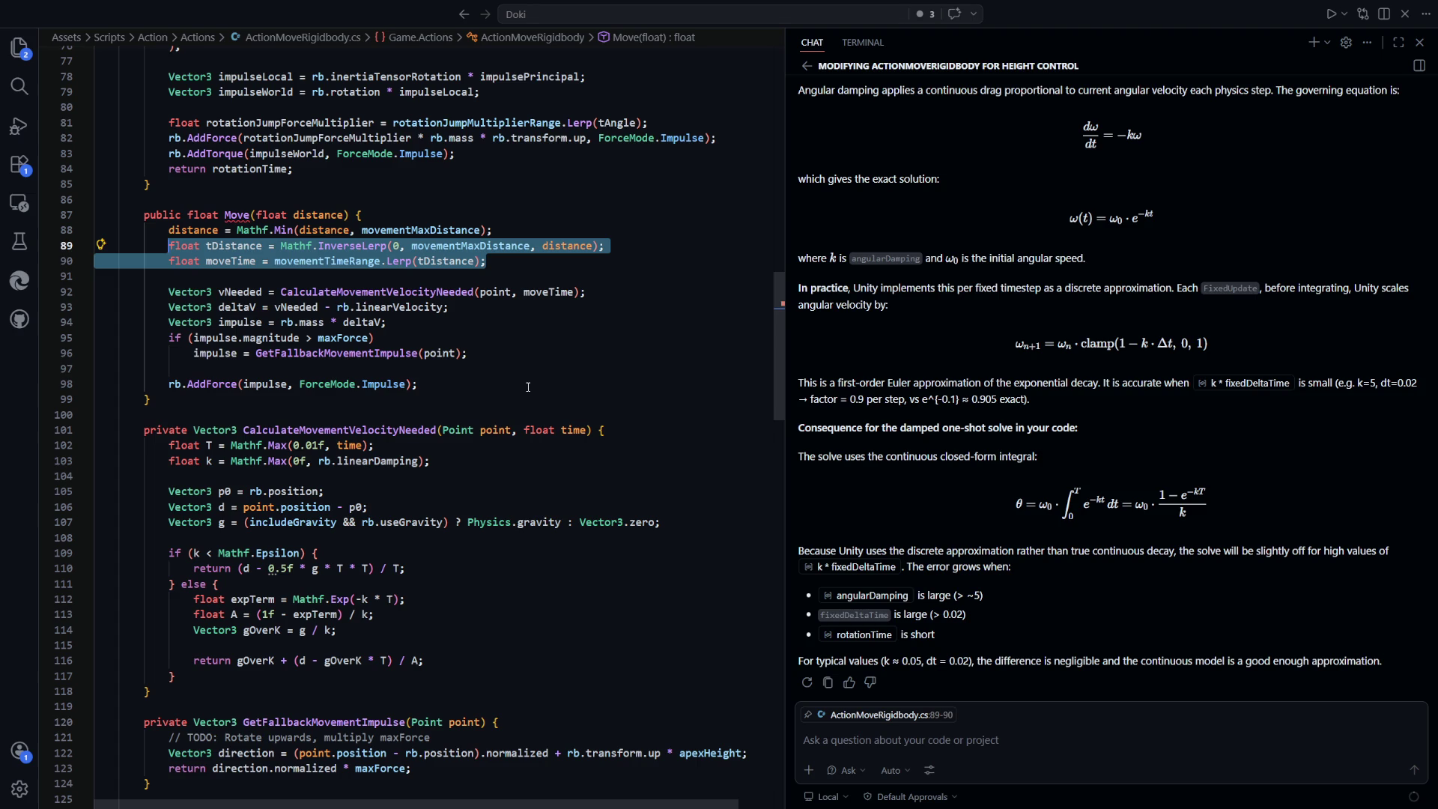
Block-comment the maxForce fallback impulse check with Shift+Alt+A
{"action": "scroll", "coordinate": [528, 388], "scroll_direction": "down", "scroll_amount": 2}
{"action": "left_click", "coordinate": [496, 345]}
{"action": "scroll", "coordinate": [582, 397], "scroll_direction": "up", "scroll_amount": 1}
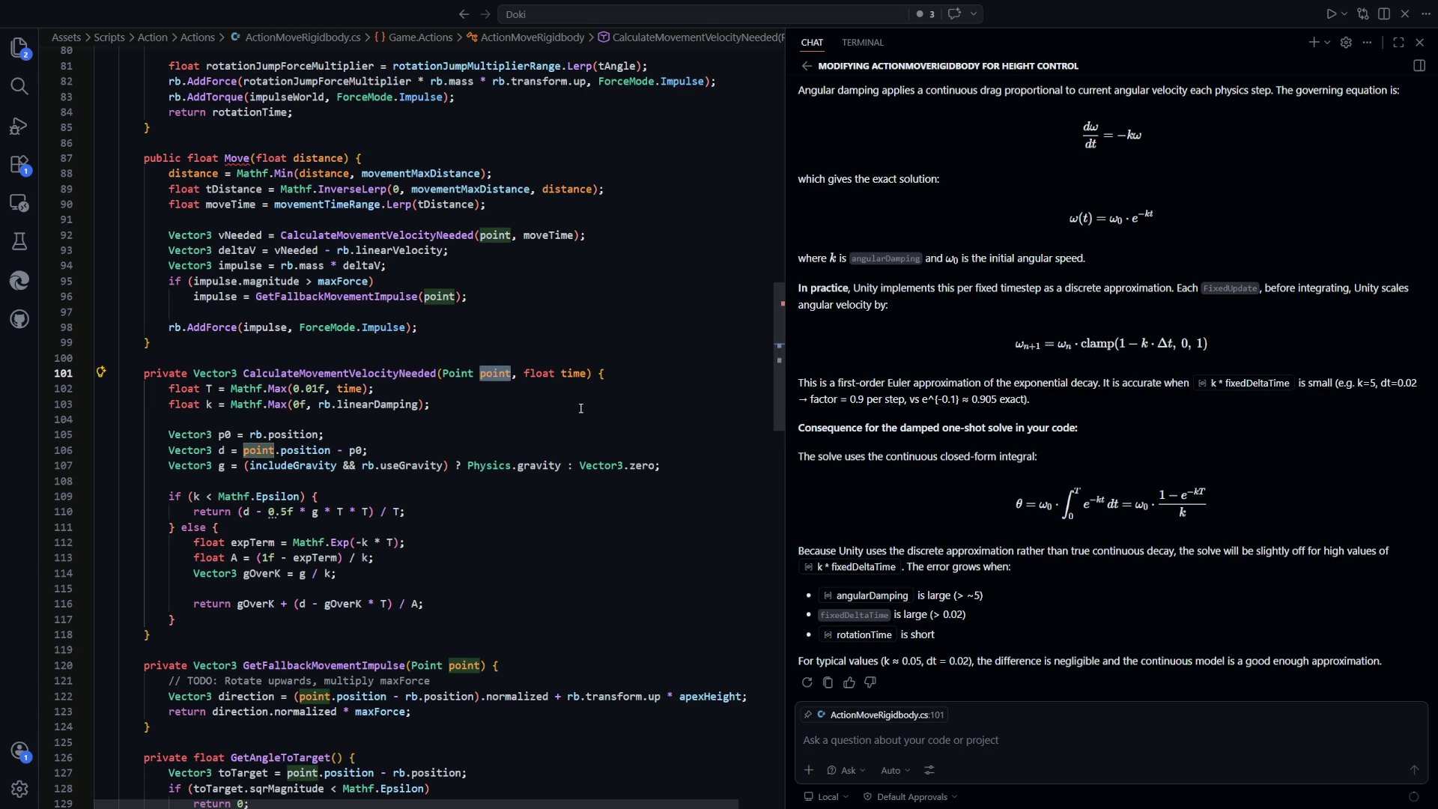
{"action": "left_click", "coordinate": [368, 282]}
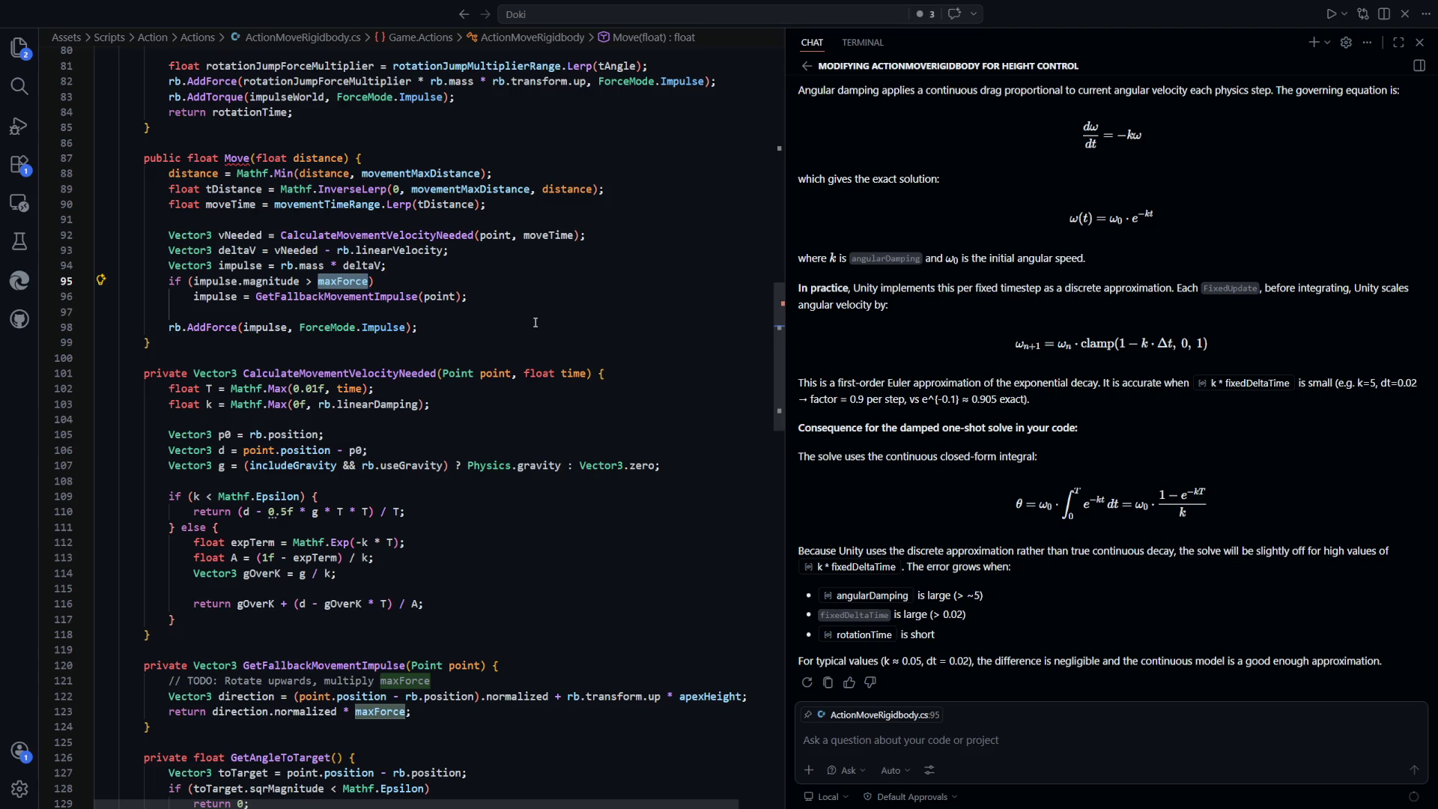
{"action": "mouse_move", "coordinate": [468, 296]}
{"action": "left_mouse_down"}
{"action": "mouse_move", "coordinate": [180, 298]}
{"action": "mouse_move", "coordinate": [187, 281]}
{"action": "left_mouse_up"}
{"action": "key", "text": "shift+alt+a"}
Change CalculateMovementVelocityNeeded's parameters to float distance, float time
{"action": "left_click", "coordinate": [370, 296]}
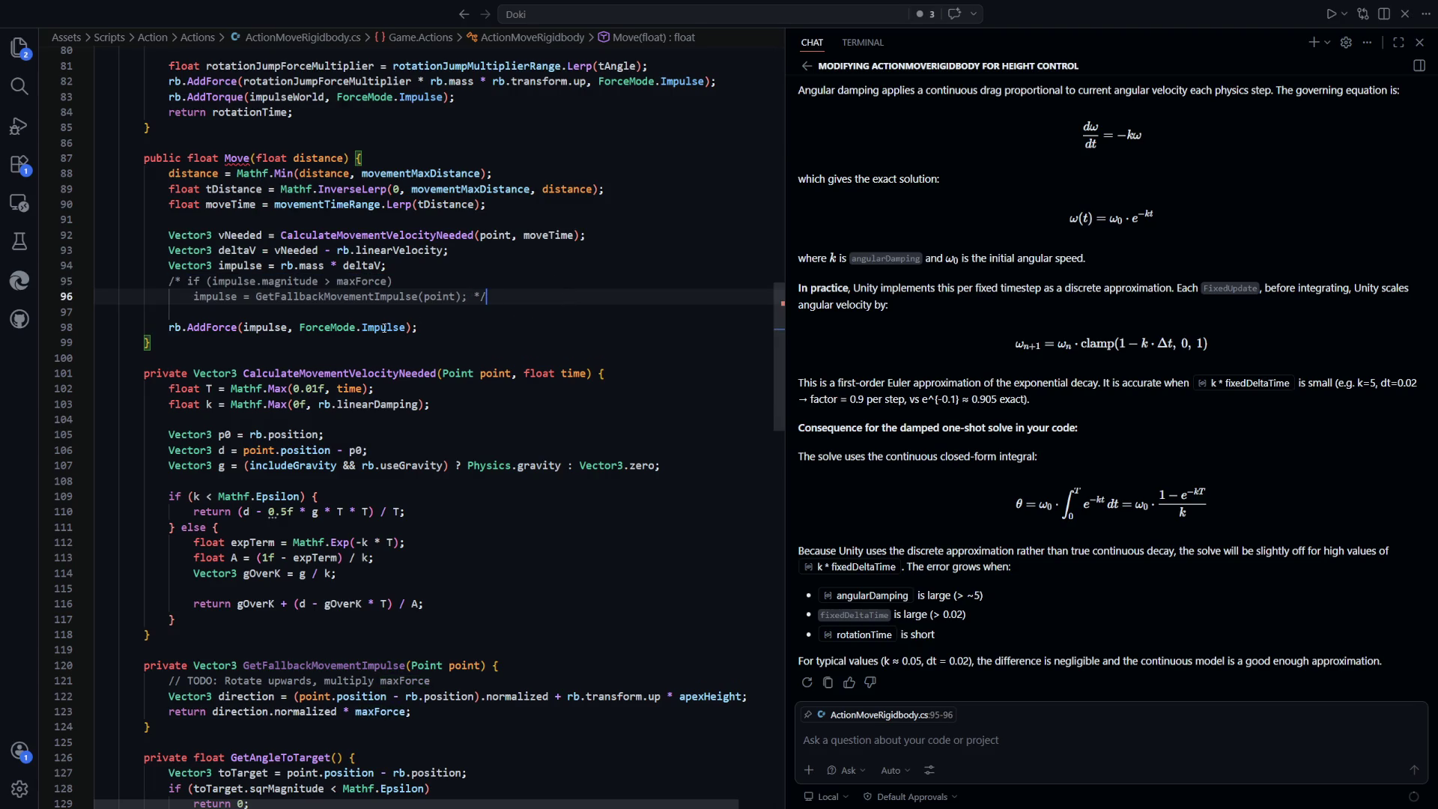
{"action": "scroll", "coordinate": [320, 300], "scroll_direction": "down", "scroll_amount": 1}
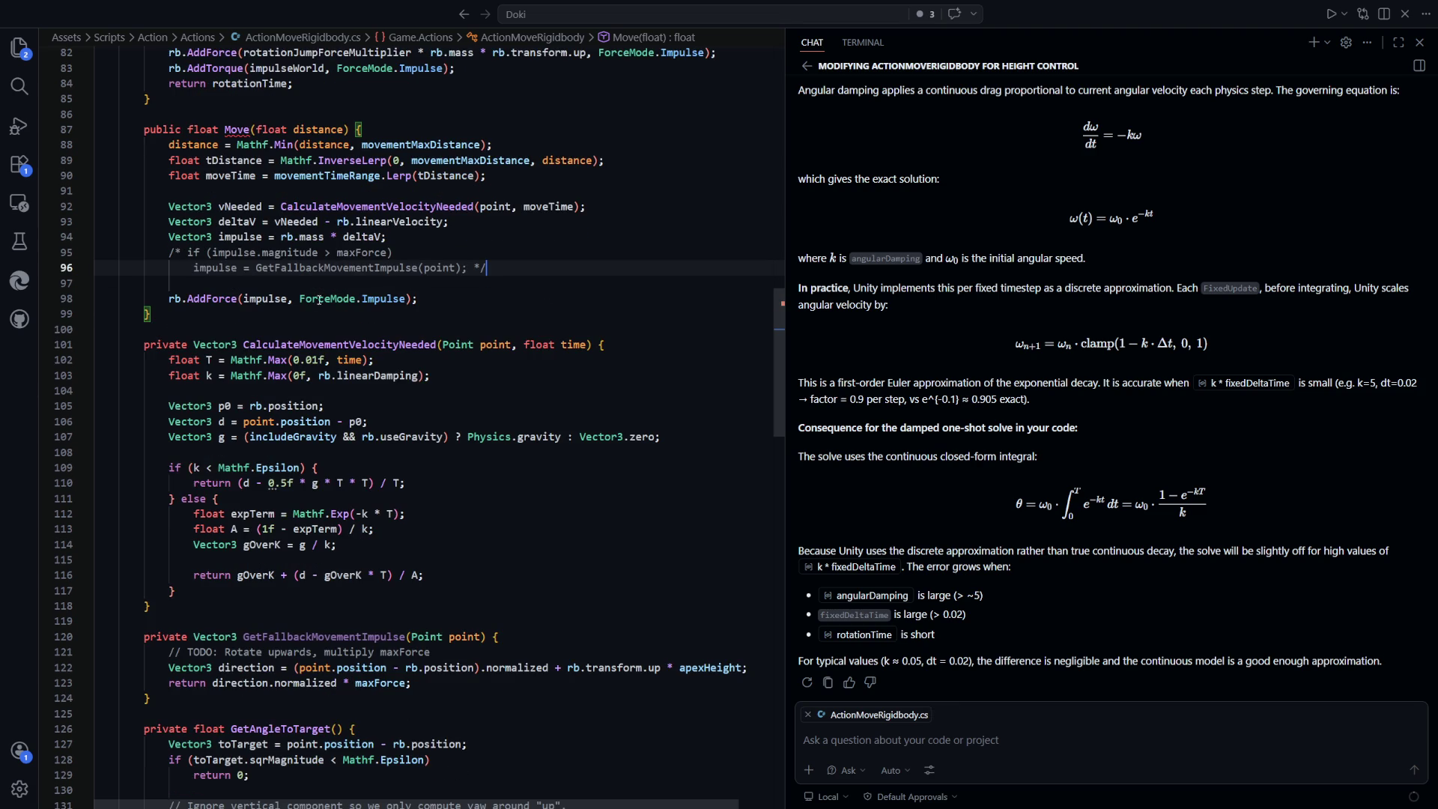
{"action": "left_click_drag", "start_coordinate": [587, 345], "coordinate": [445, 347]}
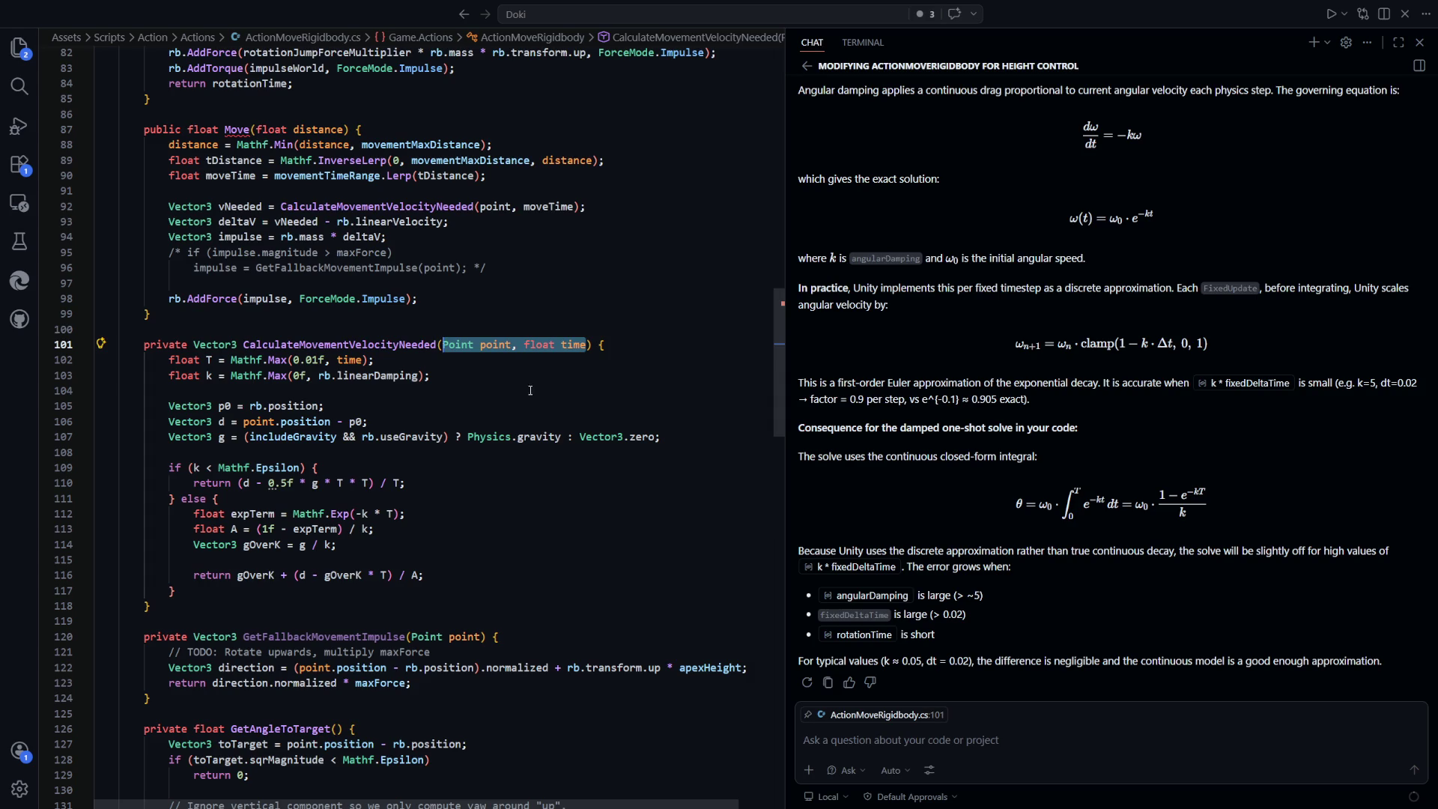
{"action": "type", "text": "float distance, float time"}
{"action": "left_click", "coordinate": [724, 482]}
Pass distance instead of point to CalculateMovementVelocityNeeded from Move
{"action": "scroll", "coordinate": [481, 405], "scroll_direction": "up", "scroll_amount": 1}
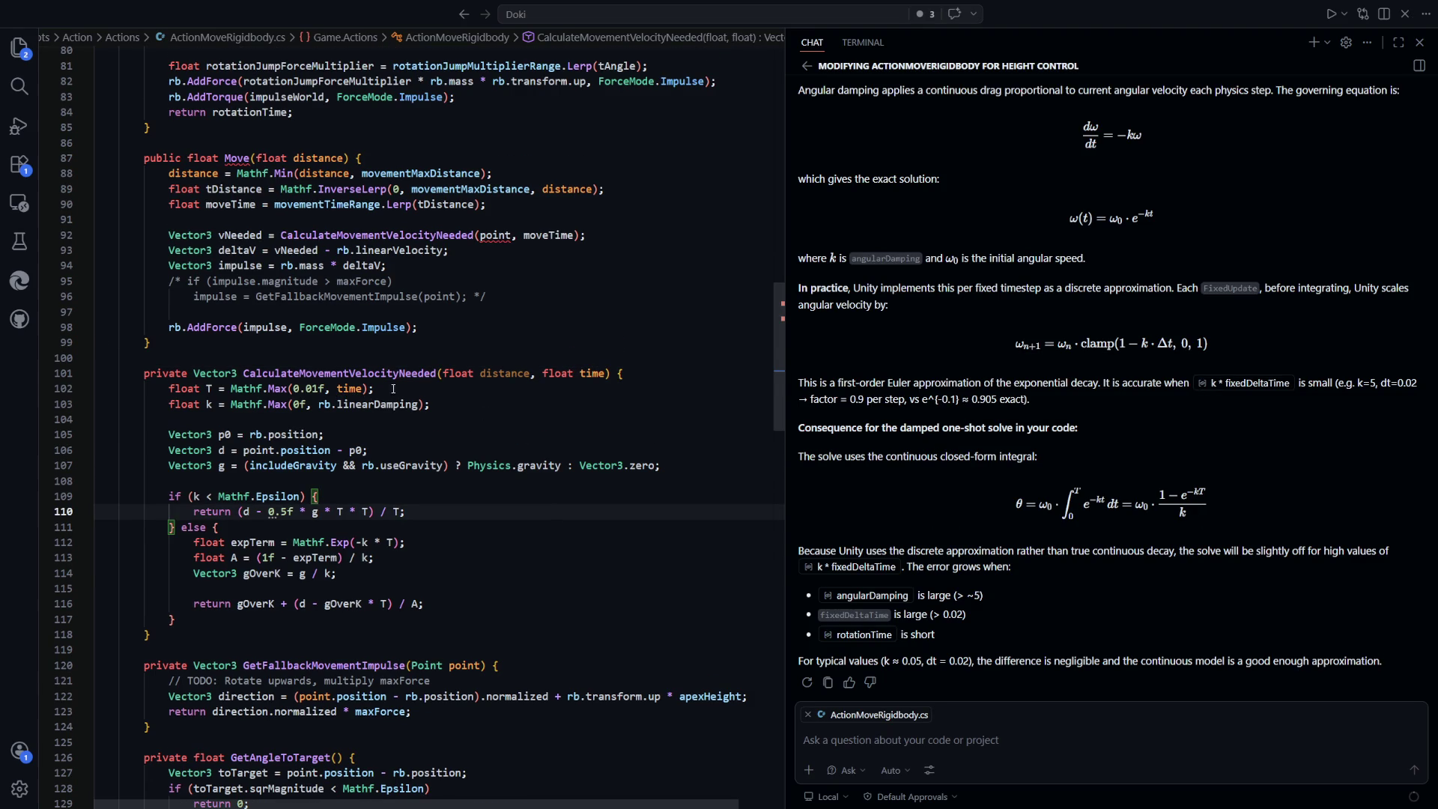
{"action": "double_click", "coordinate": [503, 372]}
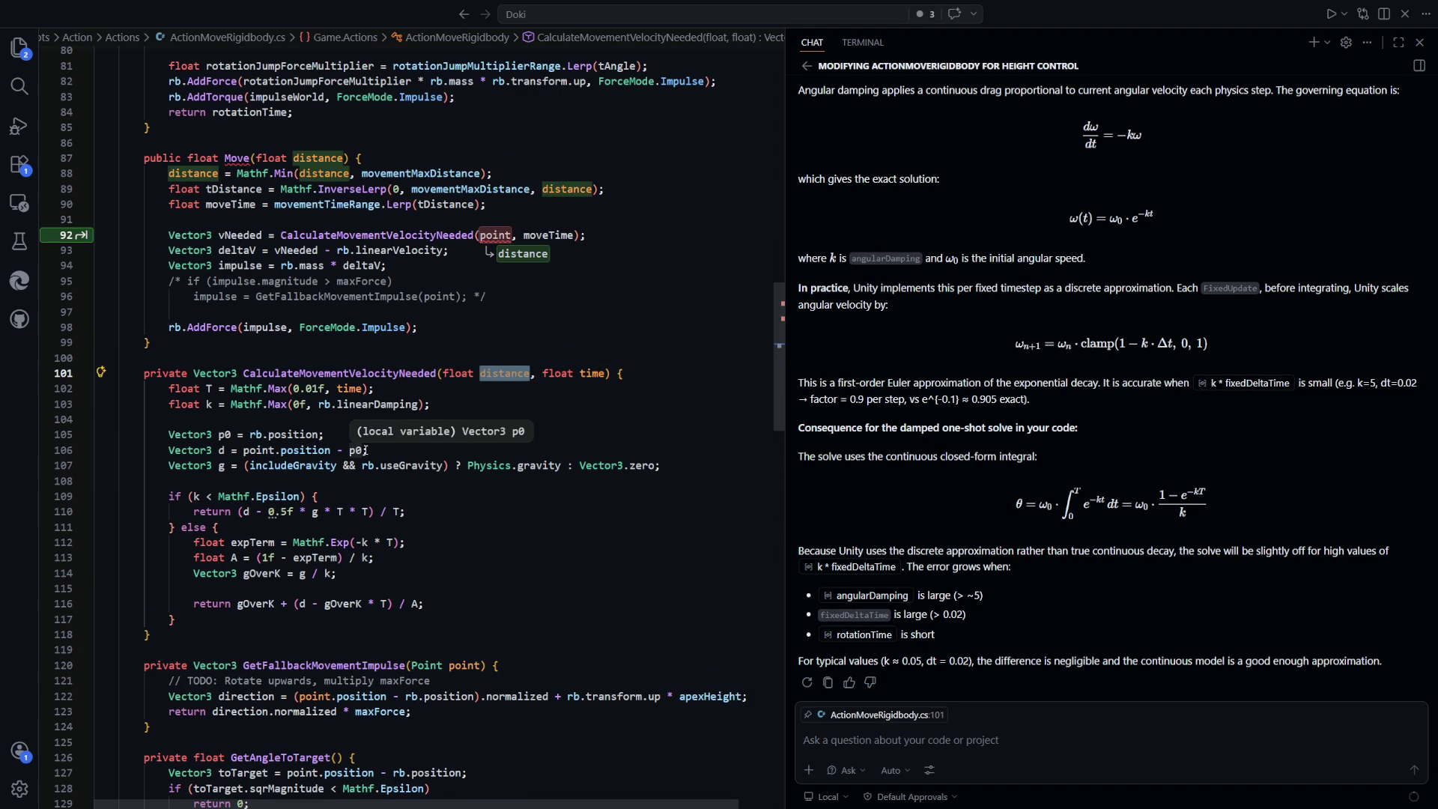
{"action": "key", "text": "Tab"}
{"action": "key", "text": "Tab"}
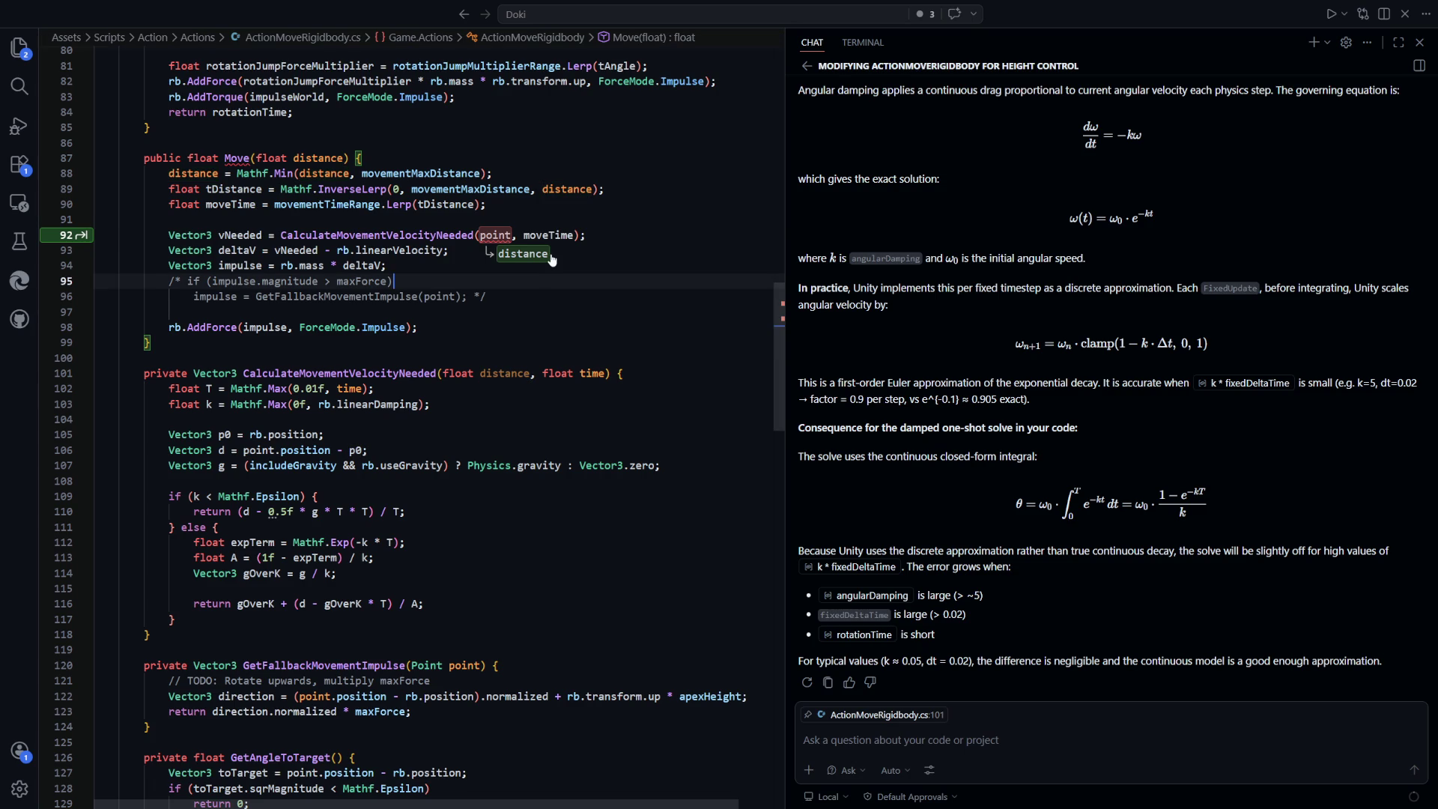
{"action": "scroll", "coordinate": [387, 283], "scroll_direction": "down", "scroll_amount": 2}
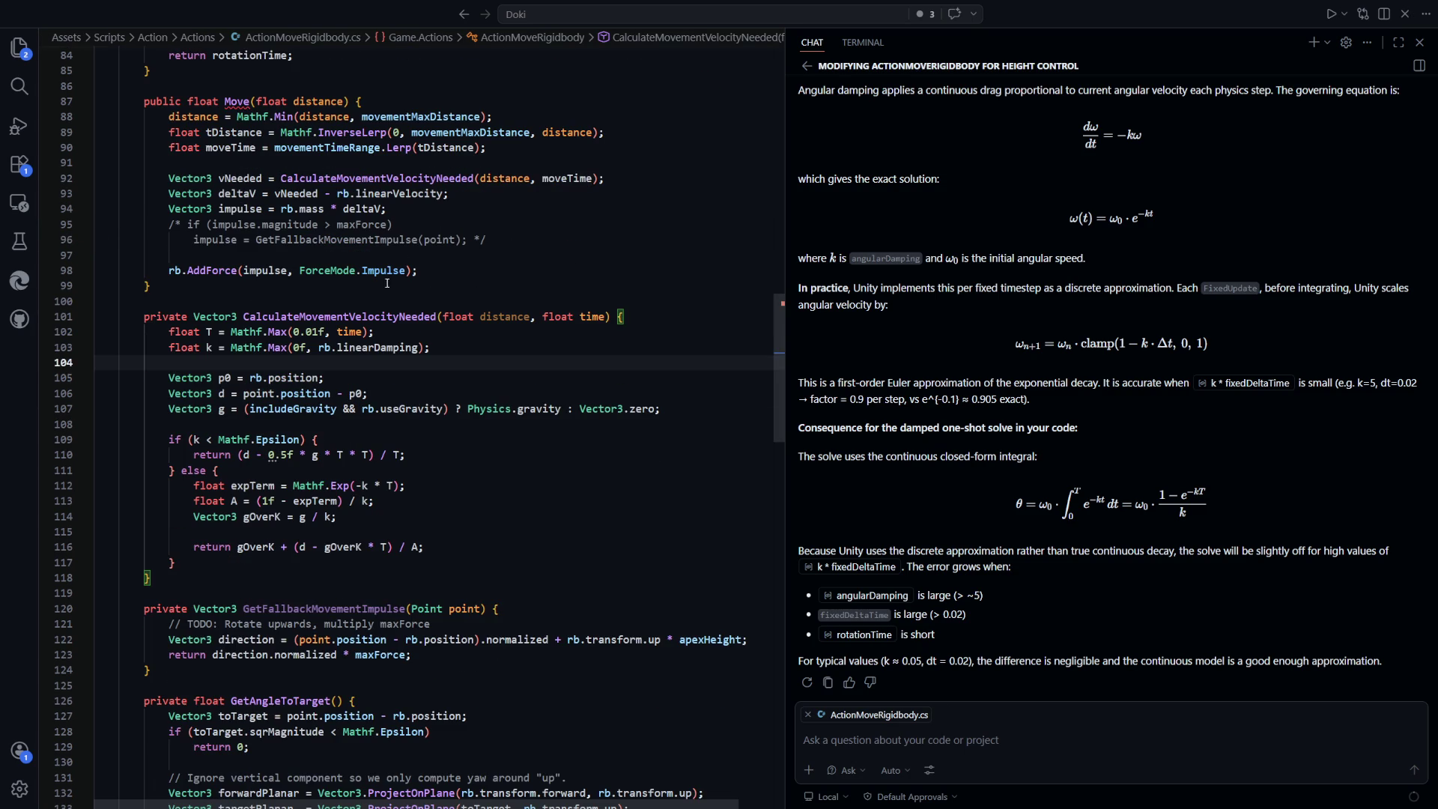
{"action": "left_click", "coordinate": [526, 178]}
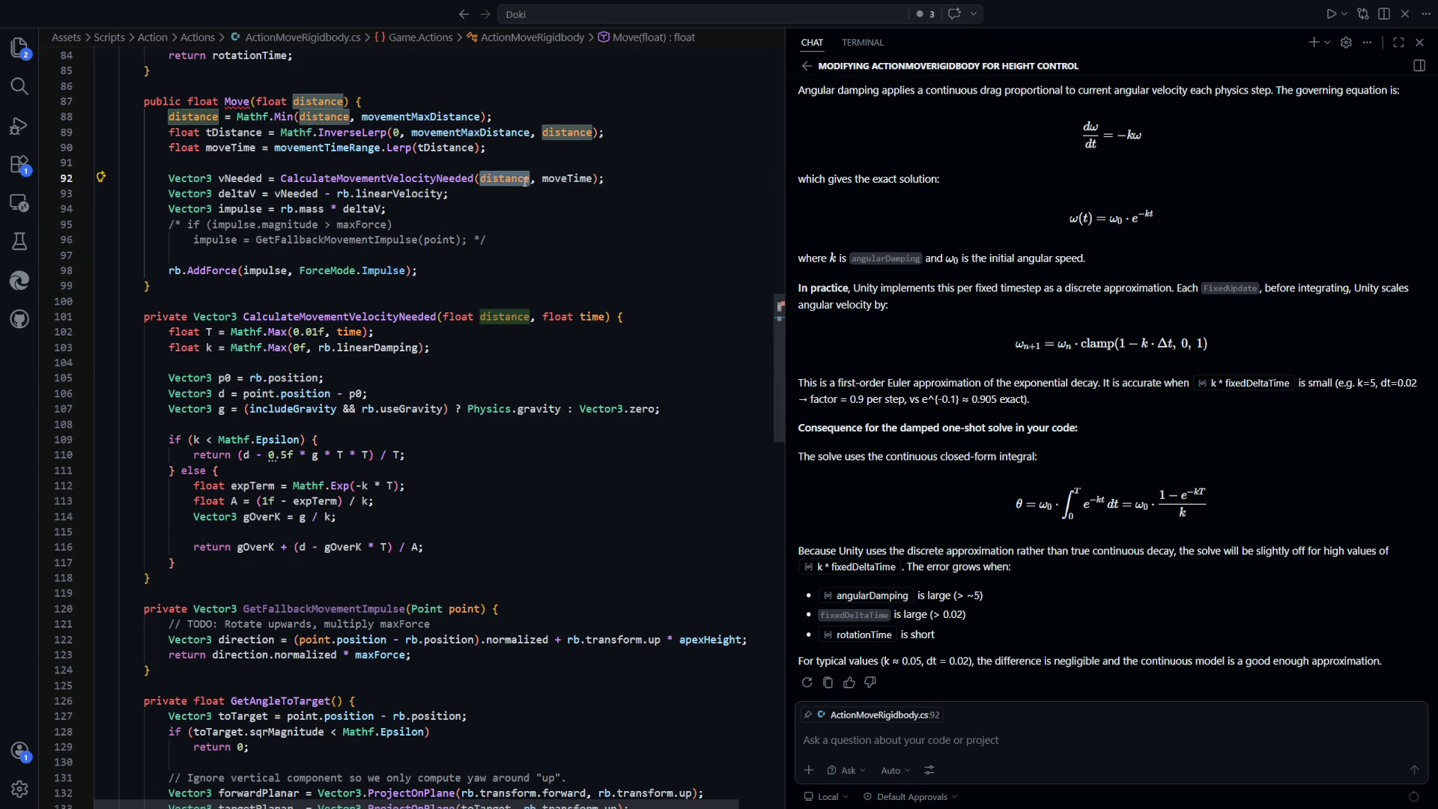
{"action": "left_click", "coordinate": [490, 244]}
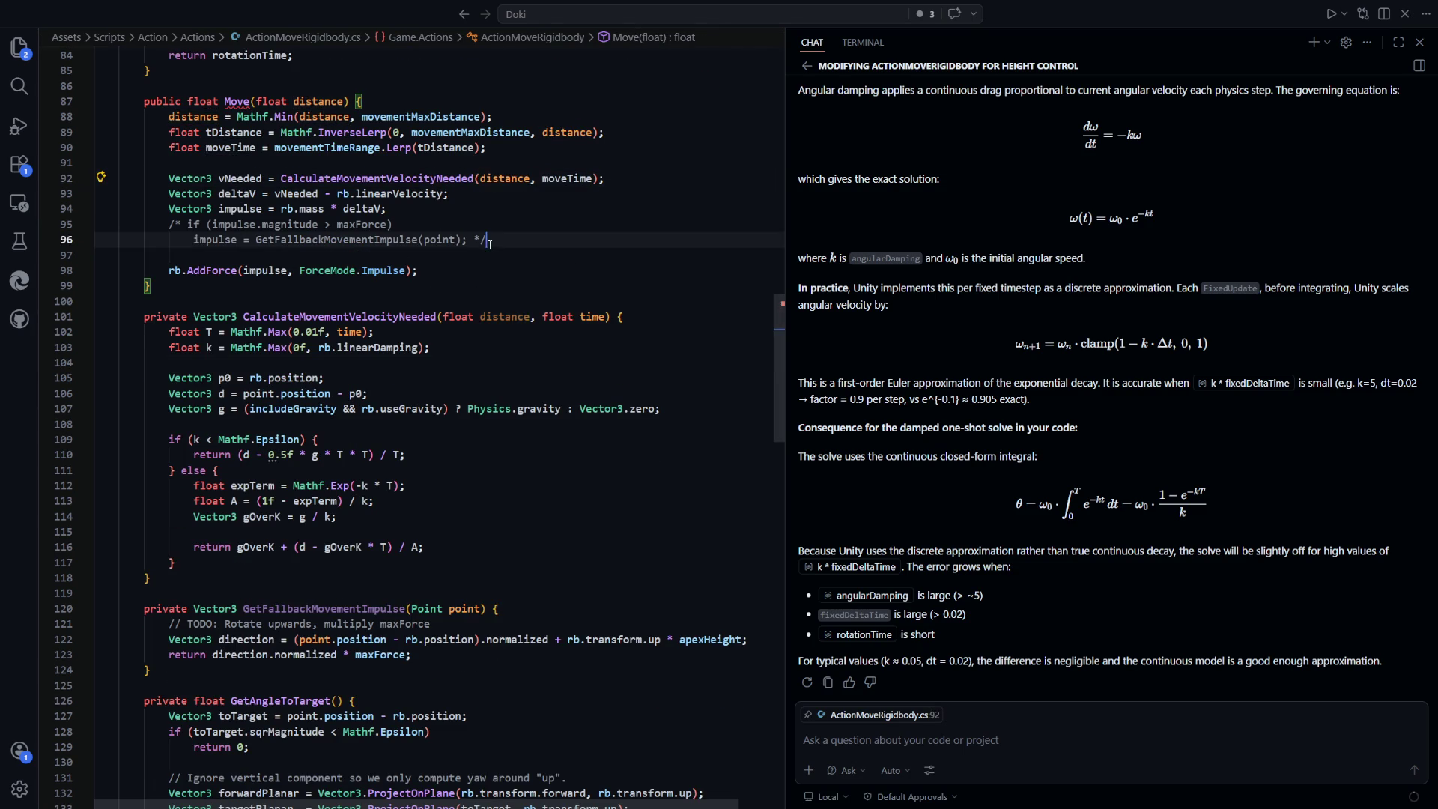
{"action": "left_click", "coordinate": [172, 117]}
{"action": "scroll", "coordinate": [499, 296], "scroll_direction": "up", "scroll_amount": 2}
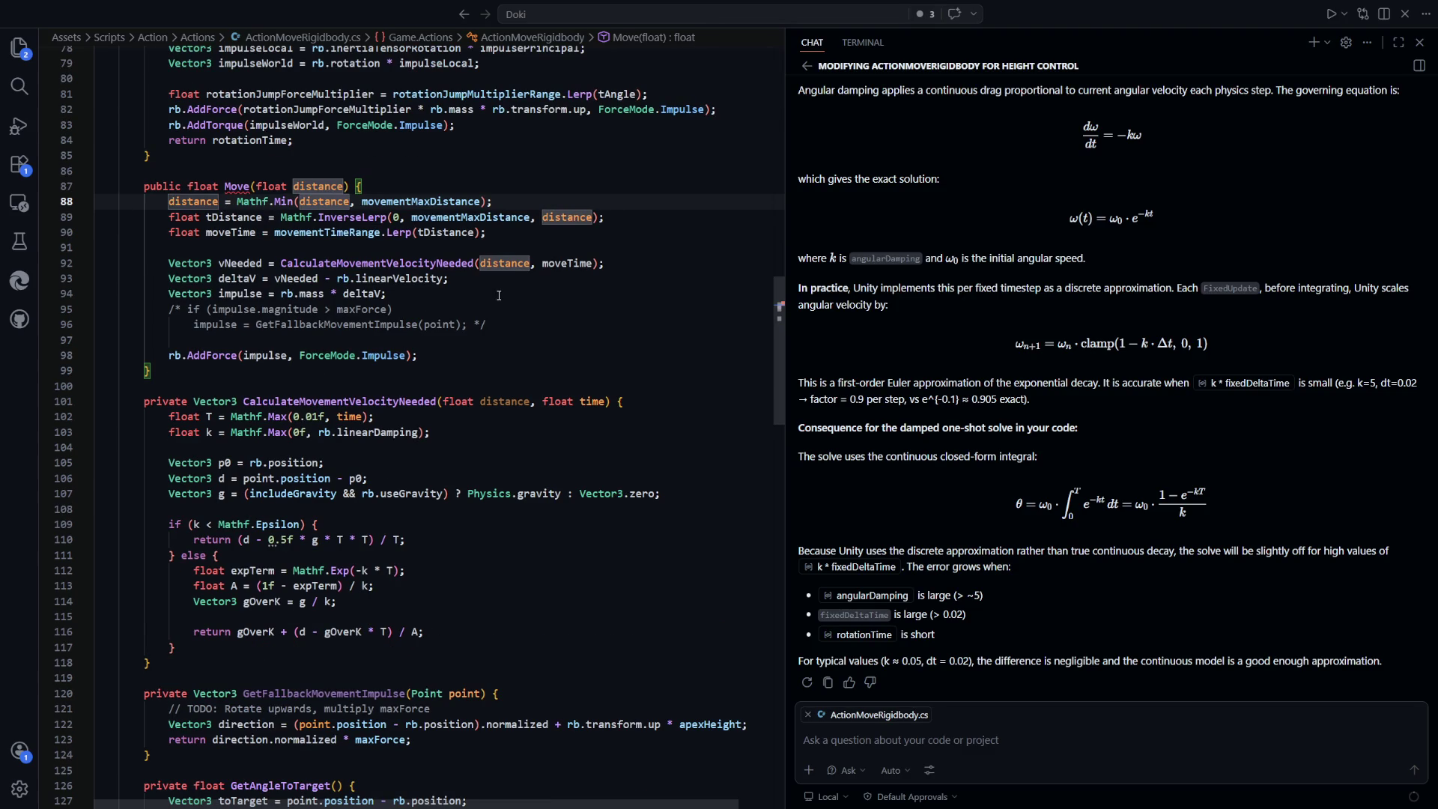
Declare a local float distance and rename Move's parameter to distanceGoal in the Mathf.Min clamp
{"action": "type", "text": "float"}
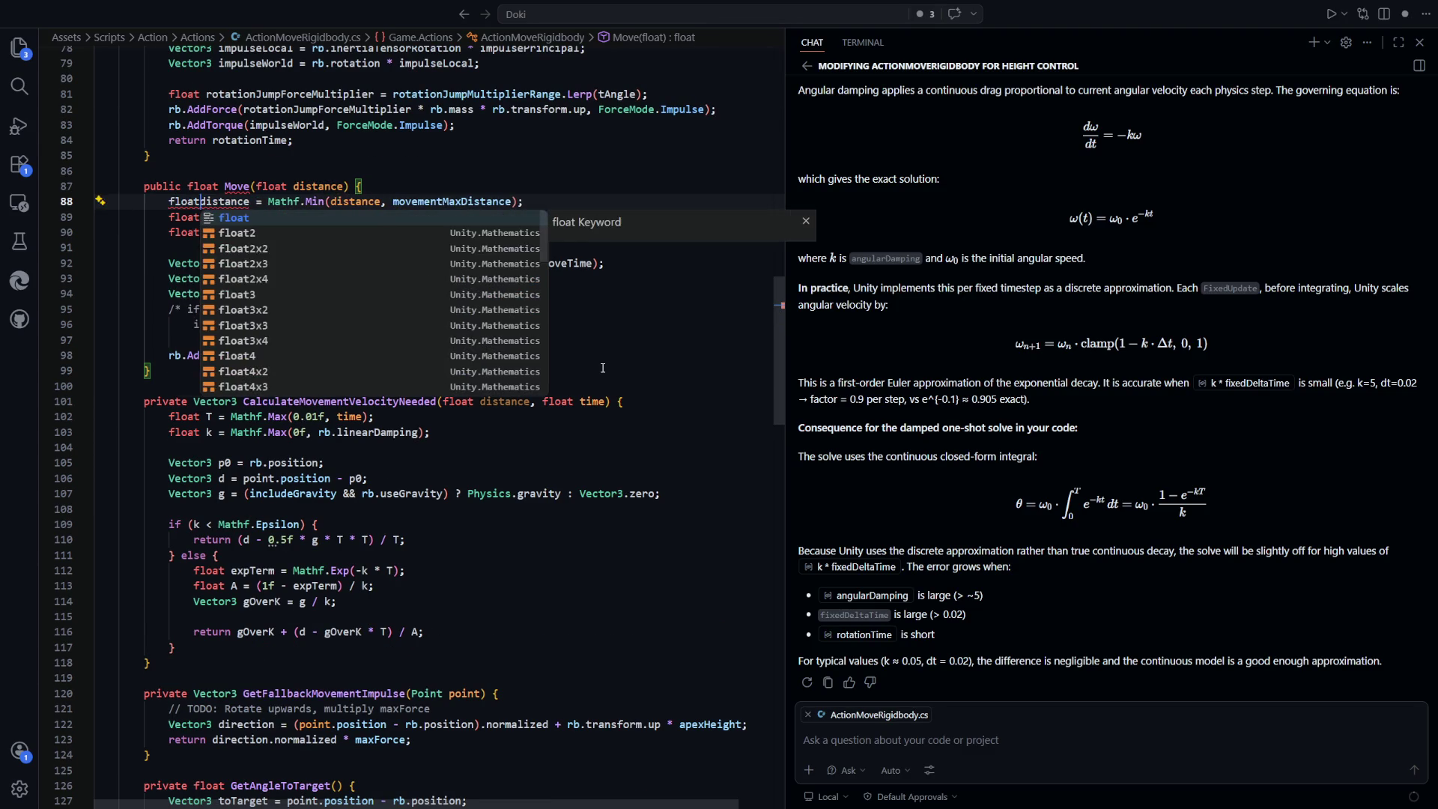
{"action": "scroll", "coordinate": [549, 443], "scroll_direction": "up", "scroll_amount": 12}
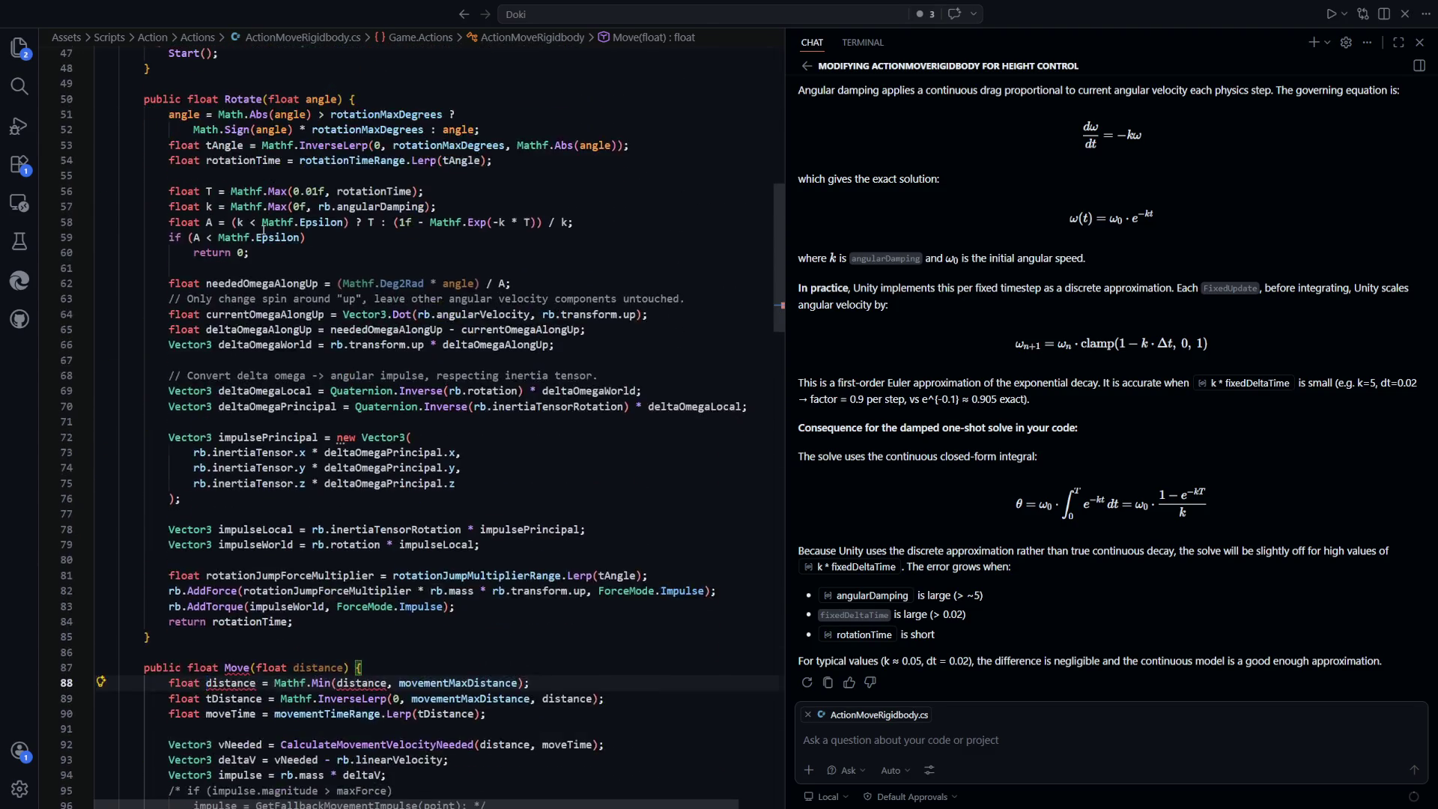
{"action": "scroll", "coordinate": [313, 185], "scroll_direction": "down", "scroll_amount": 3}
{"action": "scroll", "coordinate": [313, 300], "scroll_direction": "up", "scroll_amount": 1}
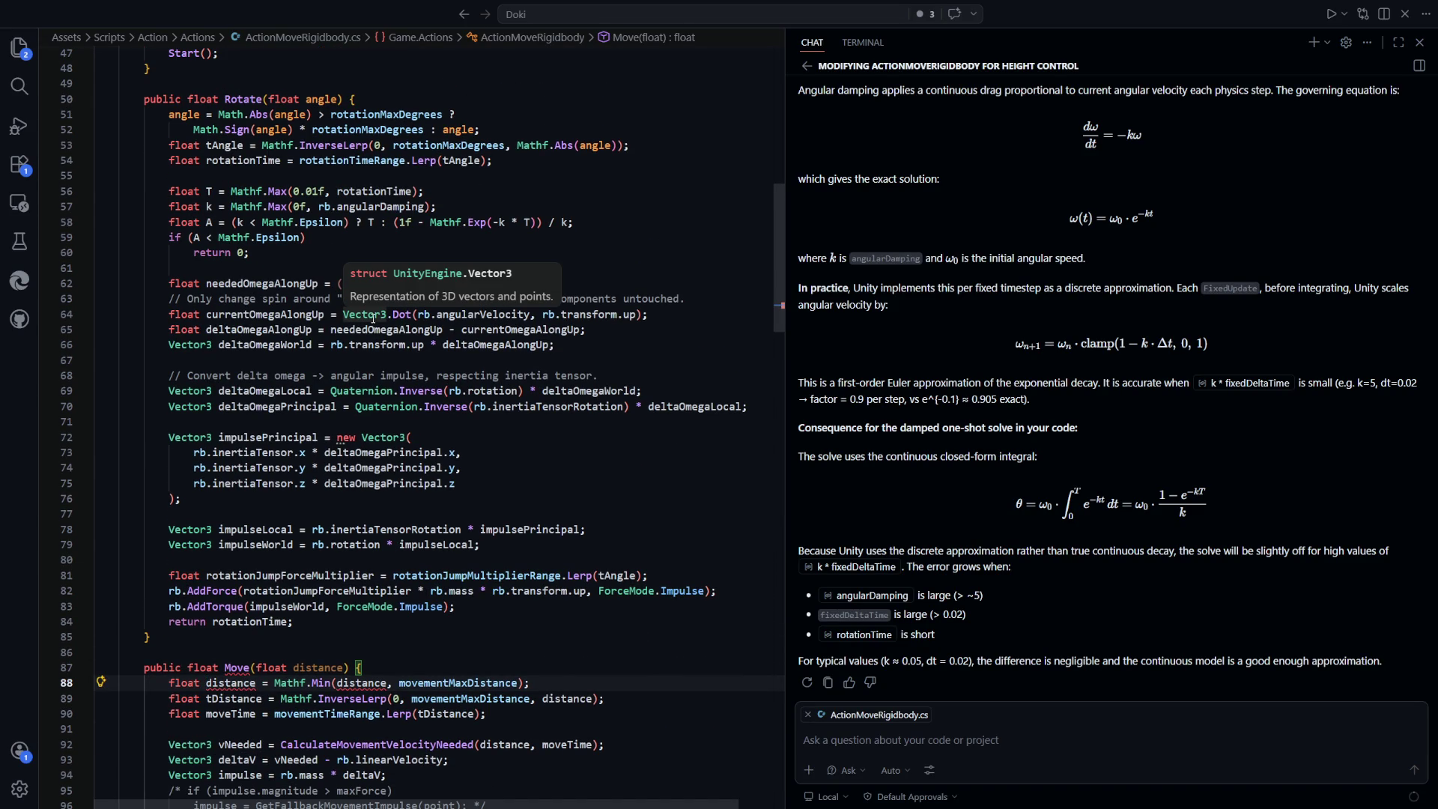
{"action": "scroll", "coordinate": [374, 524], "scroll_direction": "down", "scroll_amount": 1}
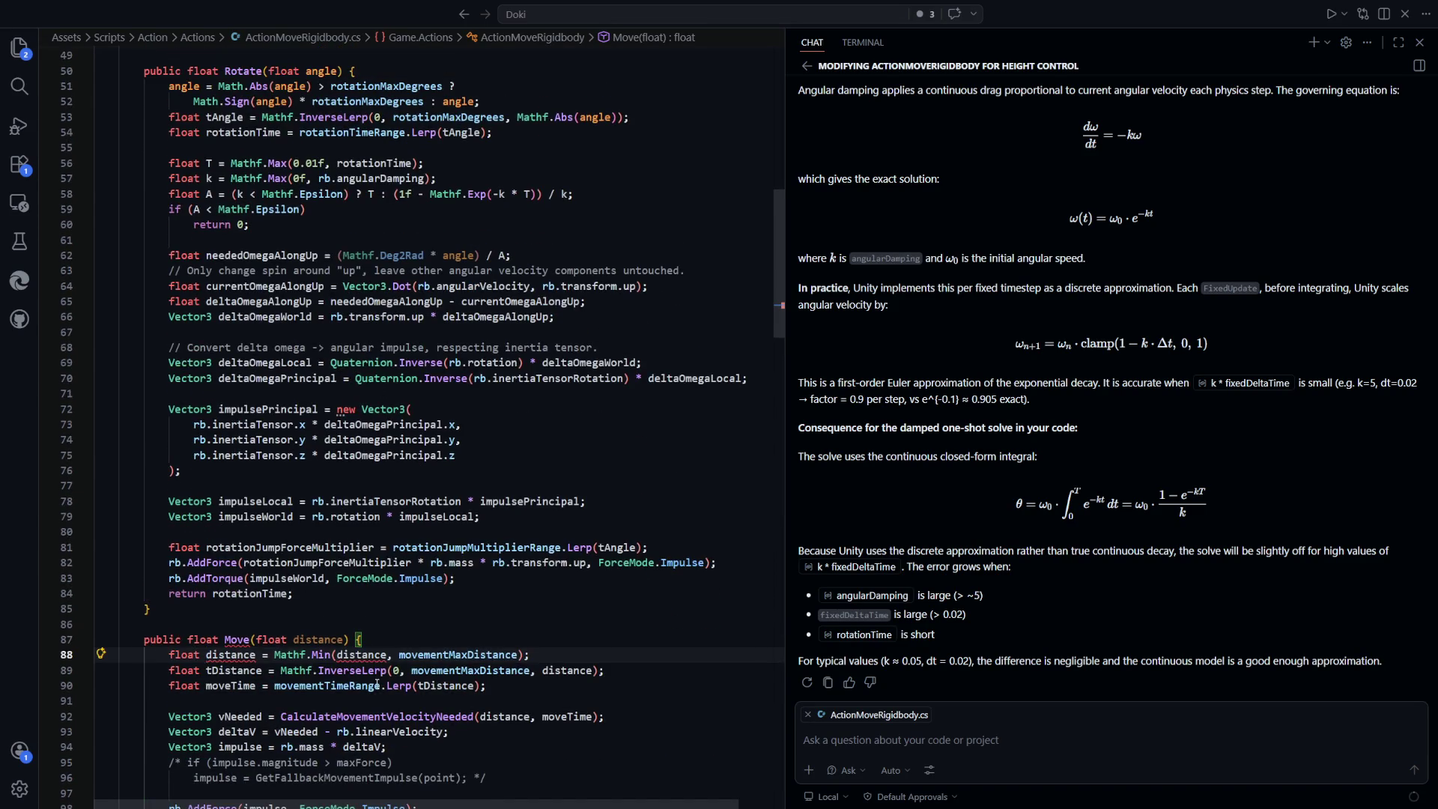
{"action": "double_click", "coordinate": [339, 642]}
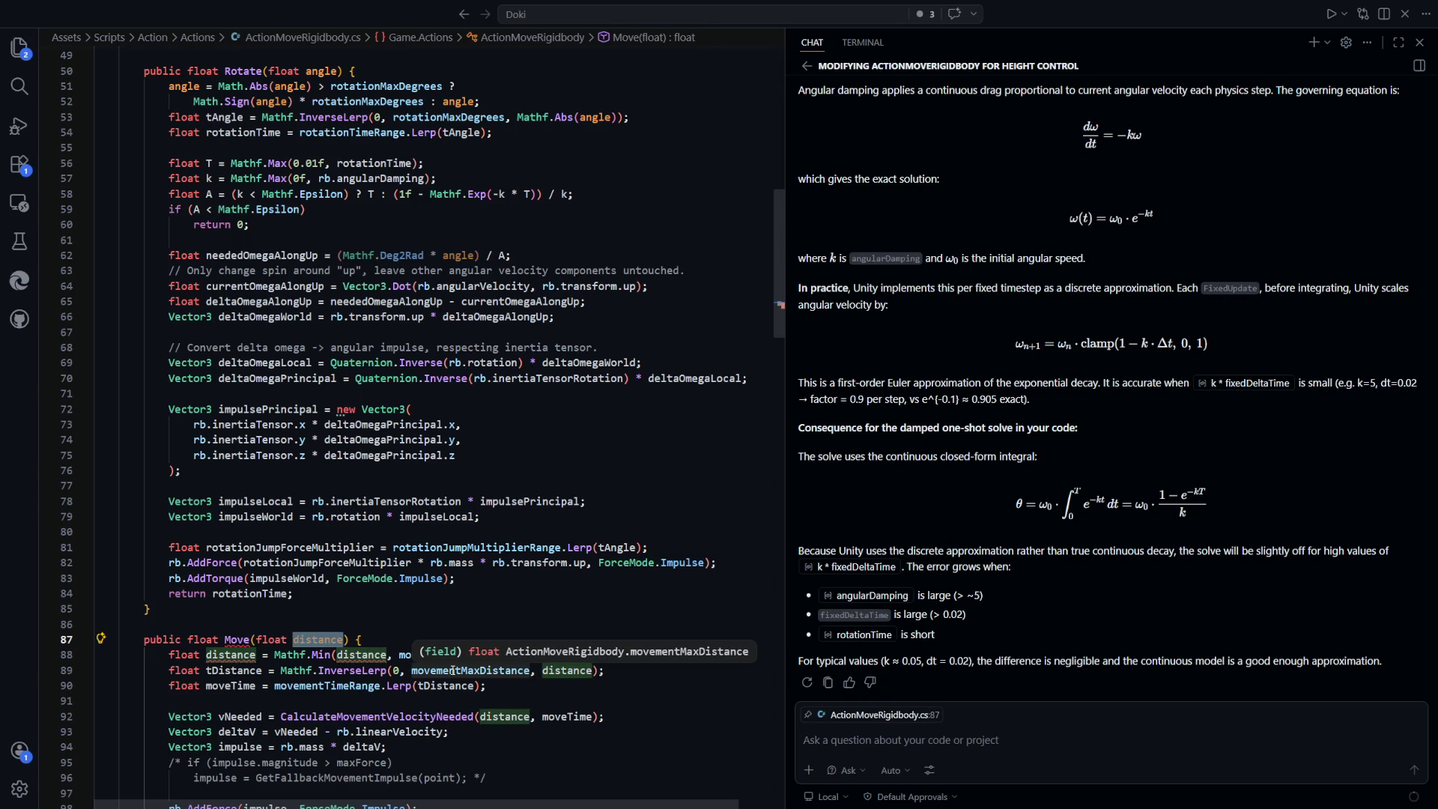
{"action": "key", "text": "Right"}
{"action": "type", "text": "Goal"}
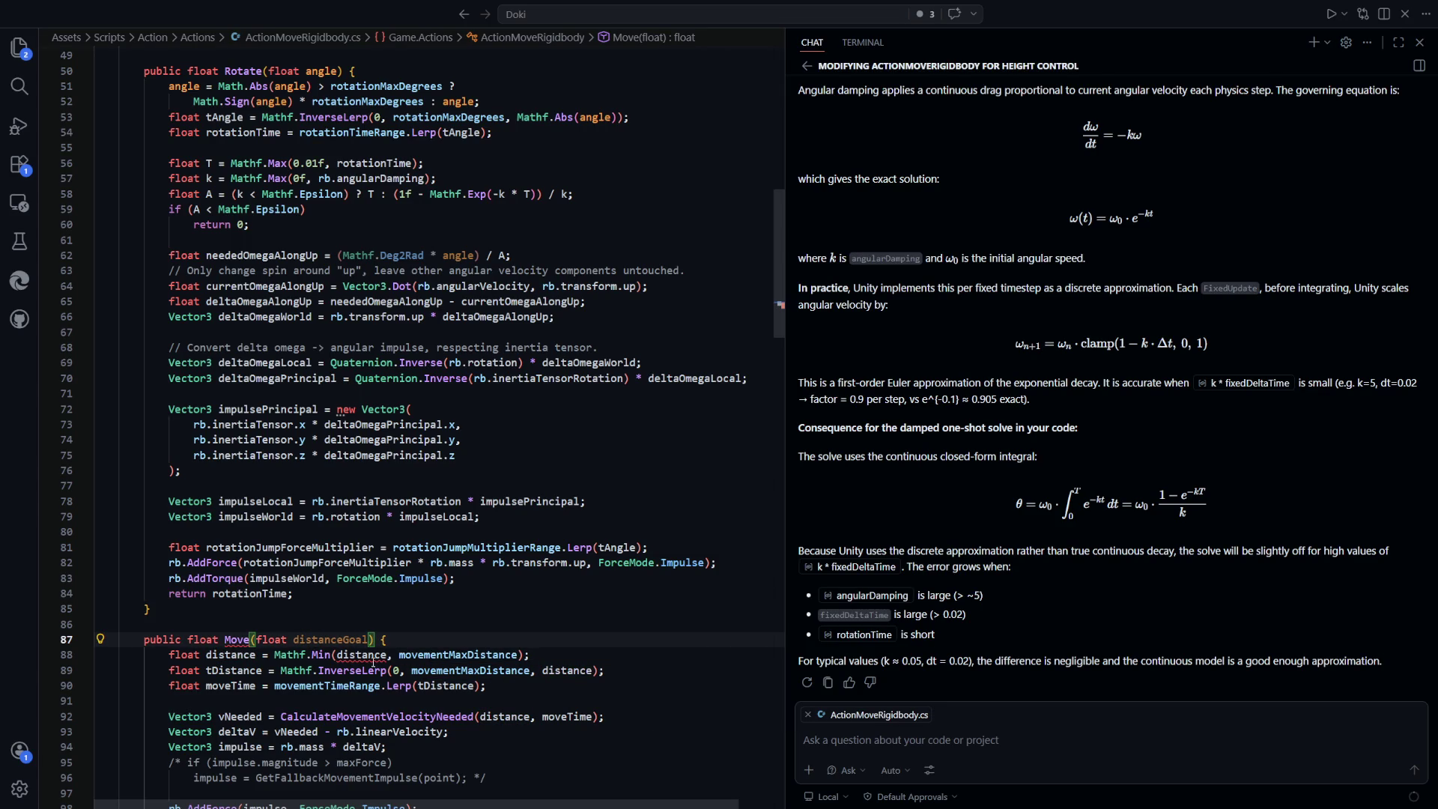
{"action": "key", "text": "Tab"}
{"action": "key", "text": "Tab"}
Rename Rotate's parameter to angleTarget in the clamp lines and declare a local float angle
{"action": "left_click", "coordinate": [322, 209]}
{"action": "scroll", "coordinate": [322, 209], "scroll_direction": "up", "scroll_amount": 2}
{"action": "left_click", "coordinate": [317, 126]}
{"action": "left_click", "coordinate": [342, 127]}
{"action": "type", "text": "Target"}
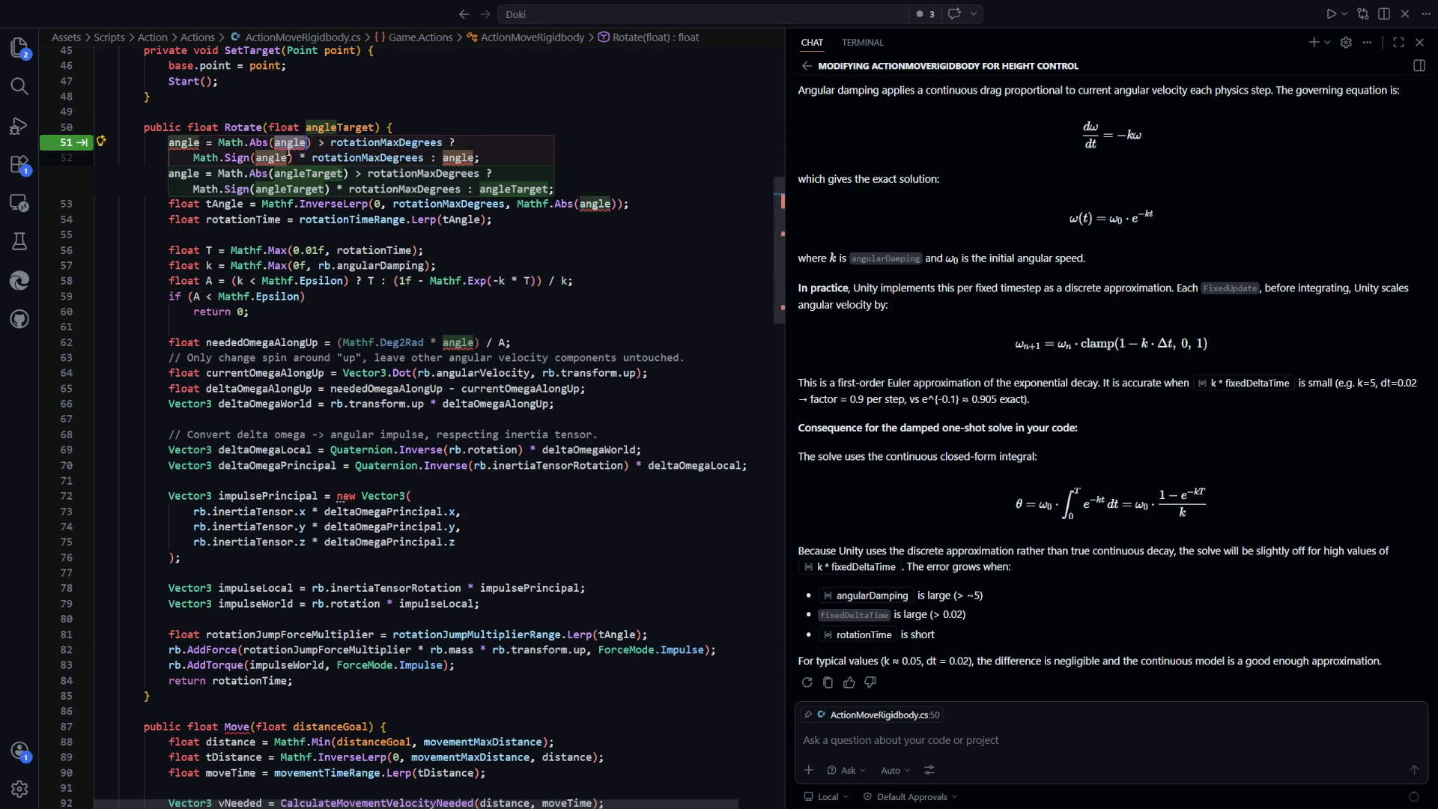
{"action": "key", "text": "Tab"}
{"action": "key", "text": "Tab"}
{"action": "key", "text": "Tab"}
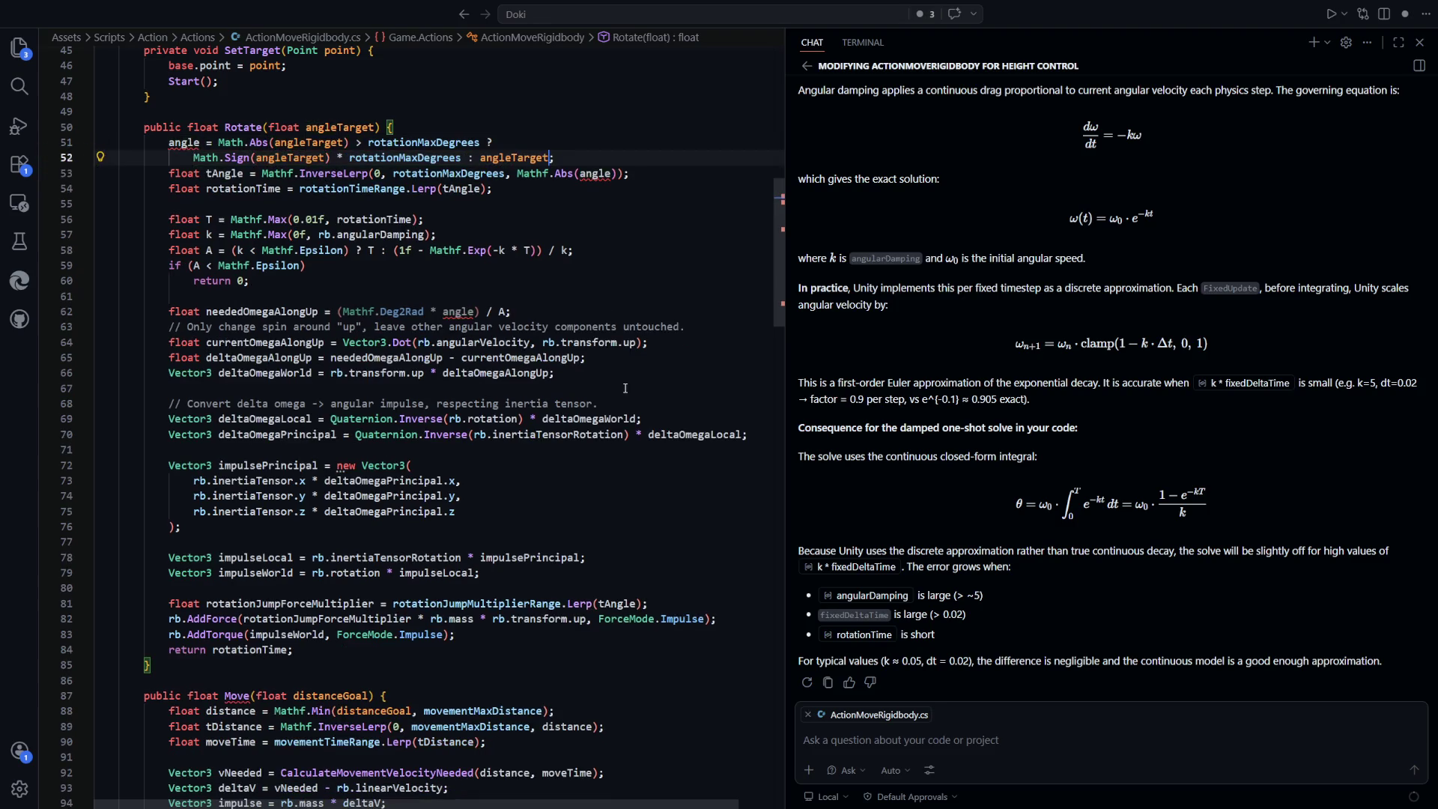
{"action": "scroll", "coordinate": [413, 229], "scroll_direction": "up", "scroll_amount": 1}
{"action": "left_click", "coordinate": [169, 172]}
{"action": "type", "text": "float"}
{"action": "scroll", "coordinate": [517, 399], "scroll_direction": "down", "scroll_amount": 5}
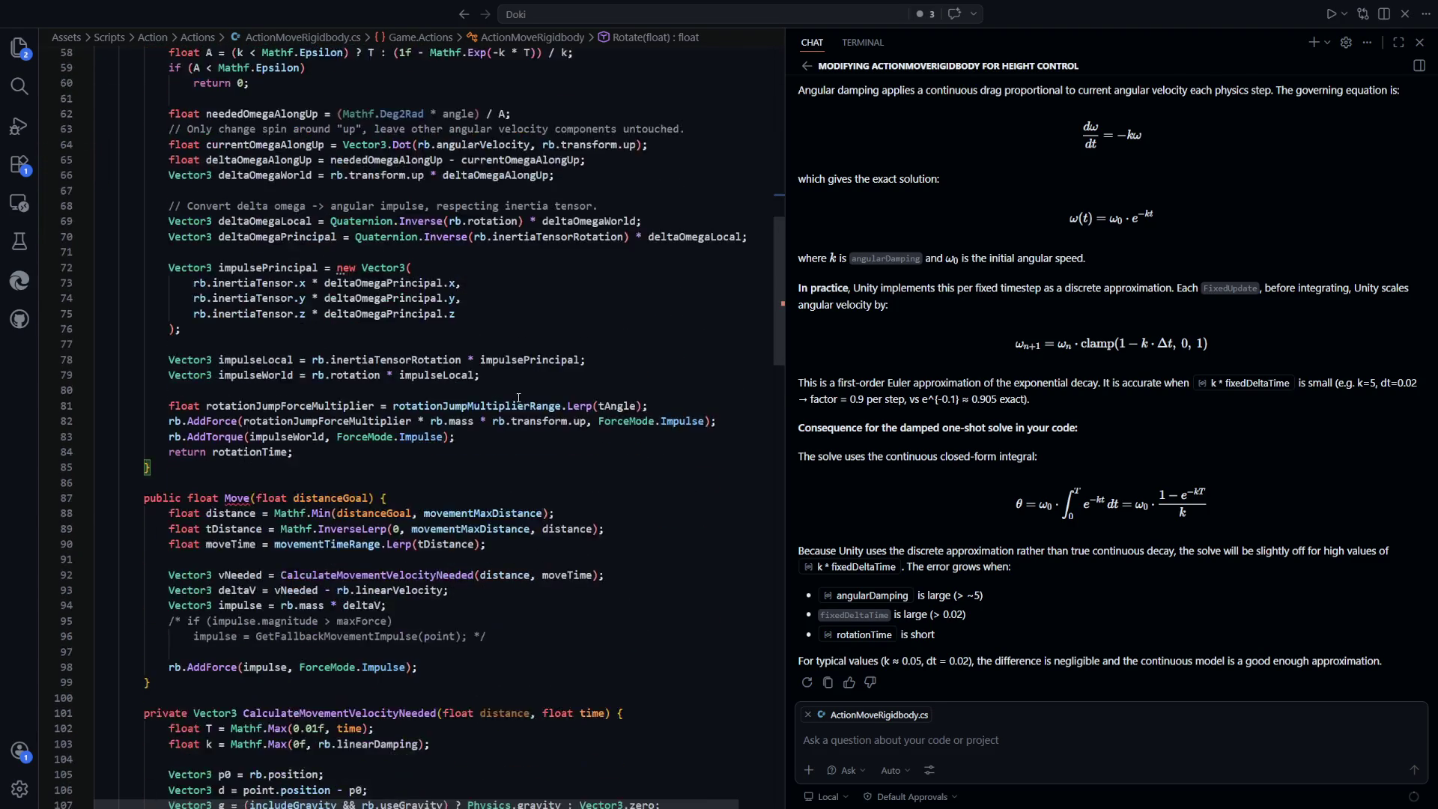
{"action": "scroll", "coordinate": [346, 306], "scroll_direction": "down", "scroll_amount": 4}
Rename the distanceGoal parameter to distanceTarget everywhere with F2
{"action": "left_click", "coordinate": [352, 328]}
{"action": "key", "text": "F2"}
{"action": "type", "text": "dio"}
{"action": "type", "text": "ance"}
{"action": "type", "text": "get"}
{"action": "key", "text": "Return"}
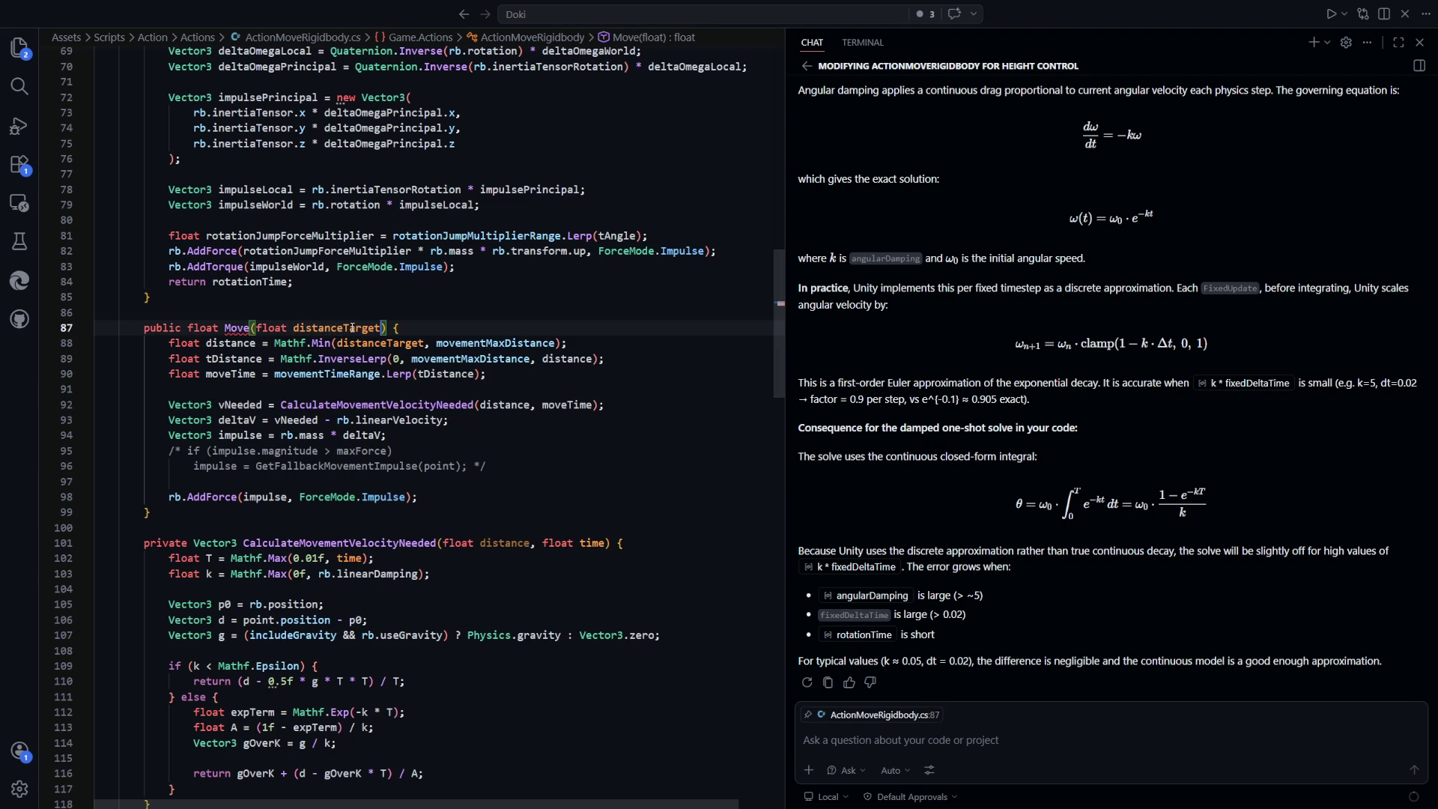
{"action": "scroll", "coordinate": [507, 358], "scroll_direction": "up", "scroll_amount": 4}
{"action": "scroll", "coordinate": [507, 358], "scroll_direction": "down", "scroll_amount": 5}
{"action": "left_click", "coordinate": [389, 404]}
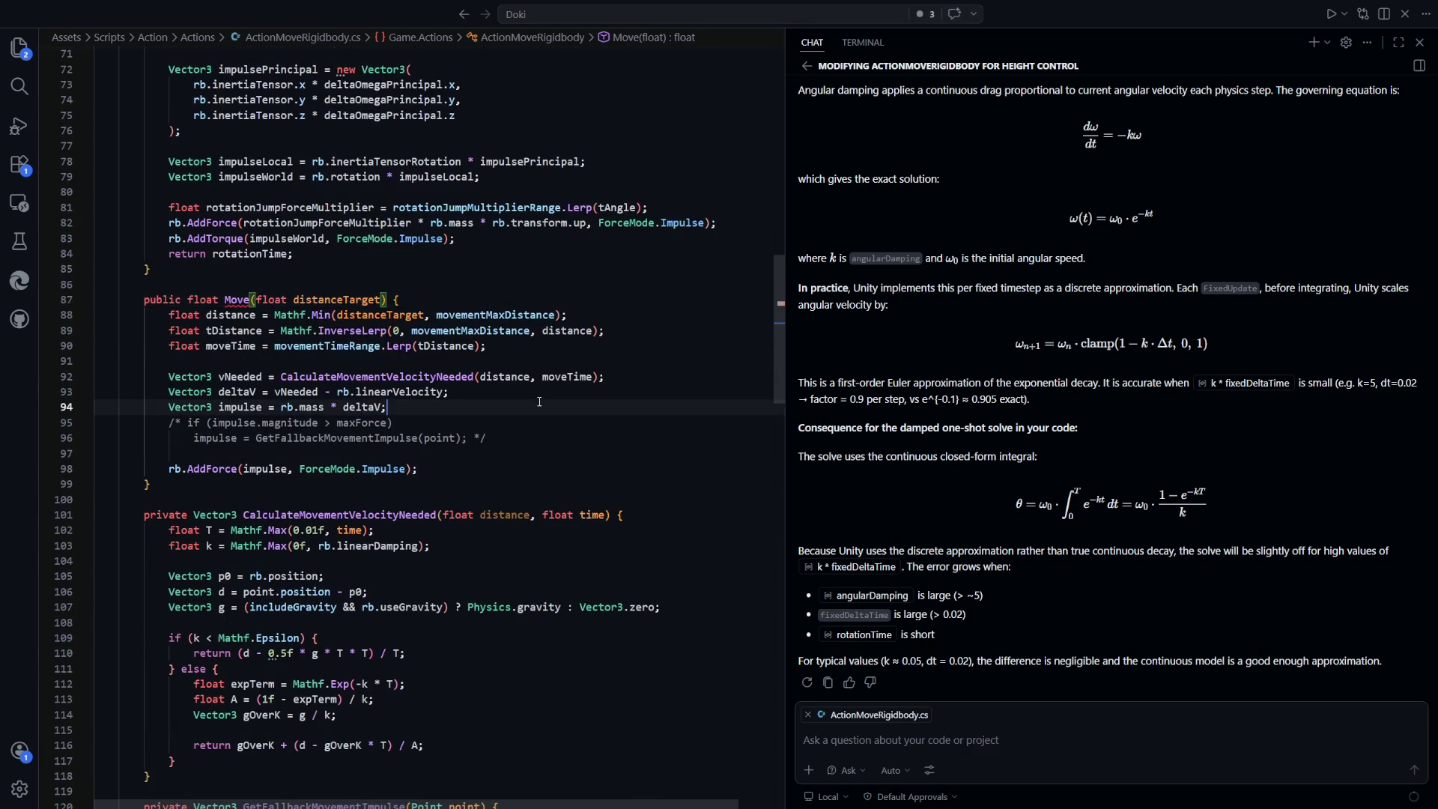
{"action": "scroll", "coordinate": [358, 293], "scroll_direction": "down", "scroll_amount": 1}
{"action": "scroll", "coordinate": [259, 272], "scroll_direction": "down", "scroll_amount": 1}
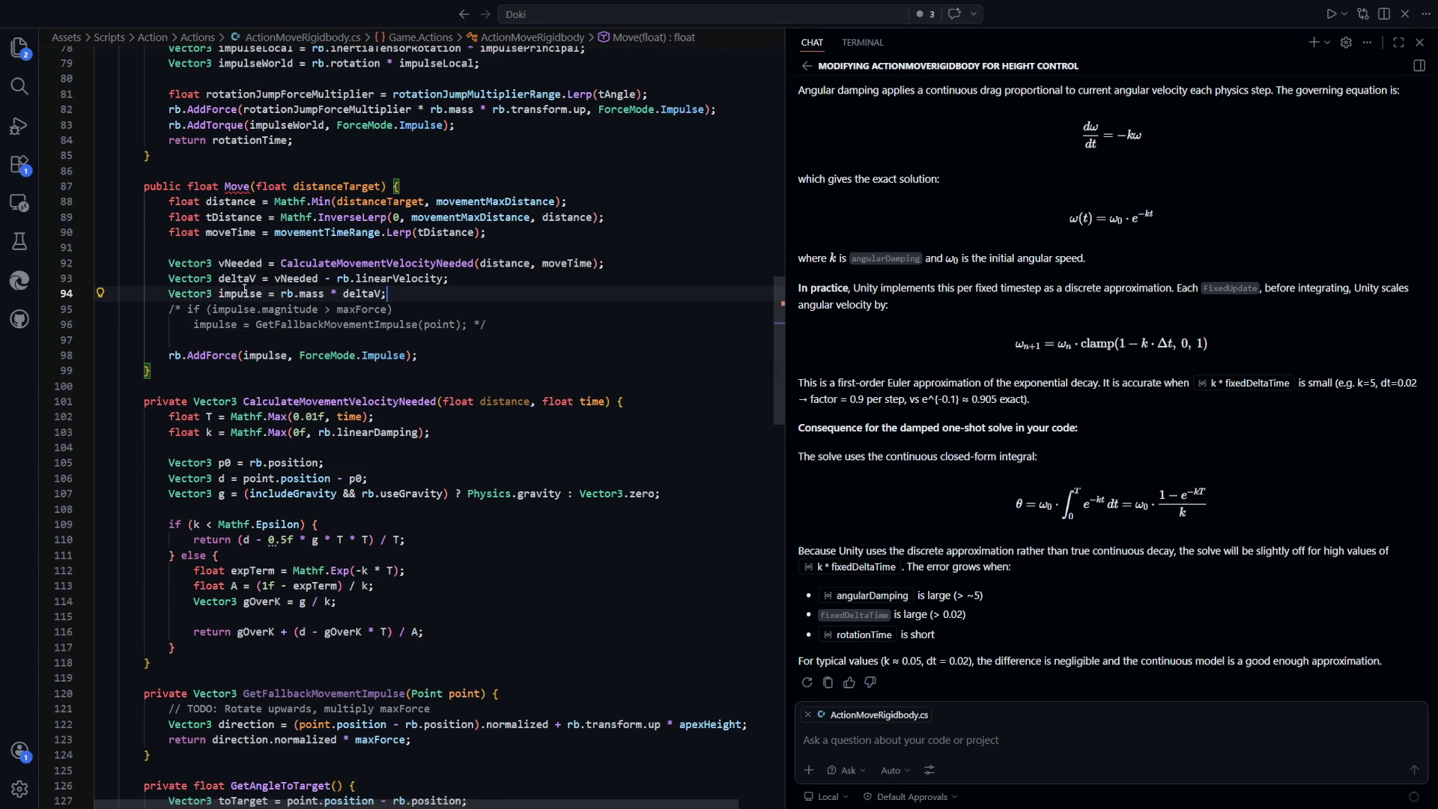
{"action": "scroll", "coordinate": [509, 274], "scroll_direction": "down", "scroll_amount": 3}
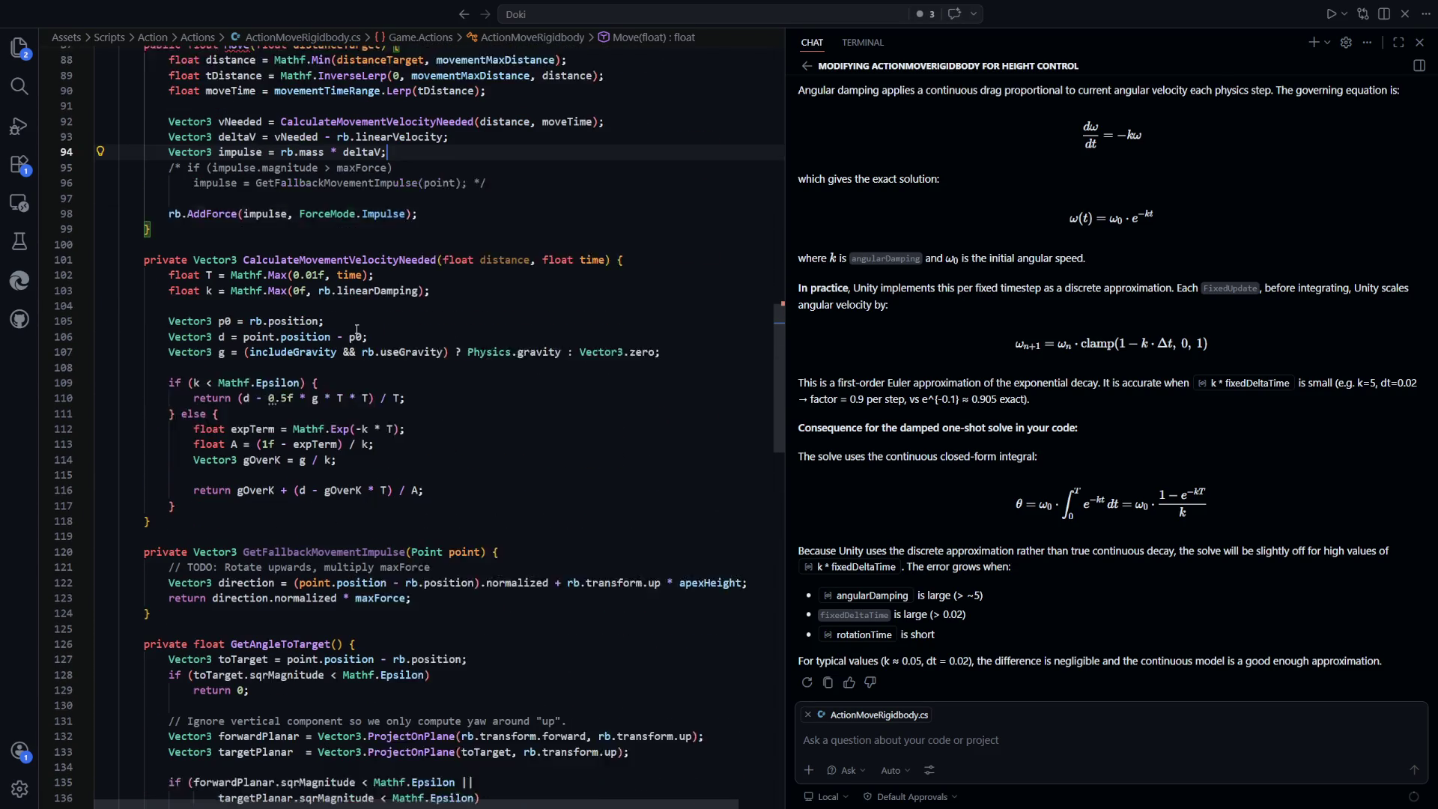
{"action": "left_click", "coordinate": [364, 310]}
Replace the point.position - p0 displacement with distance * rb.transform.forward
{"action": "double_click", "coordinate": [221, 309]}
{"action": "key", "text": "Up"}
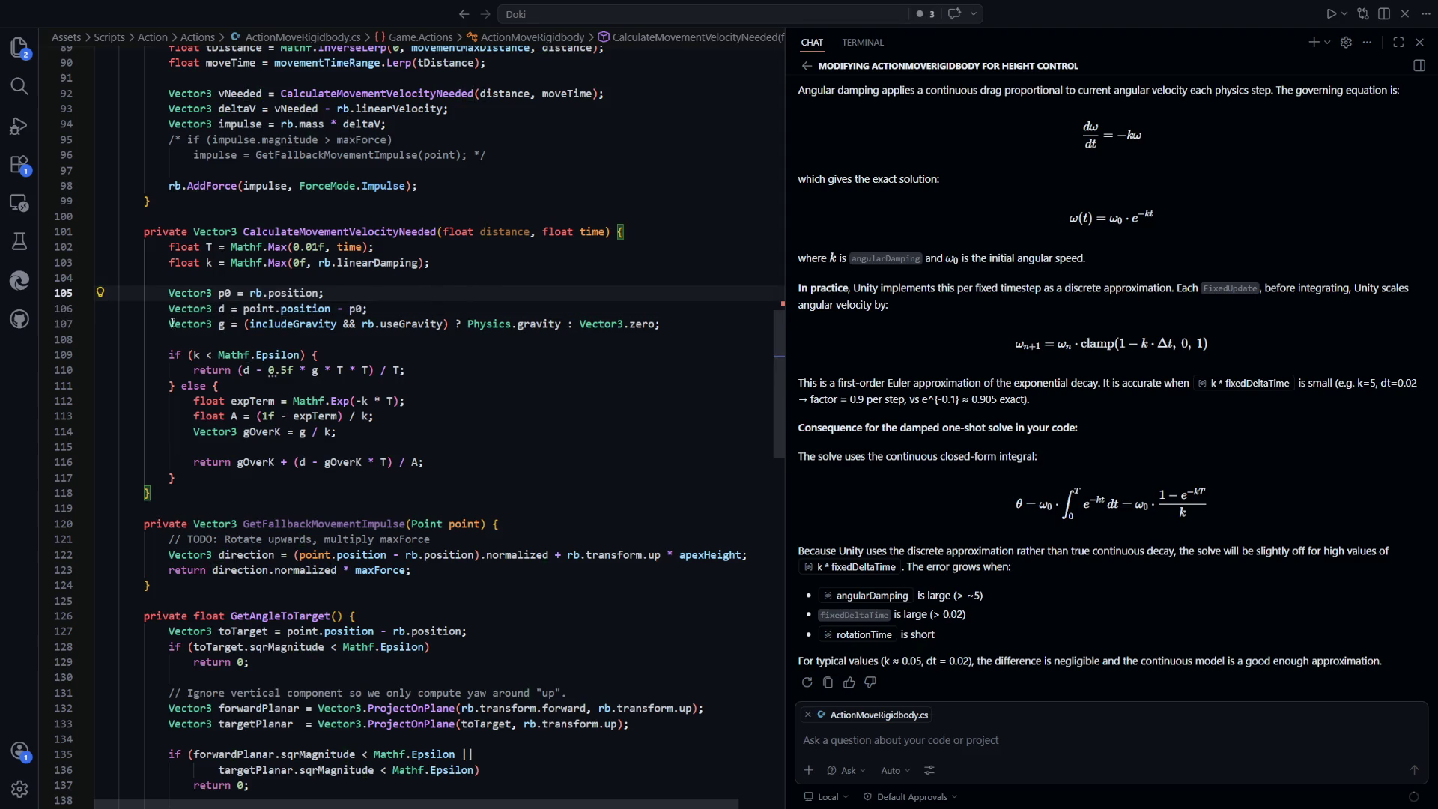
{"action": "left_click_drag", "start_coordinate": [349, 309], "coordinate": [245, 309]}
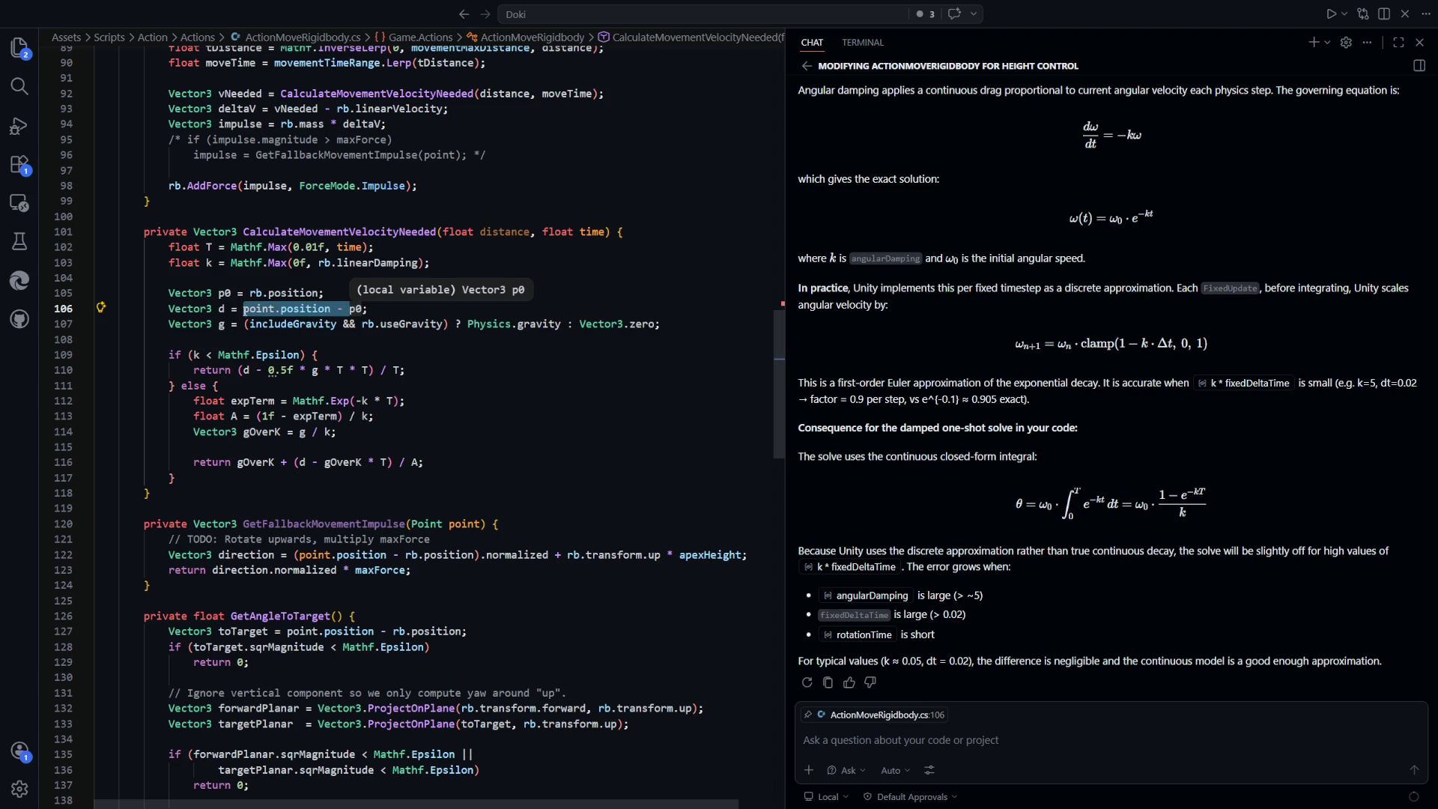
{"action": "left_click", "coordinate": [409, 344]}
{"action": "left_click_drag", "start_coordinate": [362, 308], "coordinate": [244, 308]}
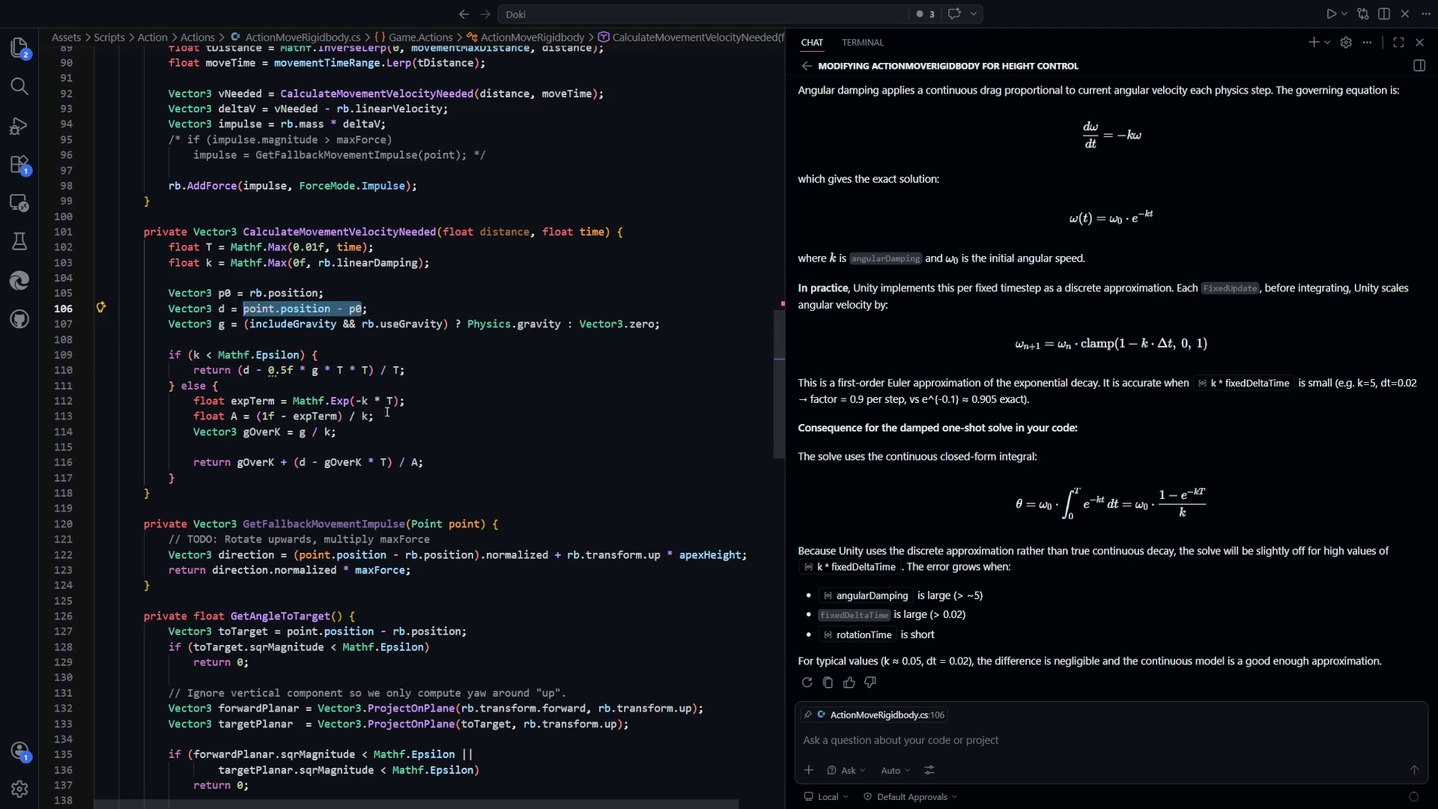
{"action": "type", "text": "distance *"}
{"action": "key", "text": "Tab"}
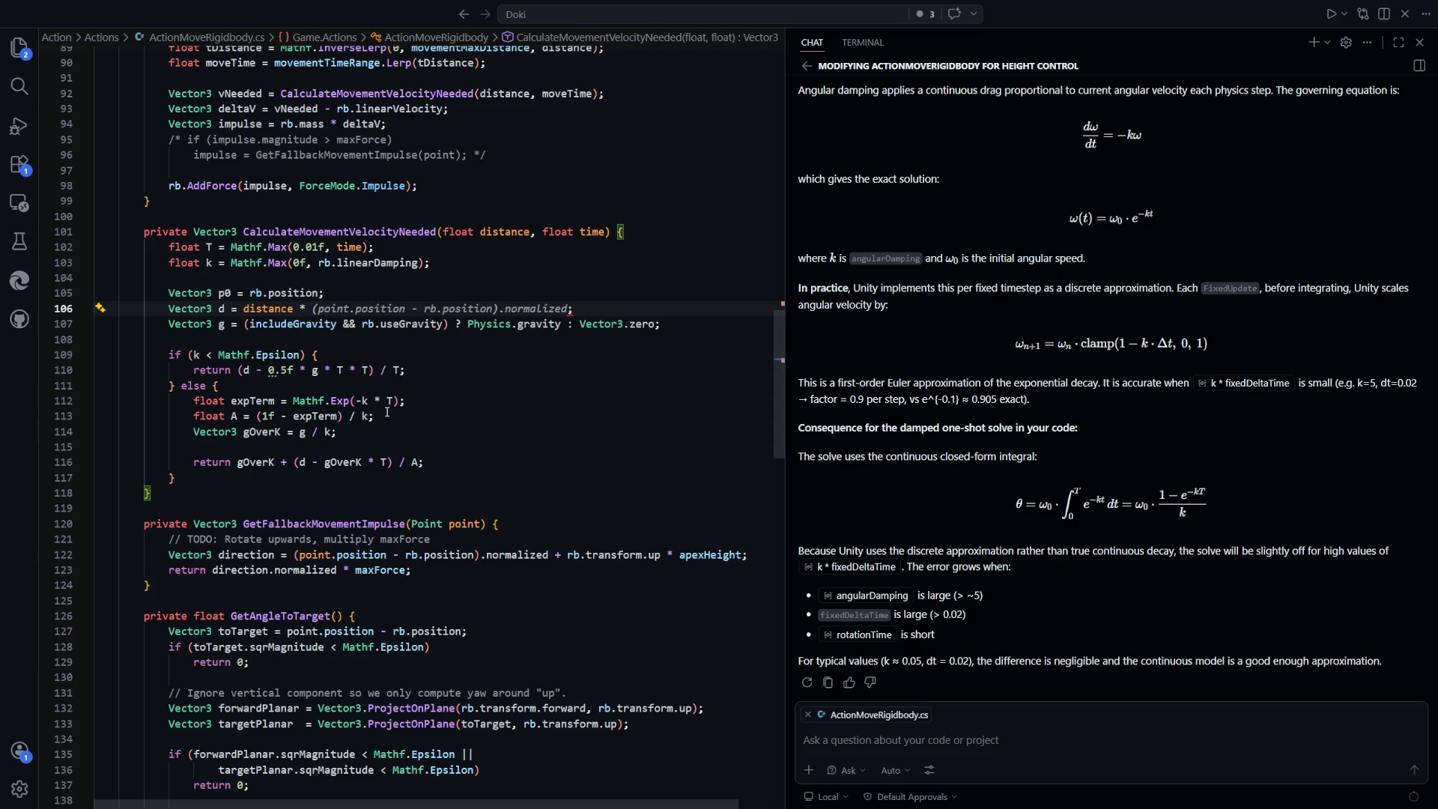
{"action": "key", "text": "ctrl+z"}
{"action": "type", "text": "rb.tr;"}
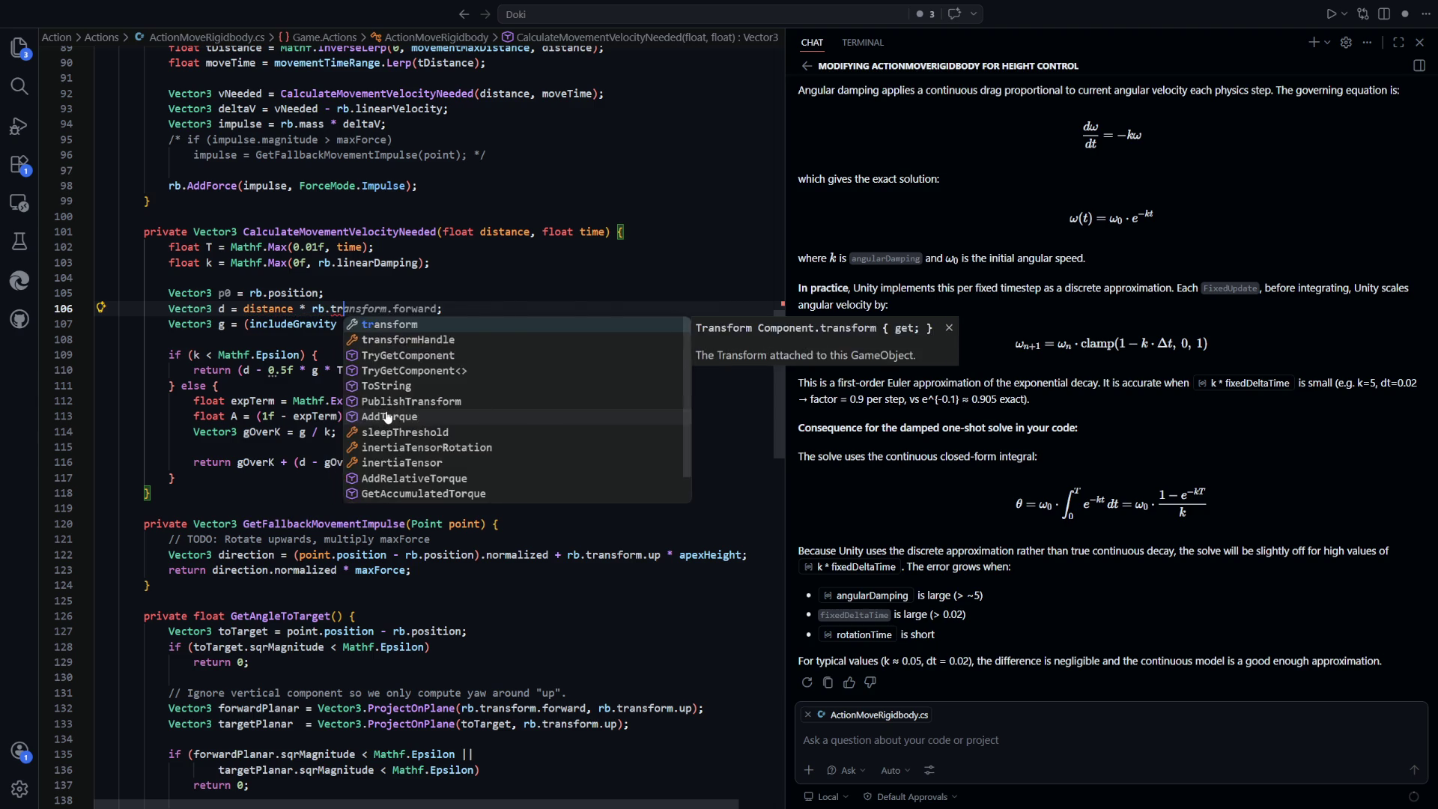
{"action": "key", "text": "Tab"}
{"action": "type", "text": ".fo"}
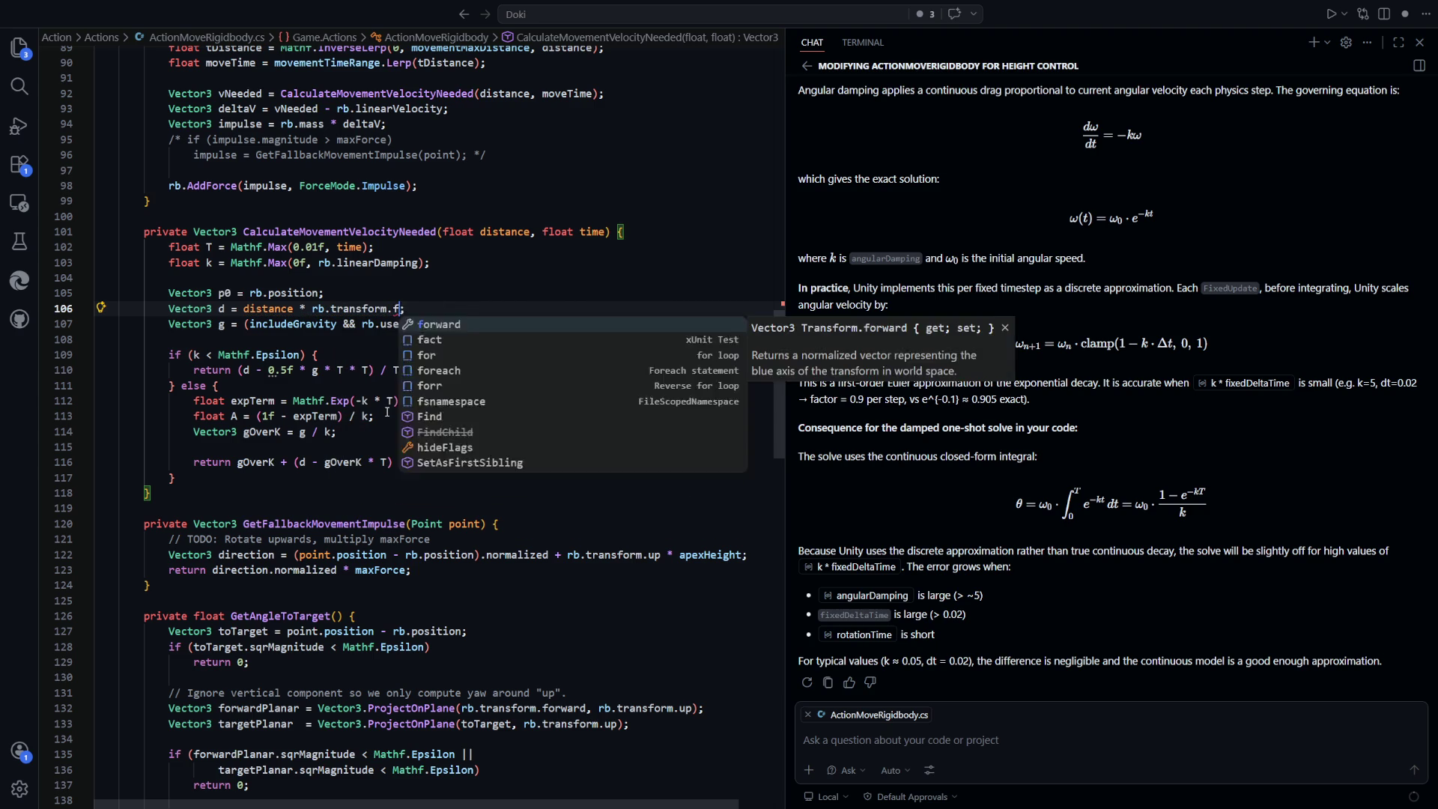
{"action": "key", "text": "Tab"}
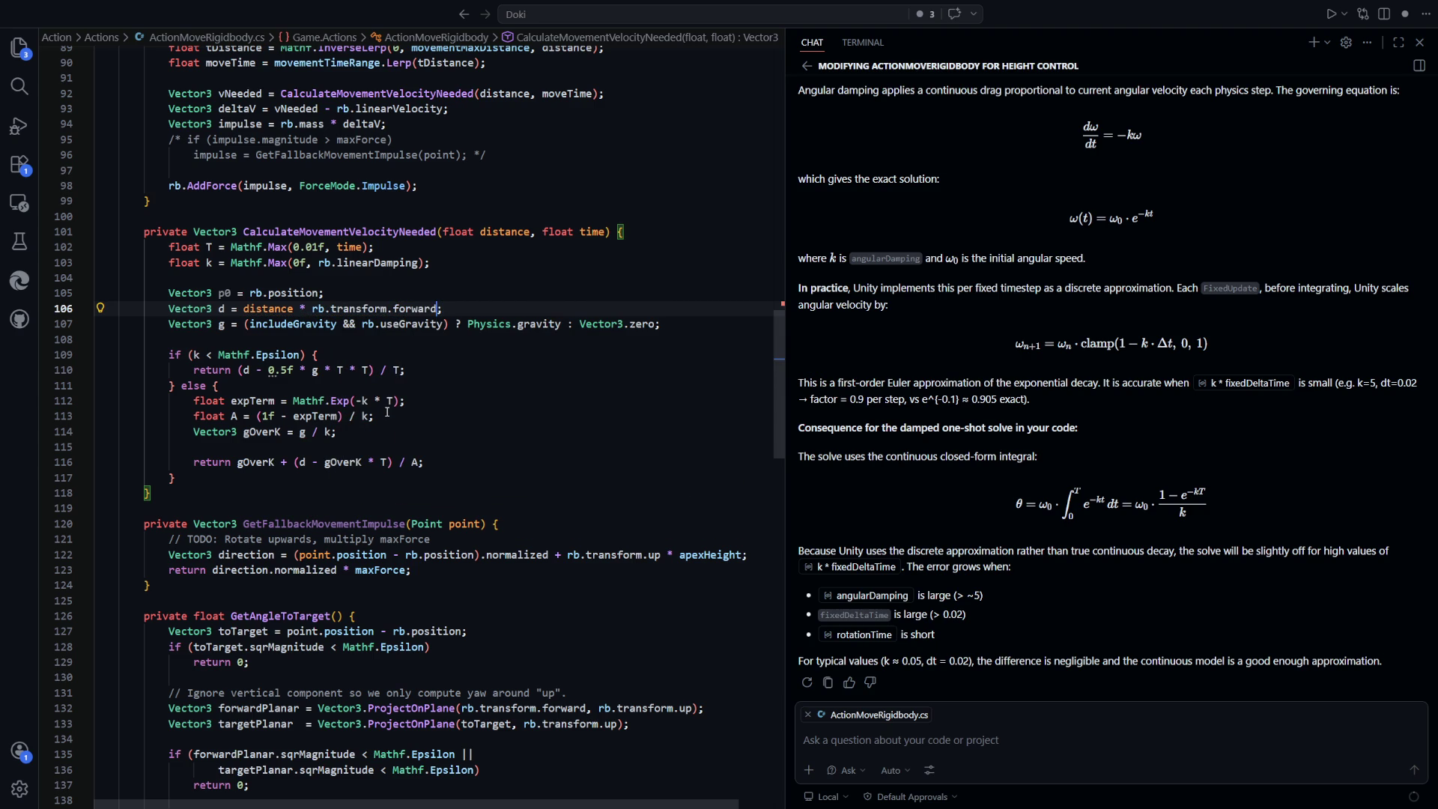
Review the damped and undamped velocity formulas and the deltaV and impulse lines in Move
{"action": "left_click", "coordinate": [574, 415]}
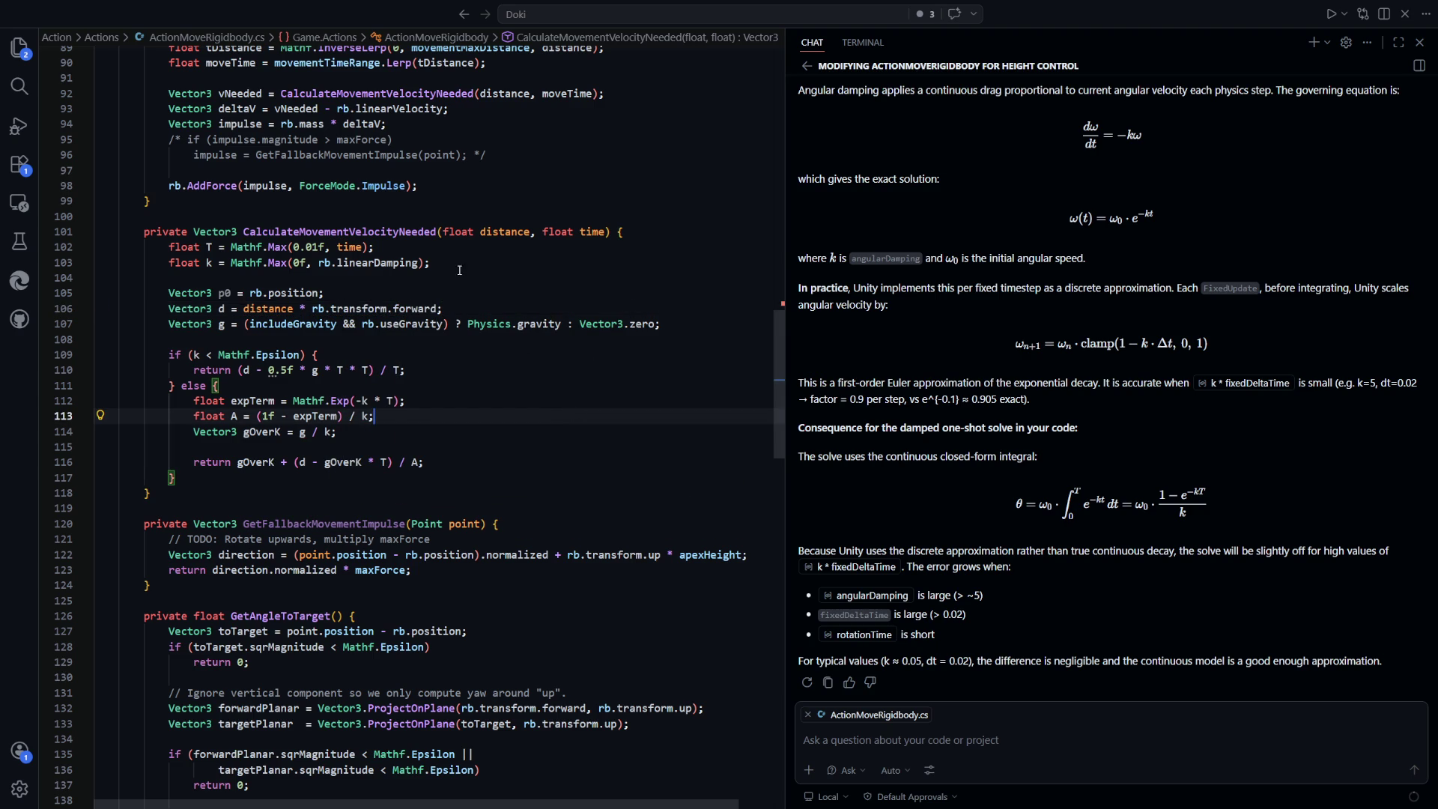
{"action": "left_click_drag", "start_coordinate": [695, 326], "coordinate": [236, 326]}
{"action": "left_click", "coordinate": [420, 370]}
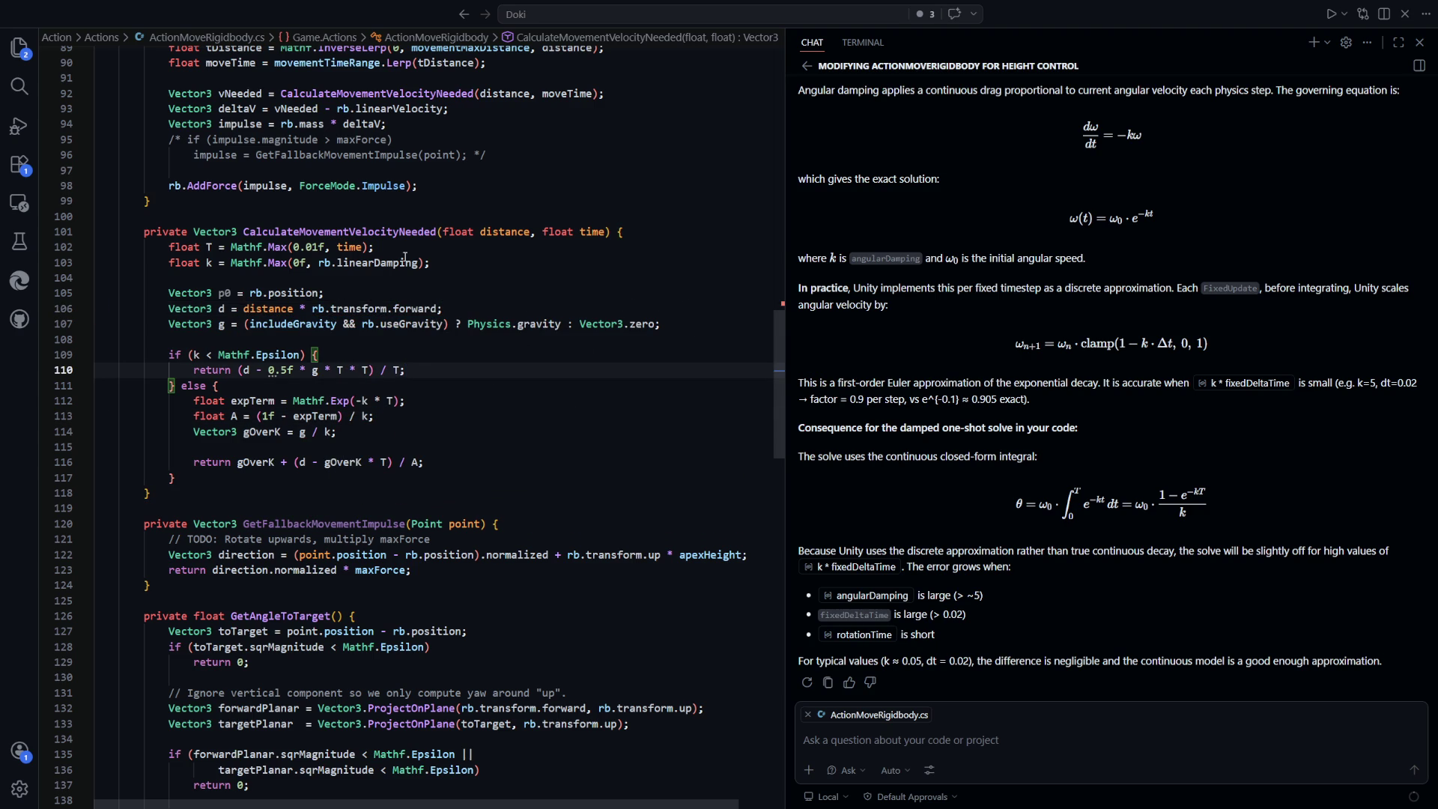
{"action": "scroll", "coordinate": [375, 337], "scroll_direction": "up", "scroll_amount": 3}
{"action": "left_click_drag", "start_coordinate": [487, 297], "coordinate": [173, 284]}
{"action": "left_click", "coordinate": [521, 260]}
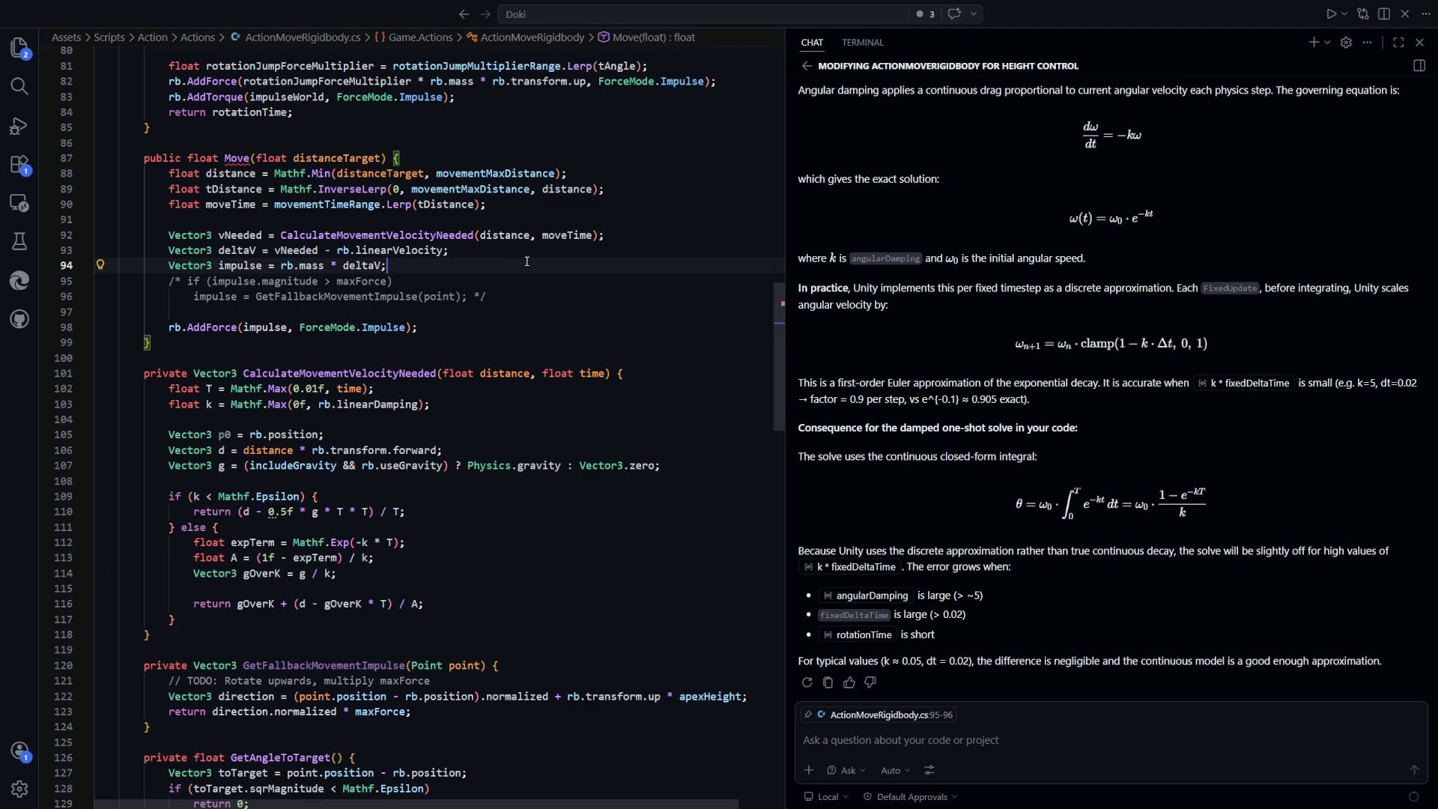
{"action": "left_click_drag", "start_coordinate": [613, 237], "coordinate": [283, 237]}
{"action": "left_click_drag", "start_coordinate": [386, 265], "coordinate": [224, 250]}
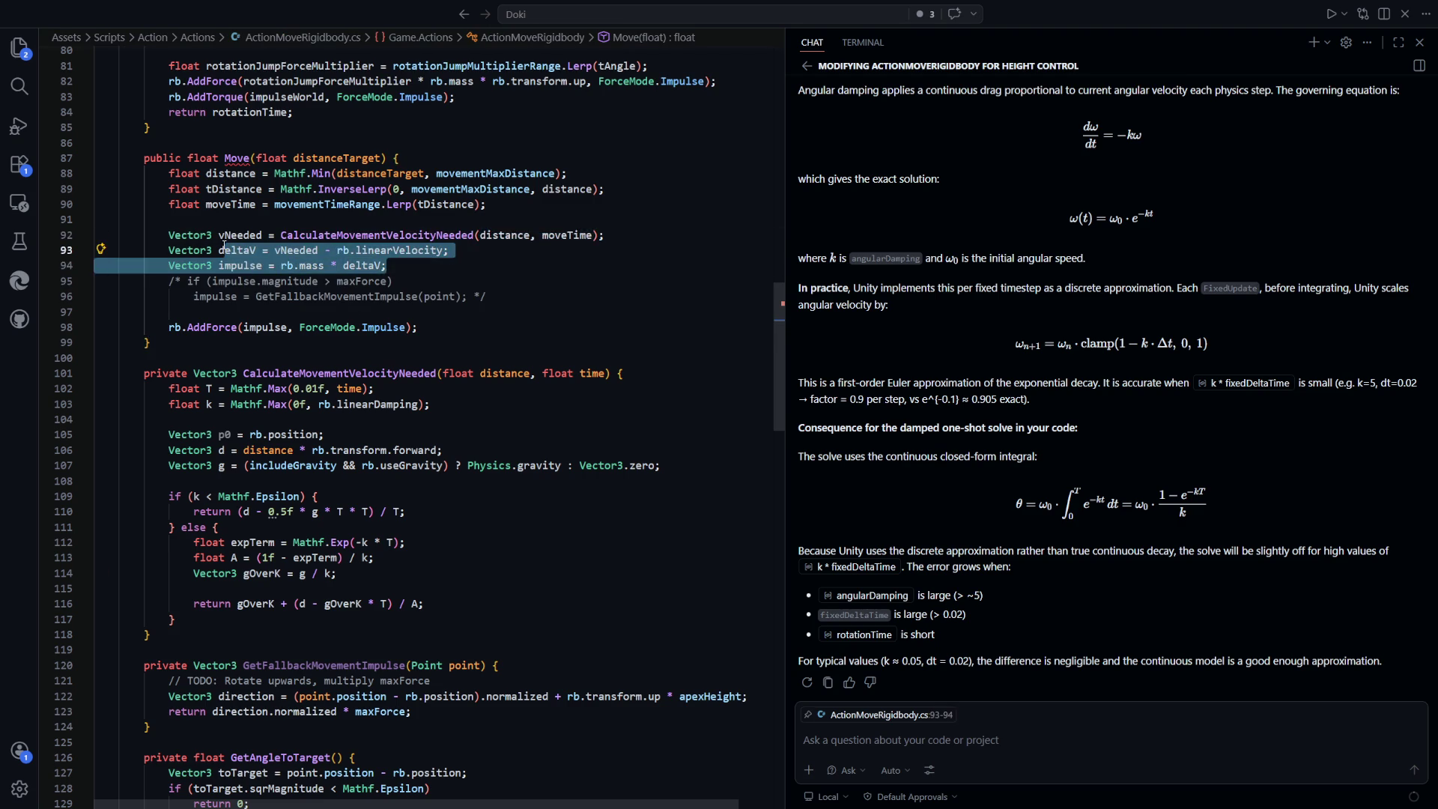
{"action": "left_click", "coordinate": [430, 266]}
Uncomment the distance check block in Process with Shift+Alt+A
{"action": "scroll", "coordinate": [495, 271], "scroll_direction": "down", "scroll_amount": 3}
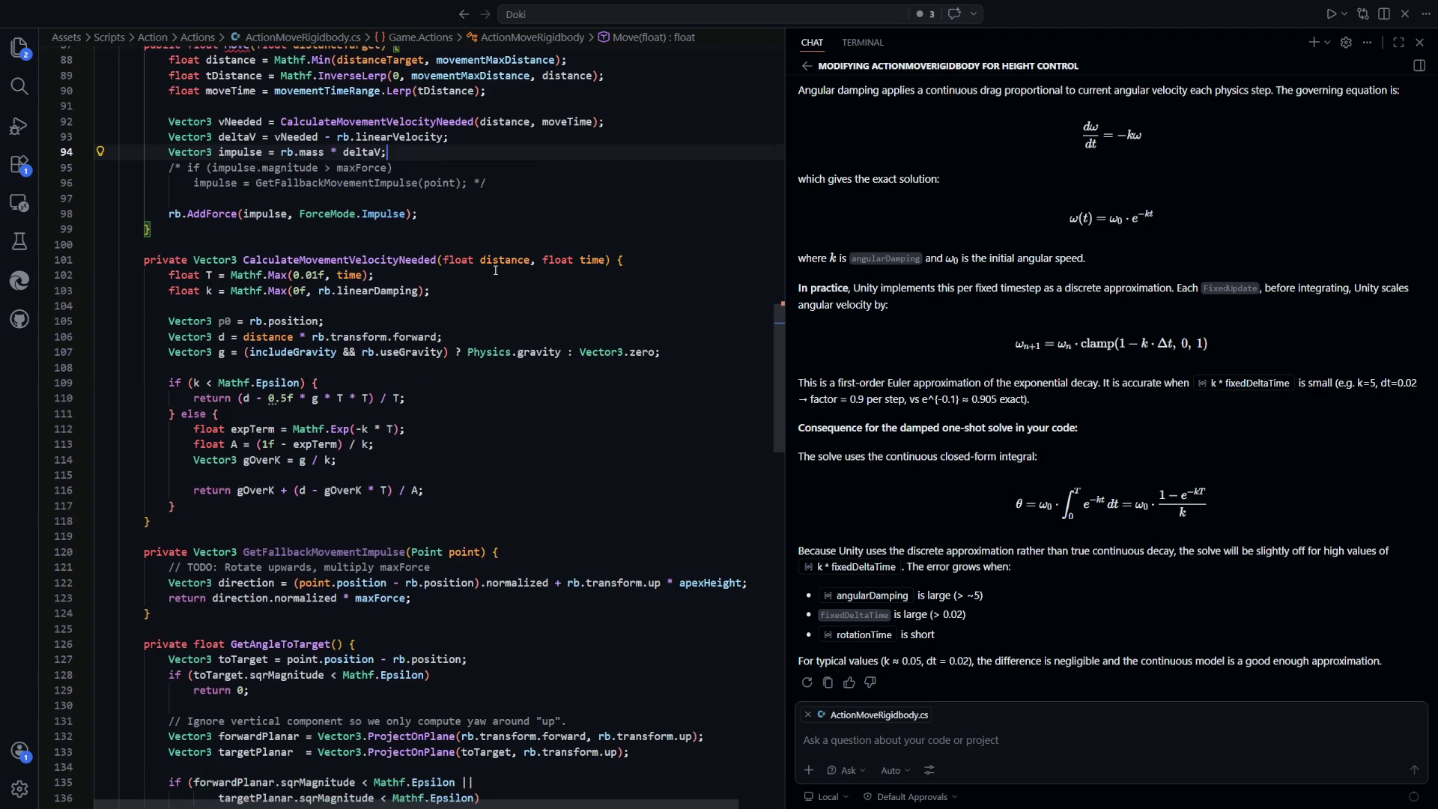
{"action": "scroll", "coordinate": [495, 270], "scroll_direction": "down", "scroll_amount": 3}
{"action": "scroll", "coordinate": [540, 440], "scroll_direction": "up", "scroll_amount": 4}
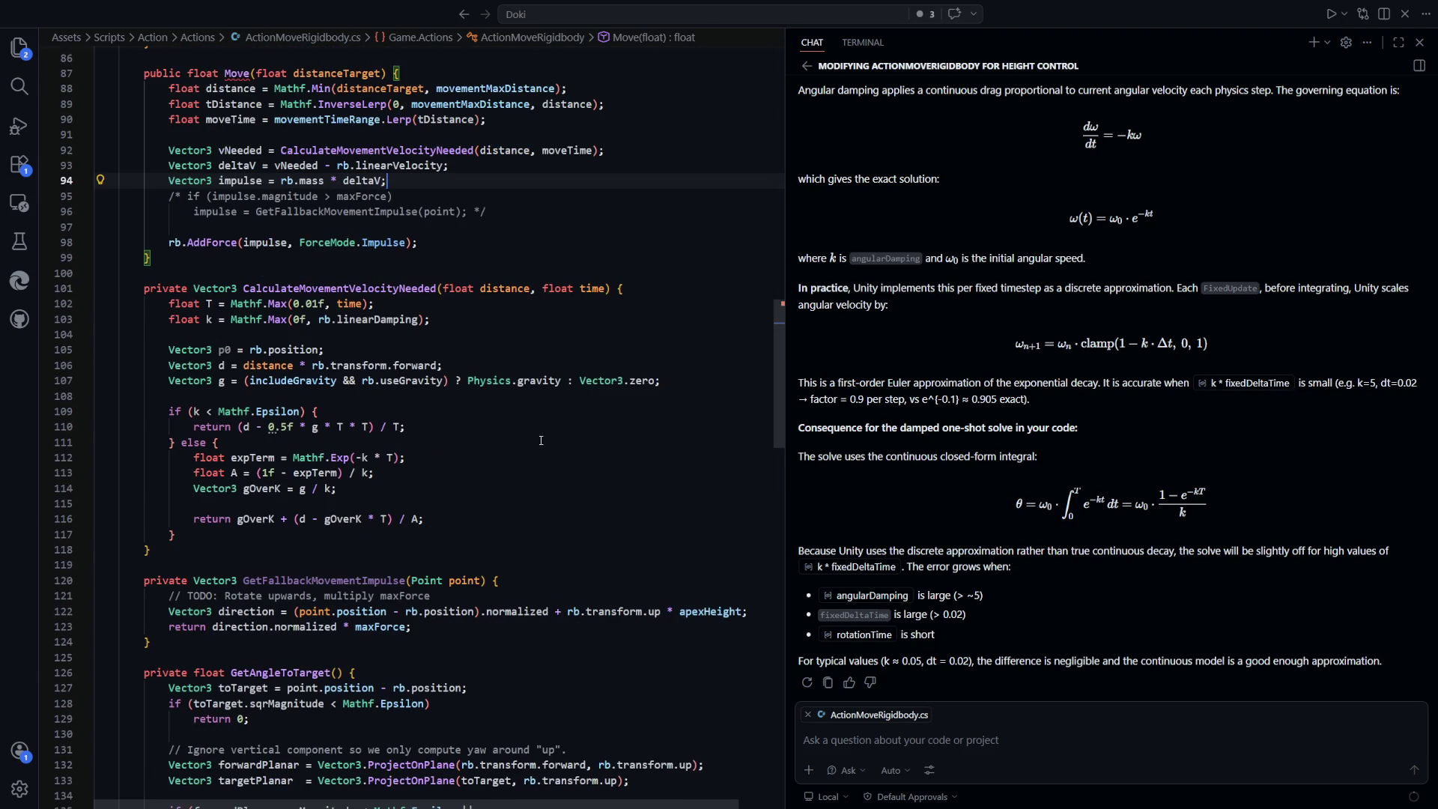
{"action": "scroll", "coordinate": [540, 440], "scroll_direction": "down", "scroll_amount": 6}
{"action": "scroll", "coordinate": [541, 440], "scroll_direction": "down", "scroll_amount": 12}
{"action": "left_click", "coordinate": [450, 455]}
{"action": "mouse_move", "coordinate": [208, 520]}
{"action": "left_mouse_down"}
{"action": "mouse_move", "coordinate": [104, 458]}
{"action": "mouse_move", "coordinate": [169, 442]}
{"action": "left_mouse_up"}
{"action": "key", "text": "shift+alt+a"}
{"action": "left_click", "coordinate": [449, 486]}
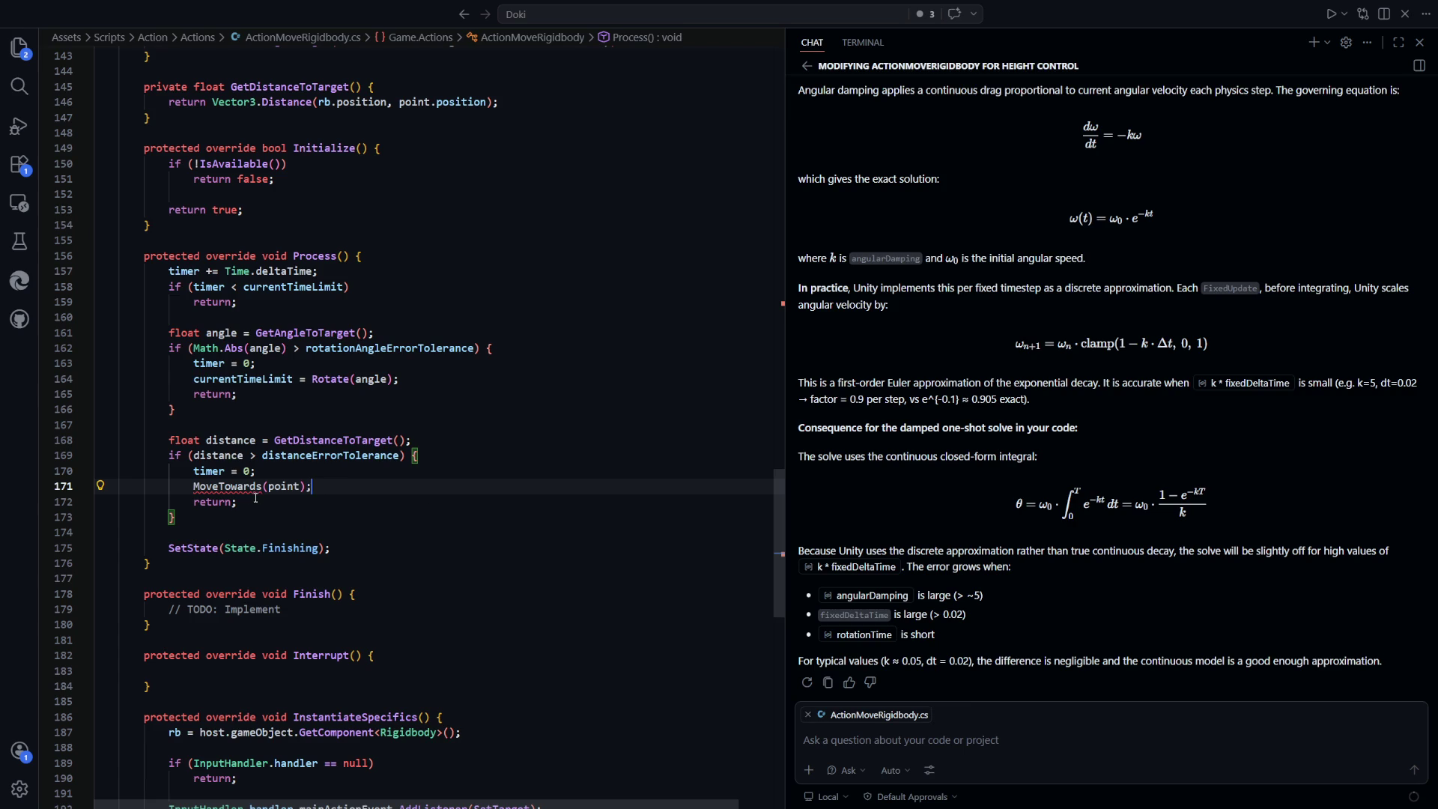
Add 'return moveTime;' on a new line after Move's rb.AddForce call
{"action": "scroll", "coordinate": [256, 498], "scroll_direction": "up", "scroll_amount": 10}
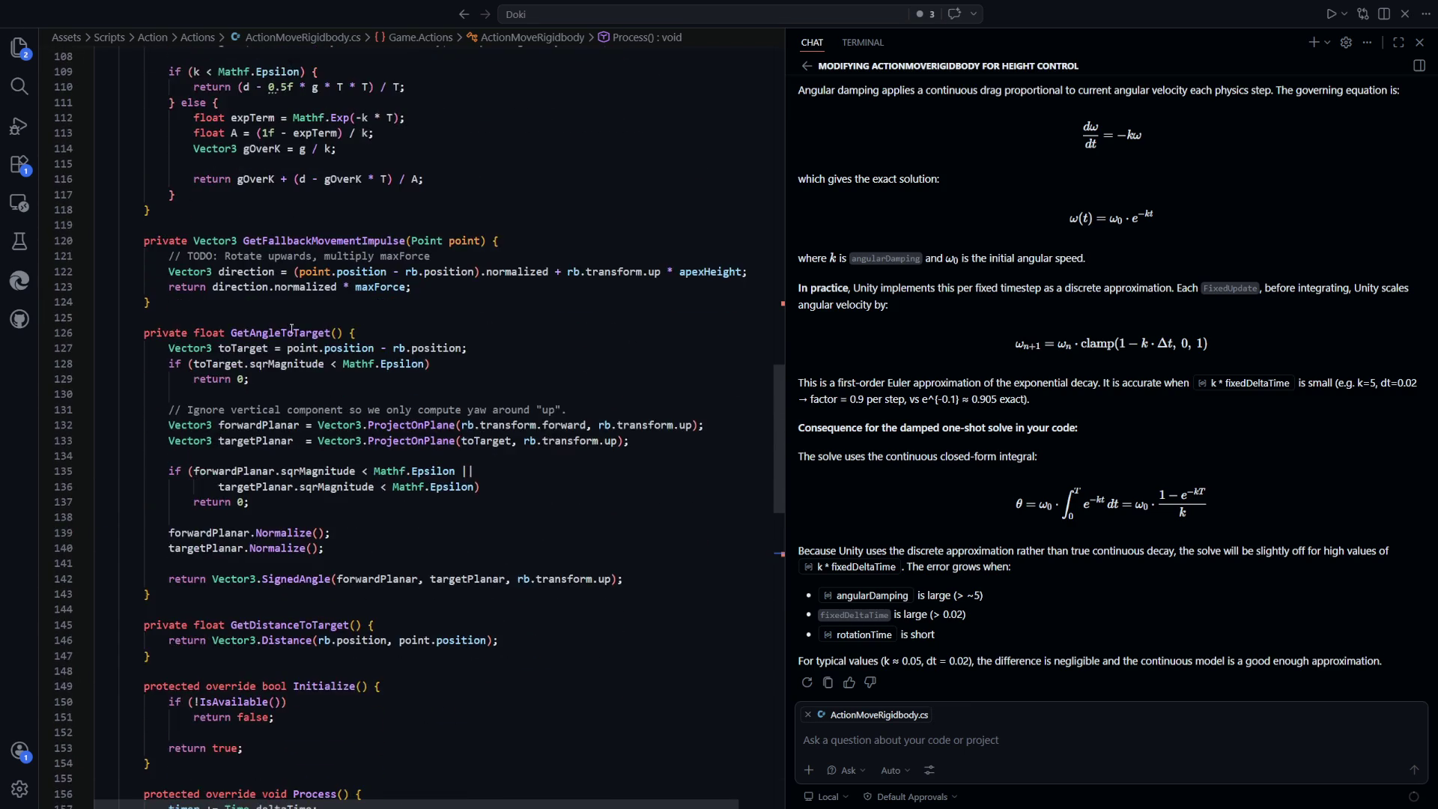
{"action": "scroll", "coordinate": [266, 312], "scroll_direction": "up", "scroll_amount": 6}
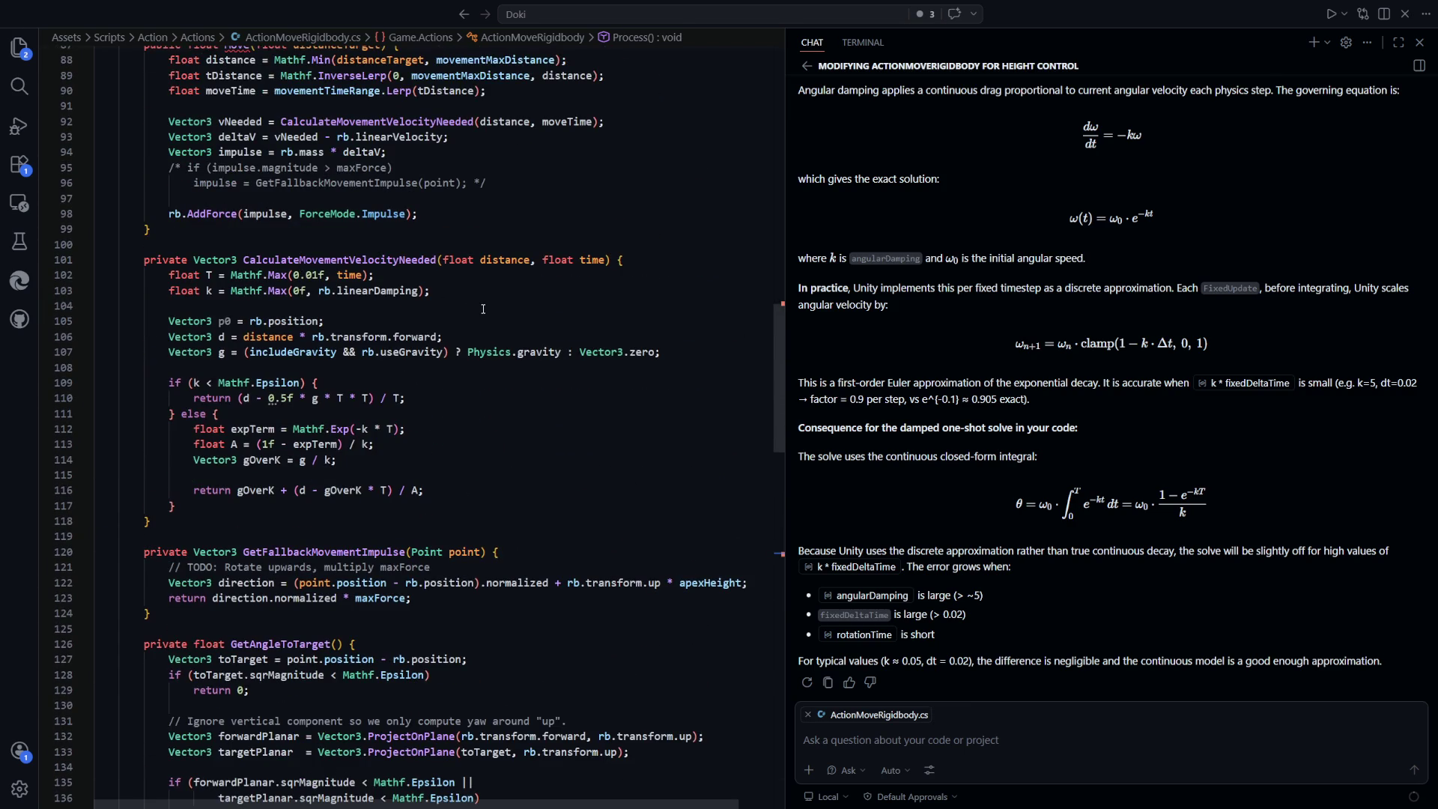
{"action": "scroll", "coordinate": [482, 313], "scroll_direction": "up", "scroll_amount": 2}
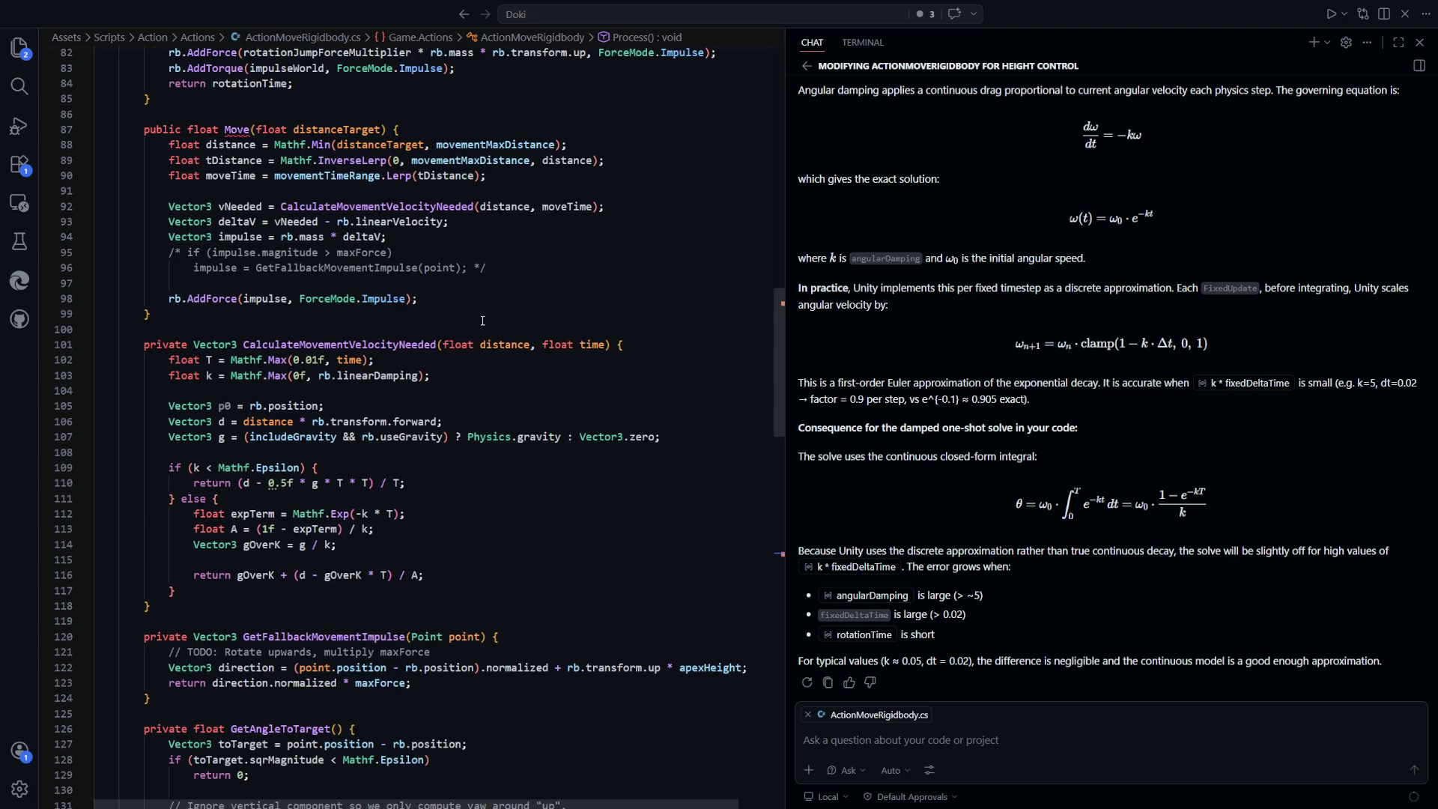
{"action": "scroll", "coordinate": [483, 320], "scroll_direction": "up", "scroll_amount": 4}
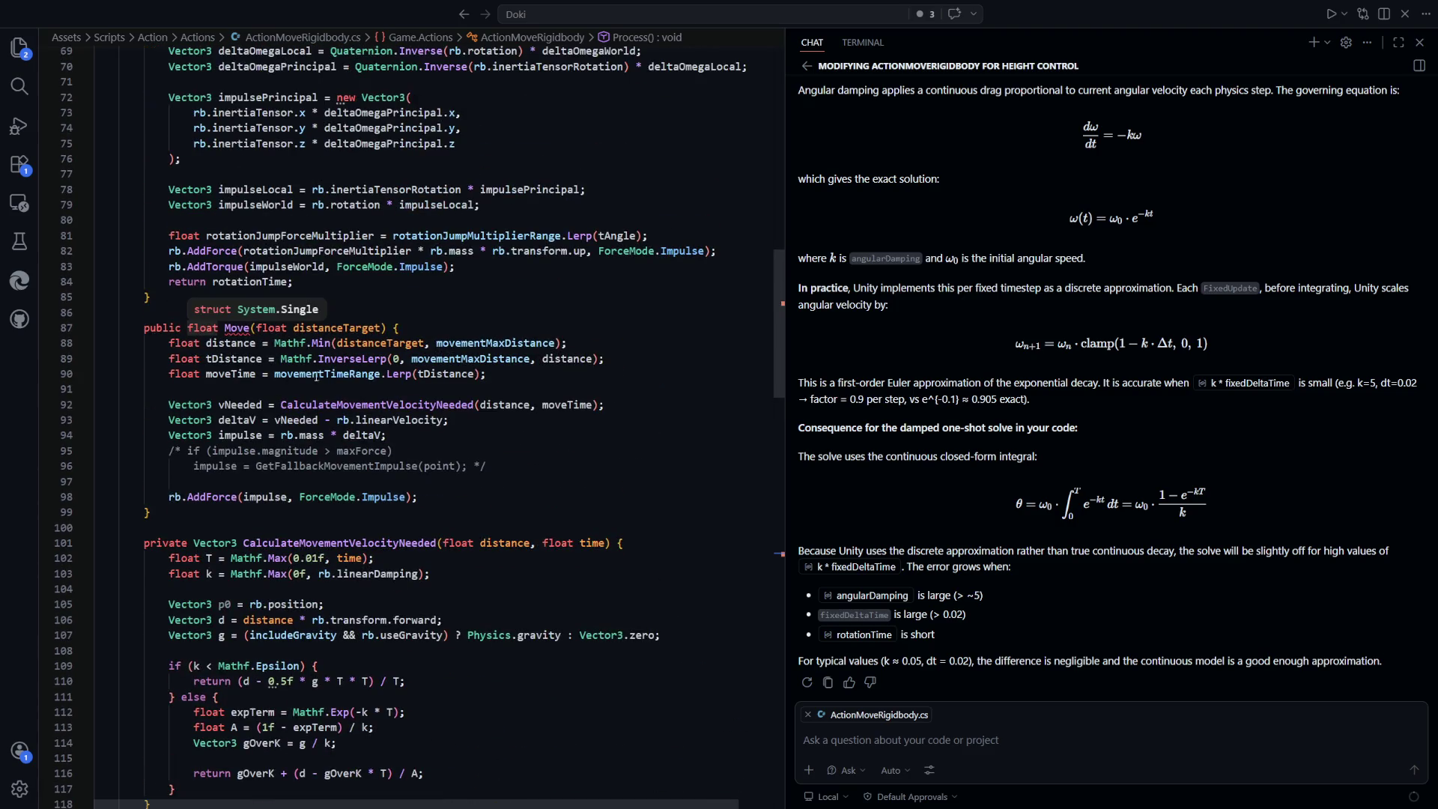
{"action": "left_click", "coordinate": [567, 499]}
{"action": "key", "text": "Return"}
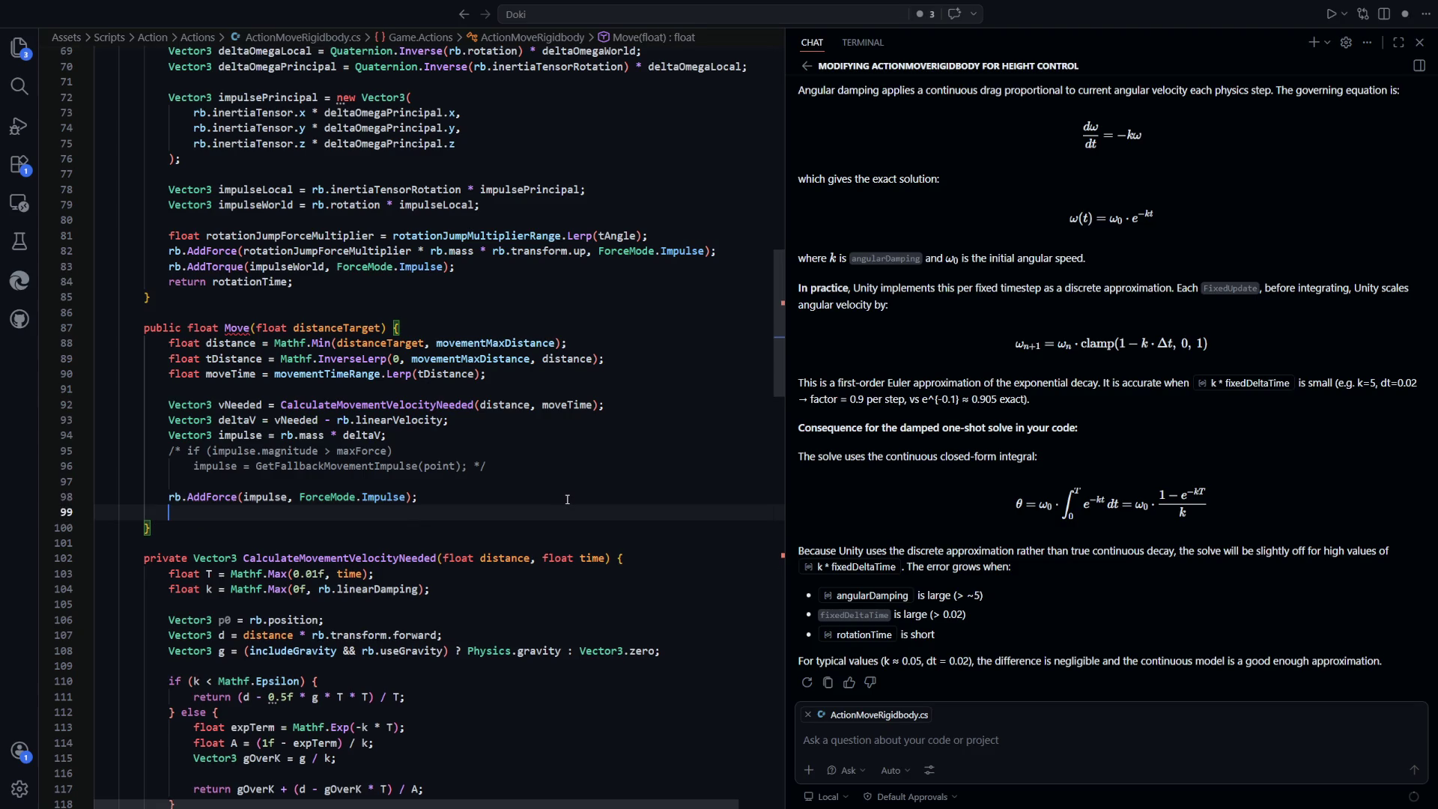
{"action": "type", "text": "return moveTi"}
{"action": "type", "text": "me;"}
{"action": "left_click", "coordinate": [527, 522]}
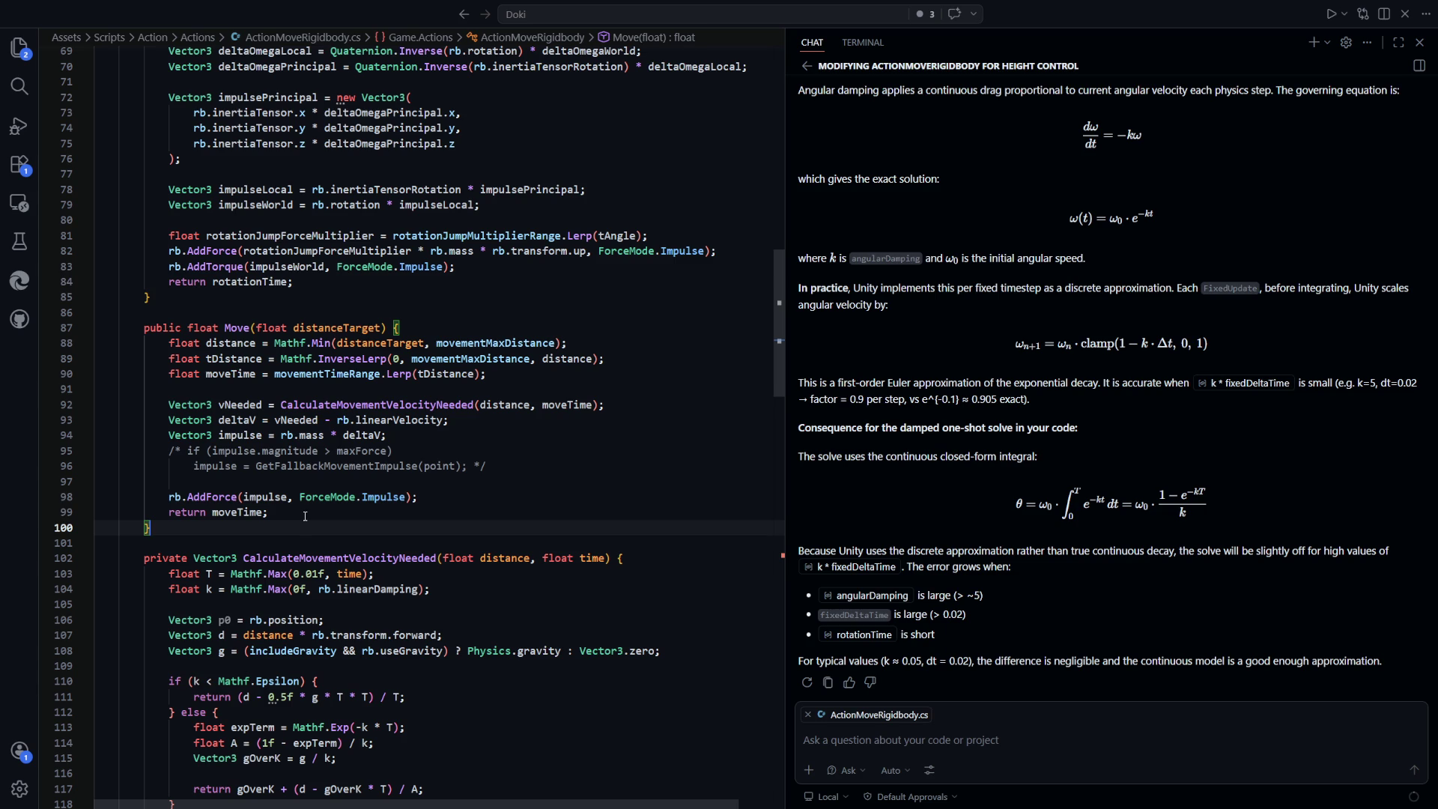
Check the new return line, then scroll down to Process's distance check
{"action": "left_click_drag", "start_coordinate": [305, 516], "coordinate": [178, 513]}
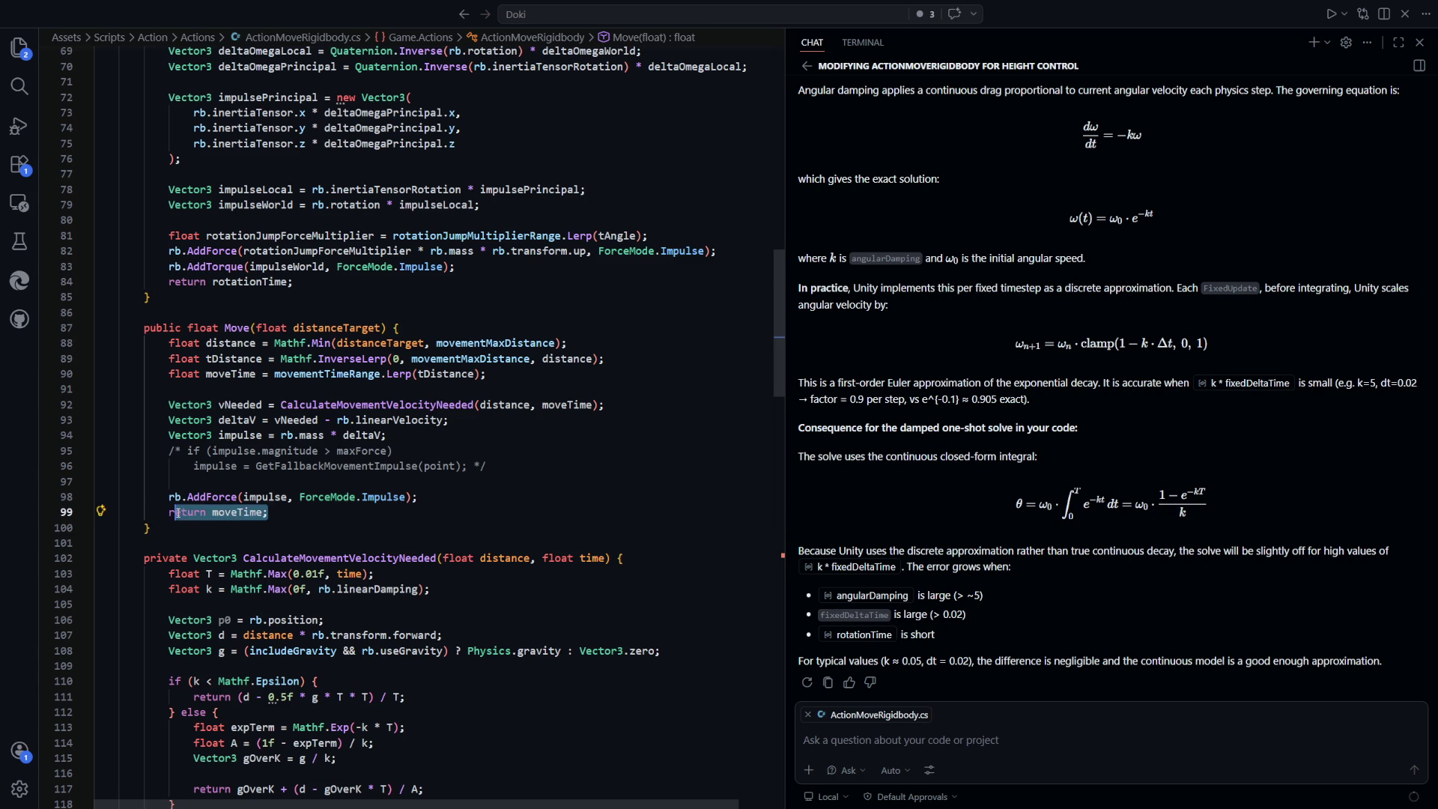
{"action": "left_click", "coordinate": [177, 528]}
{"action": "scroll", "coordinate": [285, 582], "scroll_direction": "down", "scroll_amount": 12}
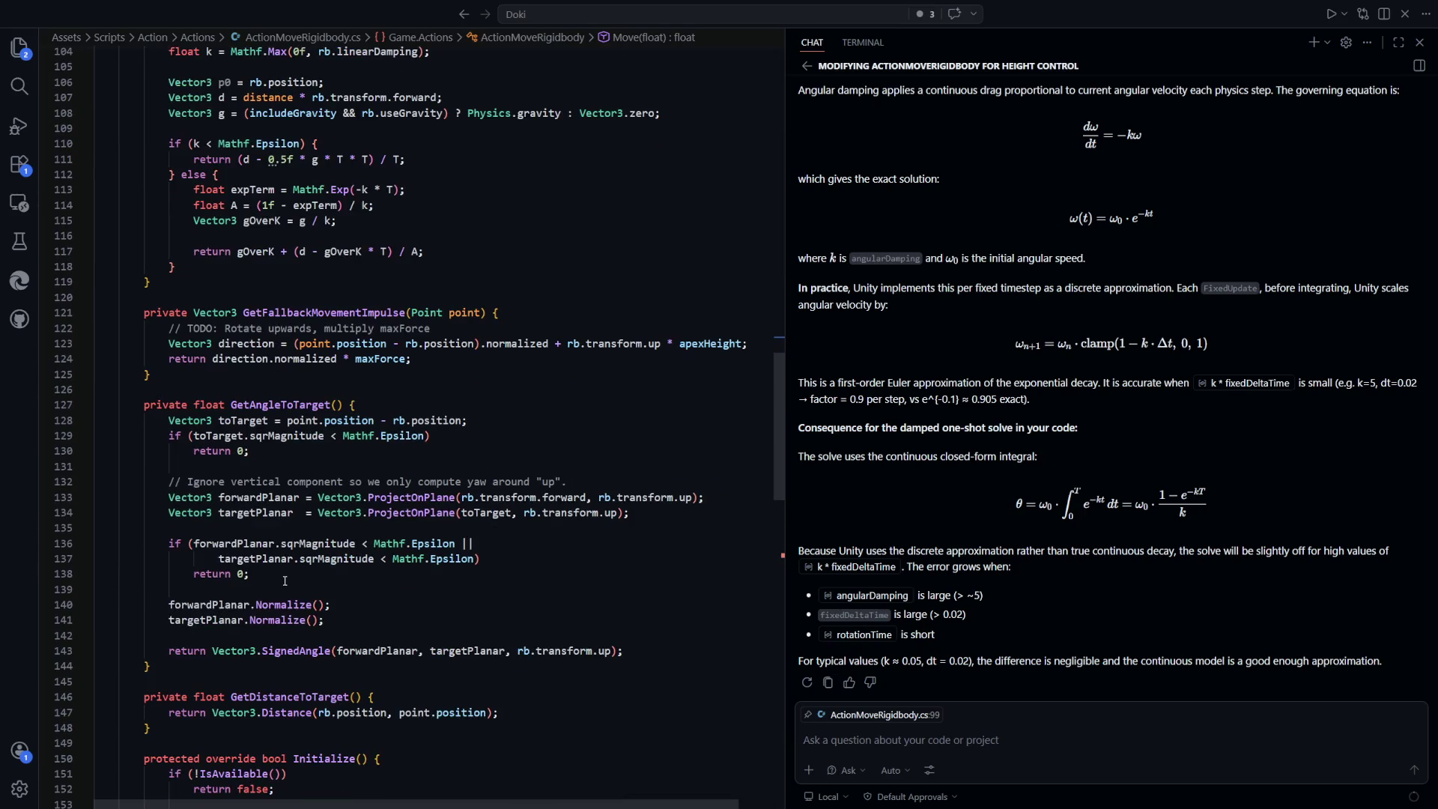
{"action": "scroll", "coordinate": [346, 568], "scroll_direction": "up", "scroll_amount": 1}
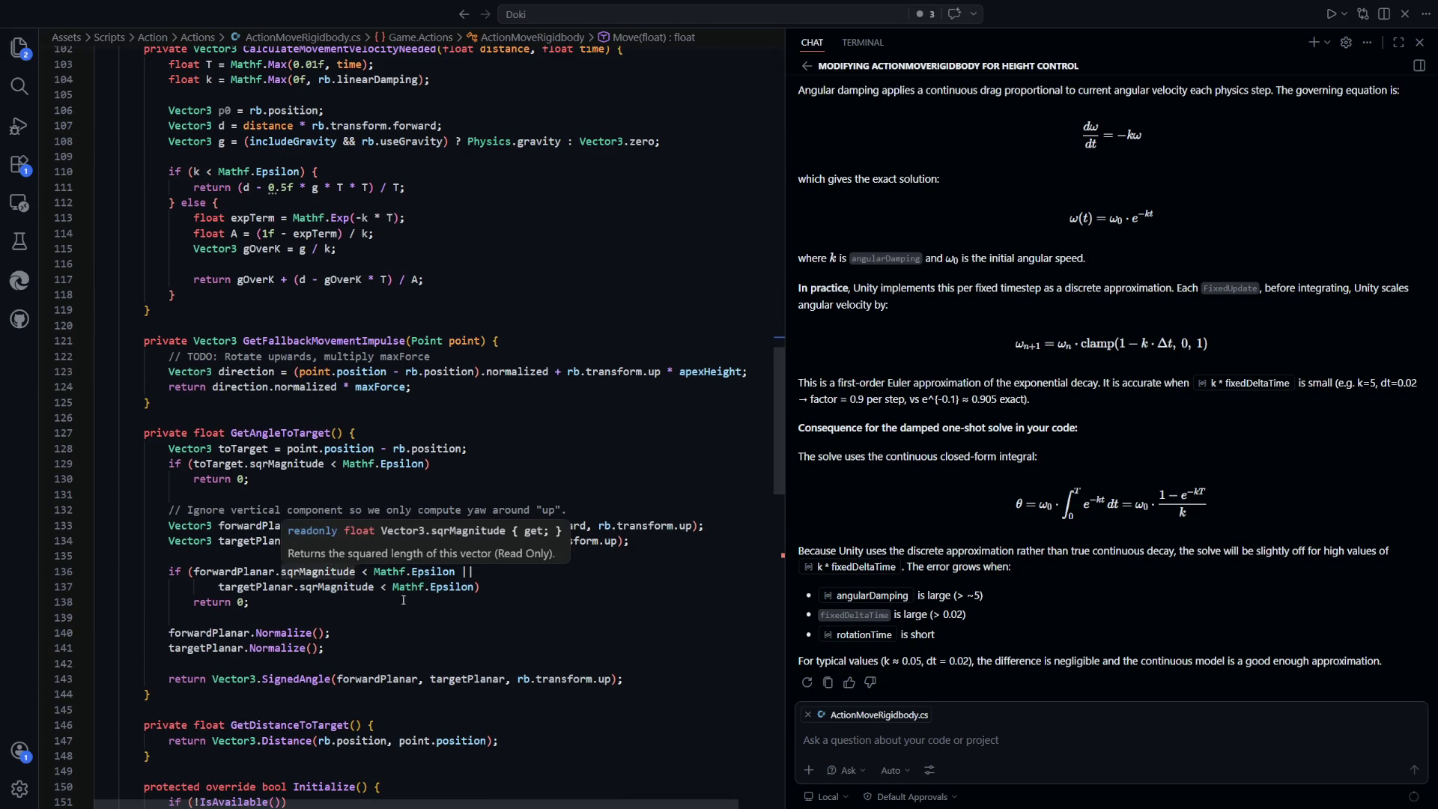
{"action": "scroll", "coordinate": [421, 514], "scroll_direction": "down", "scroll_amount": 3}
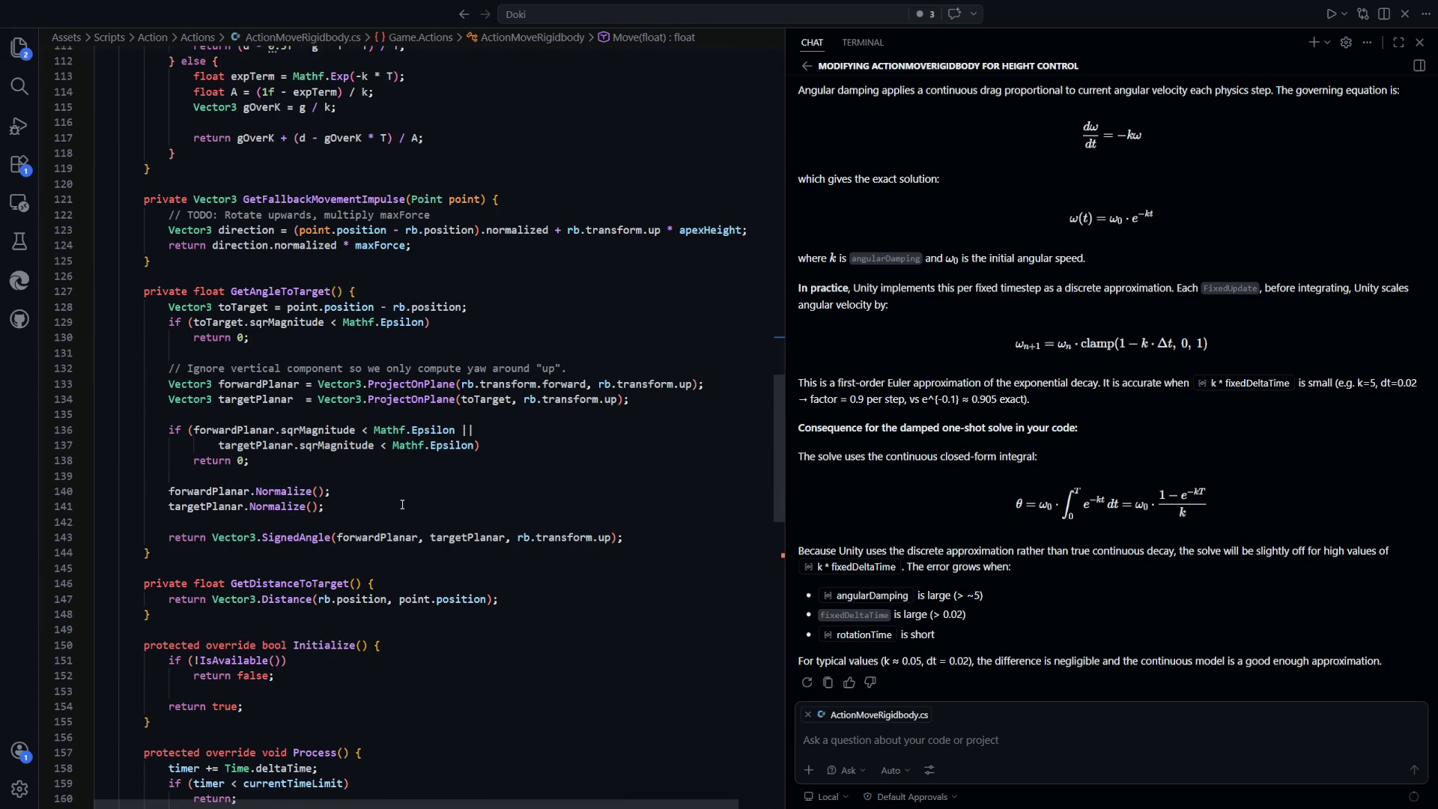
{"action": "scroll", "coordinate": [436, 497], "scroll_direction": "down", "scroll_amount": 9}
{"action": "left_click_drag", "start_coordinate": [176, 589], "coordinate": [171, 496]}
{"action": "scroll", "coordinate": [332, 559], "scroll_direction": "down", "scroll_amount": 2}
Replace MoveTowards(point) with the suggested currentTimeLimit = Move(distance) assignment
{"action": "left_click", "coordinate": [192, 452]}
{"action": "key", "text": "shift+End"}
{"action": "key", "text": "BackSpace"}
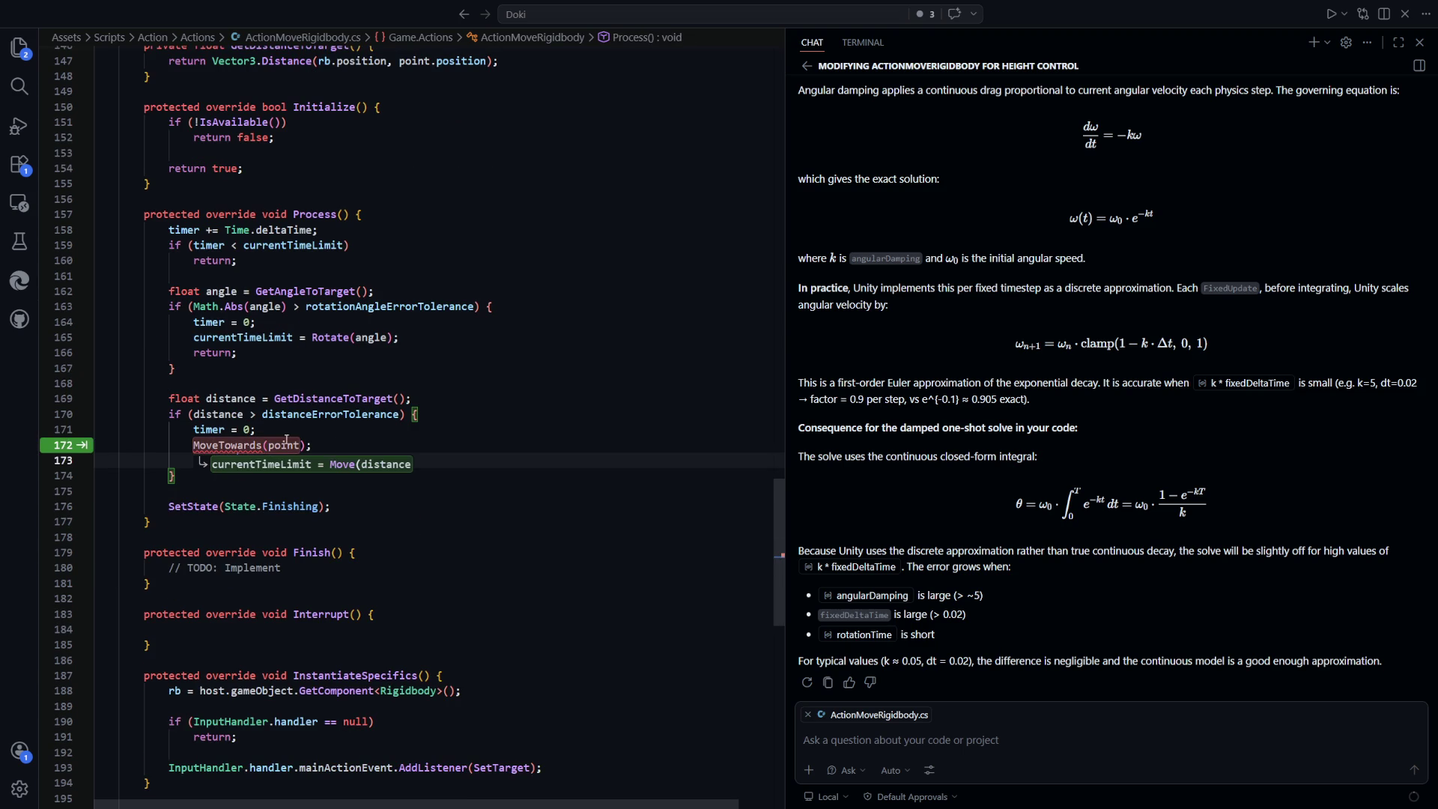
{"action": "key", "text": "Tab"}
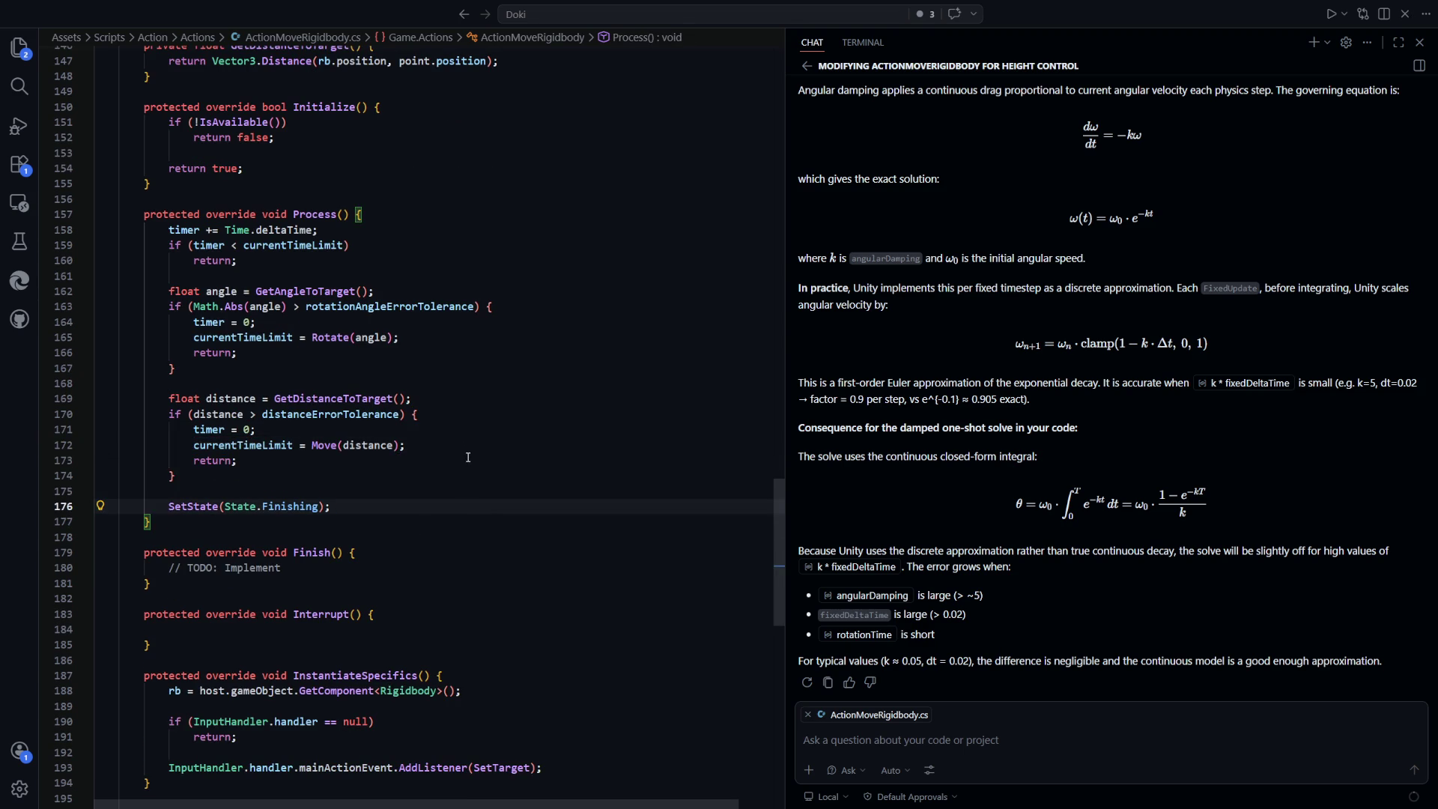
Add the Process checks to the chat context and move to the end of Process
{"action": "mouse_move", "coordinate": [344, 465]}
{"action": "left_mouse_down"}
{"action": "mouse_move", "coordinate": [169, 230]}
{"action": "mouse_move", "coordinate": [168, 288]}
{"action": "mouse_move", "coordinate": [168, 229]}
{"action": "left_mouse_up"}
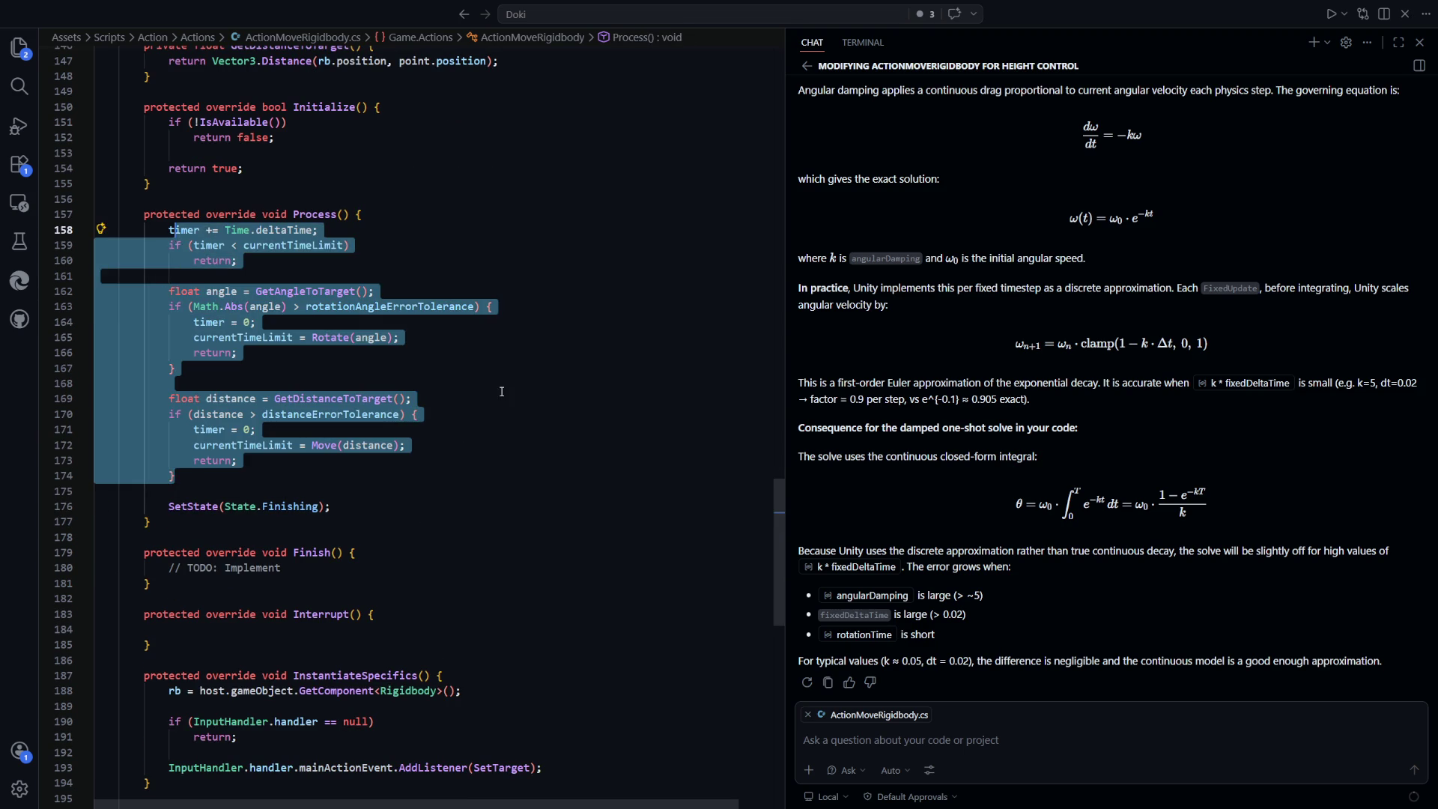
{"action": "left_click", "coordinate": [498, 399]}
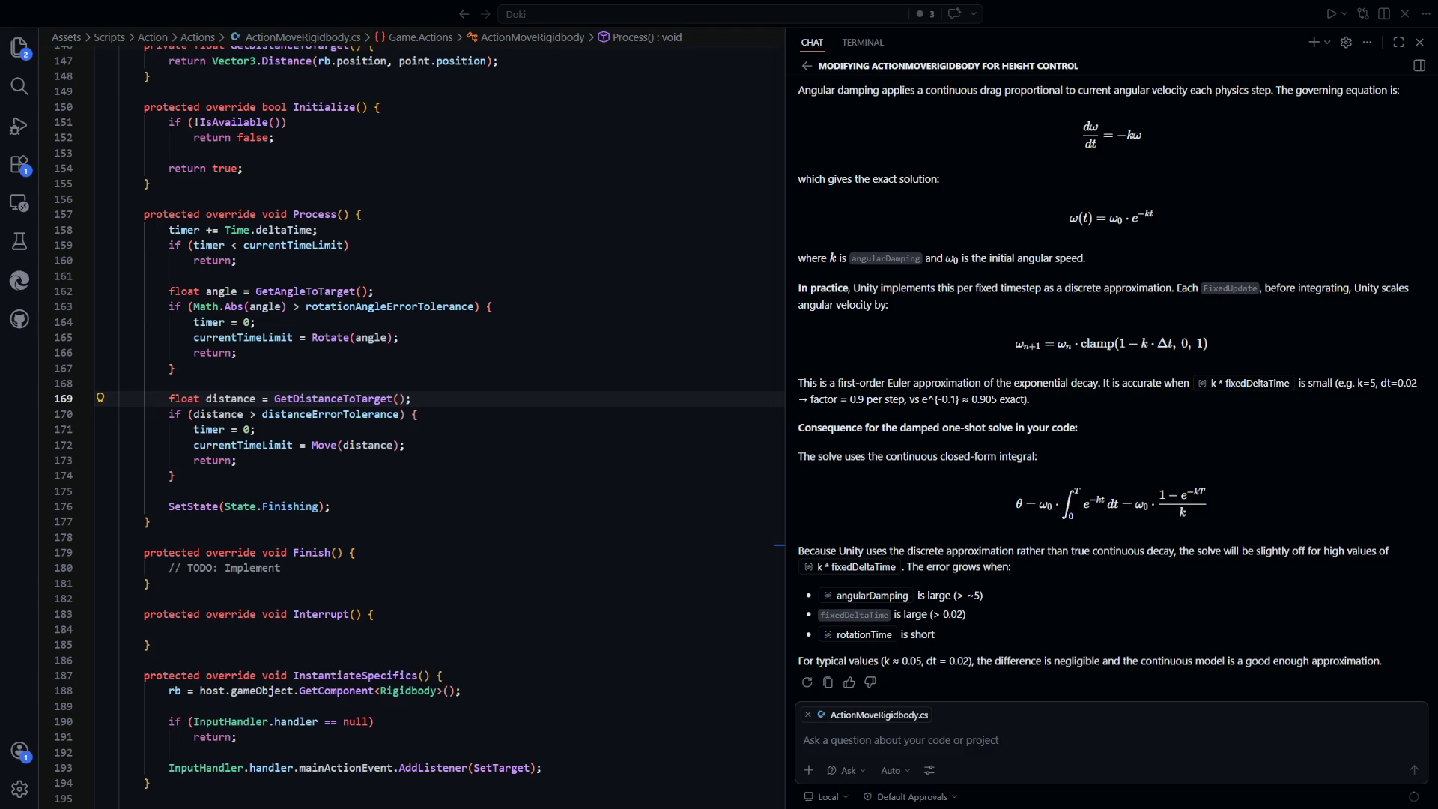
{"action": "left_click", "coordinate": [464, 521]}
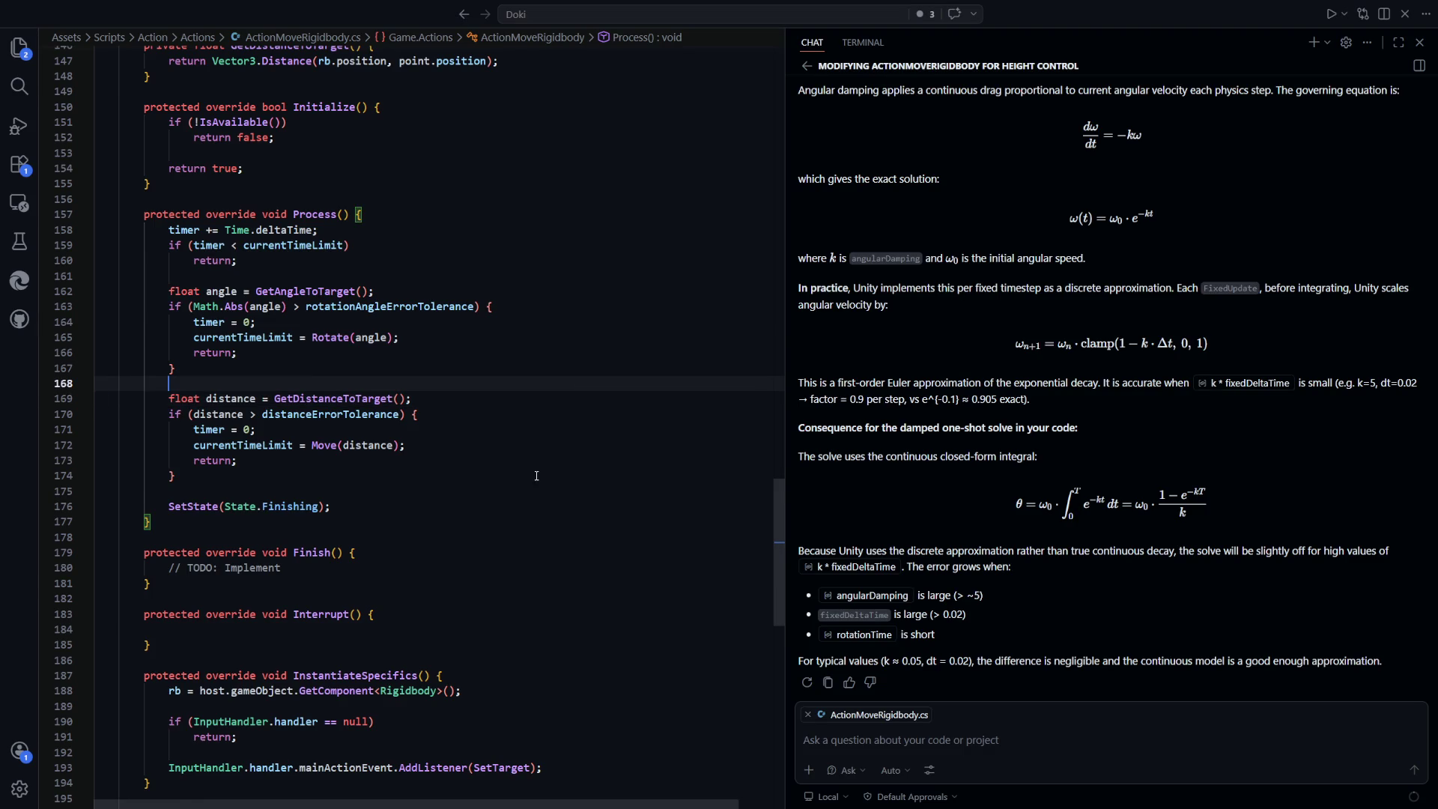
{"action": "scroll", "coordinate": [464, 436], "scroll_direction": "down", "scroll_amount": 1}
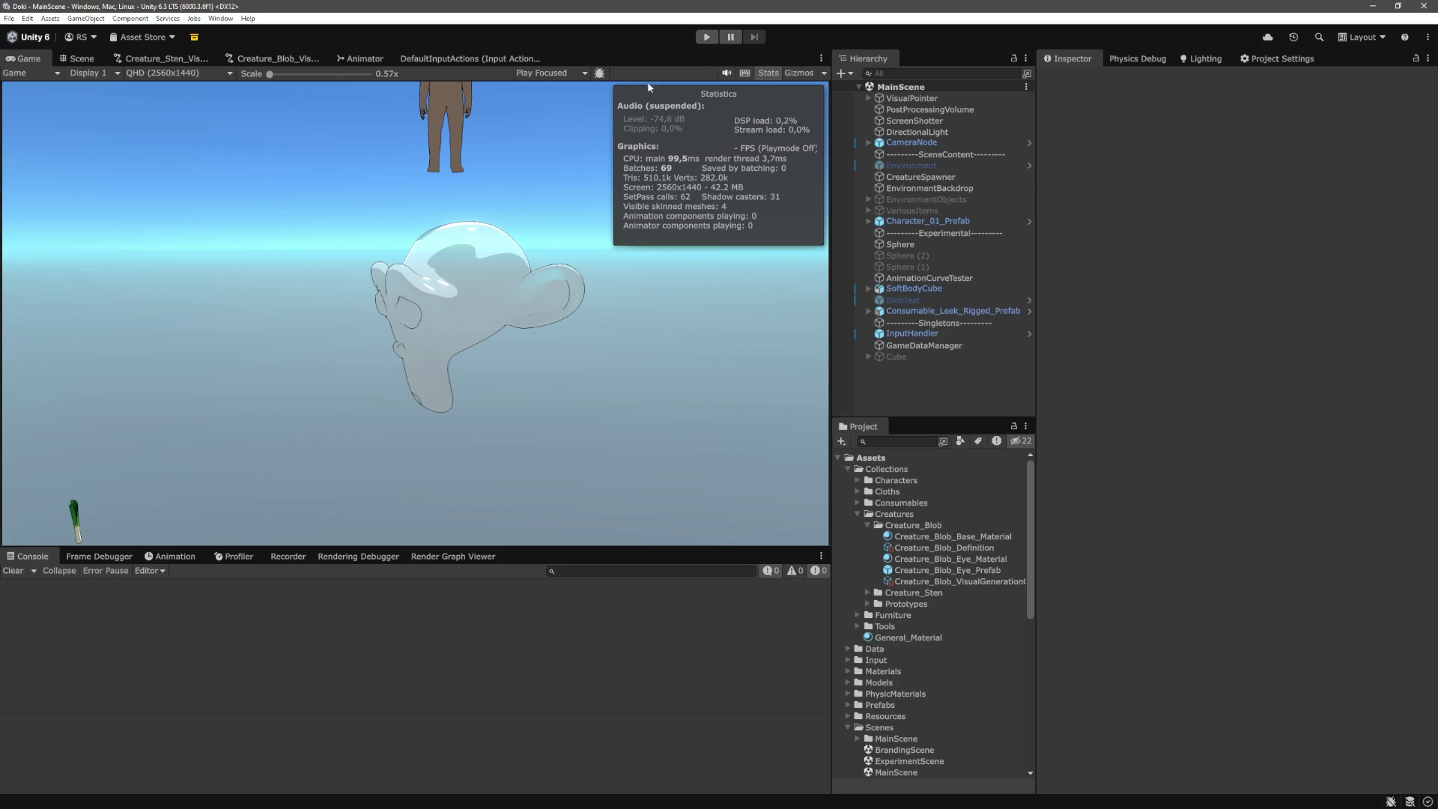
Enter Play mode, walk the character toward the blue blob, and click to give it a target
{"action": "left_click", "coordinate": [698, 36]}
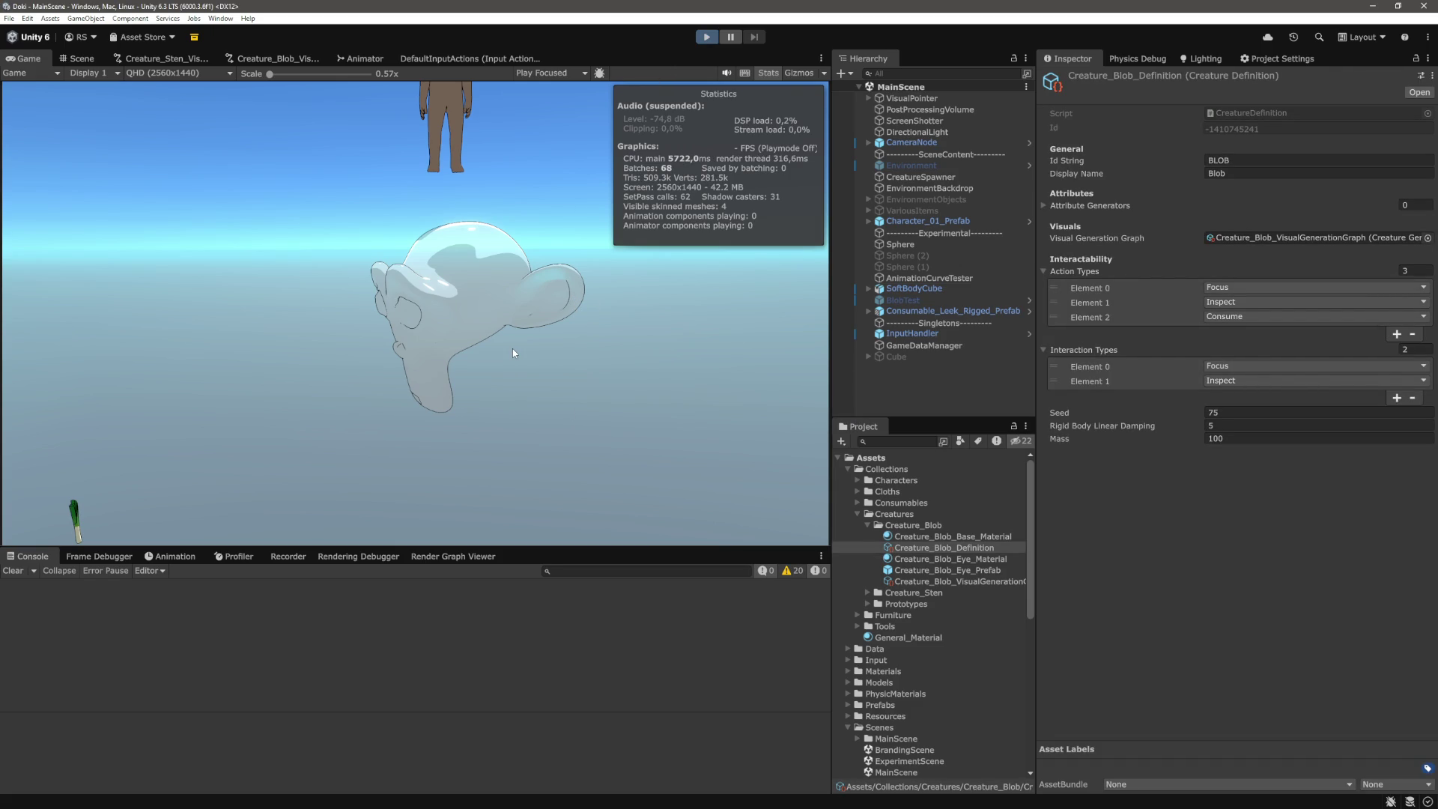
{"action": "key", "text": "w"}
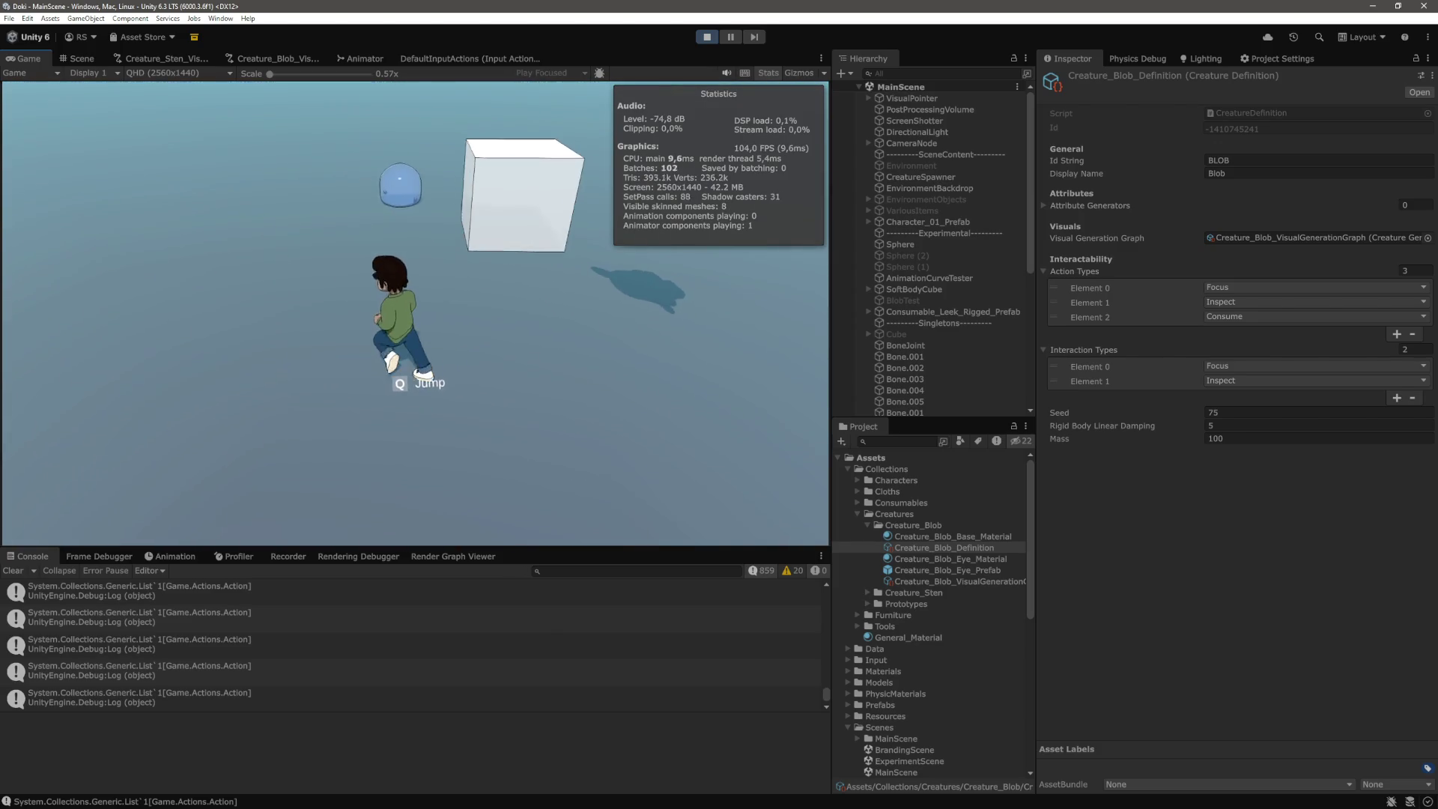
{"action": "key", "text": "w"}
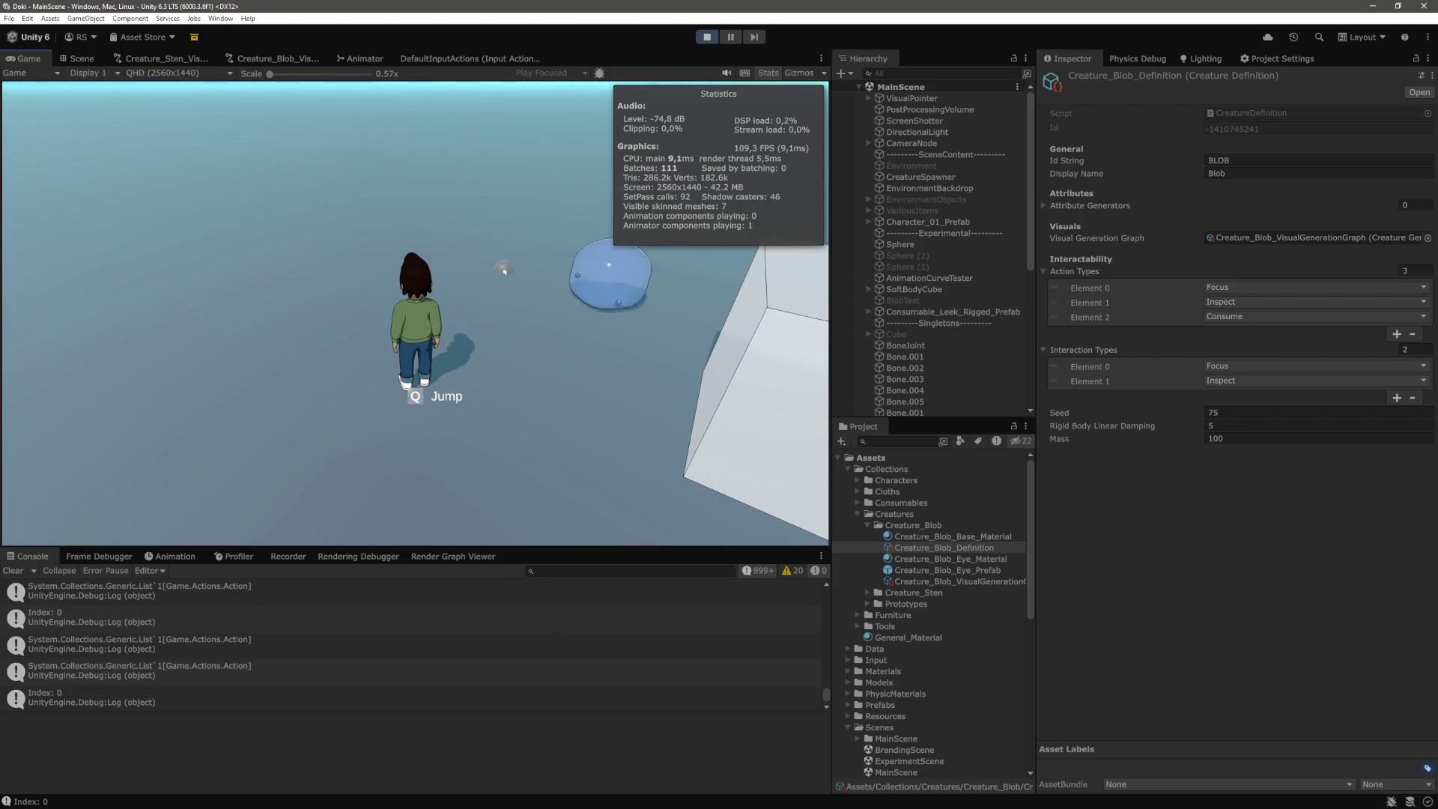
{"action": "left_click", "coordinate": [611, 269]}
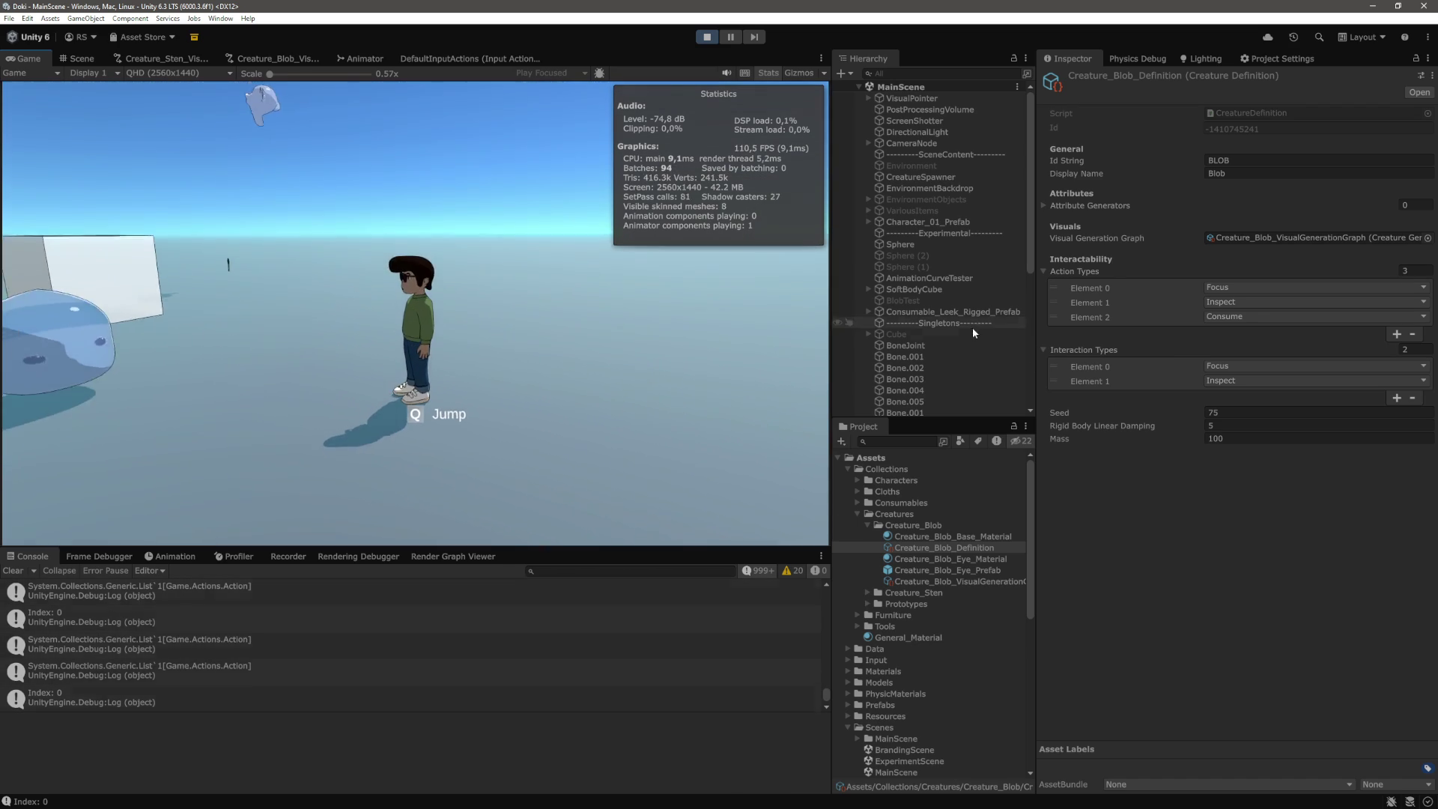
Select the spawned blob and expand its ActionMoveRigidbody settings to reach Distance Error Tolerance
{"action": "scroll", "coordinate": [959, 337], "scroll_direction": "down", "scroll_amount": 6}
{"action": "left_click", "coordinate": [920, 402]}
{"action": "scroll", "coordinate": [1165, 486], "scroll_direction": "down", "scroll_amount": 10}
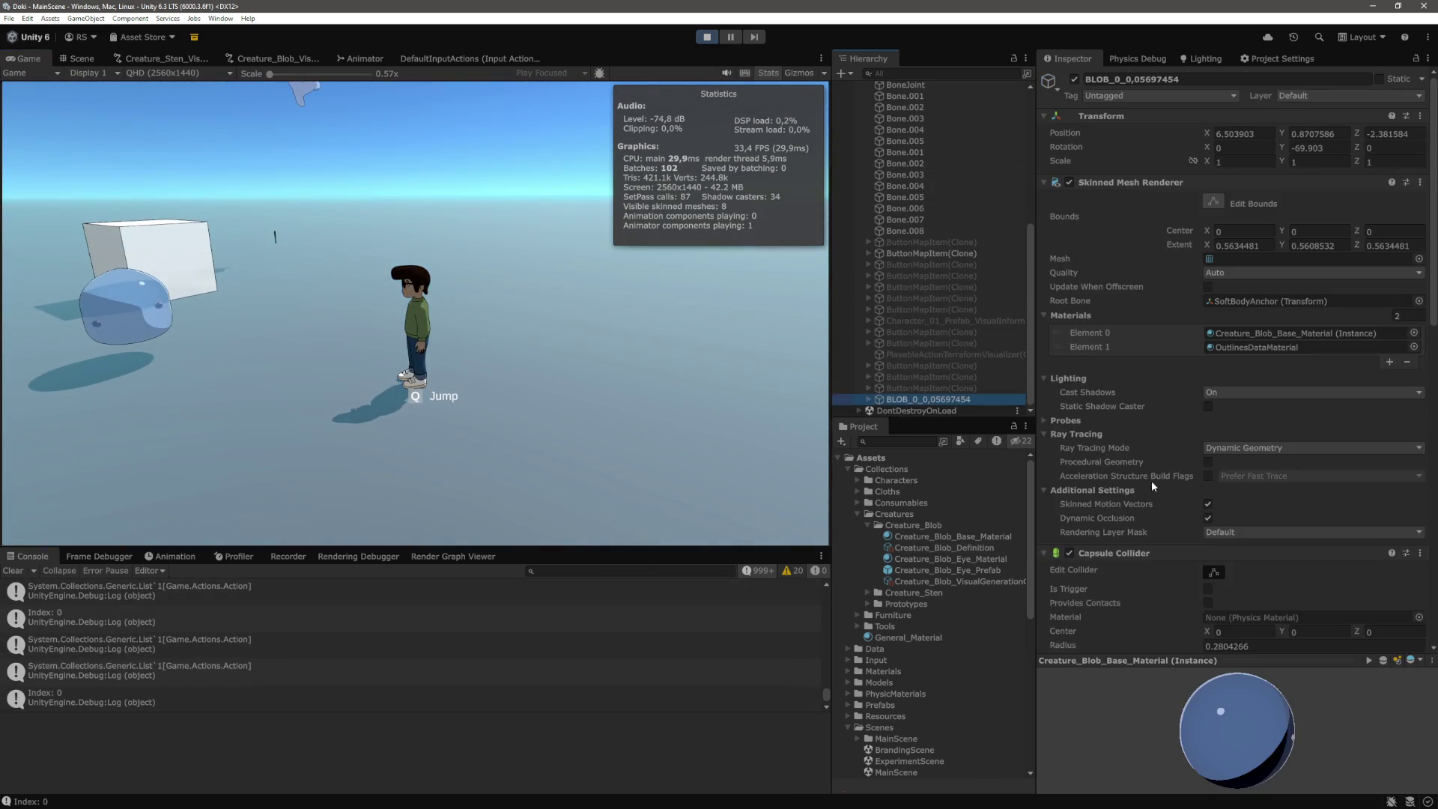
{"action": "scroll", "coordinate": [1107, 439], "scroll_direction": "down", "scroll_amount": 5}
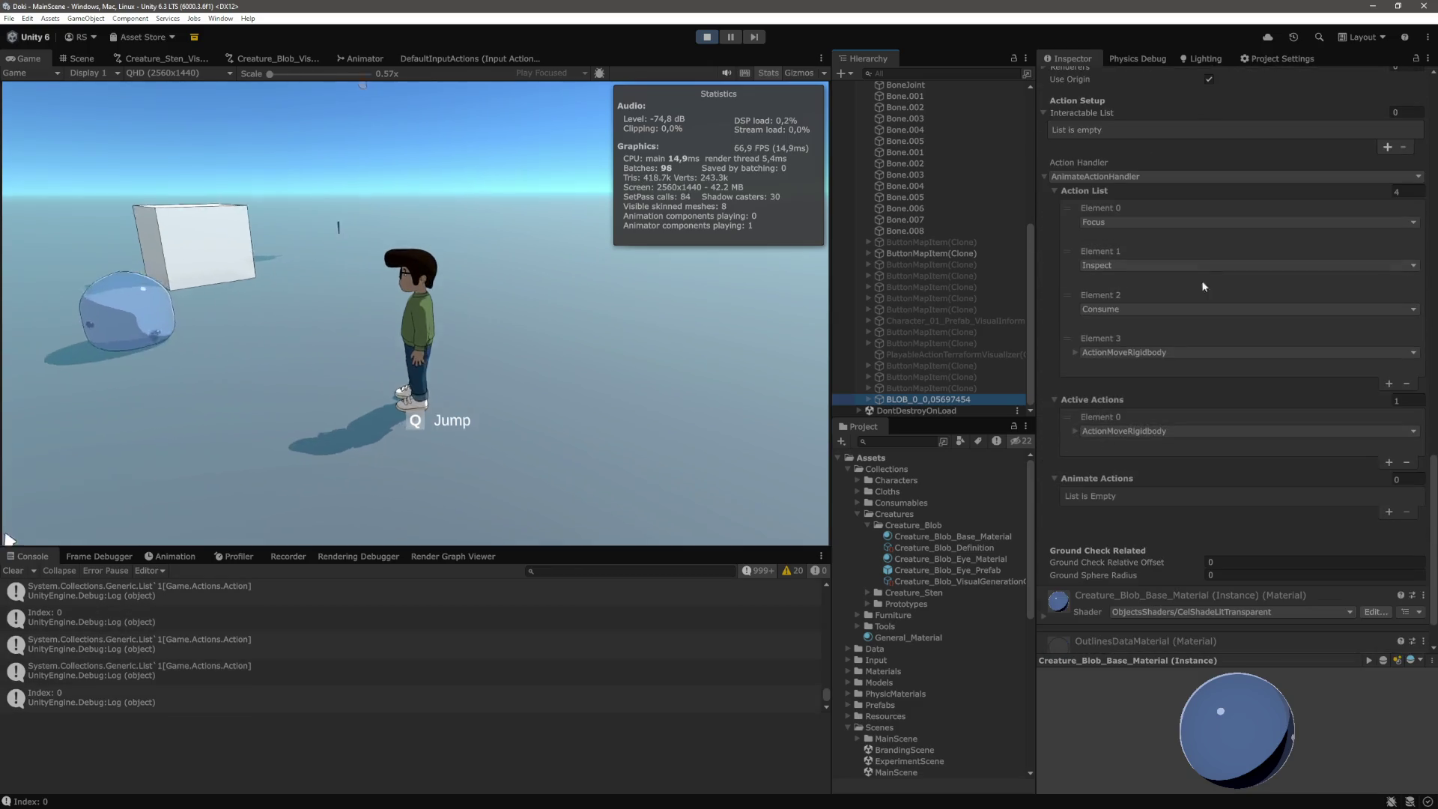
{"action": "left_click", "coordinate": [1075, 352]}
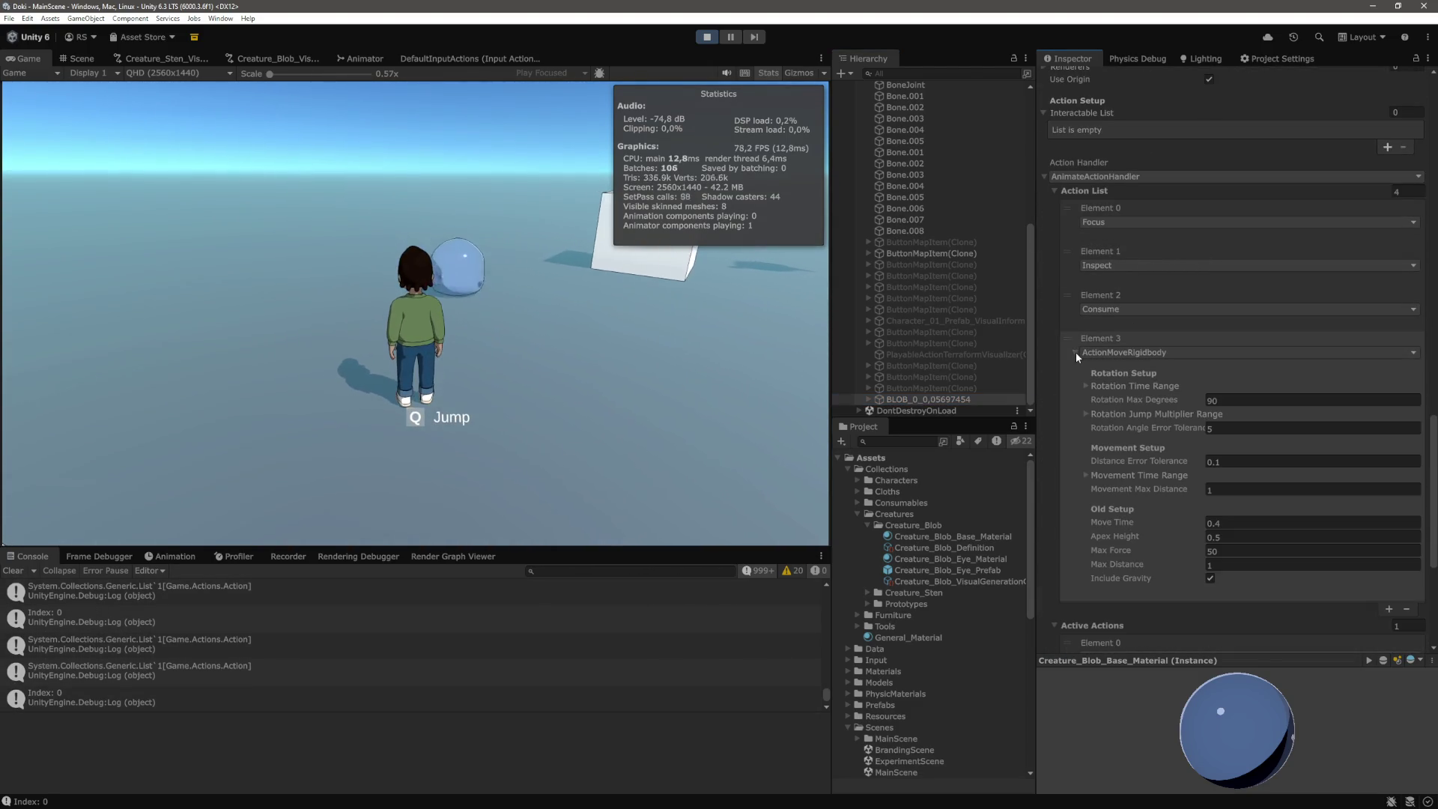
{"action": "scroll", "coordinate": [1191, 419], "scroll_direction": "down", "scroll_amount": 2}
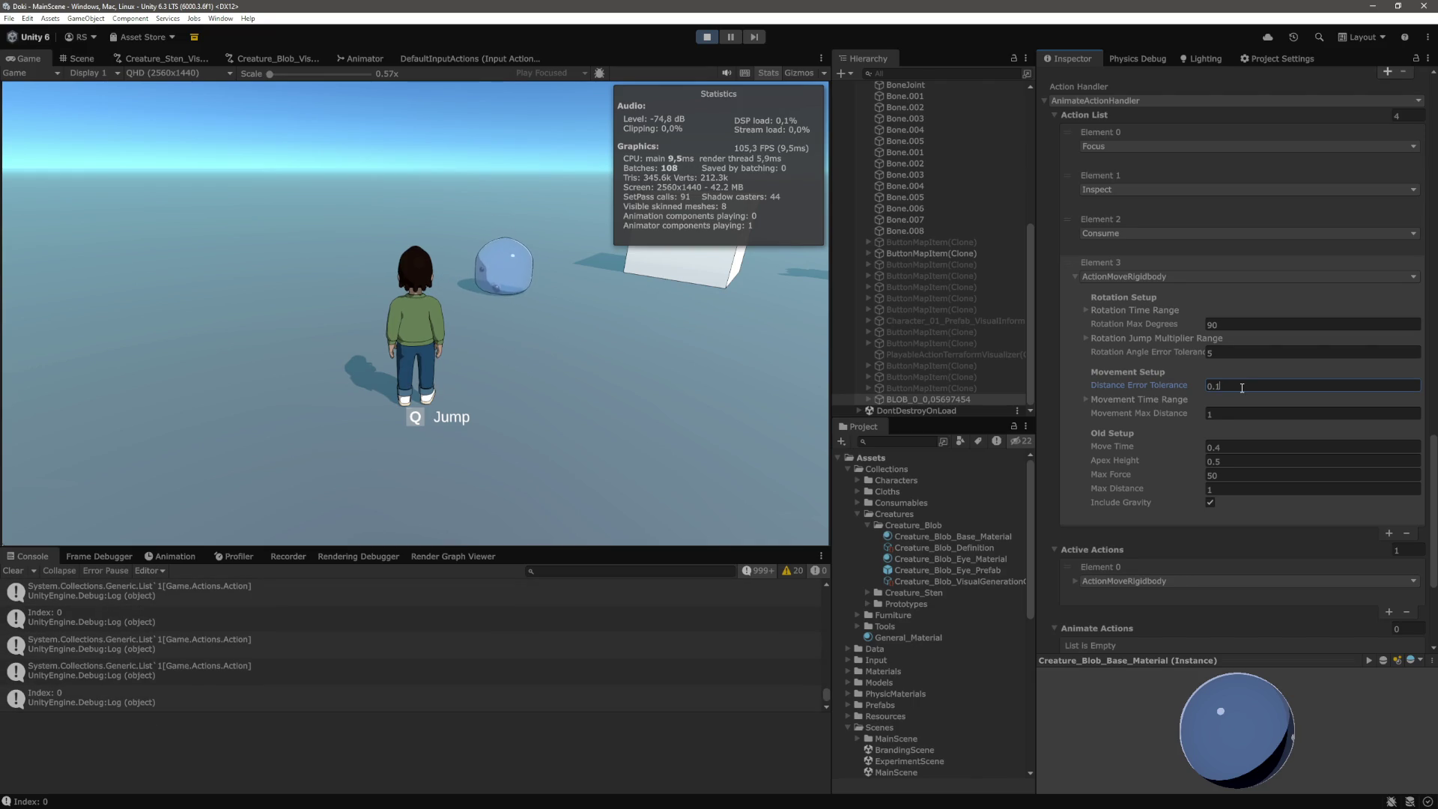
{"action": "type", "text": "0.5"}
Confirm the 0.5 Distance Error Tolerance and walk the player left so the blob follows
{"action": "key", "text": "Tab"}
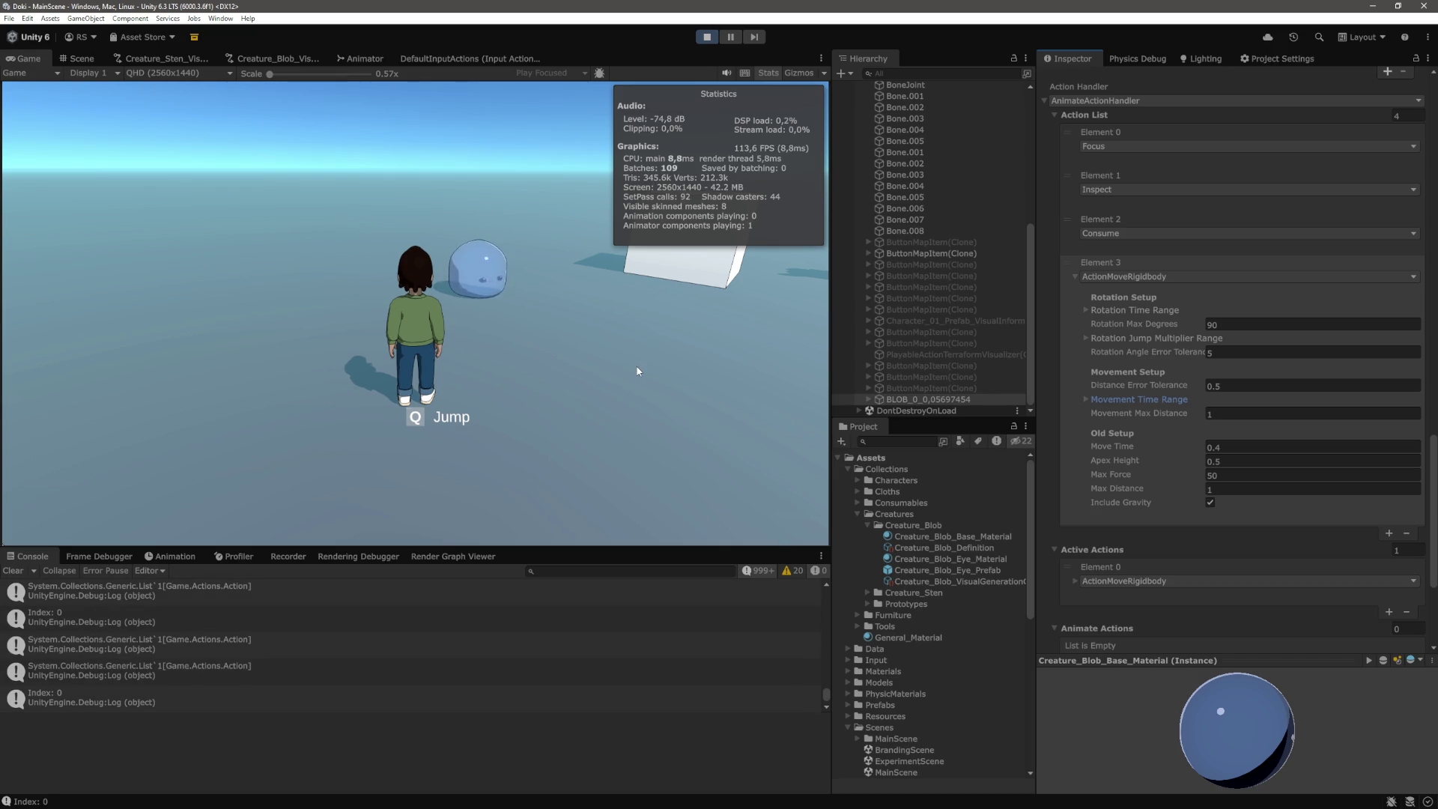
{"action": "key", "text": "a"}
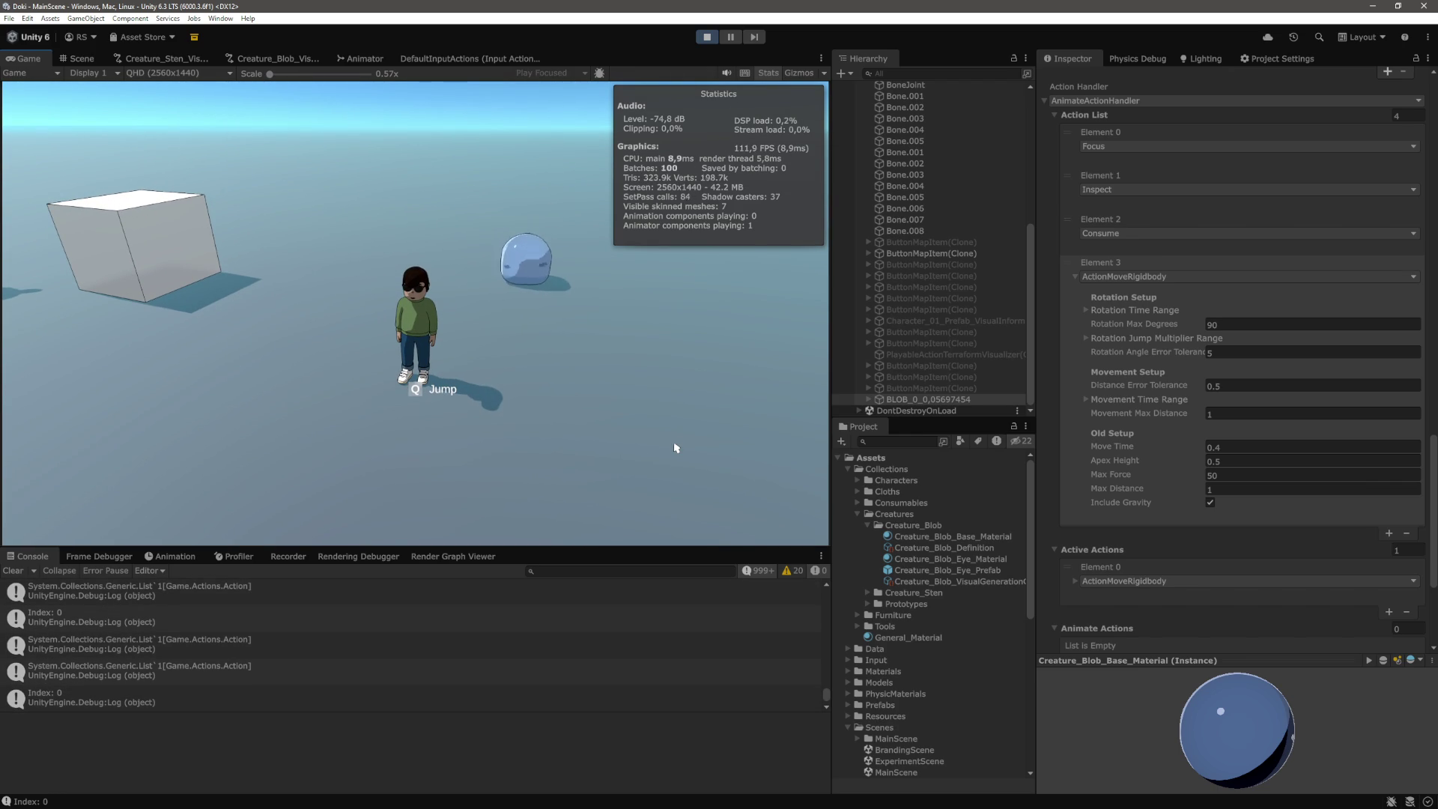
{"action": "key", "text": "a"}
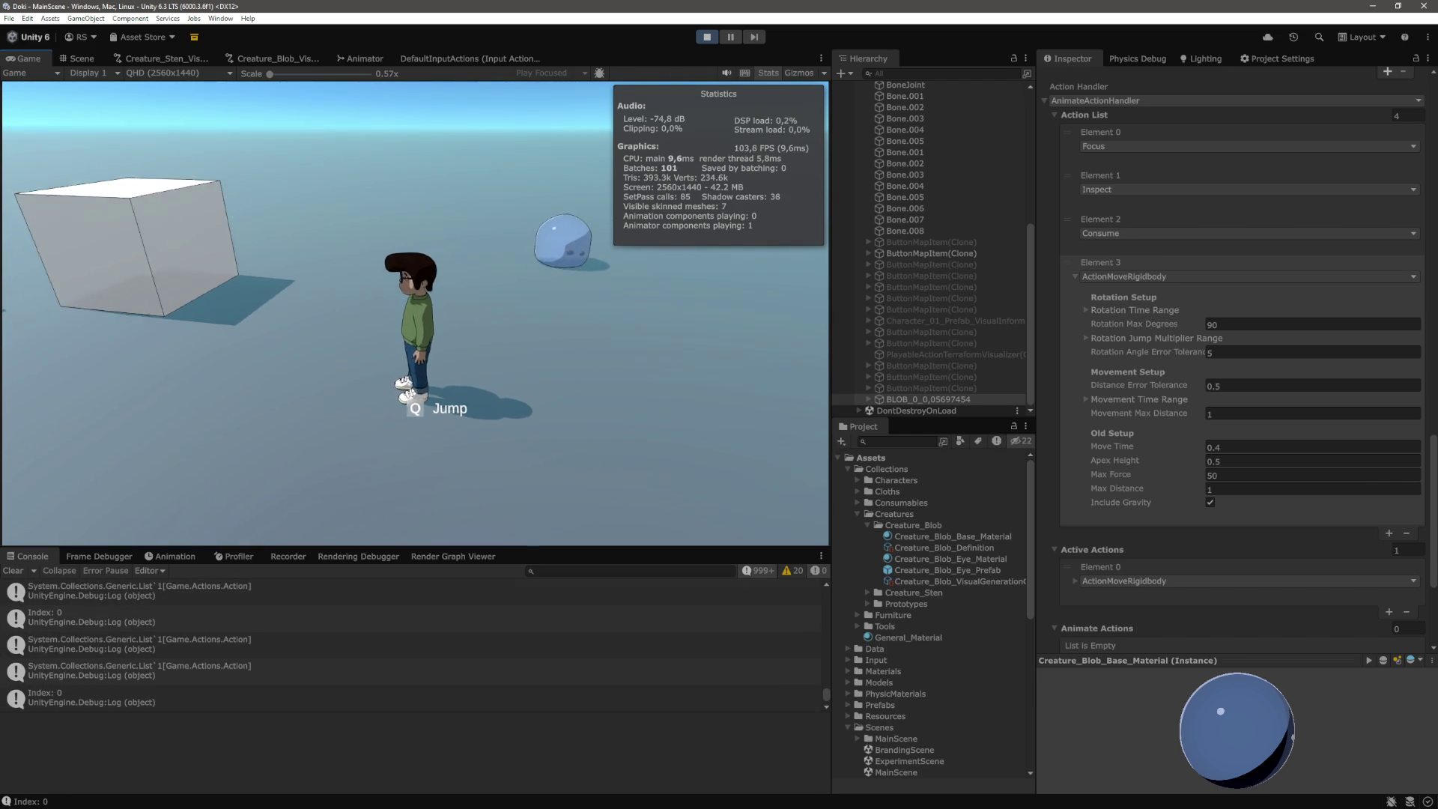
Walk the player forward to the white cube, then switch to ActionMoveRigidbody.cs in VS Code
{"action": "key", "text": "w"}
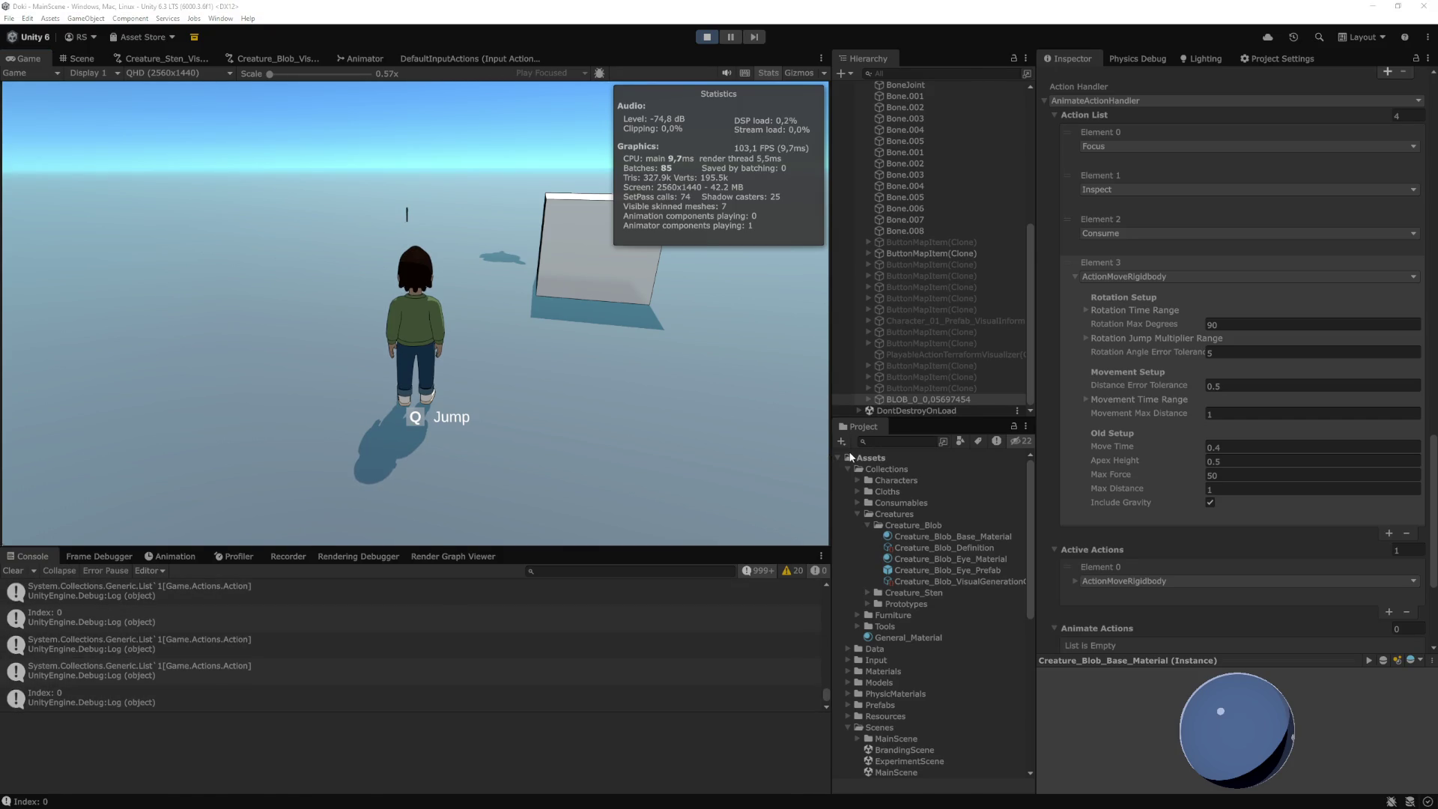
{"action": "key", "text": "alt+Tab"}
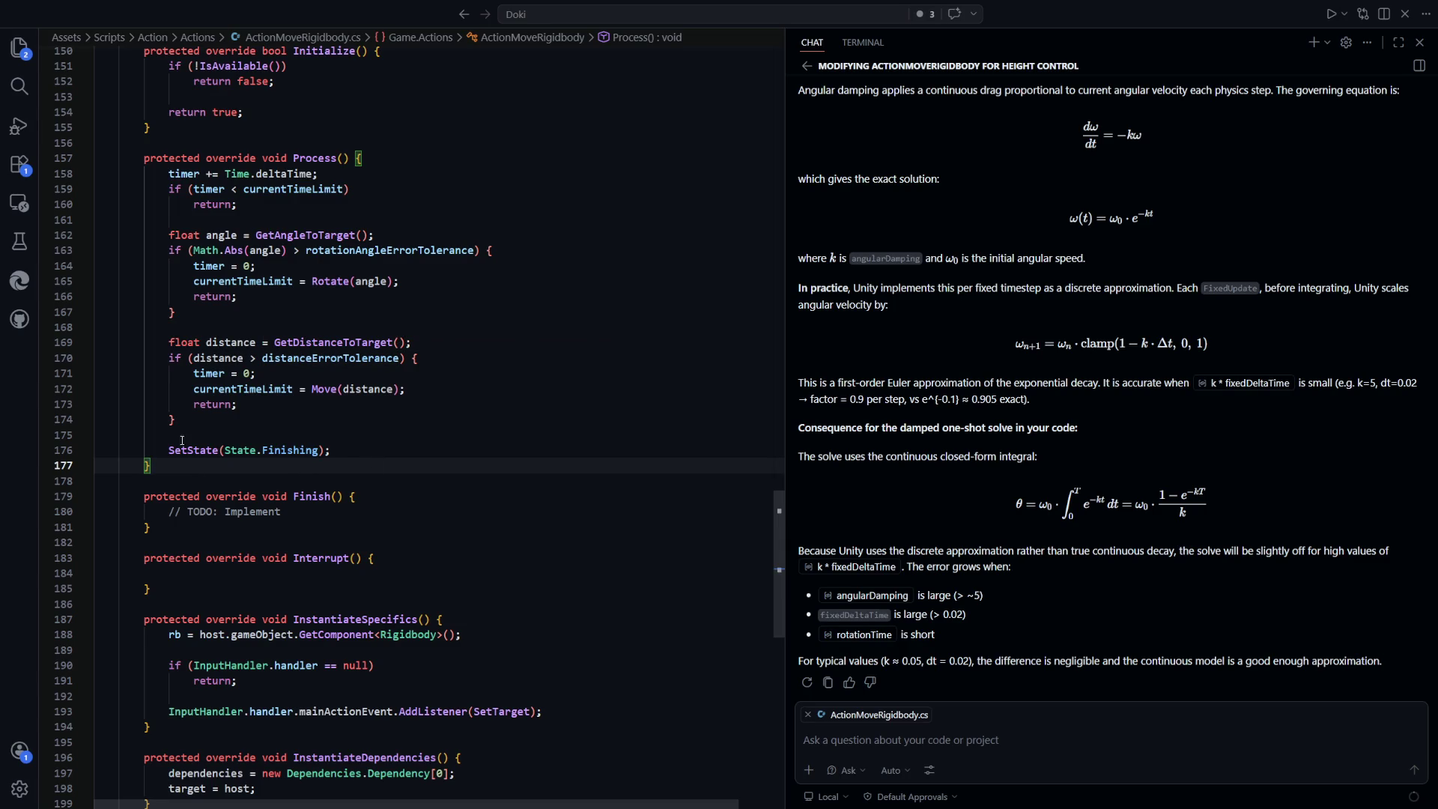
Switch back to the Unity editor with the game still running
{"action": "key", "text": "alt+Tab"}
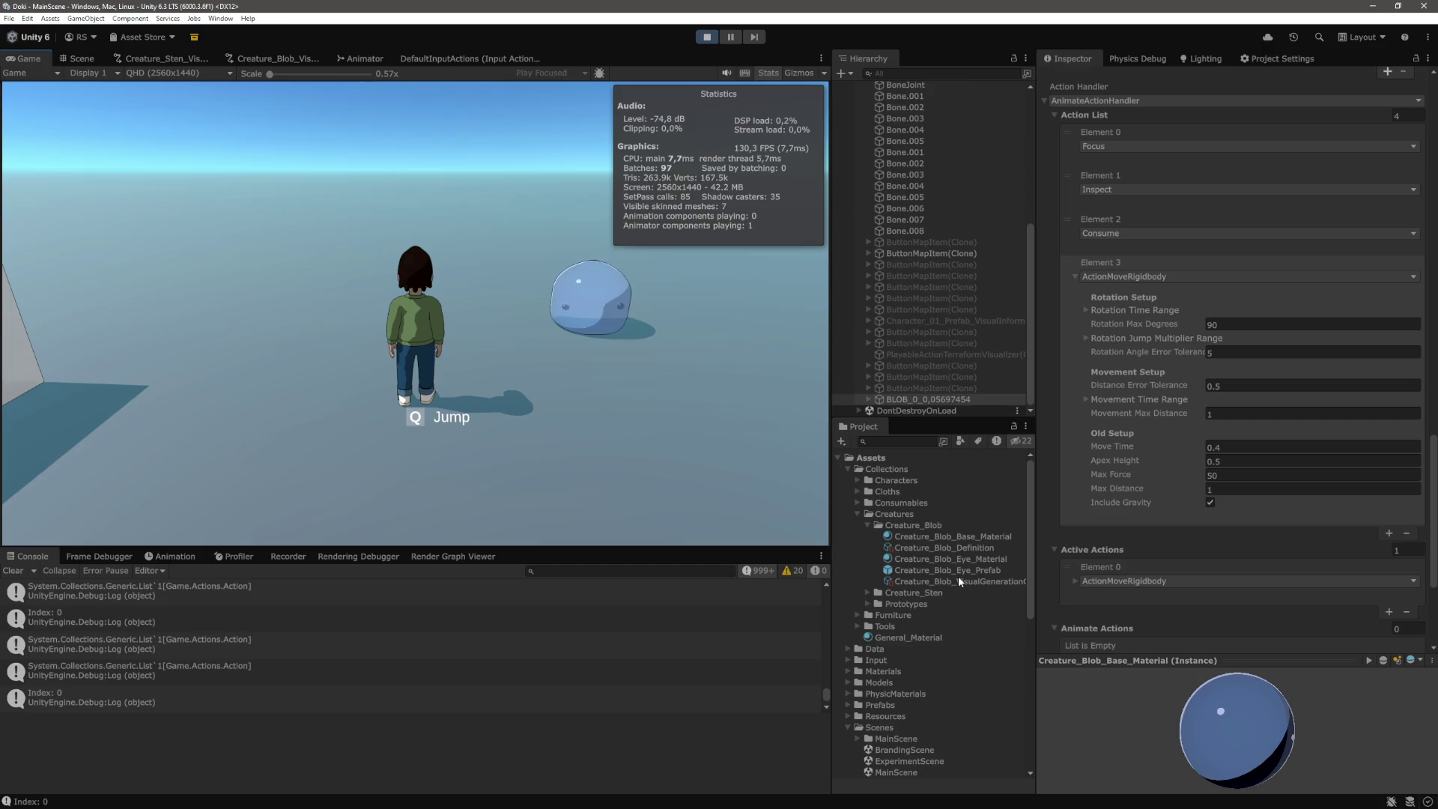
Try a Distance Error Tolerance of 1, revert to 0.5, and press Q to send the blob toward the player
{"action": "left_click", "coordinate": [1254, 388]}
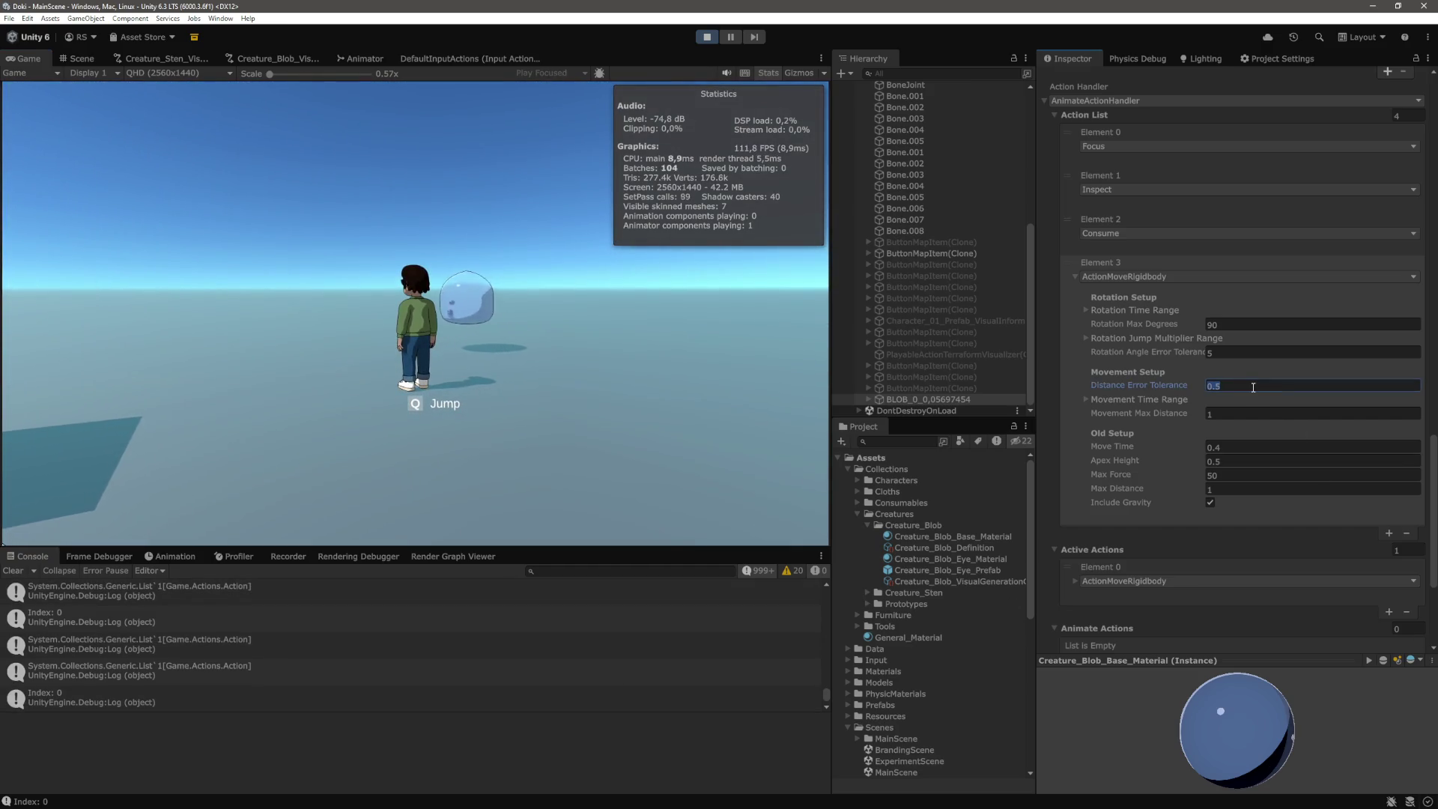
{"action": "type", "text": "1"}
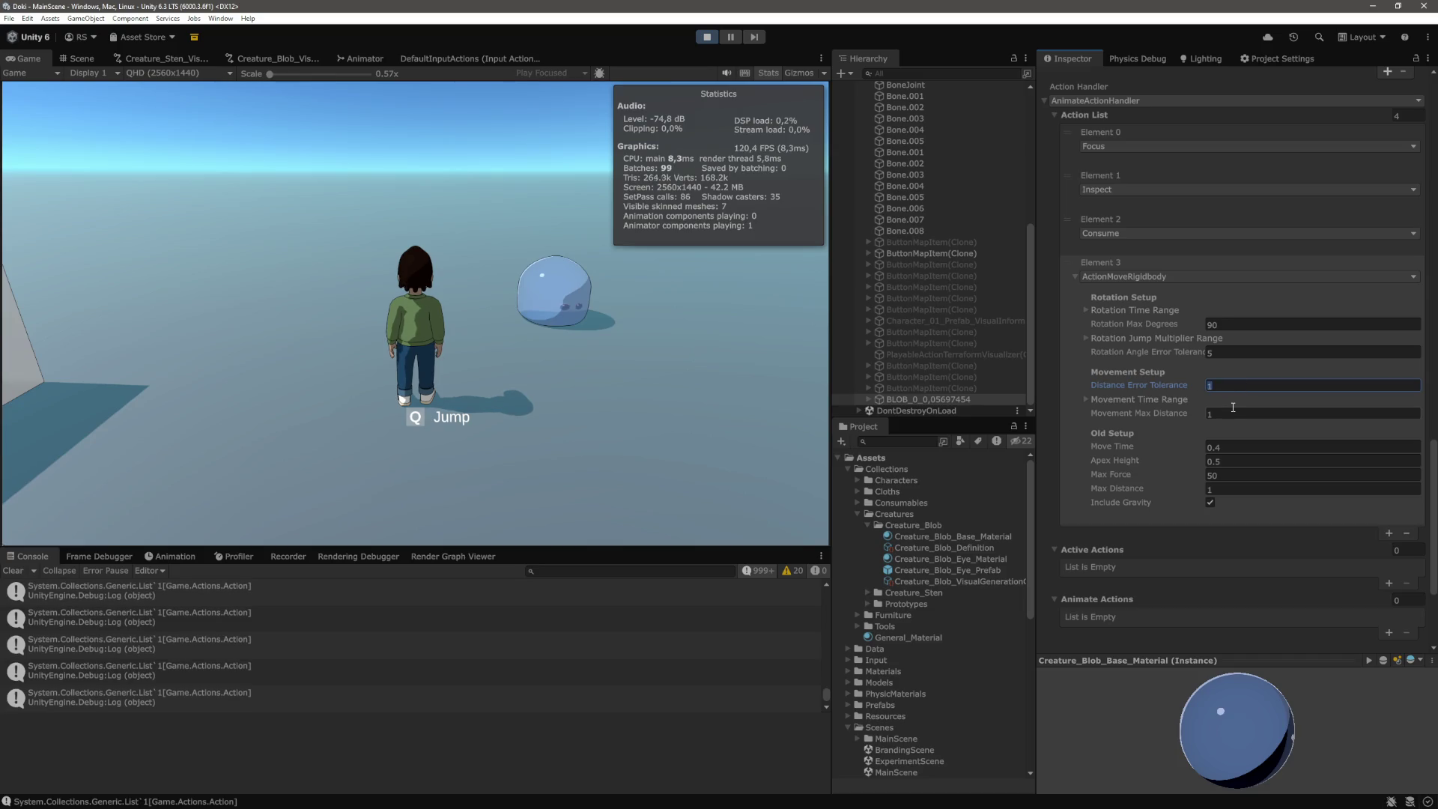
{"action": "type", "text": "0.5"}
{"action": "key", "text": "Tab"}
{"action": "key", "text": "q"}
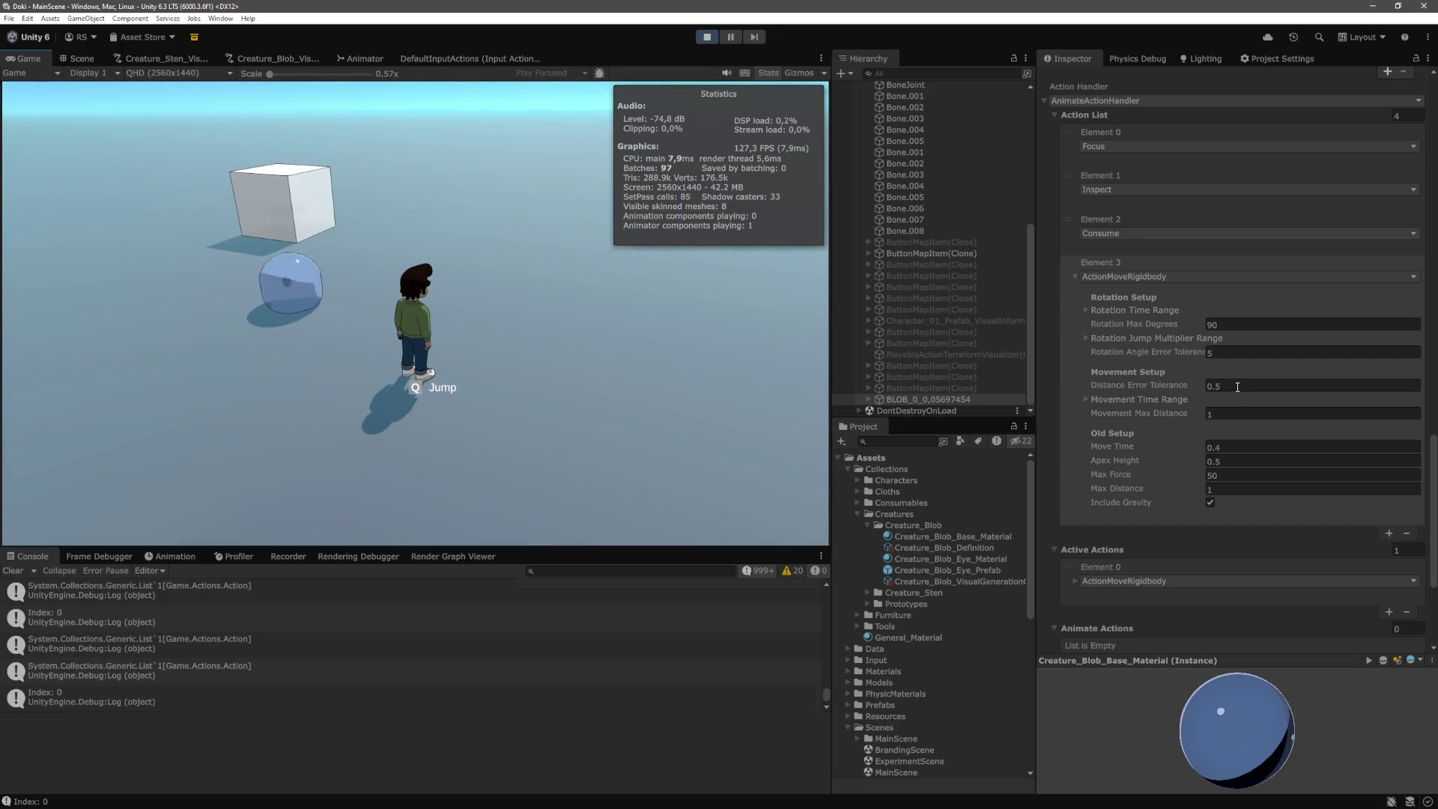
{"action": "mouse_move", "coordinate": [494, 297]}
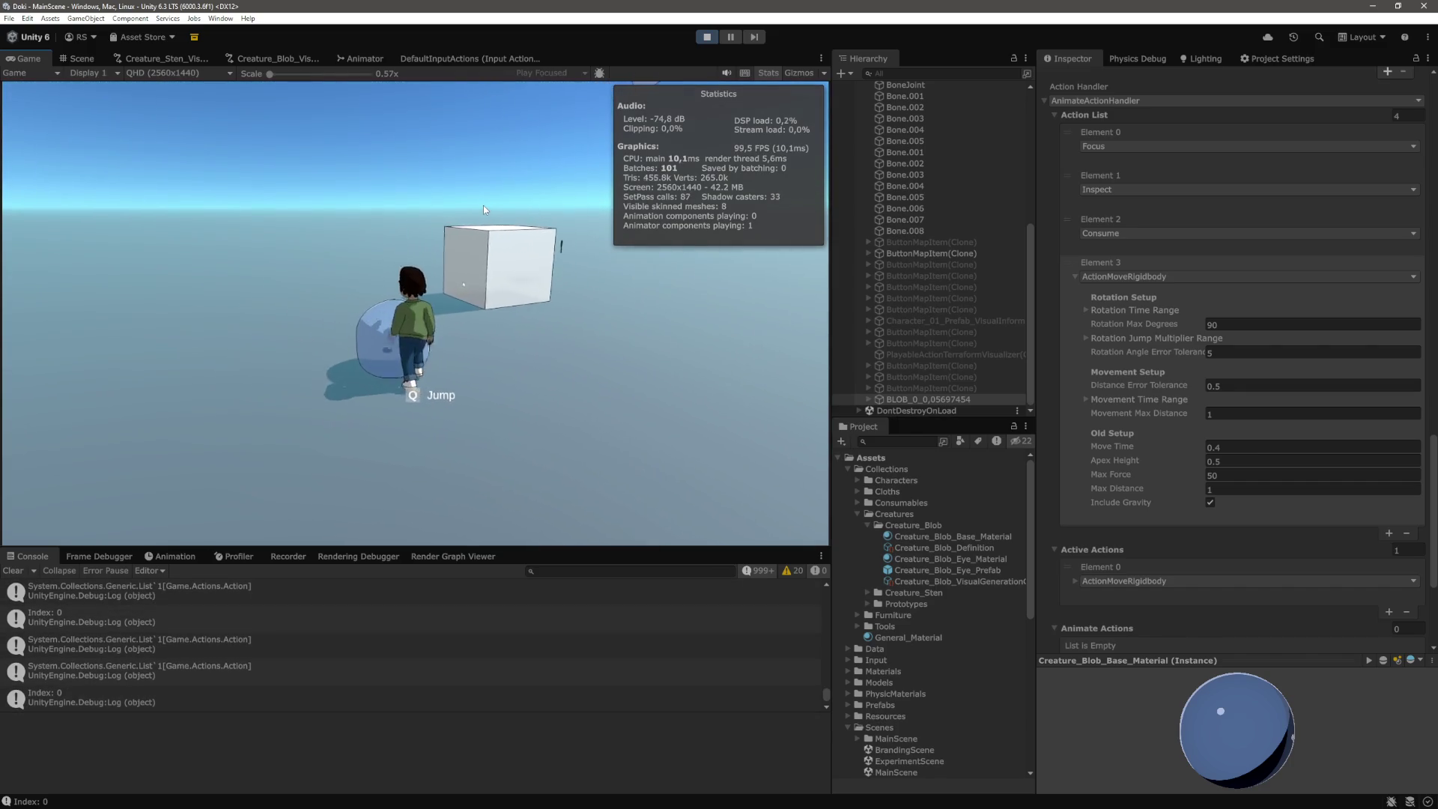
Steer the player with W, A, S, D around the white cube while the blob hops after it
{"action": "key", "text": "s"}
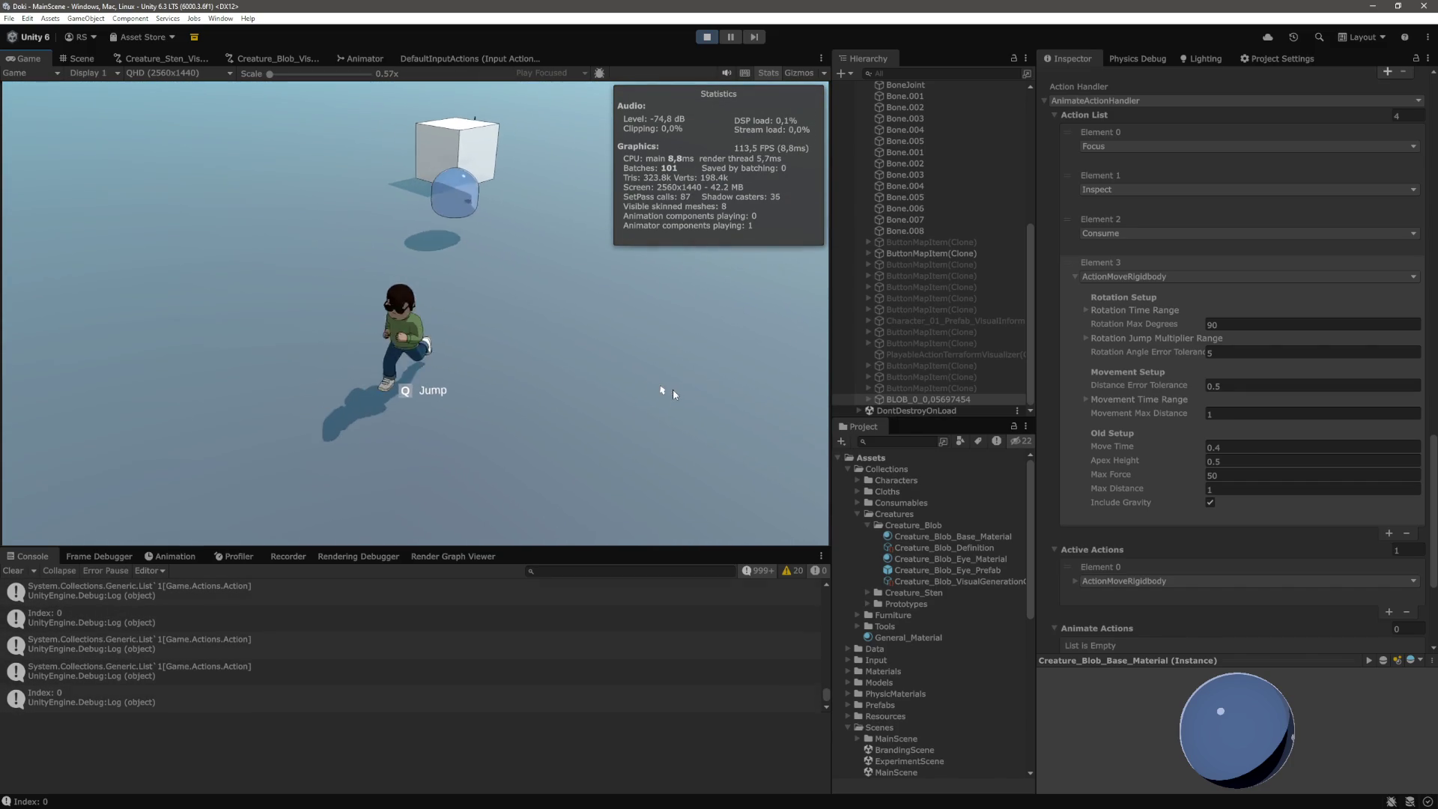
{"action": "key", "text": "w"}
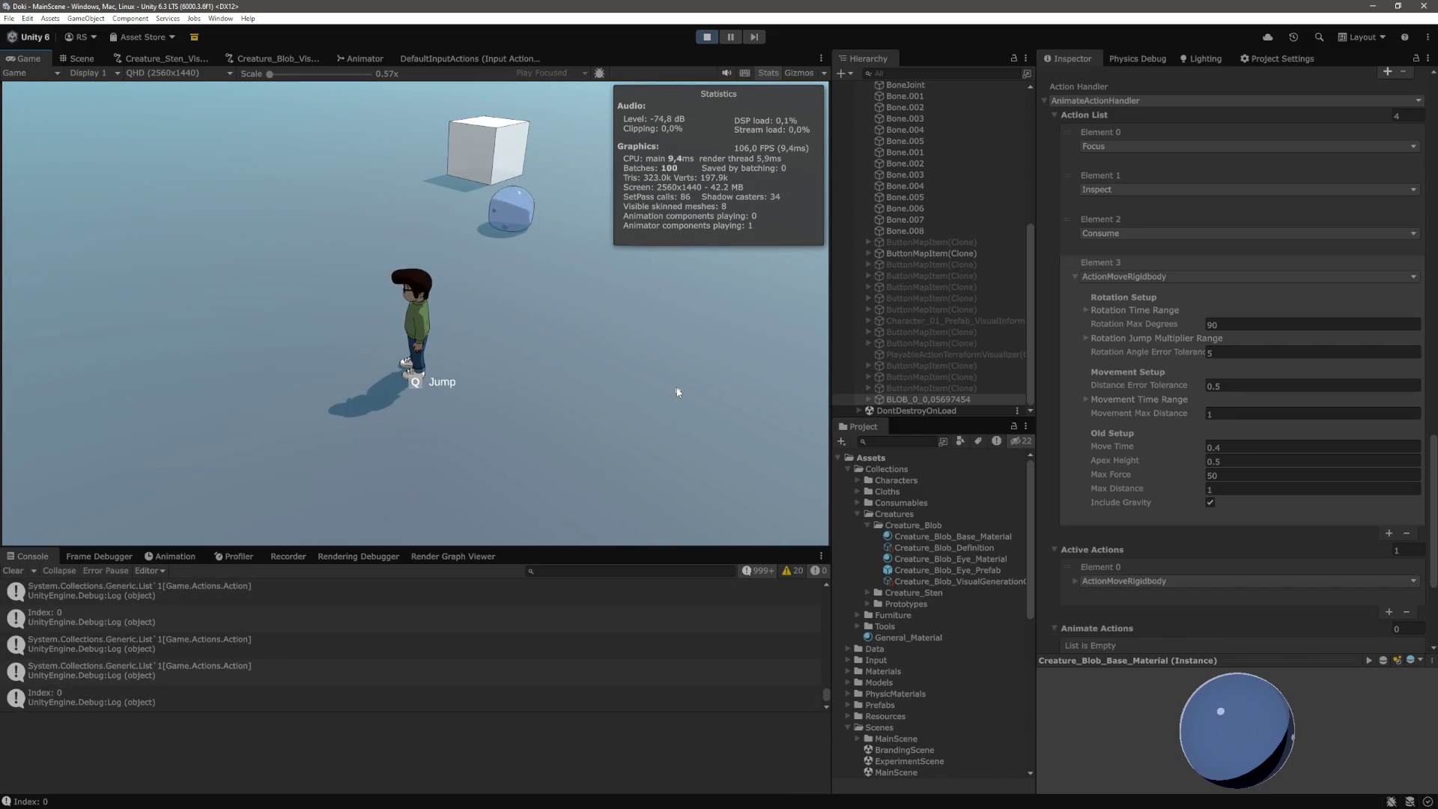
{"action": "key", "text": "a"}
{"action": "key", "text": "w"}
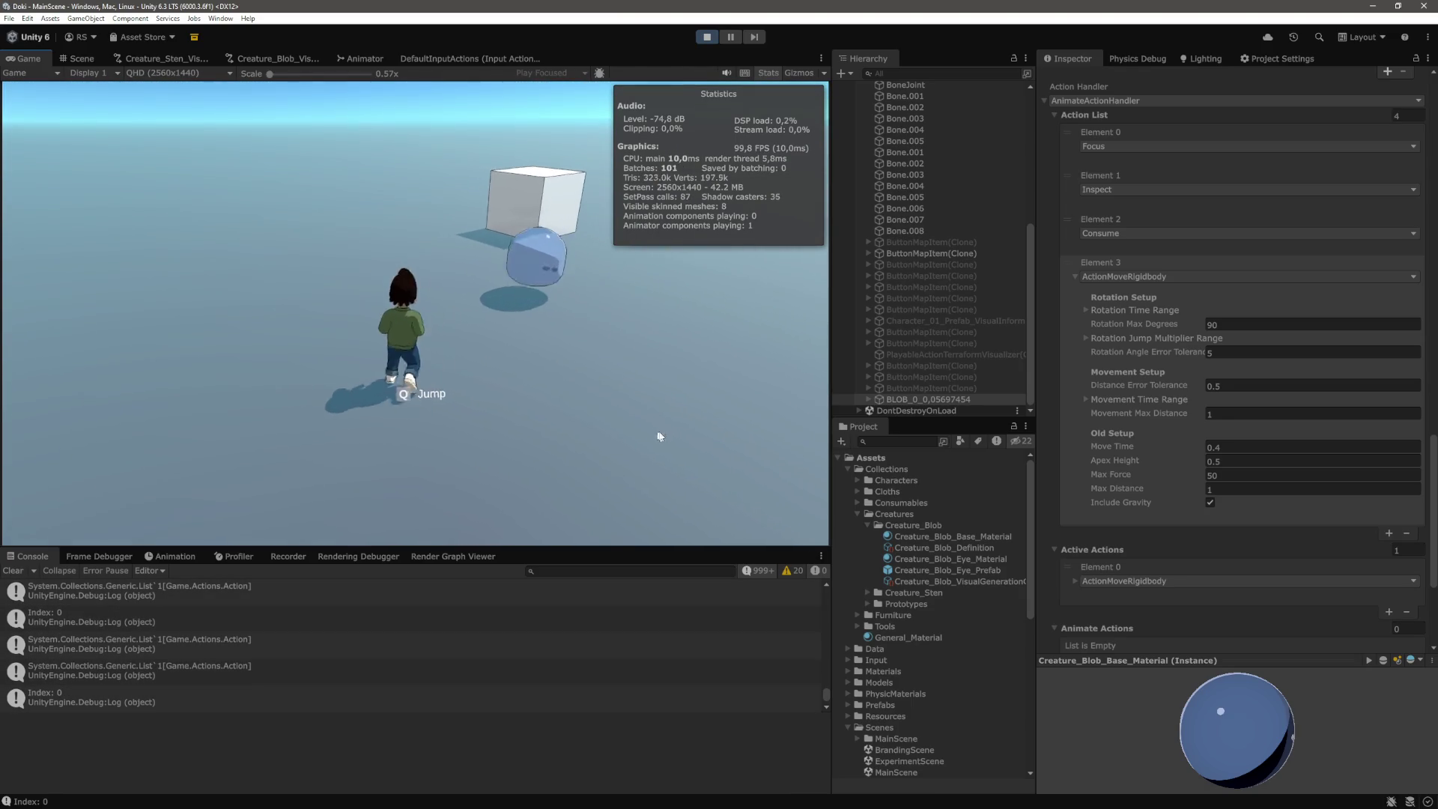
{"action": "key", "text": "d"}
{"action": "key", "text": "w"}
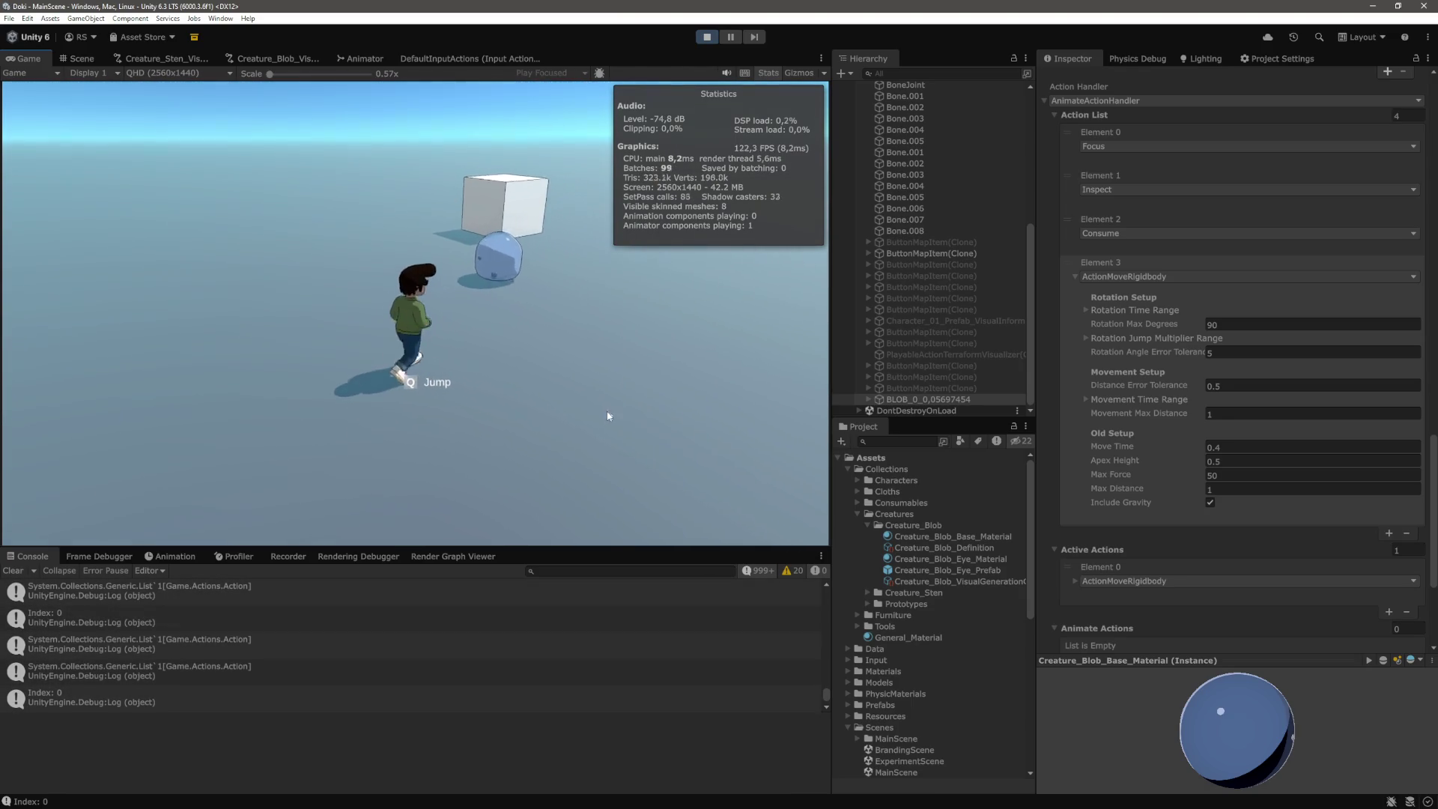
{"action": "key", "text": "a"}
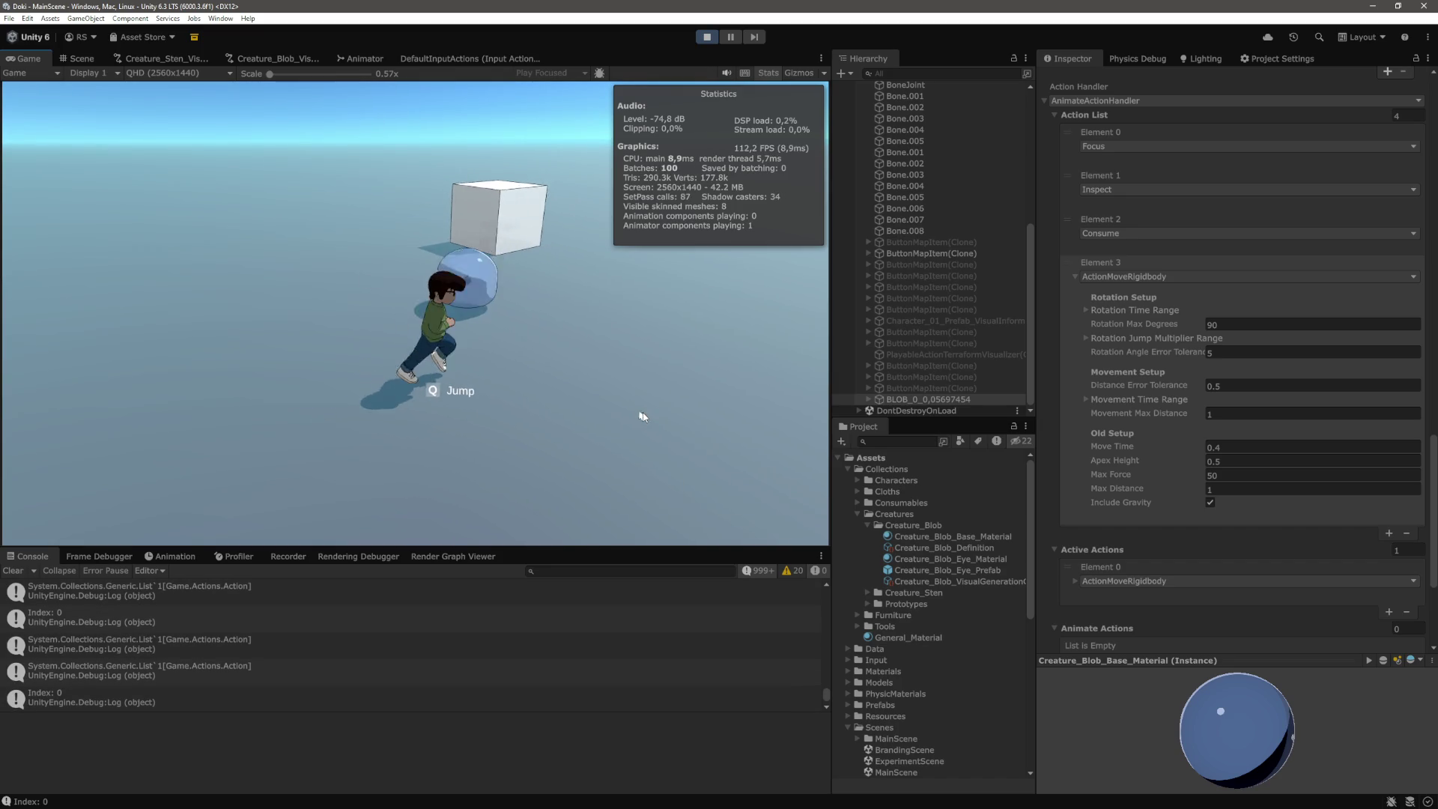
{"action": "key", "text": "s"}
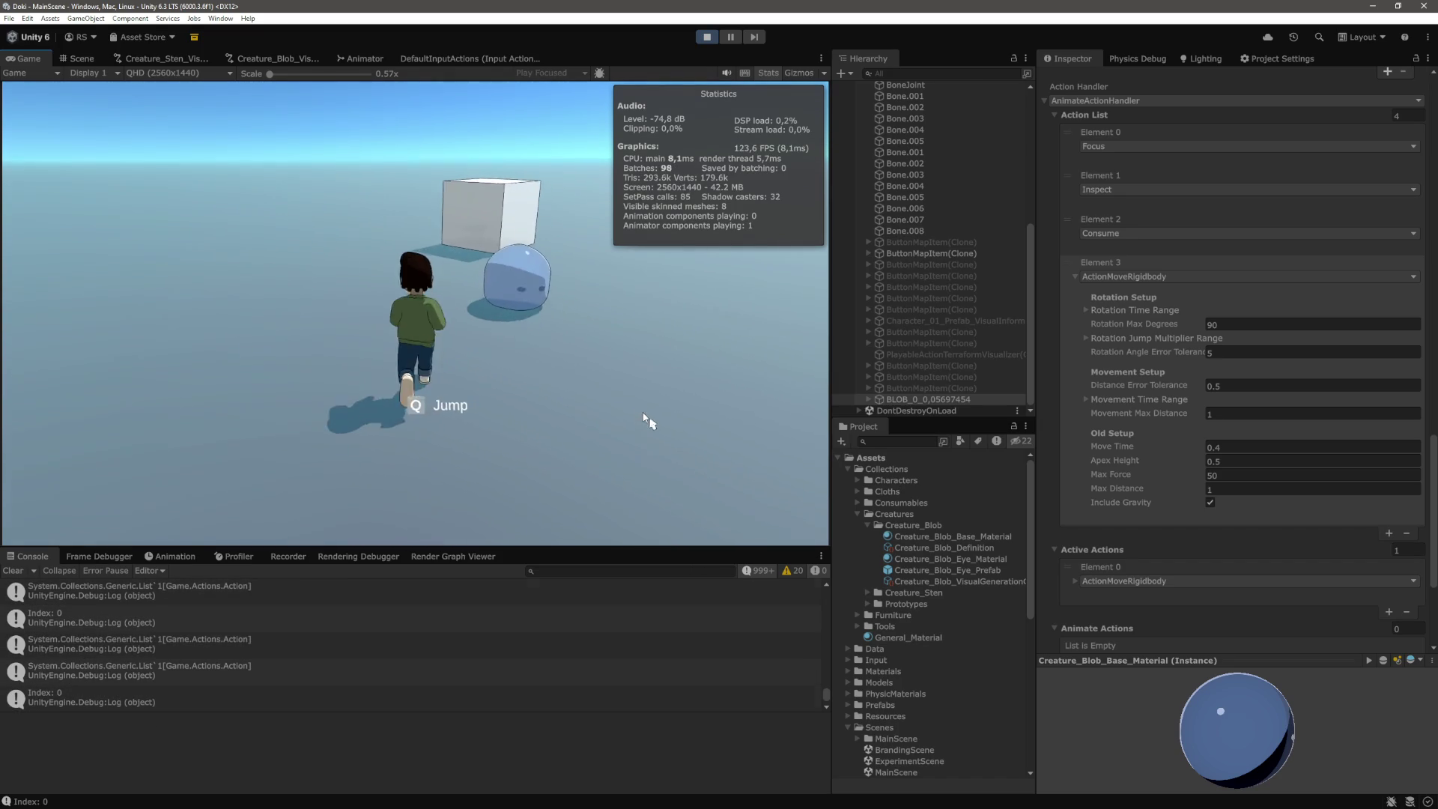
{"action": "key", "text": "a"}
{"action": "key", "text": "d"}
{"action": "key", "text": "s"}
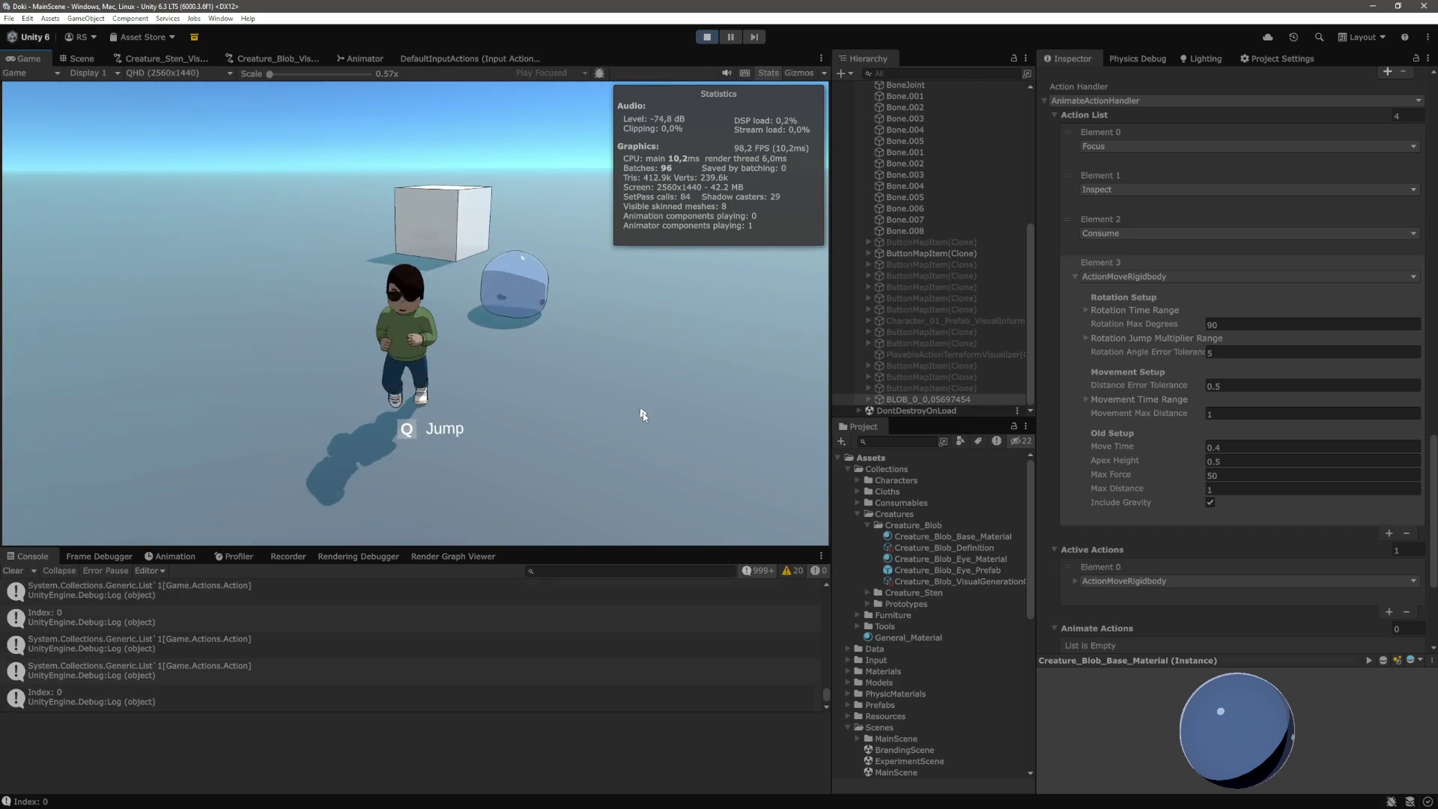
{"action": "key", "text": "w"}
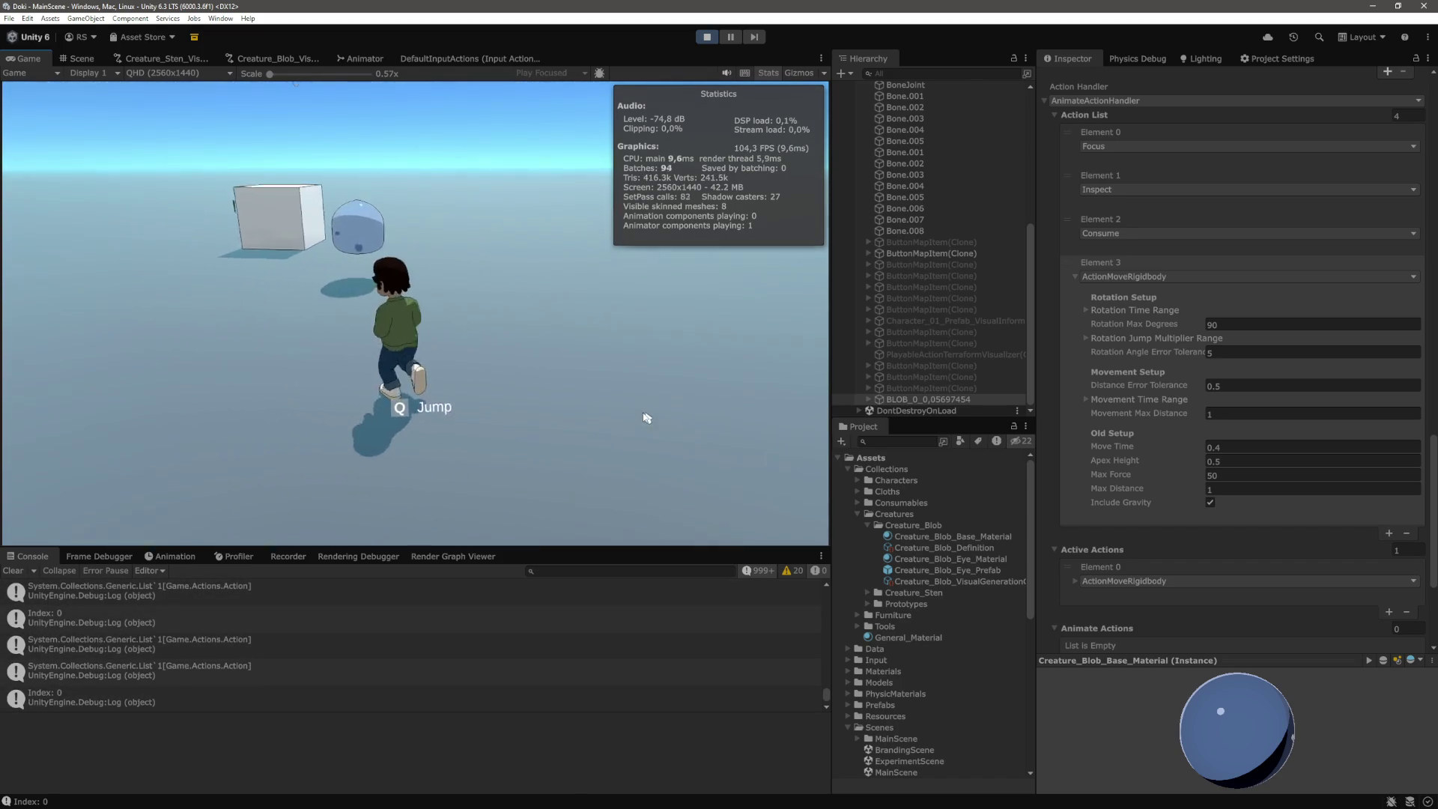
{"action": "key", "text": "a"}
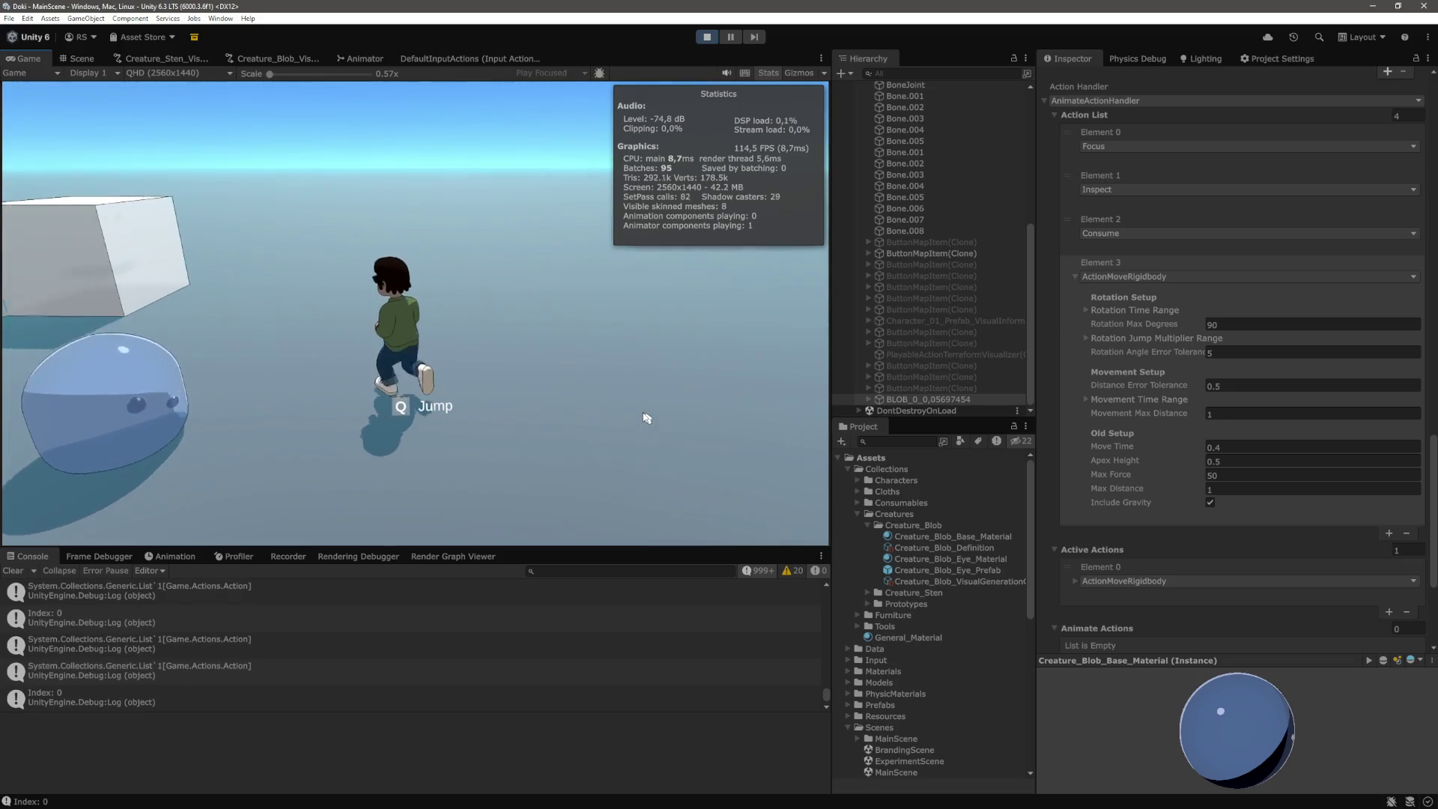
{"action": "key", "text": "a"}
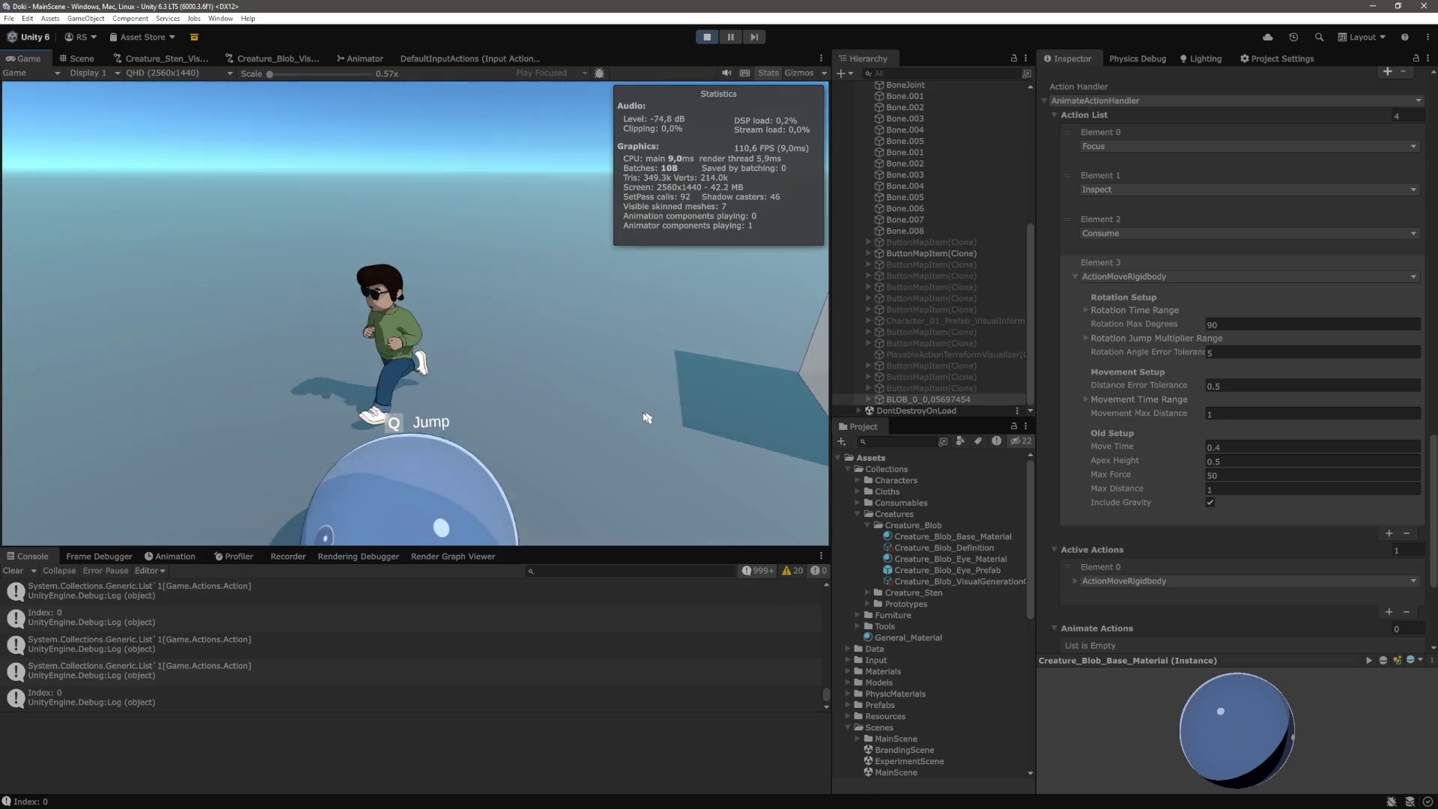
{"action": "key", "text": "d"}
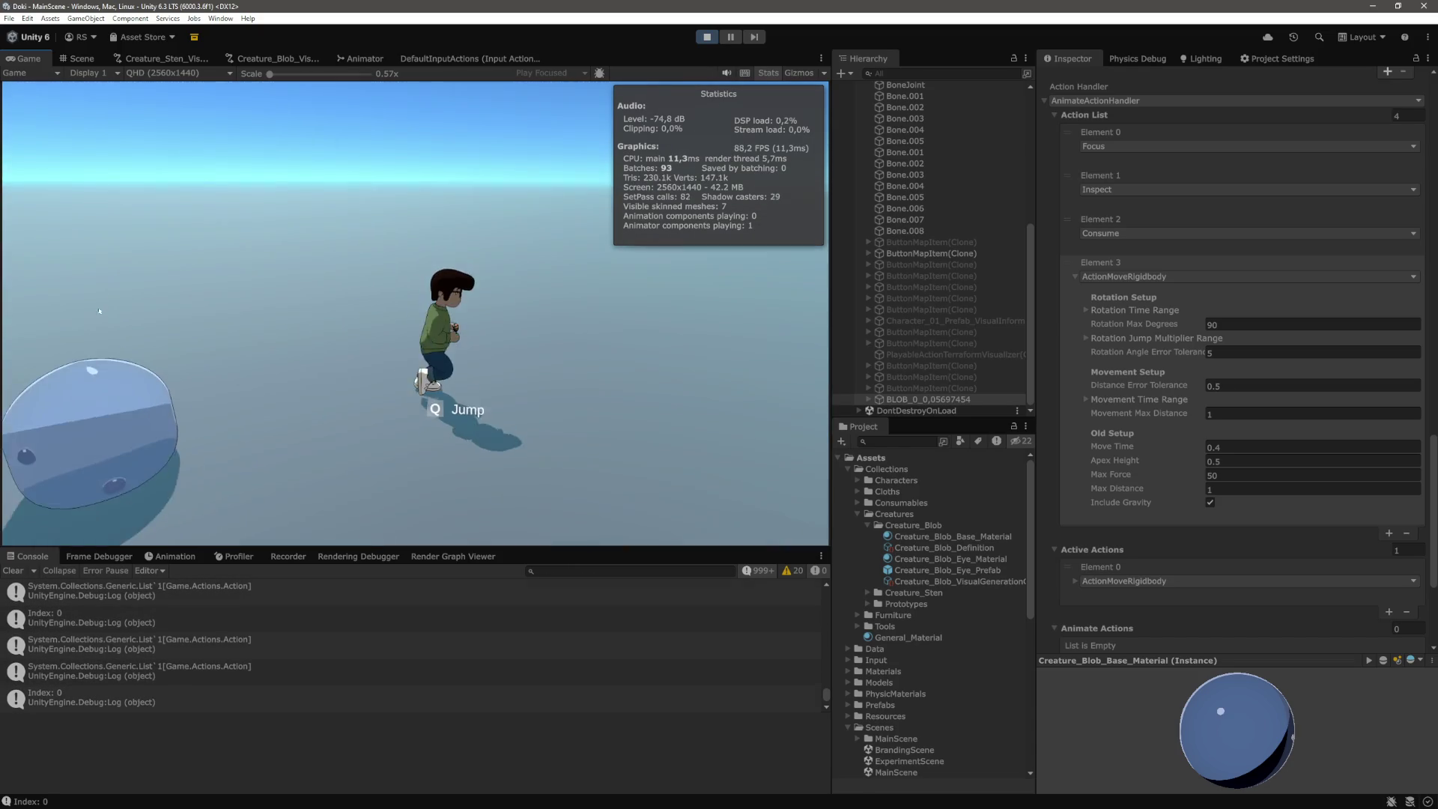
{"action": "key", "text": "d"}
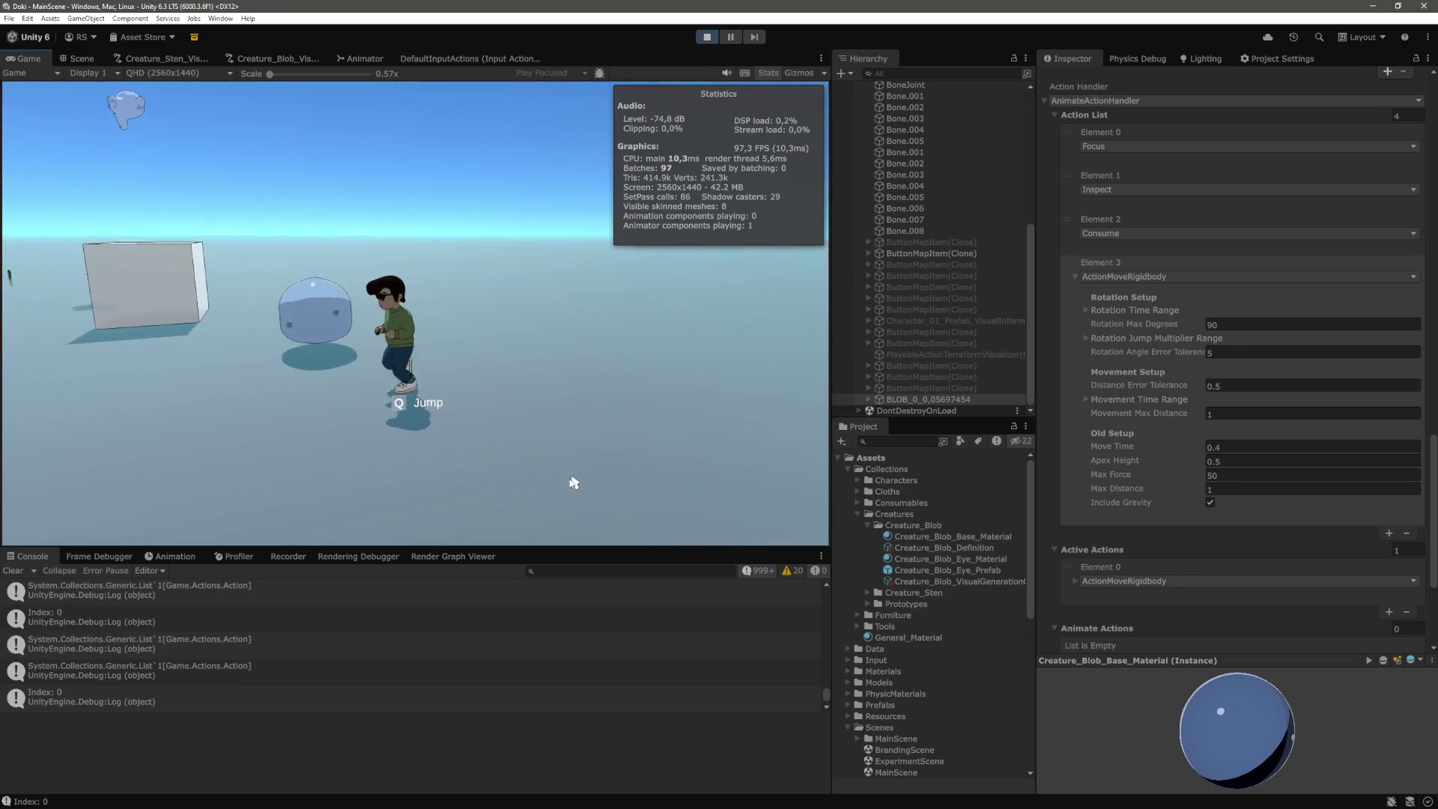
{"action": "key", "text": "s"}
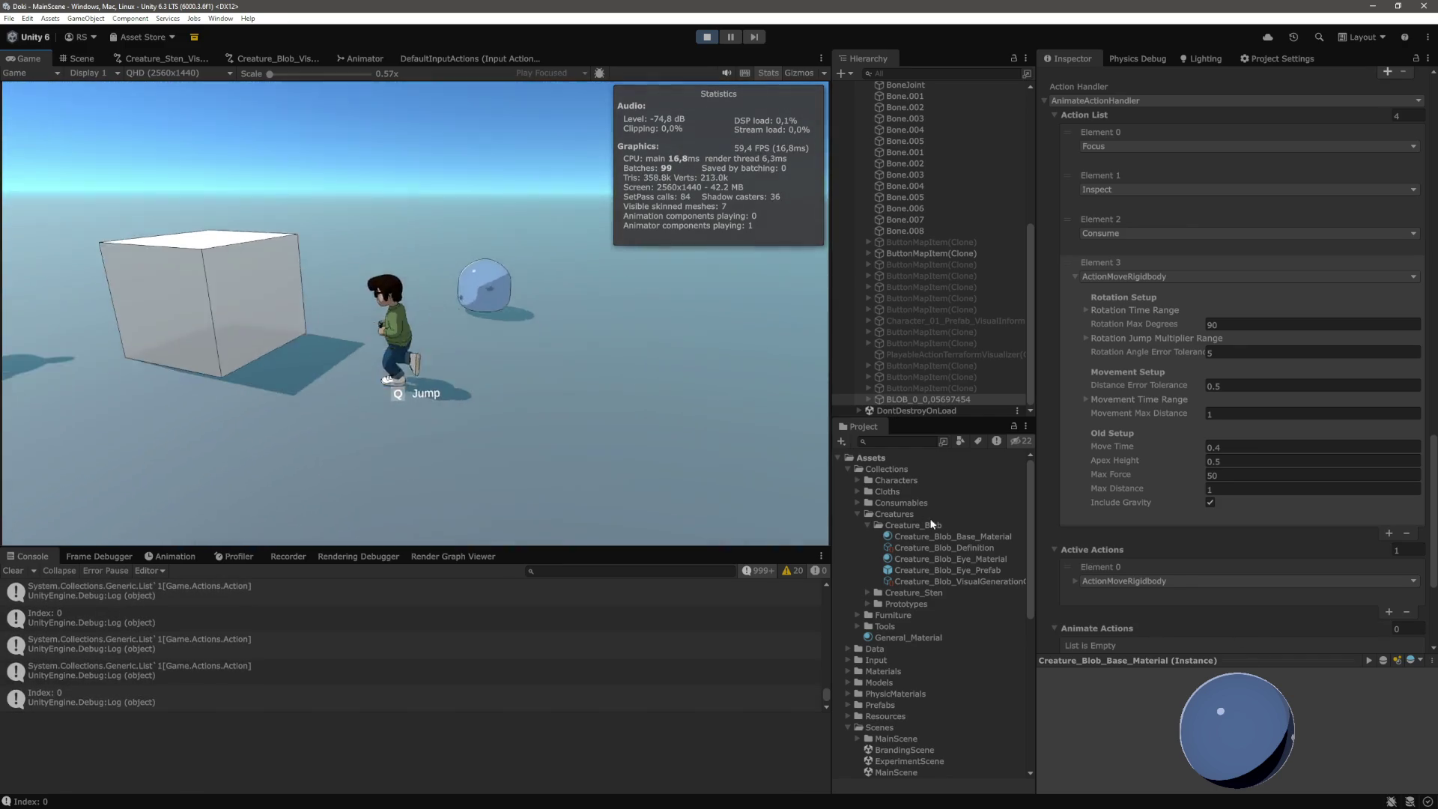
{"action": "key", "text": "a"}
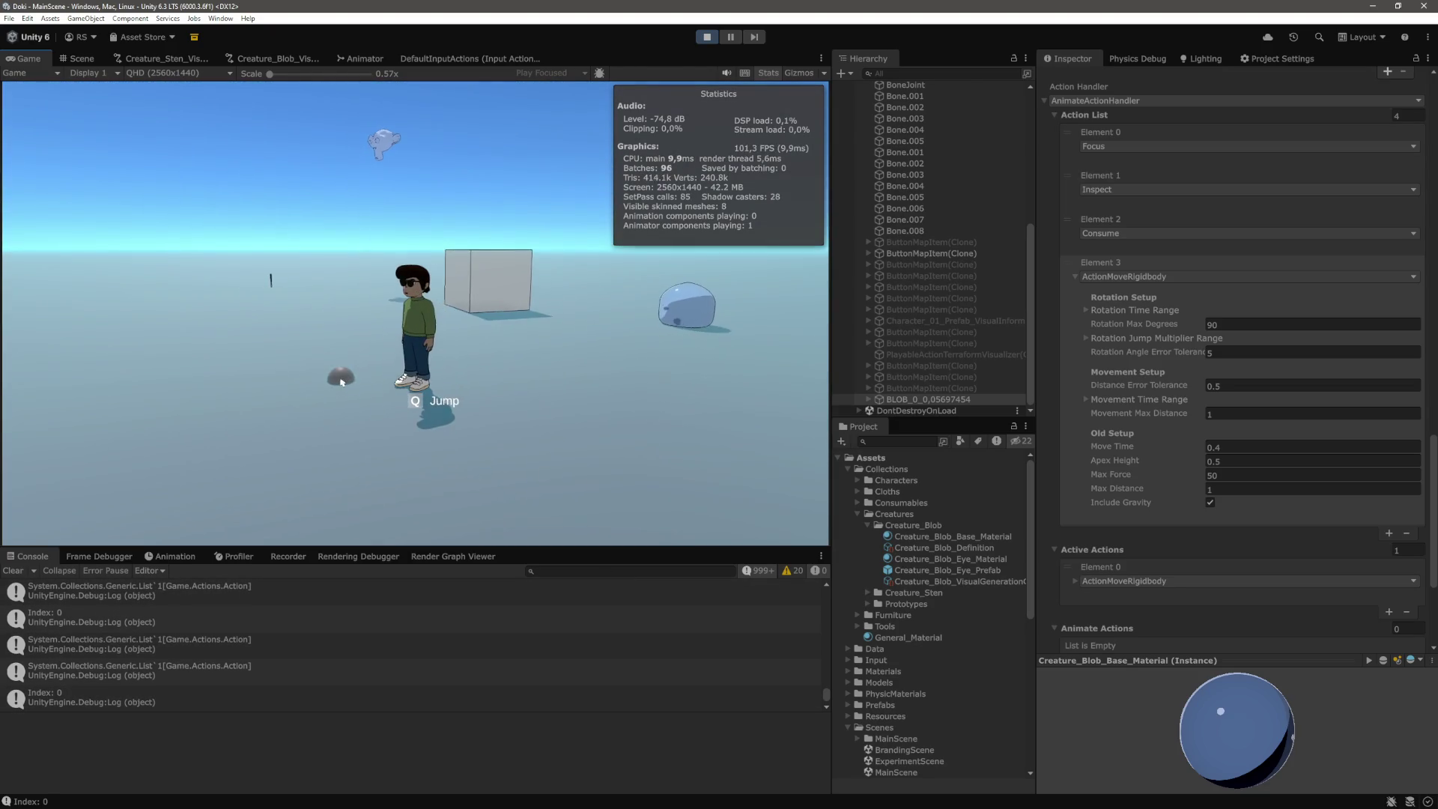
{"action": "key", "text": "w"}
{"action": "key", "text": "s"}
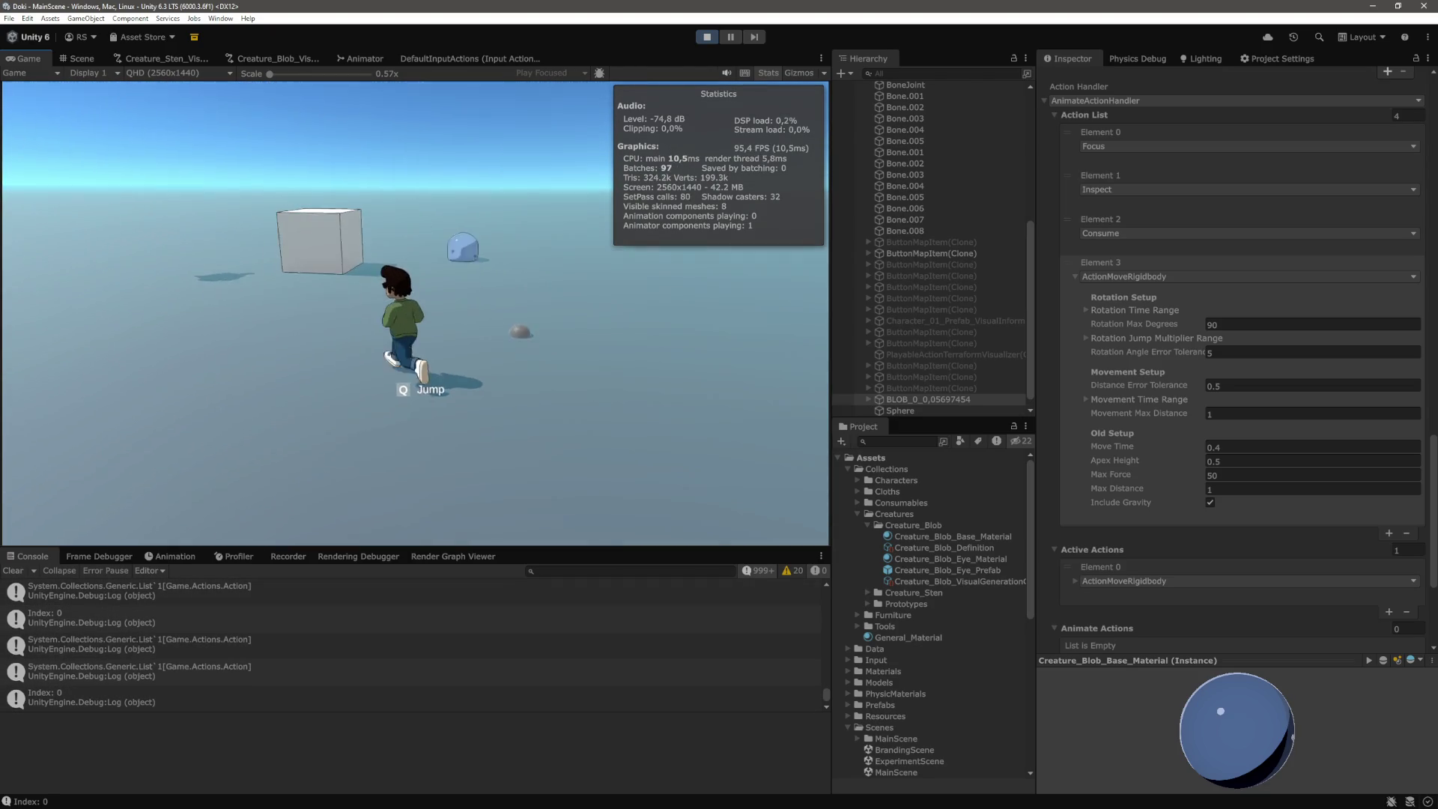
{"action": "key", "text": "d"}
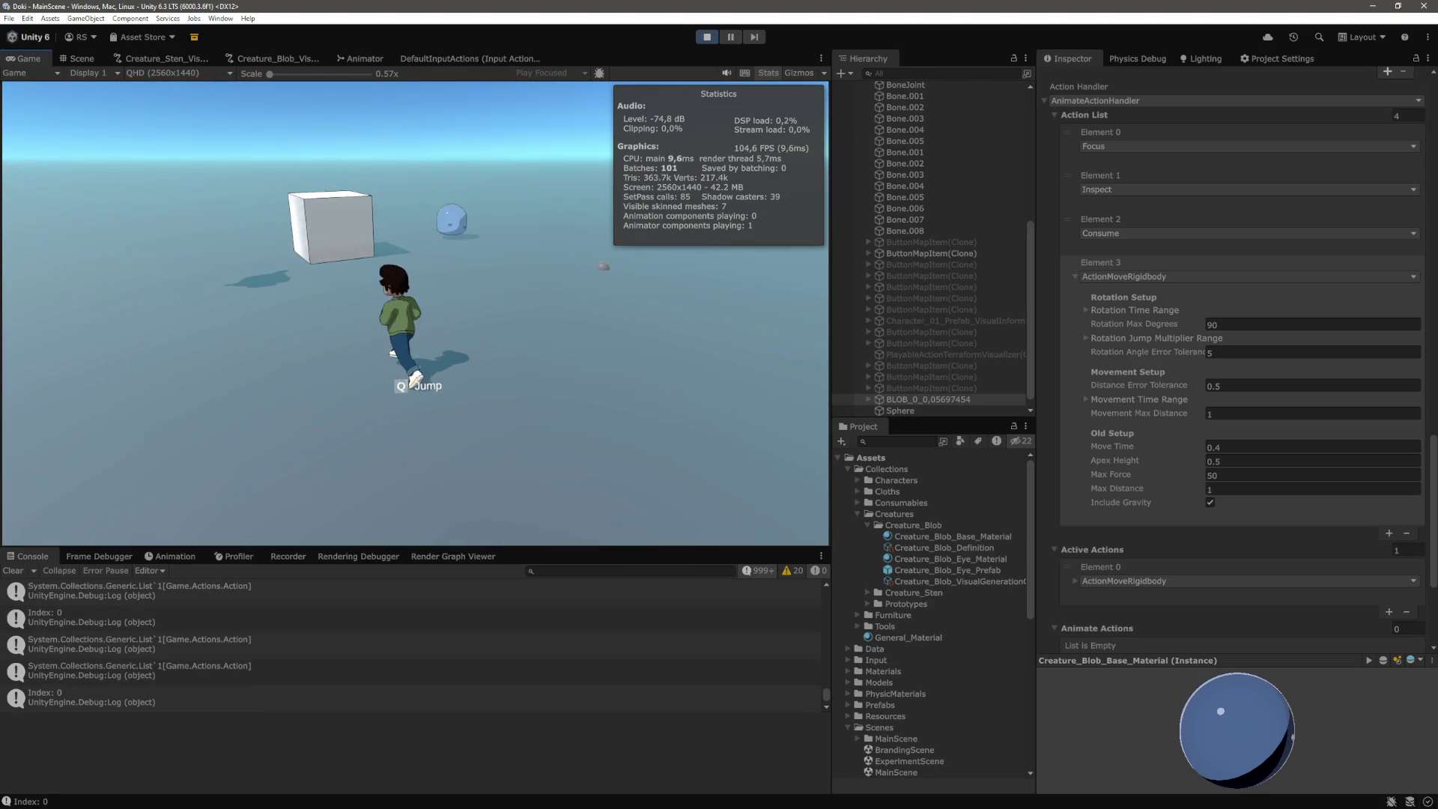
{"action": "key", "text": "w"}
{"action": "key", "text": "d"}
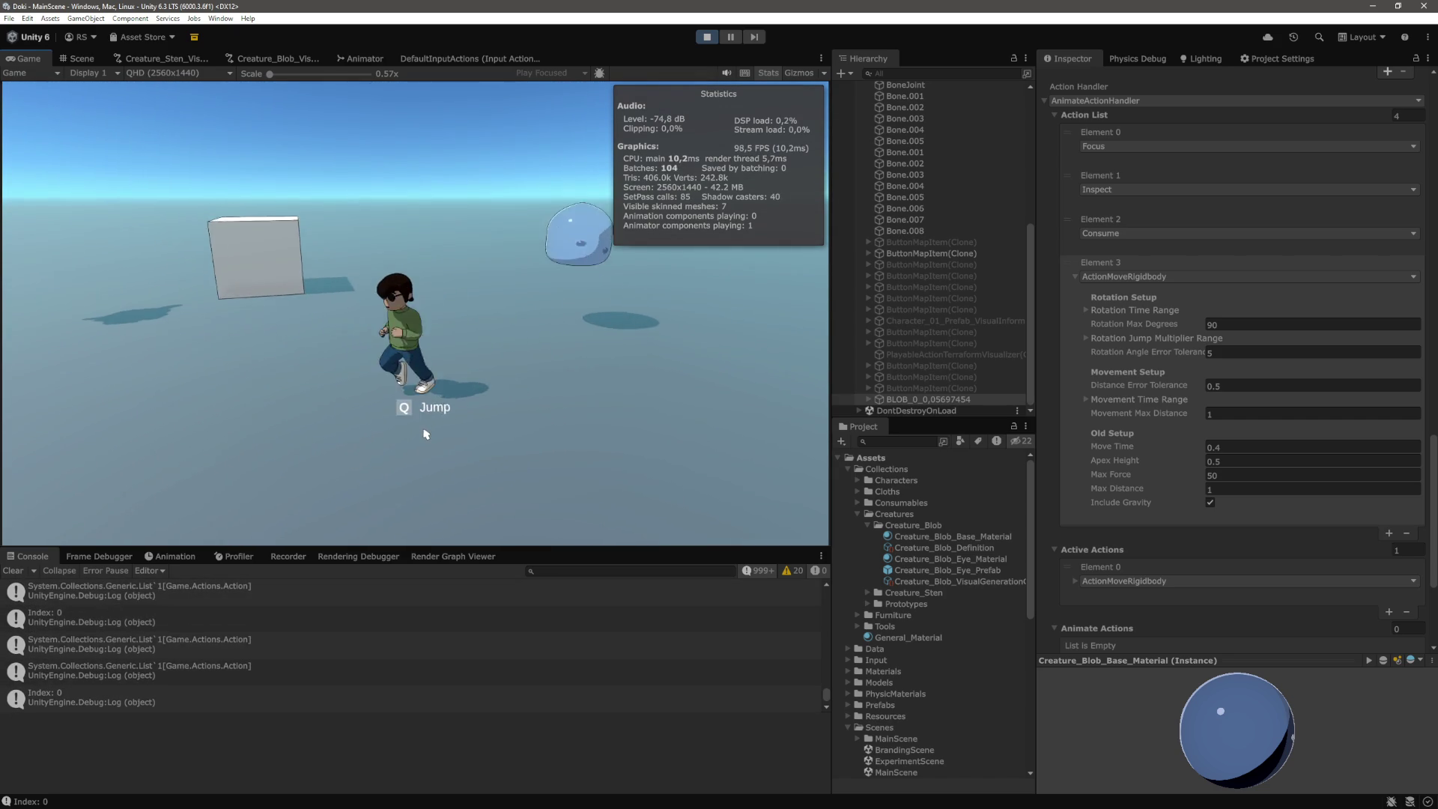
{"action": "key", "text": "w"}
{"action": "key", "text": "d"}
{"action": "key", "text": "w"}
{"action": "key", "text": "a"}
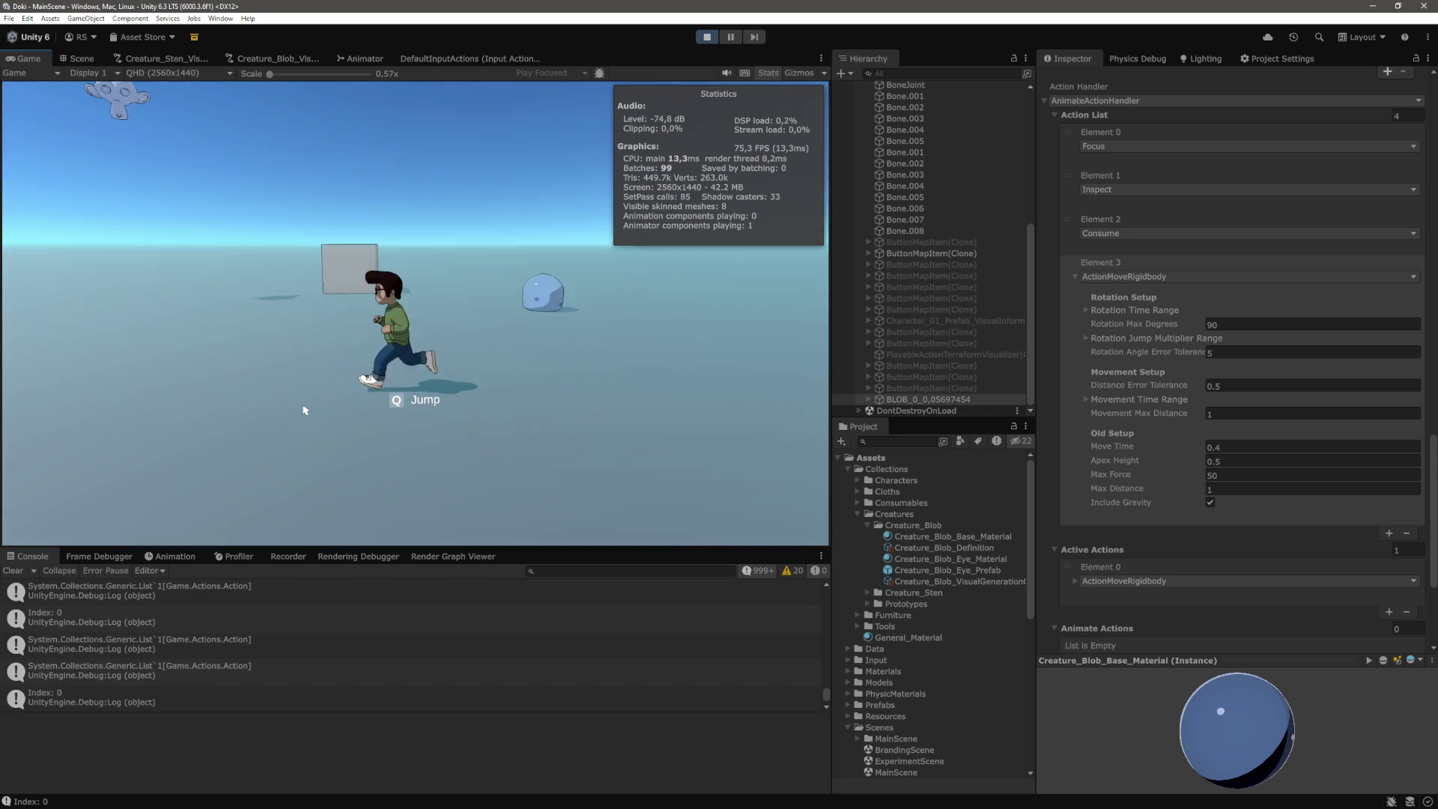
{"action": "key", "text": "s"}
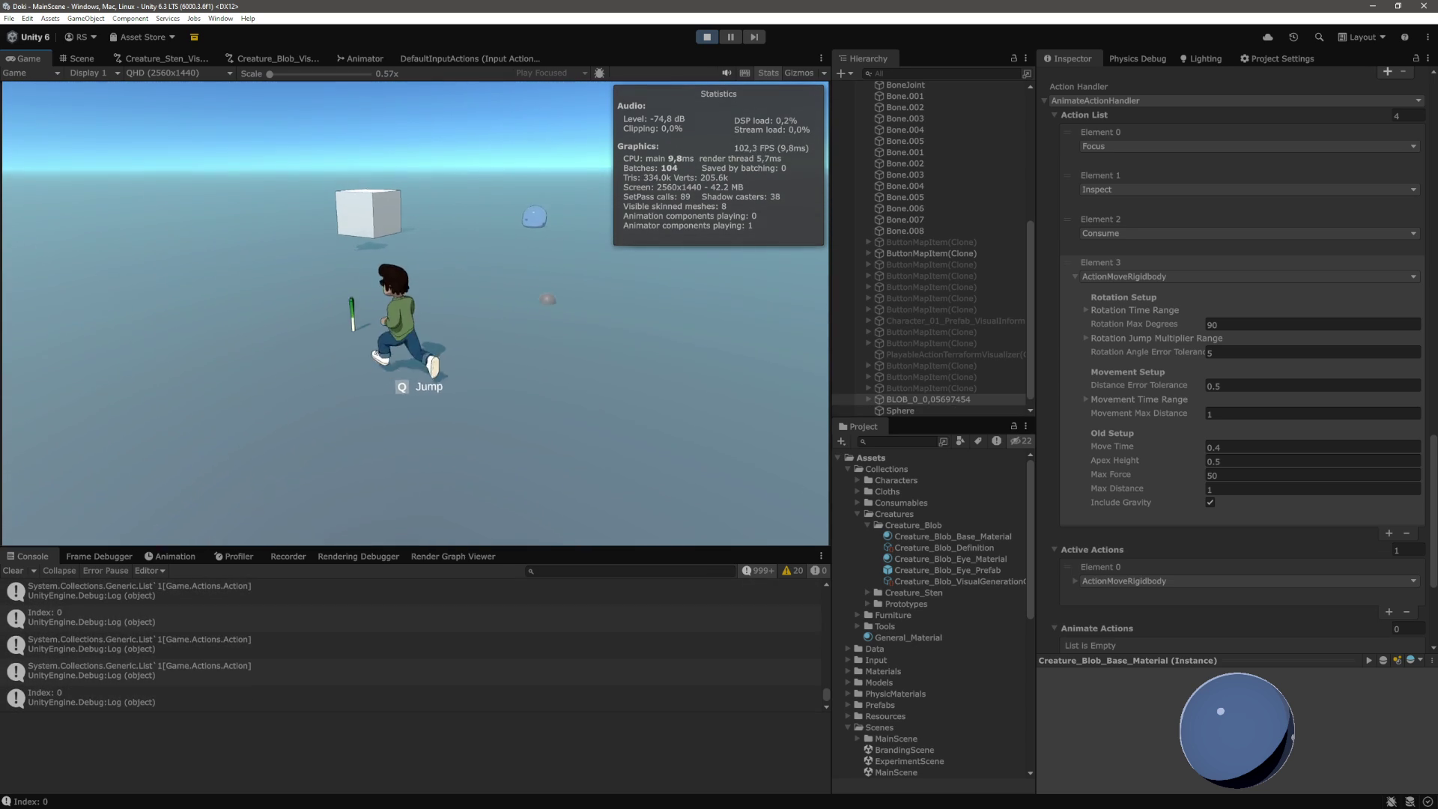
{"action": "key", "text": "d"}
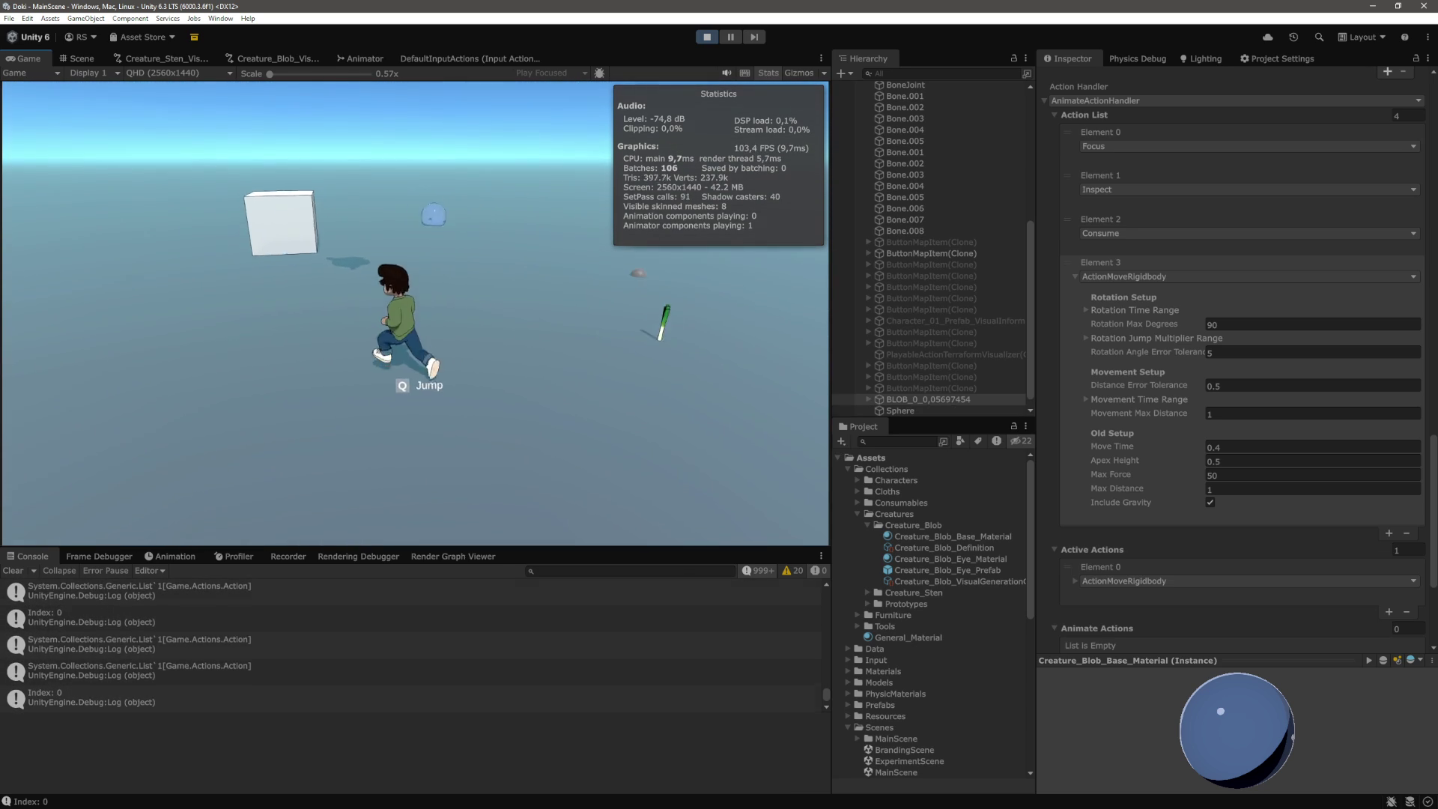
{"action": "key", "text": "w"}
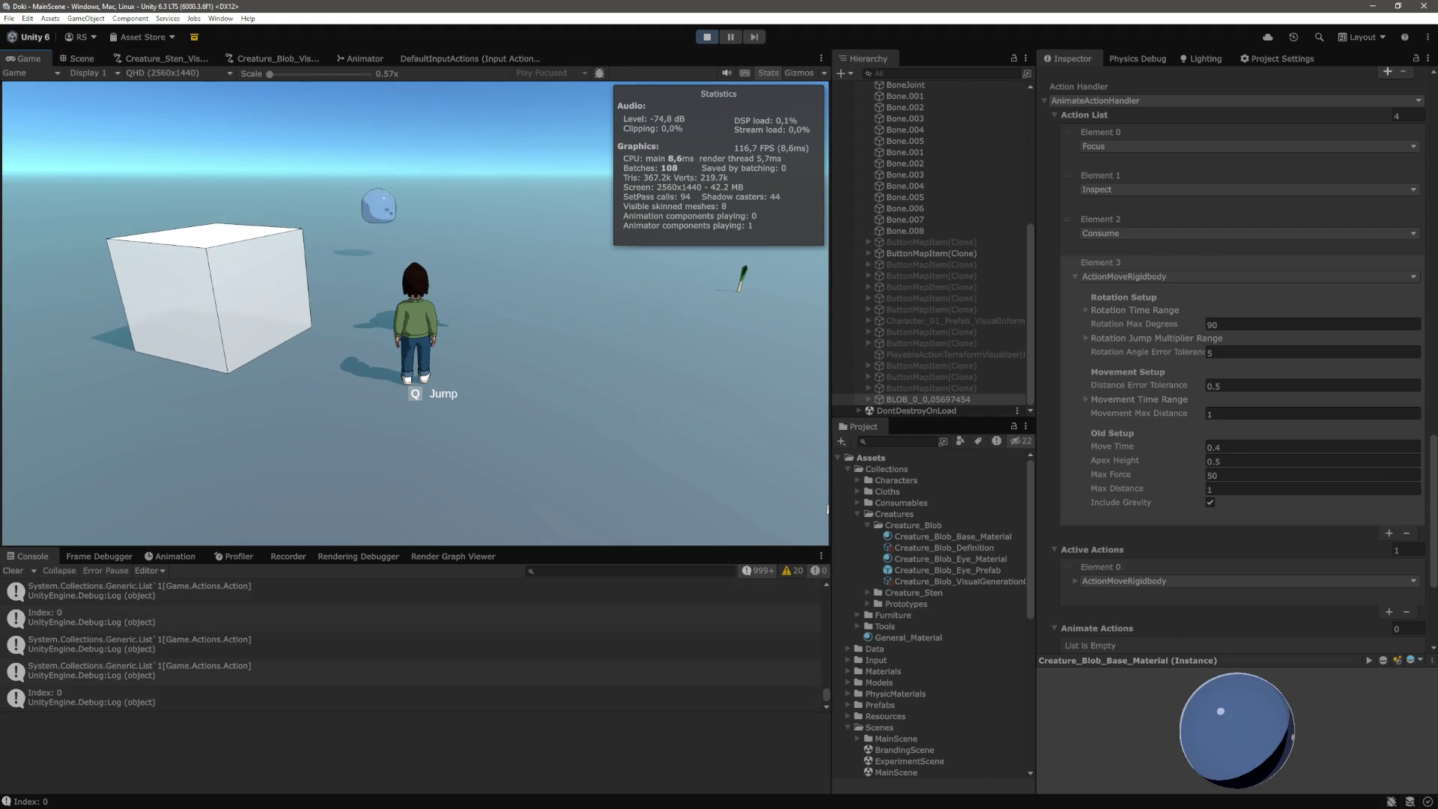
{"action": "key", "text": "d"}
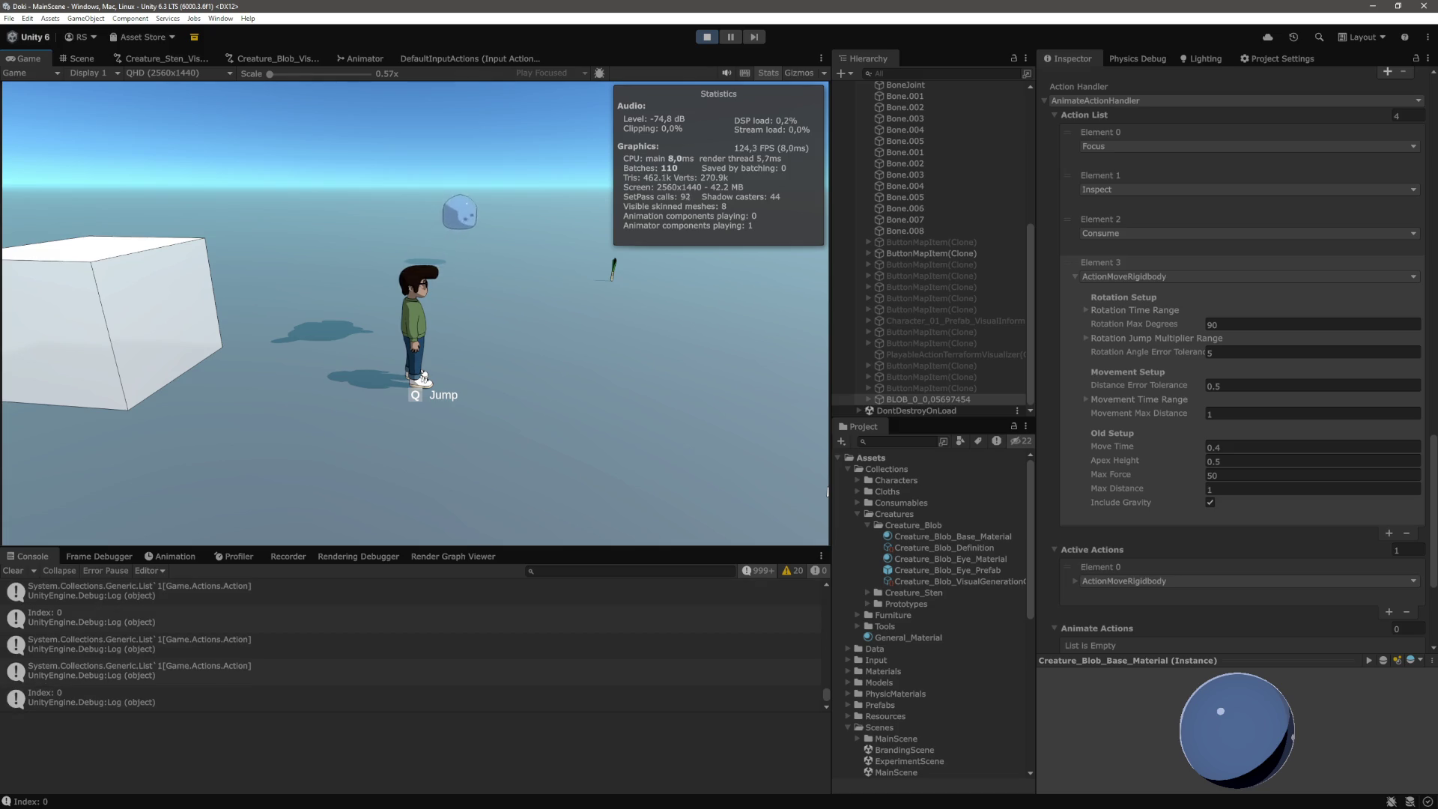
{"action": "key", "text": "a"}
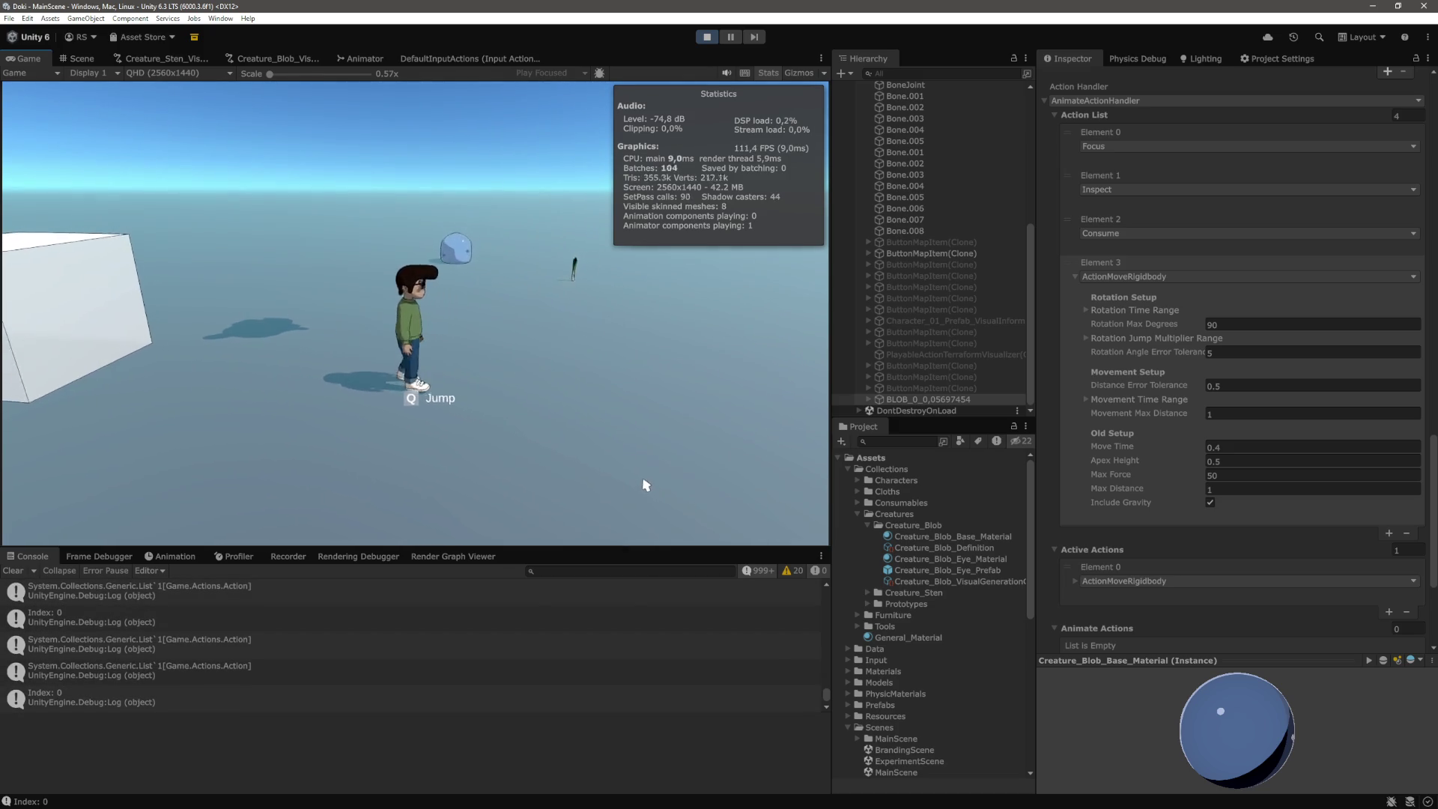
{"action": "key", "text": "a"}
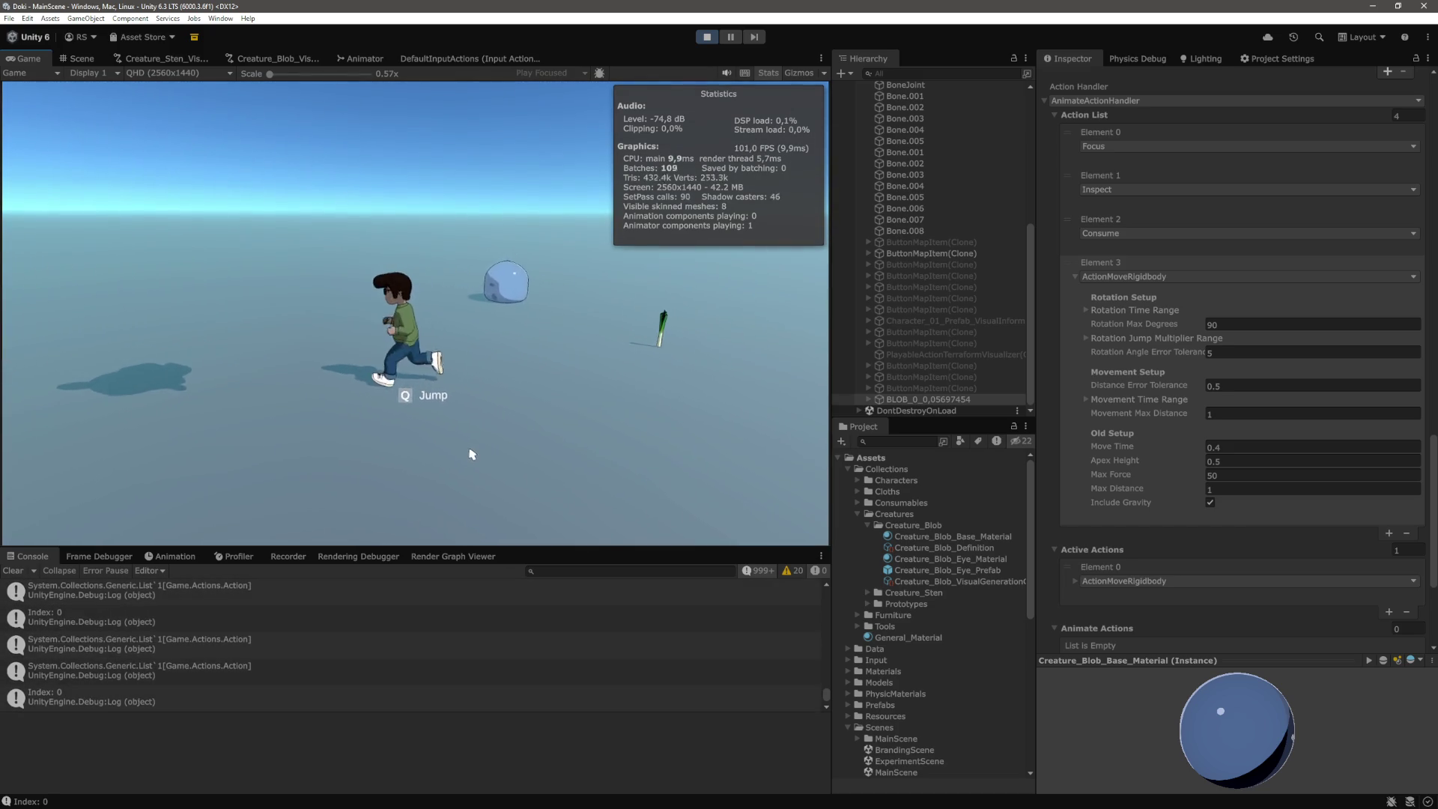
{"action": "key", "text": "w"}
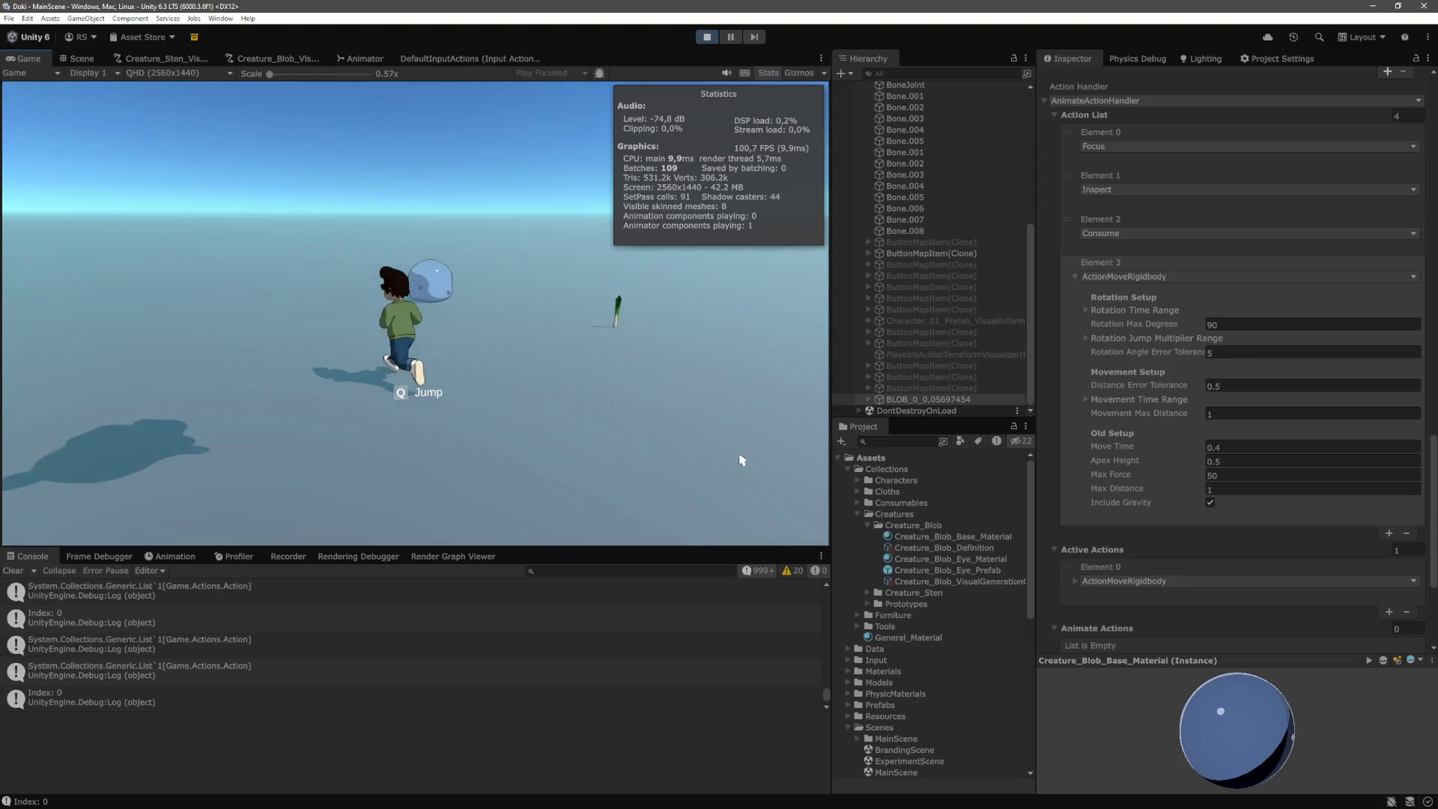
{"action": "key", "text": "a"}
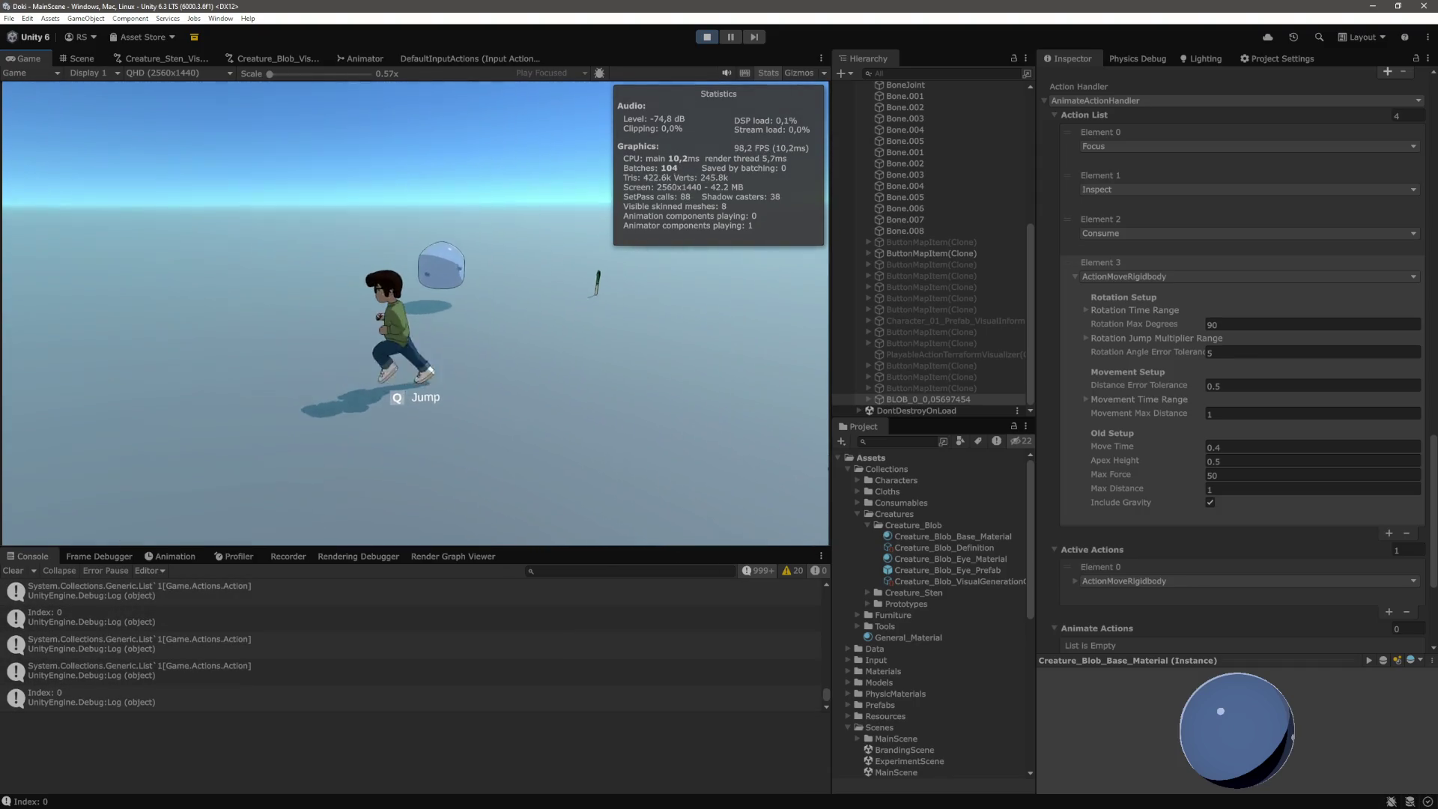
{"action": "key", "text": "s"}
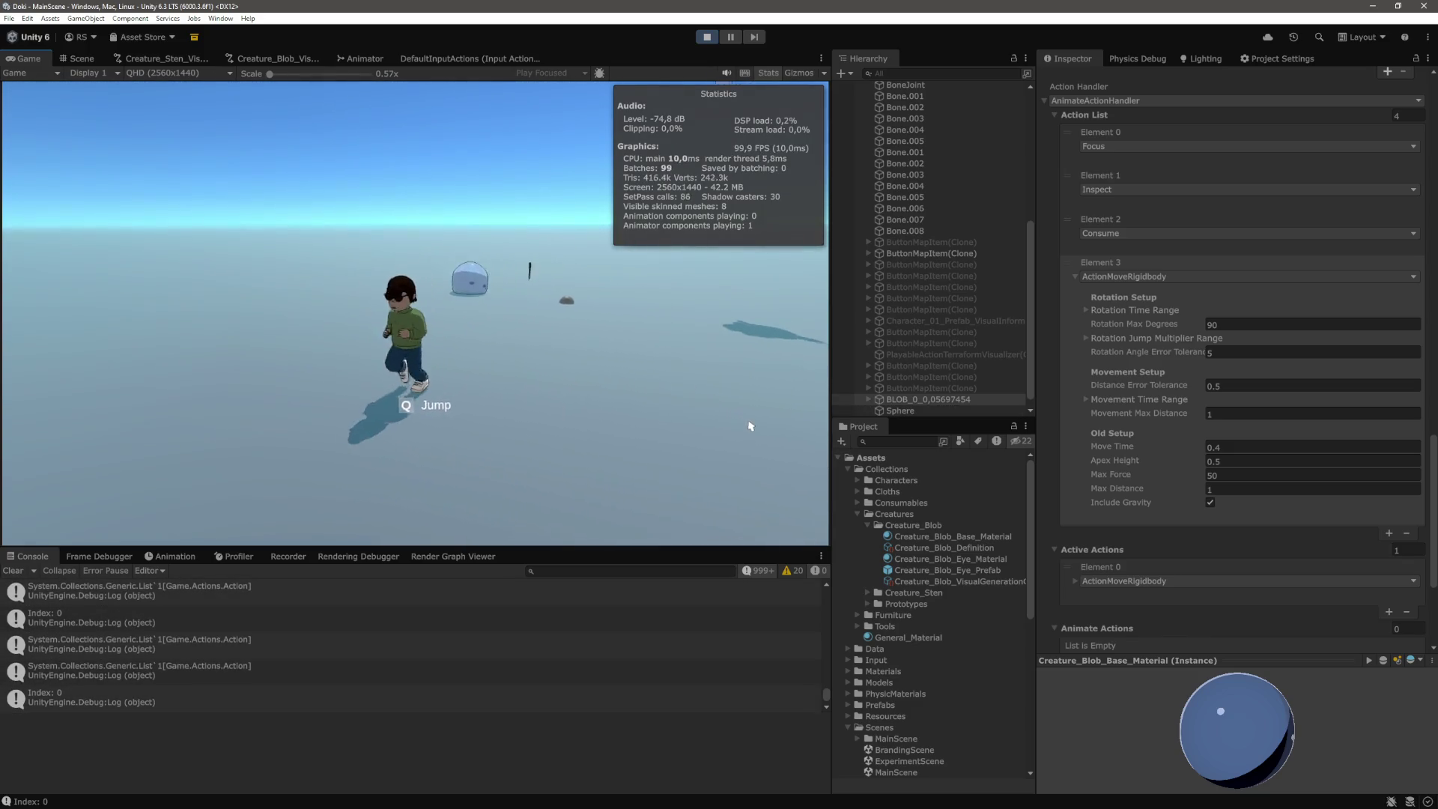
{"action": "key", "text": "w"}
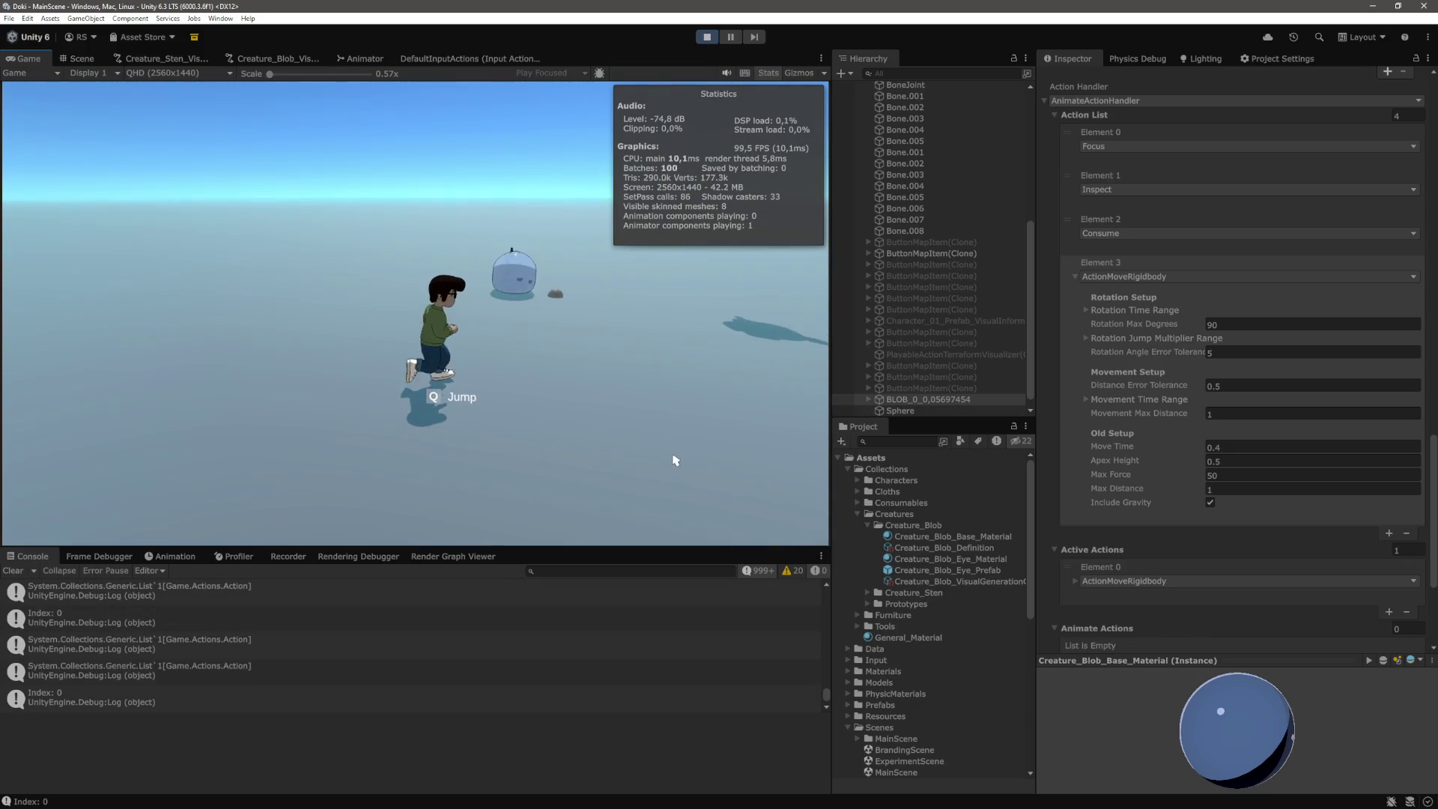
{"action": "key", "text": "a"}
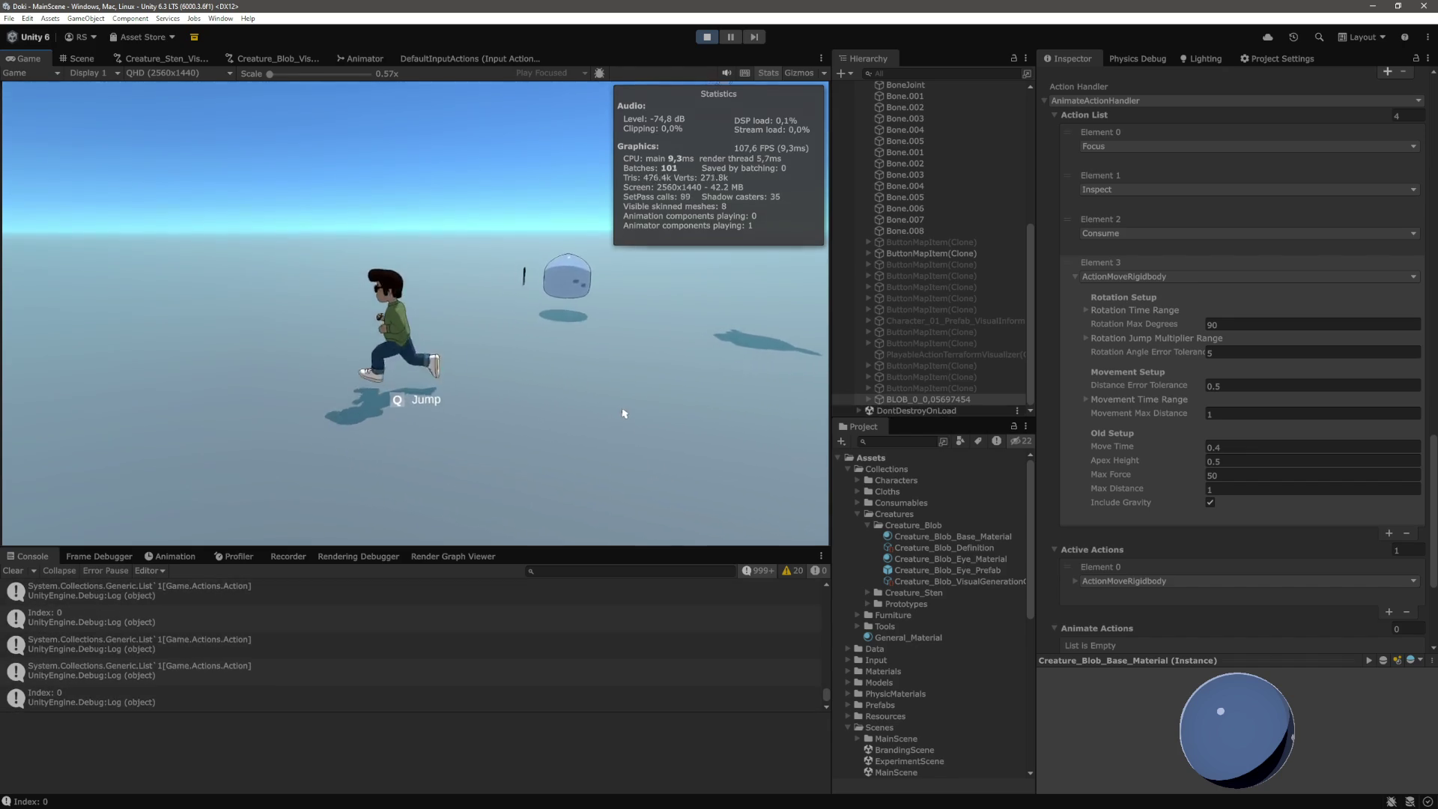
{"action": "key", "text": "s"}
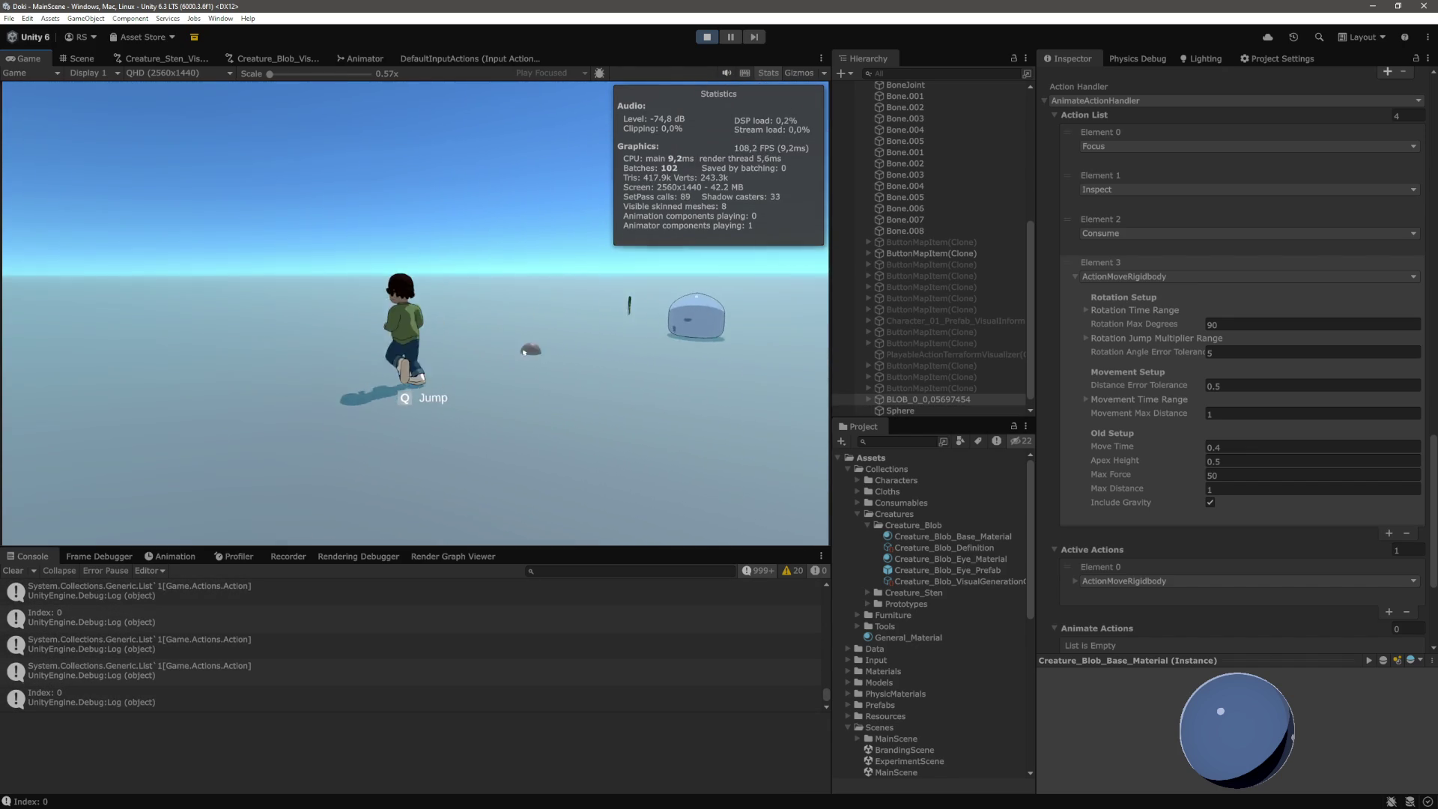
{"action": "key", "text": "d"}
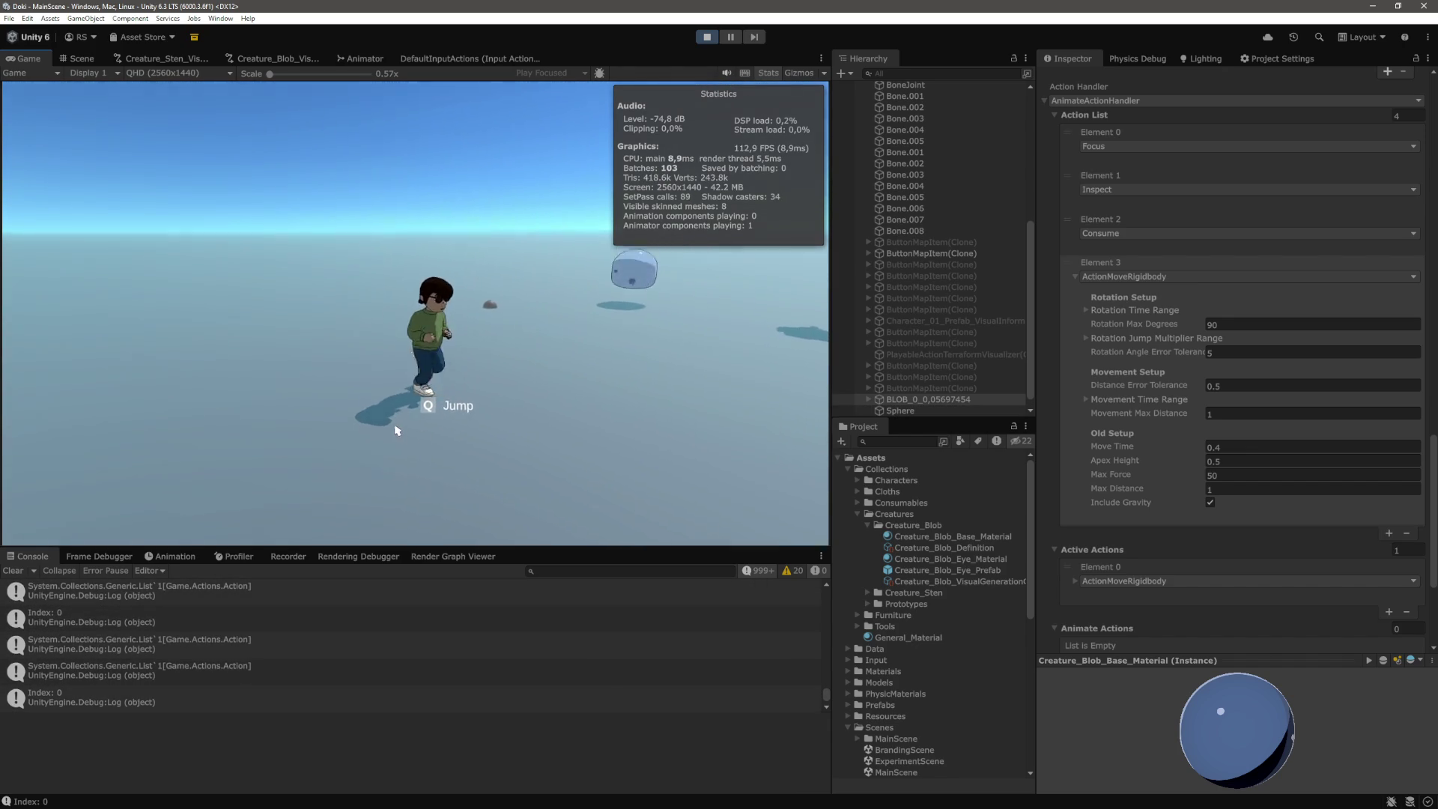
{"action": "key", "text": "w"}
{"action": "key", "text": "s"}
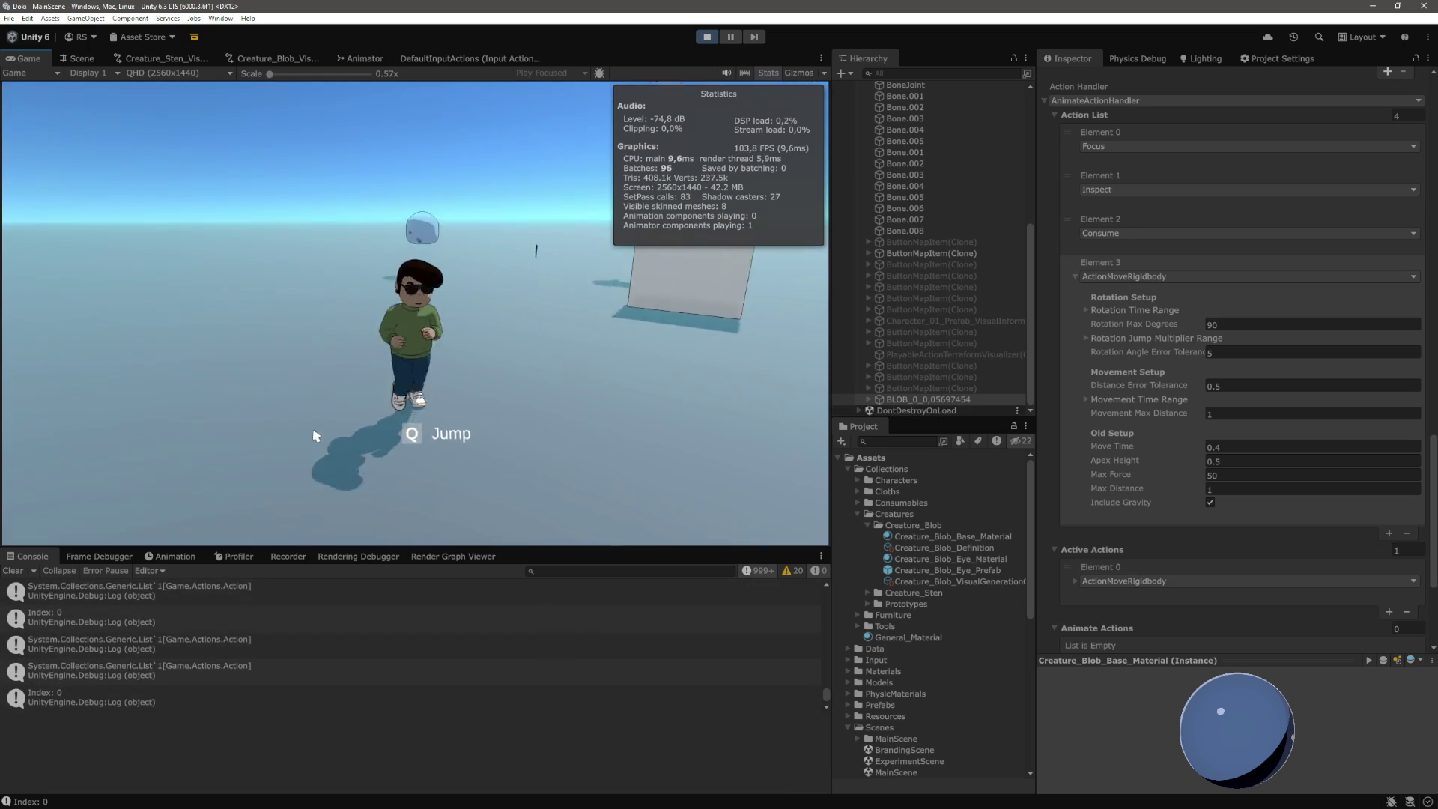
{"action": "key", "text": "a"}
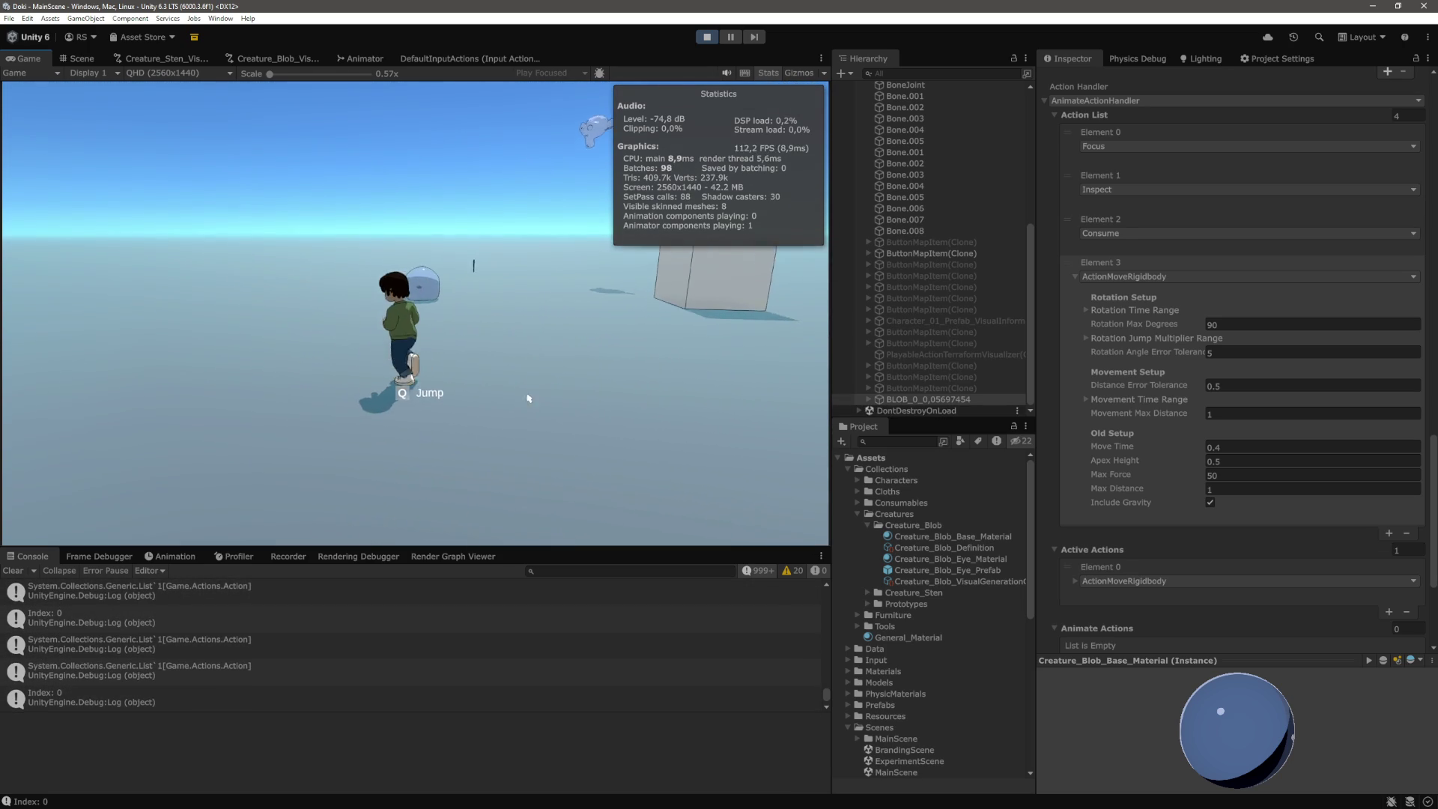
{"action": "key", "text": "d"}
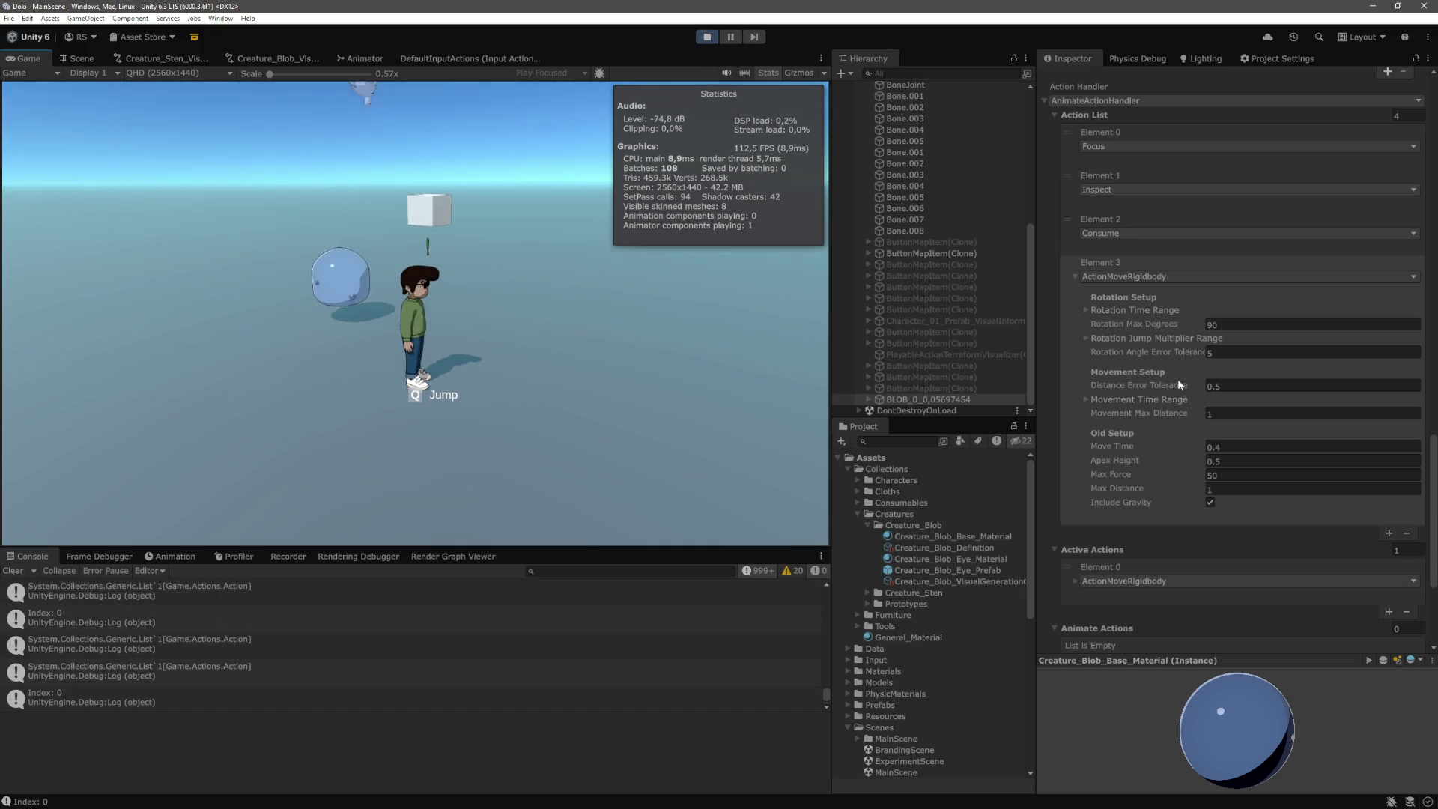
Expand Movement Time Range (Min 0.4, Max 1), set Movement Max Distance to 2, then send the character across the ground
{"action": "left_click", "coordinate": [1086, 398]}
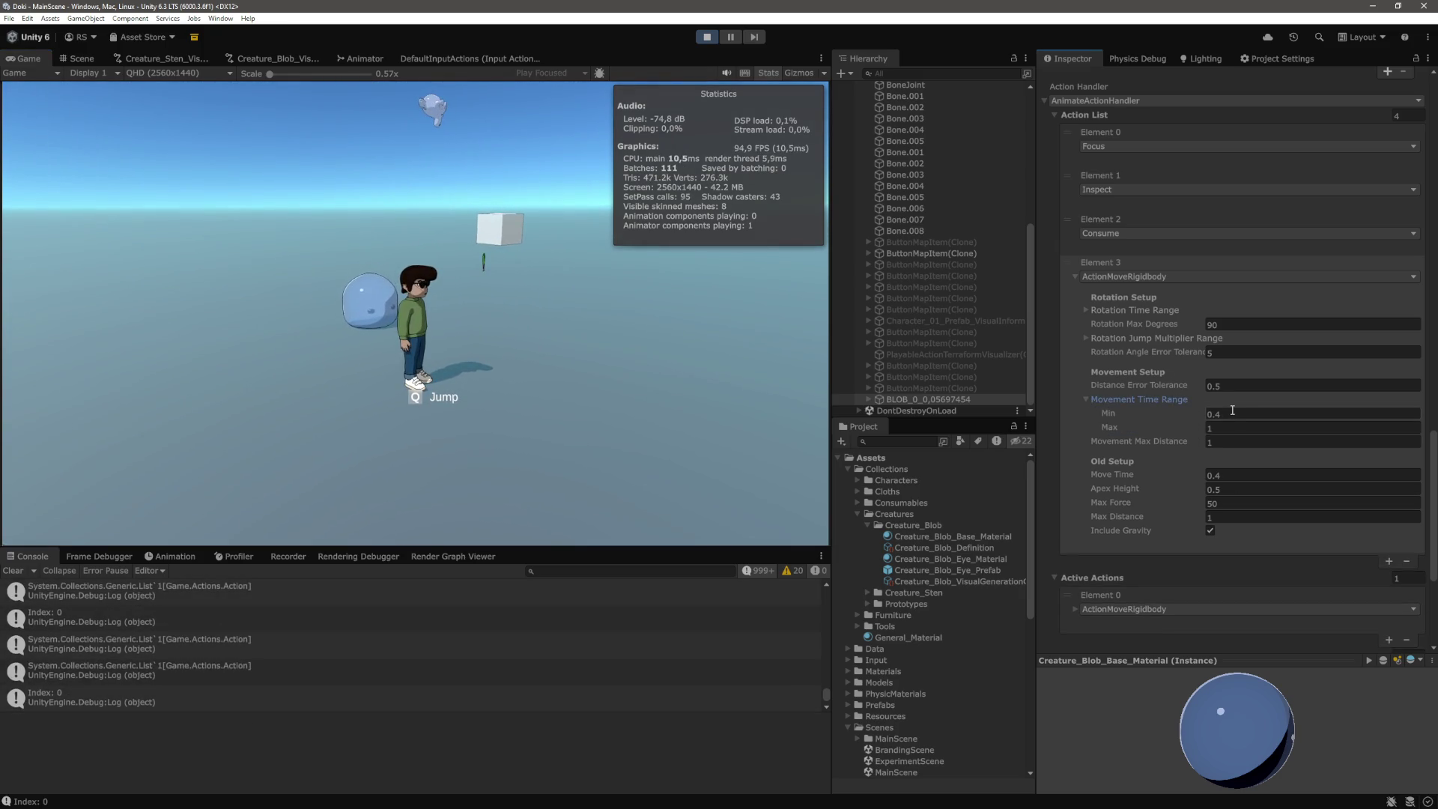
{"action": "left_click", "coordinate": [1234, 414]}
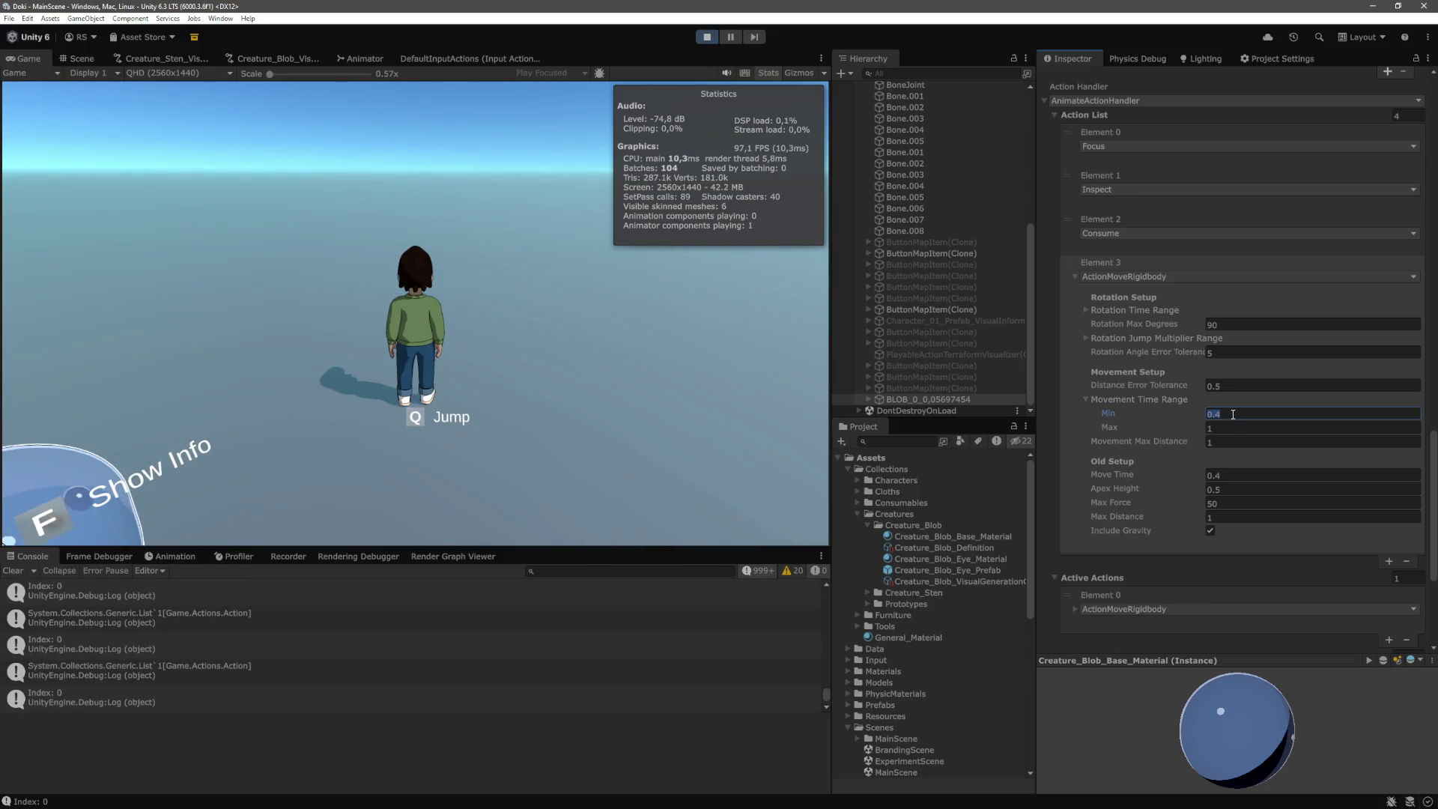
{"action": "left_click", "coordinate": [463, 397]}
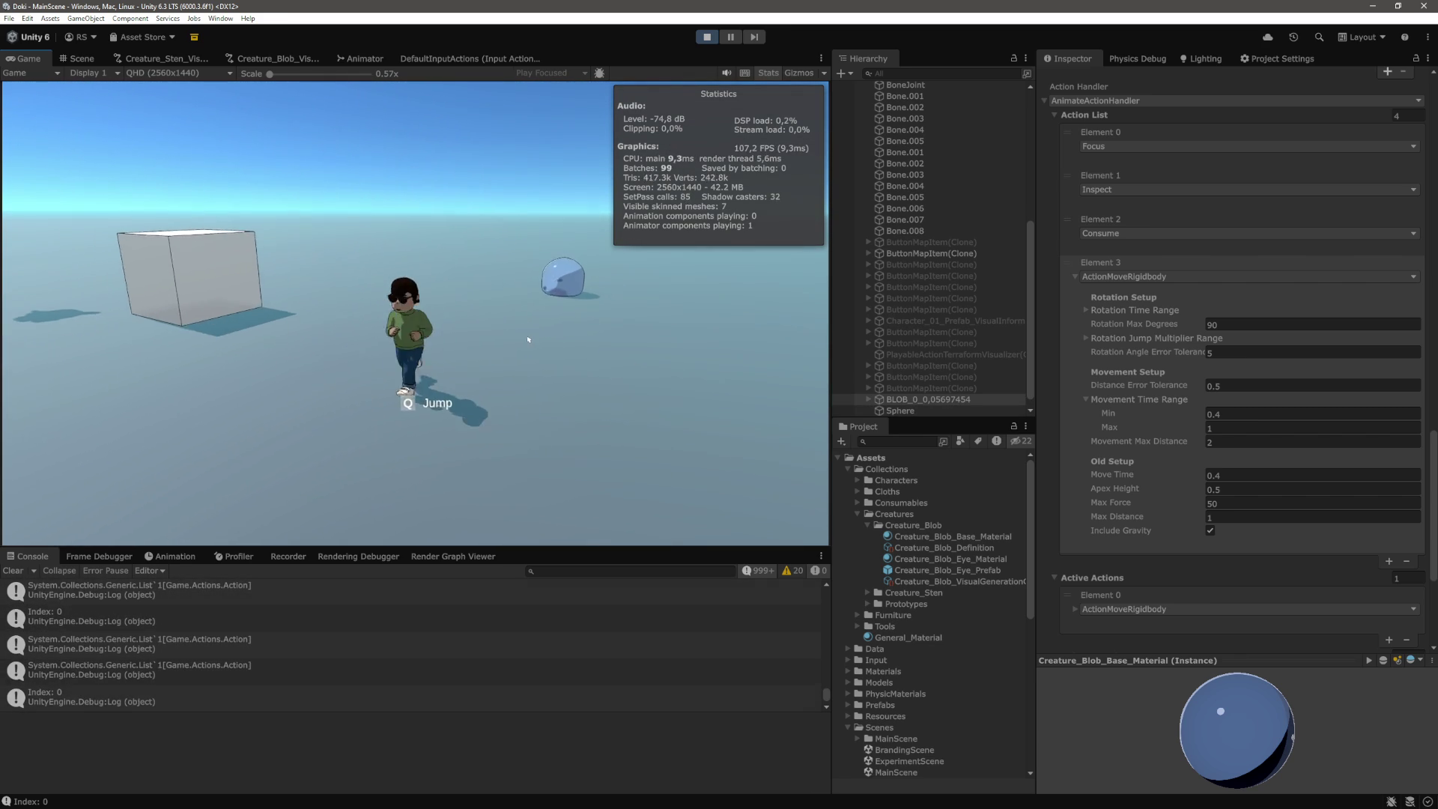
{"action": "left_click", "coordinate": [190, 345]}
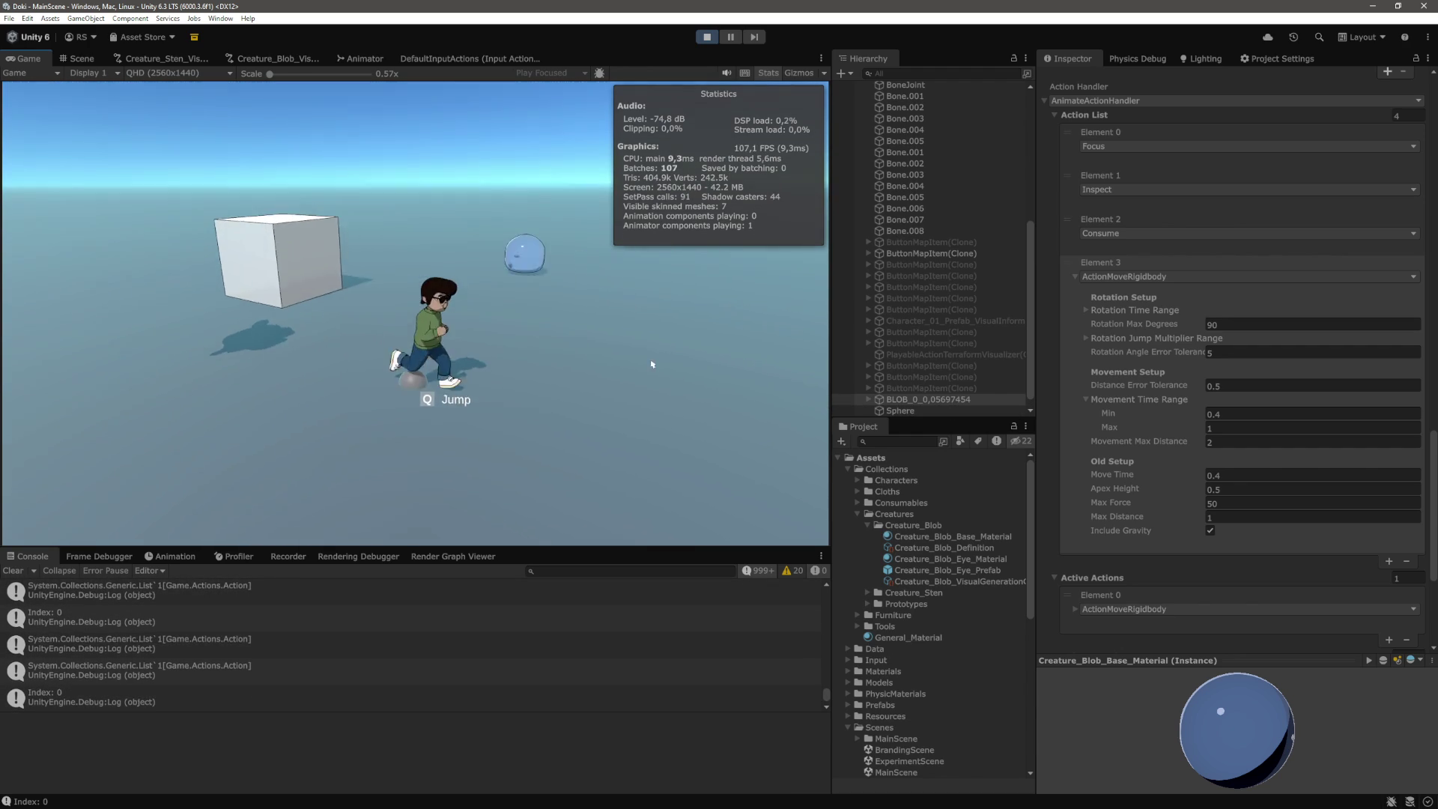
{"action": "left_click", "coordinate": [349, 369]}
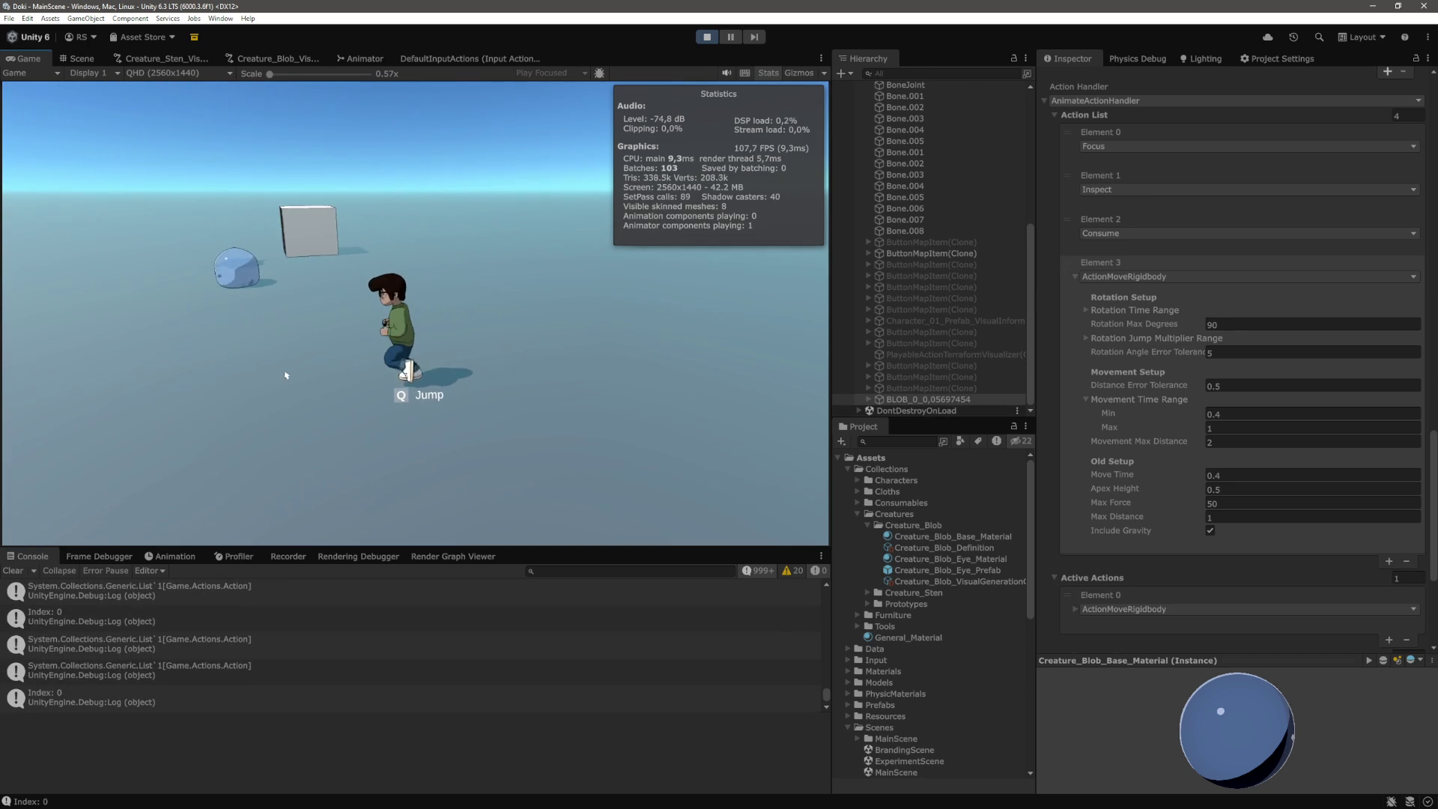
{"action": "left_click", "coordinate": [232, 303]}
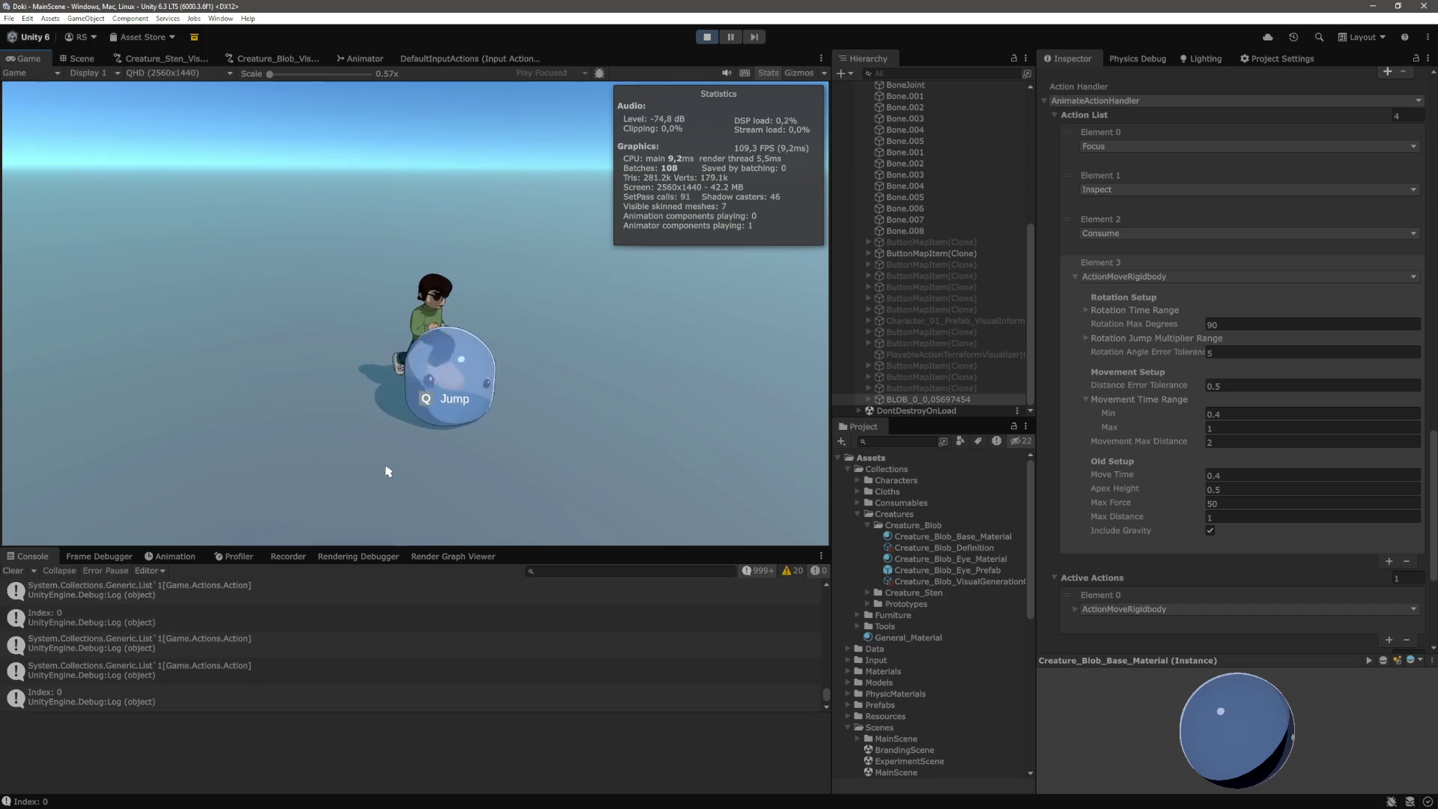
{"action": "key", "text": "ctrl+p"}
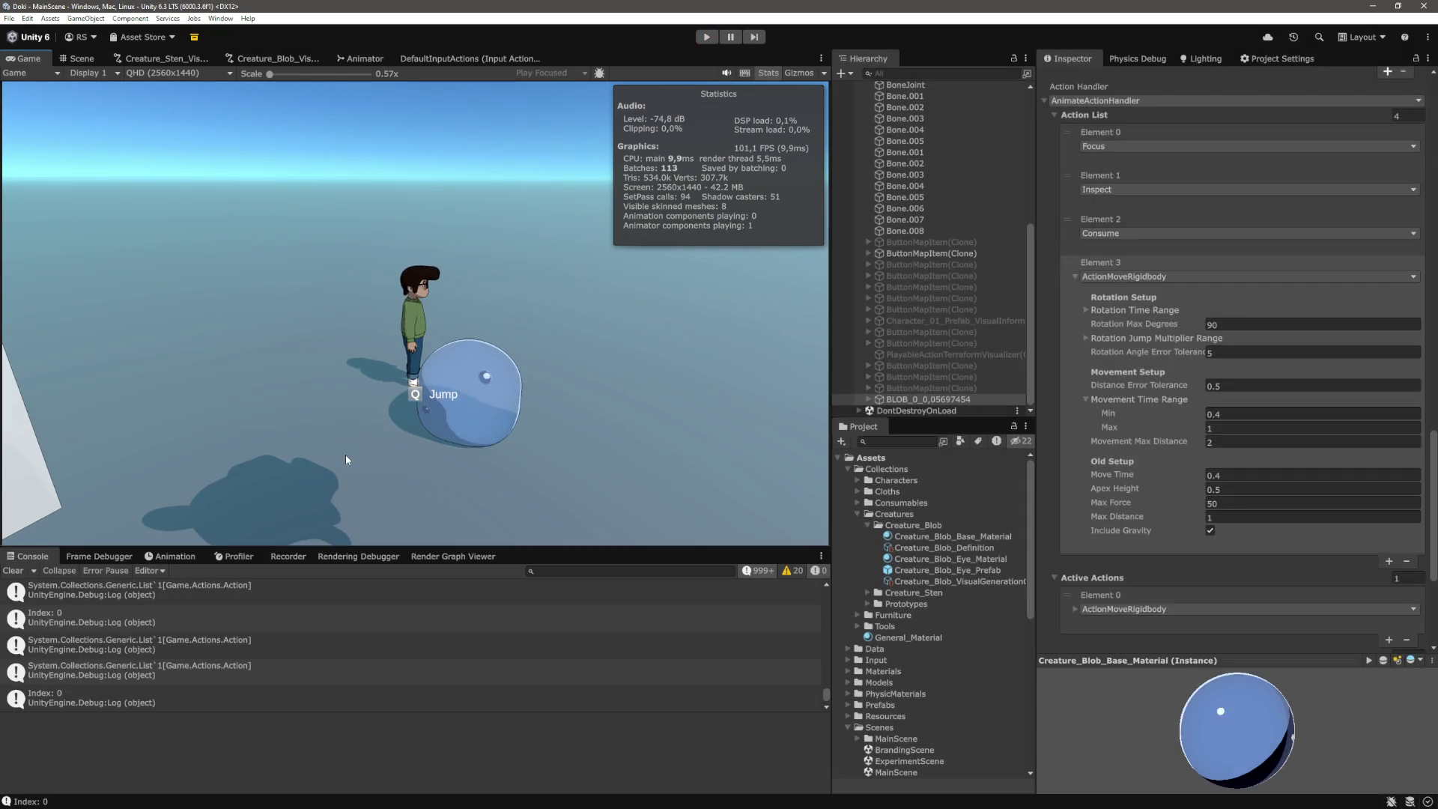
Change Creature_Blob_Definition's Seed from 75 to -1
{"action": "left_click", "coordinate": [957, 391]}
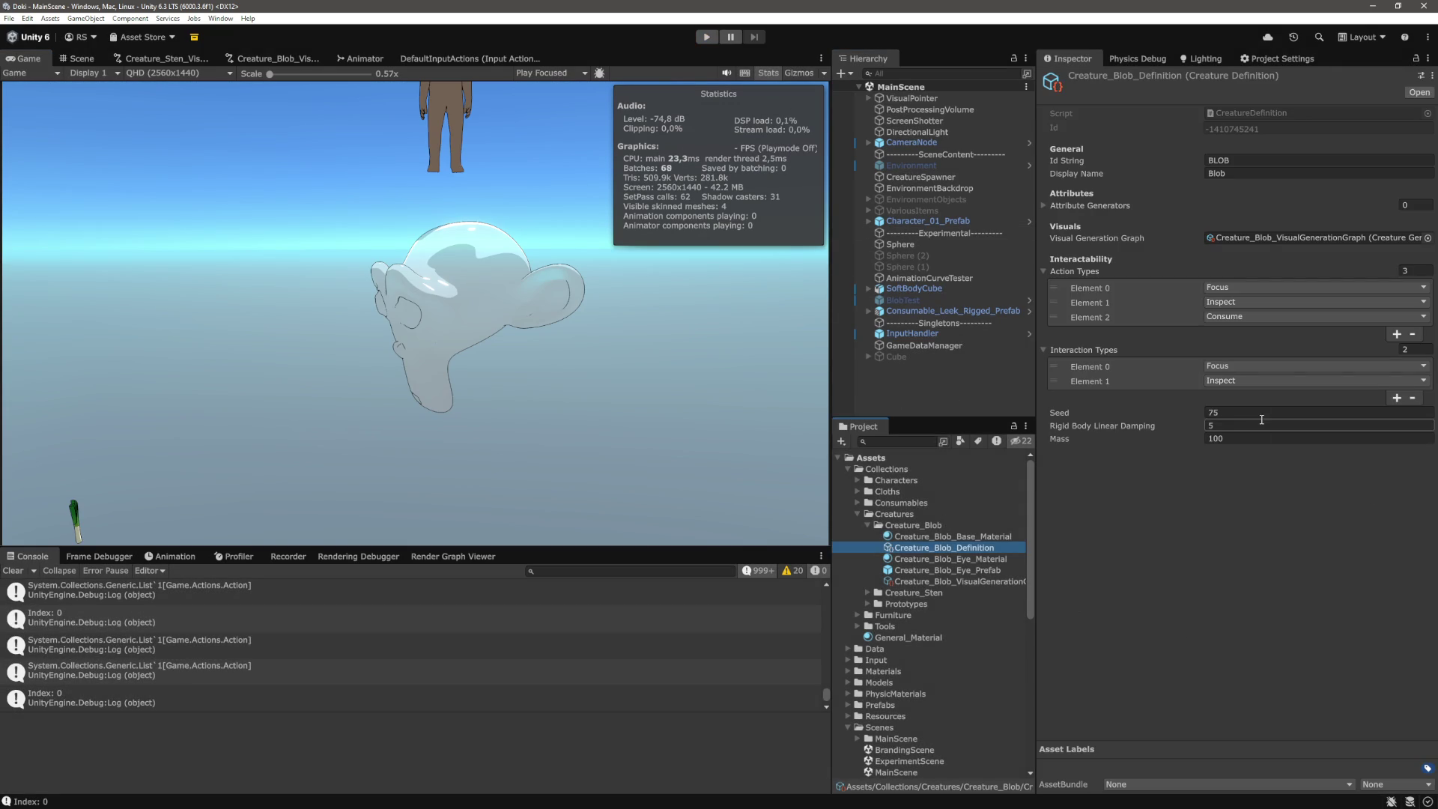
{"action": "type", "text": "-1"}
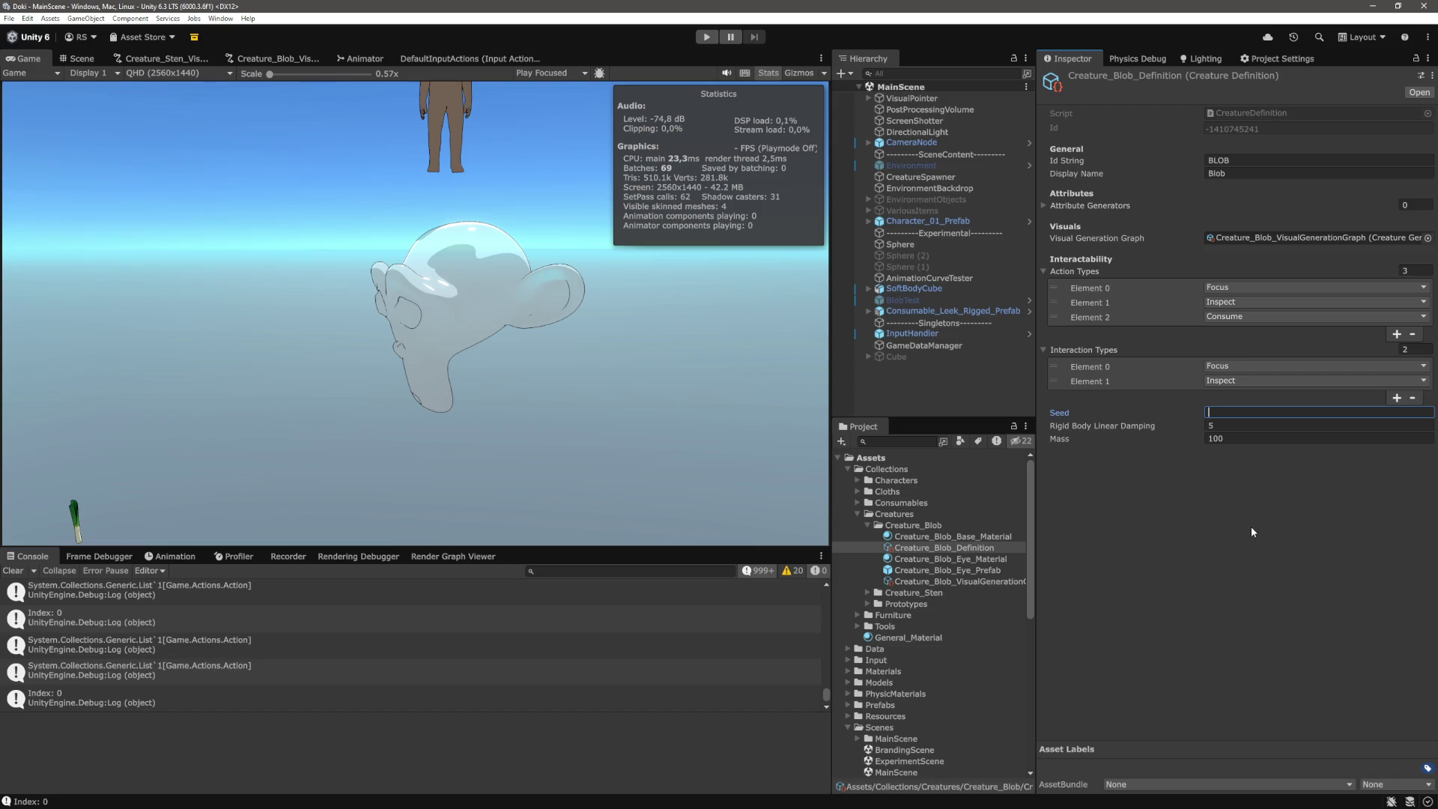
{"action": "key", "text": "Tab"}
{"action": "left_click", "coordinate": [1140, 519]}
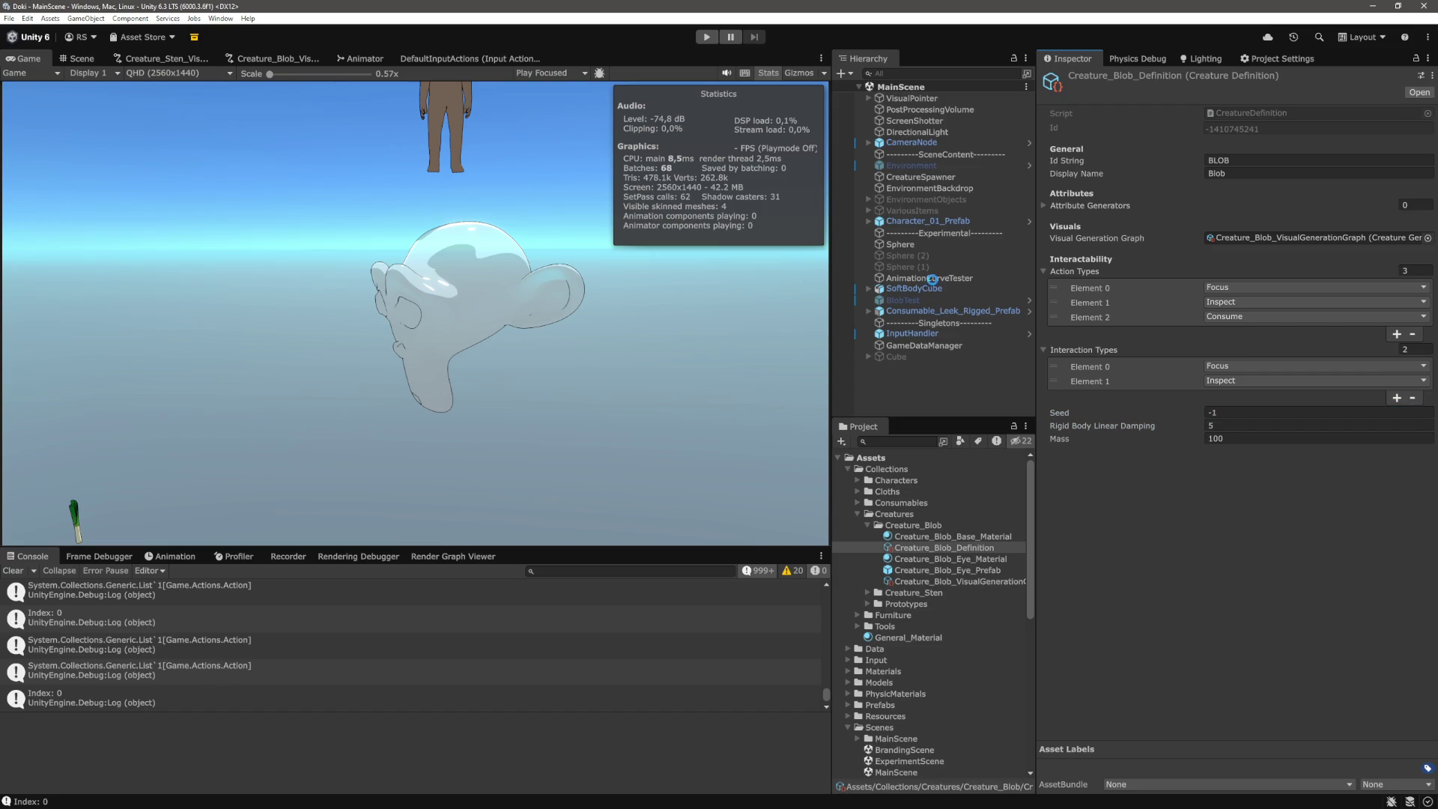
Start the game, stop it, and start it again to spawn the reshaped blob
{"action": "left_click", "coordinate": [708, 38]}
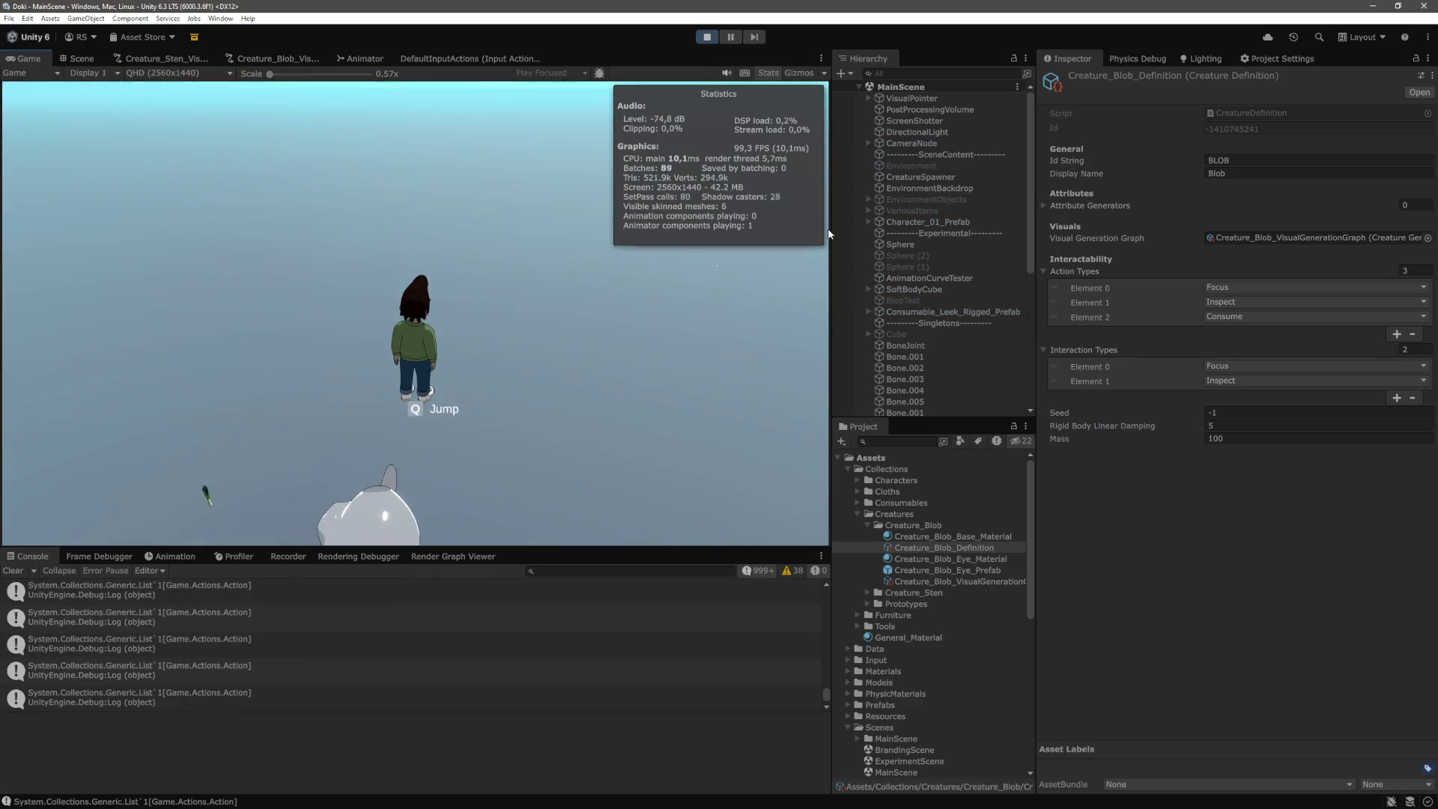
{"action": "key", "text": "ctrl+p"}
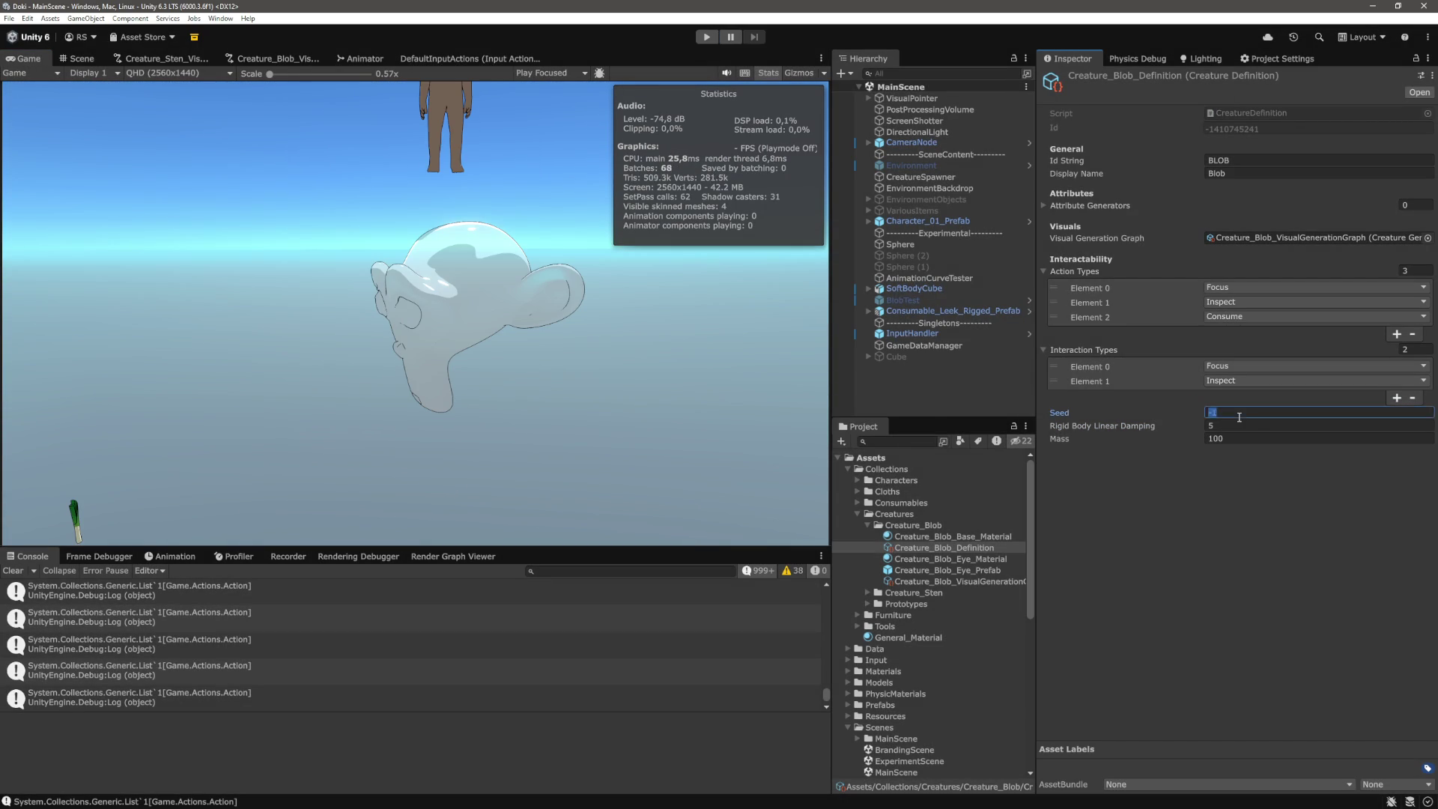
{"action": "left_click", "coordinate": [713, 38]}
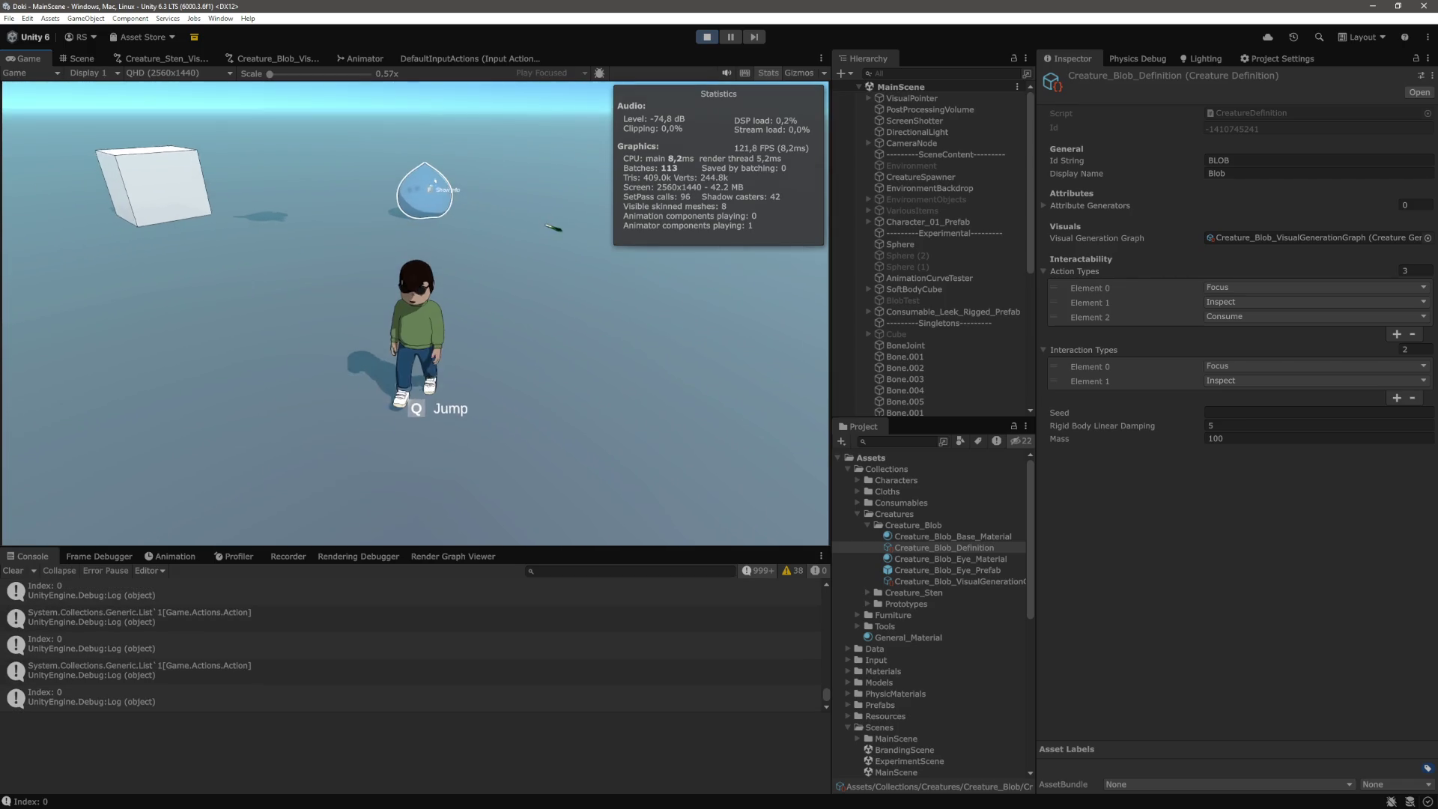
{"action": "mouse_move", "coordinate": [411, 269]}
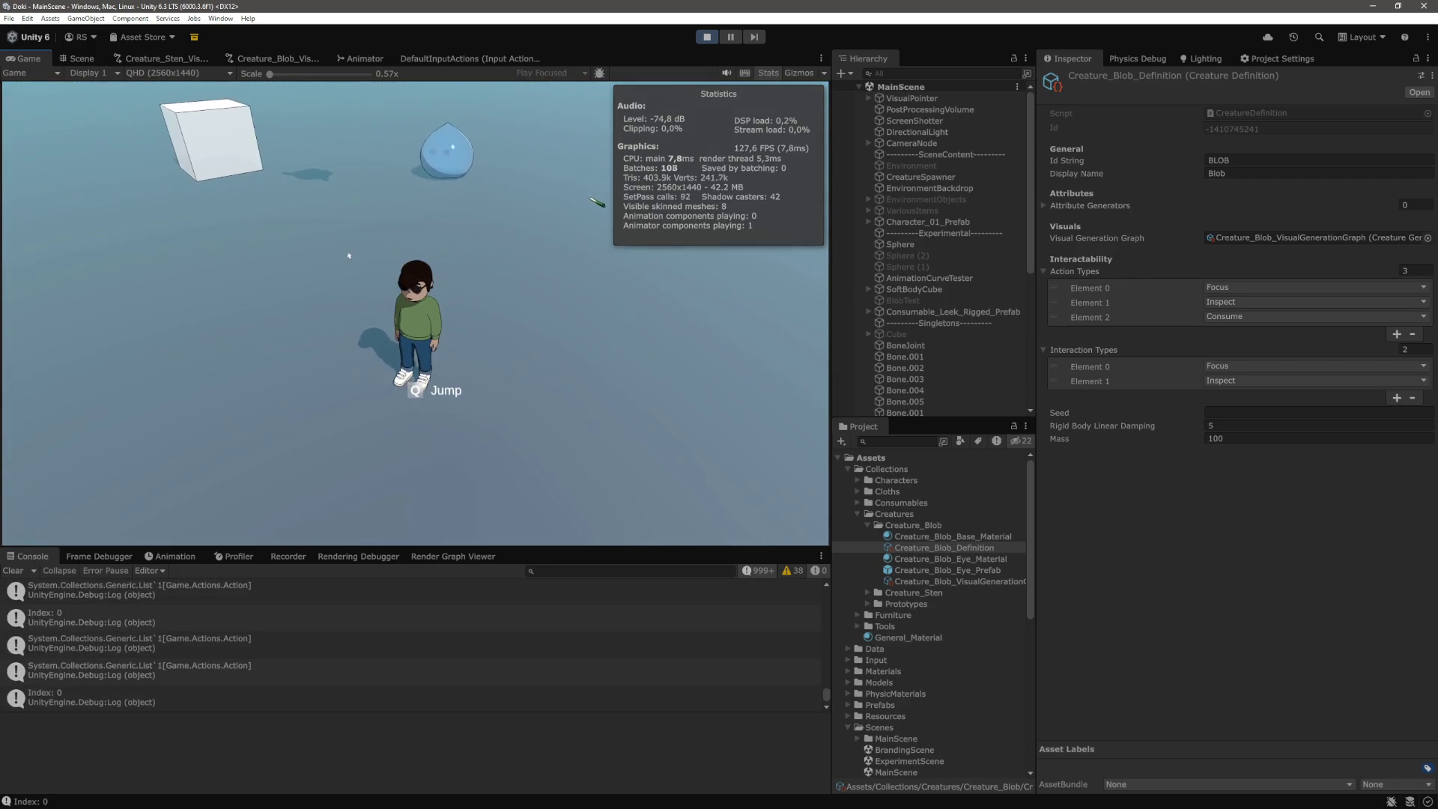
Select the spawned BLOB clone and scroll the Inspector down to its Rigidbody
{"action": "scroll", "coordinate": [886, 288], "scroll_direction": "down", "scroll_amount": 8}
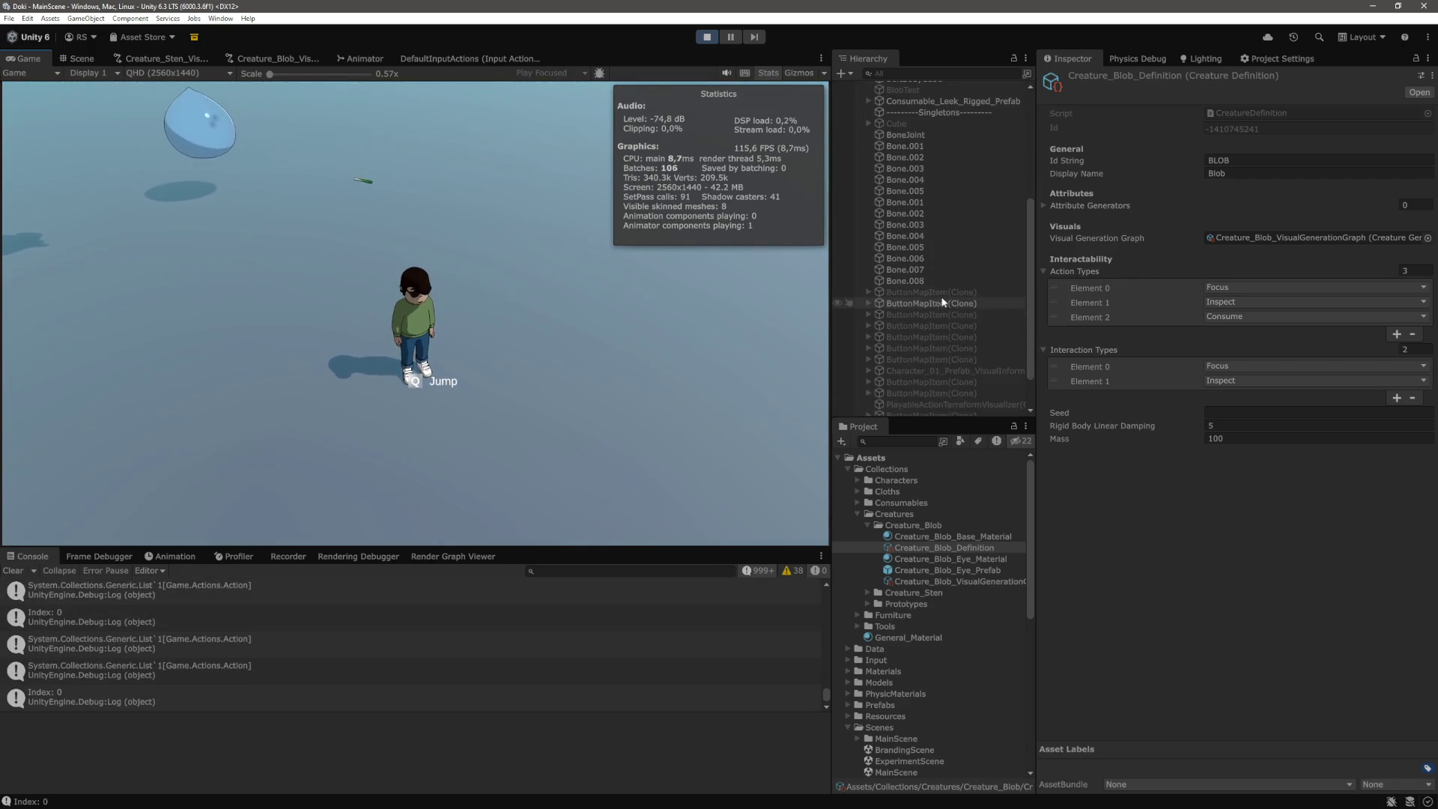
{"action": "left_click", "coordinate": [929, 399]}
{"action": "scroll", "coordinate": [1252, 306], "scroll_direction": "down", "scroll_amount": 10}
{"action": "scroll", "coordinate": [1251, 301], "scroll_direction": "down", "scroll_amount": 2}
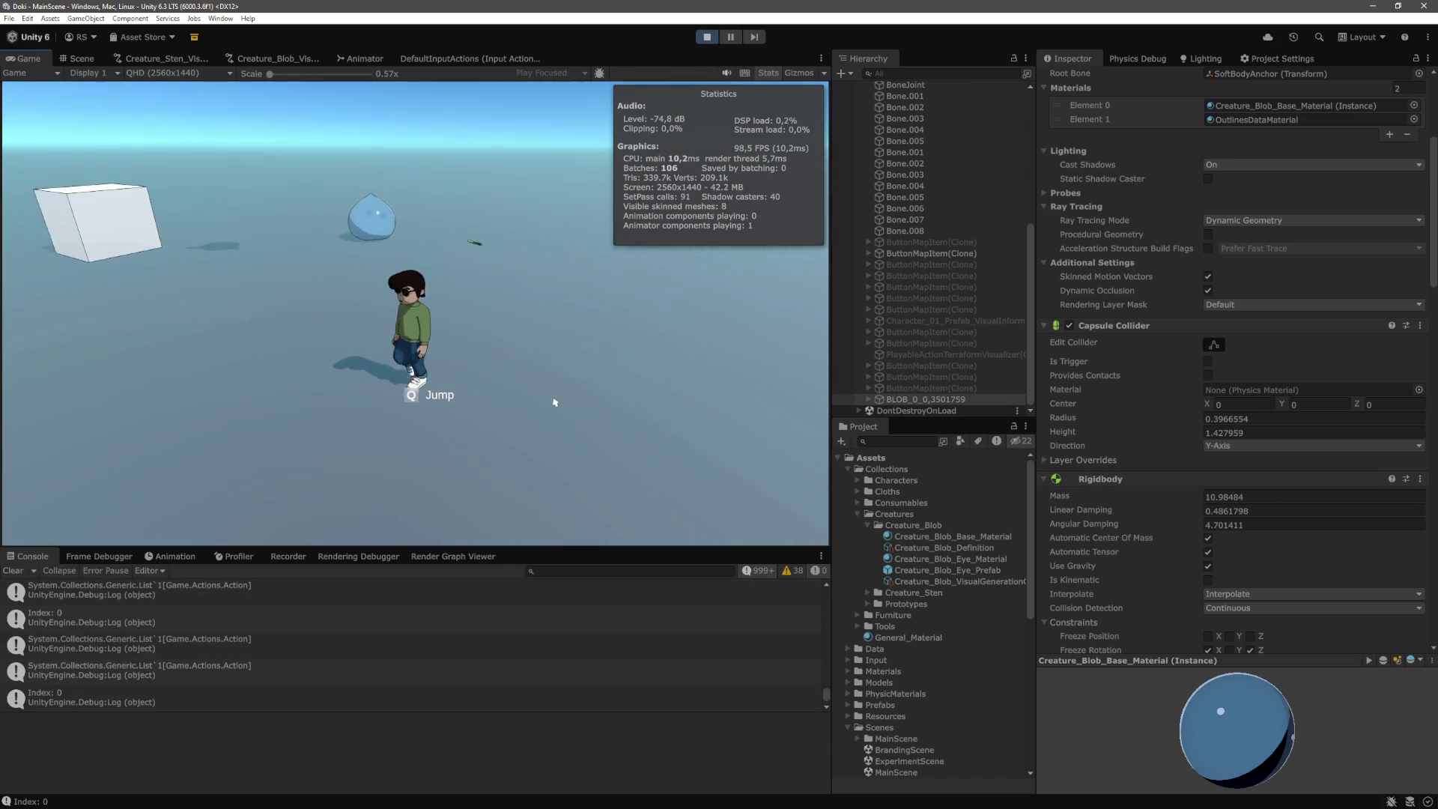
Run the character left and toward the camera, then stop and restart play mode
{"action": "key", "text": "a"}
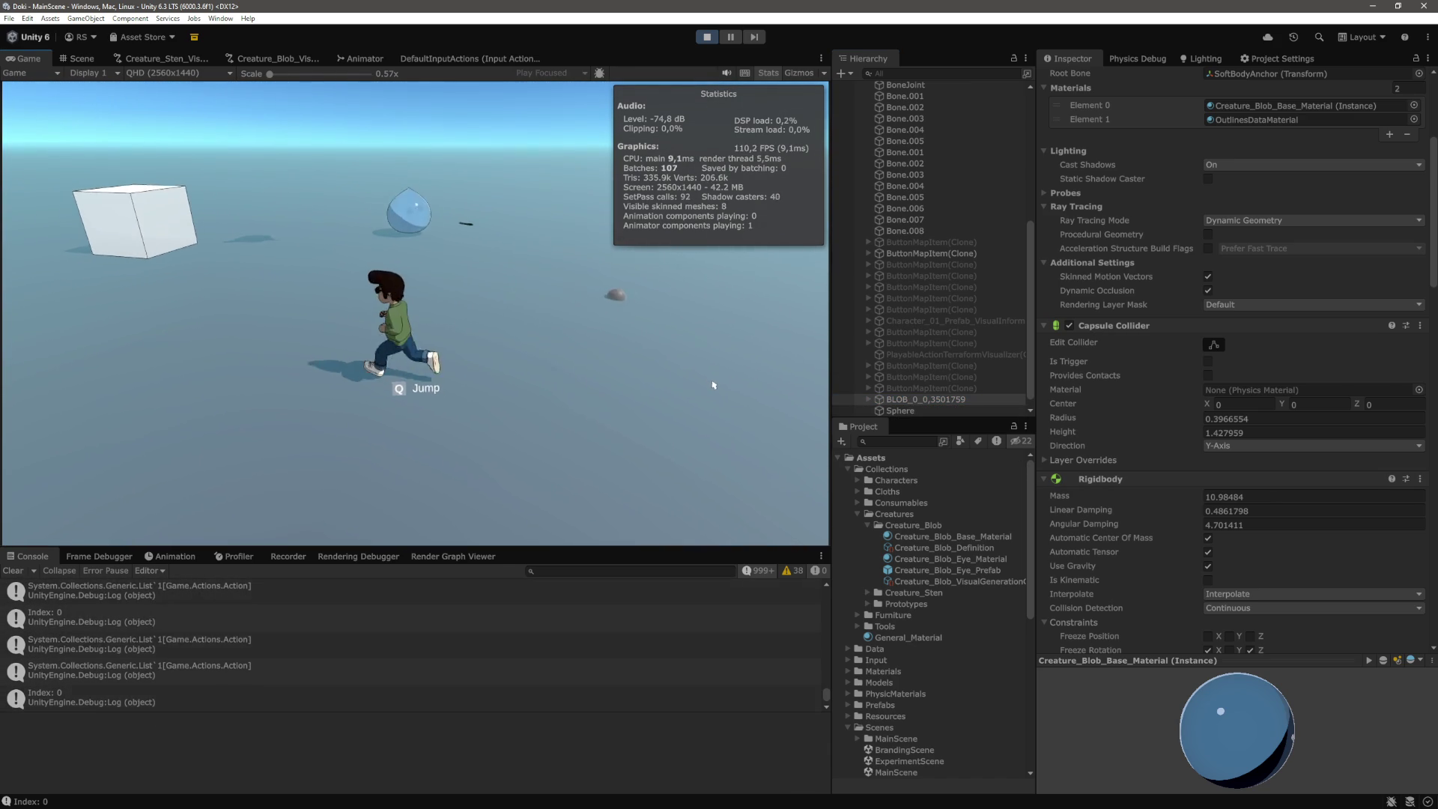
{"action": "key", "text": "a"}
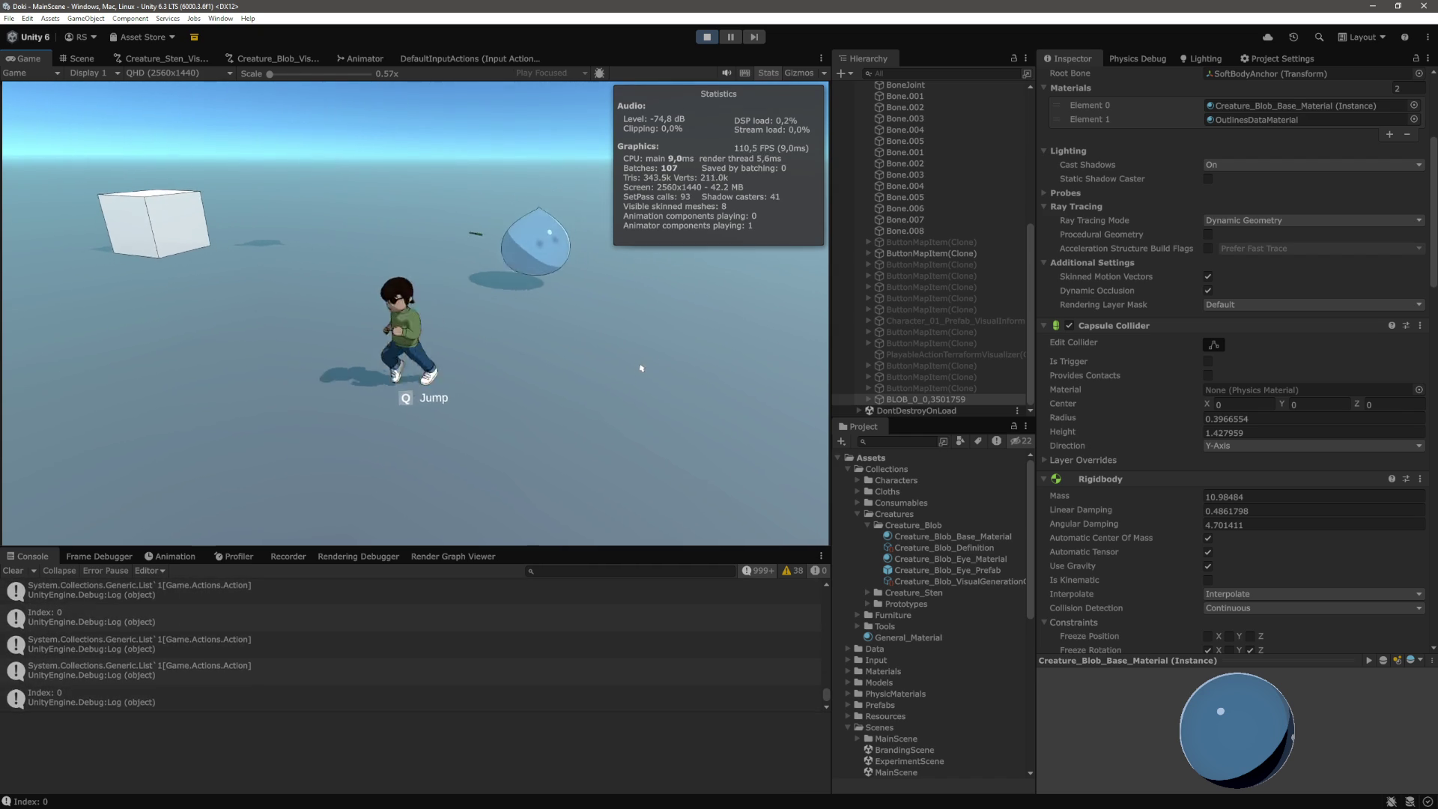
{"action": "key", "text": "s"}
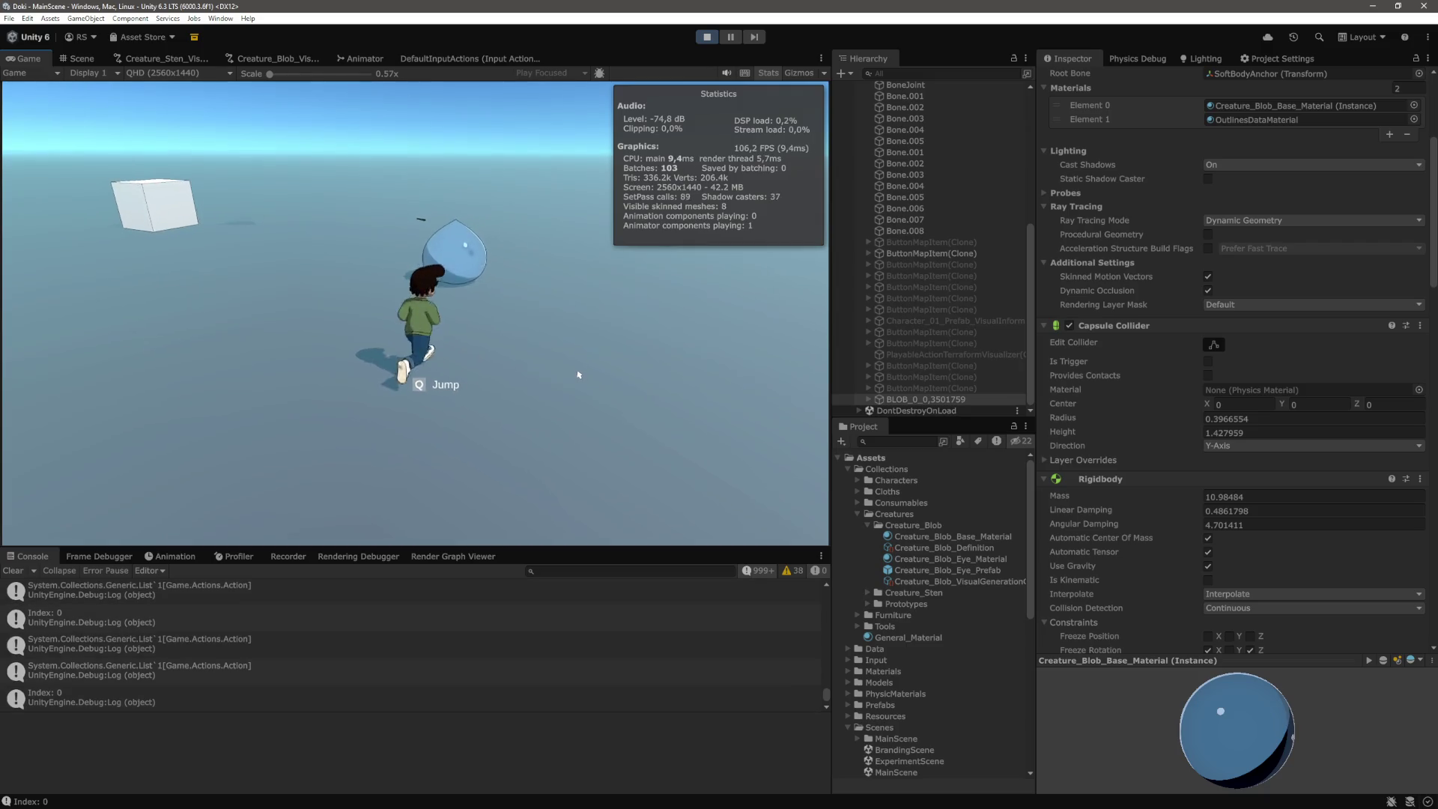
{"action": "key", "text": "a"}
{"action": "key", "text": "ctrl+p"}
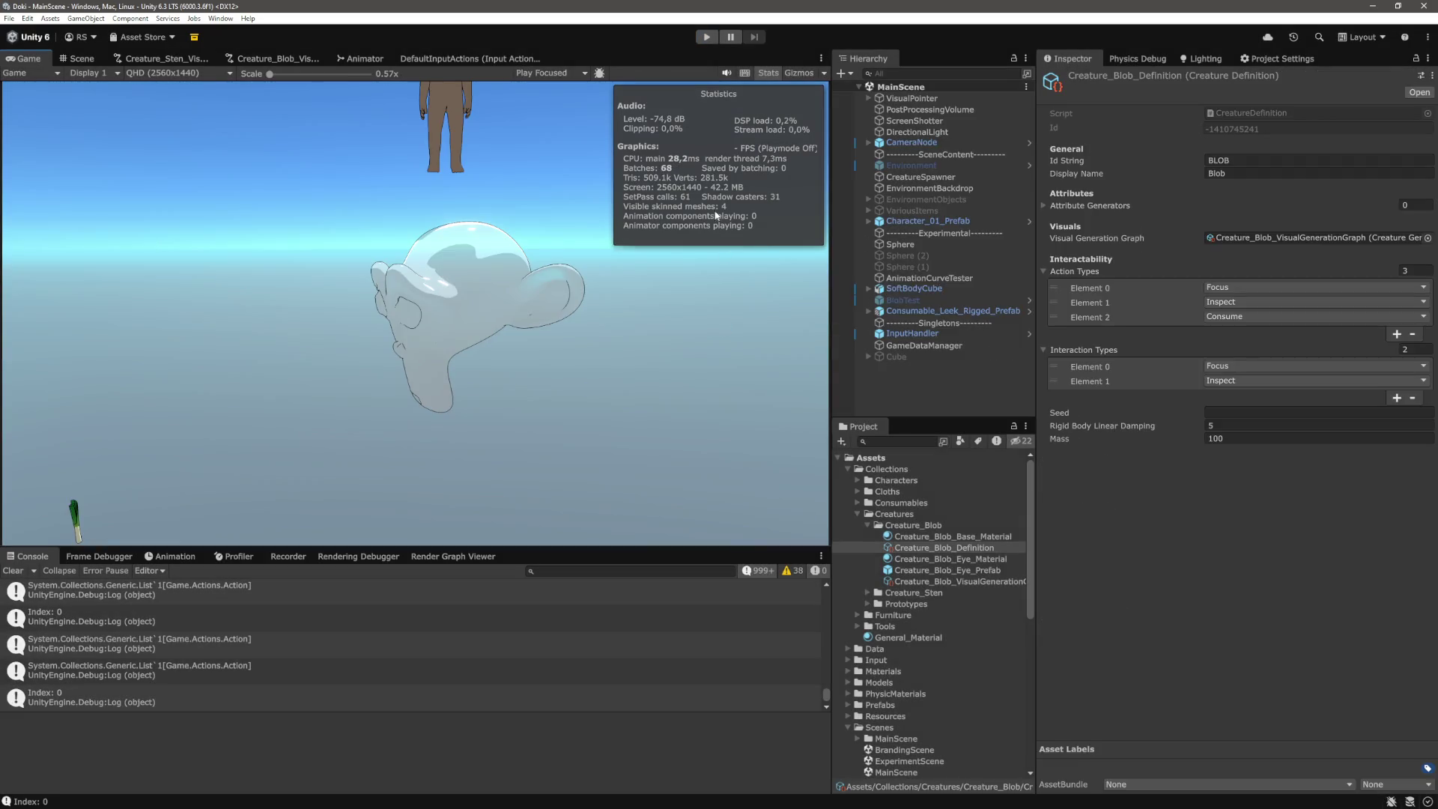
{"action": "left_click", "coordinate": [703, 44]}
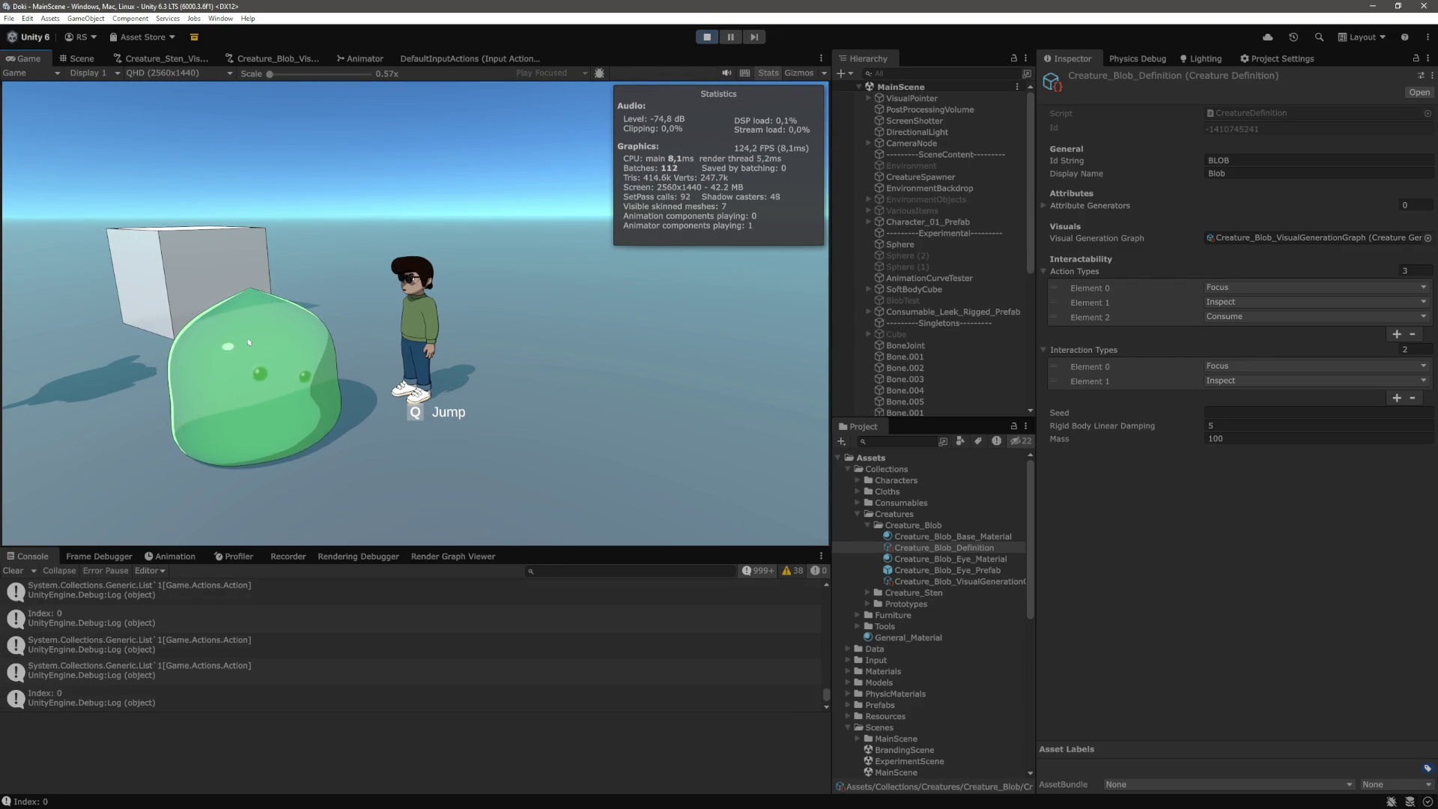
Restart play mode and walk the character forward, left and back past the new blue blob
{"action": "key", "text": "ctrl+p"}
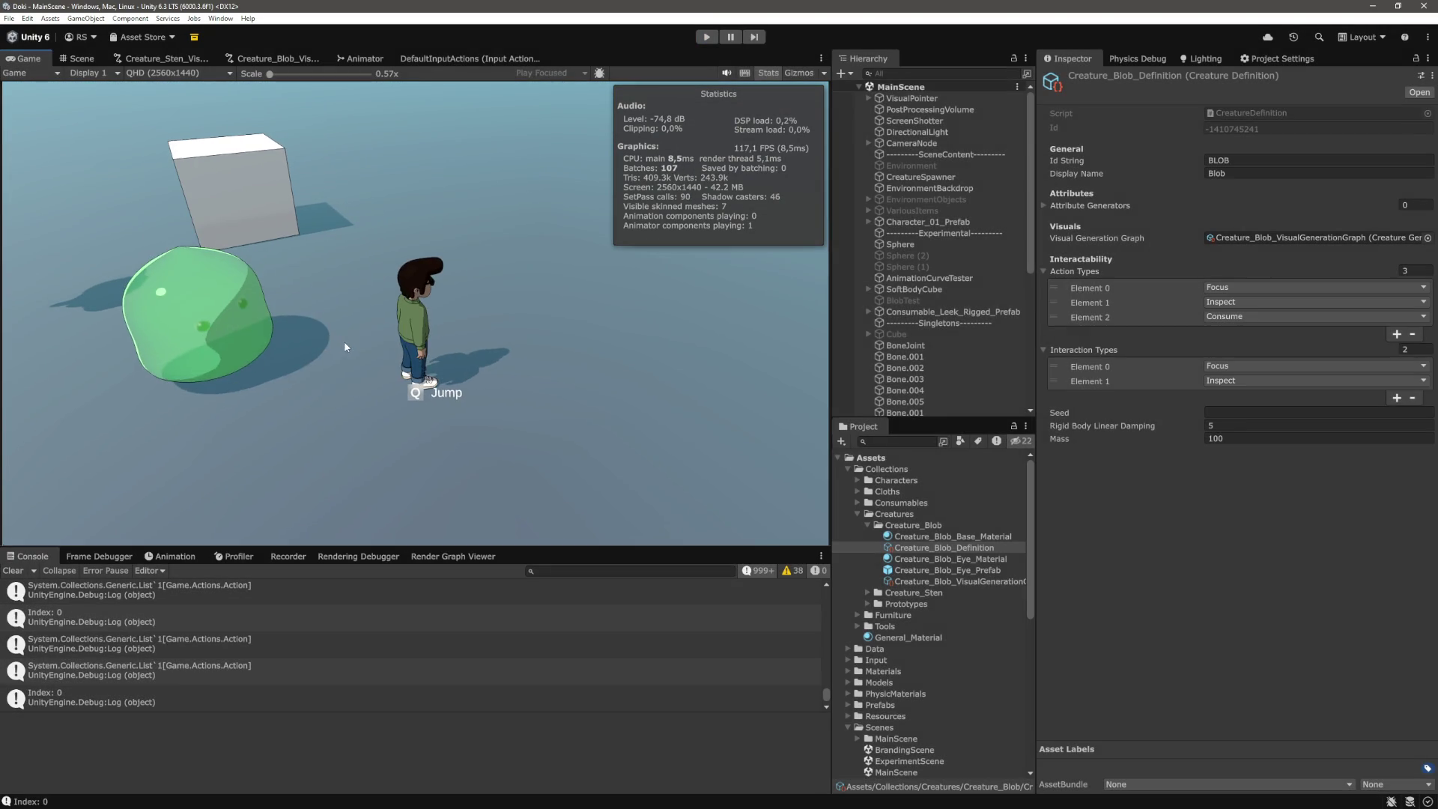
{"action": "left_click", "coordinate": [706, 39]}
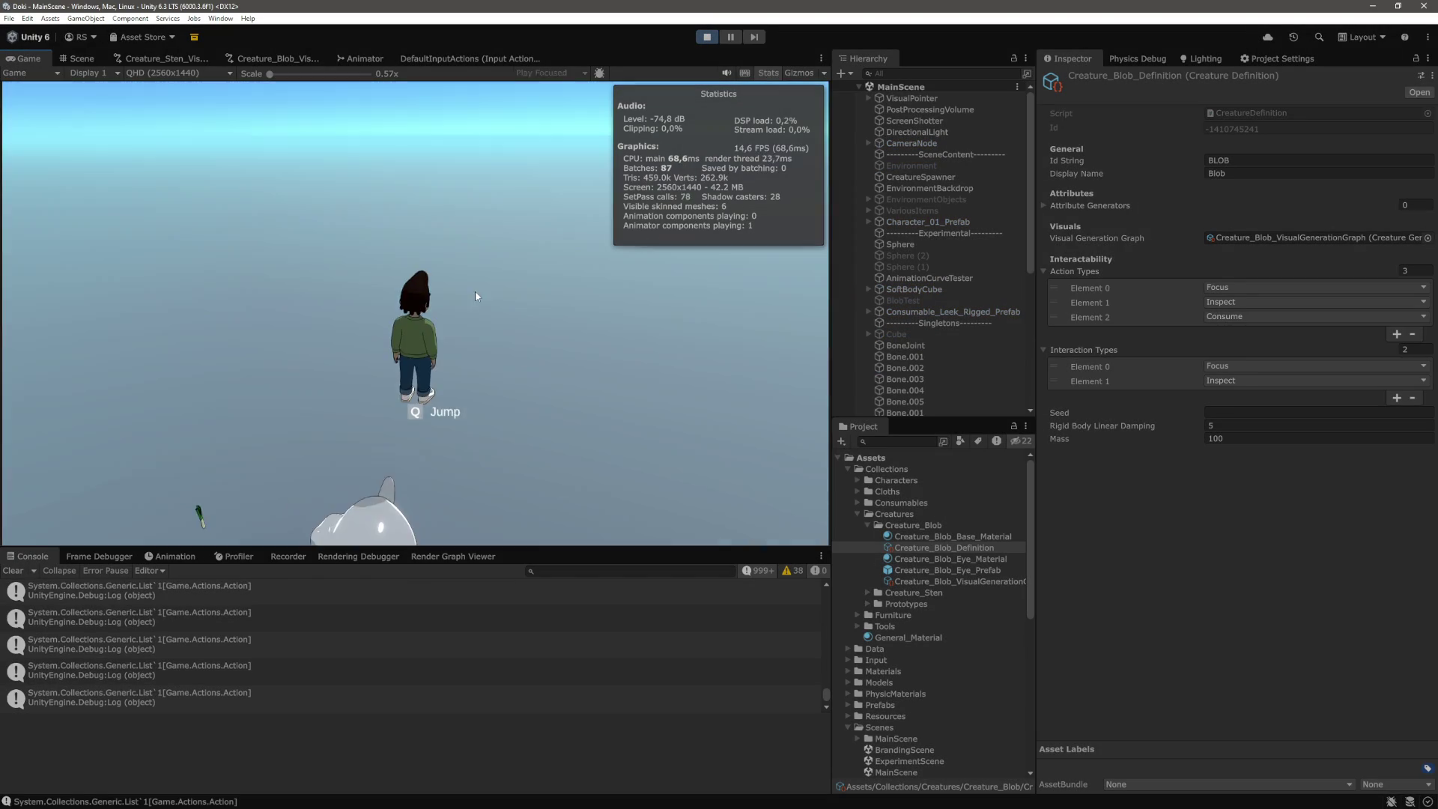
{"action": "key", "text": "w"}
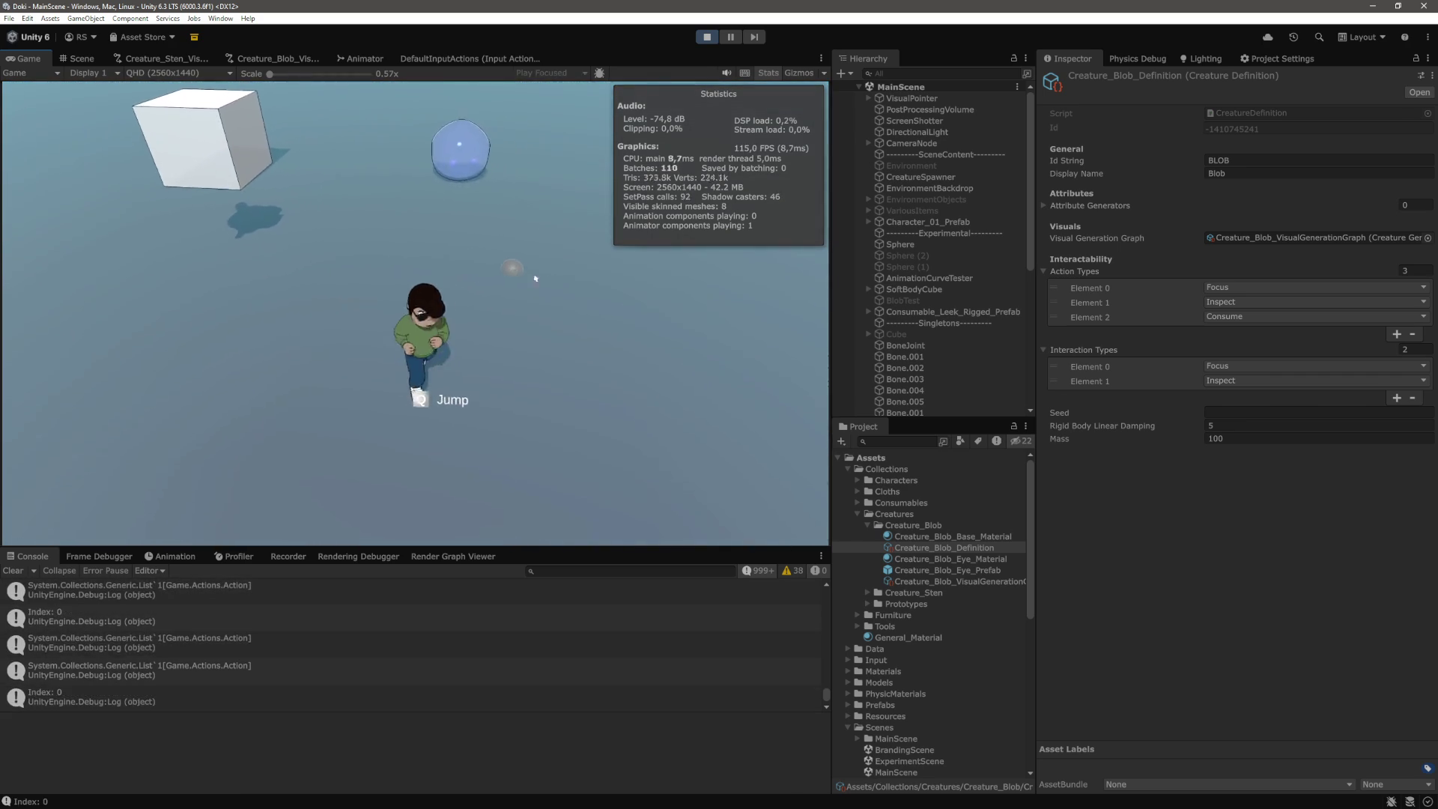
{"action": "key", "text": "s"}
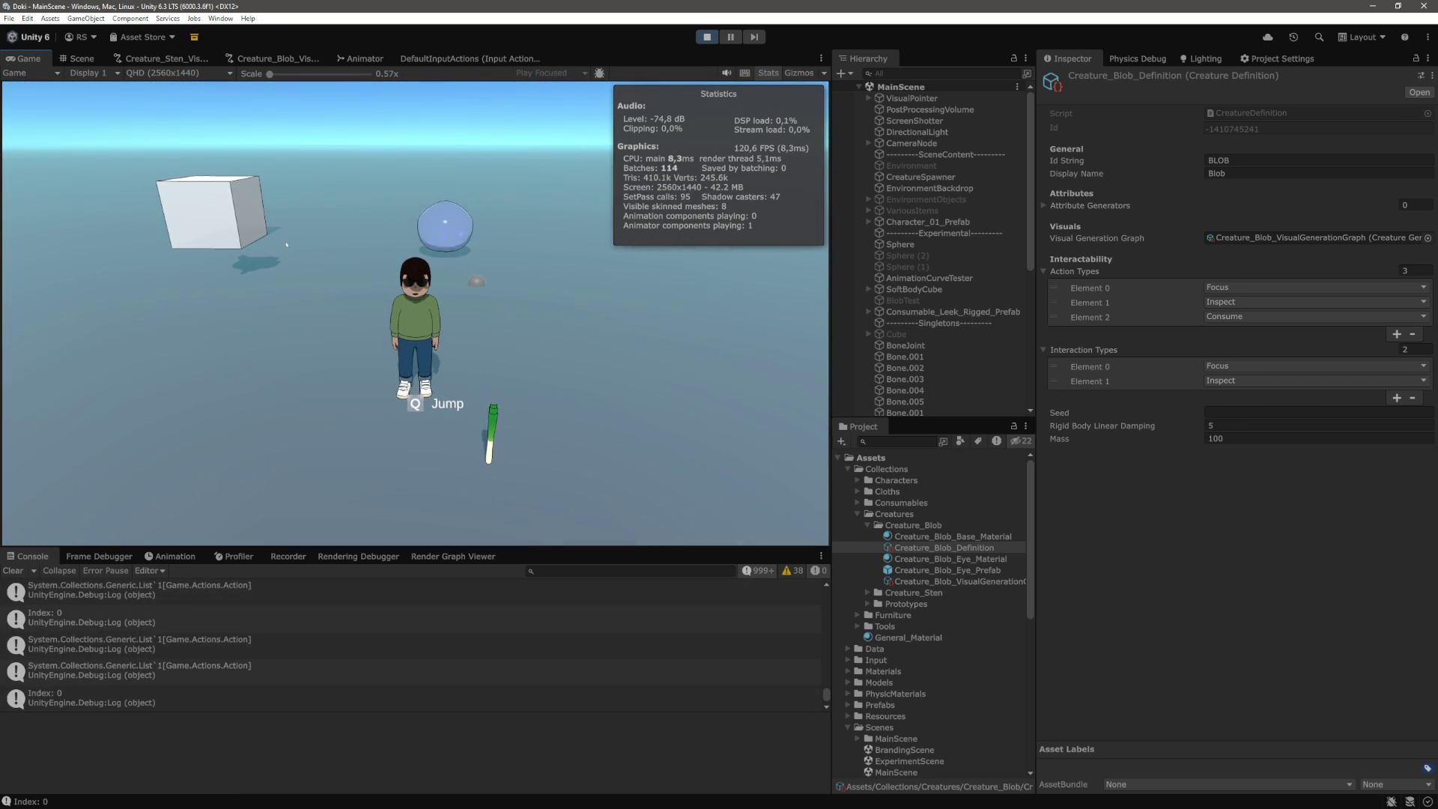
{"action": "key", "text": "a"}
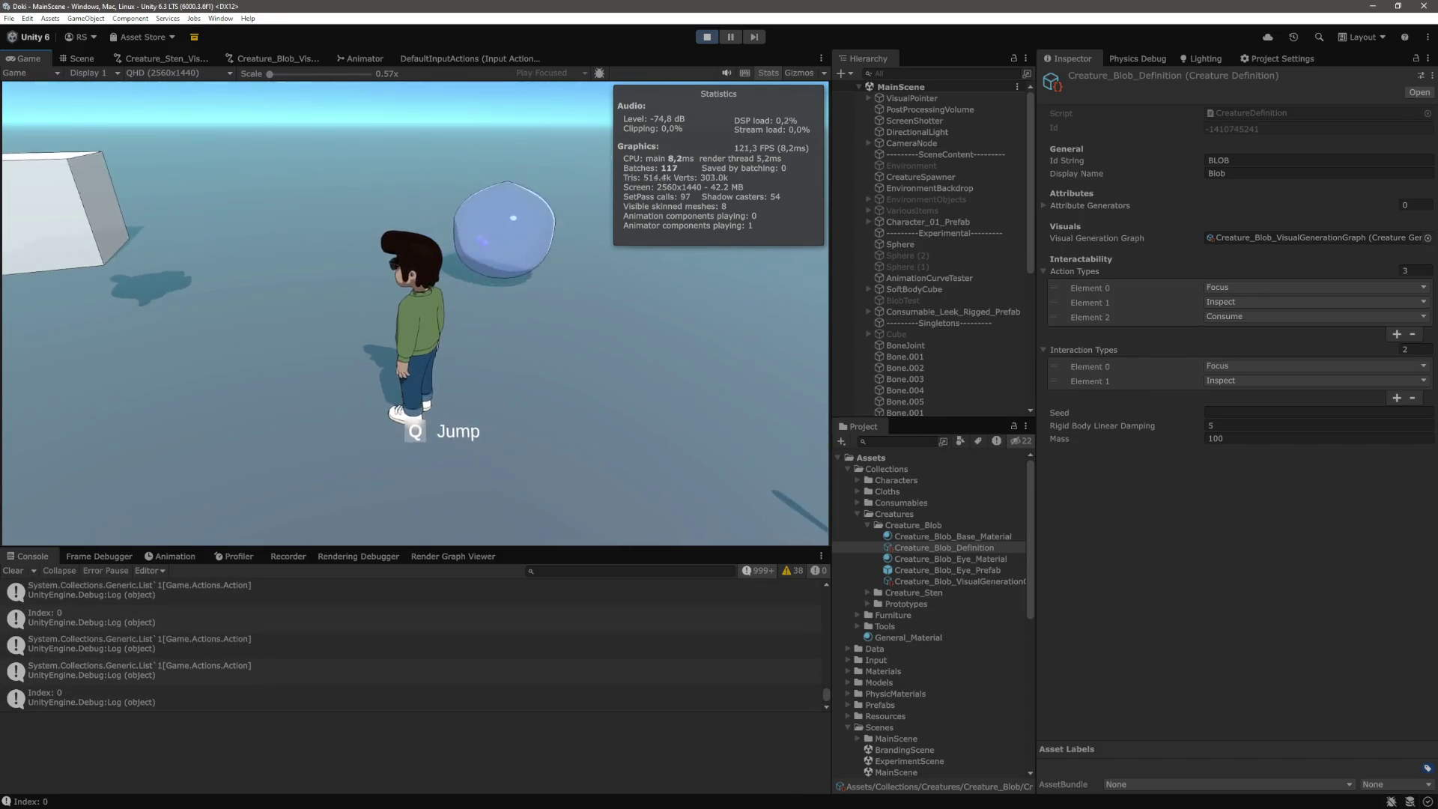
{"action": "key", "text": "a"}
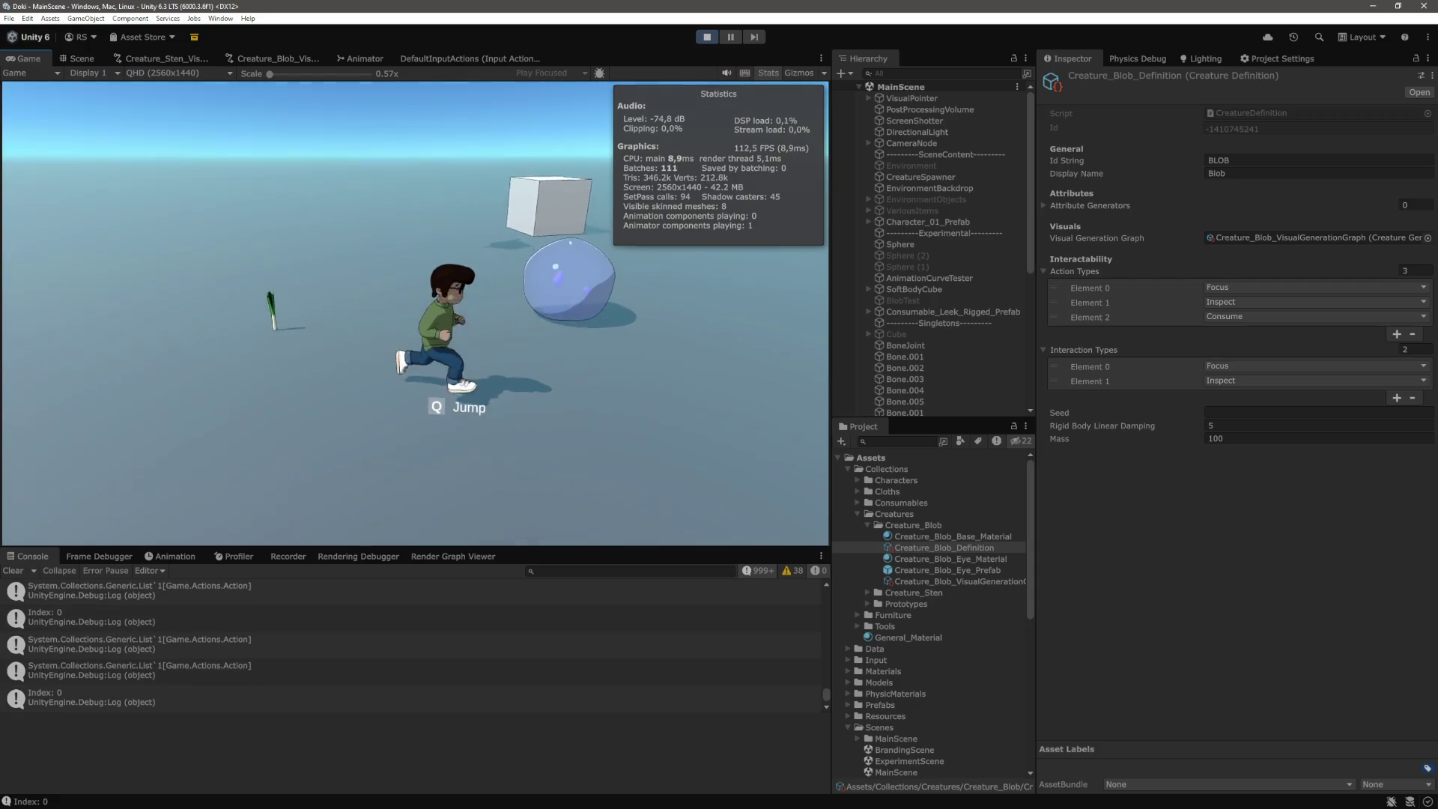
{"action": "key", "text": "s"}
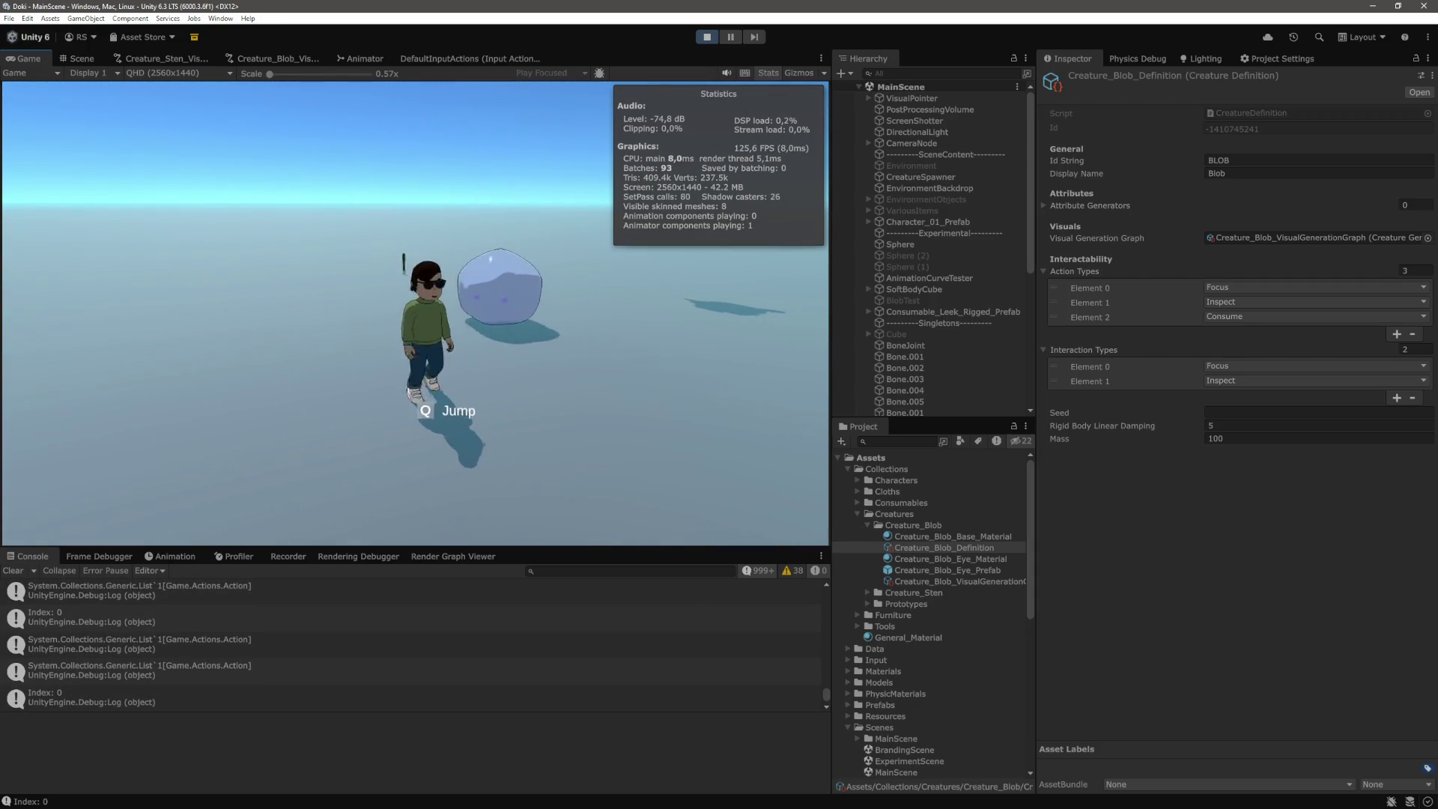
{"action": "key", "text": "w"}
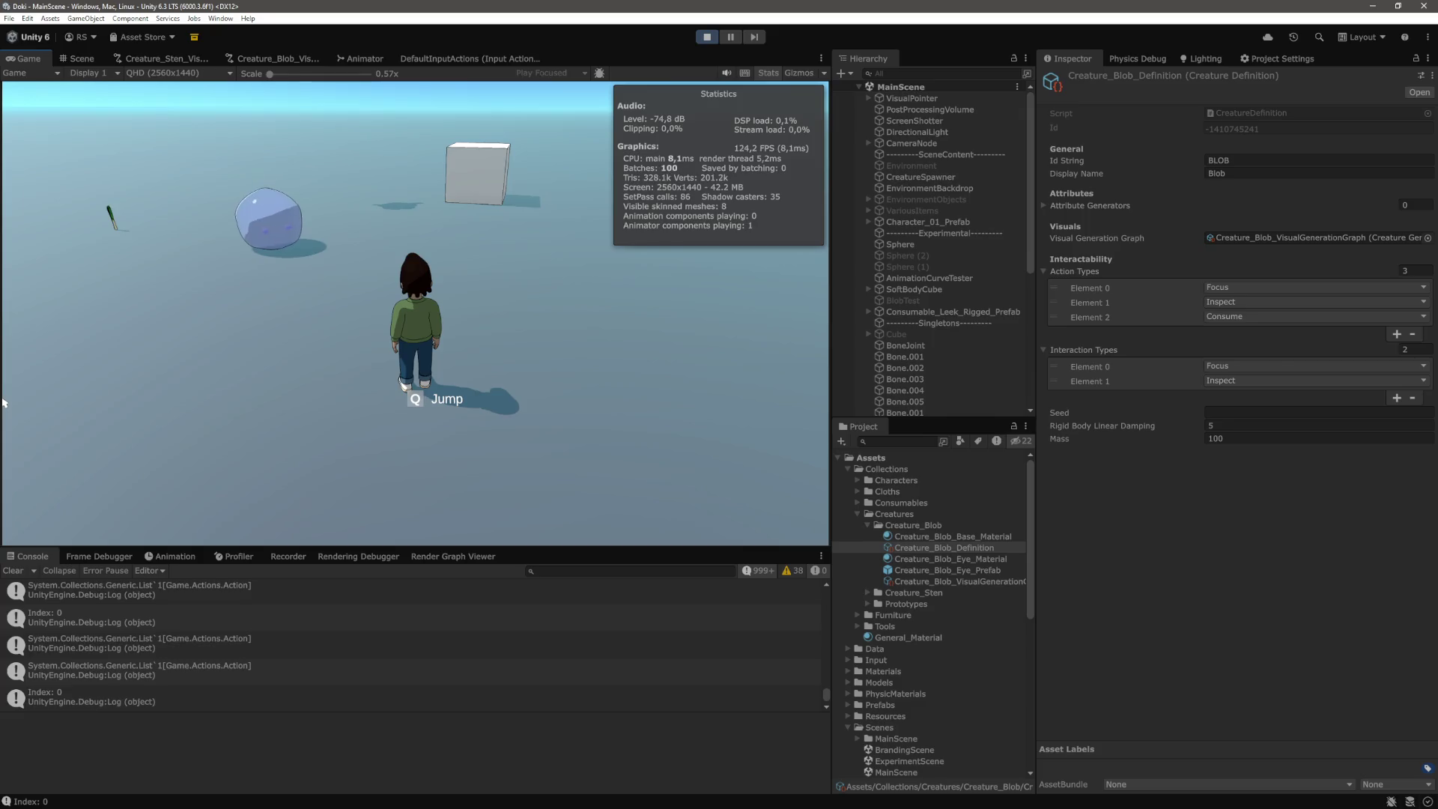
Run the character left, right and away from the camera while the blob follows
{"action": "key", "text": "d"}
{"action": "key", "text": "a"}
{"action": "key", "text": "a"}
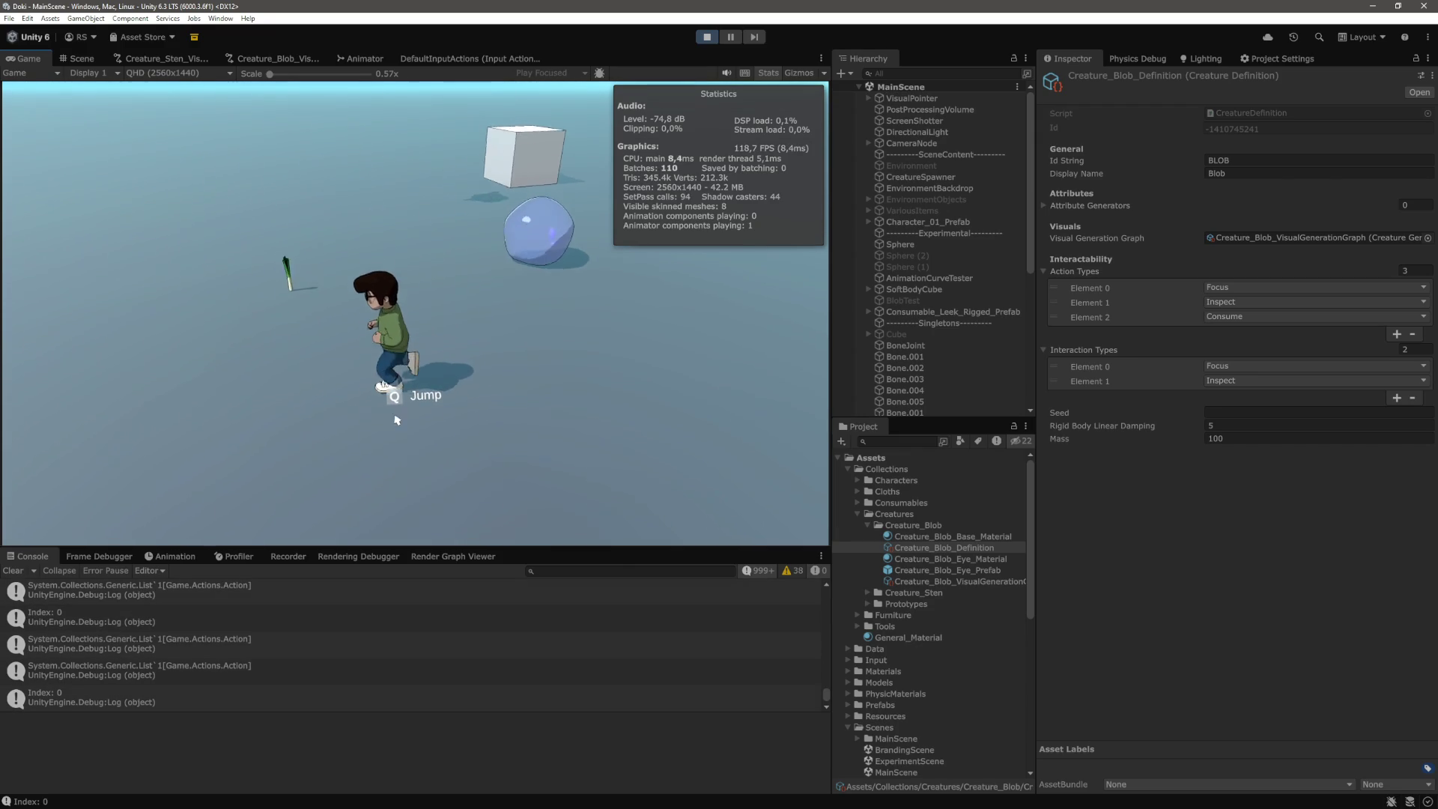
{"action": "key", "text": "w"}
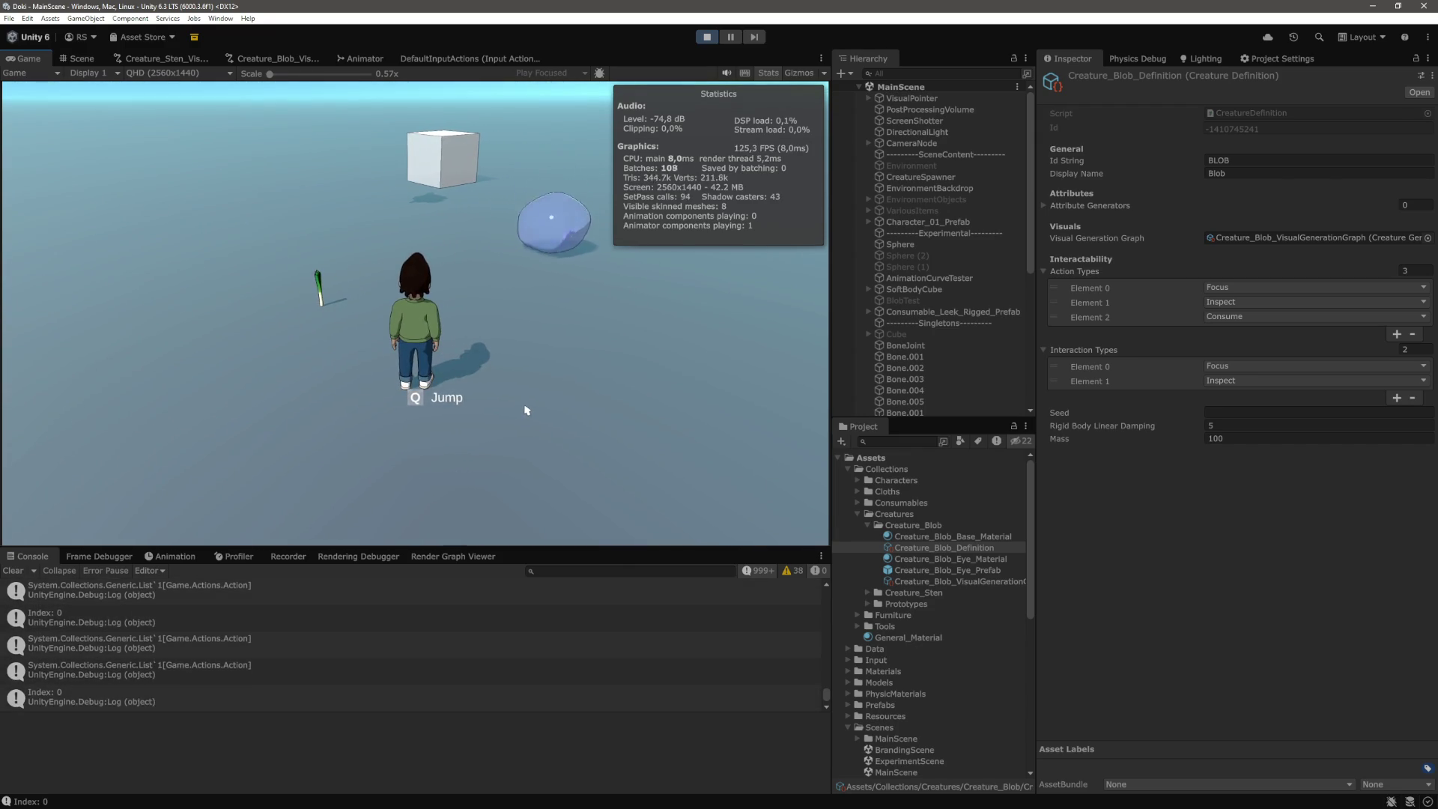
{"action": "scroll", "coordinate": [526, 410], "scroll_direction": "up", "scroll_amount": 2}
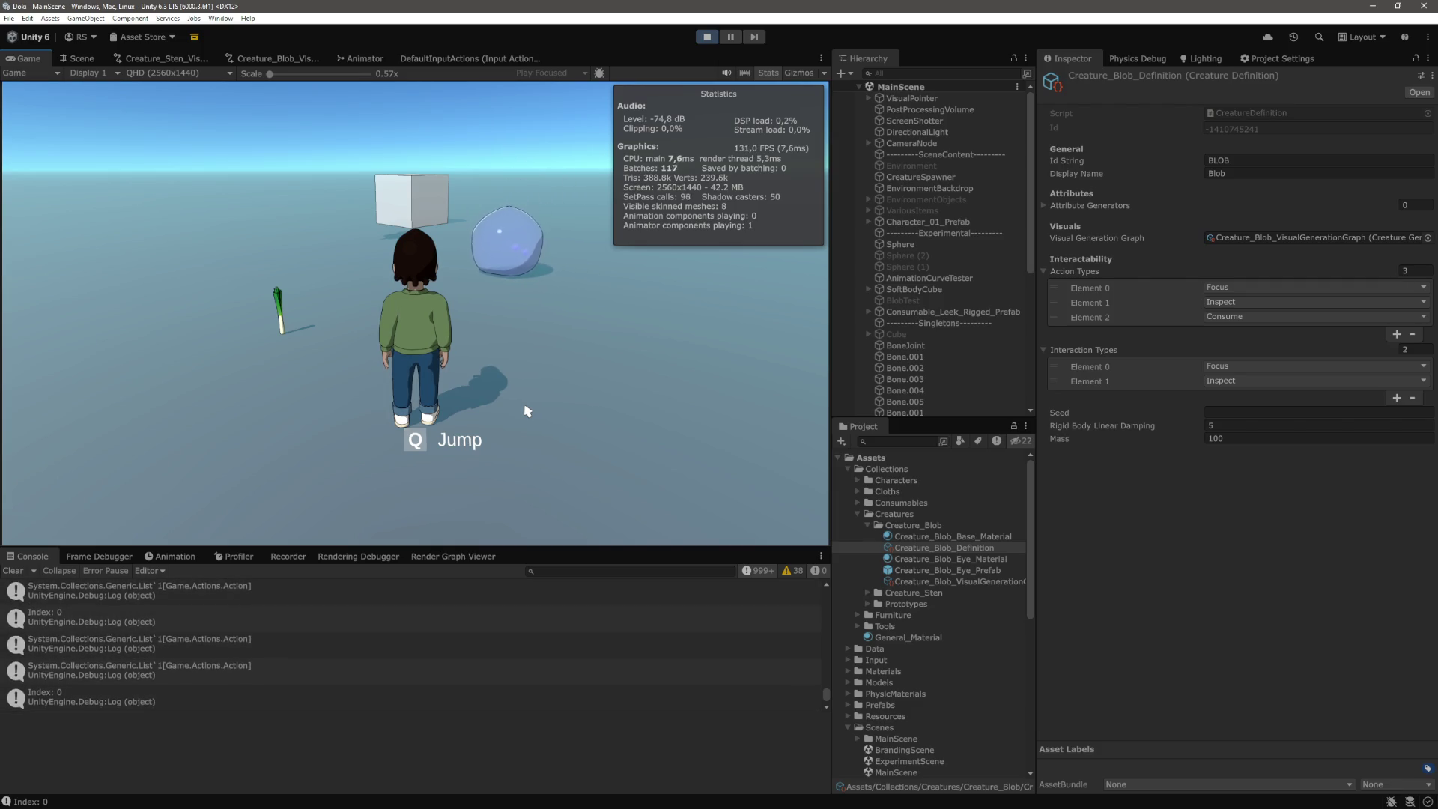
{"action": "key", "text": "a"}
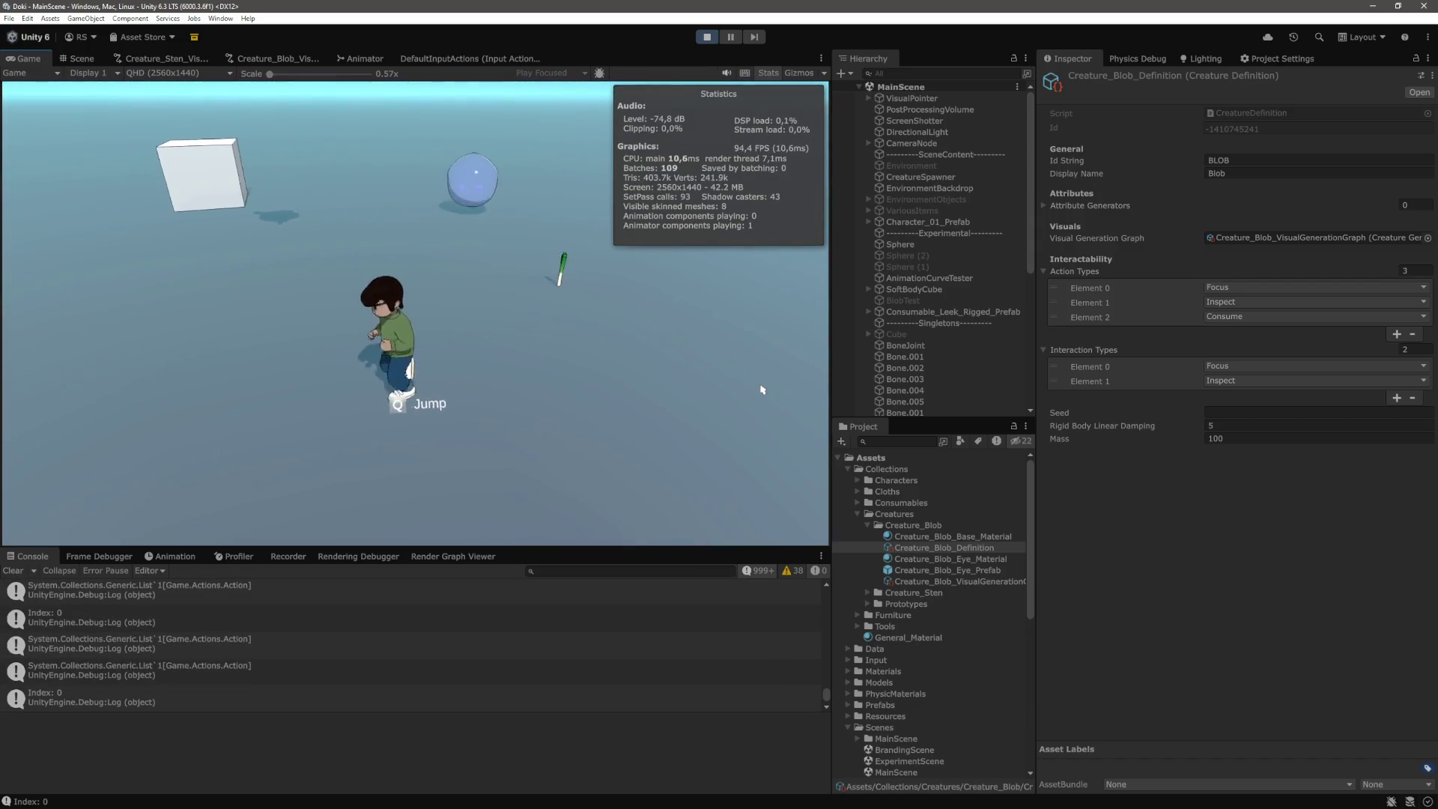
{"action": "key", "text": "d"}
{"action": "key", "text": "s"}
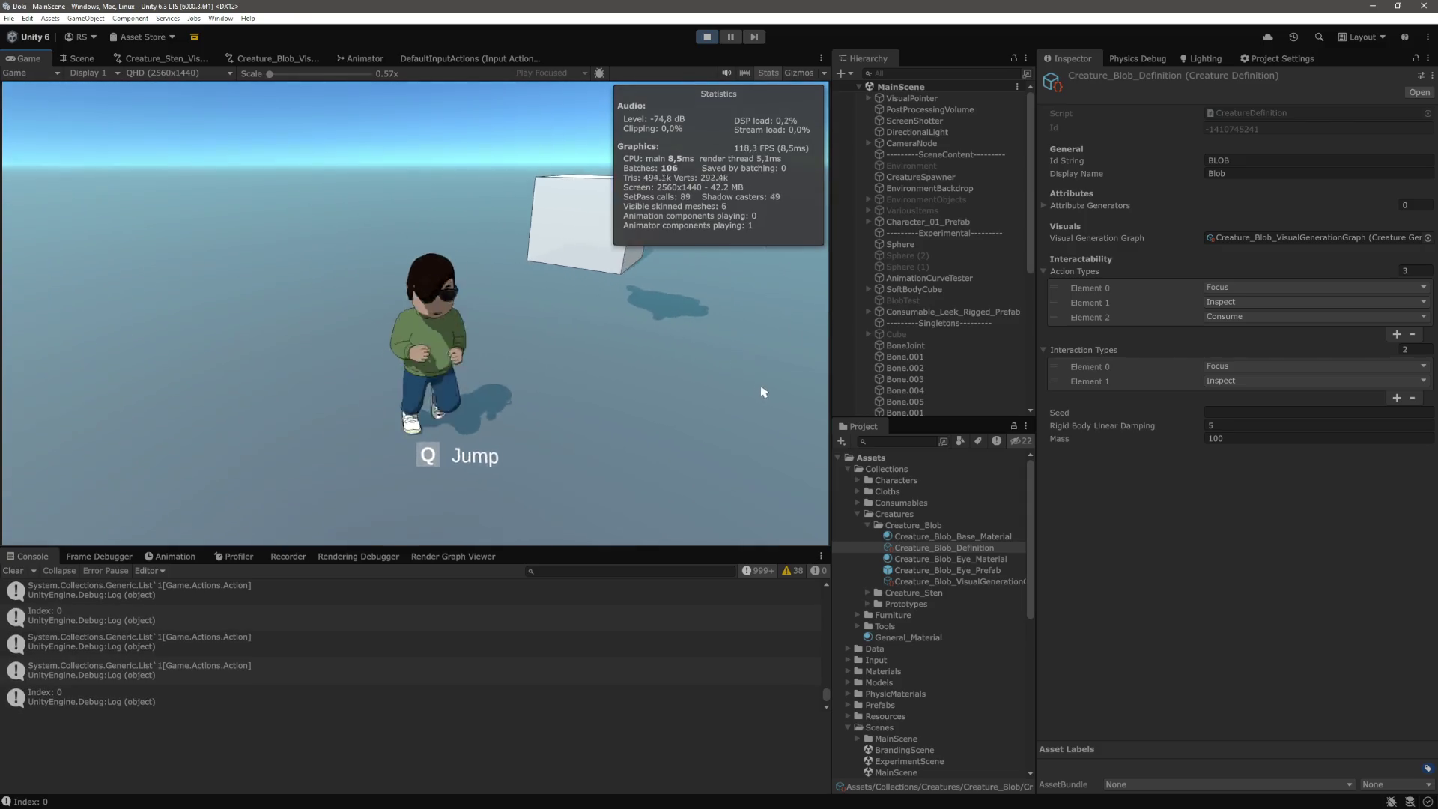
{"action": "key", "text": "w"}
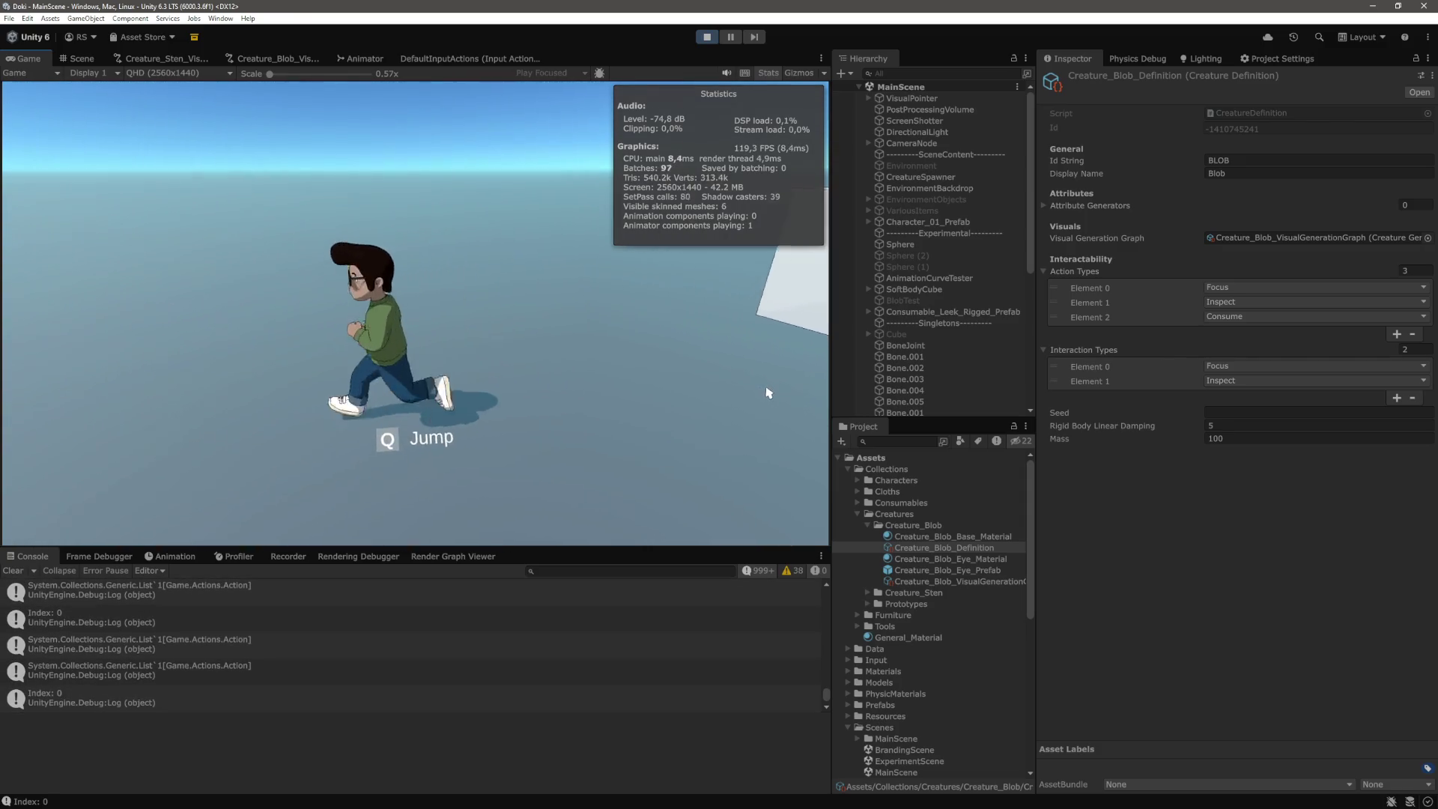
{"action": "key", "text": "w"}
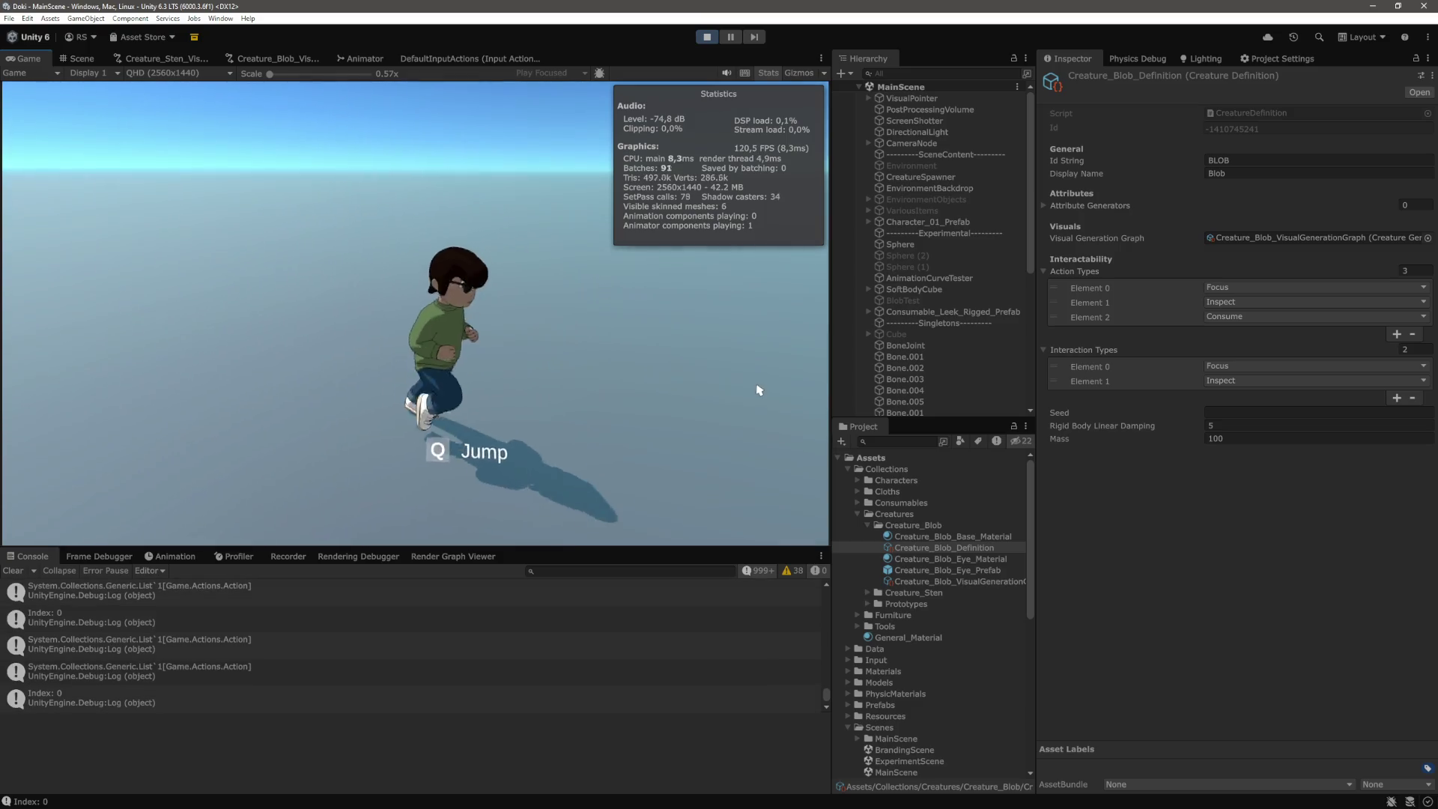
{"action": "key", "text": "s"}
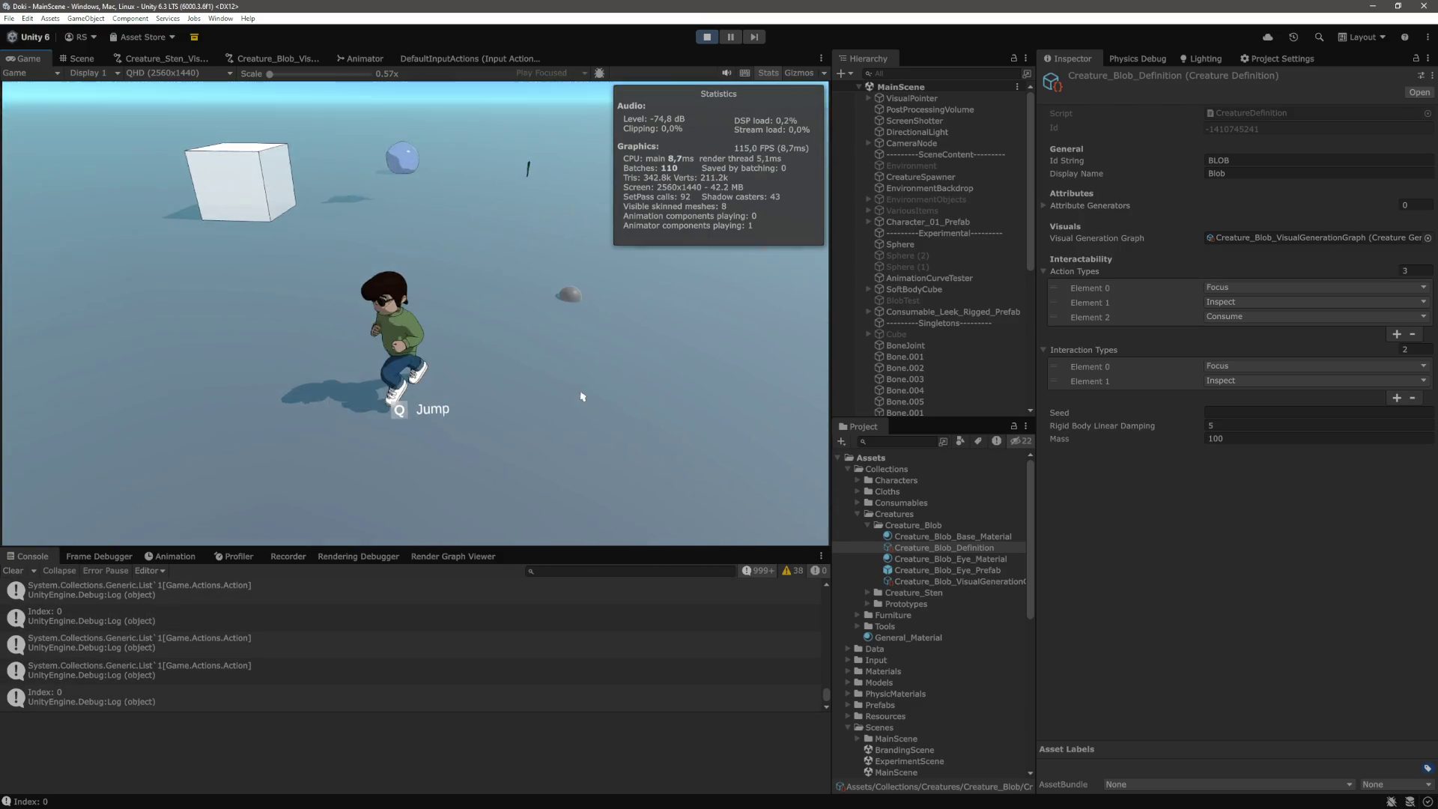
{"action": "key", "text": "w"}
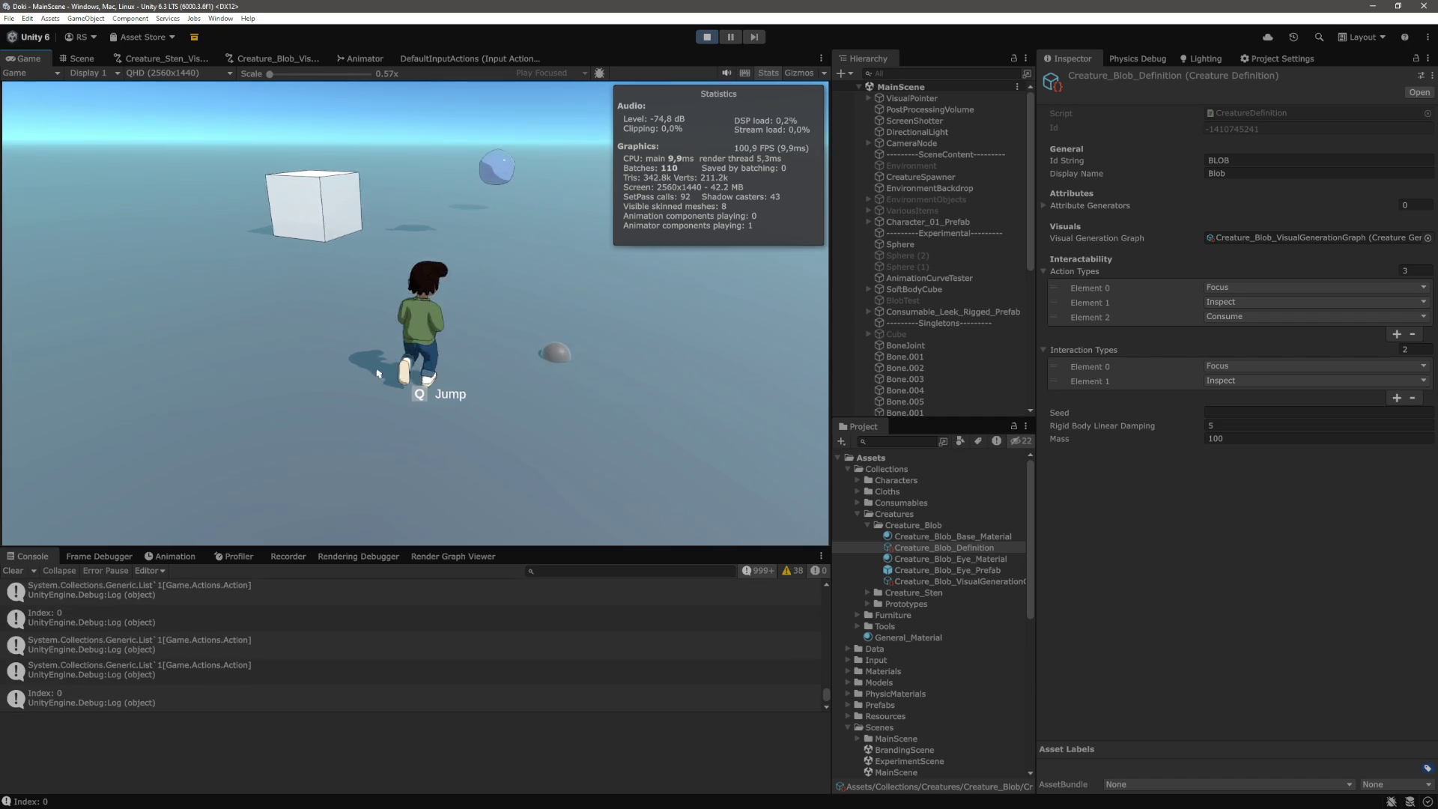
{"action": "key", "text": "a"}
{"action": "key", "text": "d"}
Lead the blob back and forth toward and away from the camera, then stop play mode
{"action": "key", "text": "s"}
{"action": "key", "text": "d"}
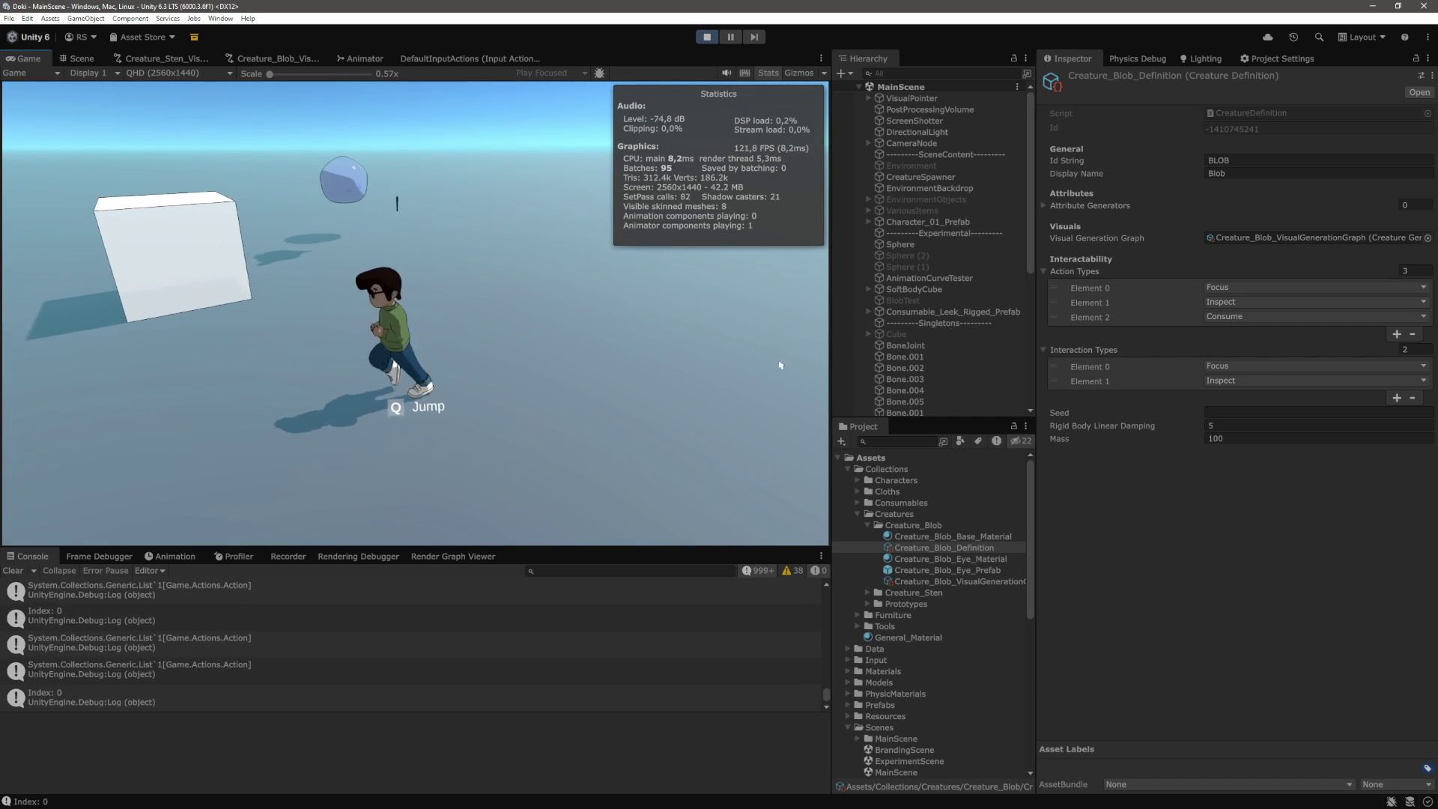
{"action": "key", "text": "s"}
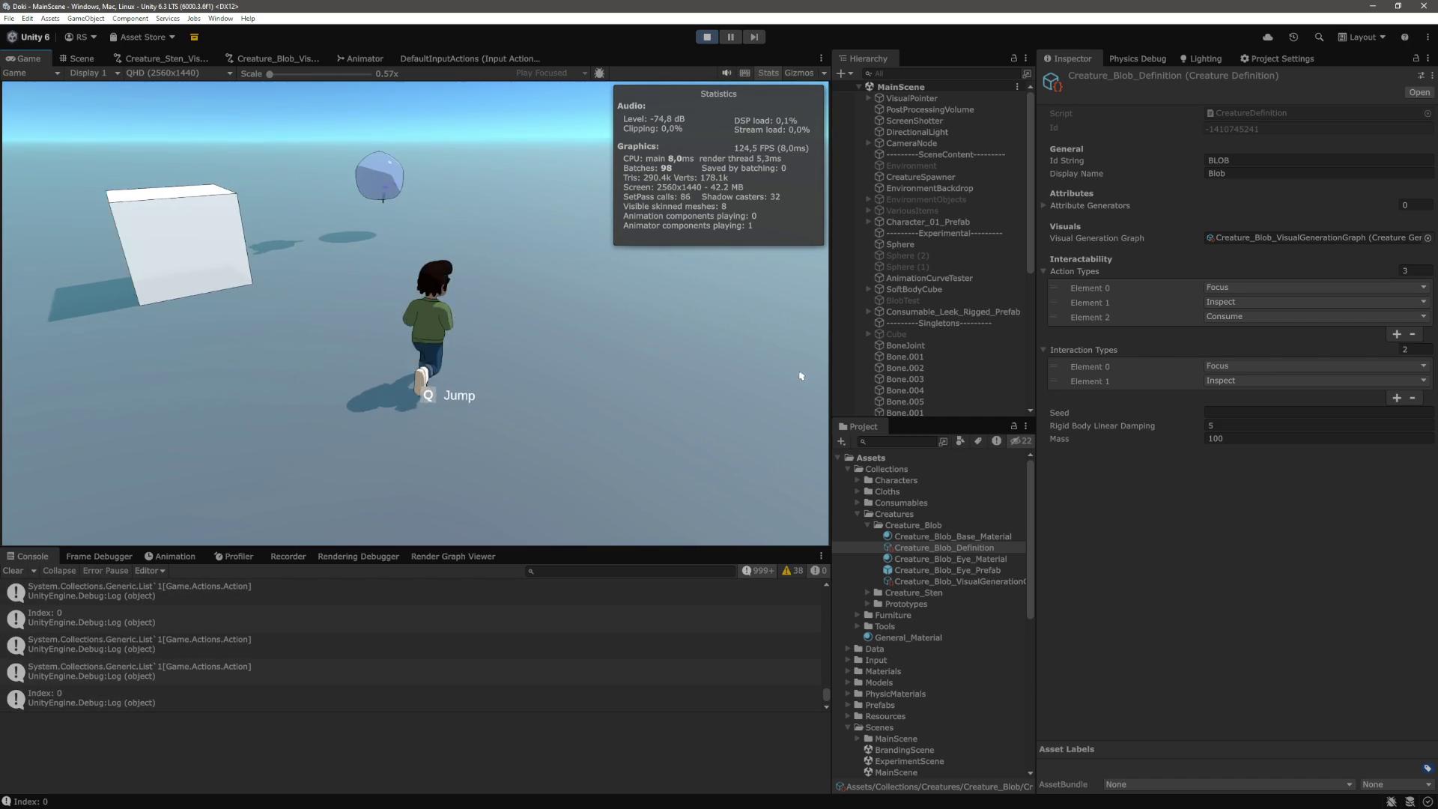
{"action": "key", "text": "d"}
{"action": "key", "text": "w"}
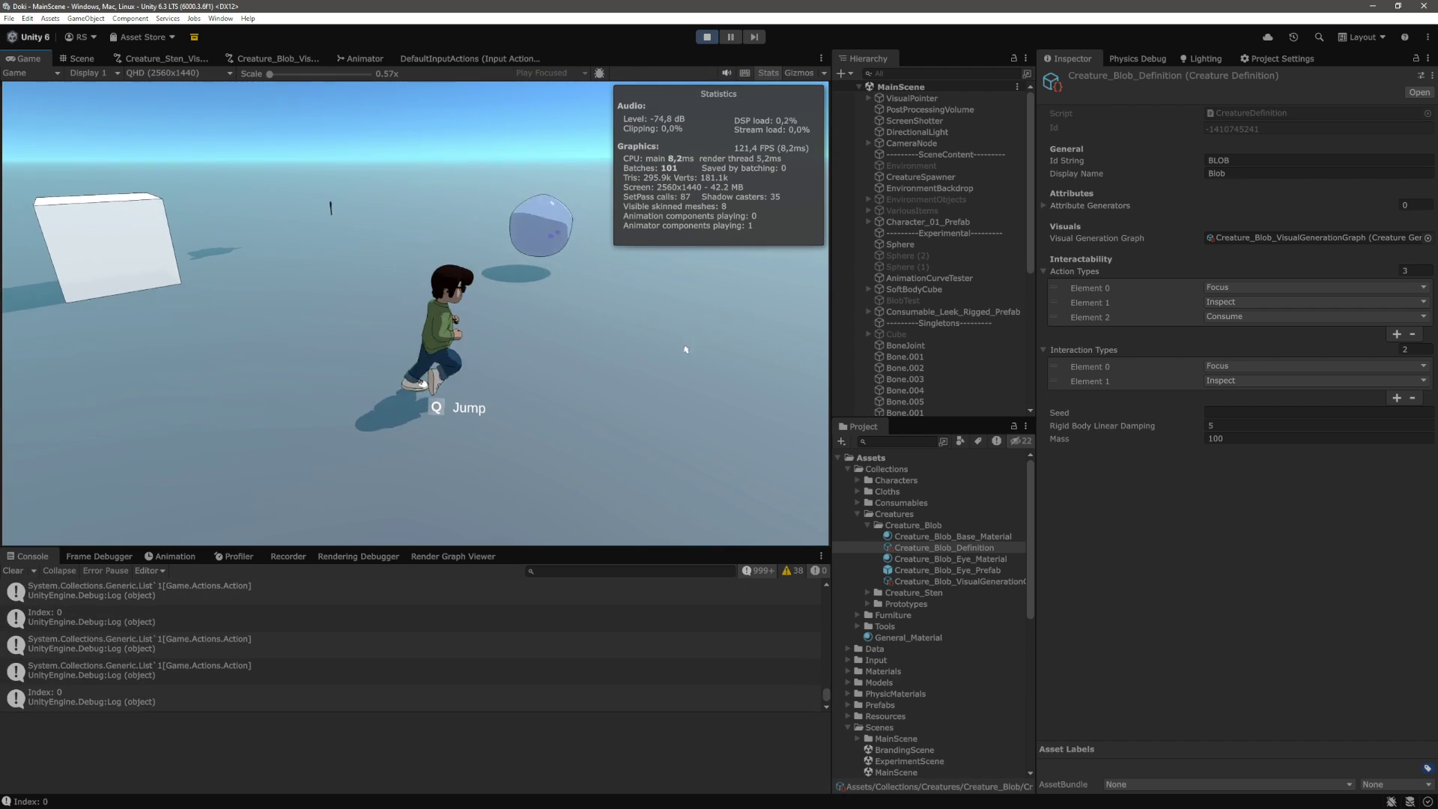
{"action": "key", "text": "w"}
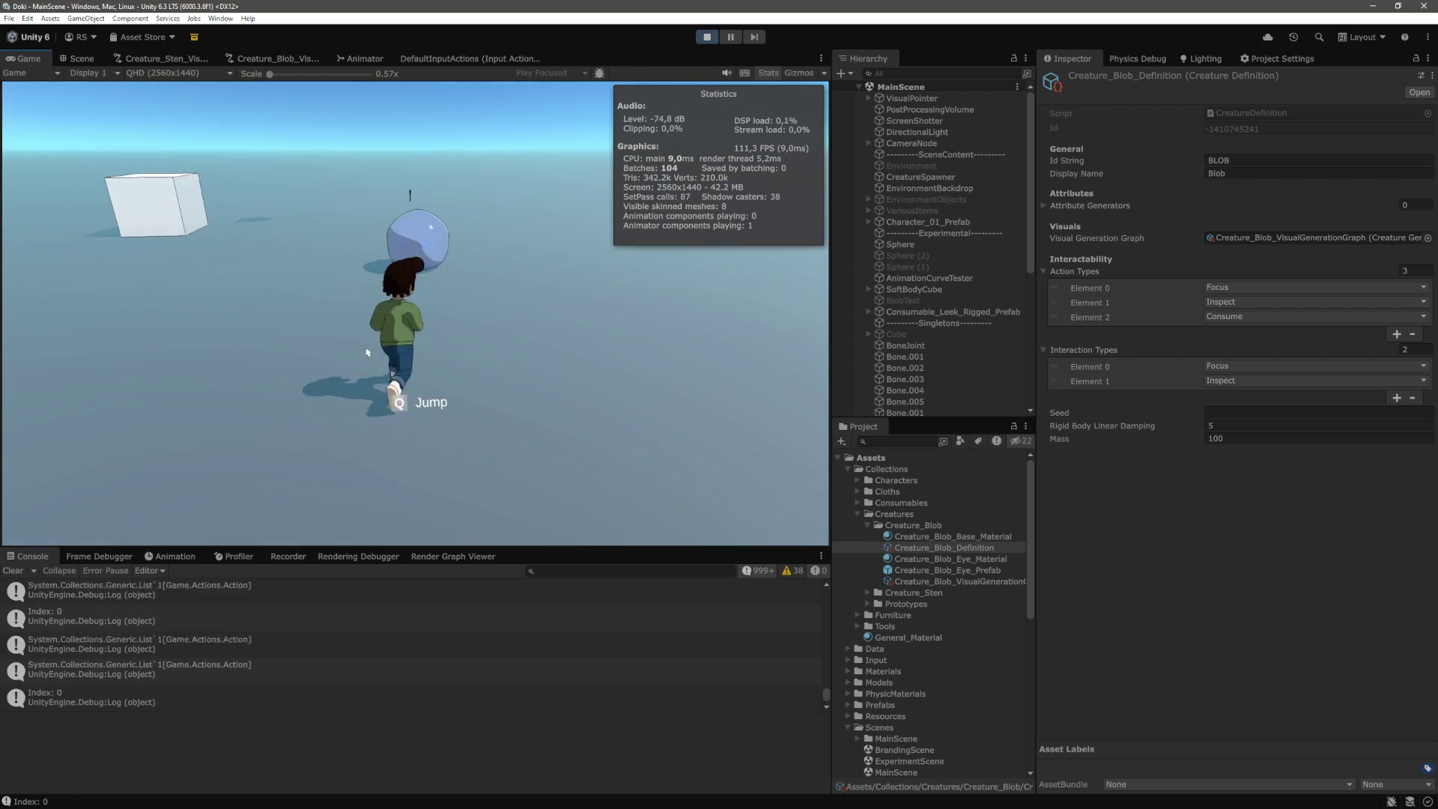
{"action": "key", "text": "s"}
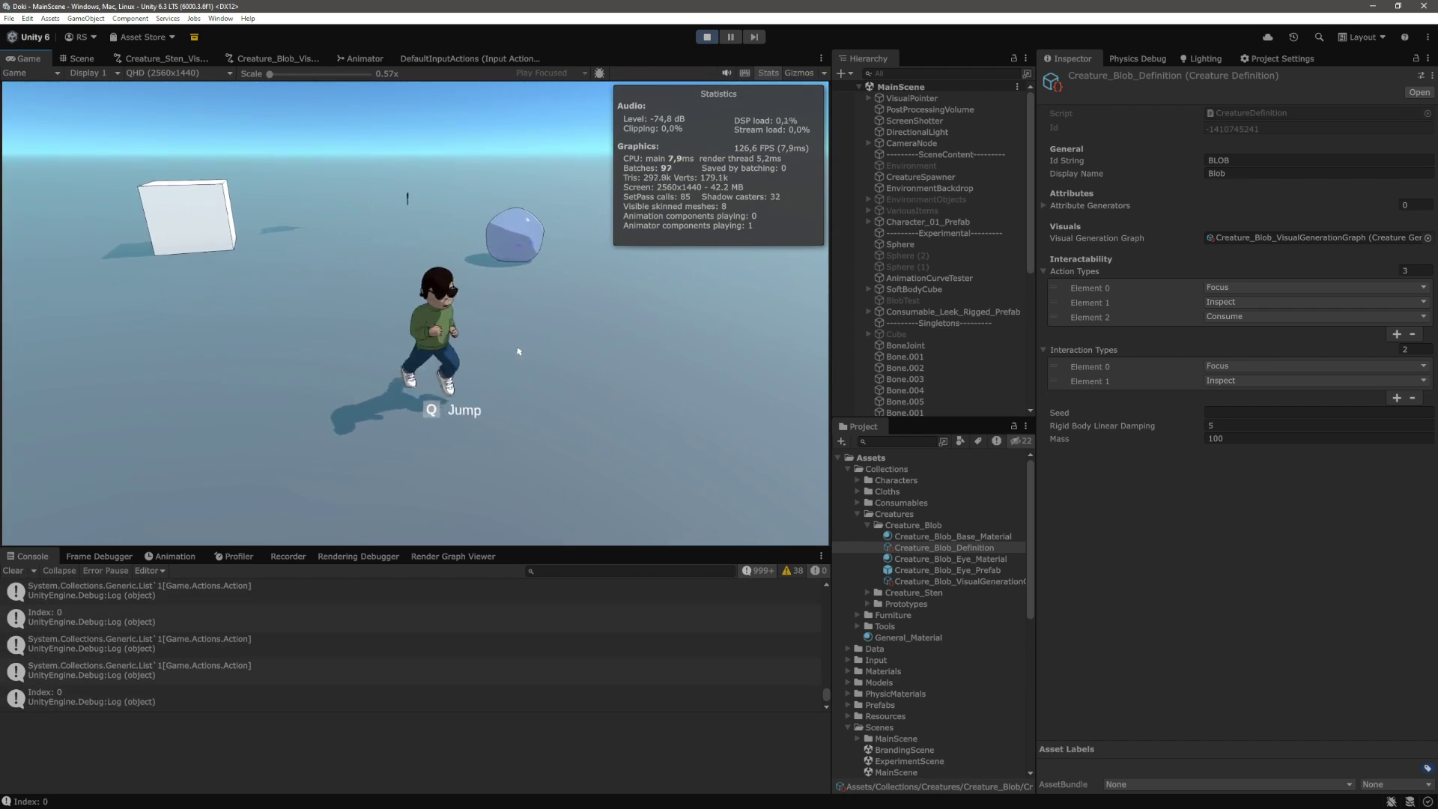
{"action": "key", "text": "w"}
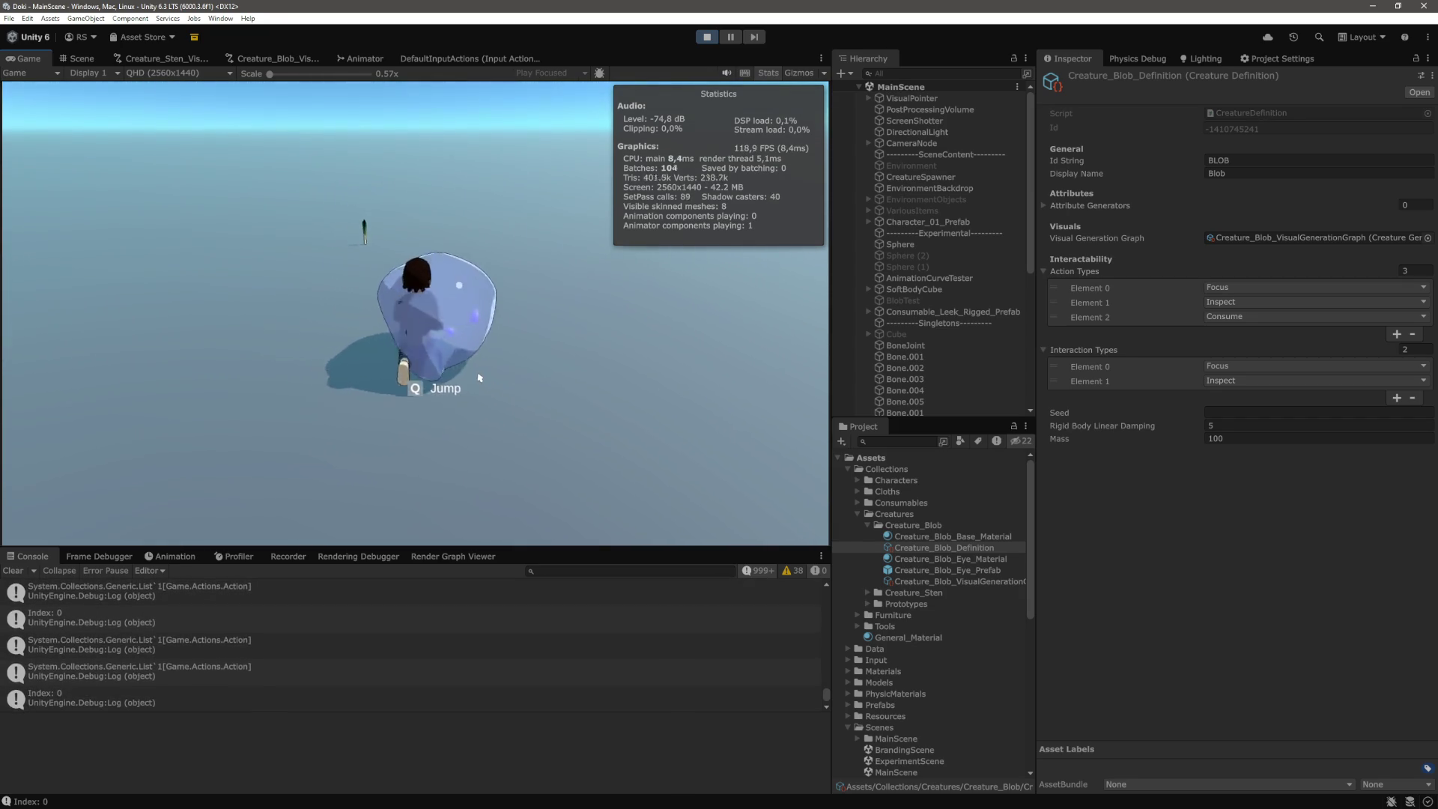
{"action": "key", "text": "s"}
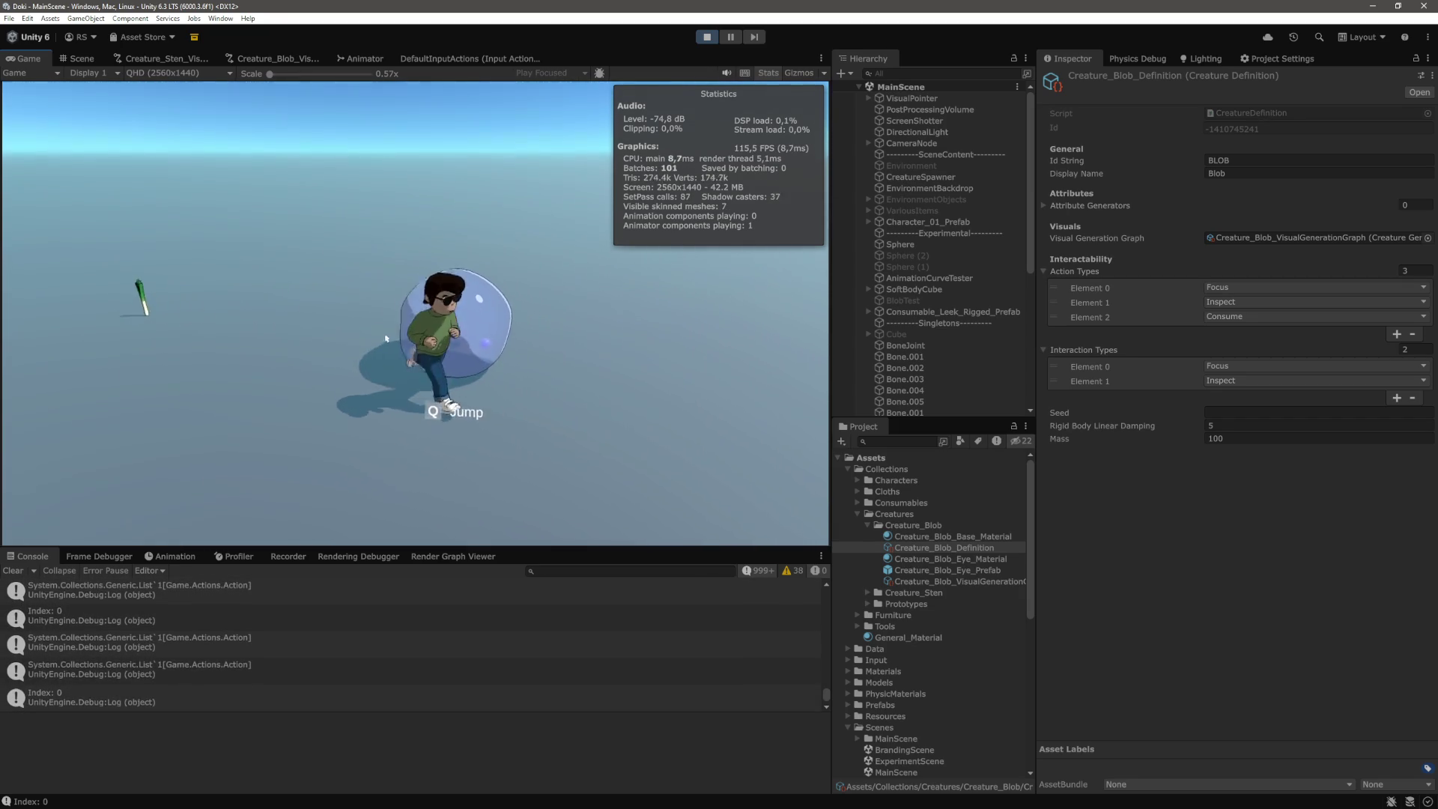
{"action": "key", "text": "a"}
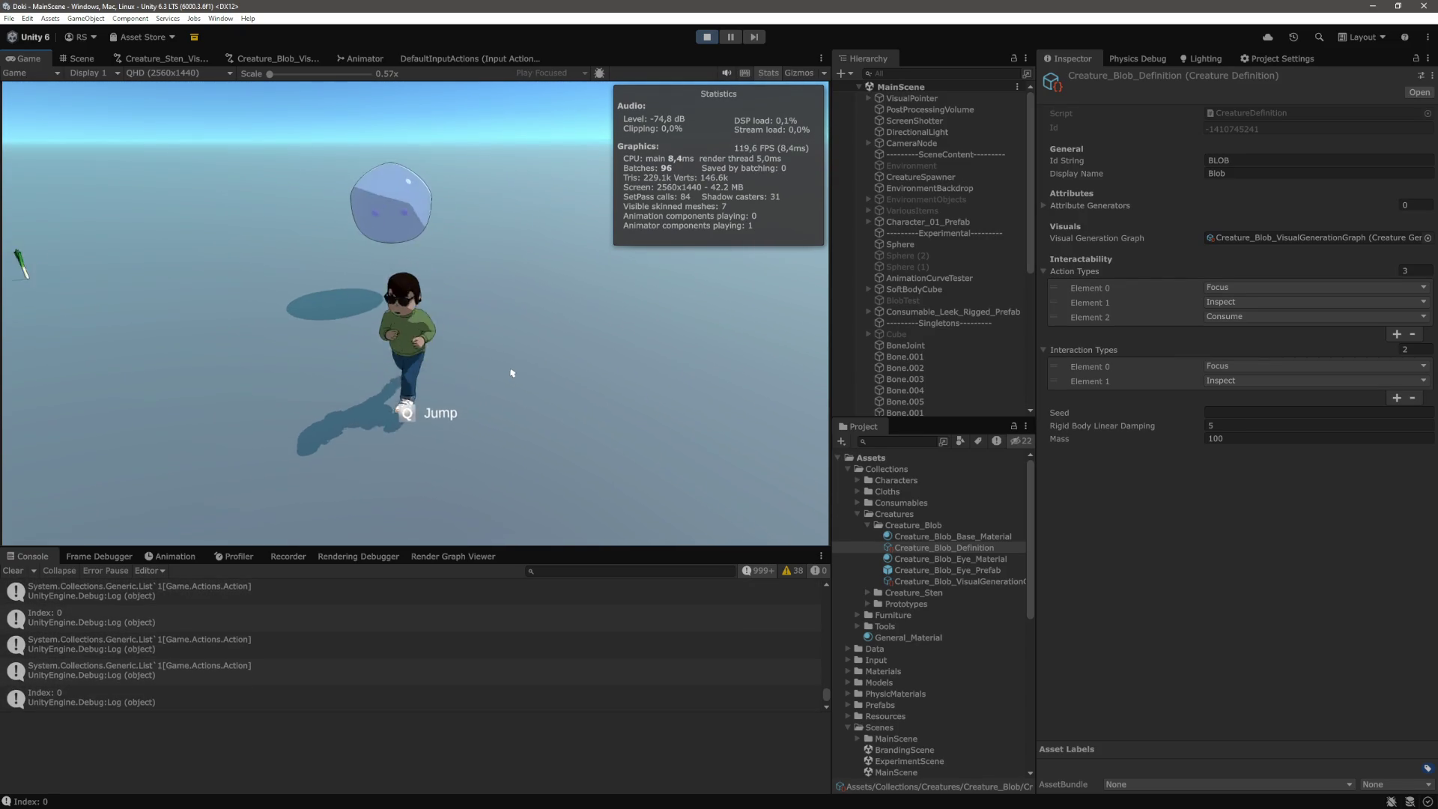
{"action": "key", "text": "s"}
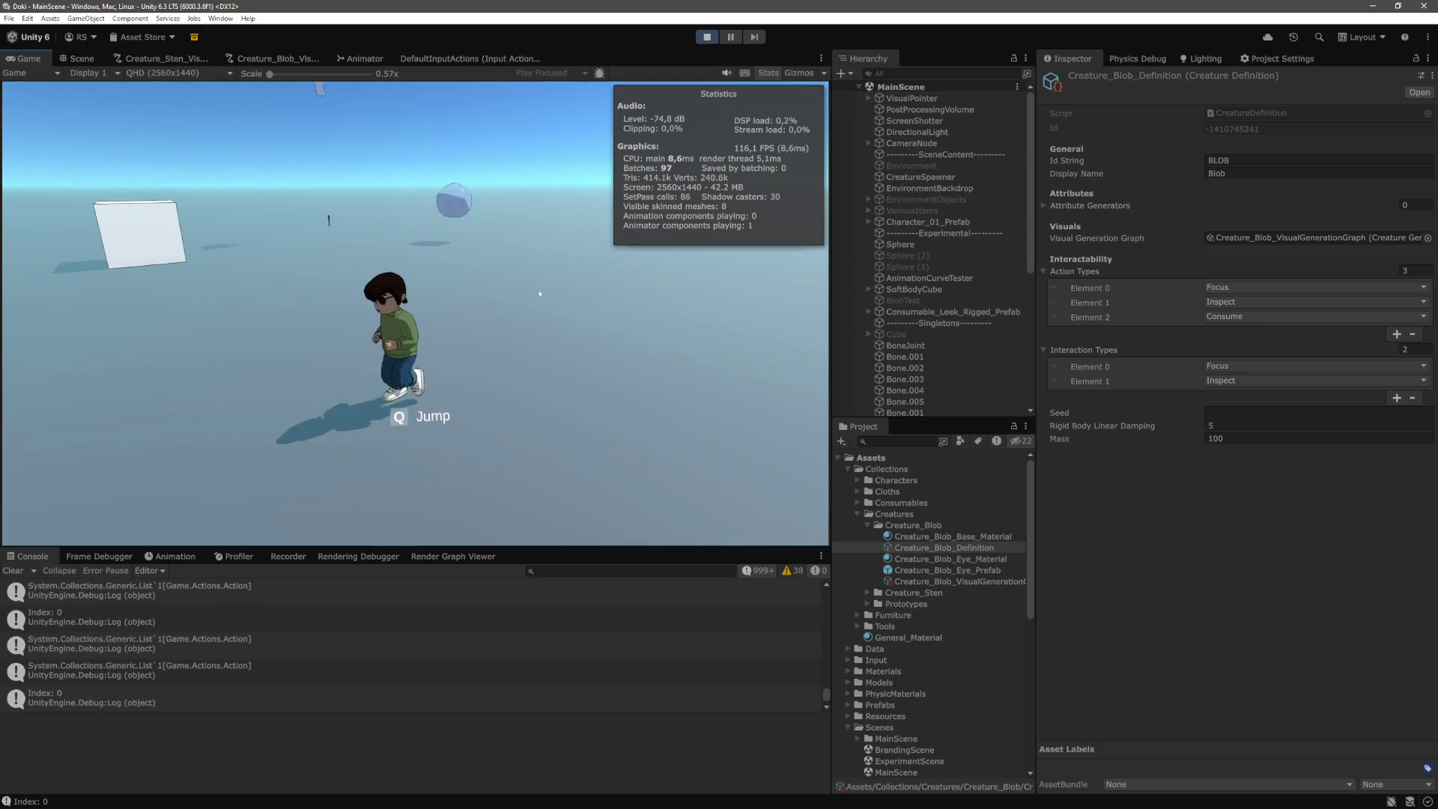
{"action": "key", "text": "w"}
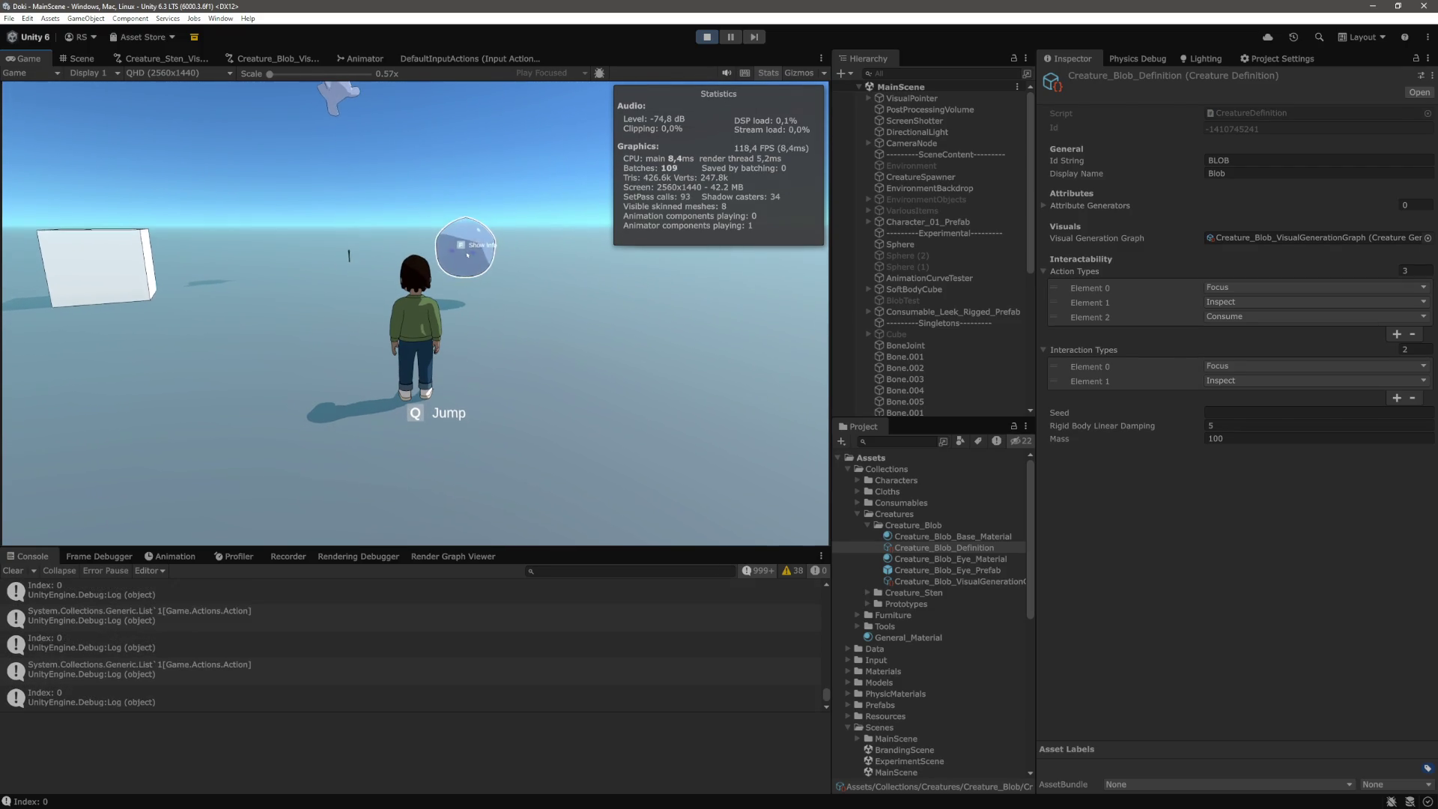
{"action": "key", "text": "ctrl+p"}
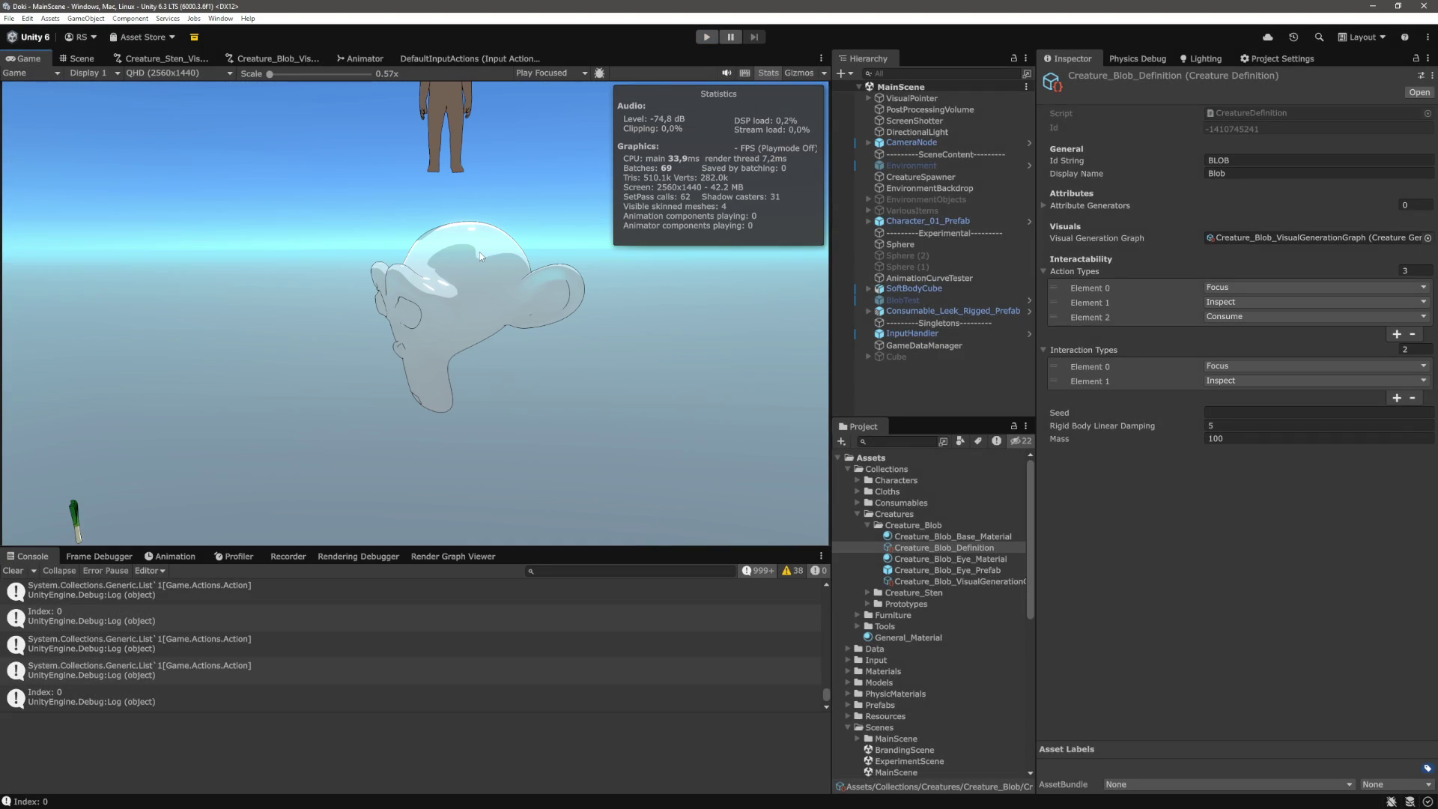
Restart play with a pink blob, jump with Q, run toward it, and expand SoftBodyAnchor in the Hierarchy
{"action": "key", "text": "ctrl+p"}
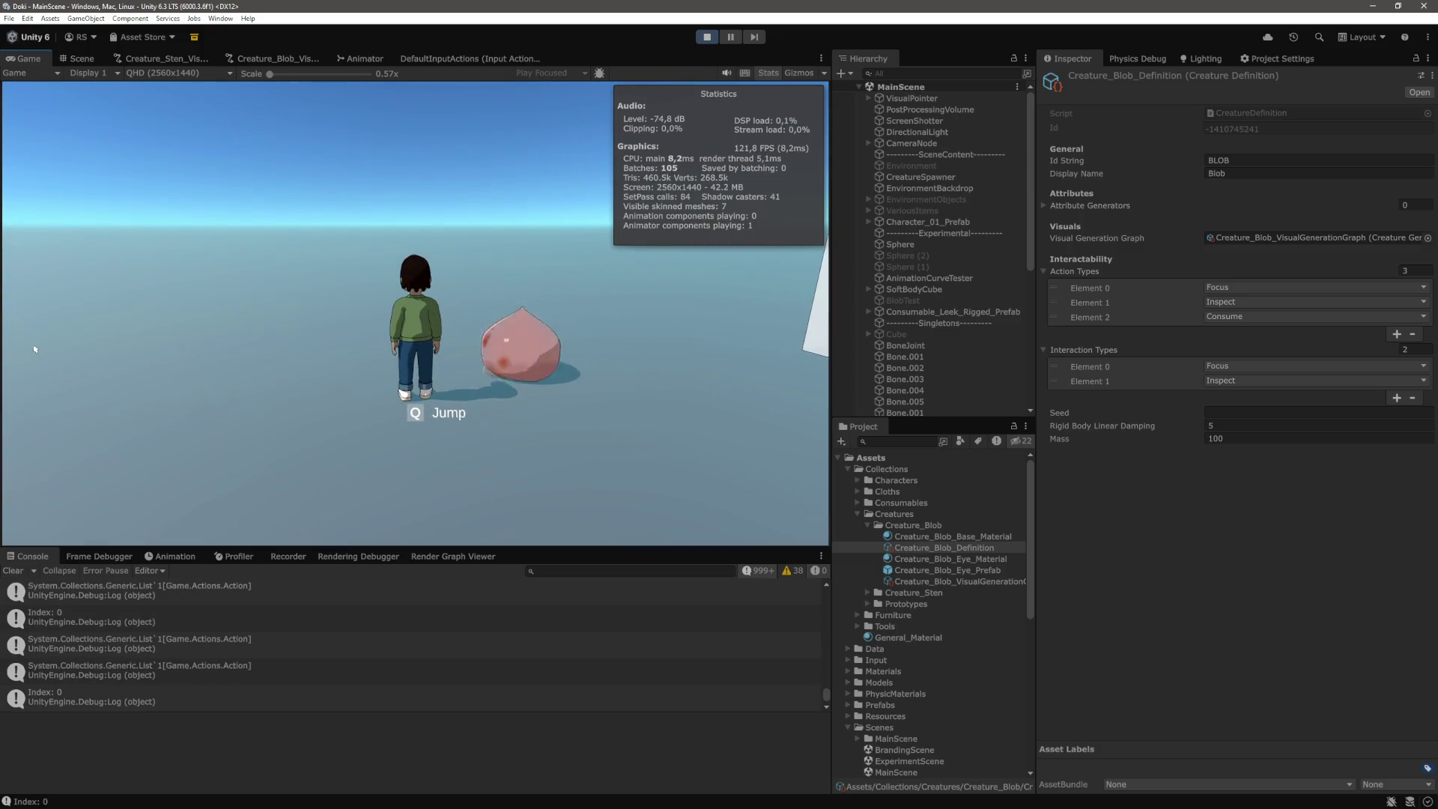
{"action": "key", "text": "q"}
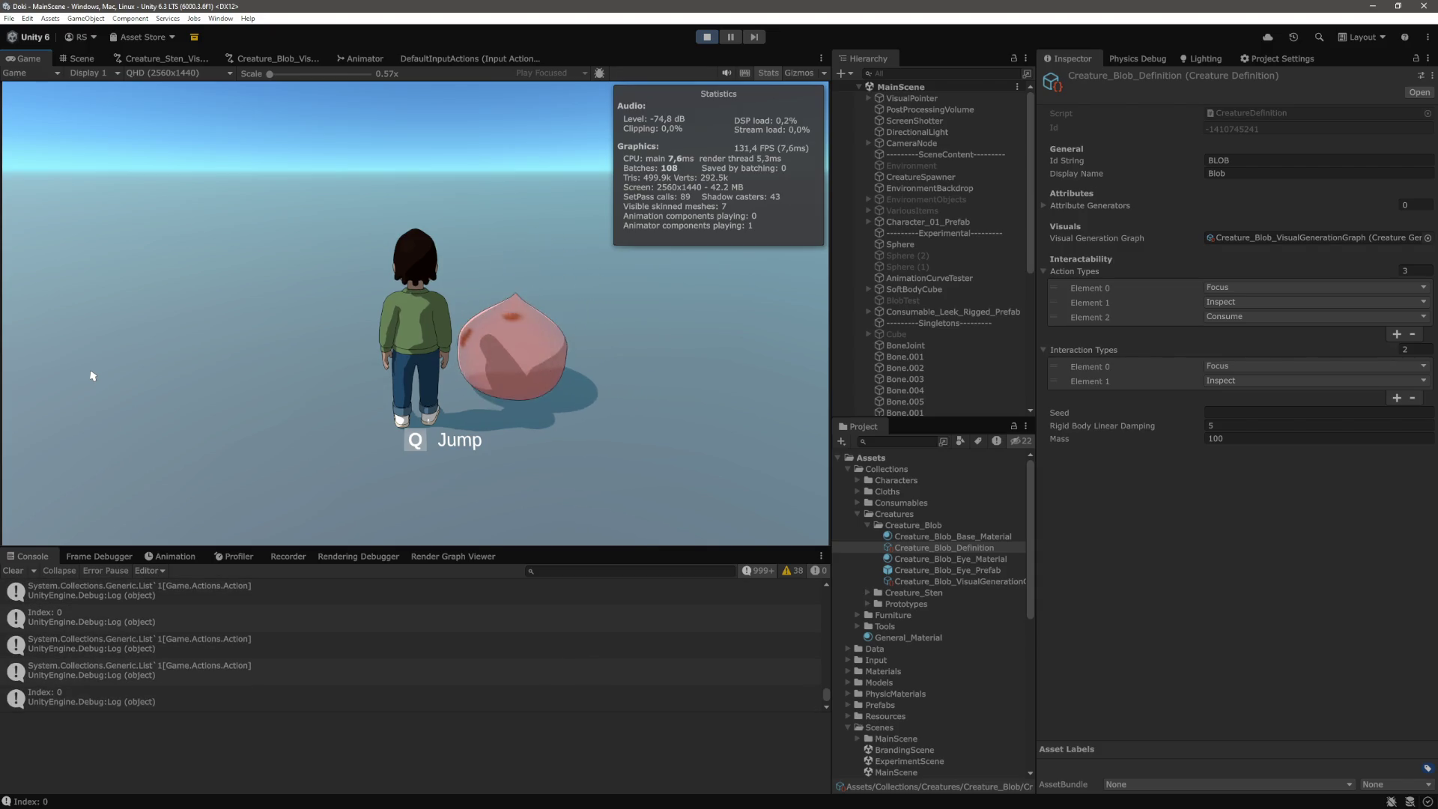
{"action": "scroll", "coordinate": [907, 370], "scroll_direction": "down", "scroll_amount": 6}
{"action": "scroll", "coordinate": [906, 372], "scroll_direction": "down", "scroll_amount": 2}
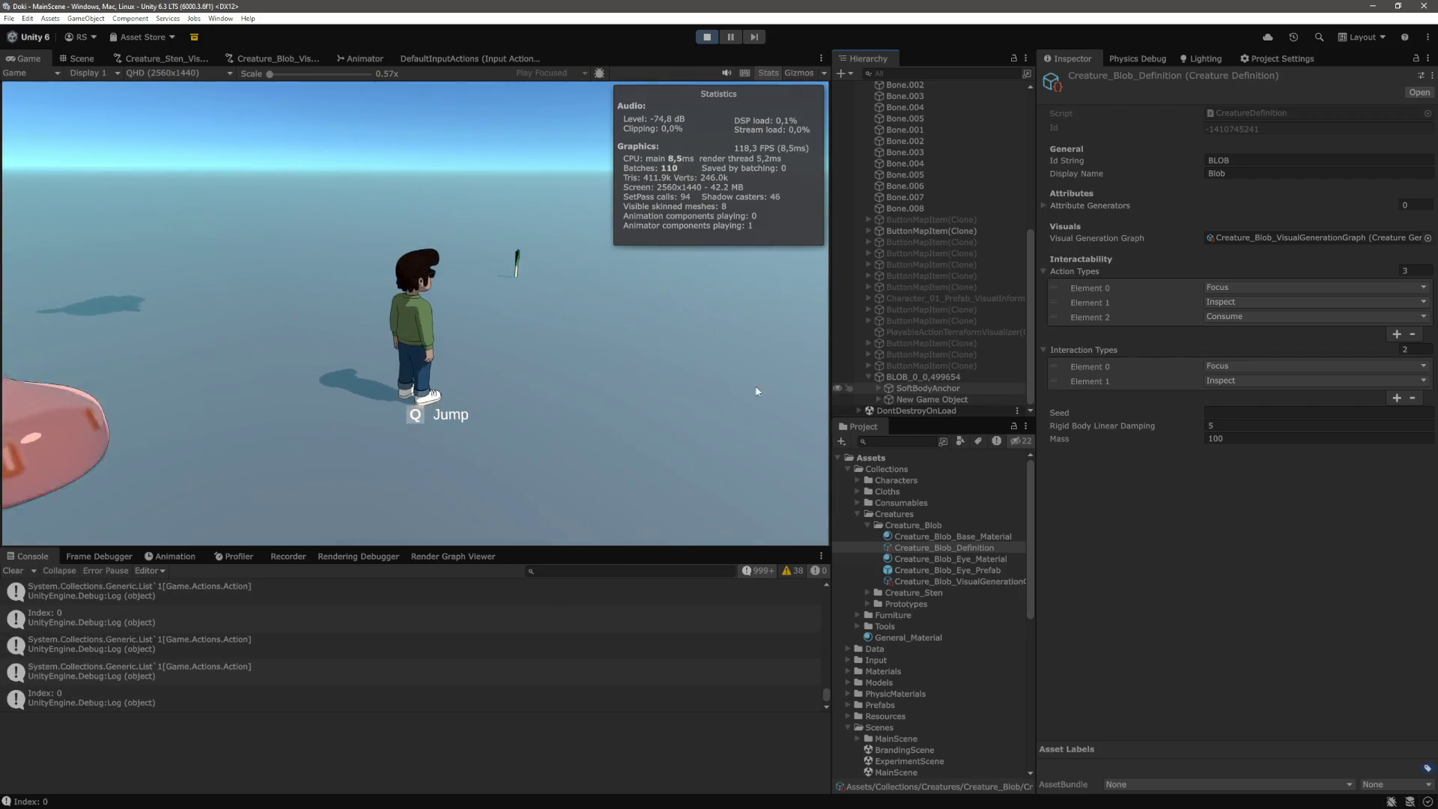
{"action": "key", "text": "a"}
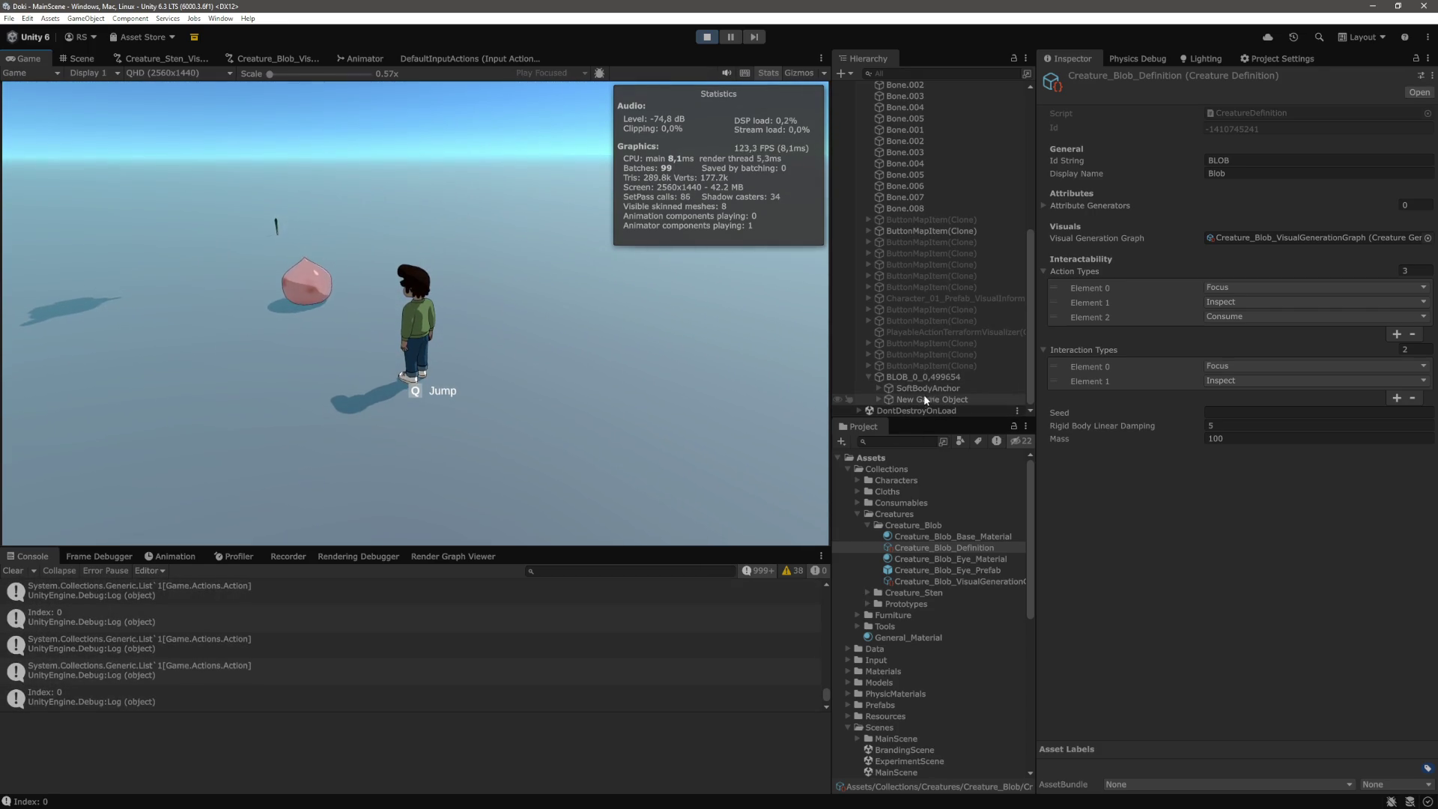
{"action": "left_click", "coordinate": [879, 389]}
Select Bone 0 through Bone 9 and change their Rigidbody Mass from 5 to 1
{"action": "scroll", "coordinate": [953, 385], "scroll_direction": "down", "scroll_amount": 5}
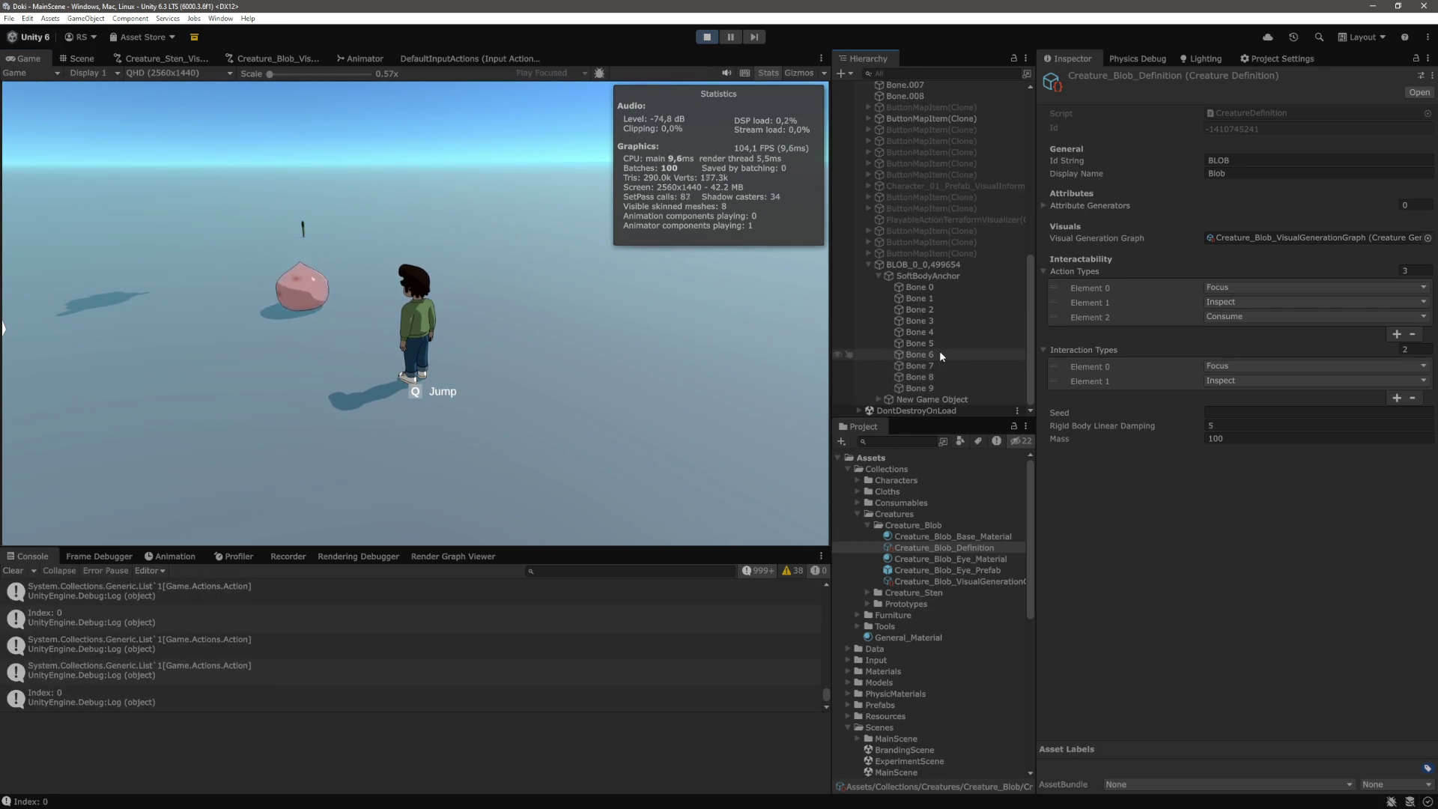
{"action": "left_click", "coordinate": [923, 289]}
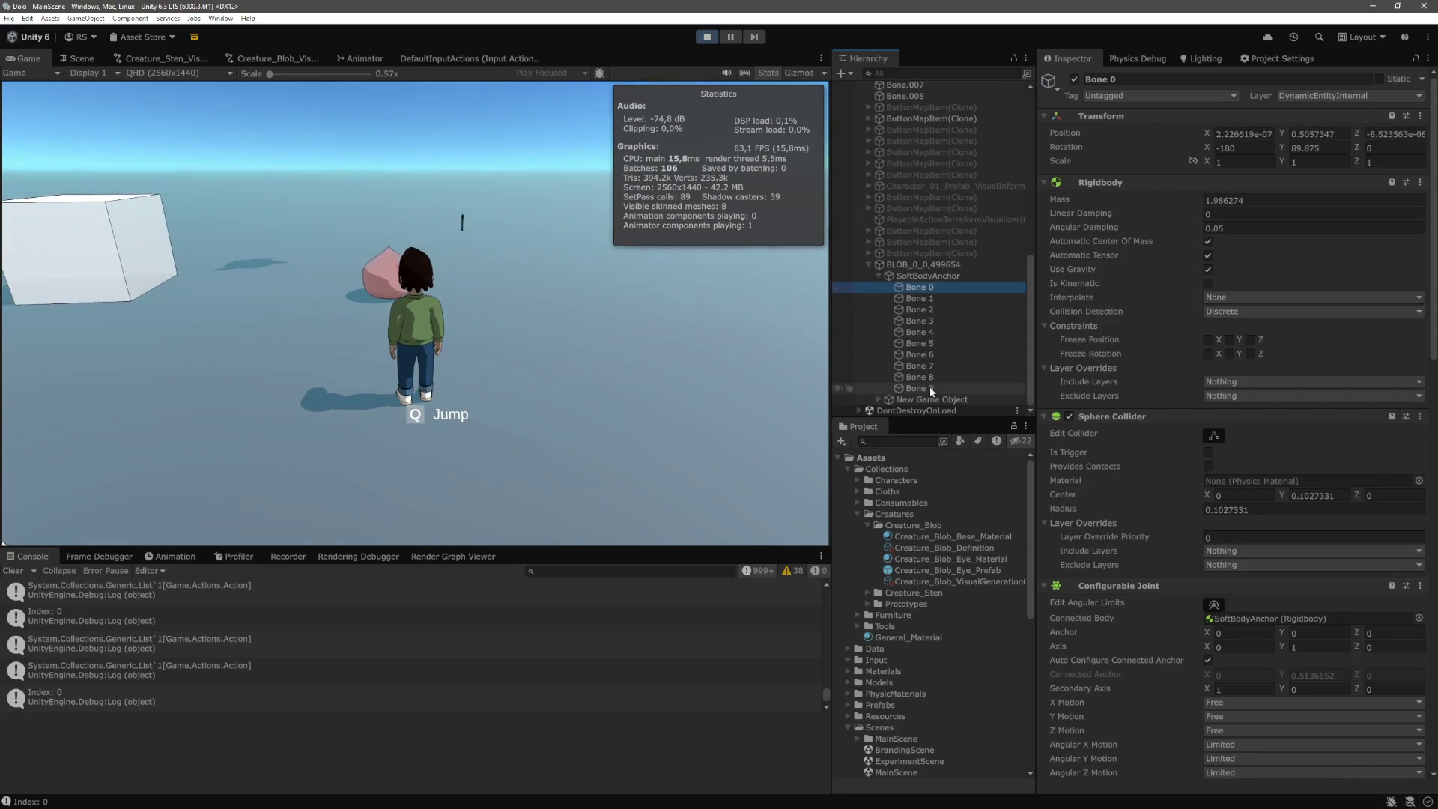
{"action": "left_click", "coordinate": [929, 387], "text": "shift"}
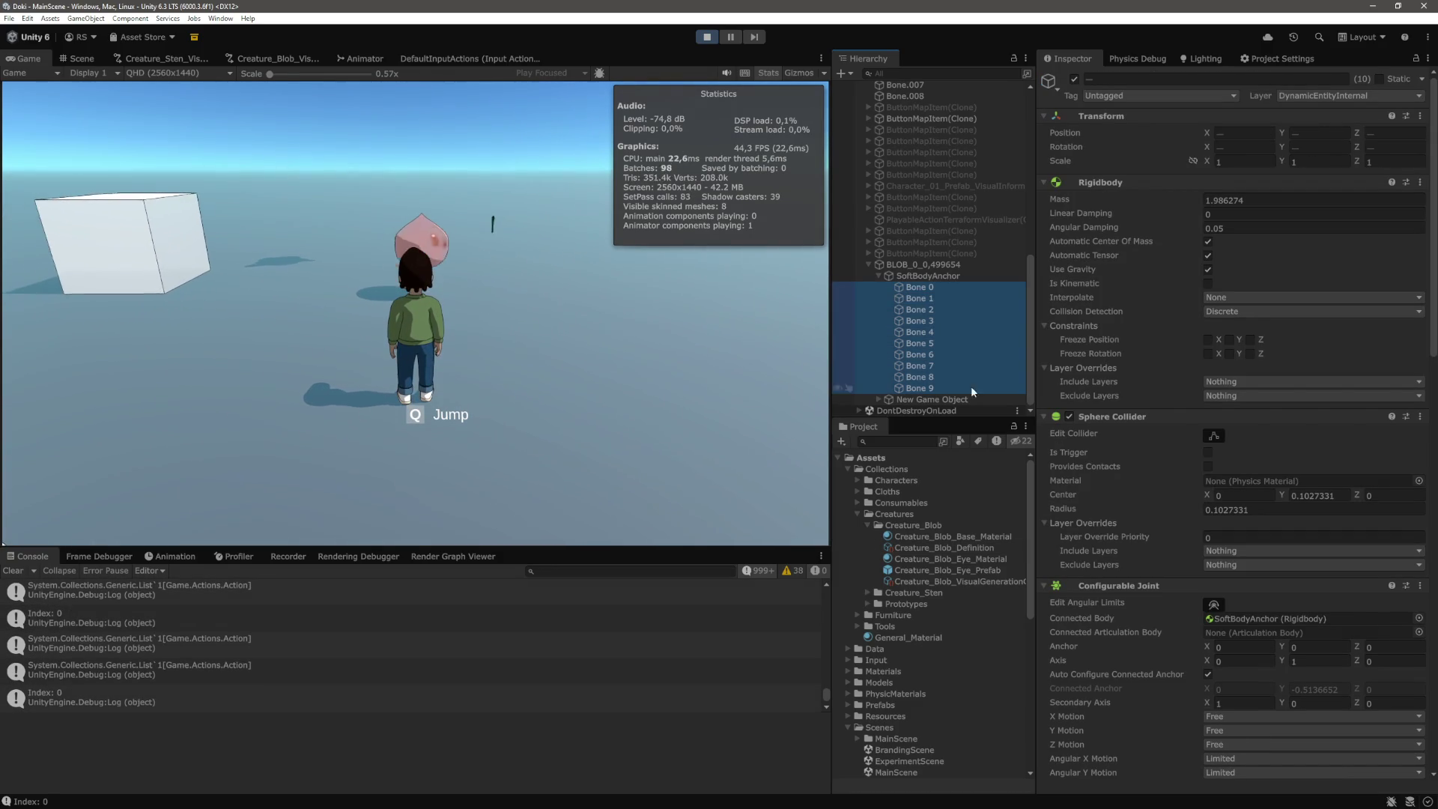
{"action": "left_click", "coordinate": [1252, 199]}
{"action": "type", "text": "5"}
{"action": "left_click", "coordinate": [655, 365]}
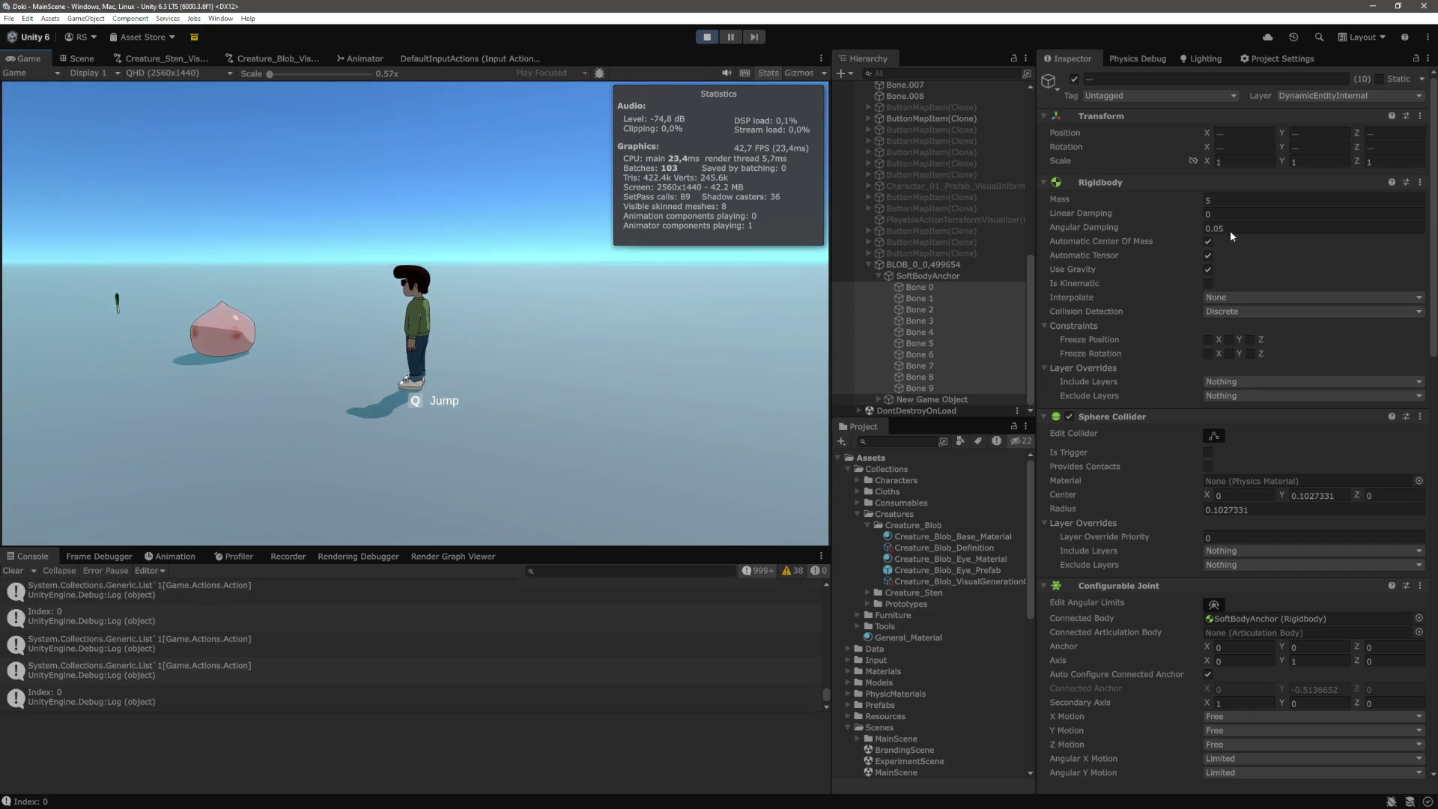
{"action": "left_click", "coordinate": [1233, 199]}
{"action": "type", "text": "1"}
{"action": "key", "text": "Return"}
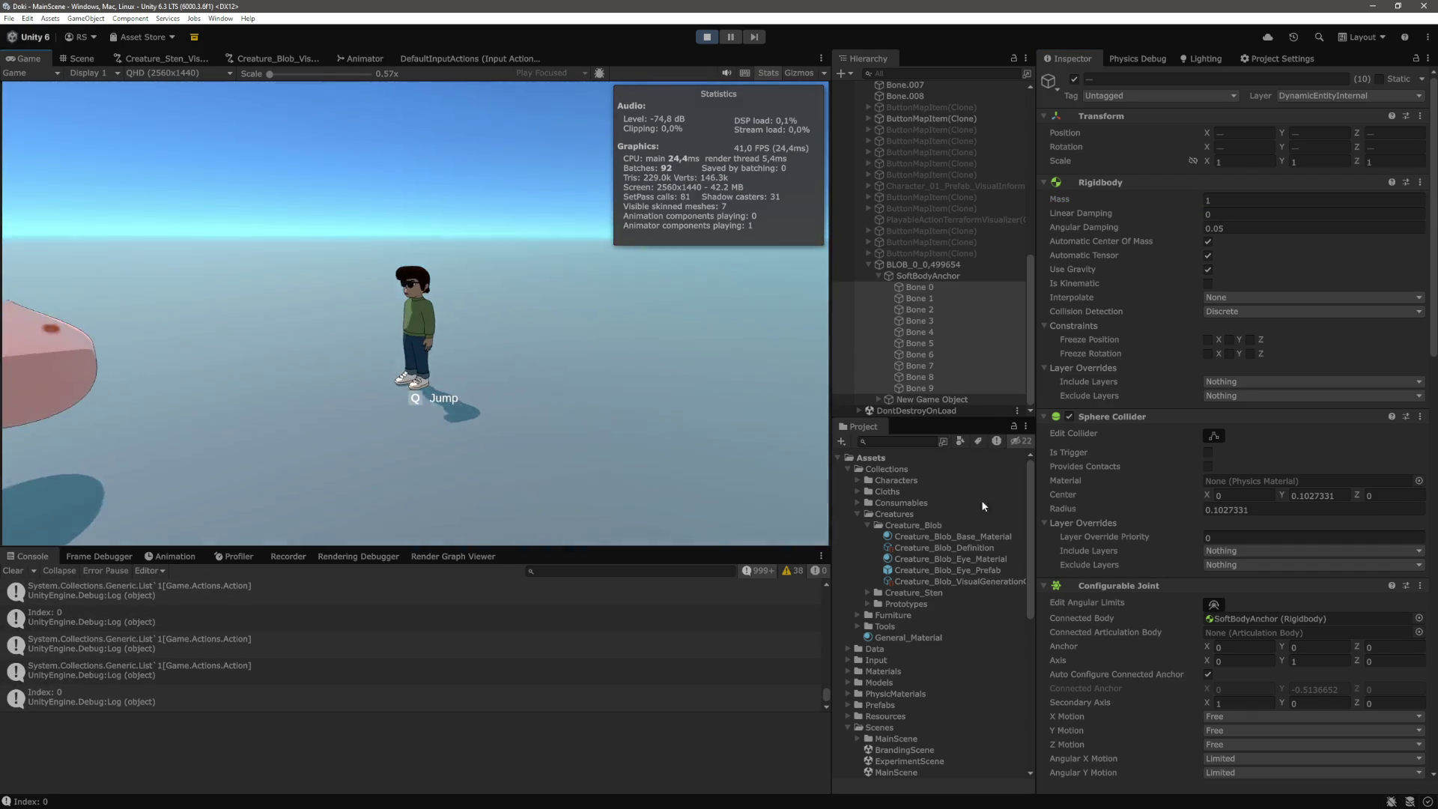
{"action": "scroll", "coordinate": [1141, 528], "scroll_direction": "down", "scroll_amount": 10}
{"action": "scroll", "coordinate": [1143, 528], "scroll_direction": "down", "scroll_amount": 4}
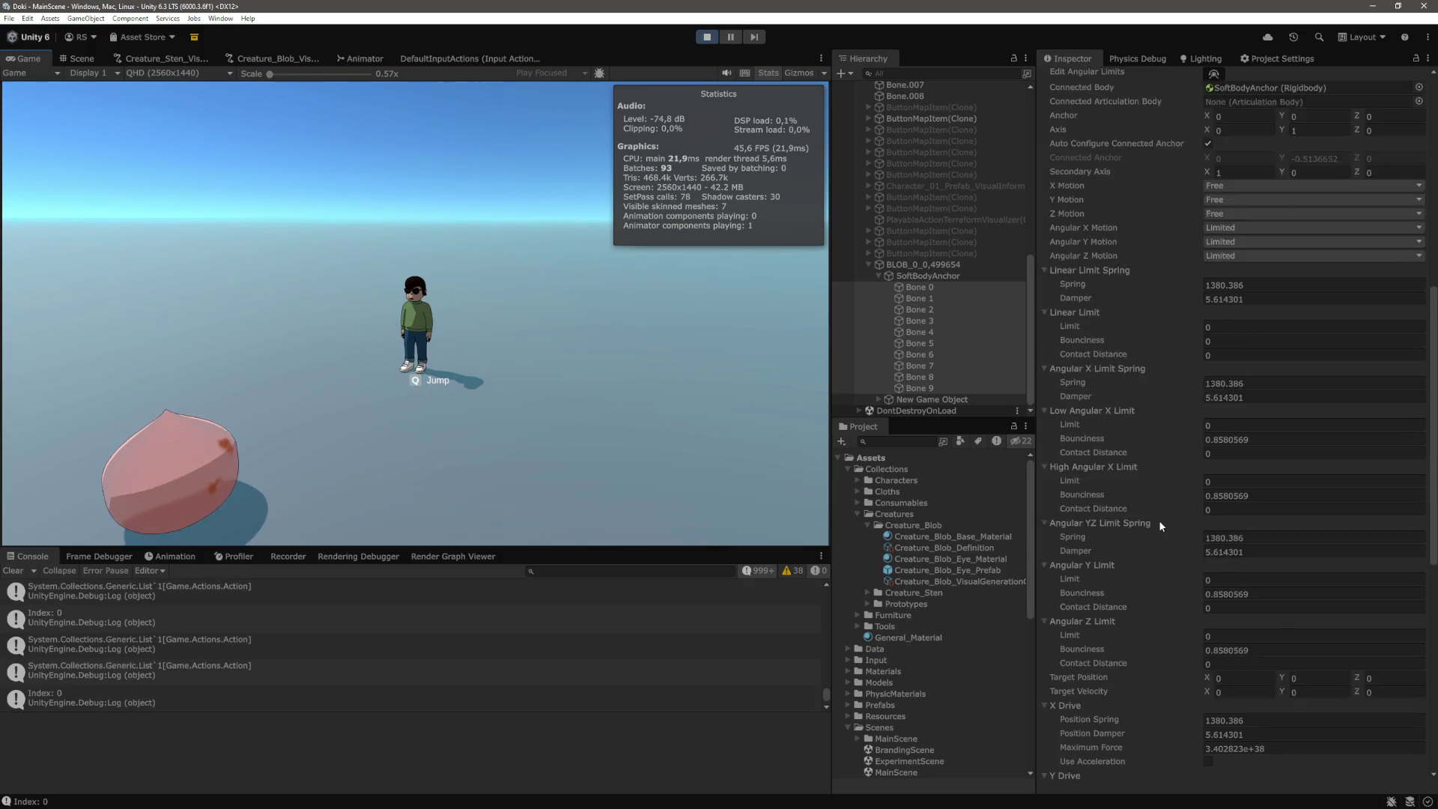
Set the bones' Linear, Angular X, Angular YZ Limit Springs and X/Y/Z Drive Position Springs to 200
{"action": "left_click", "coordinate": [1263, 170]}
{"action": "type", "text": "2"}
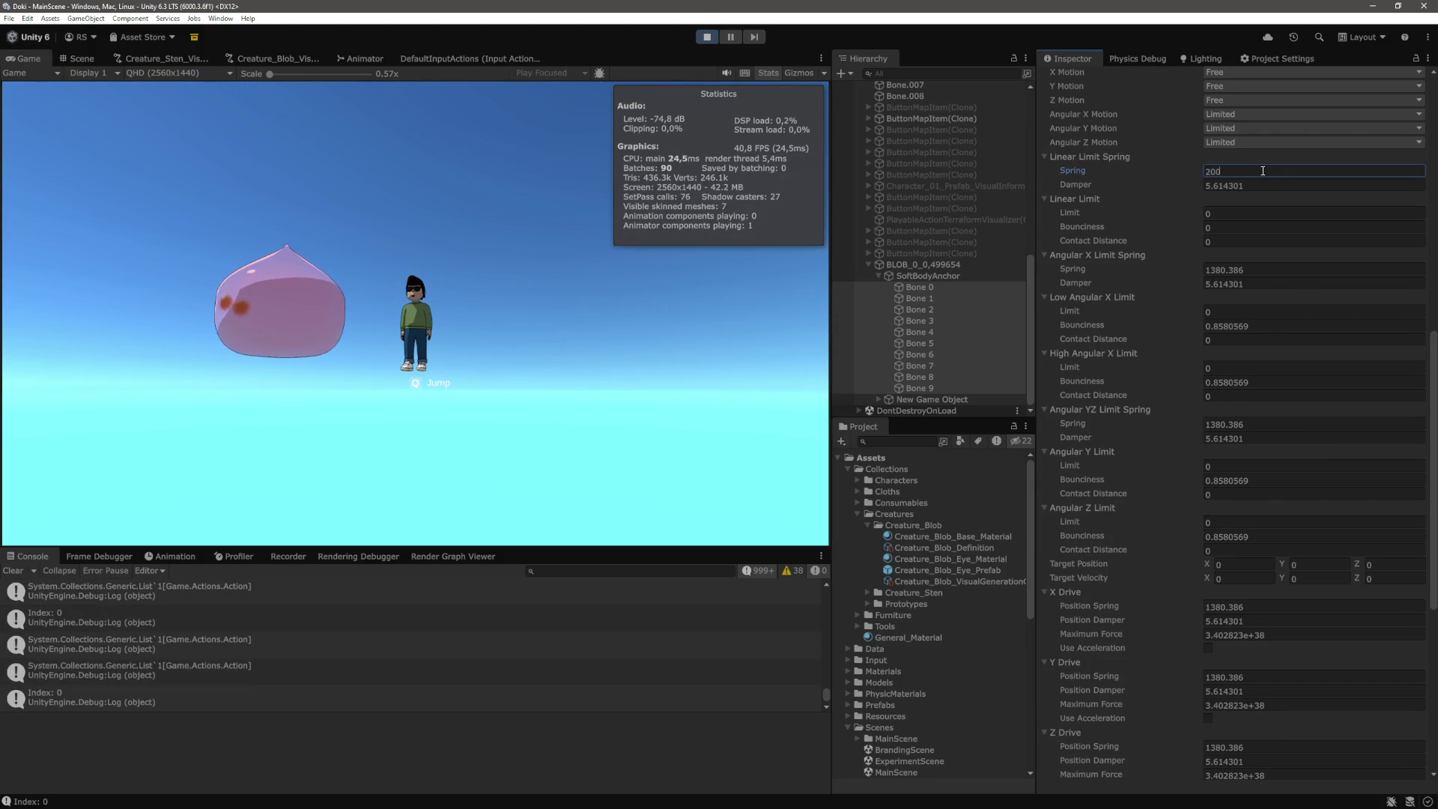
{"action": "type", "text": "00"}
{"action": "key", "text": "Tab"}
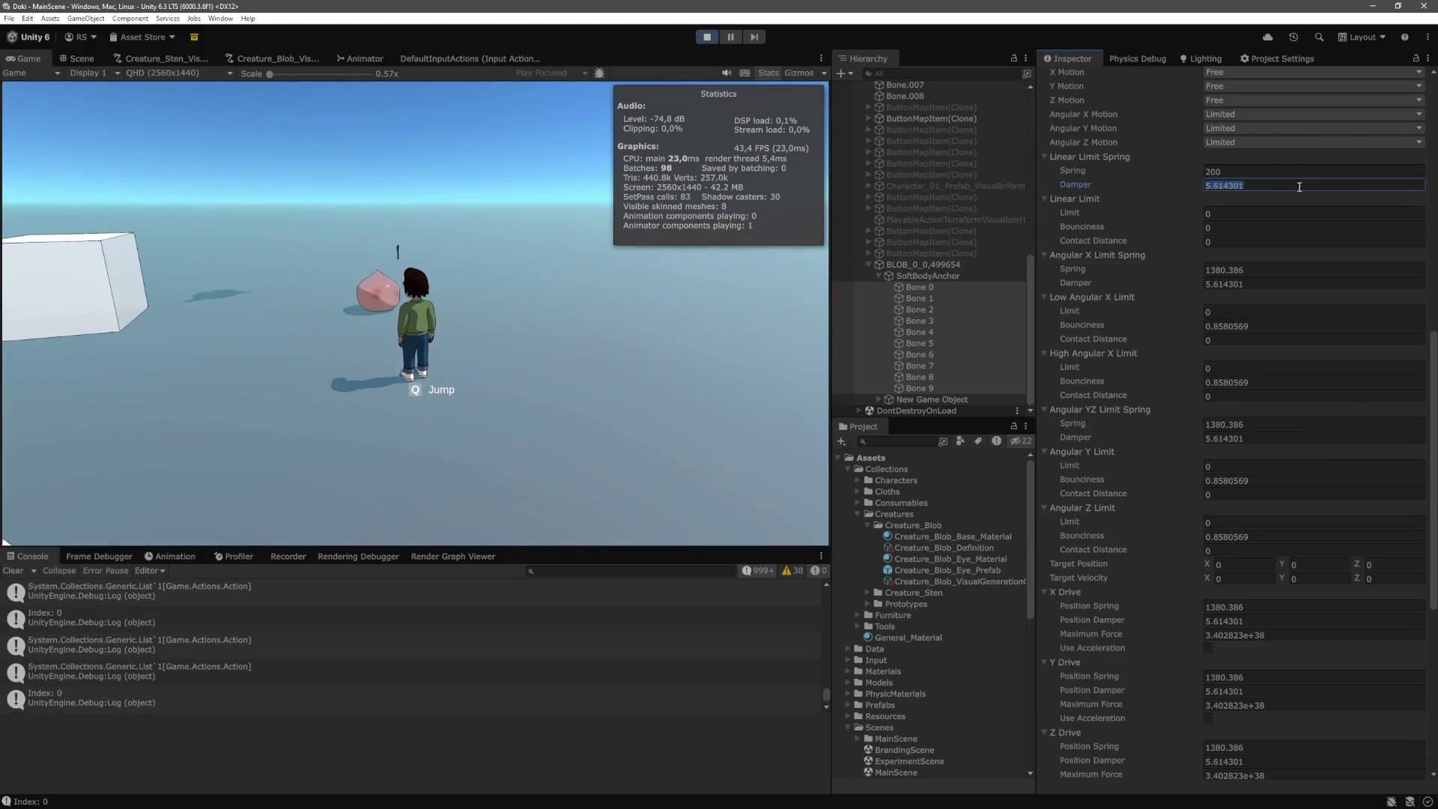
{"action": "left_click", "coordinate": [1275, 269]}
{"action": "type", "text": "200"}
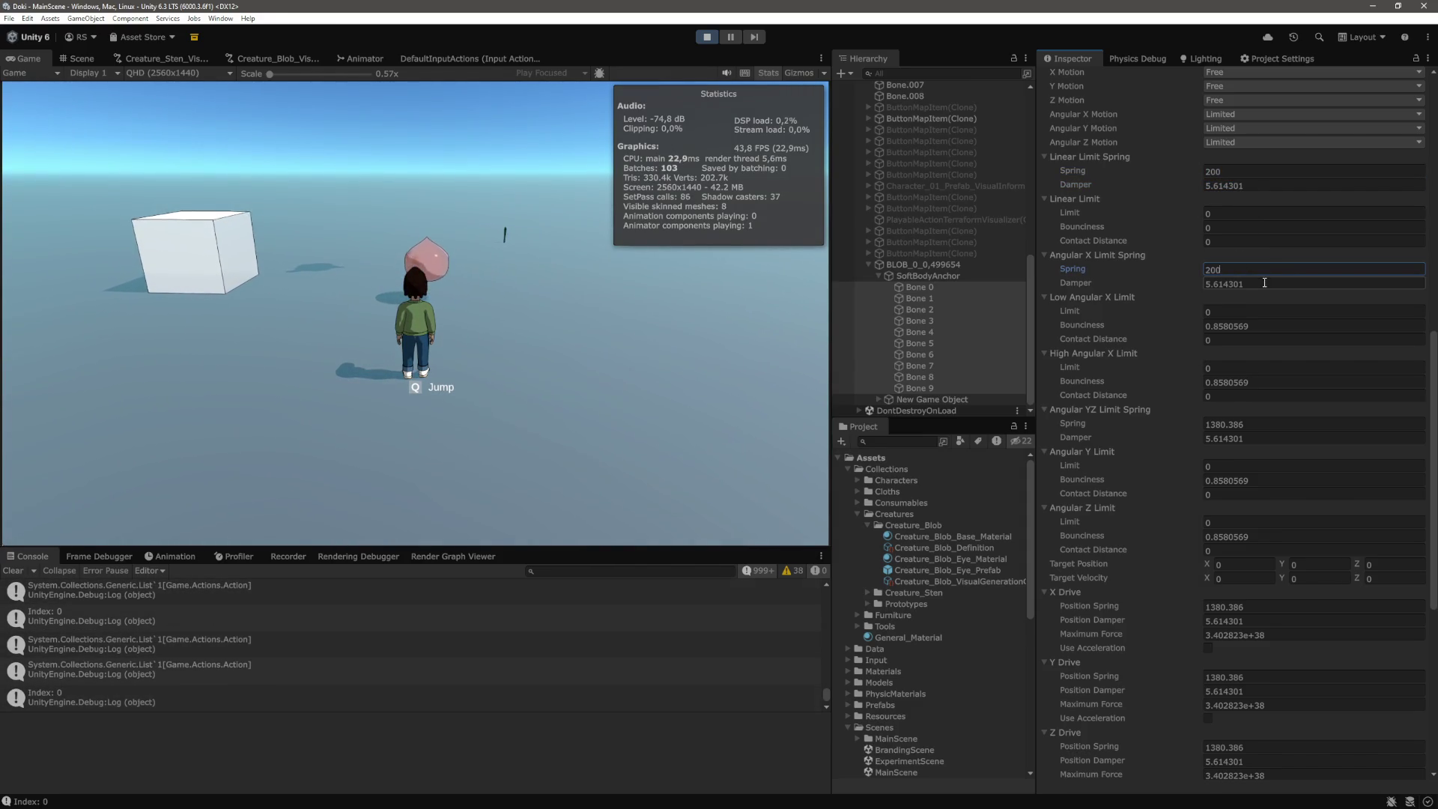
{"action": "left_click", "coordinate": [1253, 425]}
{"action": "type", "text": "200"}
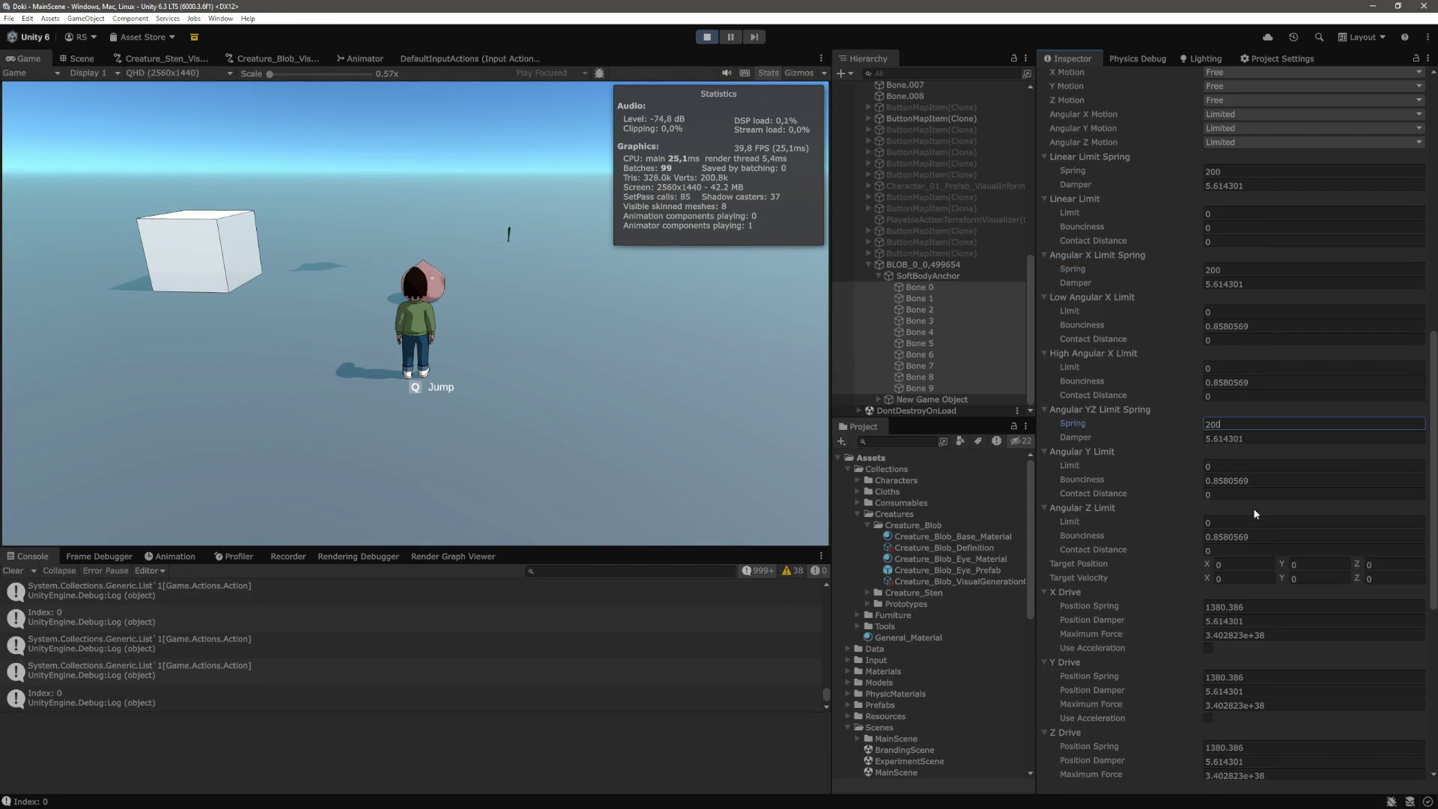
{"action": "scroll", "coordinate": [1252, 419], "scroll_direction": "down", "scroll_amount": 3}
{"action": "left_click", "coordinate": [1253, 416]}
{"action": "type", "text": "200"}
{"action": "left_click", "coordinate": [1252, 487]}
{"action": "type", "text": "200"}
{"action": "left_click", "coordinate": [1254, 558]}
{"action": "left_click", "coordinate": [752, 402]}
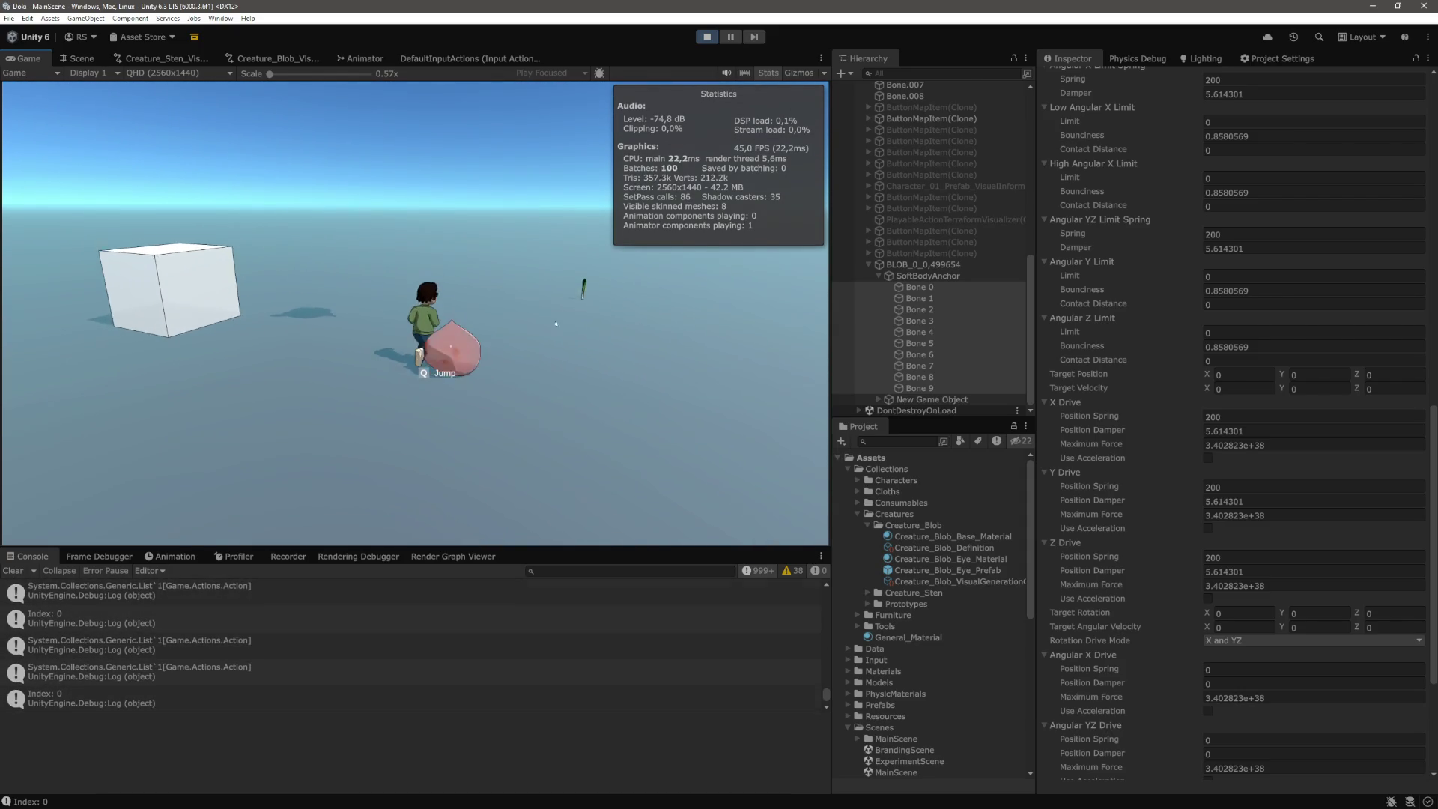
Make the blob jump with Q to test the softer joints, then select New Game Object's eye holder
{"action": "key", "text": "q"}
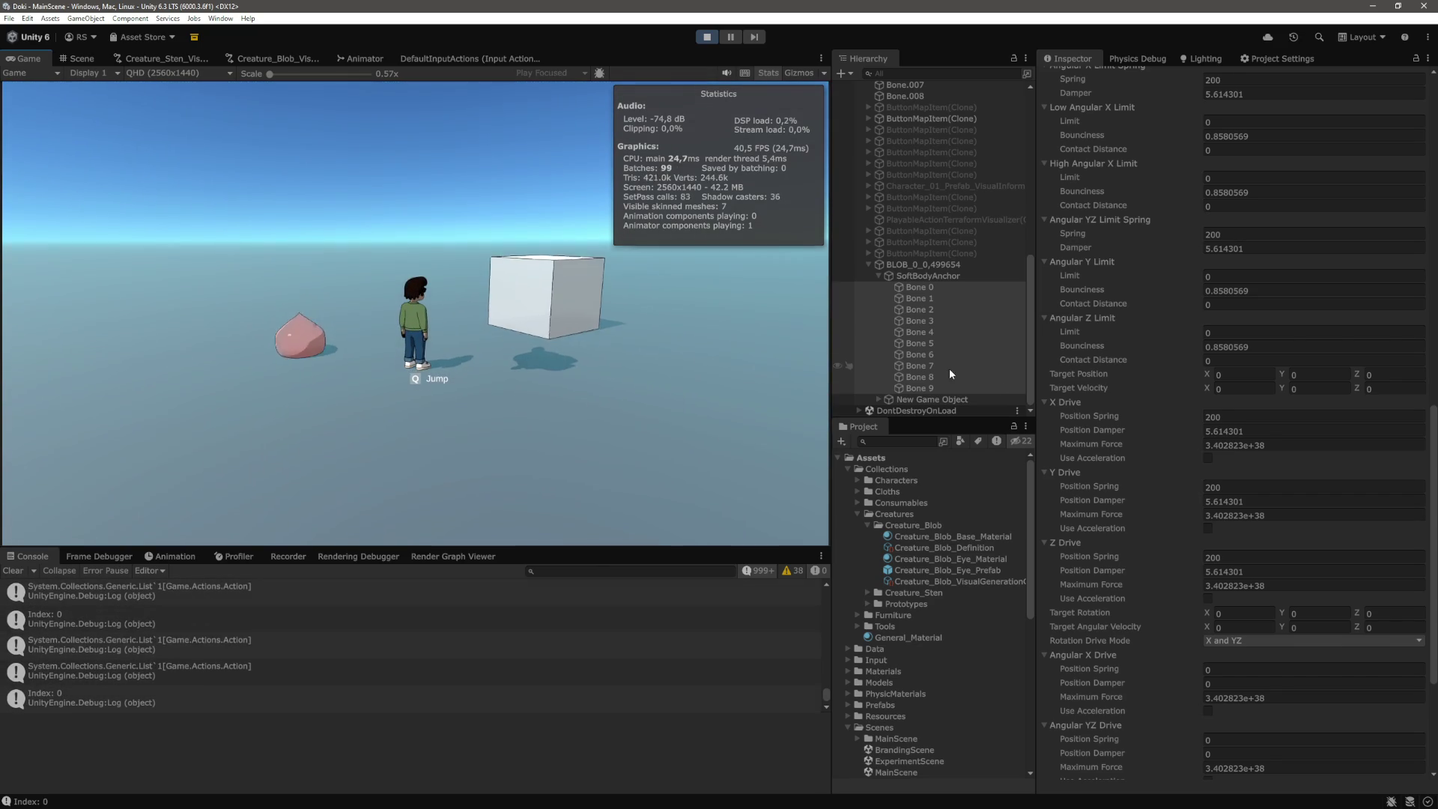
{"action": "left_click", "coordinate": [878, 400]}
{"action": "left_click", "coordinate": [940, 400]}
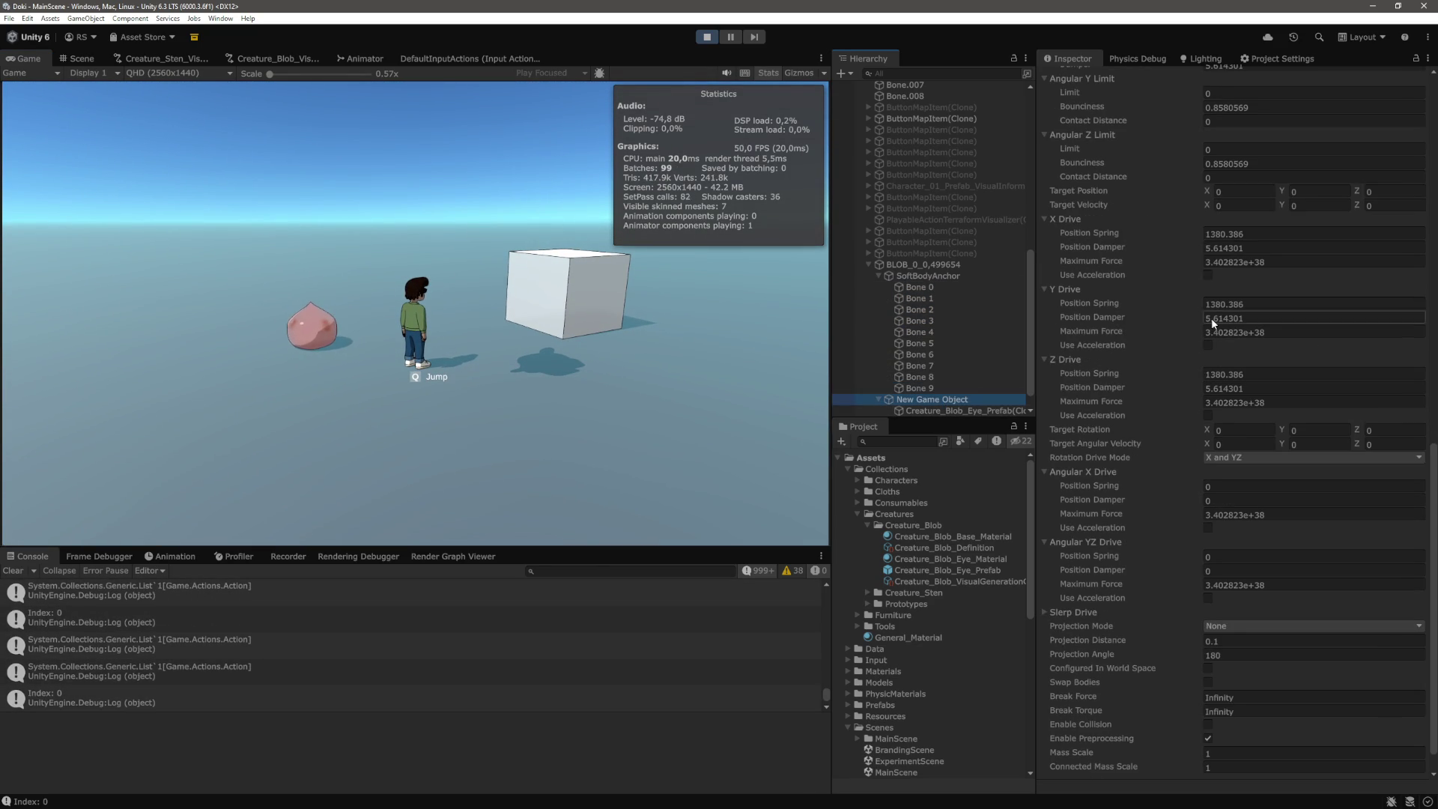
Set the eye object's Linear, Angular X and Angular YZ Limit Springs to 200
{"action": "scroll", "coordinate": [1151, 385], "scroll_direction": "up", "scroll_amount": 10}
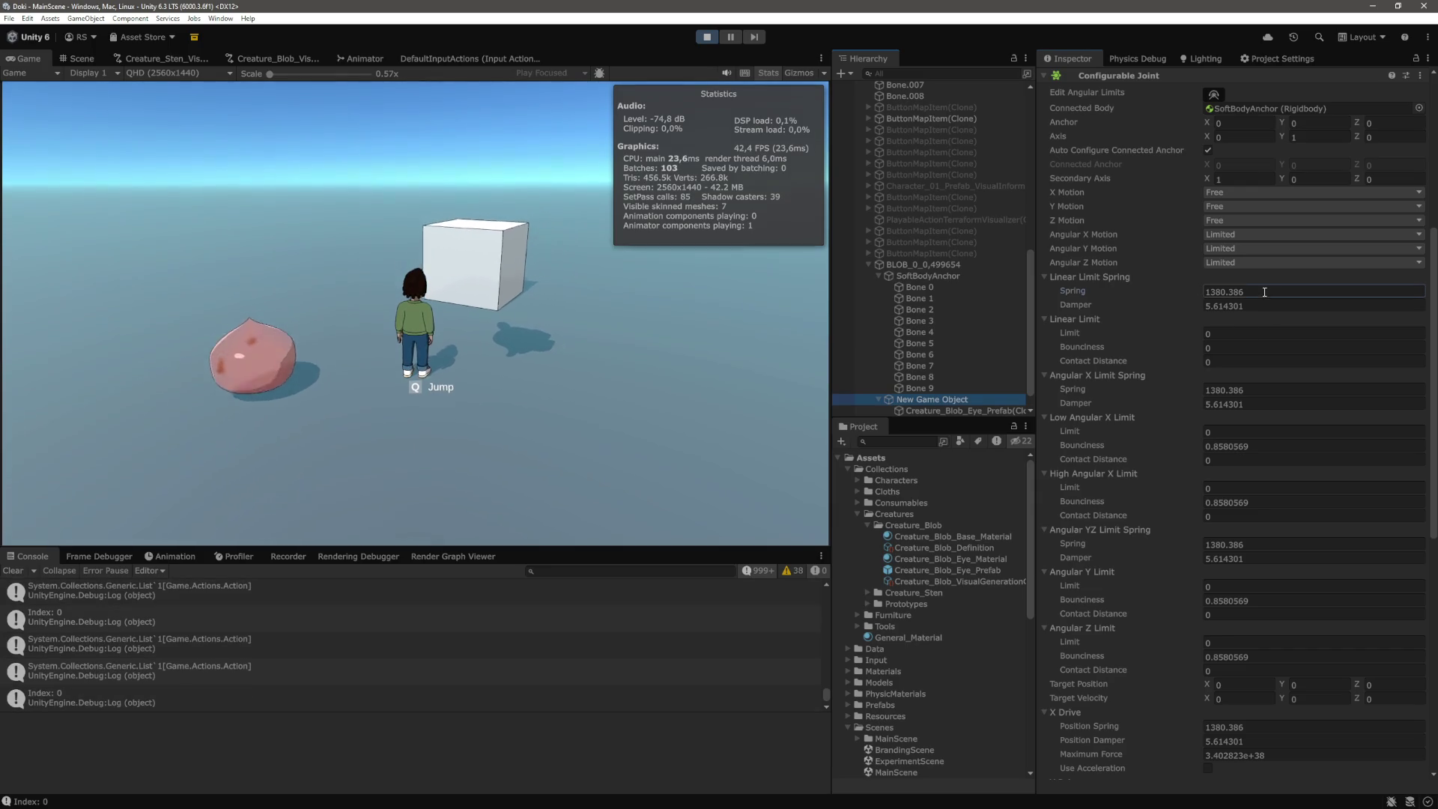
{"action": "double_click", "coordinate": [1264, 292]}
{"action": "type", "text": "200"}
{"action": "left_click", "coordinate": [1259, 390]}
{"action": "type", "text": "200"}
{"action": "double_click", "coordinate": [1258, 544]}
{"action": "type", "text": "200"}
Set its X, Y and Z Drive Position Springs to 200 and stop play mode
{"action": "scroll", "coordinate": [1273, 509], "scroll_direction": "down", "scroll_amount": 5}
{"action": "double_click", "coordinate": [1258, 461]}
{"action": "type", "text": "200"}
{"action": "double_click", "coordinate": [1266, 531]}
{"action": "type", "text": "200"}
{"action": "double_click", "coordinate": [1220, 601]}
{"action": "type", "text": "200"}
{"action": "key", "text": "Return"}
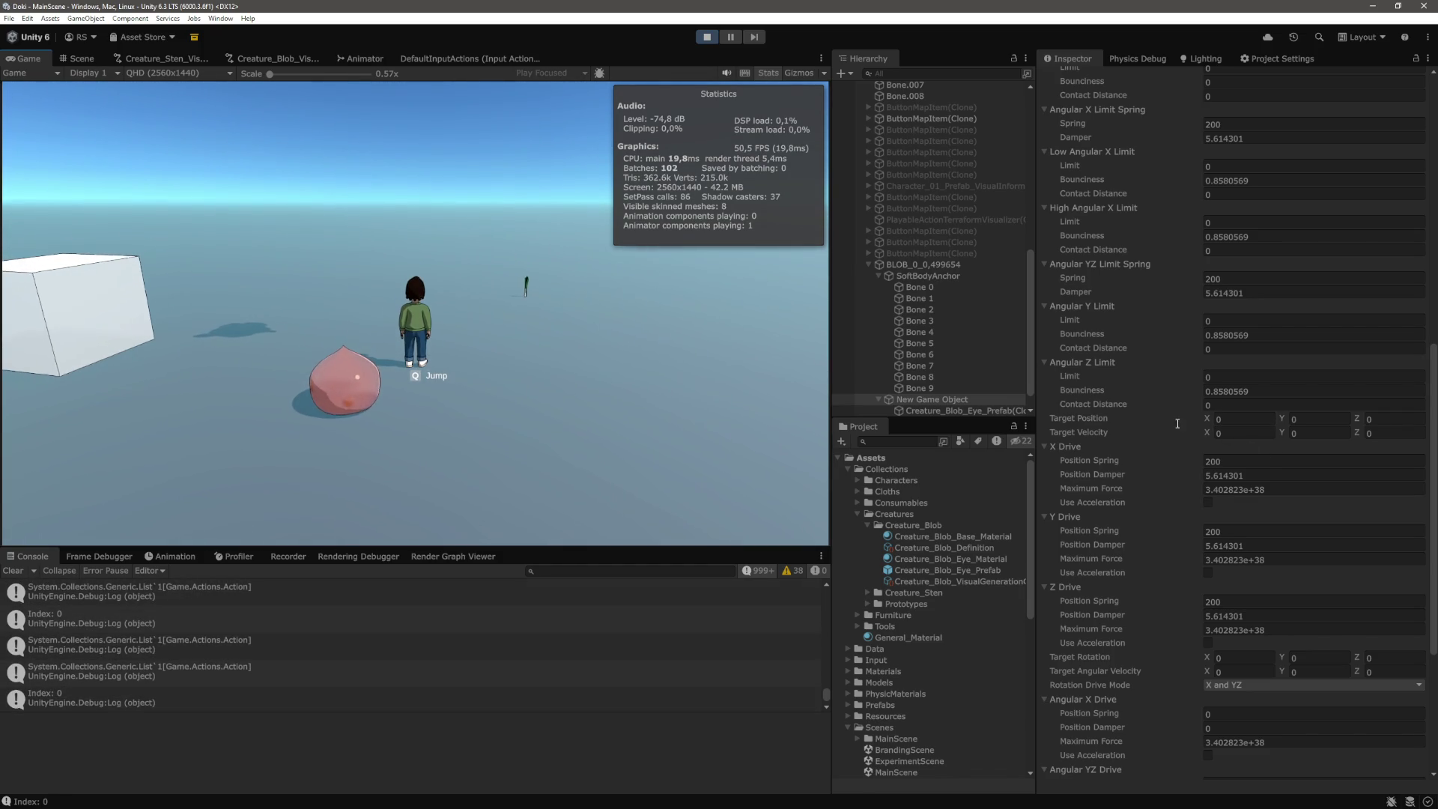
{"action": "left_click", "coordinate": [706, 37]}
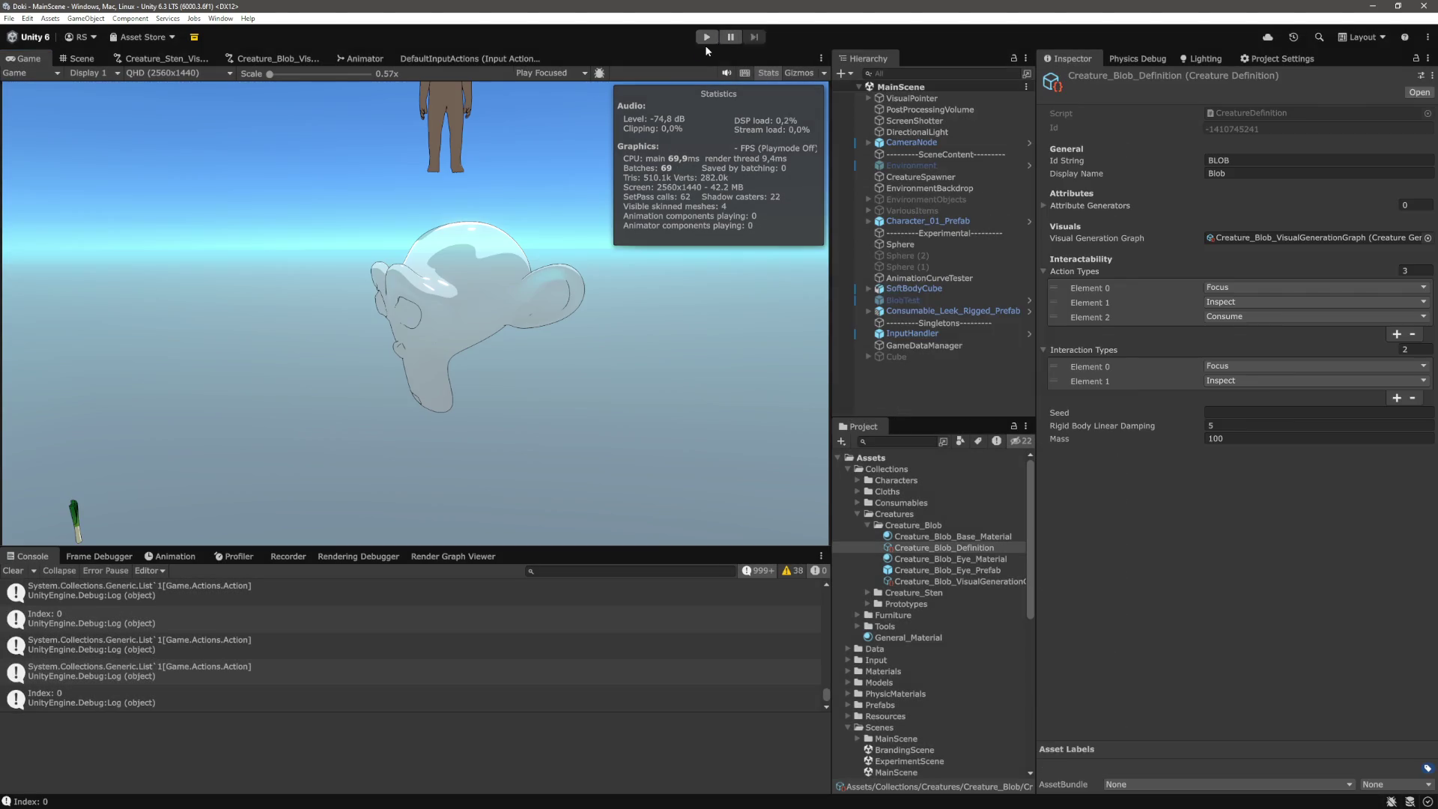
Test-run play mode, walking the character forward so the green blob follows, then return to ActionMoveRigidbody.cs
{"action": "left_click", "coordinate": [707, 43]}
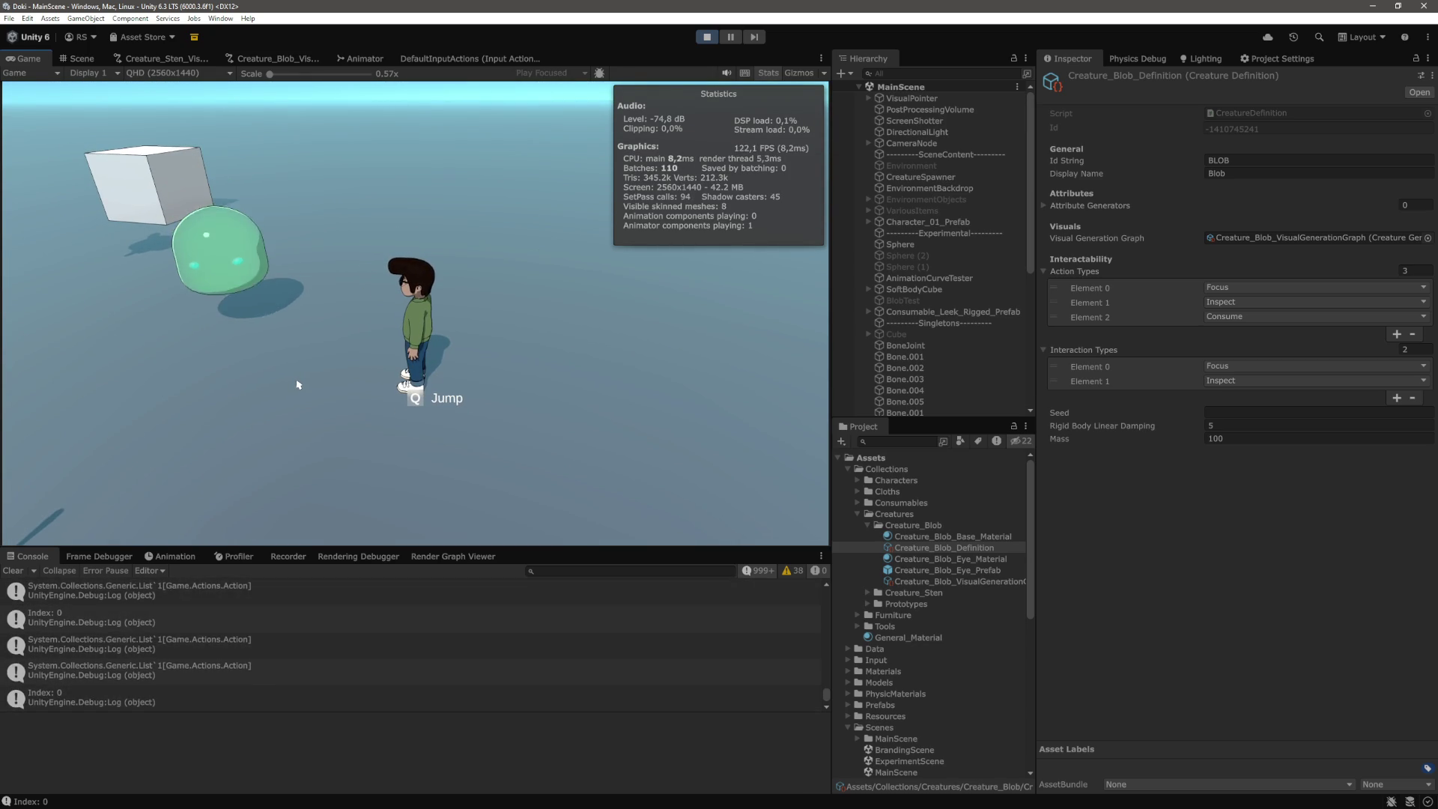
{"action": "key", "text": "w"}
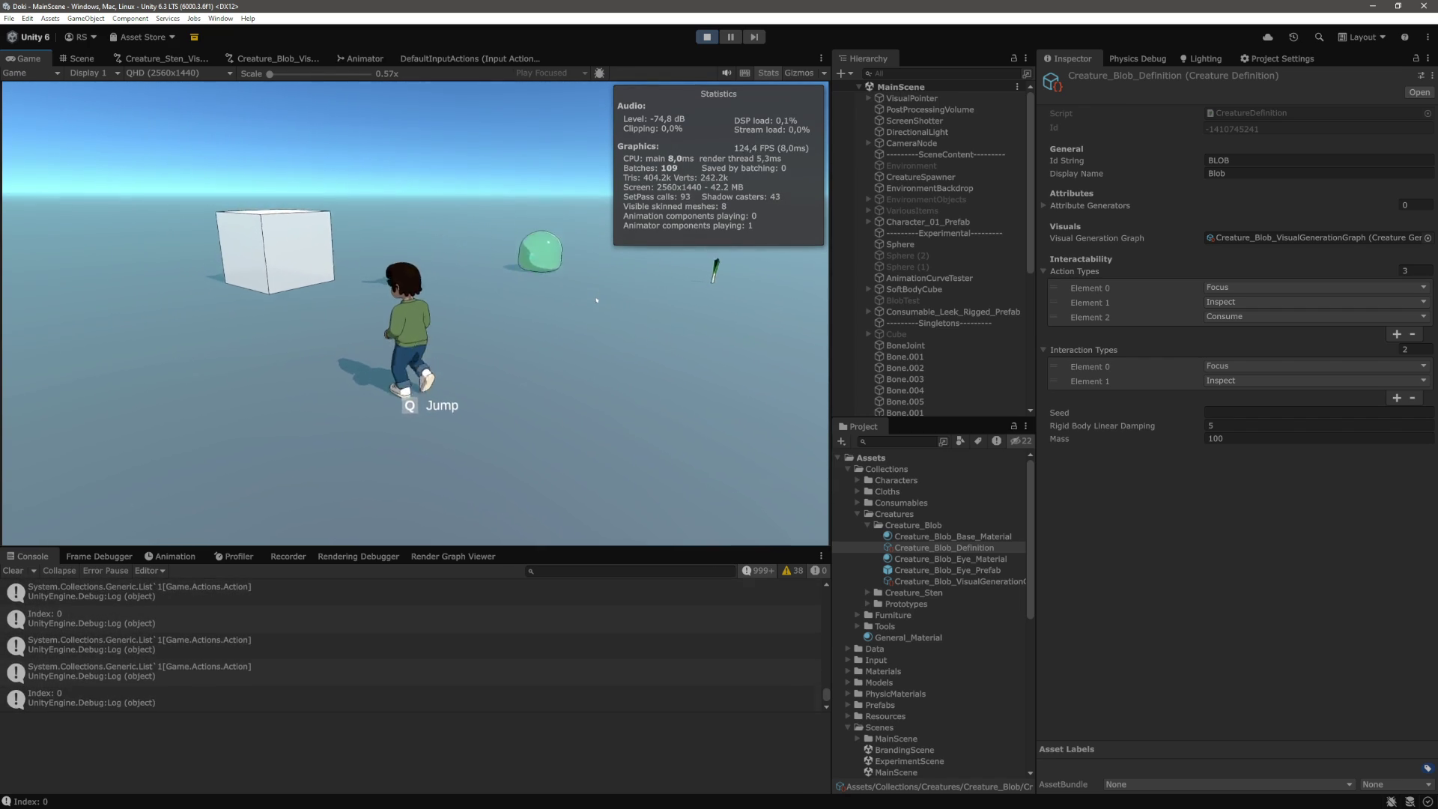
{"action": "left_click", "coordinate": [704, 40]}
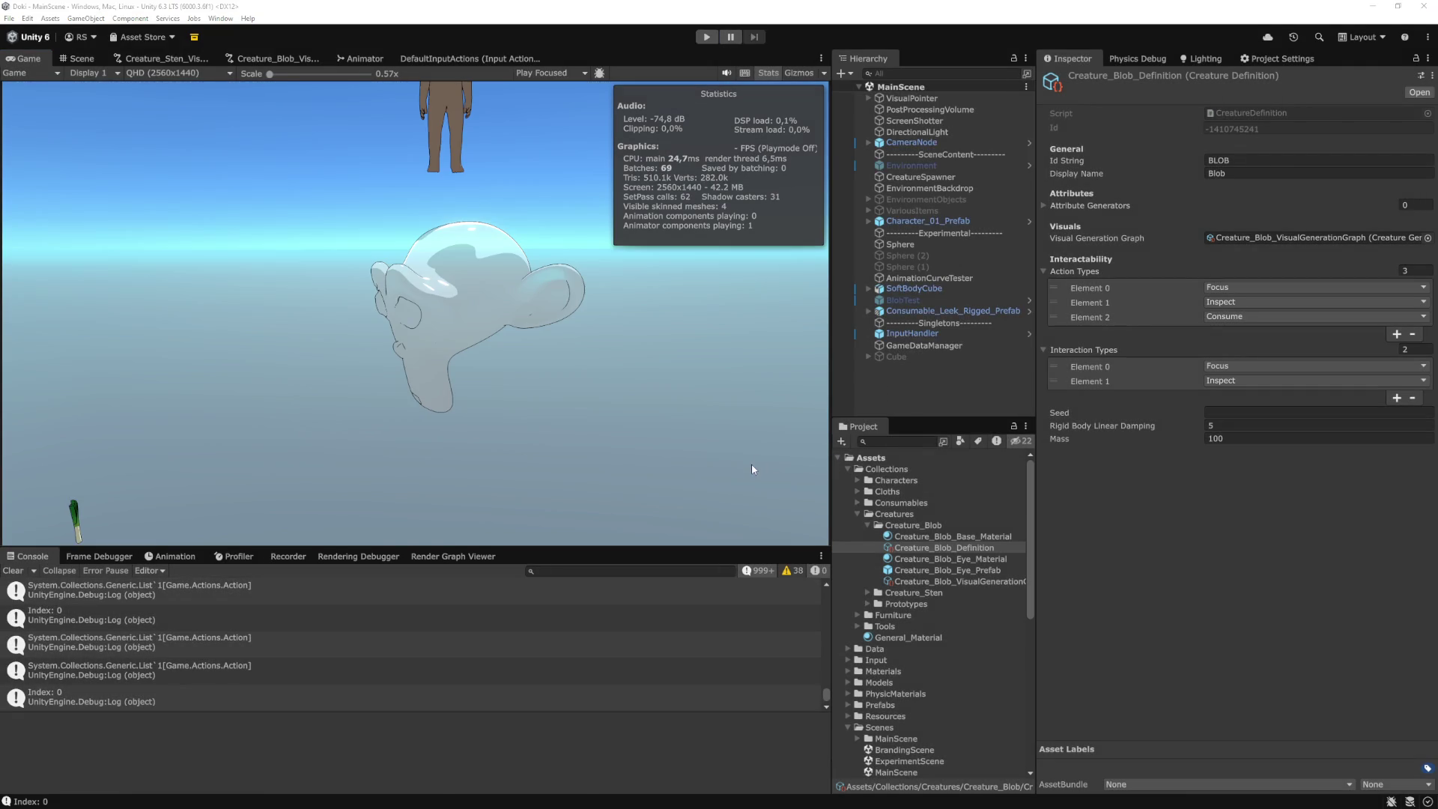
{"action": "key", "text": "alt+Tab"}
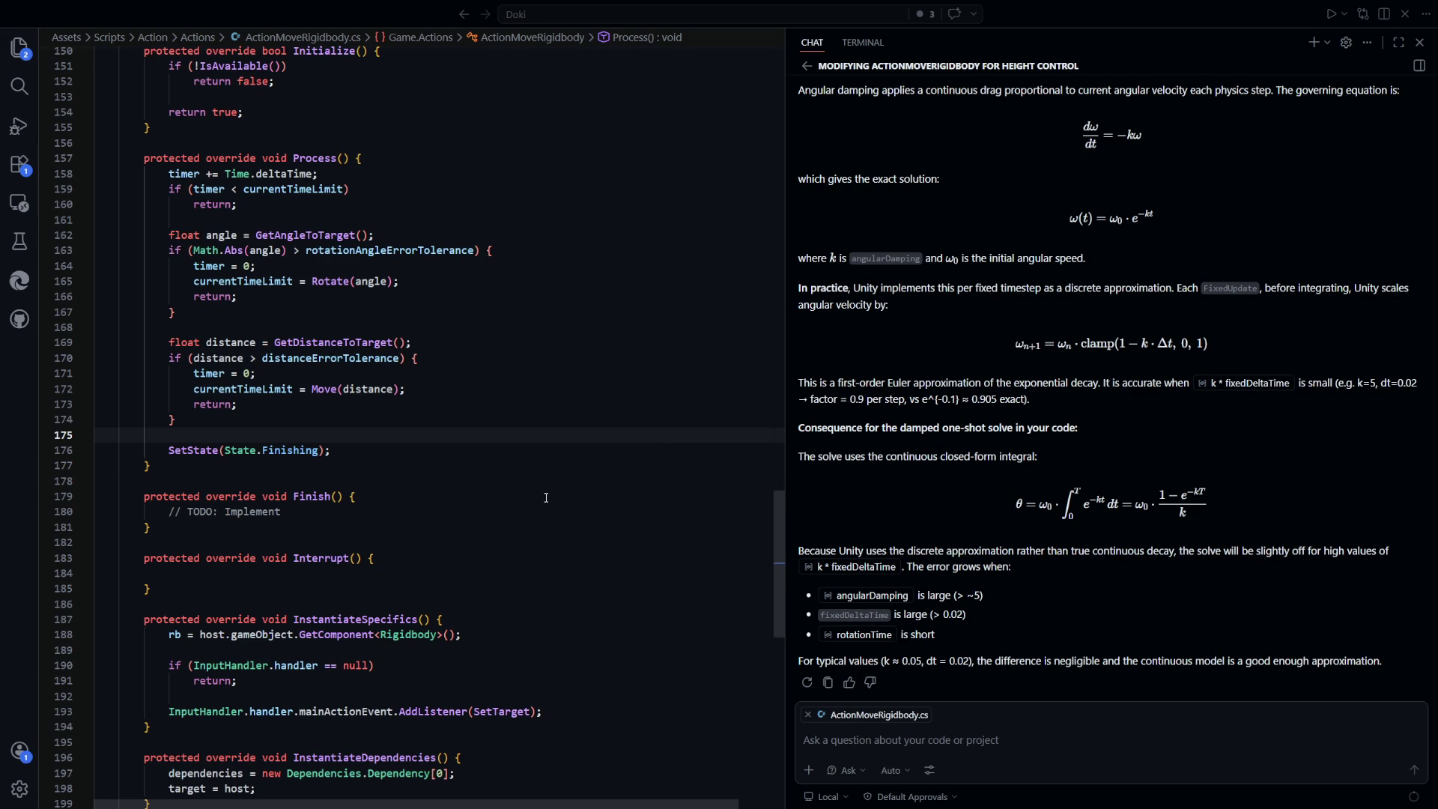
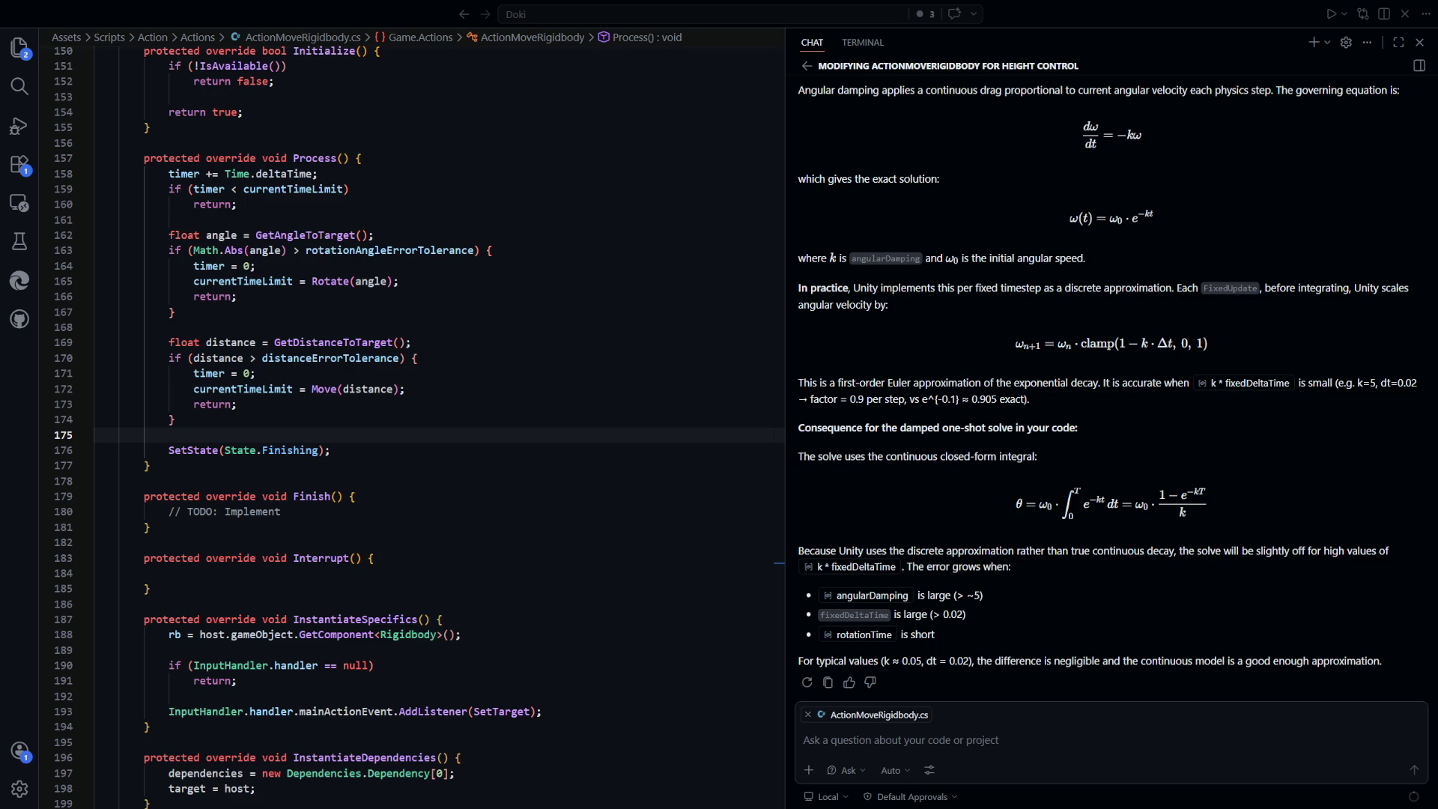
Add a [SerializeField] attribute line below movementTimeRange in ActionMoveRigidbody
{"action": "left_click", "coordinate": [508, 423]}
{"action": "scroll", "coordinate": [443, 518], "scroll_direction": "up", "scroll_amount": 4}
{"action": "scroll", "coordinate": [549, 502], "scroll_direction": "up", "scroll_amount": 10}
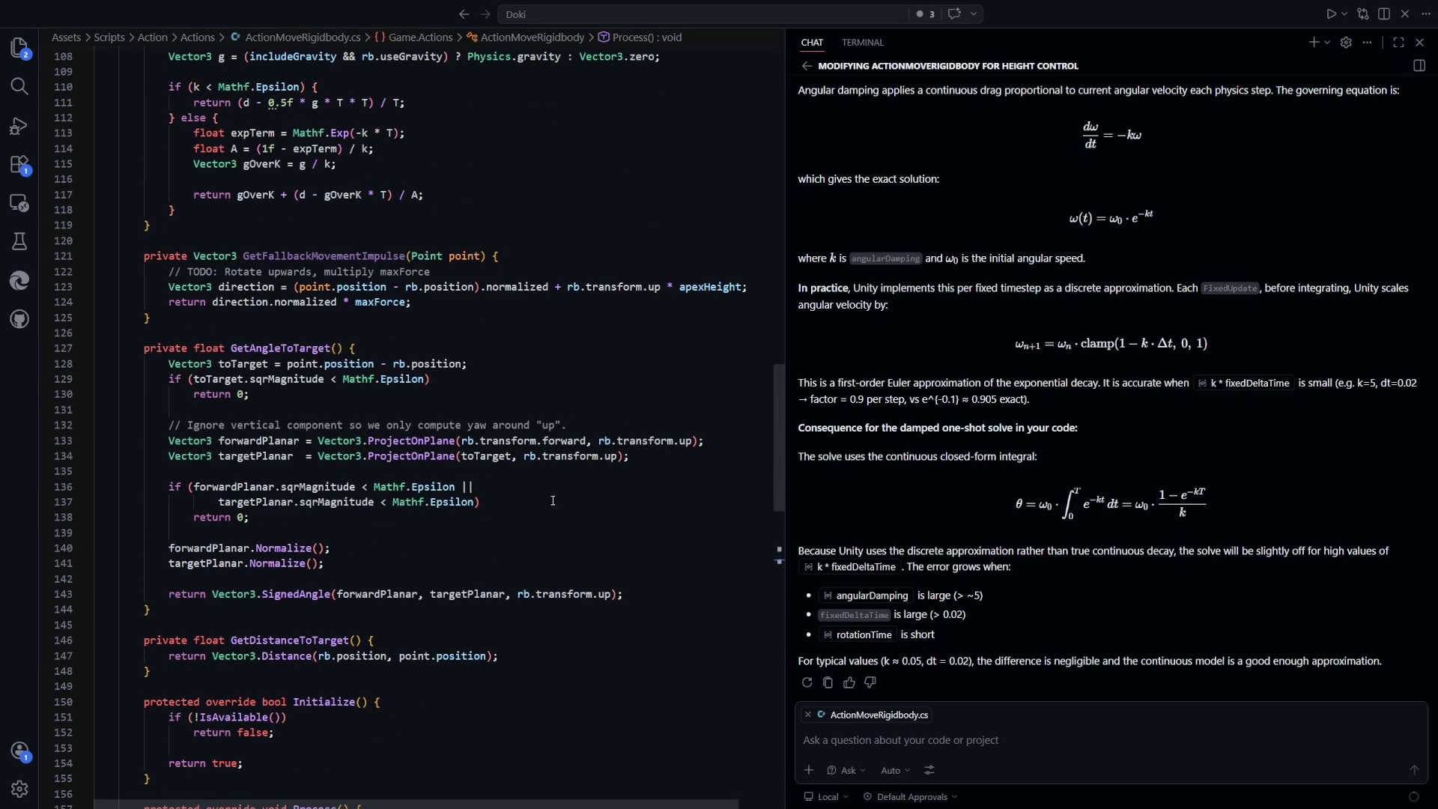
{"action": "scroll", "coordinate": [554, 492], "scroll_direction": "up", "scroll_amount": 3}
{"action": "scroll", "coordinate": [553, 495], "scroll_direction": "up", "scroll_amount": 20}
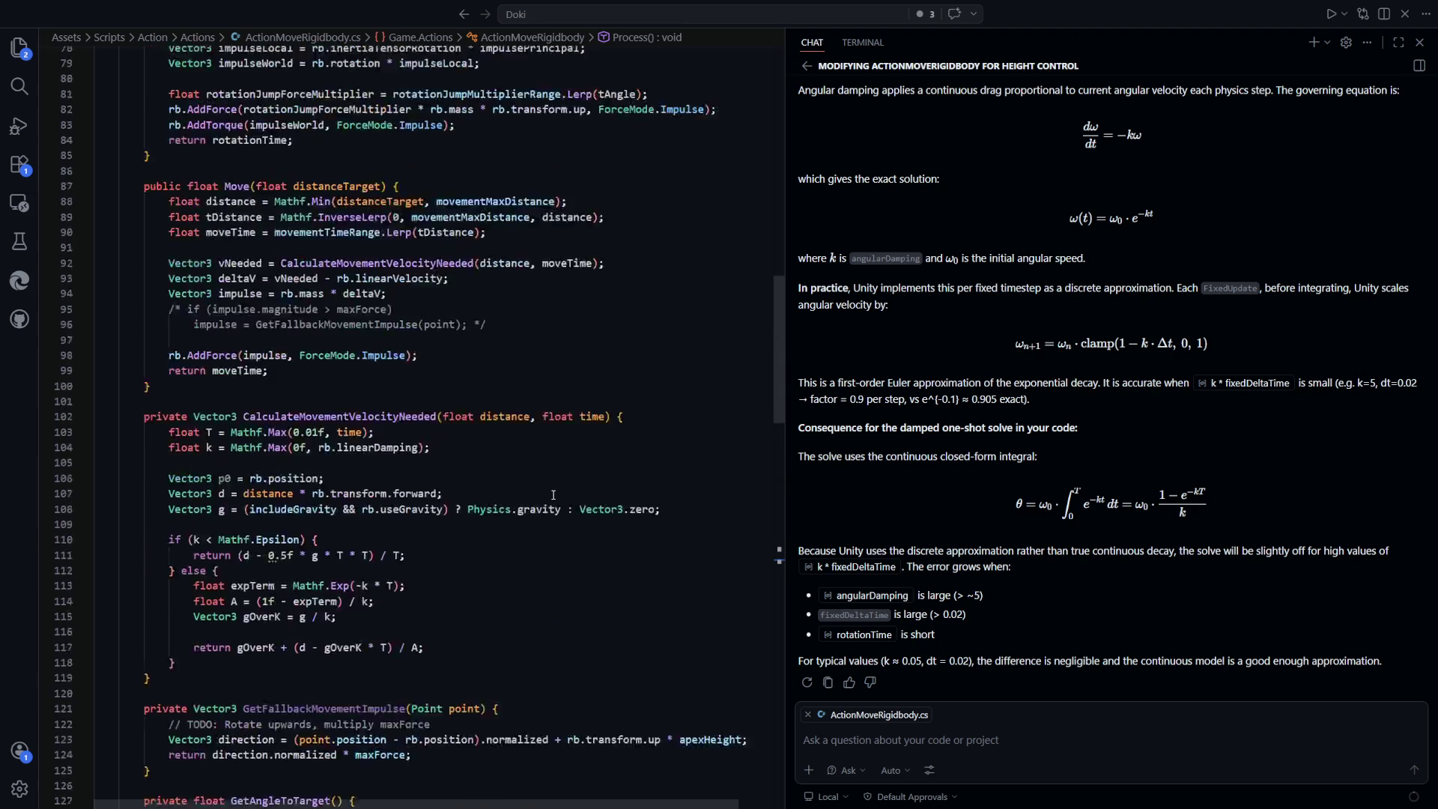
{"action": "scroll", "coordinate": [568, 492], "scroll_direction": "up", "scroll_amount": 9}
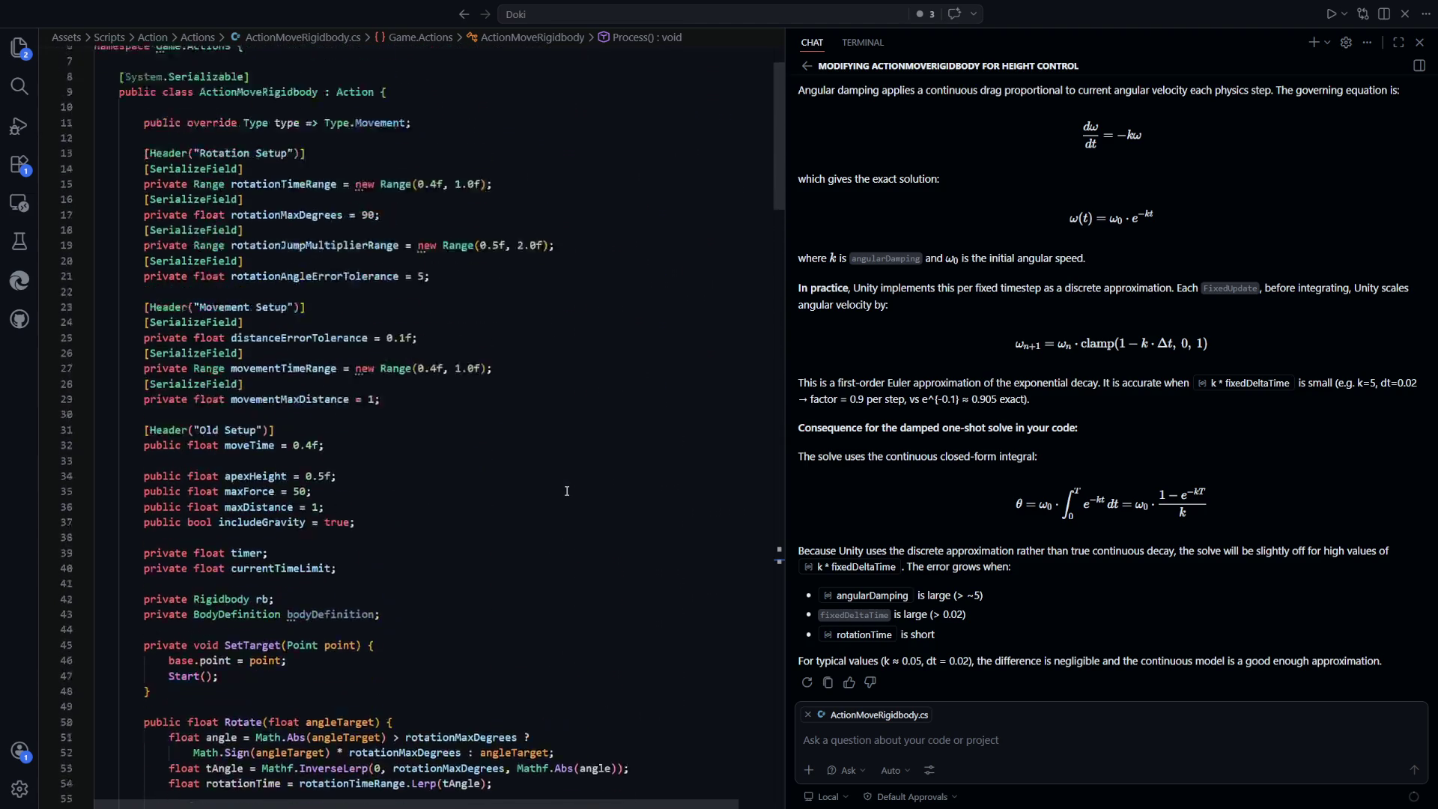
{"action": "scroll", "coordinate": [208, 310], "scroll_direction": "down", "scroll_amount": 3}
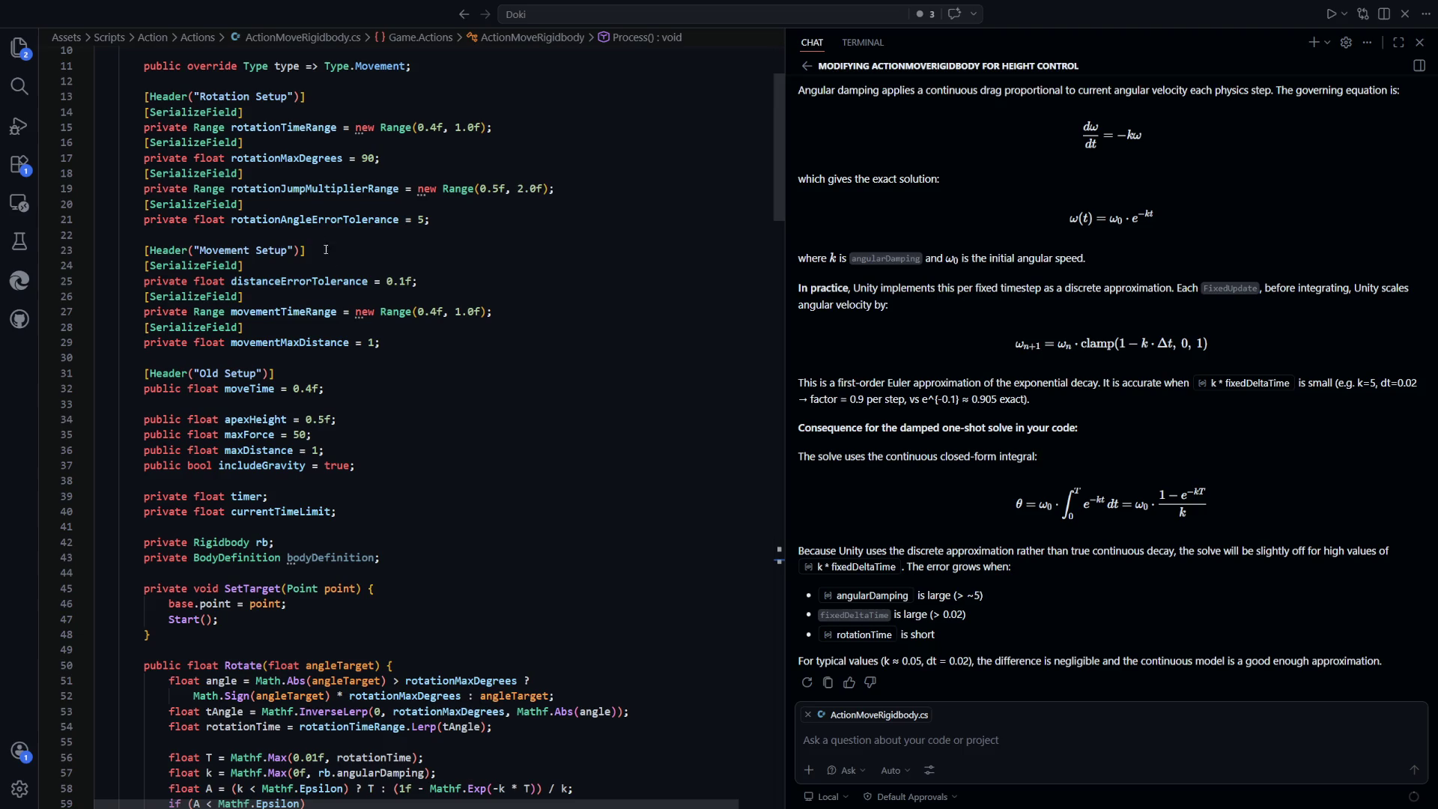
{"action": "left_click", "coordinate": [541, 314]}
{"action": "key", "text": "Return"}
{"action": "type", "text": "[Serialize"}
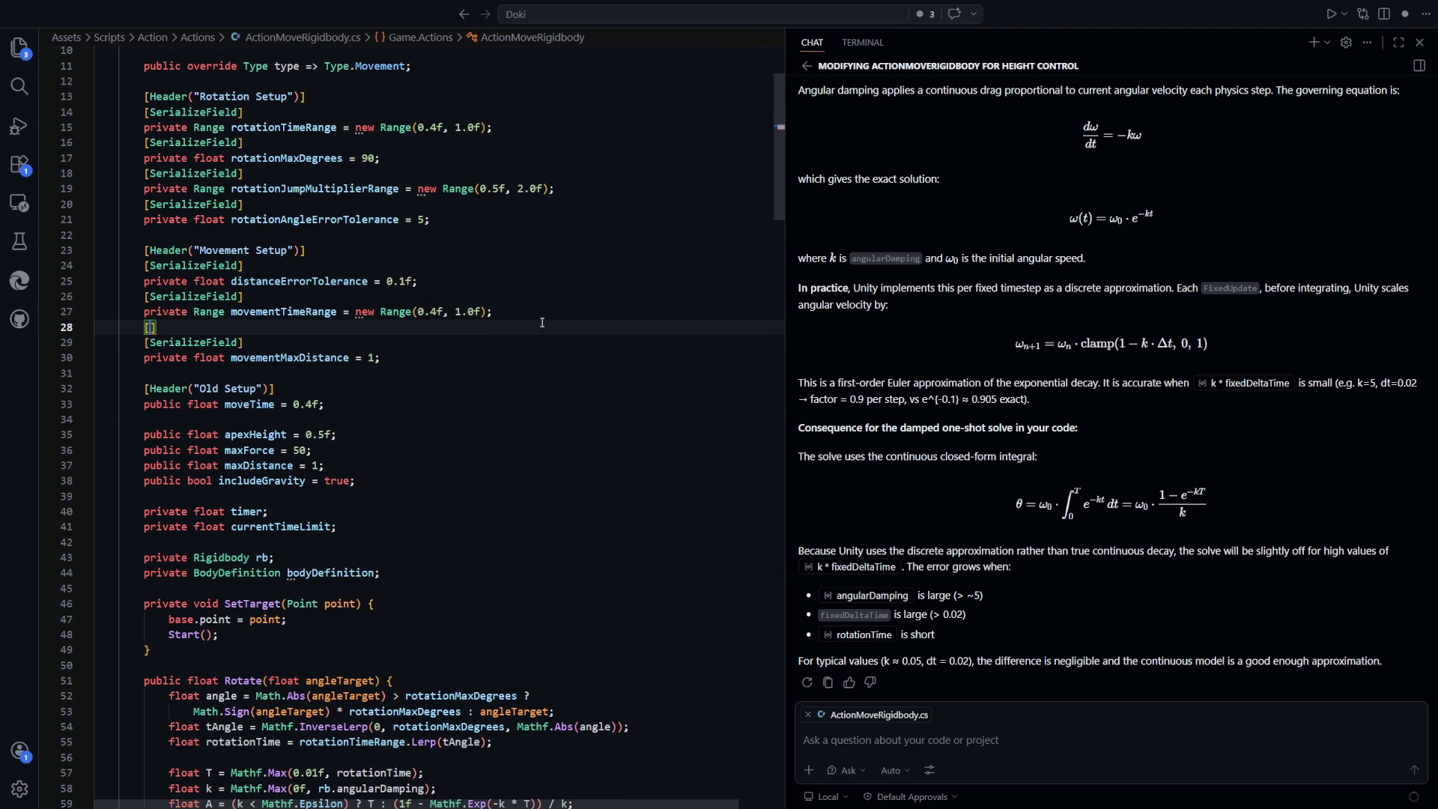
{"action": "key", "text": "Tab"}
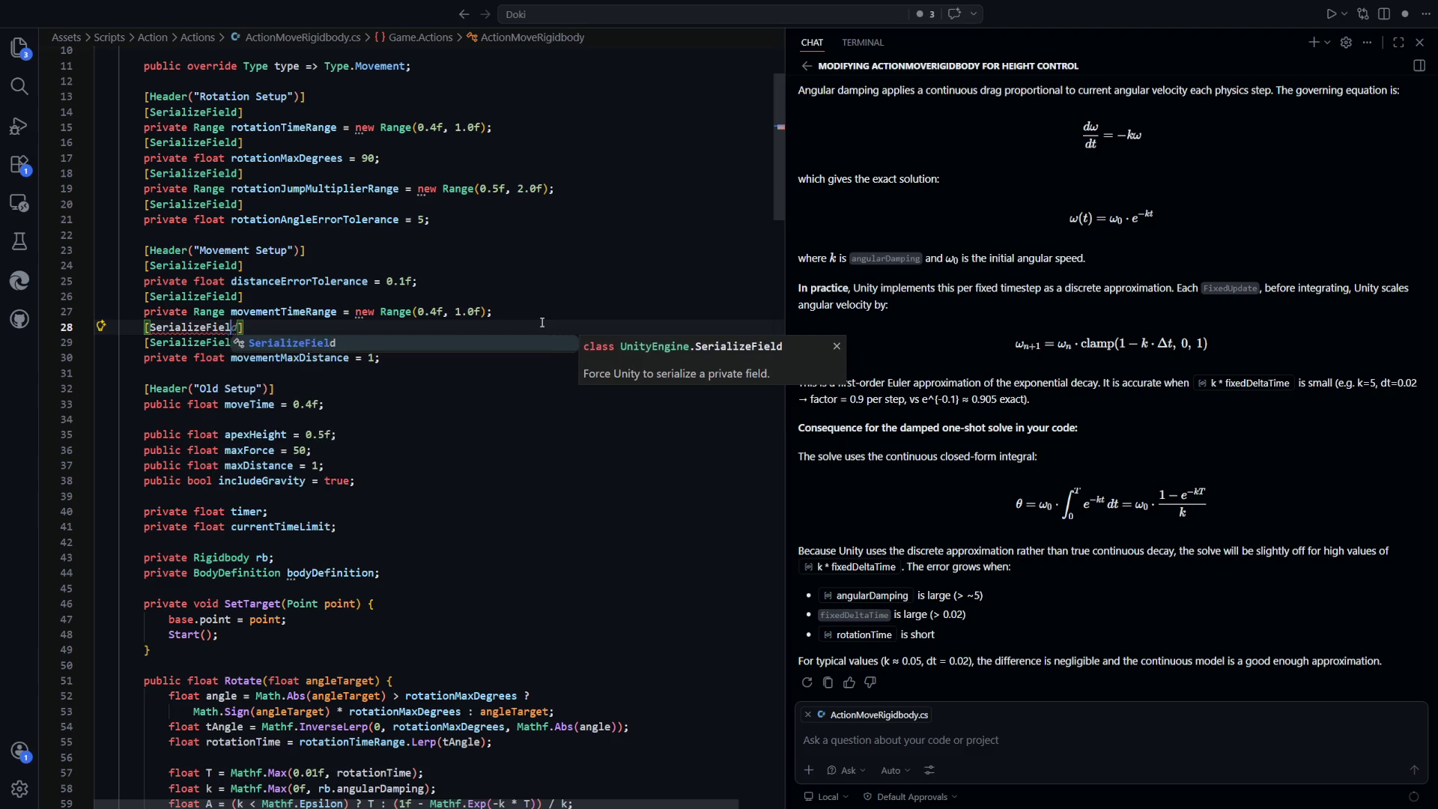
{"action": "key", "text": "End"}
{"action": "key", "text": "Return"}
Declare private float movementPreTime with a default of 0.1f
{"action": "type", "text": "privat"}
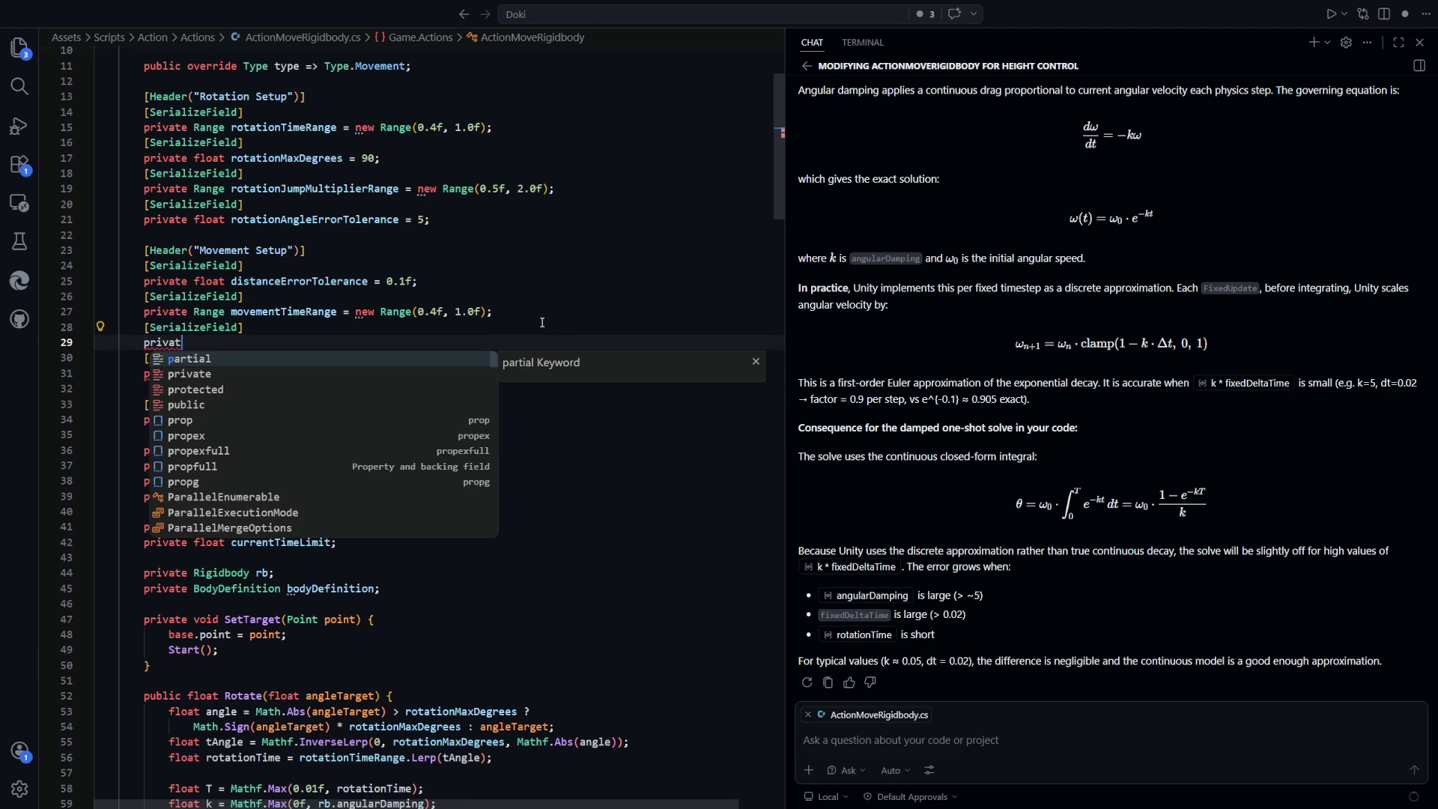
{"action": "type", "text": "e float extra"}
{"action": "key", "text": "BackSpace"}
{"action": "type", "text": "Move"}
{"action": "key", "text": "BackSpace"}
{"action": "key", "text": "BackSpace"}
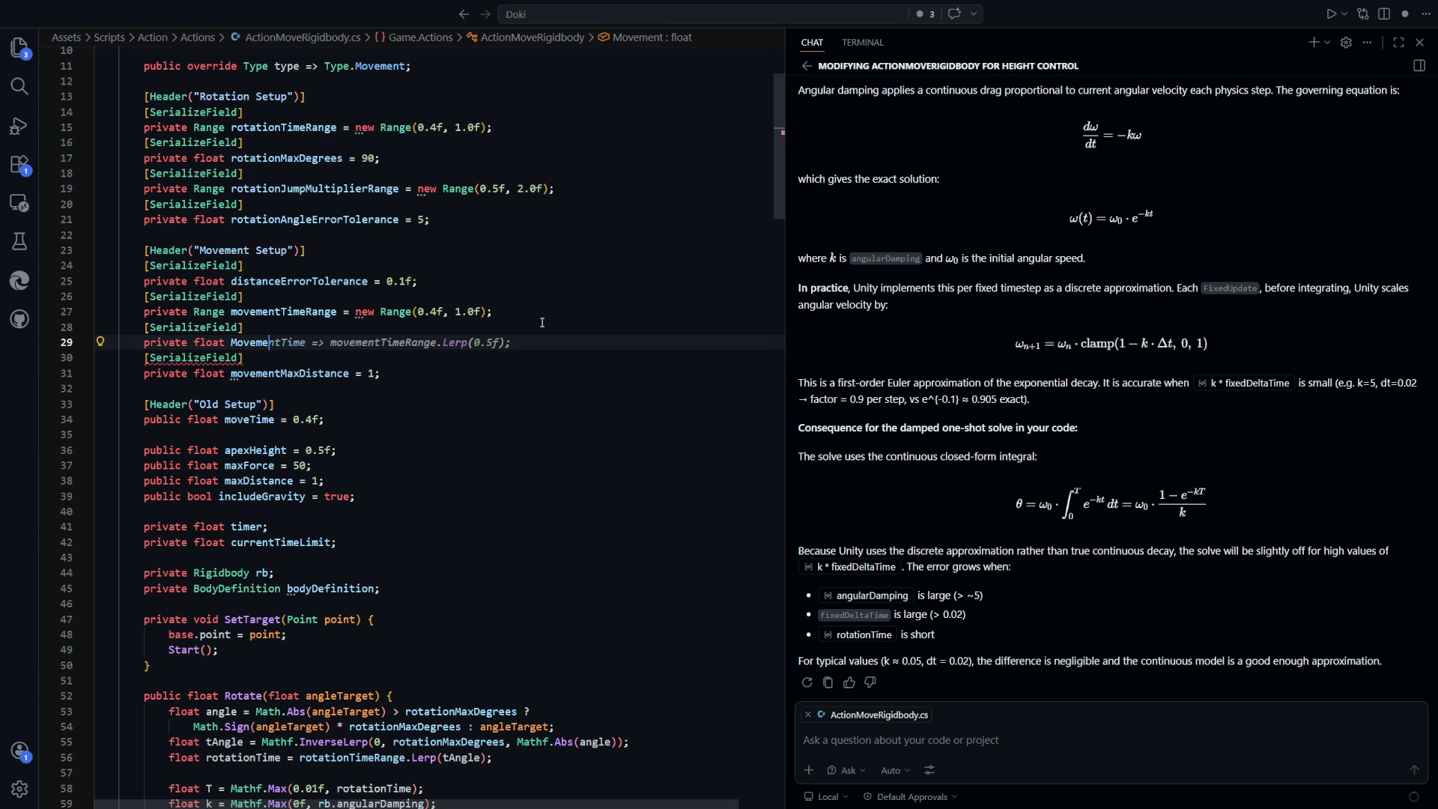
{"action": "key", "text": "BackSpace"}
{"action": "key", "text": "BackSpace"}
{"action": "key", "text": "BackSpace"}
{"action": "type", "text": "mov"}
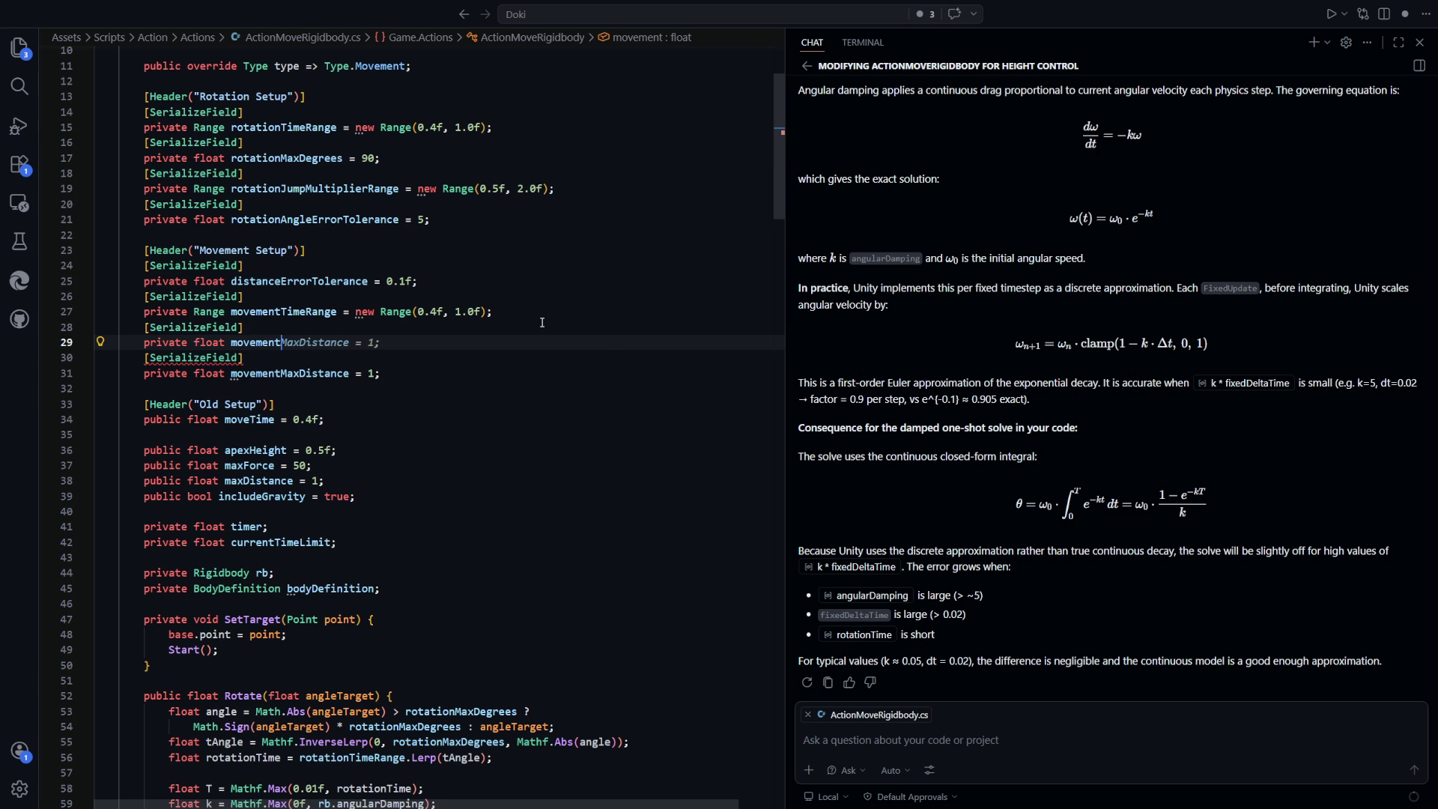
{"action": "type", "text": "PreTime = 0"}
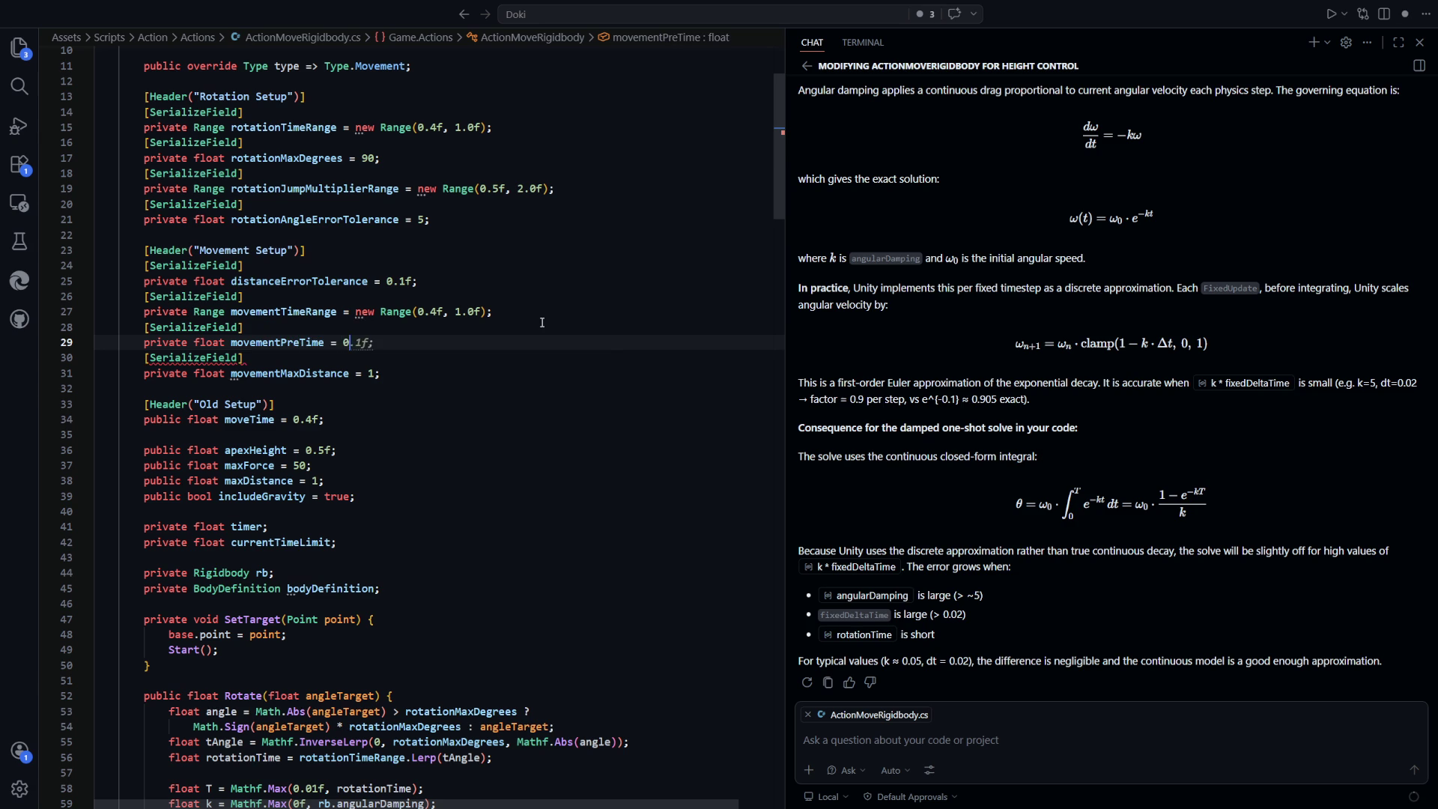
{"action": "key", "text": "Tab"}
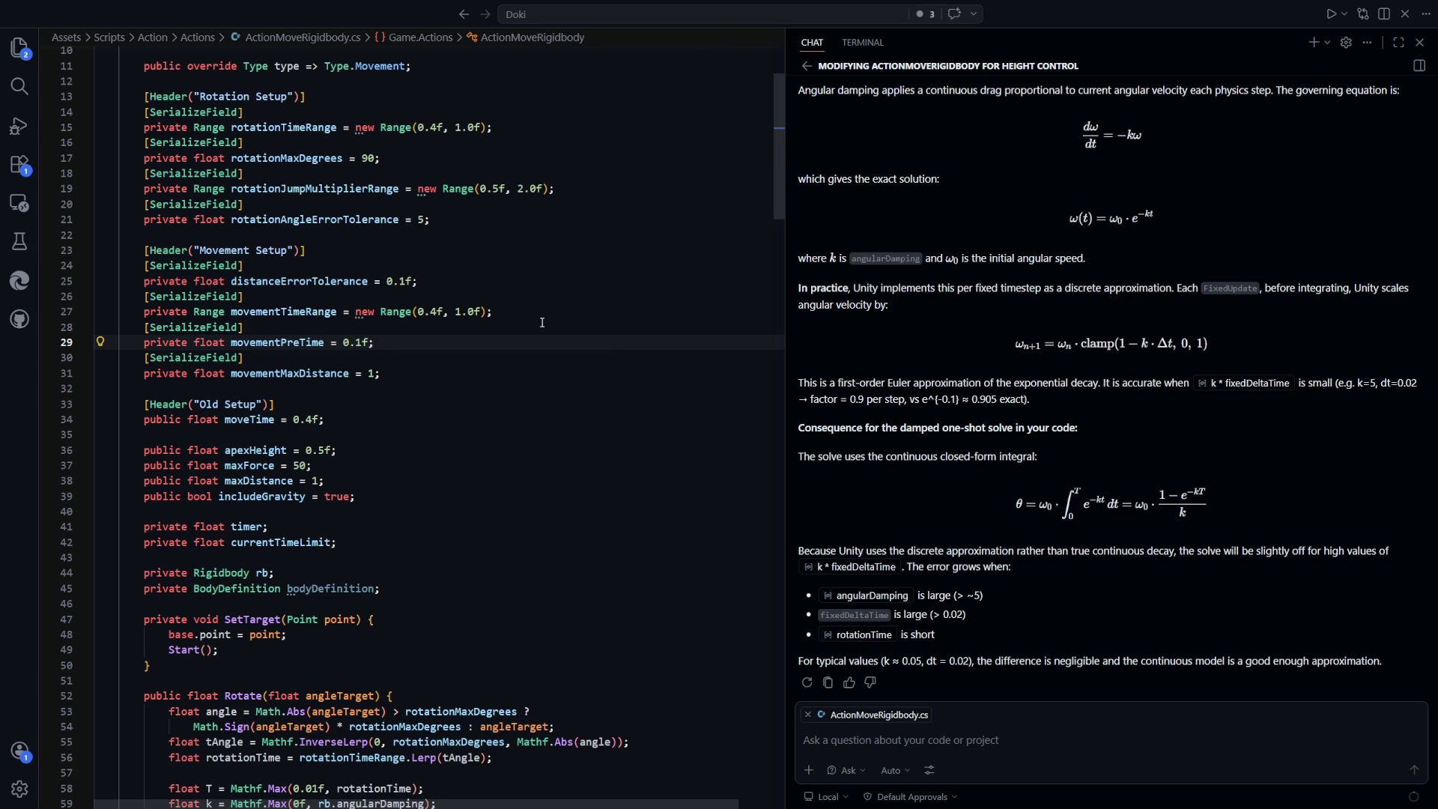
Add a serialized private float movementPostTime = 0.5 field below it
{"action": "key", "text": "Return"}
{"action": "type", "text": "[Seriali"}
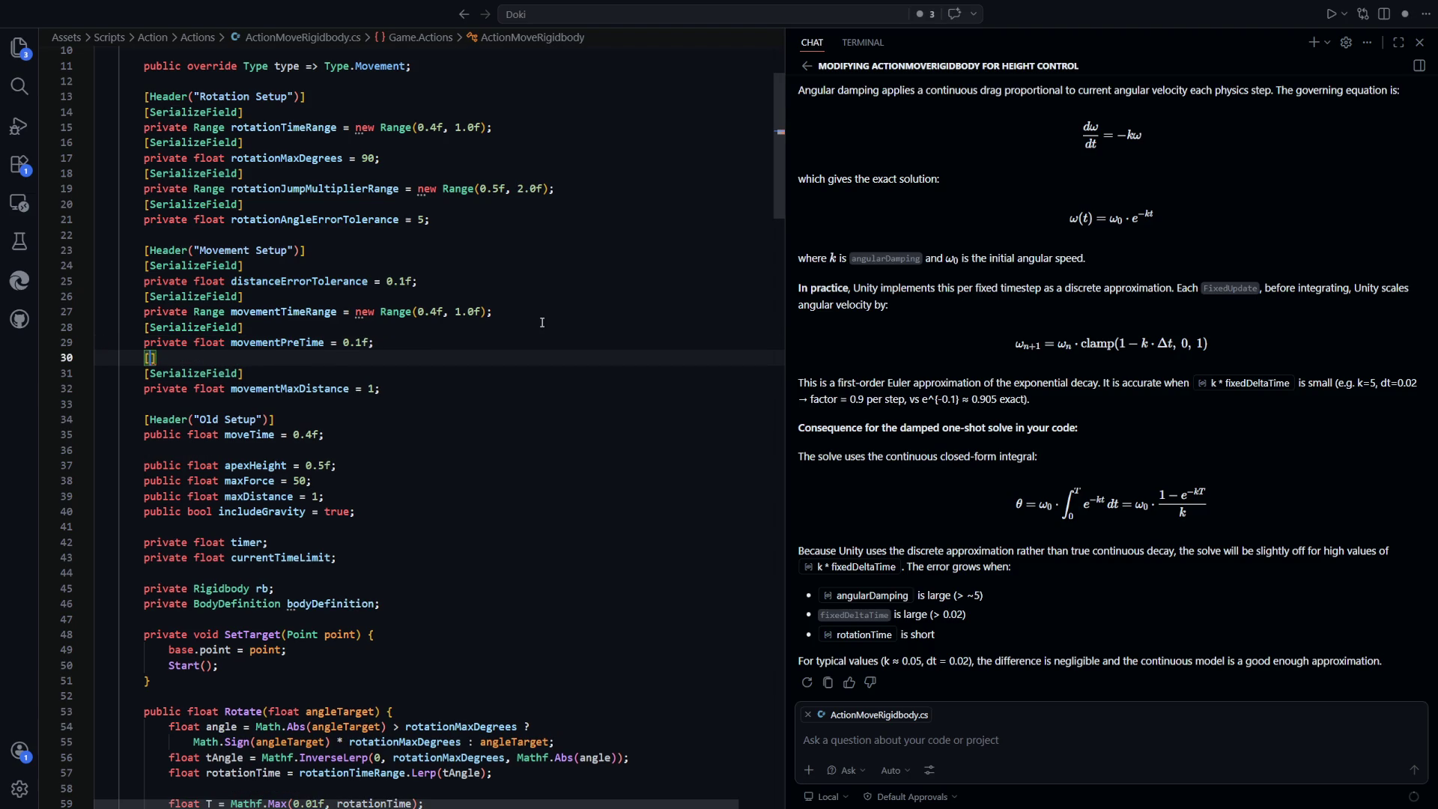
{"action": "key", "text": "Tab"}
{"action": "key", "text": "Return"}
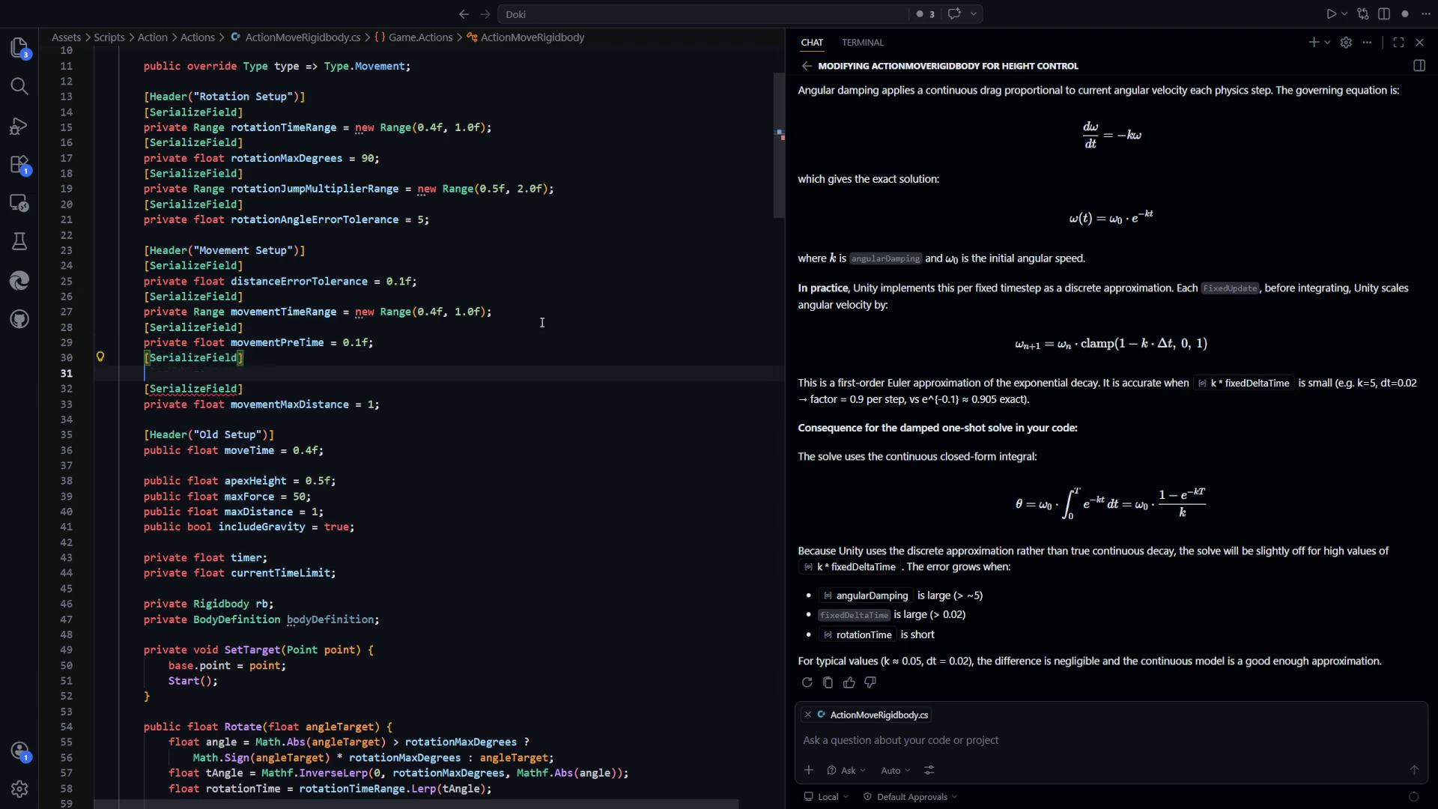
{"action": "type", "text": "private float movementPostTime = "}
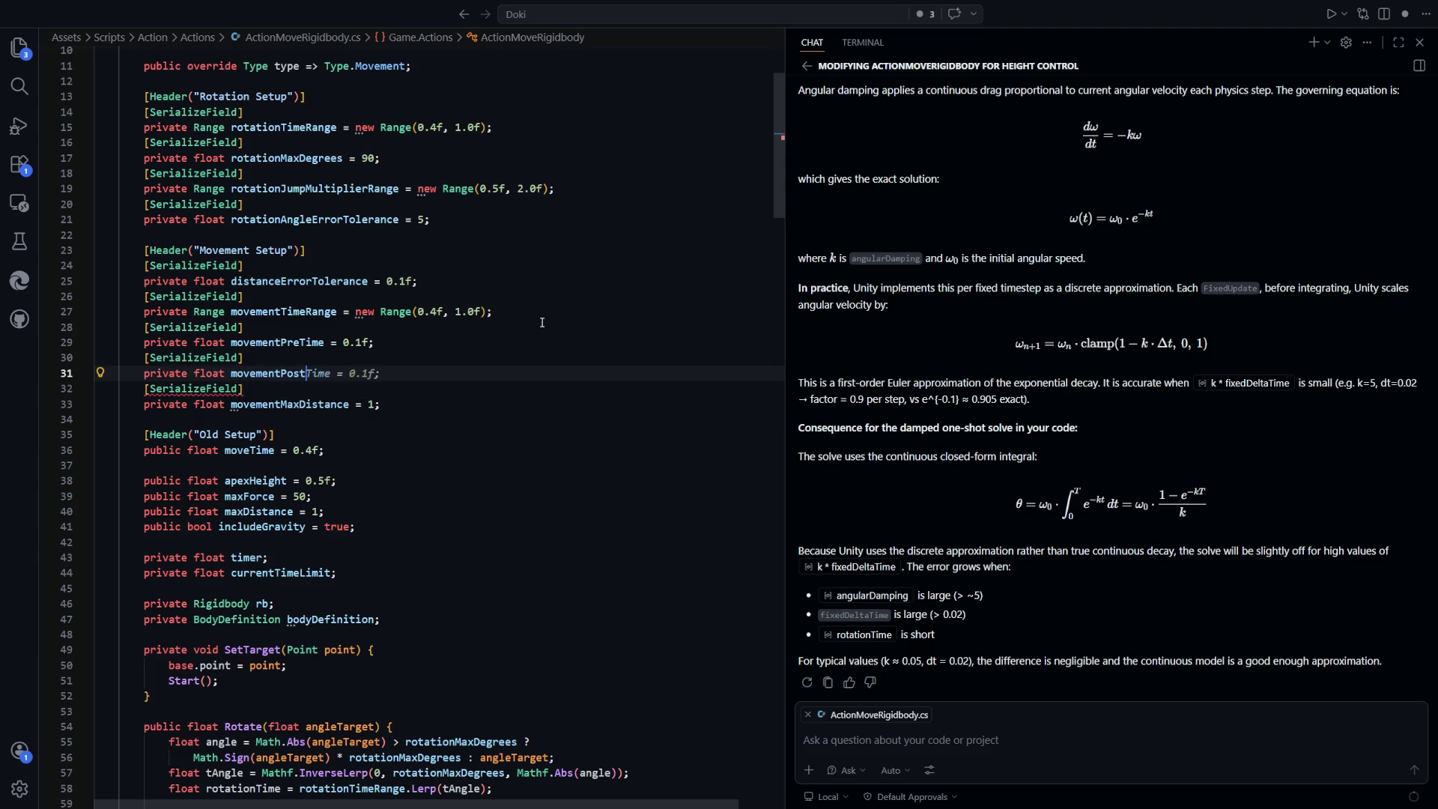
{"action": "type", "text": "0.5f;"}
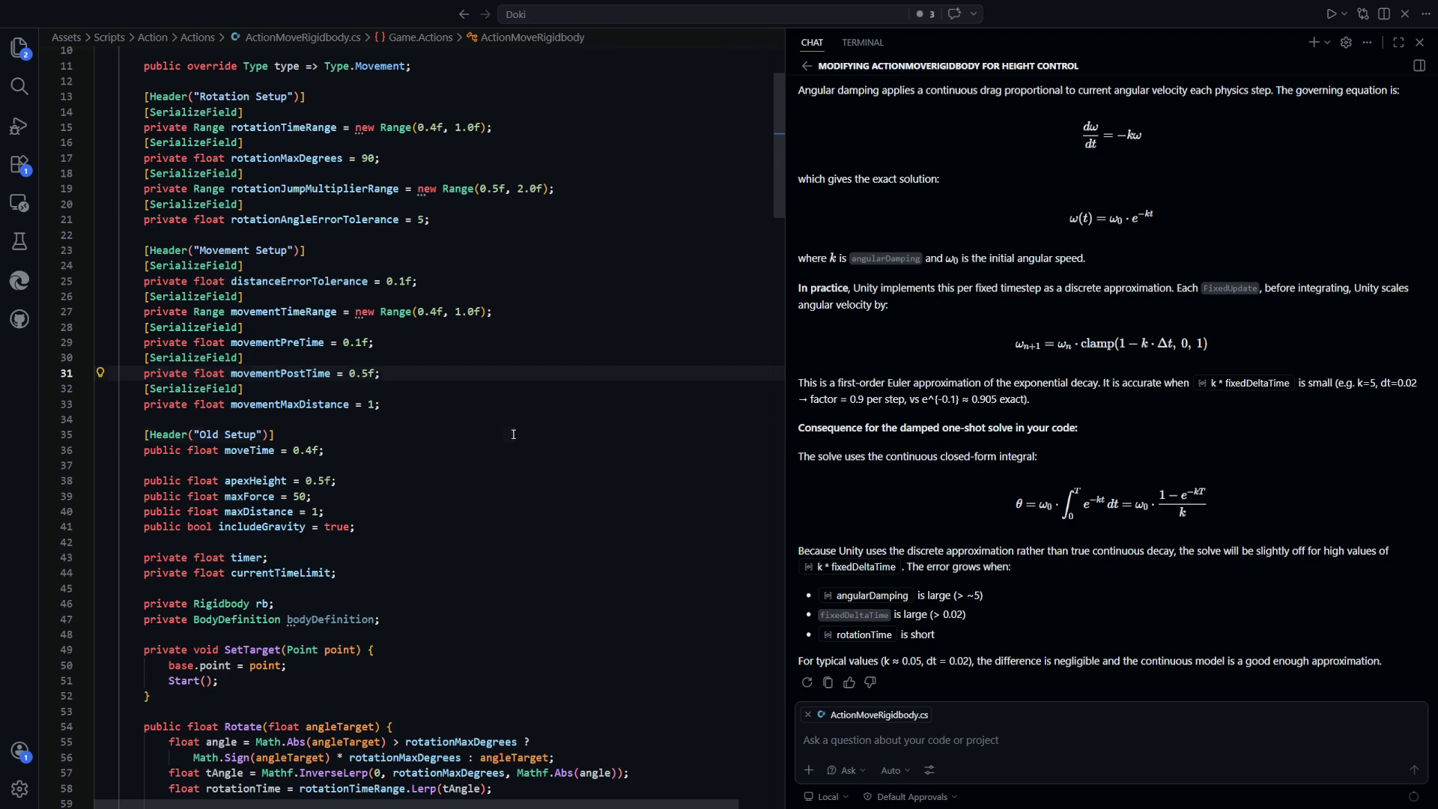
Make Move() return moveTime + movementPostTime, then switch back to Unity
{"action": "left_click", "coordinate": [513, 434]}
{"action": "scroll", "coordinate": [222, 242], "scroll_direction": "down", "scroll_amount": 15}
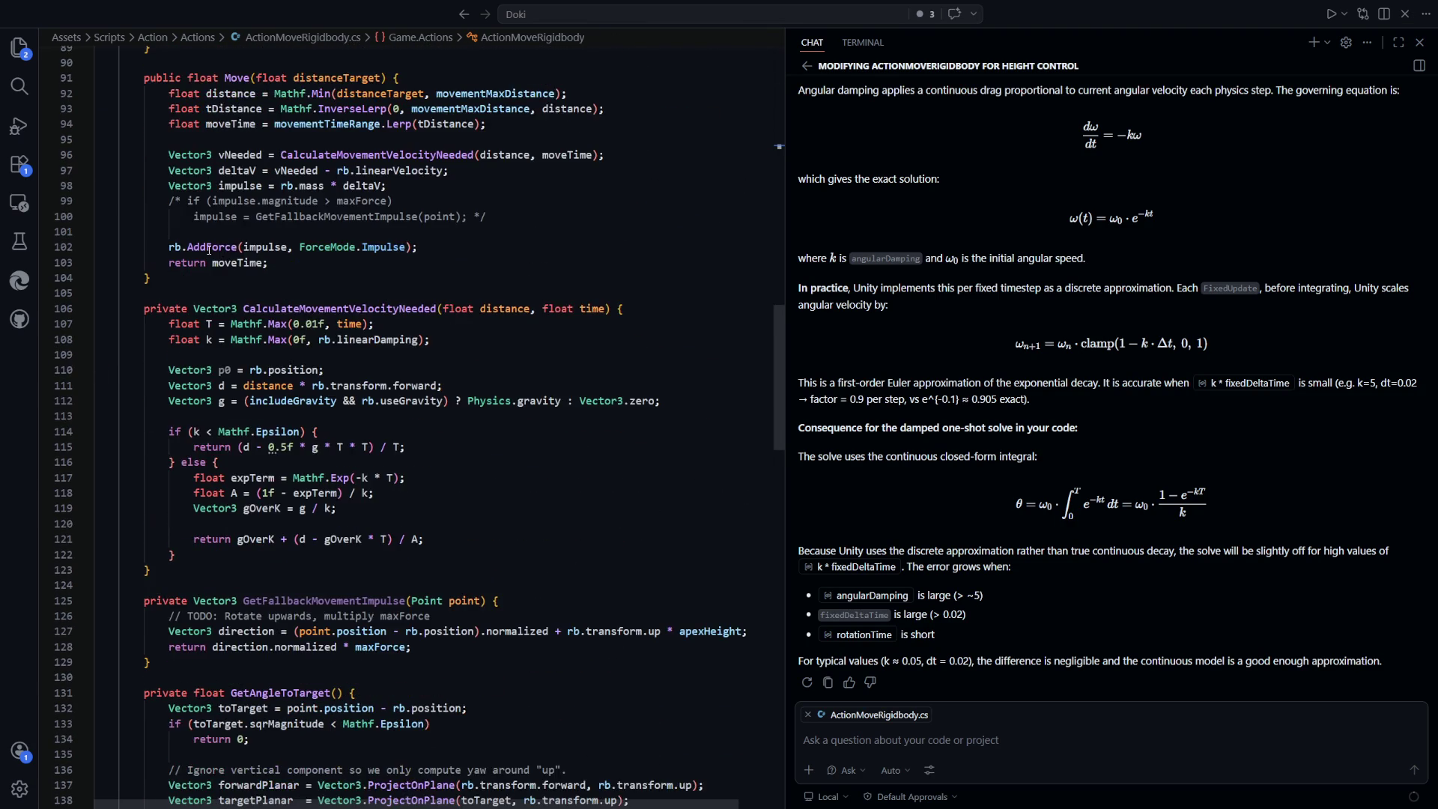
{"action": "left_click", "coordinate": [266, 349]}
{"action": "type", "text": "+"}
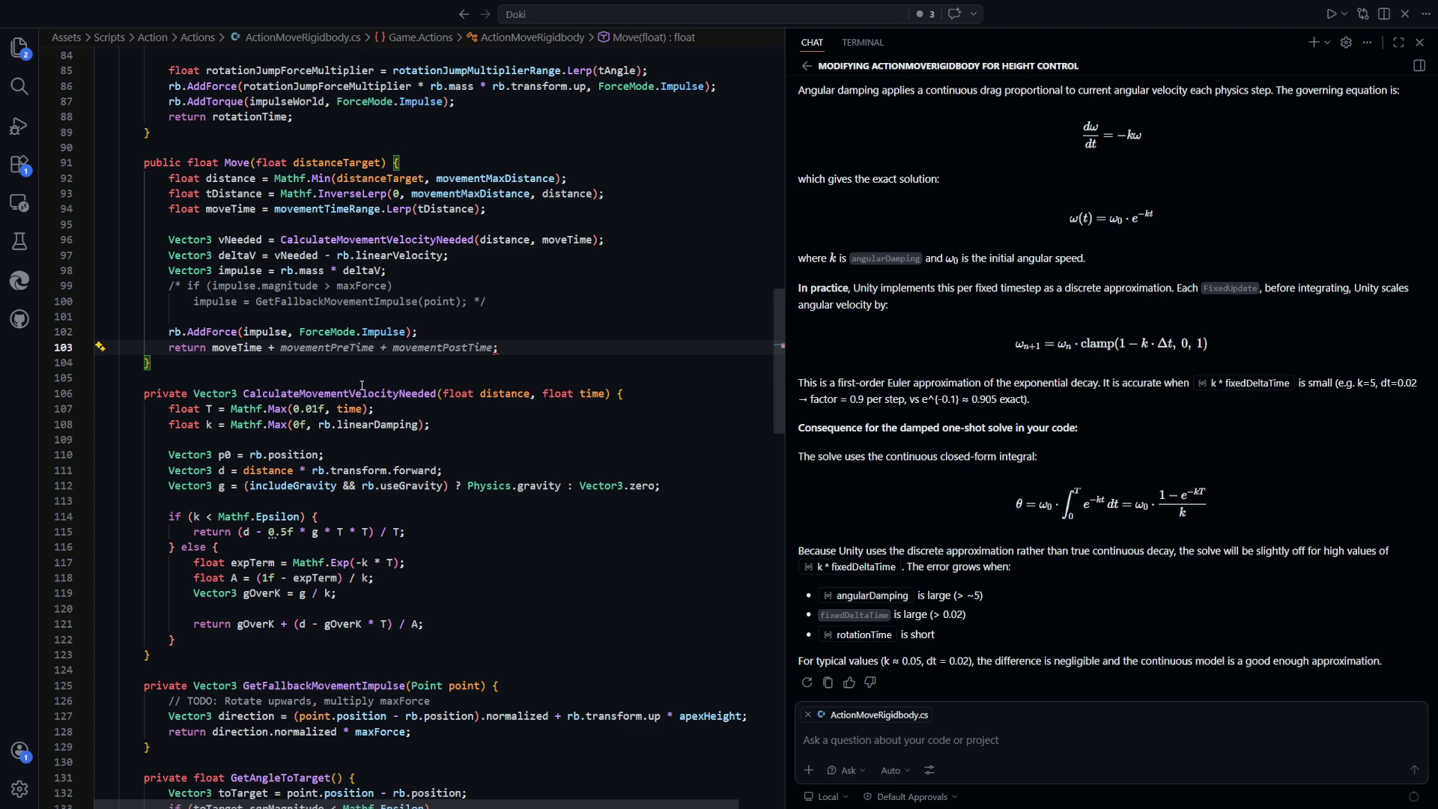
{"action": "type", "text": "movement"}
{"action": "type", "text": "PostTime"}
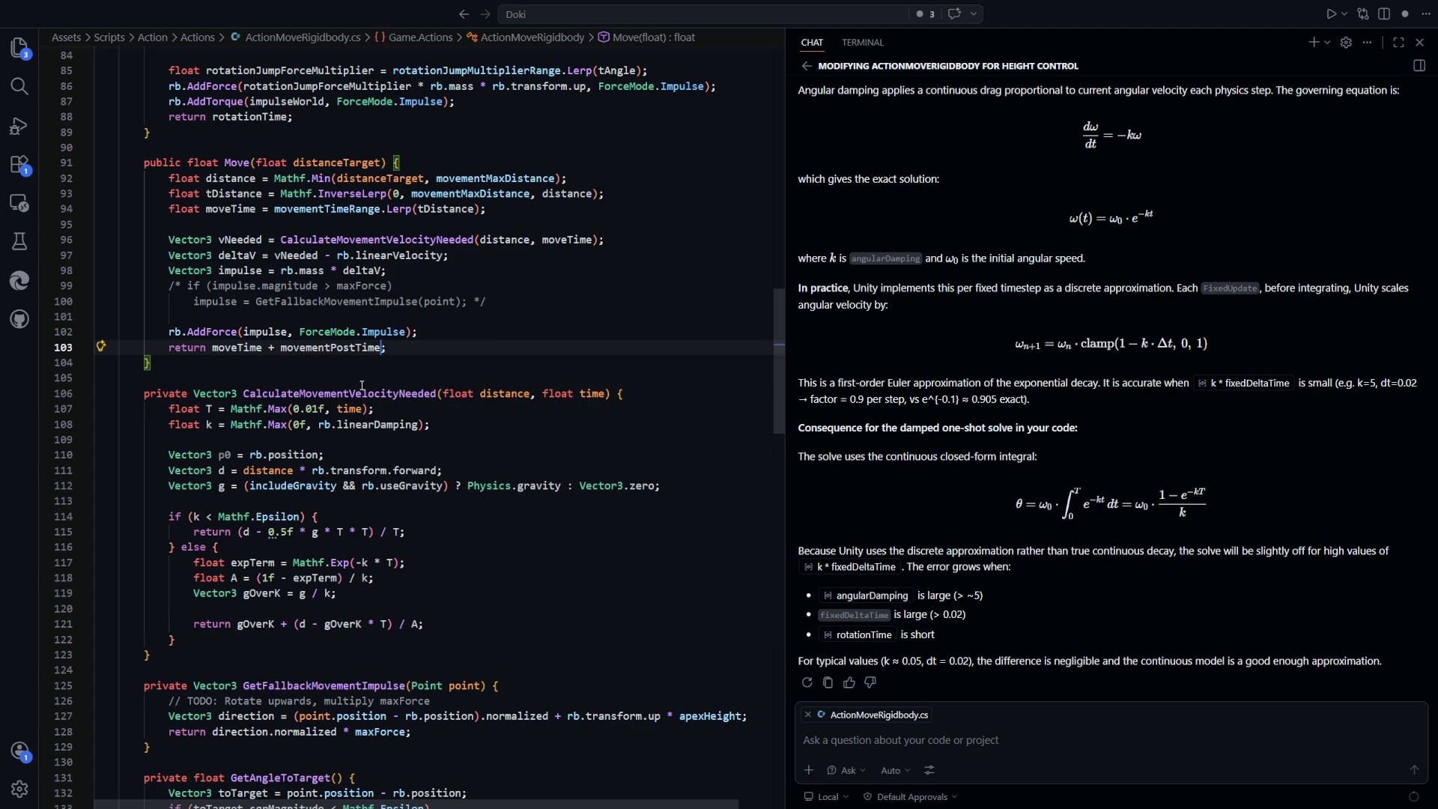
{"action": "key", "text": "Tab"}
{"action": "left_click", "coordinate": [558, 440]}
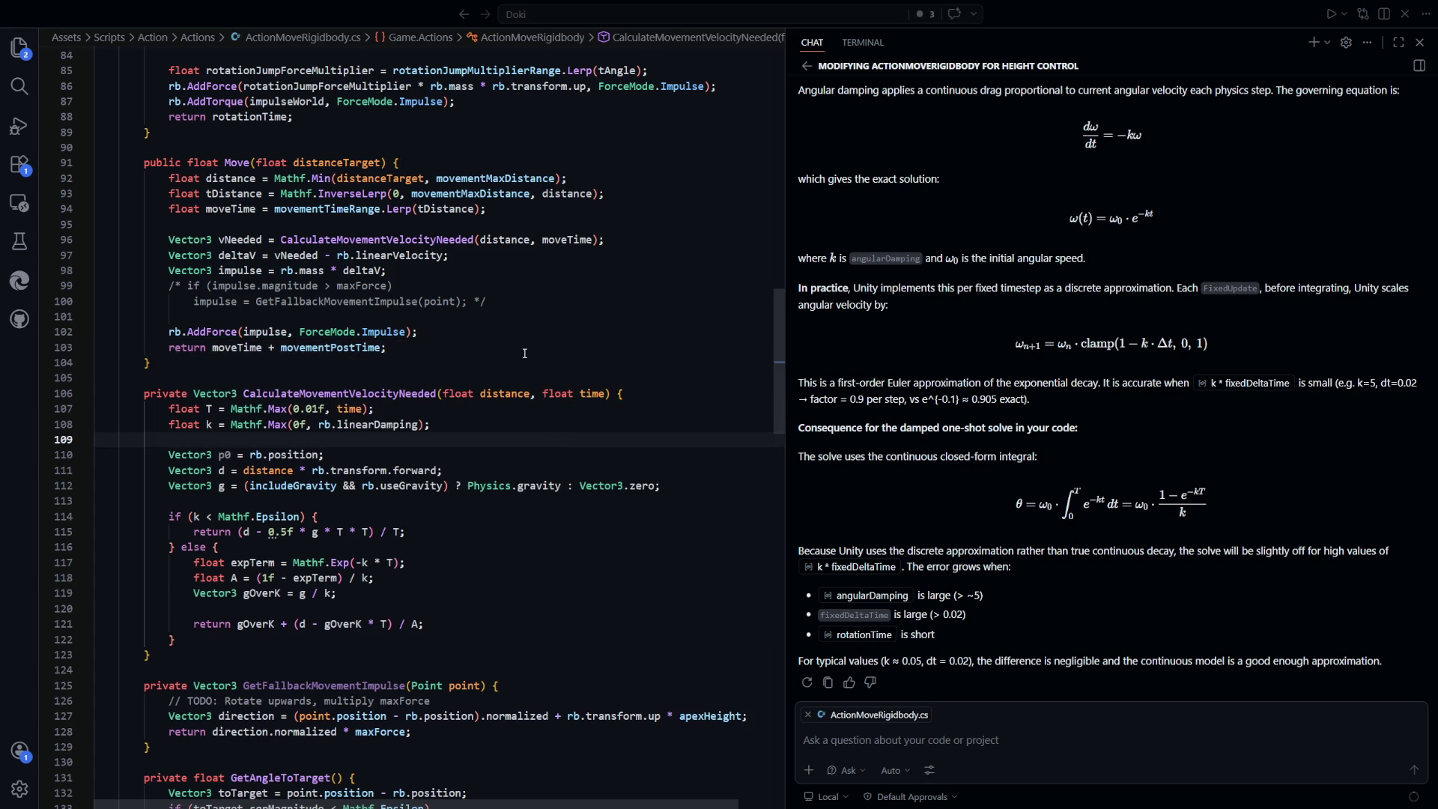
{"action": "key", "text": "alt+Tab"}
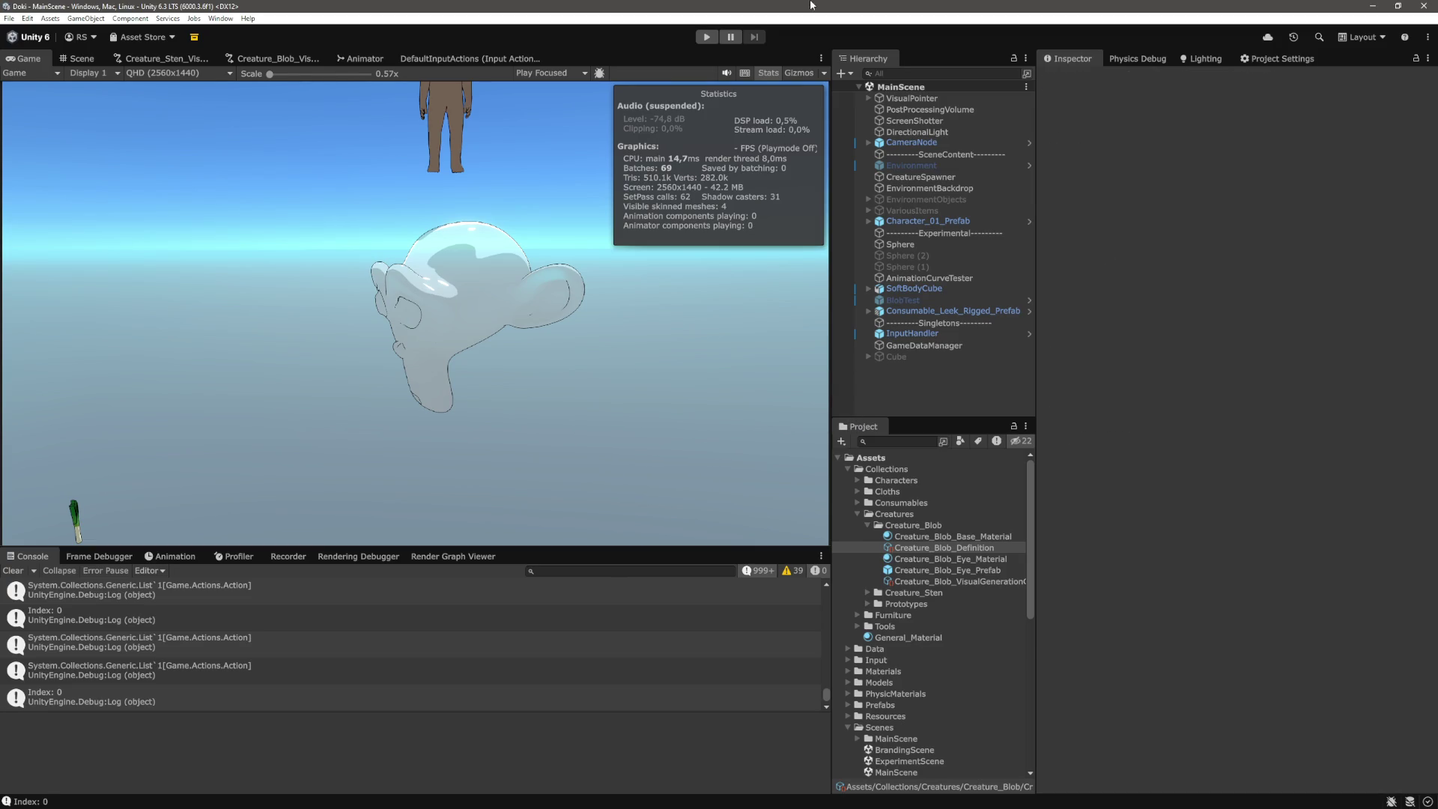
Enter Play mode and walk the character forward and around near the pink blob
{"action": "left_click", "coordinate": [705, 39]}
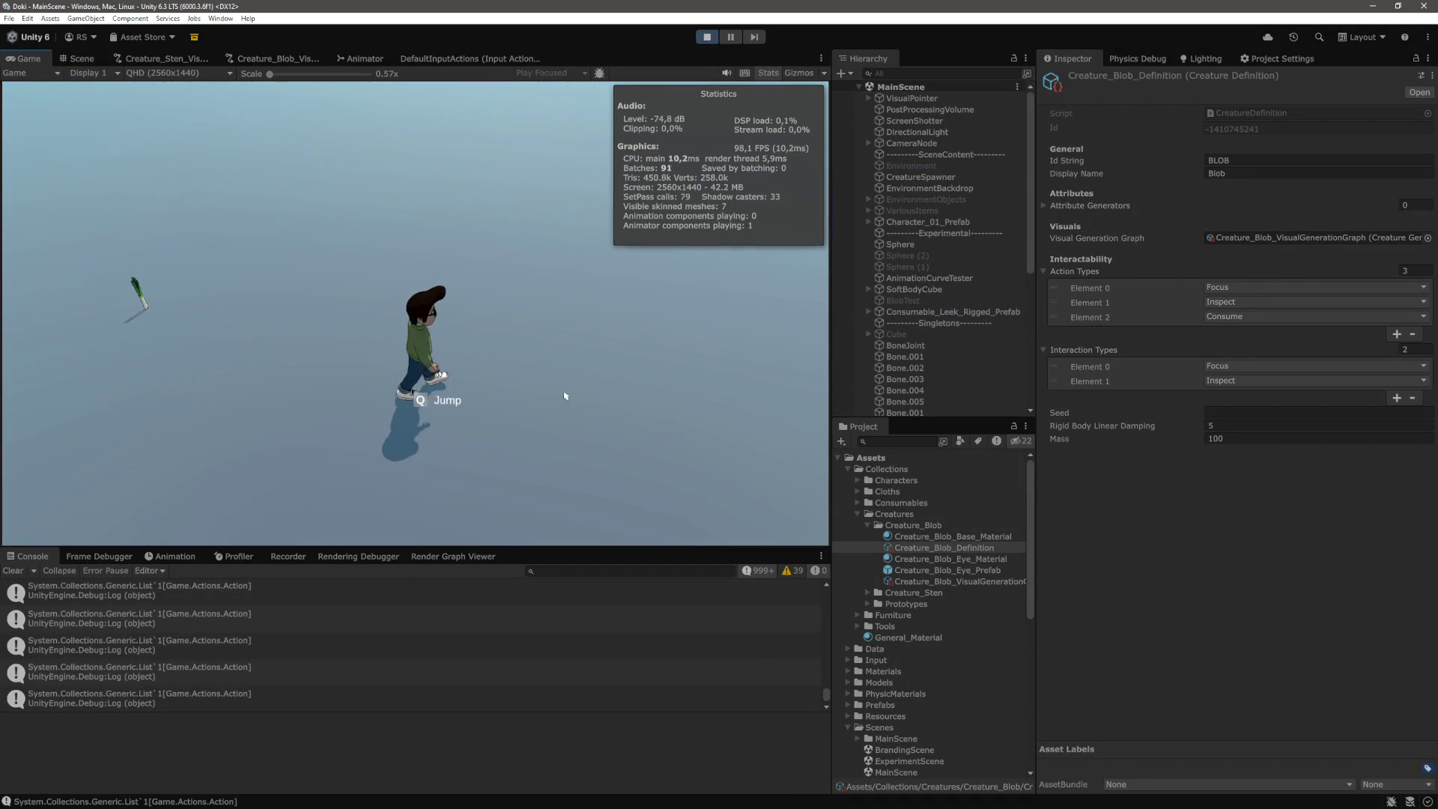
{"action": "key", "text": "w"}
{"action": "key", "text": "w"}
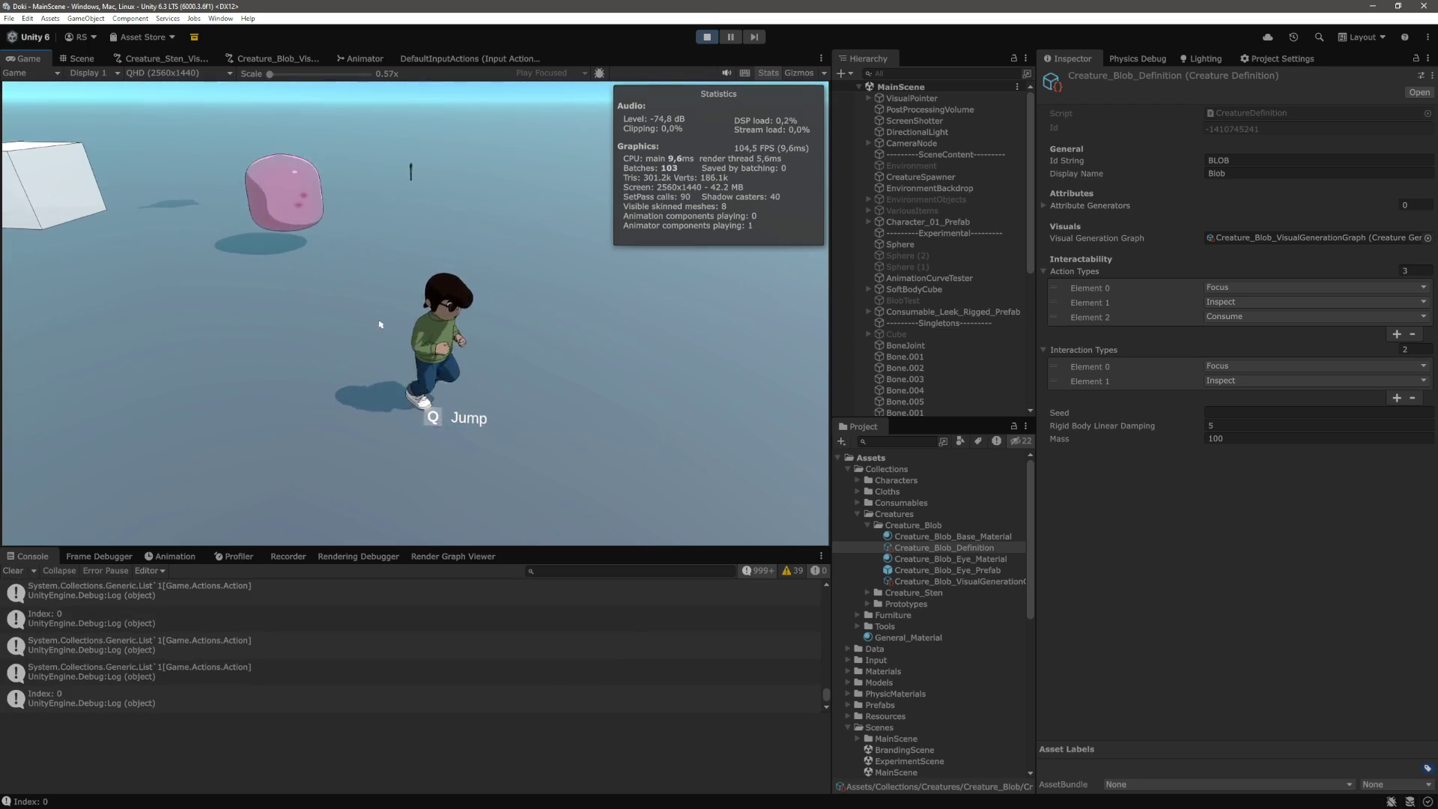
{"action": "left_click", "coordinate": [279, 327]}
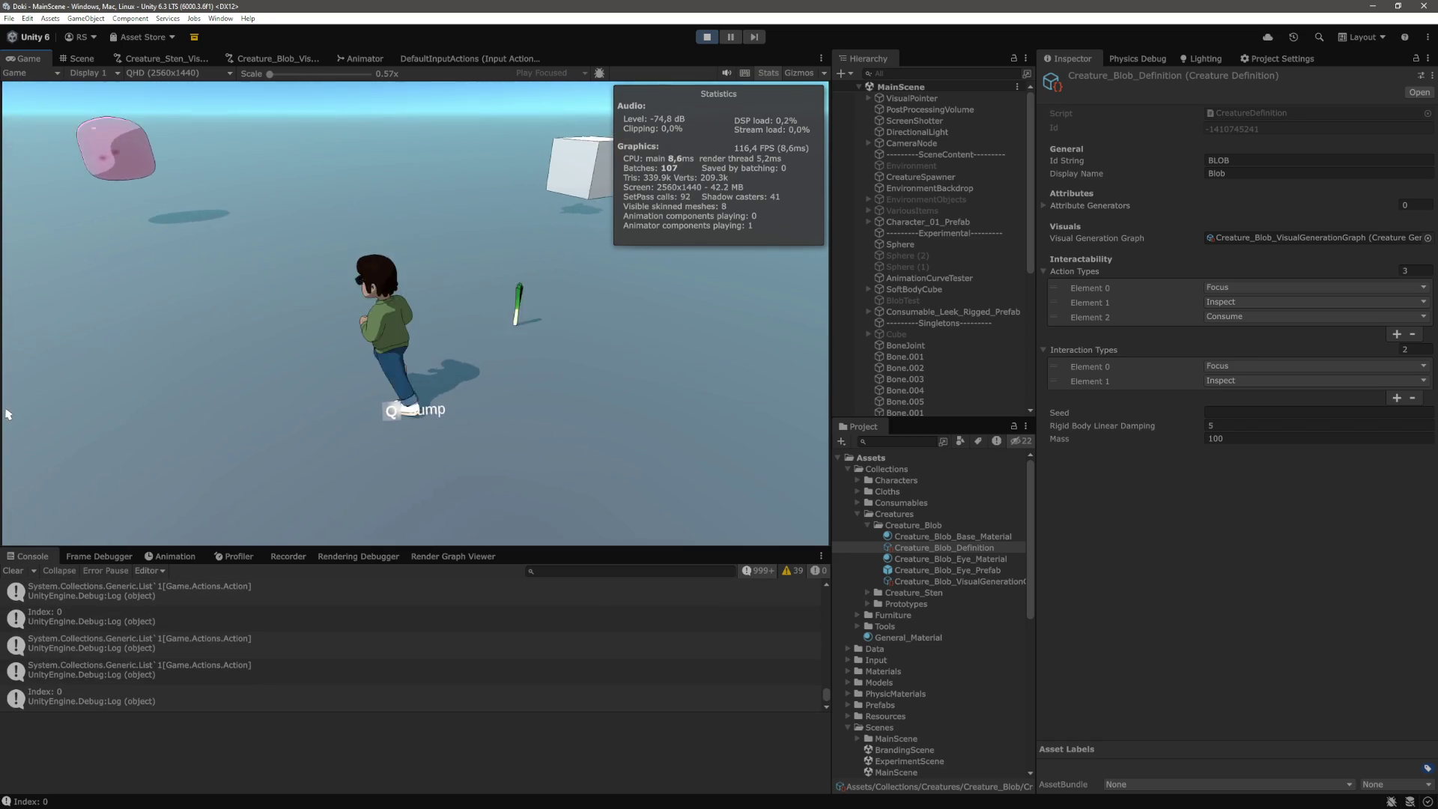
{"action": "left_click", "coordinate": [87, 424]}
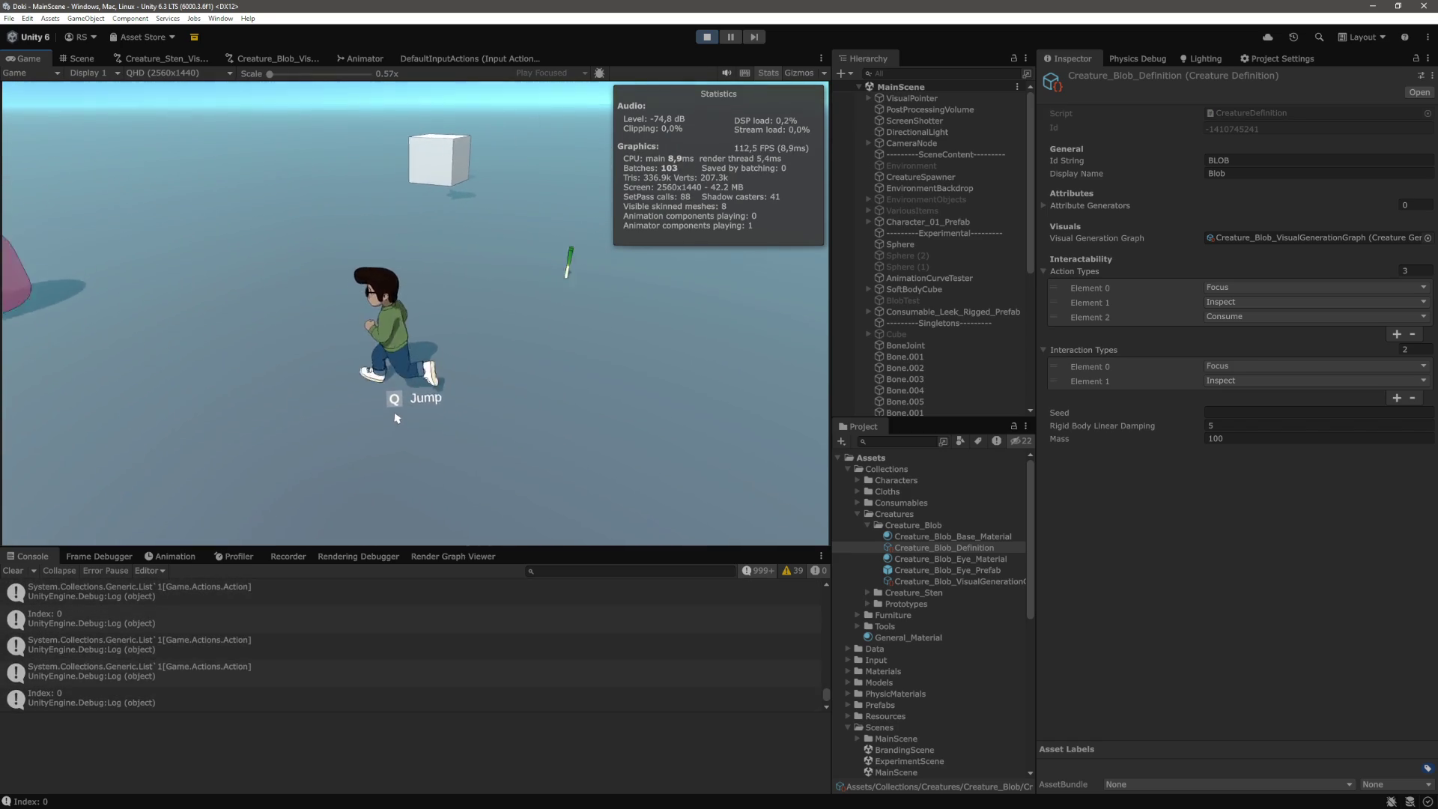
Carry the blob around and toggle its info panel with F, then exit Play mode with Ctrl+P
{"action": "left_click", "coordinate": [559, 385]}
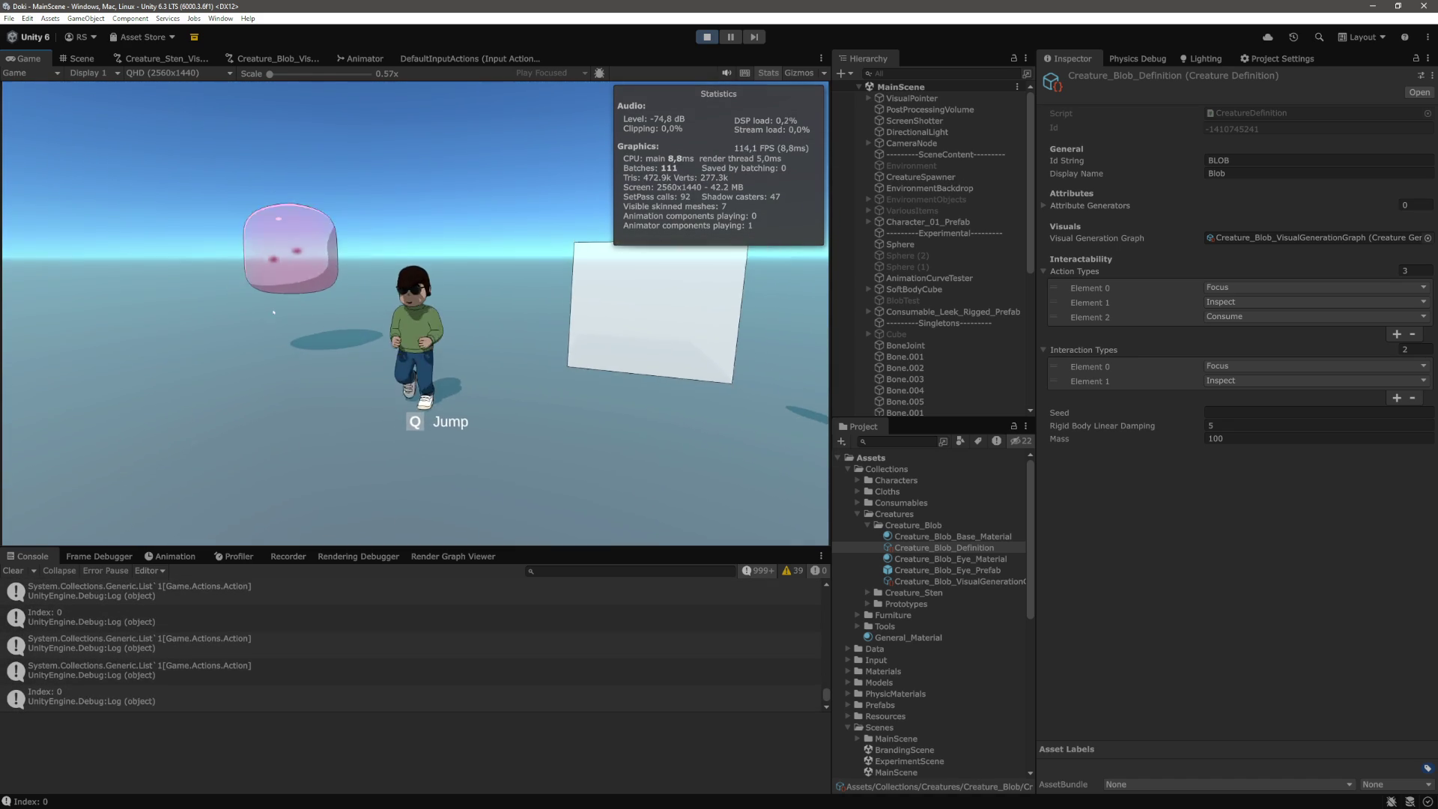
{"action": "key", "text": "f"}
{"action": "mouse_move", "coordinate": [237, 315]}
{"action": "left_mouse_down"}
{"action": "mouse_move", "coordinate": [247, 344]}
{"action": "mouse_move", "coordinate": [199, 243]}
{"action": "mouse_move", "coordinate": [169, 322]}
{"action": "mouse_move", "coordinate": [187, 364]}
{"action": "mouse_move", "coordinate": [128, 247]}
{"action": "mouse_move", "coordinate": [97, 396]}
{"action": "mouse_move", "coordinate": [86, 381]}
{"action": "mouse_move", "coordinate": [307, 359]}
{"action": "mouse_move", "coordinate": [247, 299]}
{"action": "mouse_move", "coordinate": [321, 365]}
{"action": "mouse_move", "coordinate": [352, 251]}
{"action": "mouse_move", "coordinate": [375, 269]}
{"action": "mouse_move", "coordinate": [314, 345]}
{"action": "mouse_move", "coordinate": [312, 397]}
{"action": "mouse_move", "coordinate": [340, 376]}
{"action": "mouse_move", "coordinate": [314, 376]}
{"action": "mouse_move", "coordinate": [312, 394]}
{"action": "mouse_move", "coordinate": [355, 389]}
{"action": "left_mouse_up"}
{"action": "key", "text": "f"}
{"action": "key", "text": "f"}
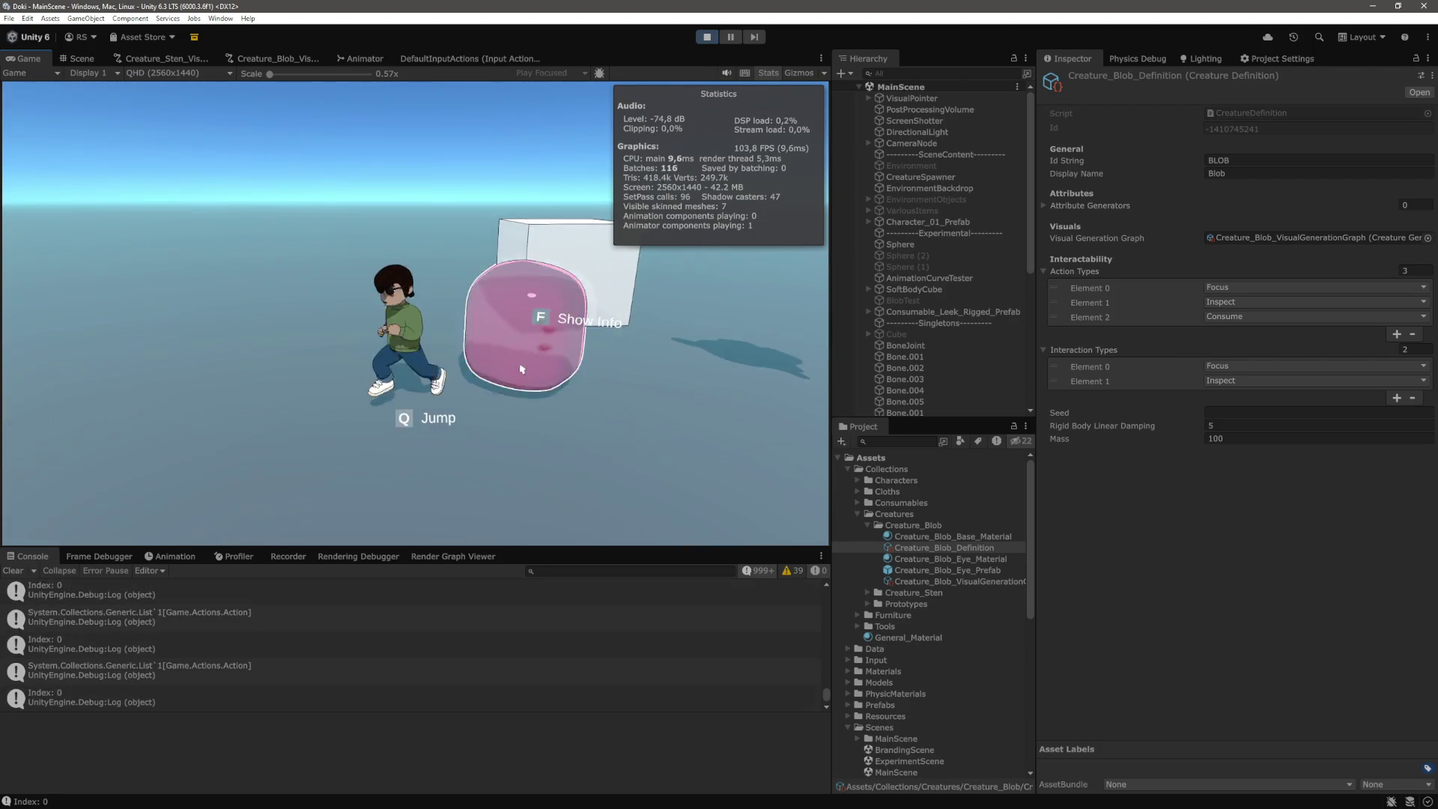
{"action": "key", "text": "f"}
{"action": "mouse_move", "coordinate": [525, 314]}
{"action": "left_mouse_down"}
{"action": "mouse_move", "coordinate": [549, 320]}
{"action": "mouse_move", "coordinate": [566, 359]}
{"action": "mouse_move", "coordinate": [592, 277]}
{"action": "mouse_move", "coordinate": [605, 374]}
{"action": "mouse_move", "coordinate": [584, 225]}
{"action": "mouse_move", "coordinate": [659, 389]}
{"action": "left_mouse_up"}
{"action": "key", "text": "f"}
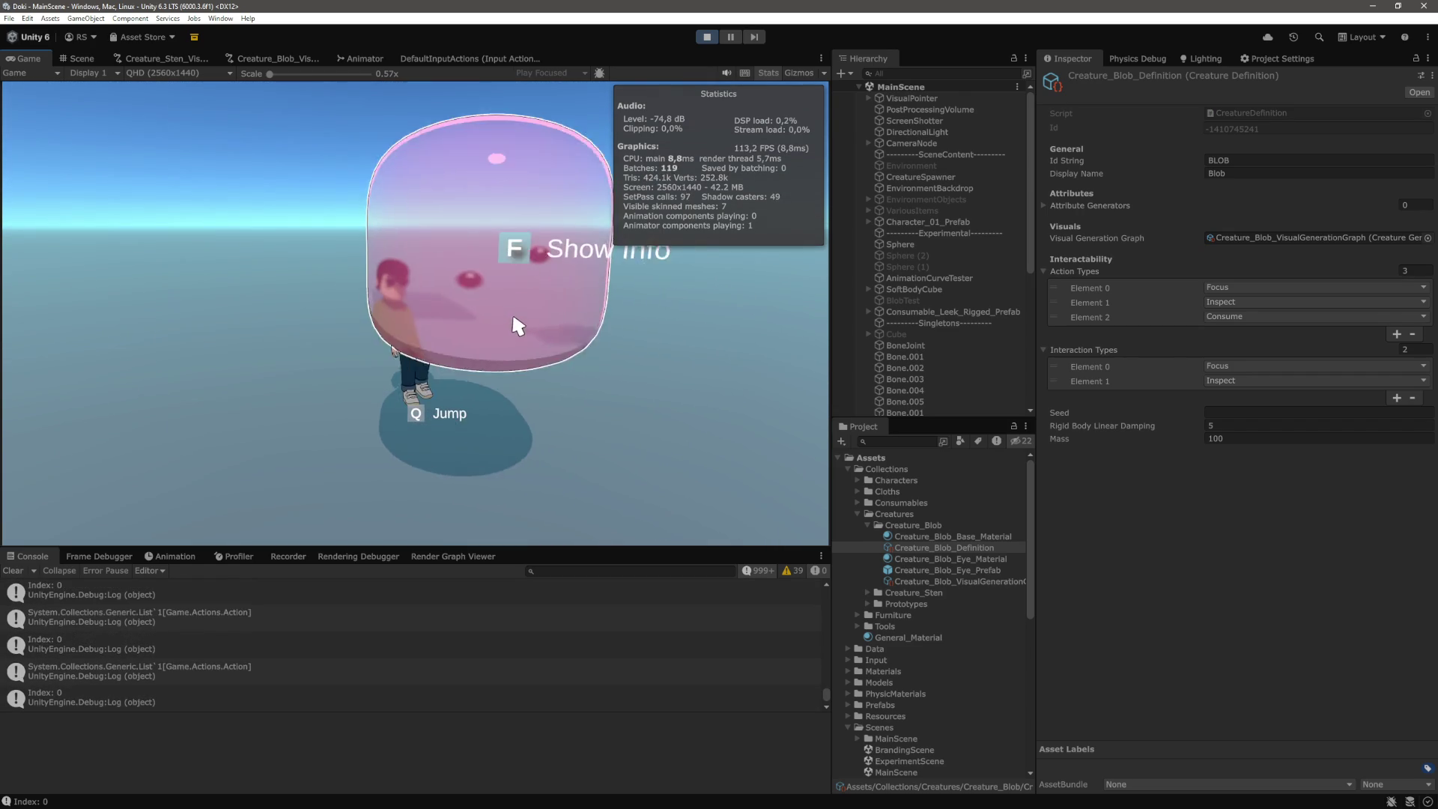
{"action": "key", "text": "ctrl+p"}
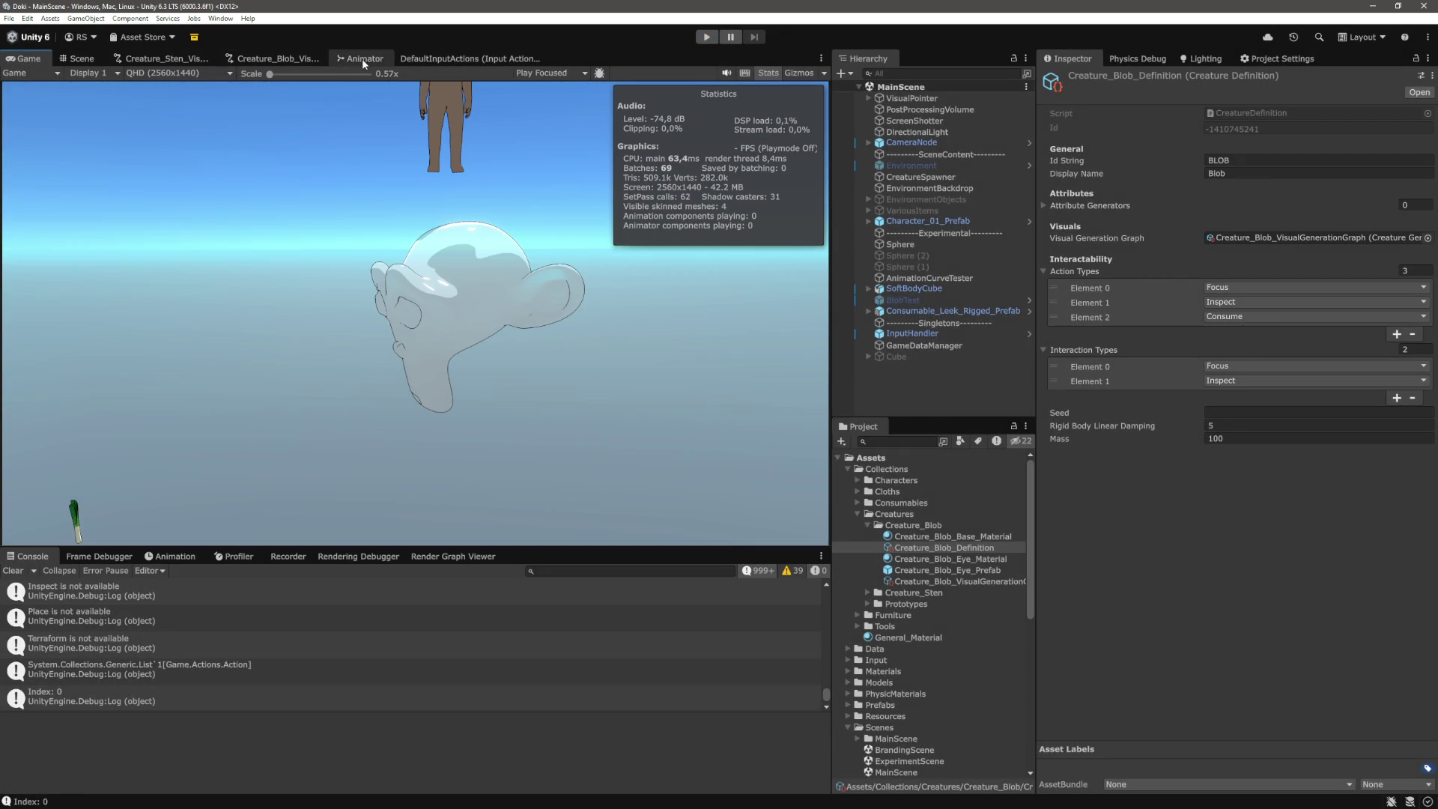
Open the Creature_Blob_VisualGenerationGraph tab and pan and zoom across its nodes
{"action": "left_click", "coordinate": [289, 56]}
{"action": "scroll", "coordinate": [444, 356], "scroll_direction": "up", "scroll_amount": 6}
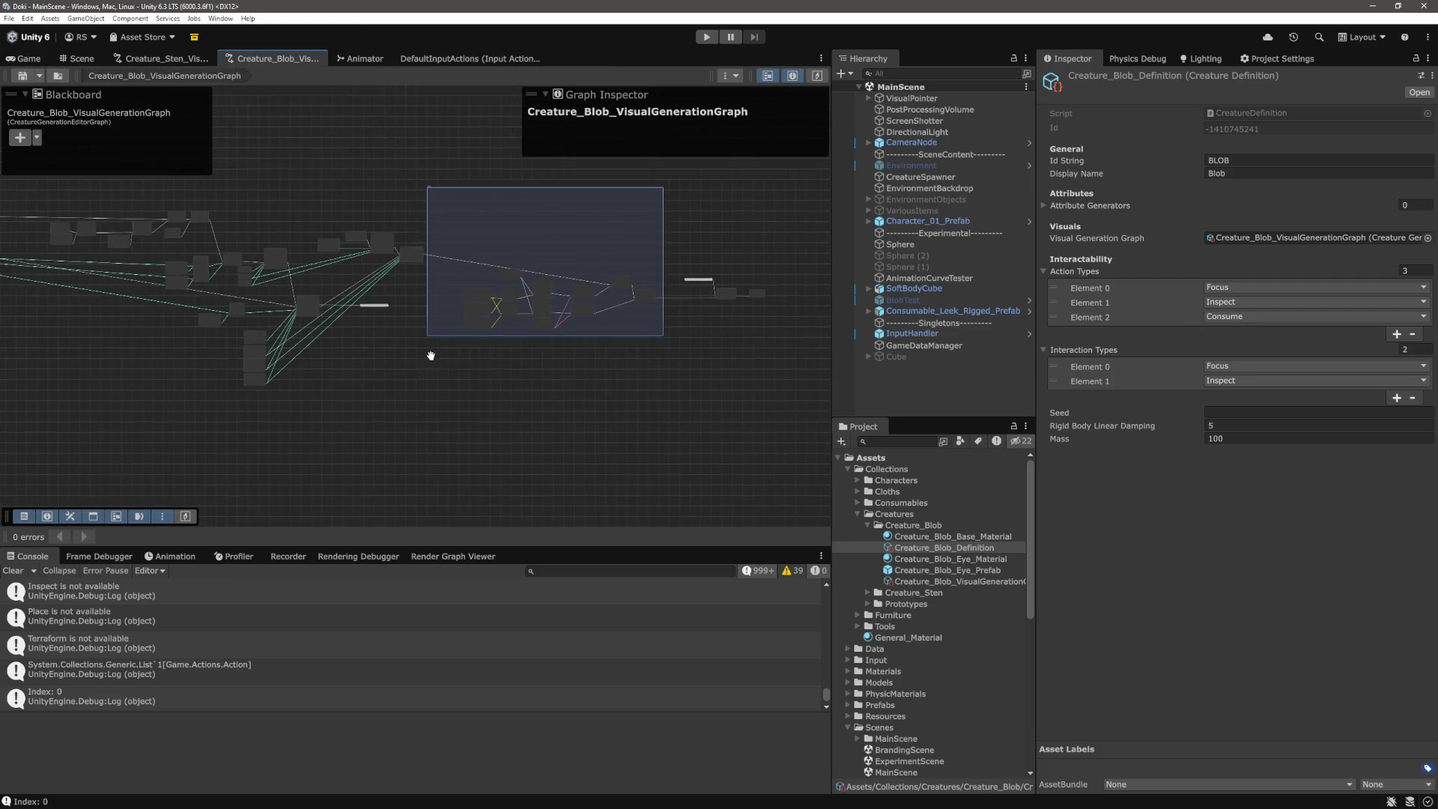
{"action": "mouse_move", "coordinate": [698, 418]}
{"action": "left_mouse_down"}
{"action": "mouse_move", "coordinate": [715, 397]}
{"action": "mouse_move", "coordinate": [599, 418]}
{"action": "mouse_move", "coordinate": [448, 376]}
{"action": "left_mouse_up"}
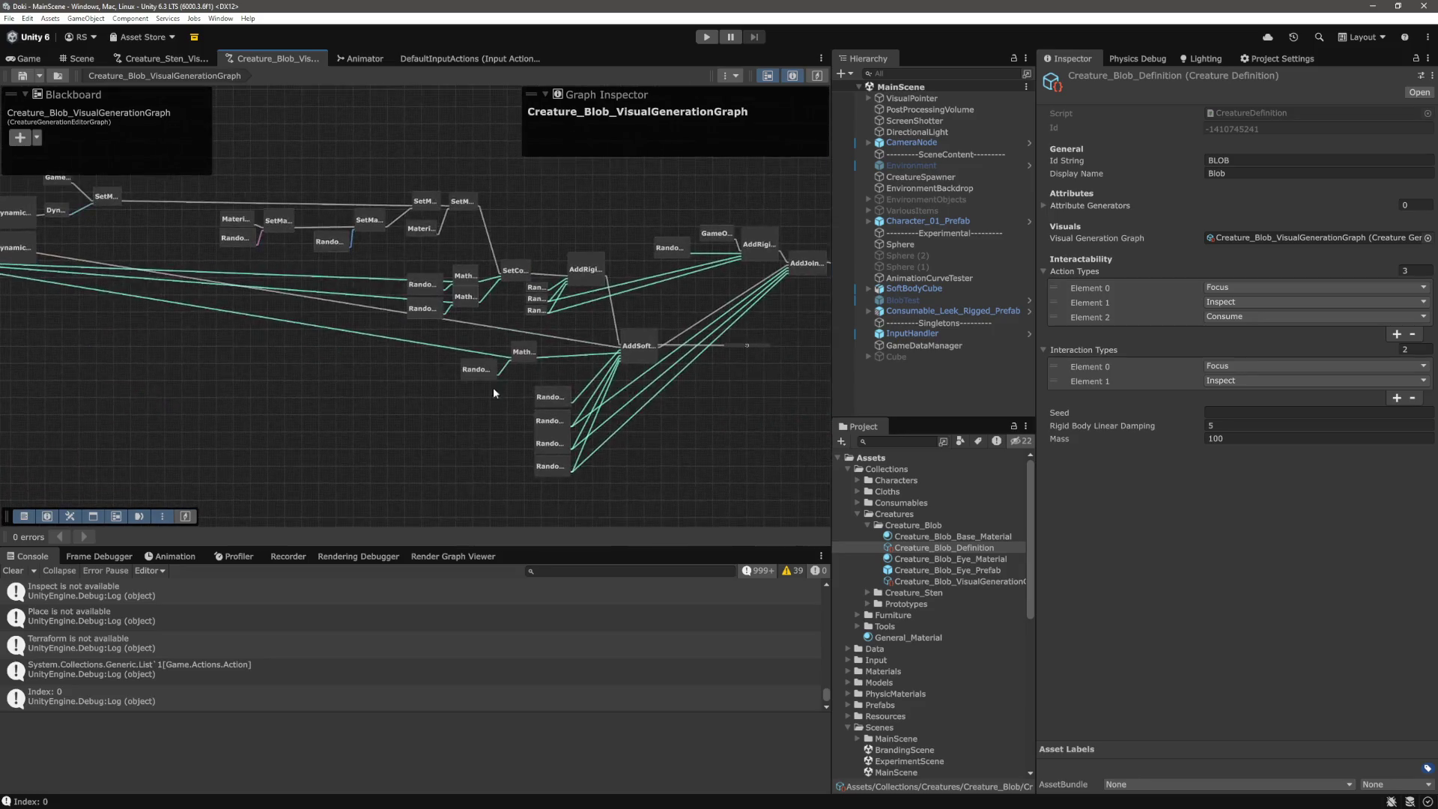
{"action": "scroll", "coordinate": [508, 365], "scroll_direction": "up", "scroll_amount": 6}
{"action": "scroll", "coordinate": [507, 364], "scroll_direction": "down", "scroll_amount": 5}
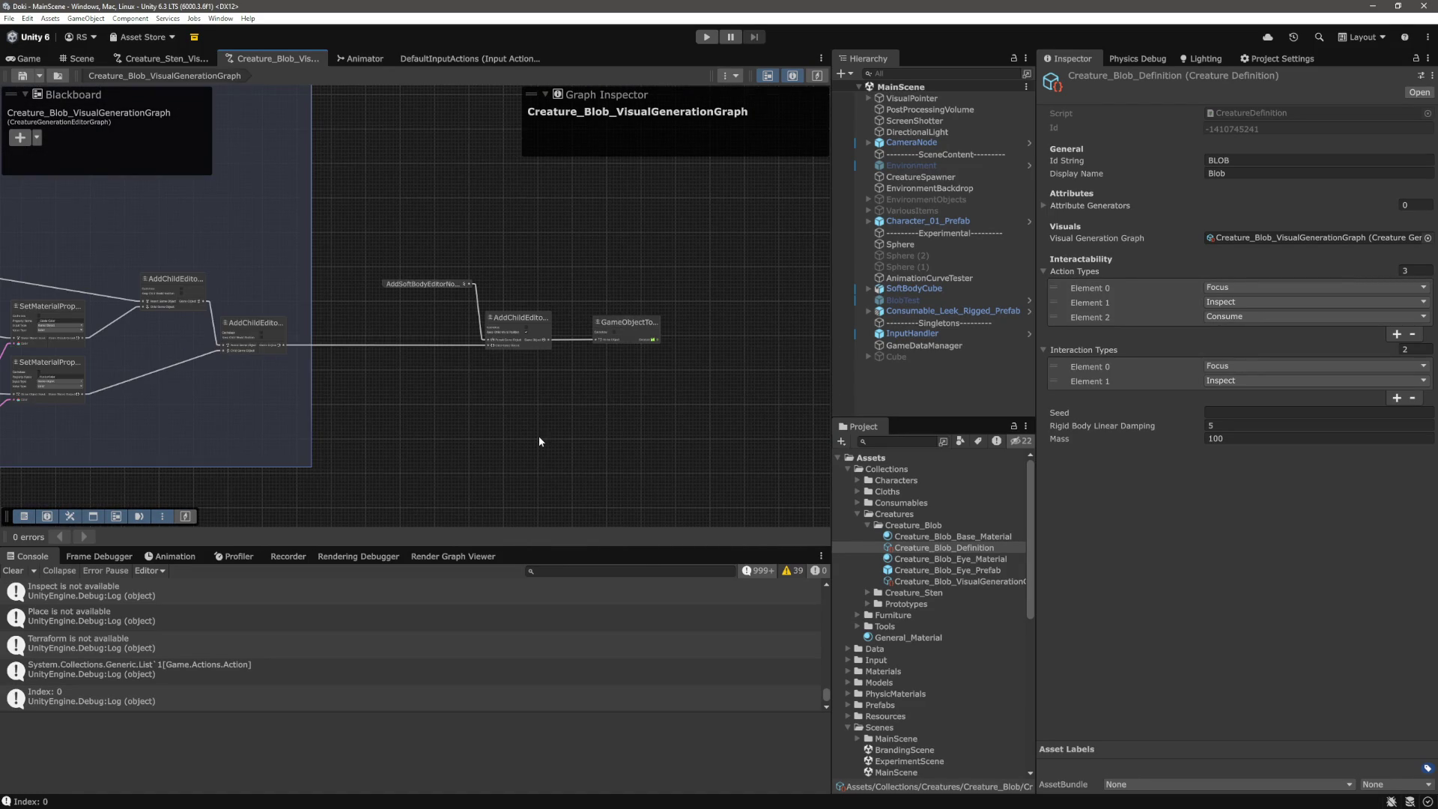
{"action": "scroll", "coordinate": [537, 431], "scroll_direction": "down", "scroll_amount": 2}
{"action": "key", "text": "alt+Tab"}
Open CreatureDefinition.cs through quick file search for 'cre'
{"action": "left_click", "coordinate": [705, 390]}
{"action": "key", "text": "ctrl+p"}
{"action": "type", "text": "cre"}
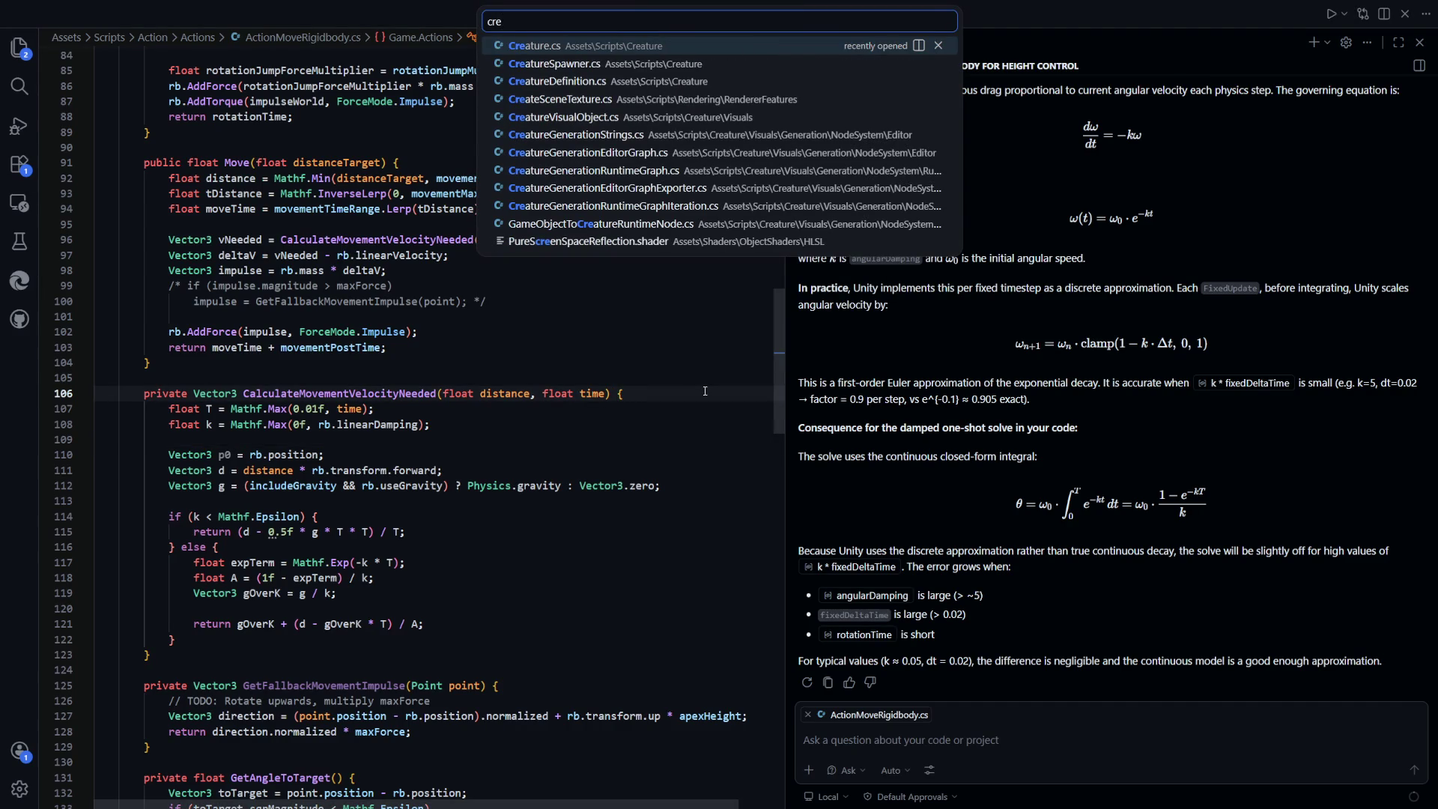
{"action": "key", "text": "Down"}
{"action": "key", "text": "Down"}
{"action": "key", "text": "Return"}
Highlight the uses of useSeed and seedInt in GenerateInstance
{"action": "left_click", "coordinate": [705, 393]}
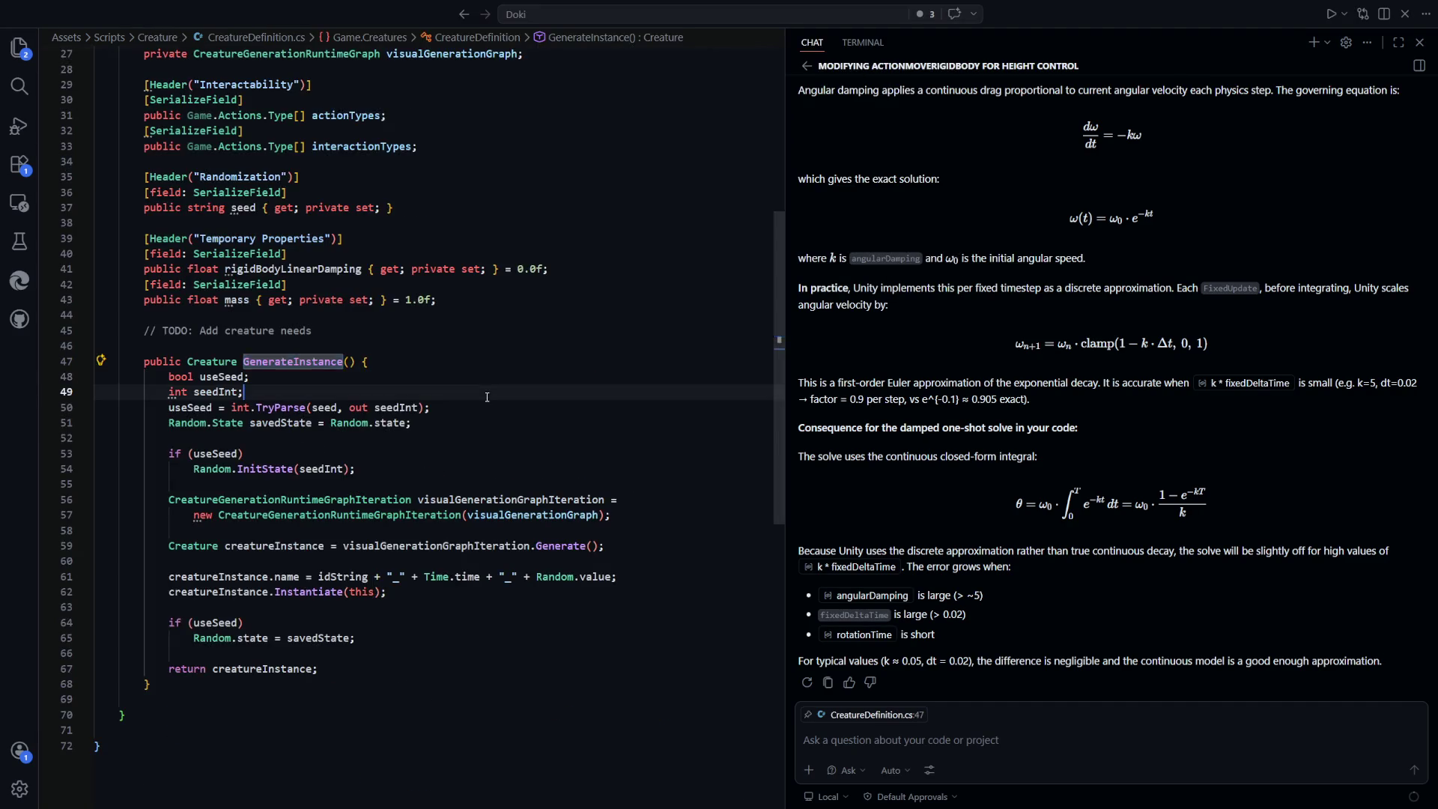
{"action": "scroll", "coordinate": [456, 444], "scroll_direction": "down", "scroll_amount": 2}
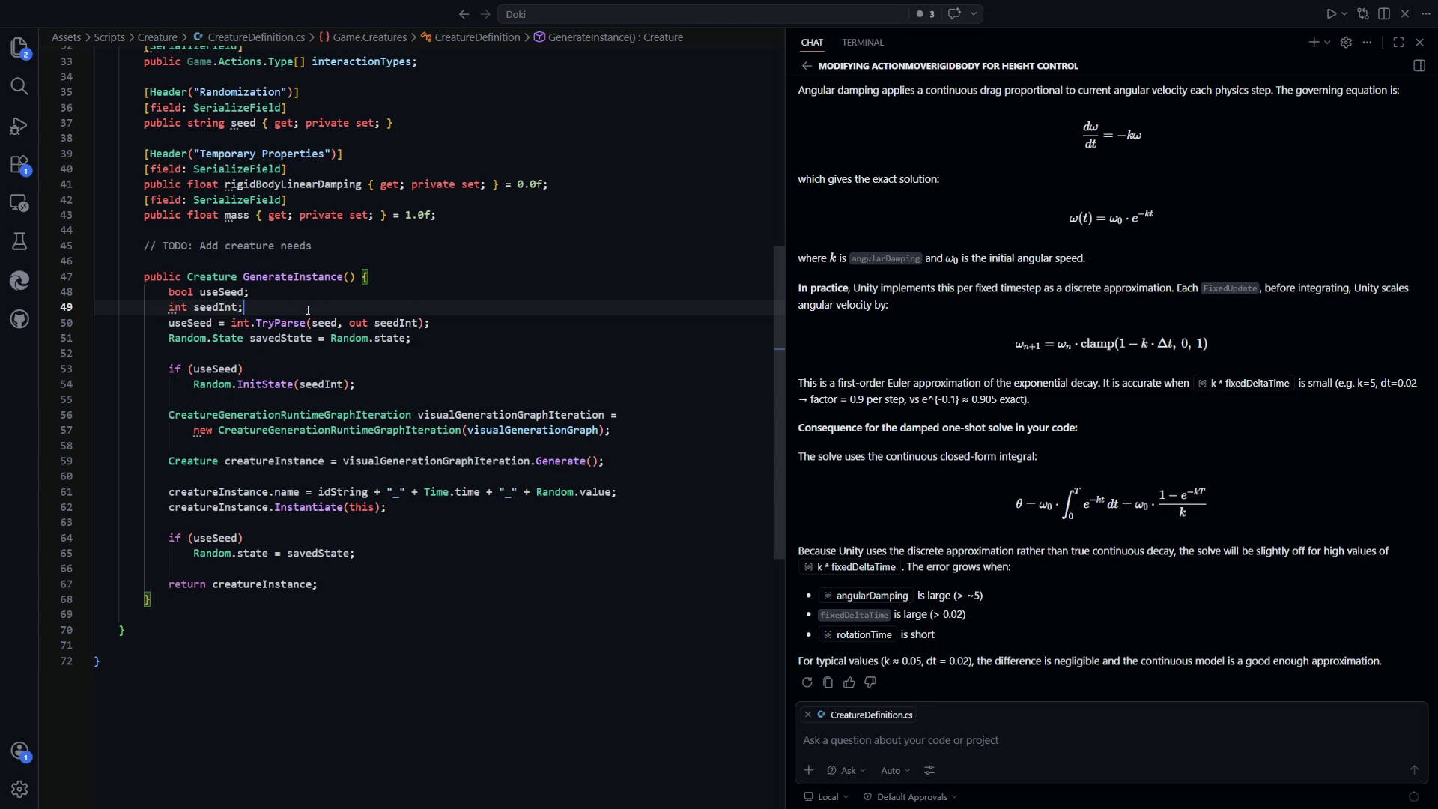
{"action": "scroll", "coordinate": [259, 315], "scroll_direction": "down", "scroll_amount": 1}
{"action": "left_click", "coordinate": [204, 247]}
{"action": "left_click", "coordinate": [220, 264]}
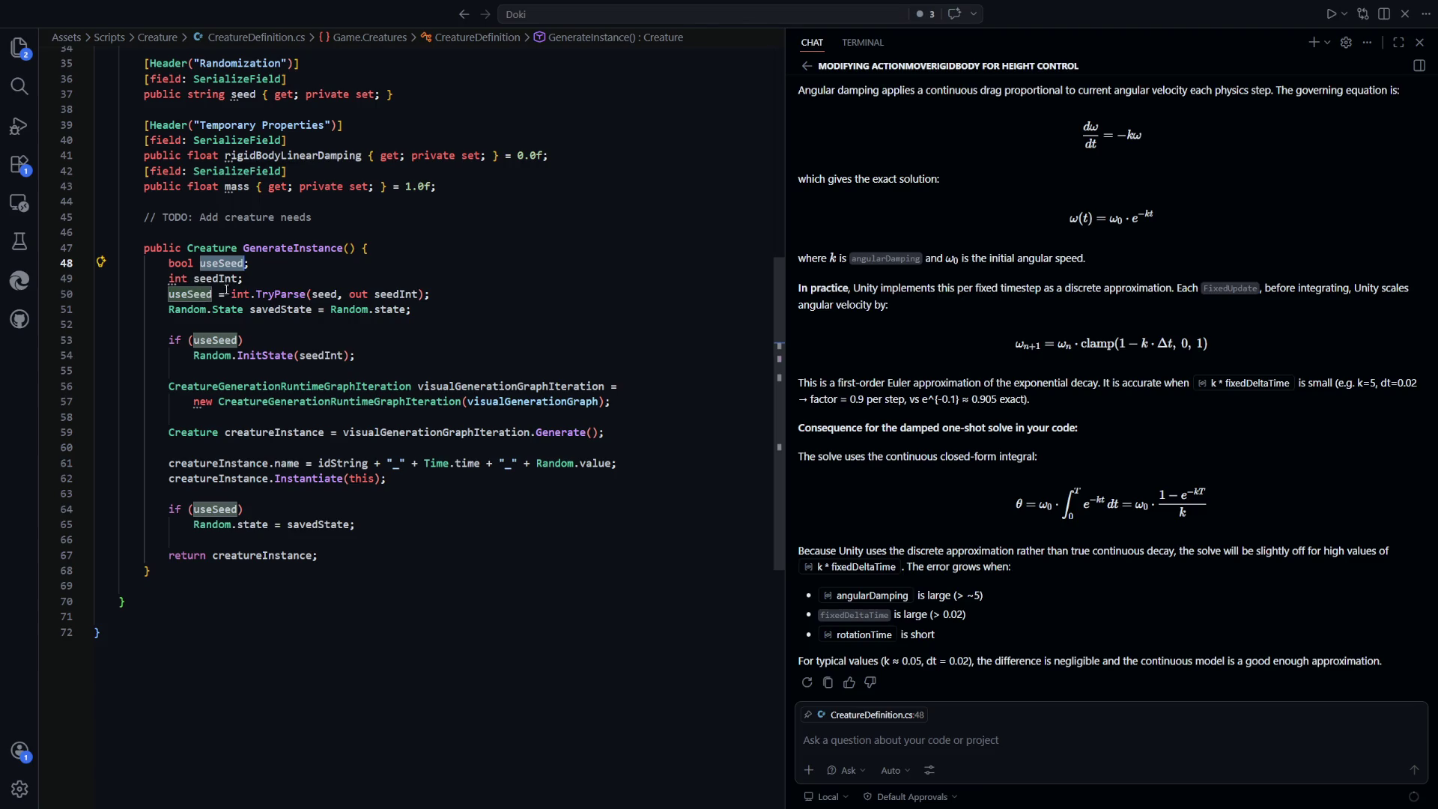
{"action": "scroll", "coordinate": [256, 400], "scroll_direction": "down", "scroll_amount": 1}
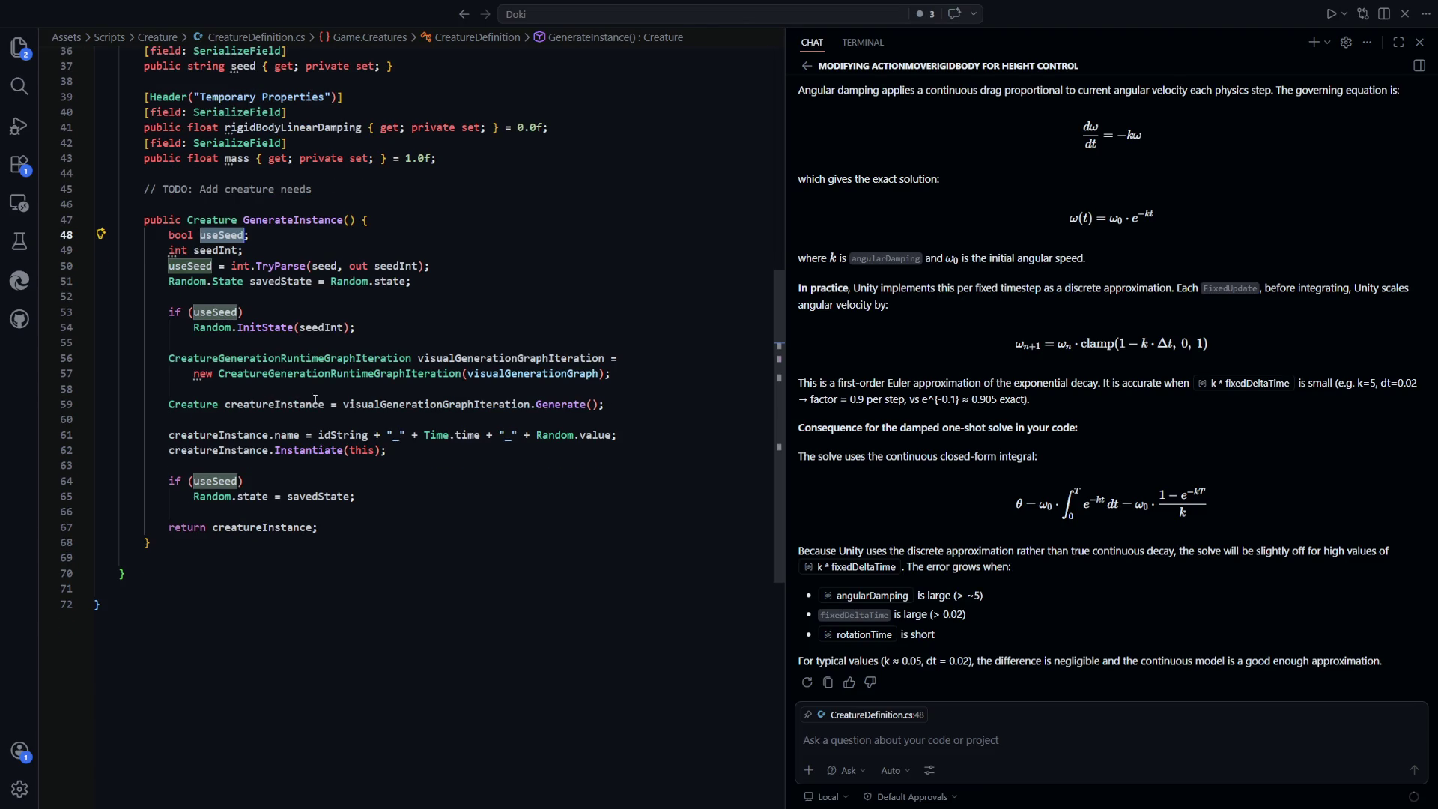
{"action": "scroll", "coordinate": [194, 346], "scroll_direction": "down", "scroll_amount": 1}
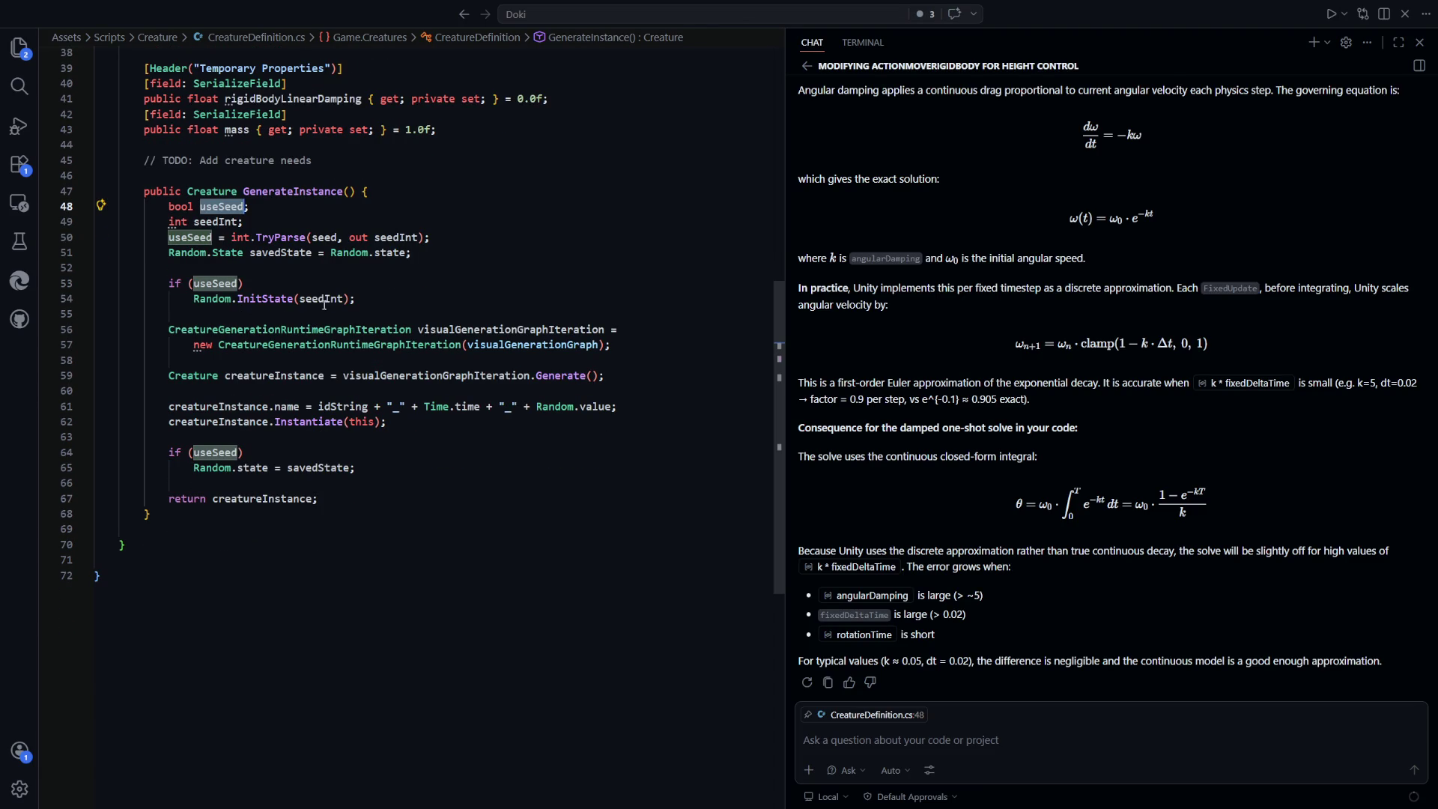
{"action": "left_click", "coordinate": [325, 300]}
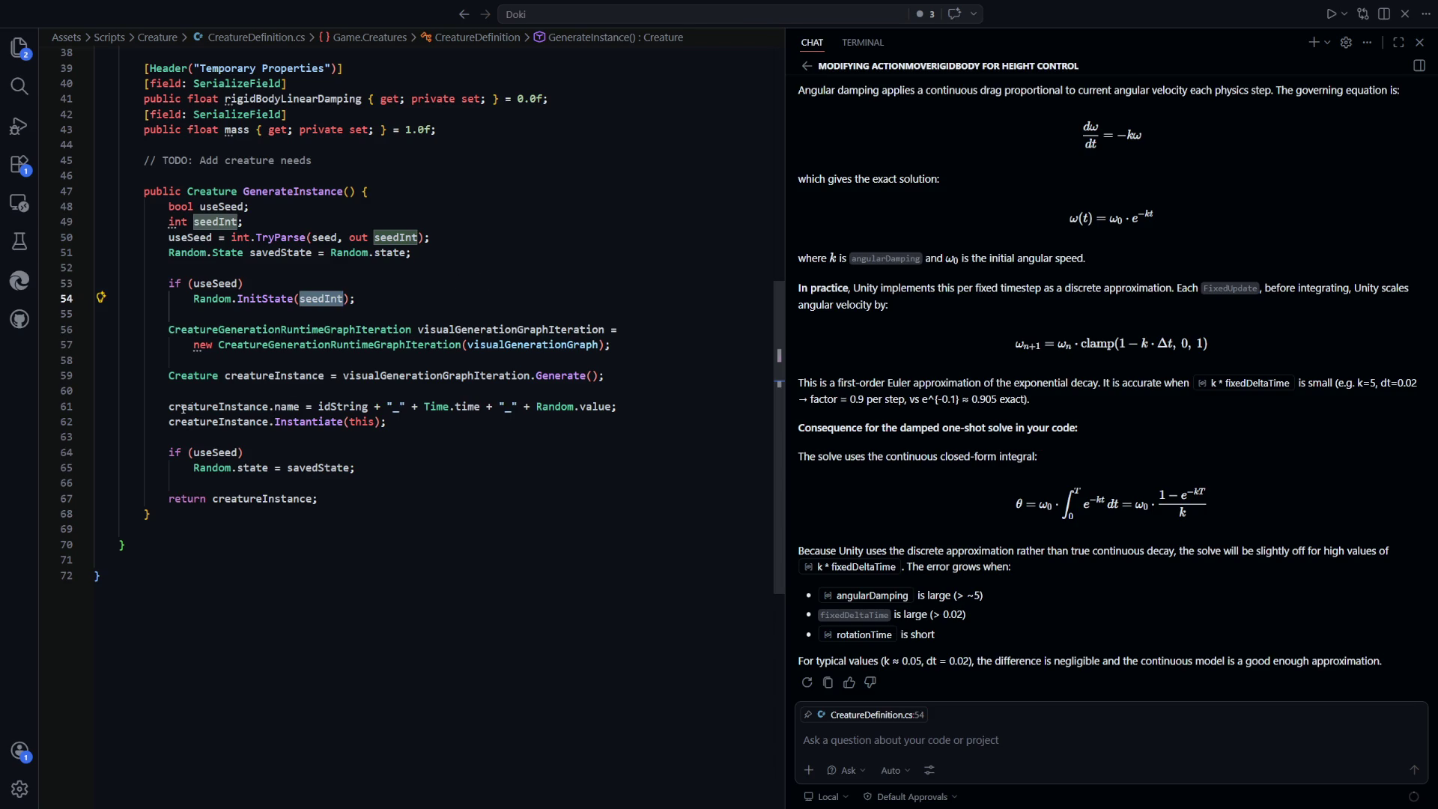
Inspect idString, Time.time and Random.value in the creature name line
{"action": "left_click", "coordinate": [333, 407]}
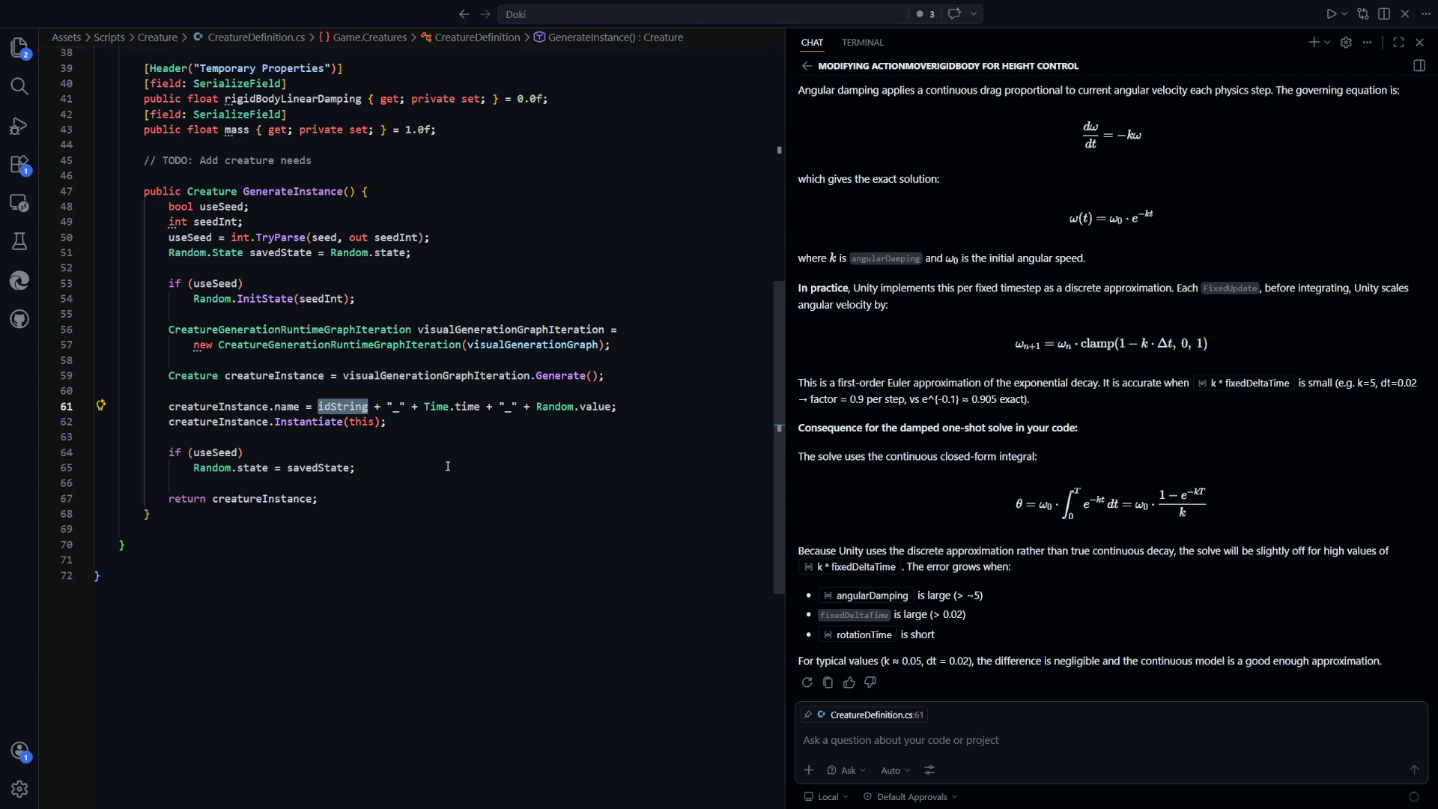
{"action": "scroll", "coordinate": [448, 466], "scroll_direction": "up", "scroll_amount": 10}
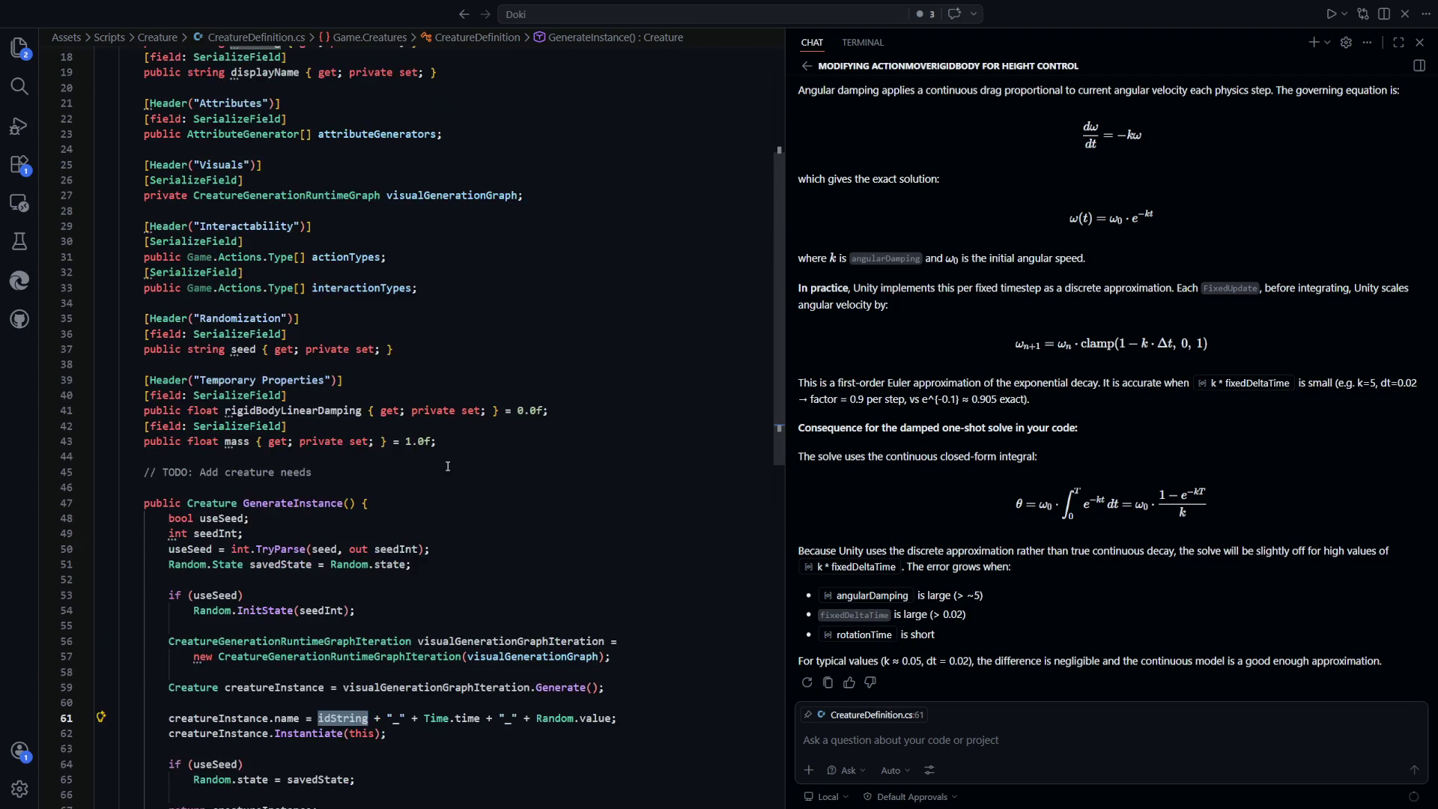
{"action": "scroll", "coordinate": [448, 466], "scroll_direction": "down", "scroll_amount": 10}
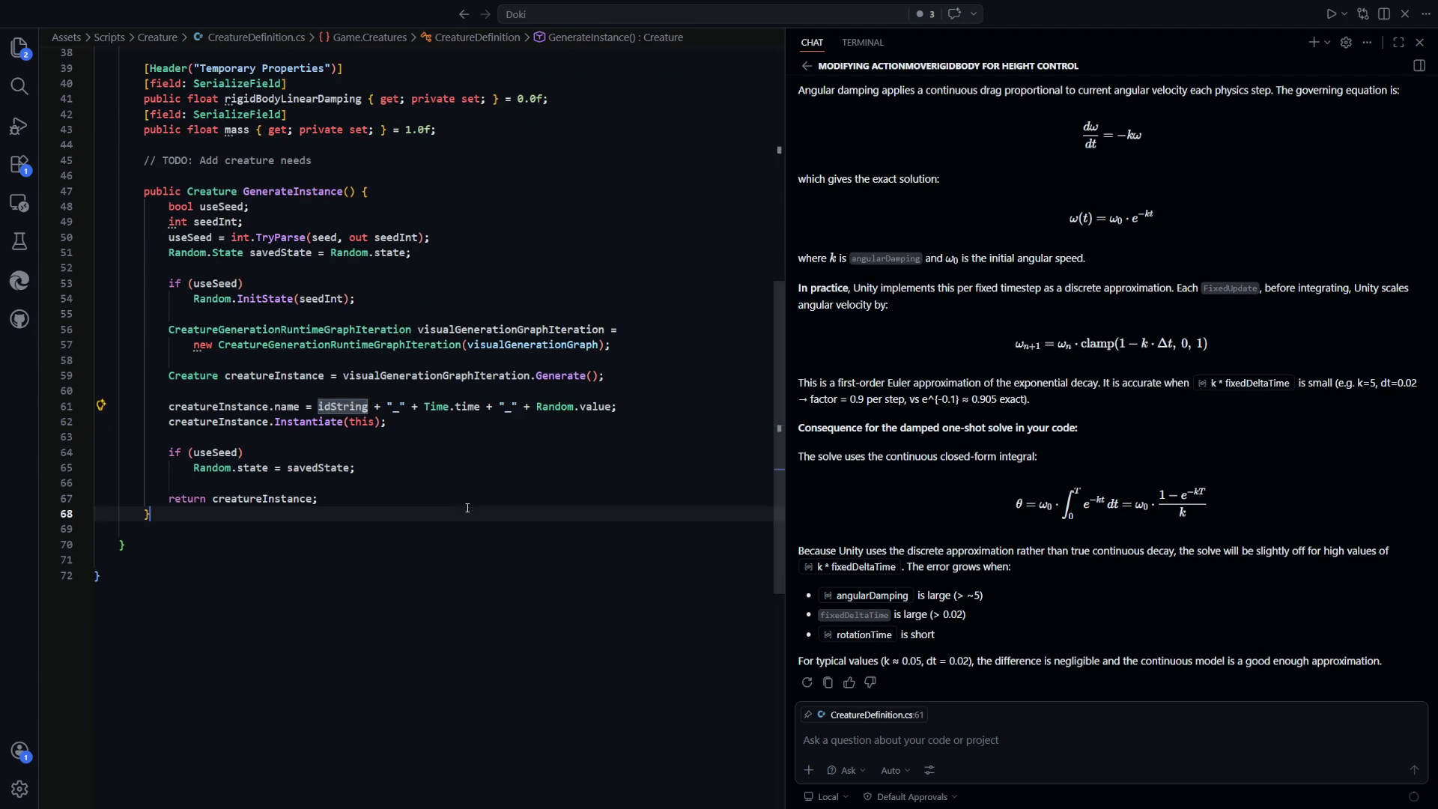
{"action": "left_click_drag", "start_coordinate": [480, 407], "coordinate": [424, 407]}
{"action": "scroll", "coordinate": [423, 407], "scroll_direction": "up", "scroll_amount": 2}
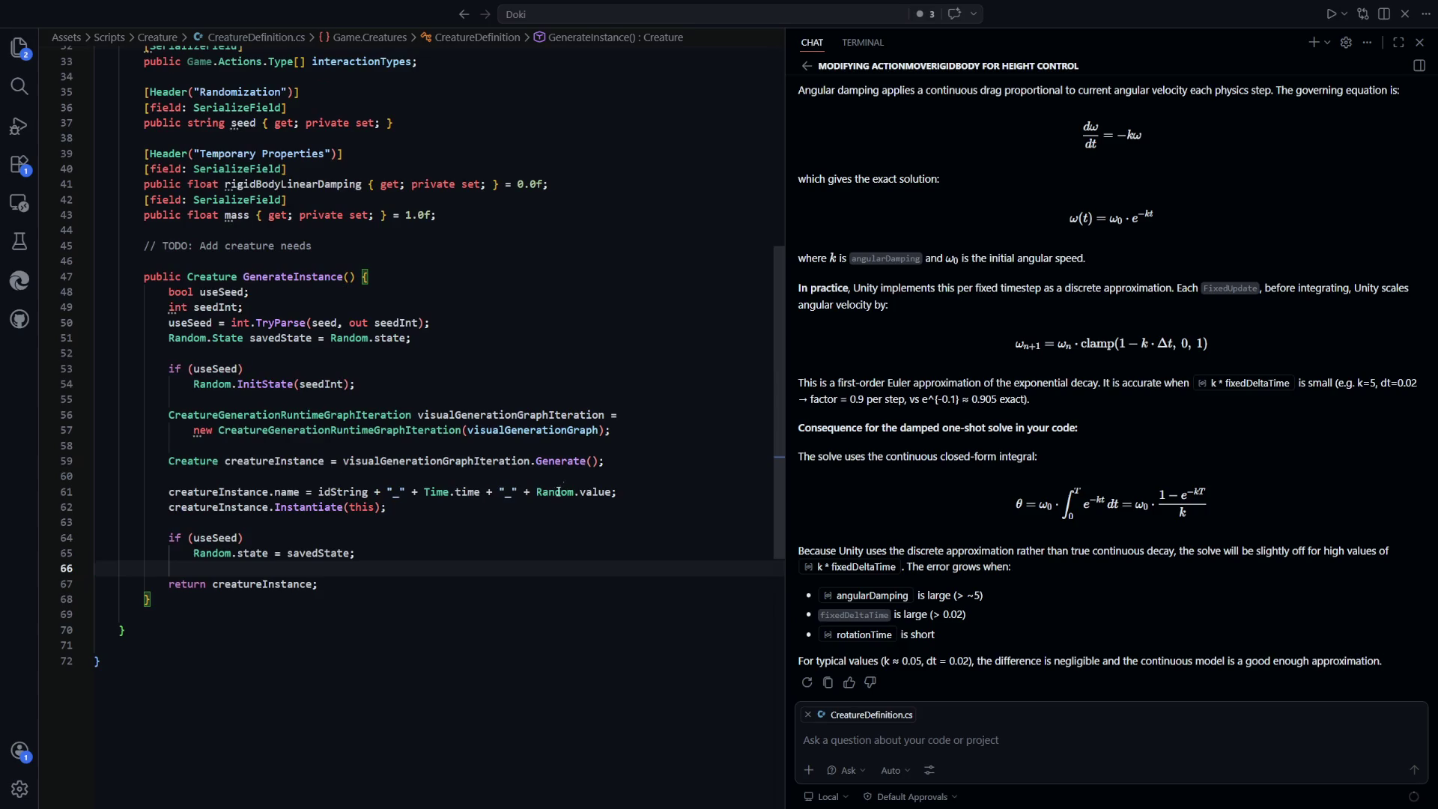
{"action": "left_click", "coordinate": [592, 492]}
{"action": "left_click_drag", "start_coordinate": [610, 492], "coordinate": [570, 497]}
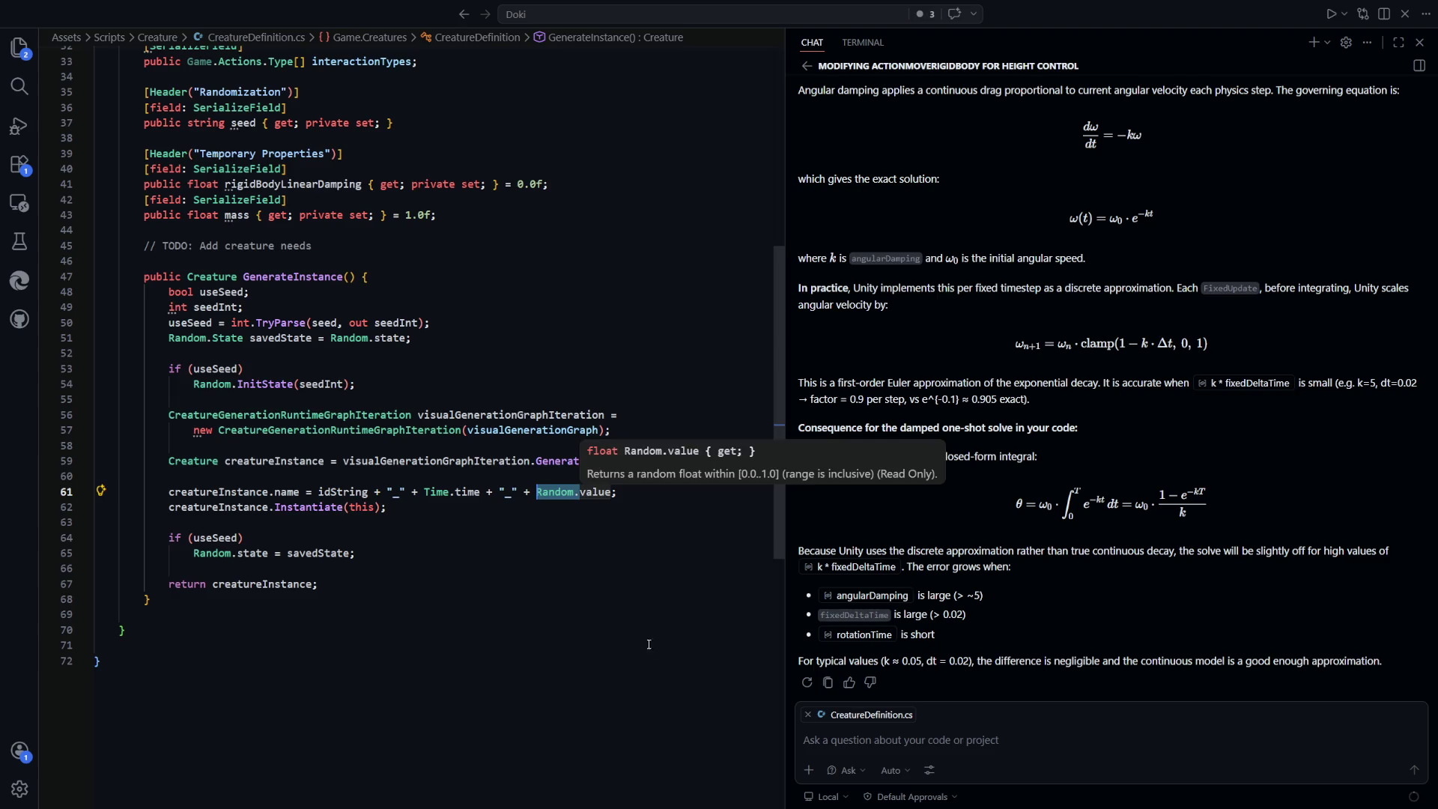
{"action": "left_click", "coordinate": [562, 628]}
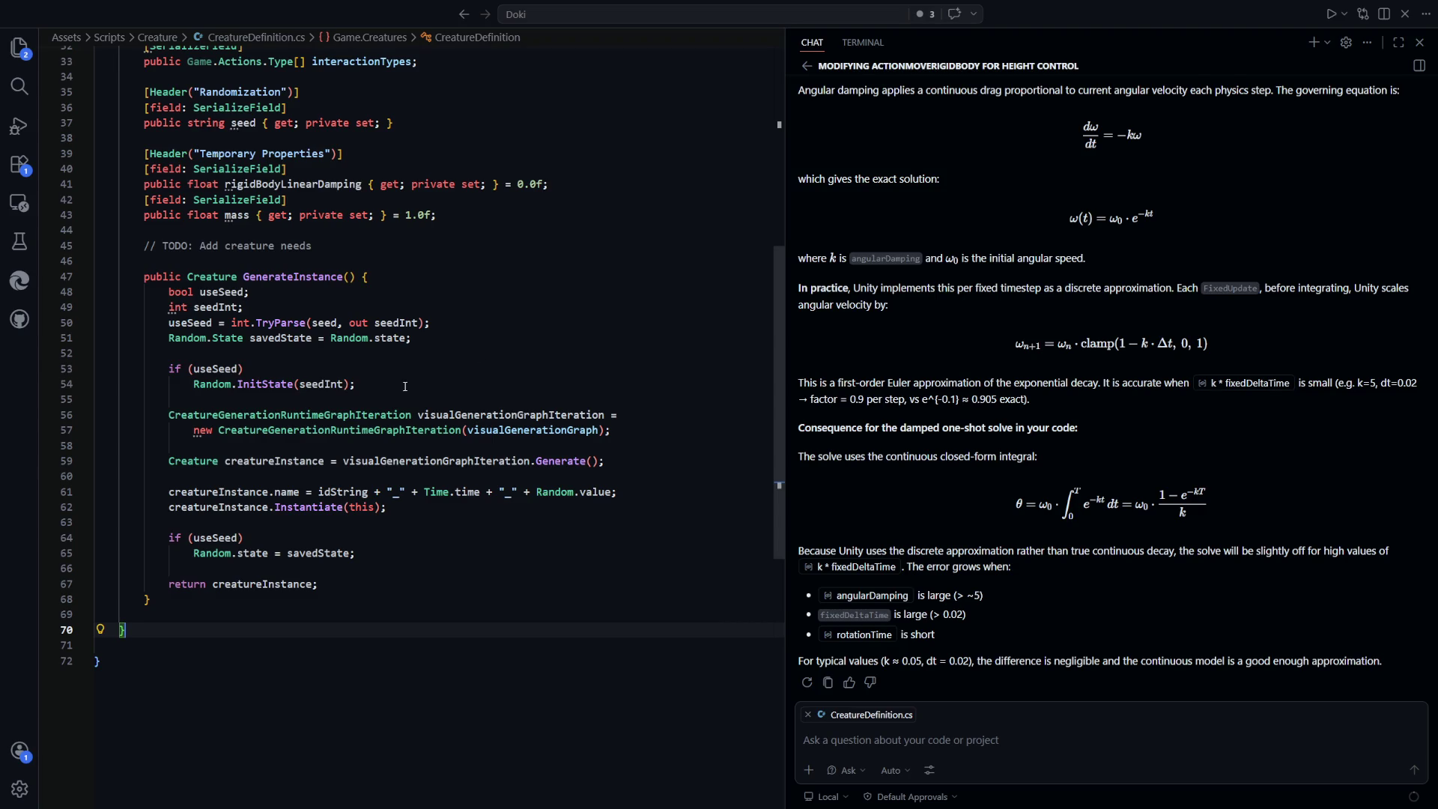
Review the useSeed check and Random.InitState(seedInt) call, ending on the if (useSeed) line
{"action": "left_click", "coordinate": [221, 292]}
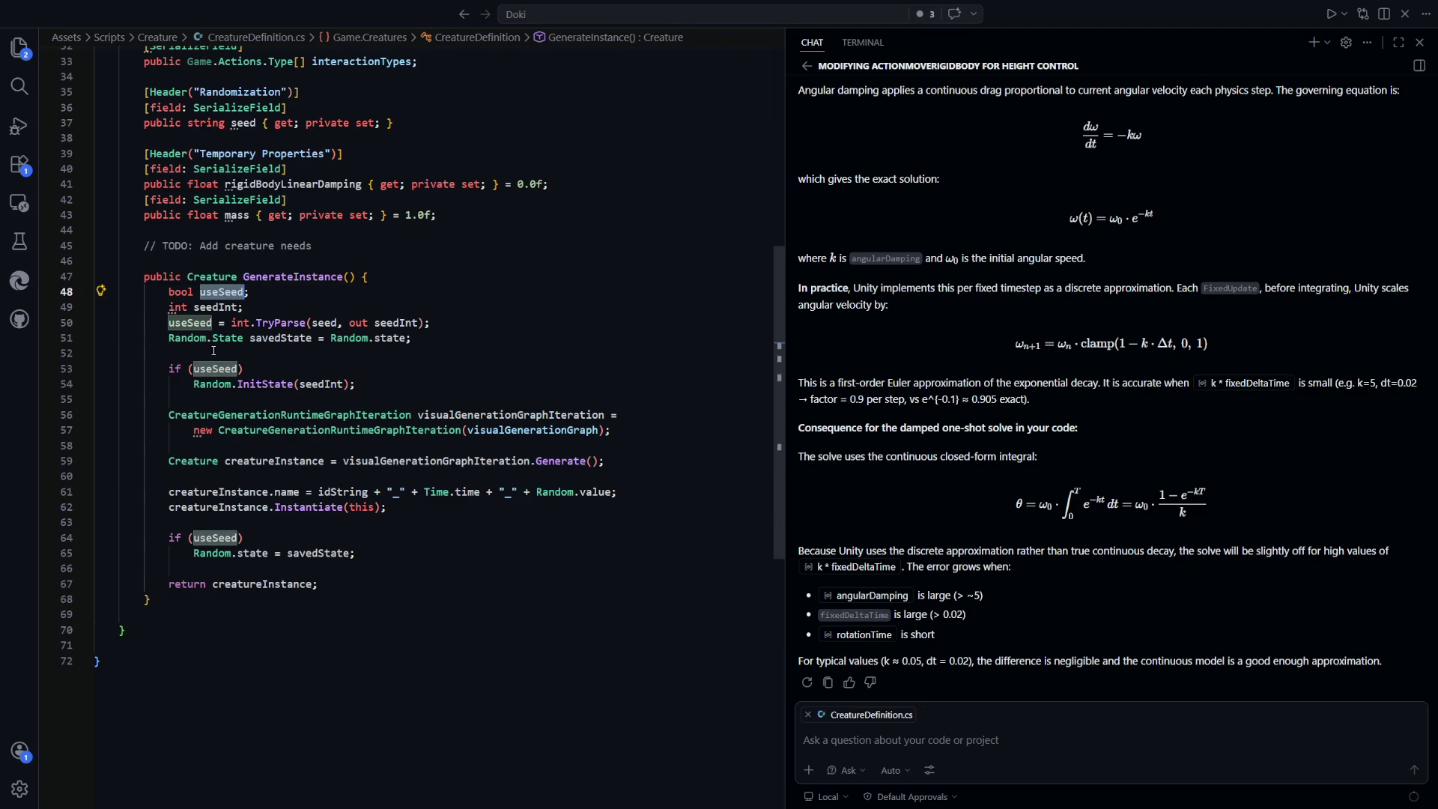
{"action": "left_click", "coordinate": [266, 383]}
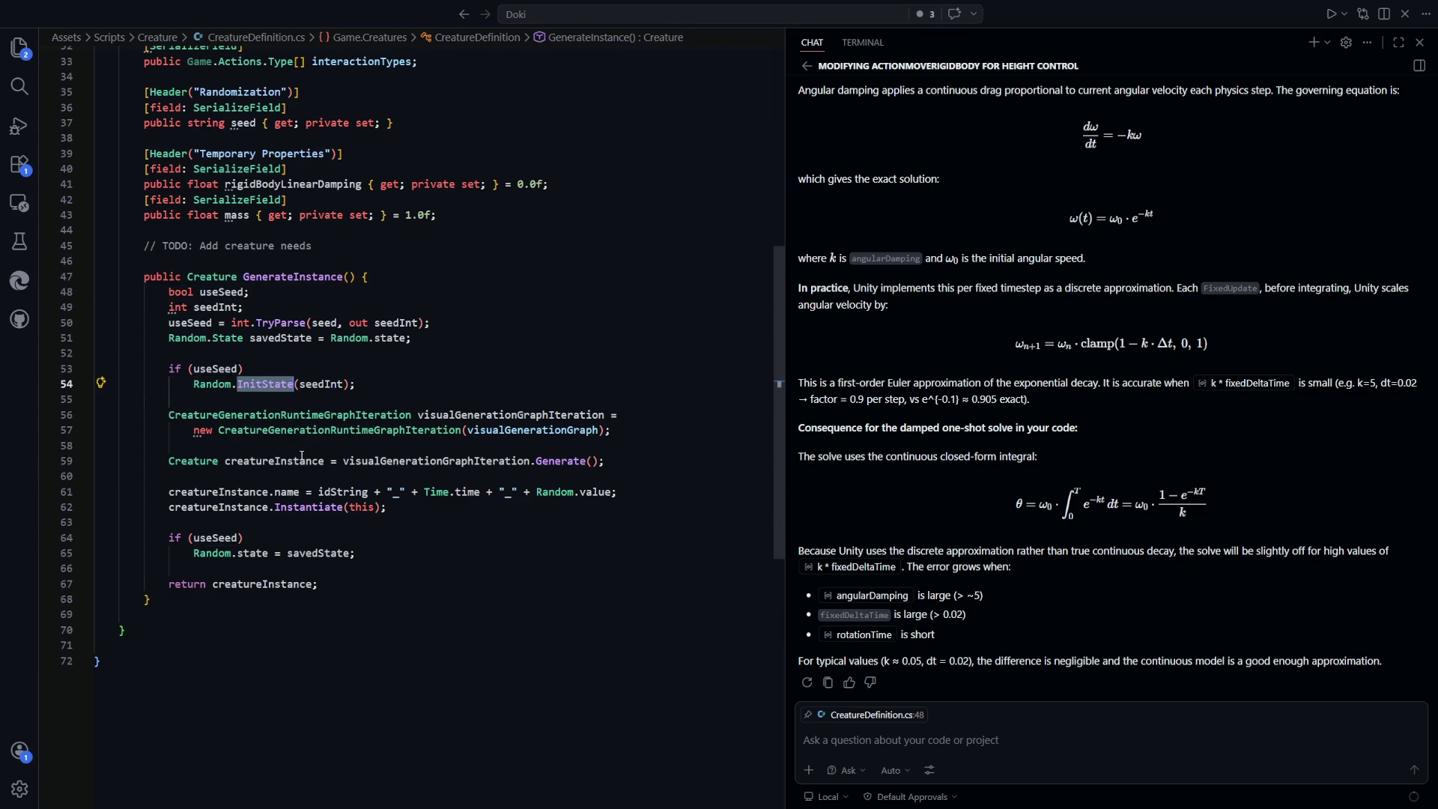
{"action": "left_click", "coordinate": [337, 388]}
{"action": "left_click", "coordinate": [251, 387]}
{"action": "key", "text": "Up"}
{"action": "key", "text": "Up"}
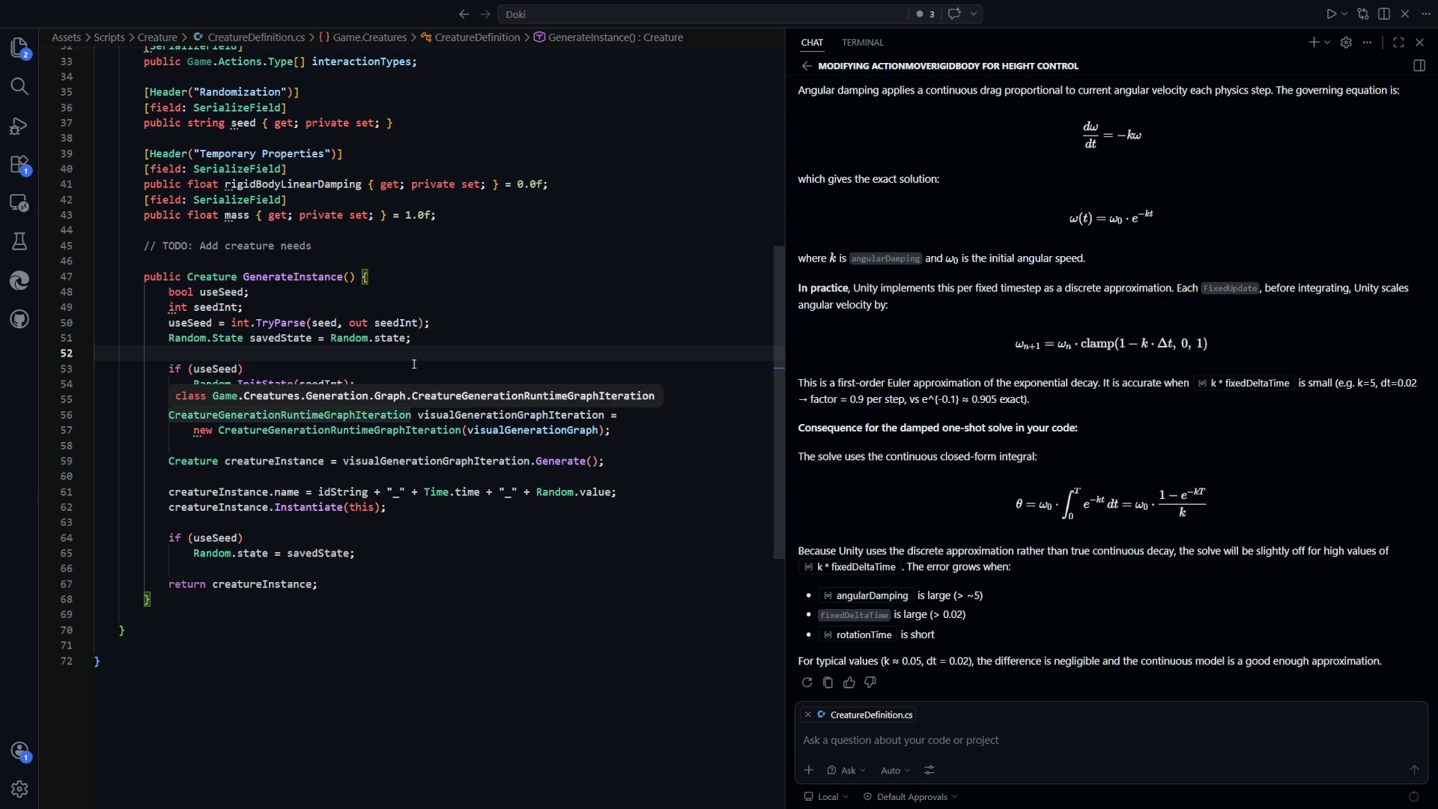
{"action": "left_click", "coordinate": [451, 311]}
{"action": "scroll", "coordinate": [195, 316], "scroll_direction": "down", "scroll_amount": 1}
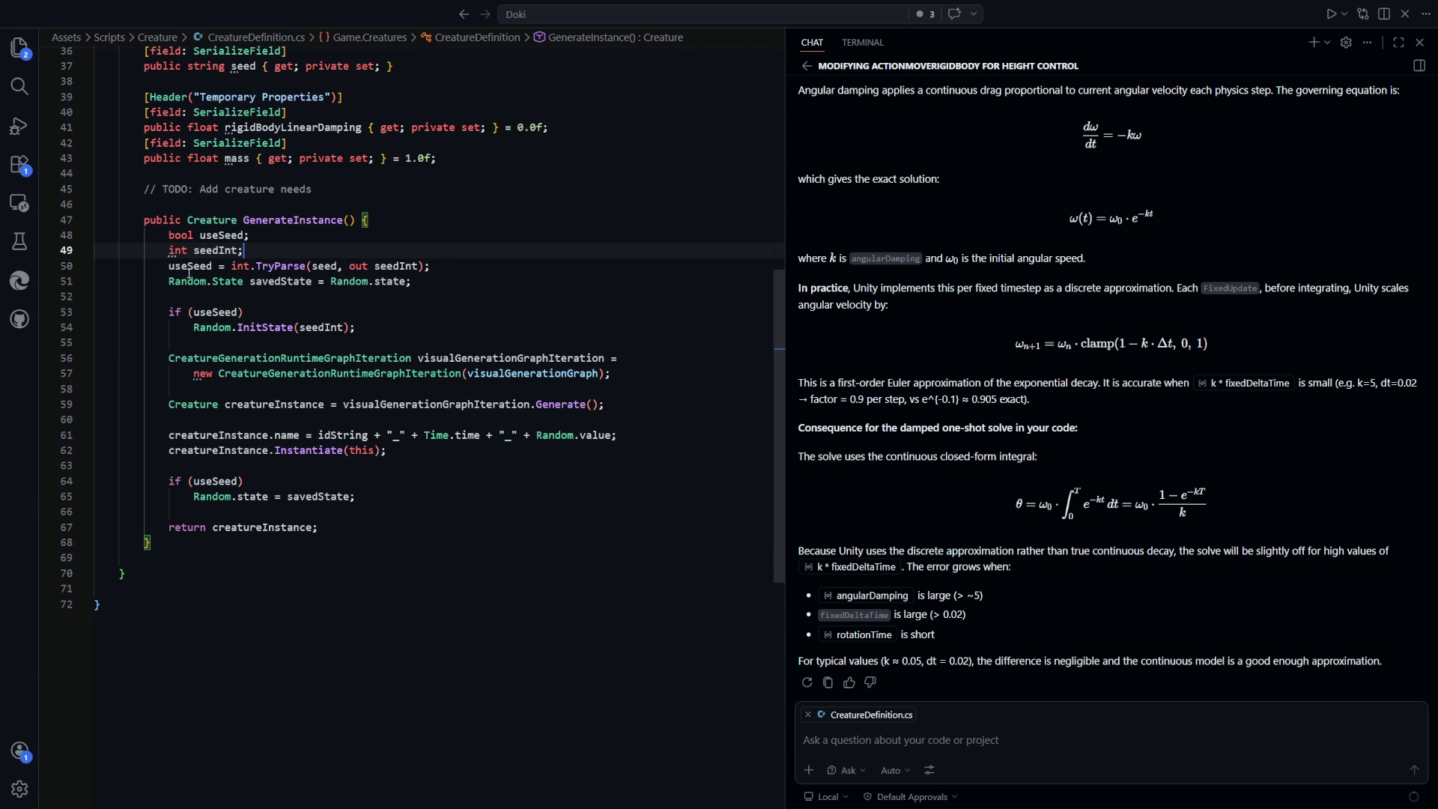
{"action": "left_click", "coordinate": [381, 328]}
{"action": "left_click", "coordinate": [386, 310]}
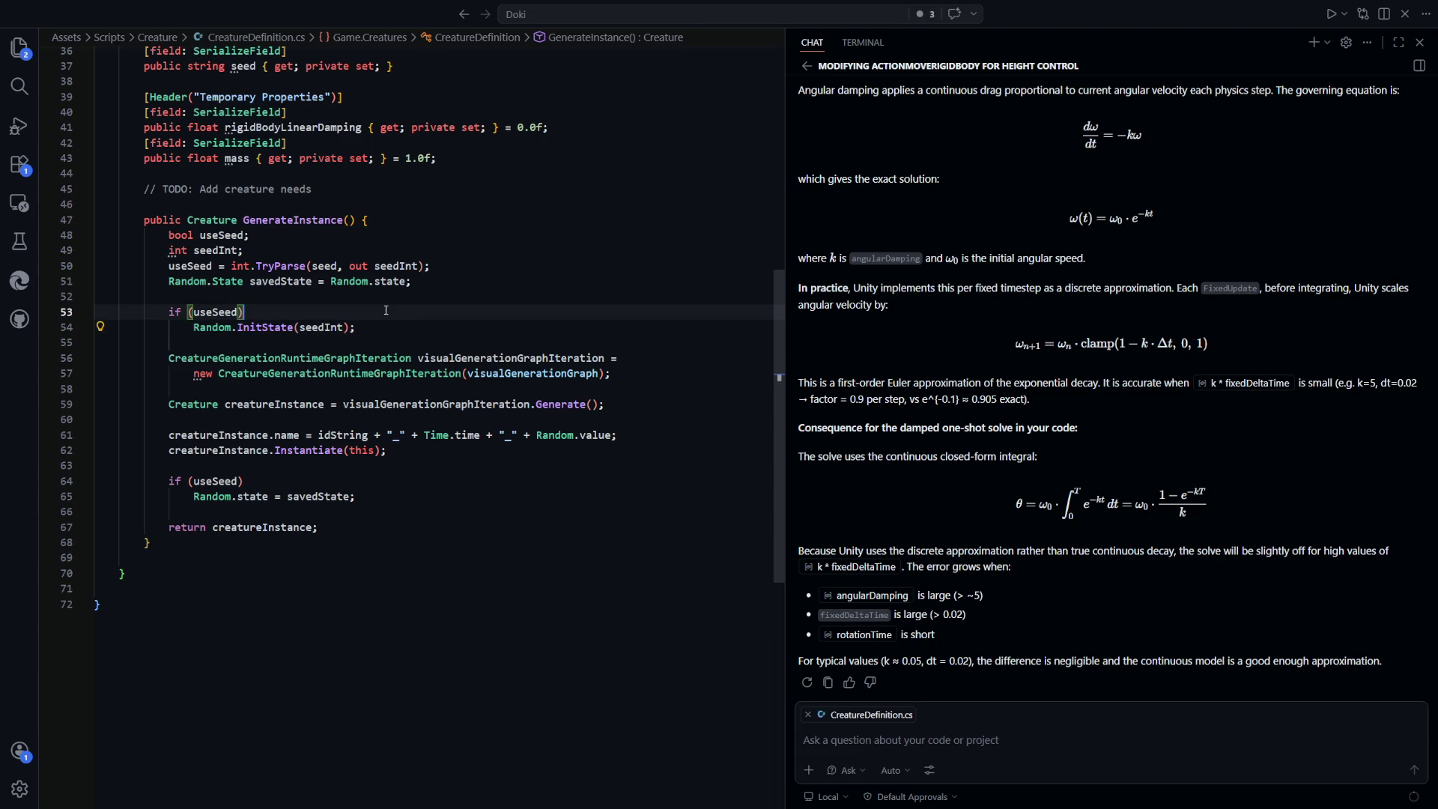
Wrap the seed check in braces and start an else branch with seedInt = Random.seed
{"action": "type", "text": "{"}
{"action": "left_click", "coordinate": [385, 325]}
{"action": "key", "text": "Return"}
{"action": "type", "text": "} el"}
{"action": "key", "text": "Tab"}
{"action": "type", "text": "{"}
{"action": "key", "text": "Return"}
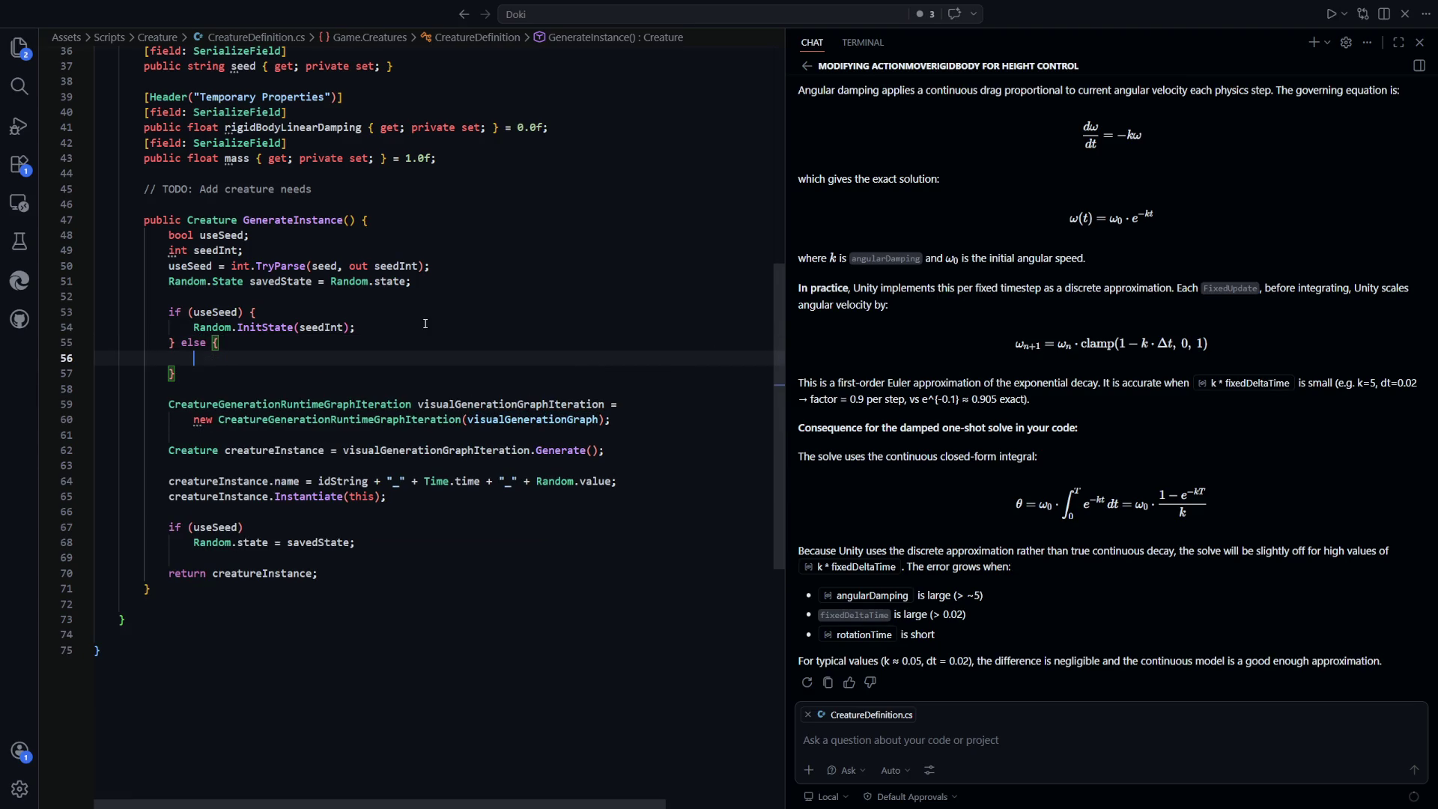
{"action": "type", "text": "seedInt "}
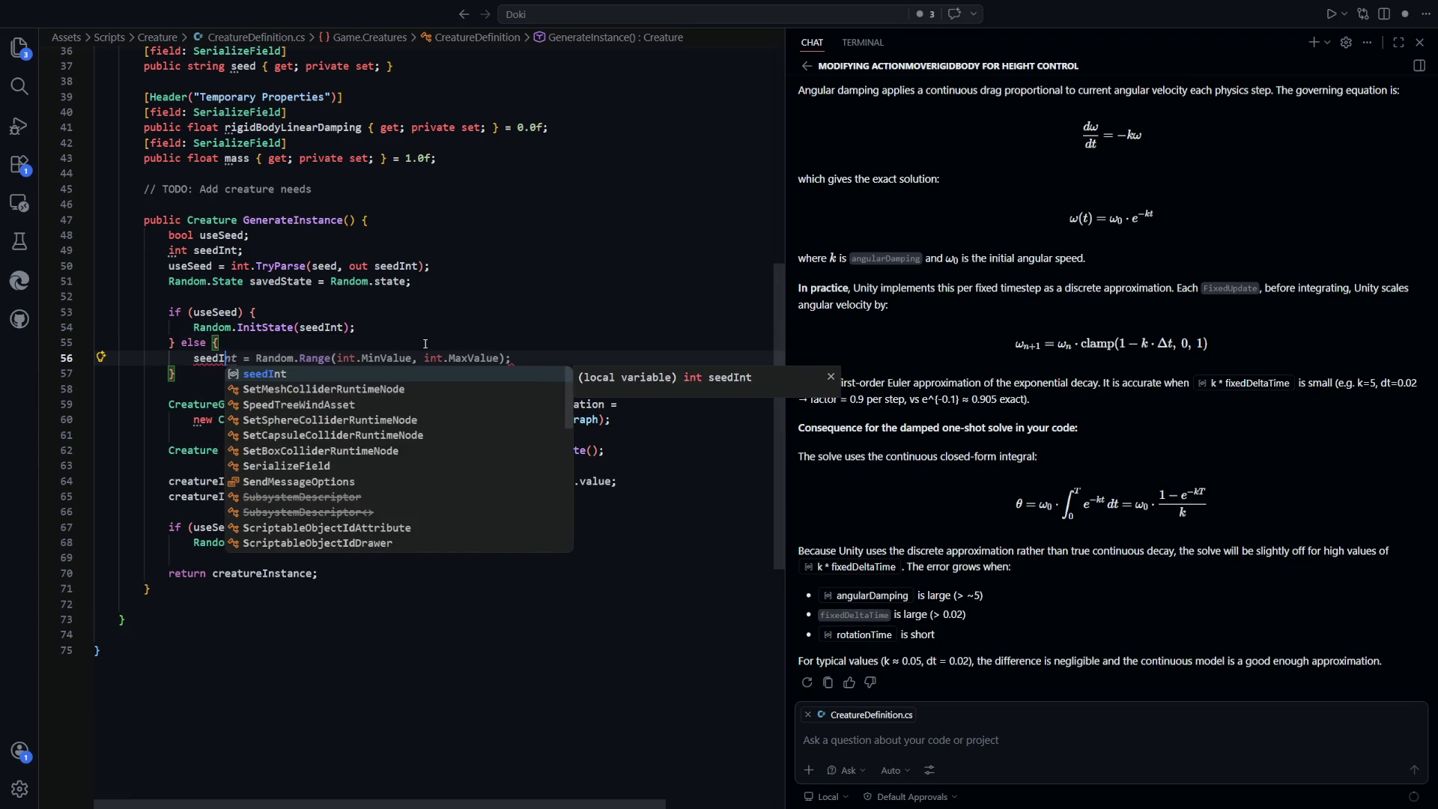
{"action": "type", "text": "= Rand"}
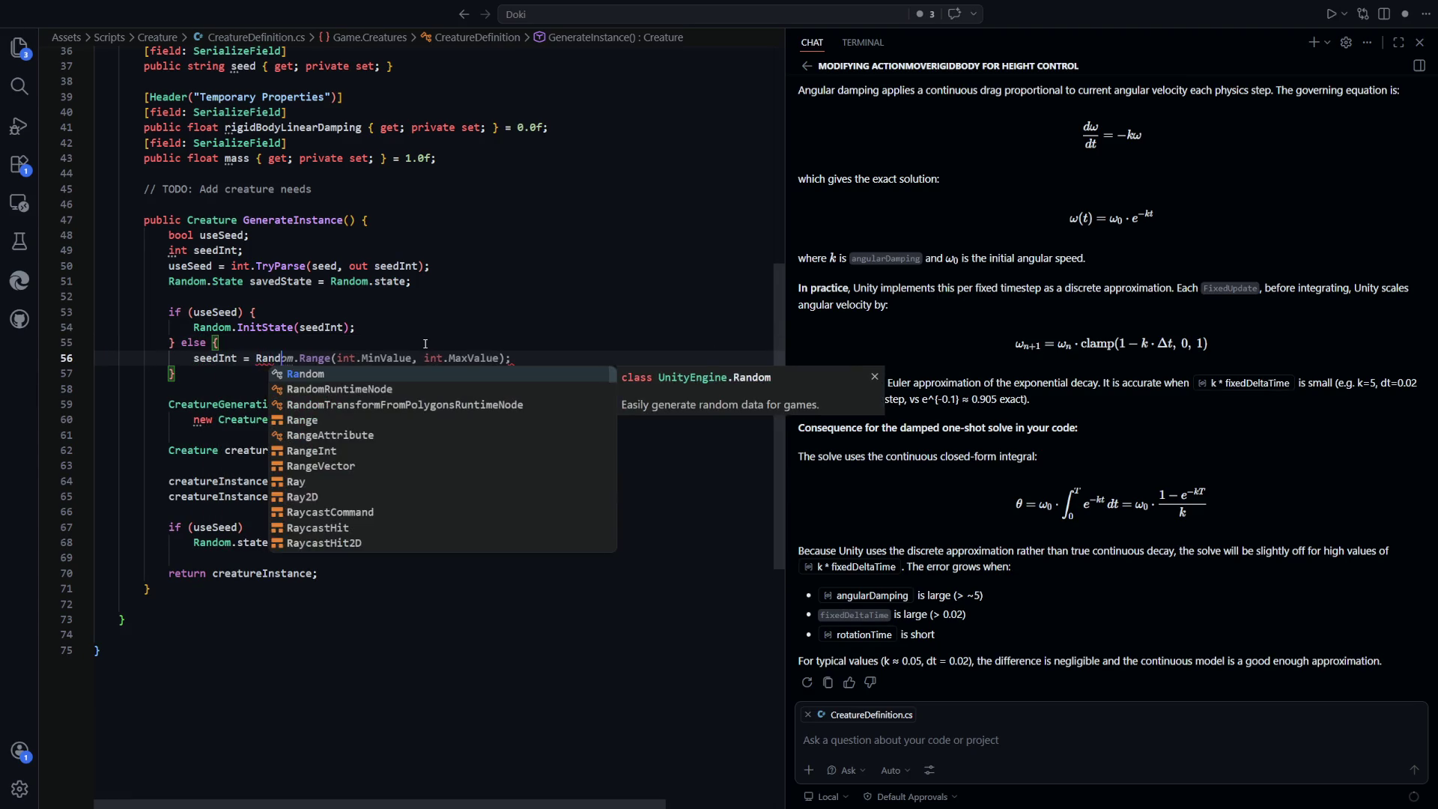
{"action": "type", "text": "om.seed;"}
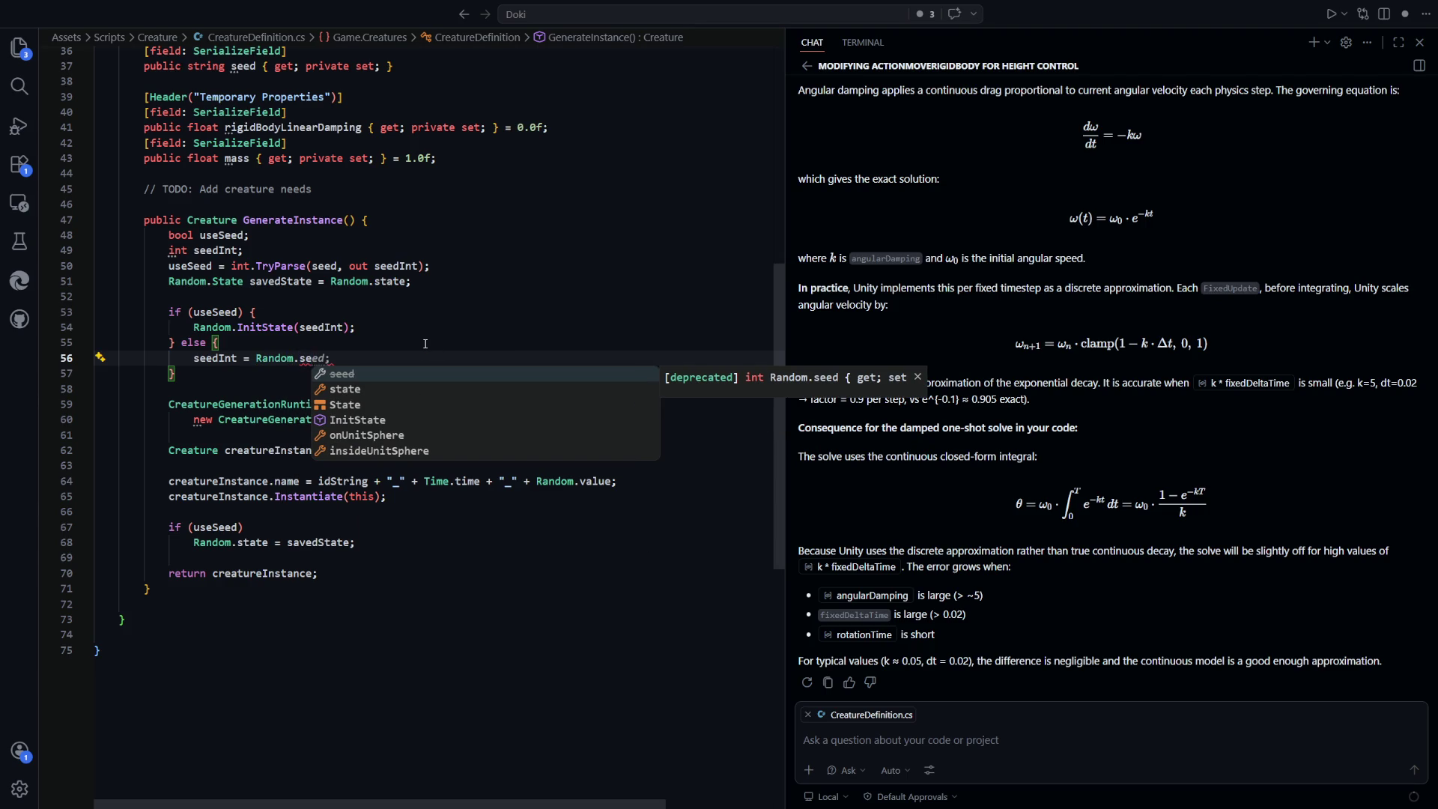
{"action": "key", "text": "Down"}
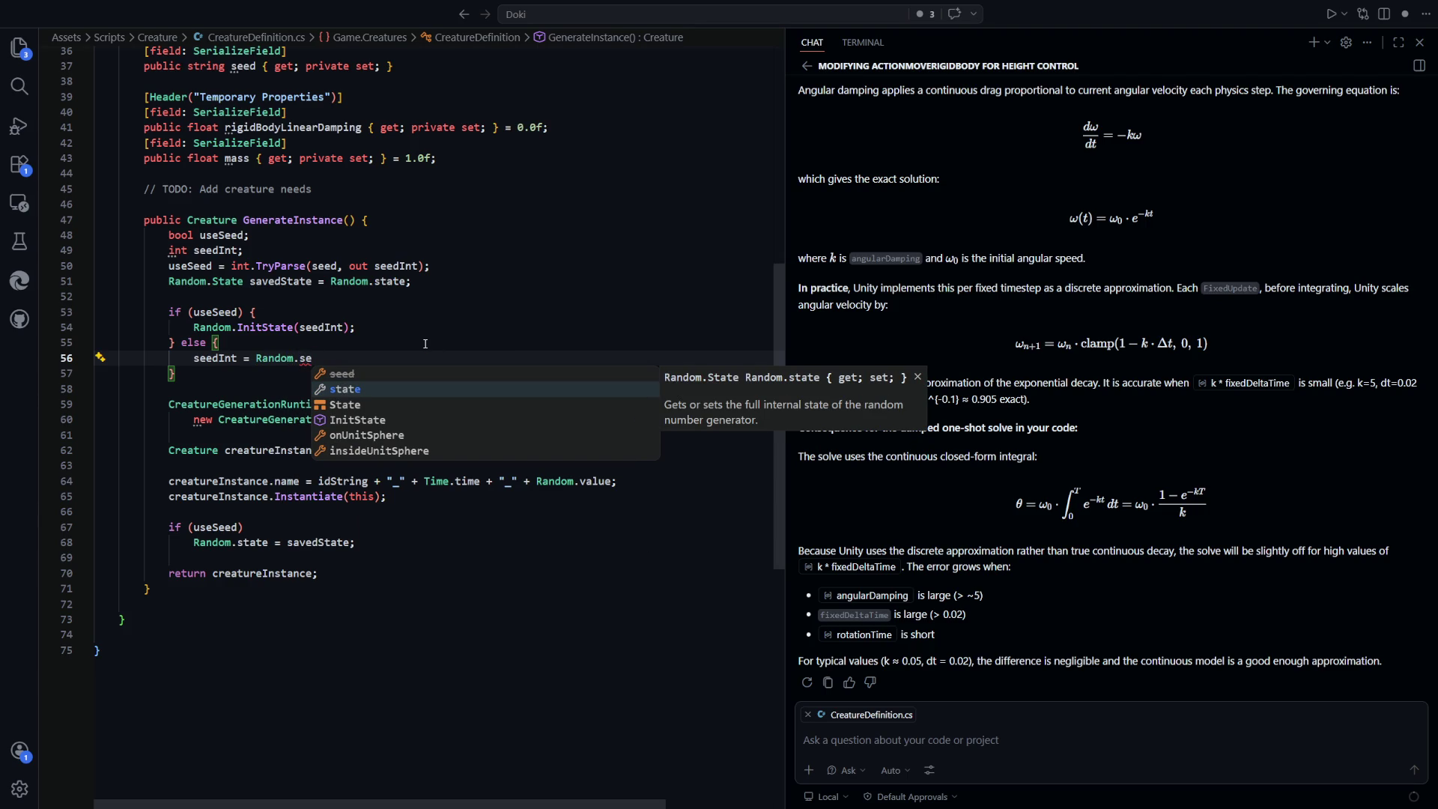
{"action": "key", "text": "Down"}
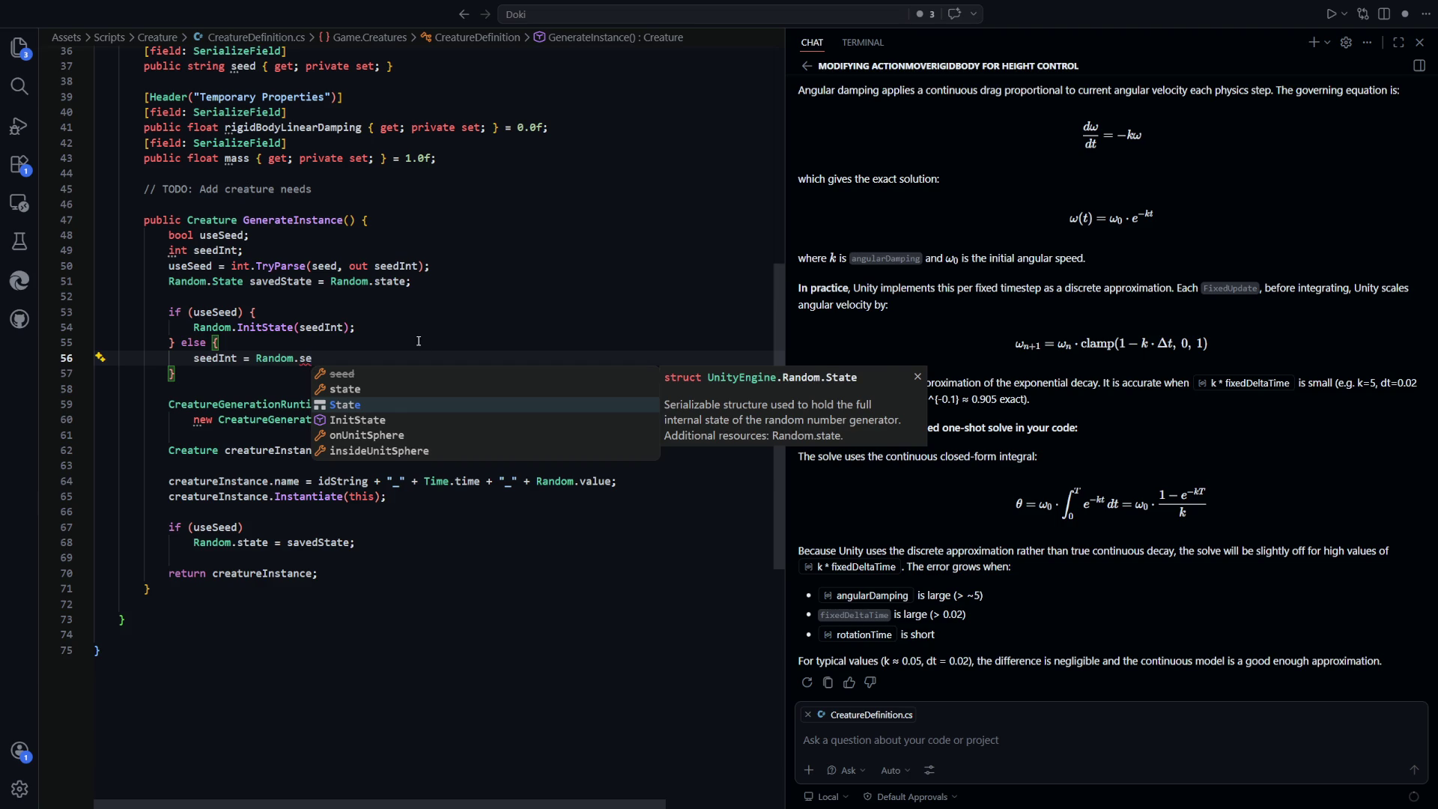
{"action": "left_click", "coordinate": [418, 341]}
Select InitState on line 54 and switch to the web browser
{"action": "left_click_drag", "start_coordinate": [340, 330], "coordinate": [194, 327]}
{"action": "double_click", "coordinate": [265, 328]}
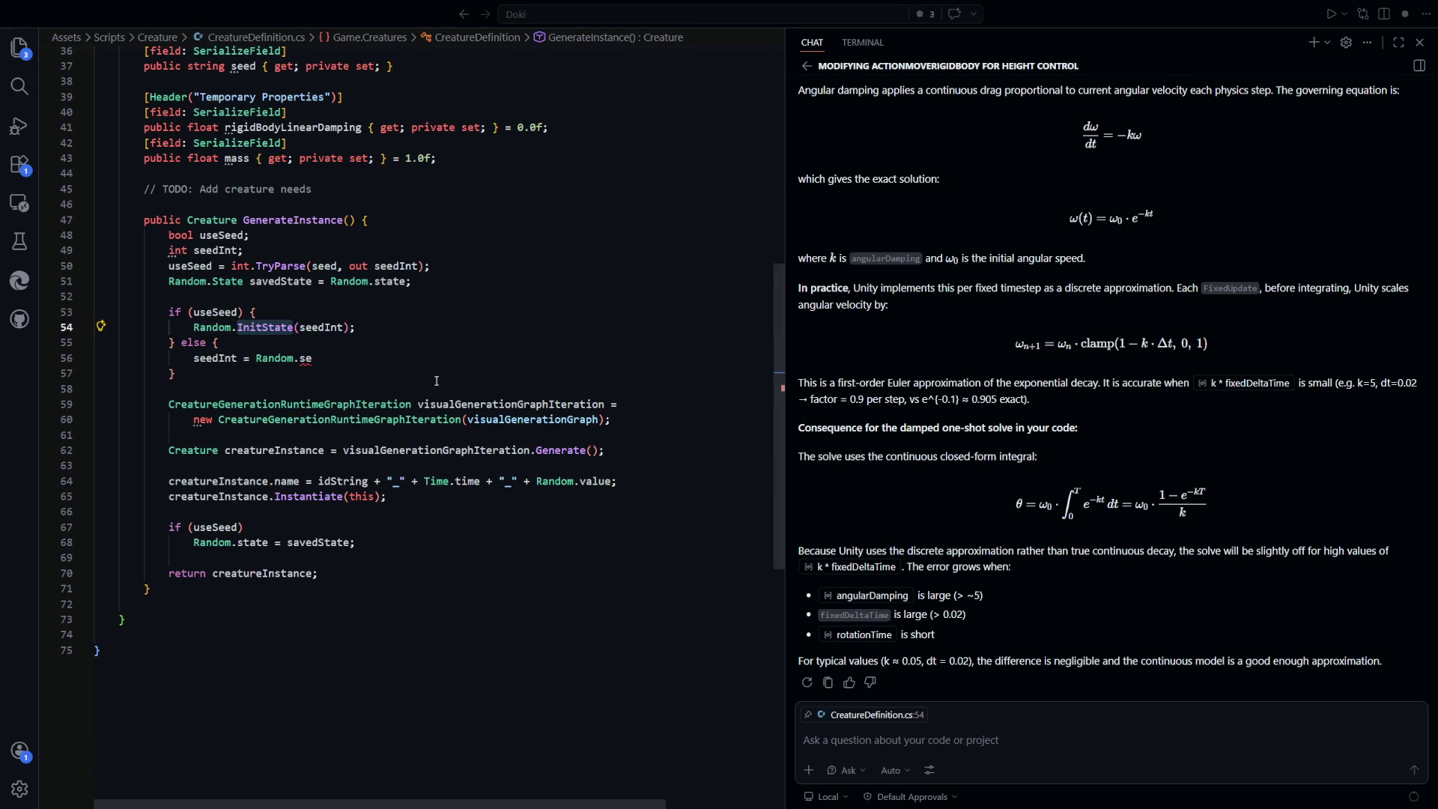
{"action": "key", "text": "alt+Tab"}
Search 'unity random' and go from Random.Range to the Random class and its InitState page
{"action": "key", "text": "ctrl+t"}
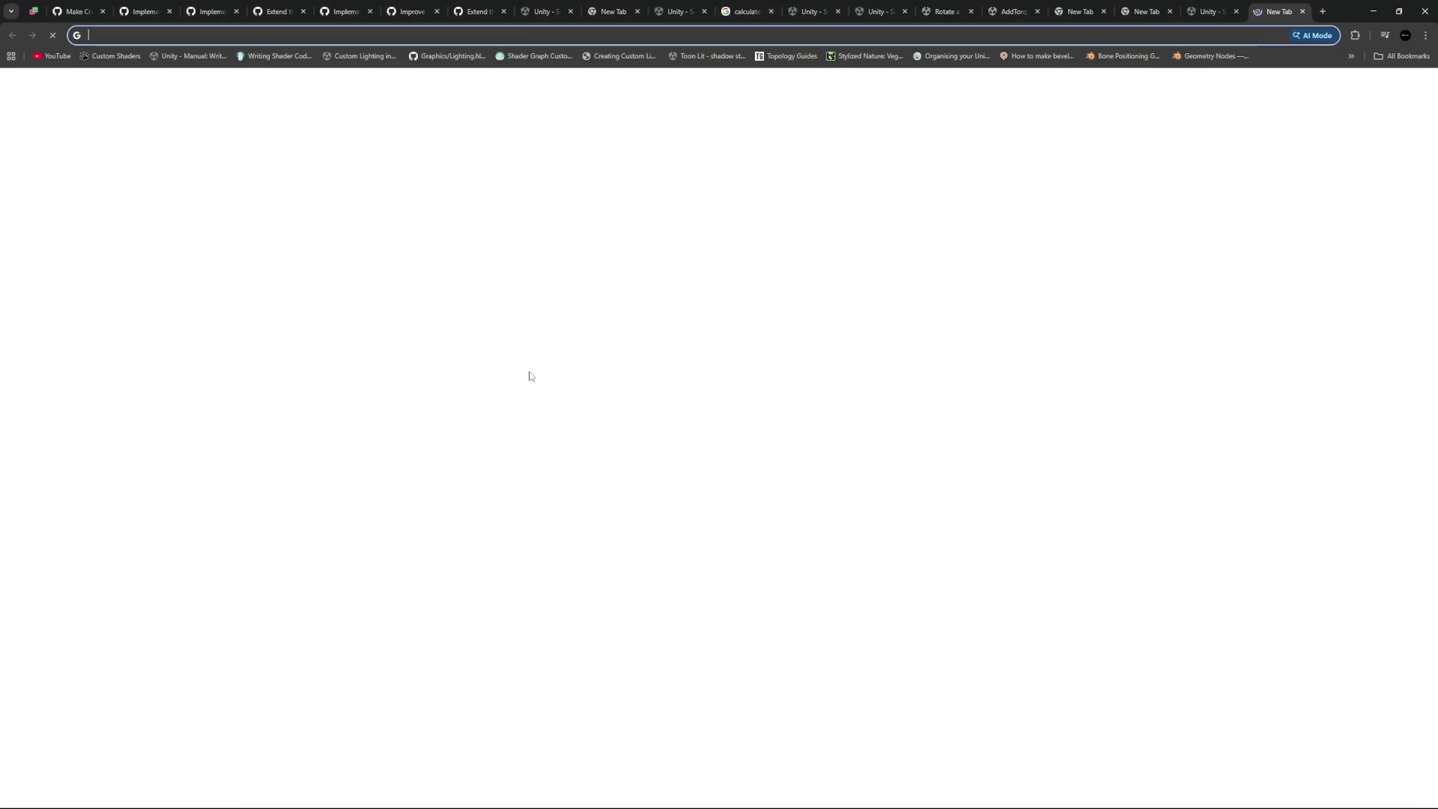
{"action": "type", "text": "unity random"}
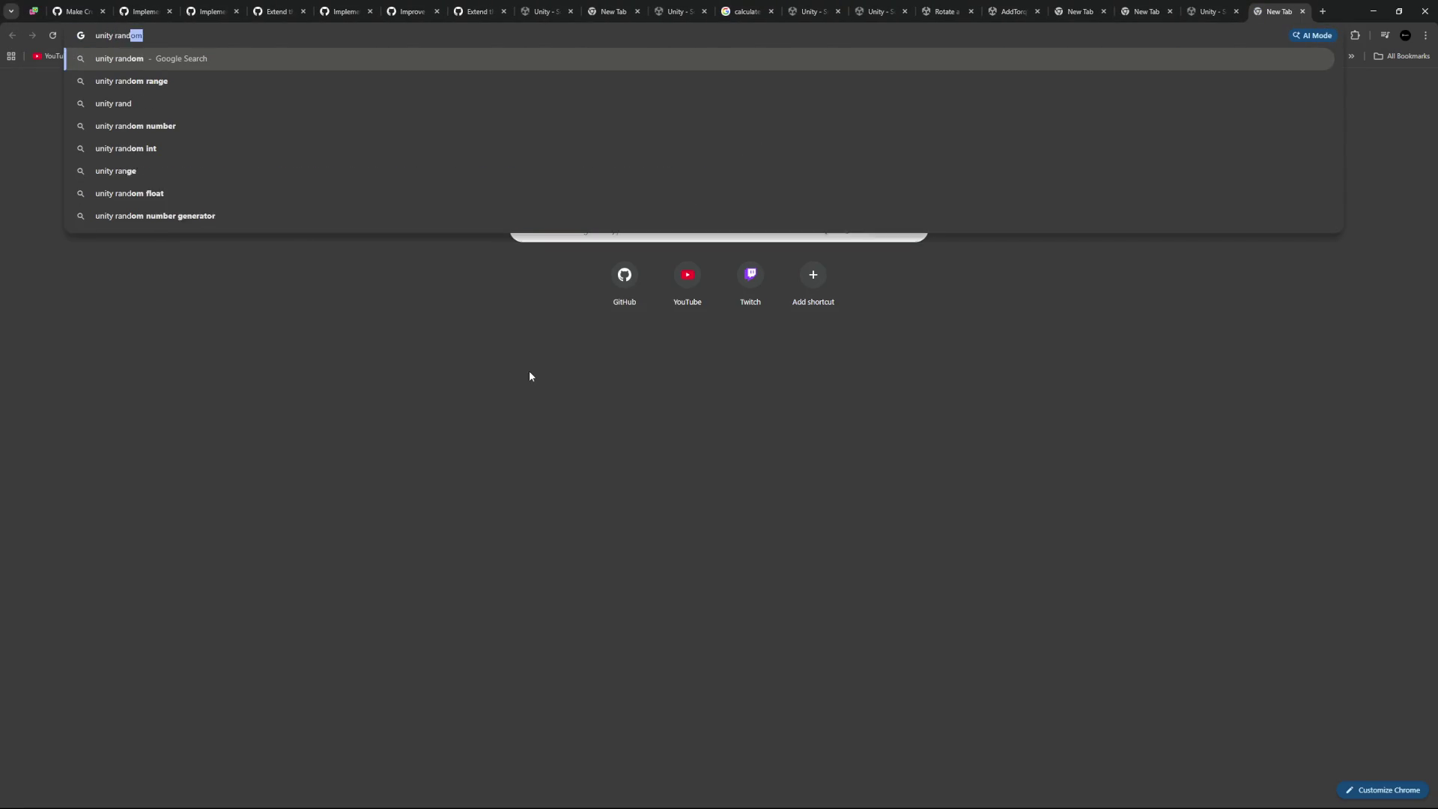
{"action": "key", "text": "Return"}
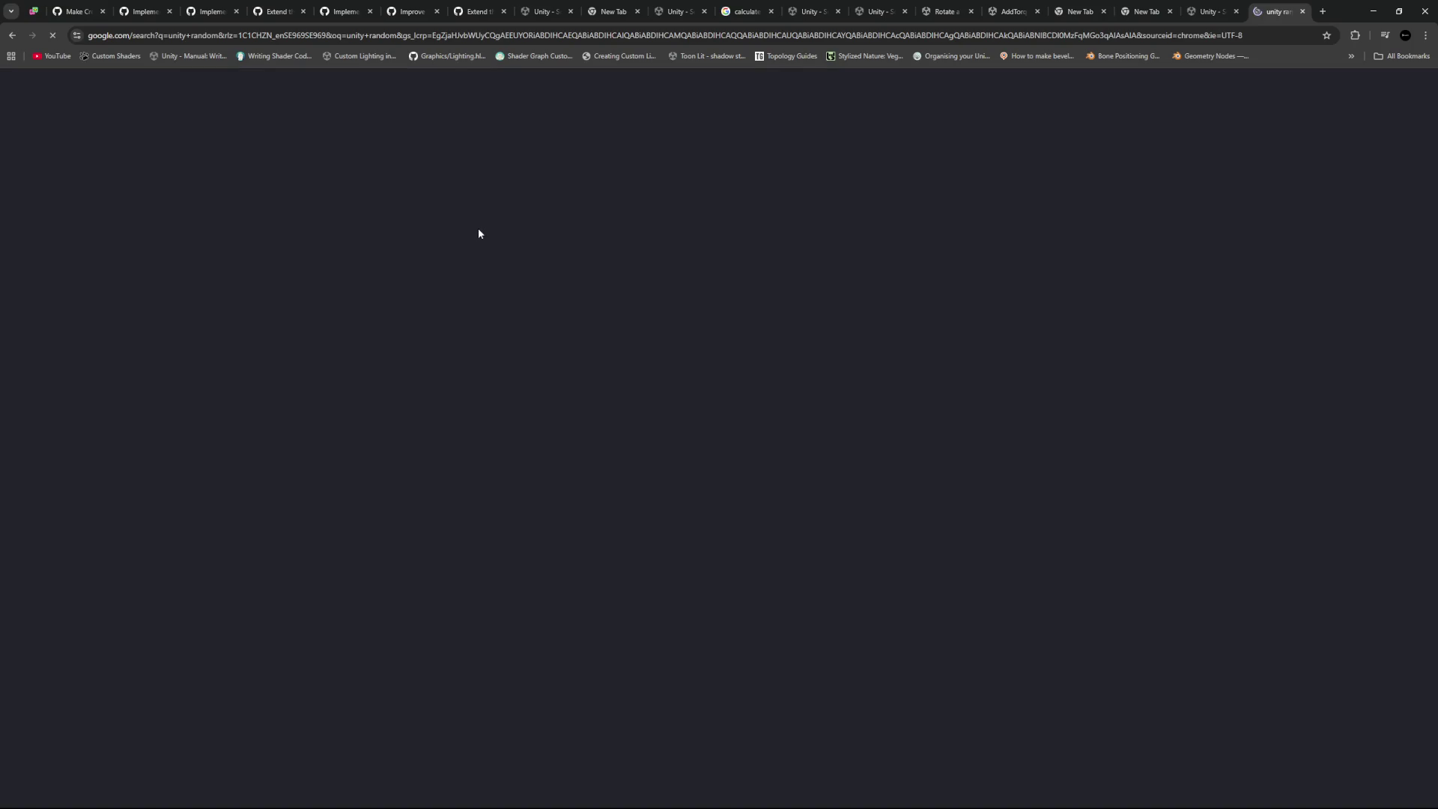
{"action": "left_click", "coordinate": [220, 193]}
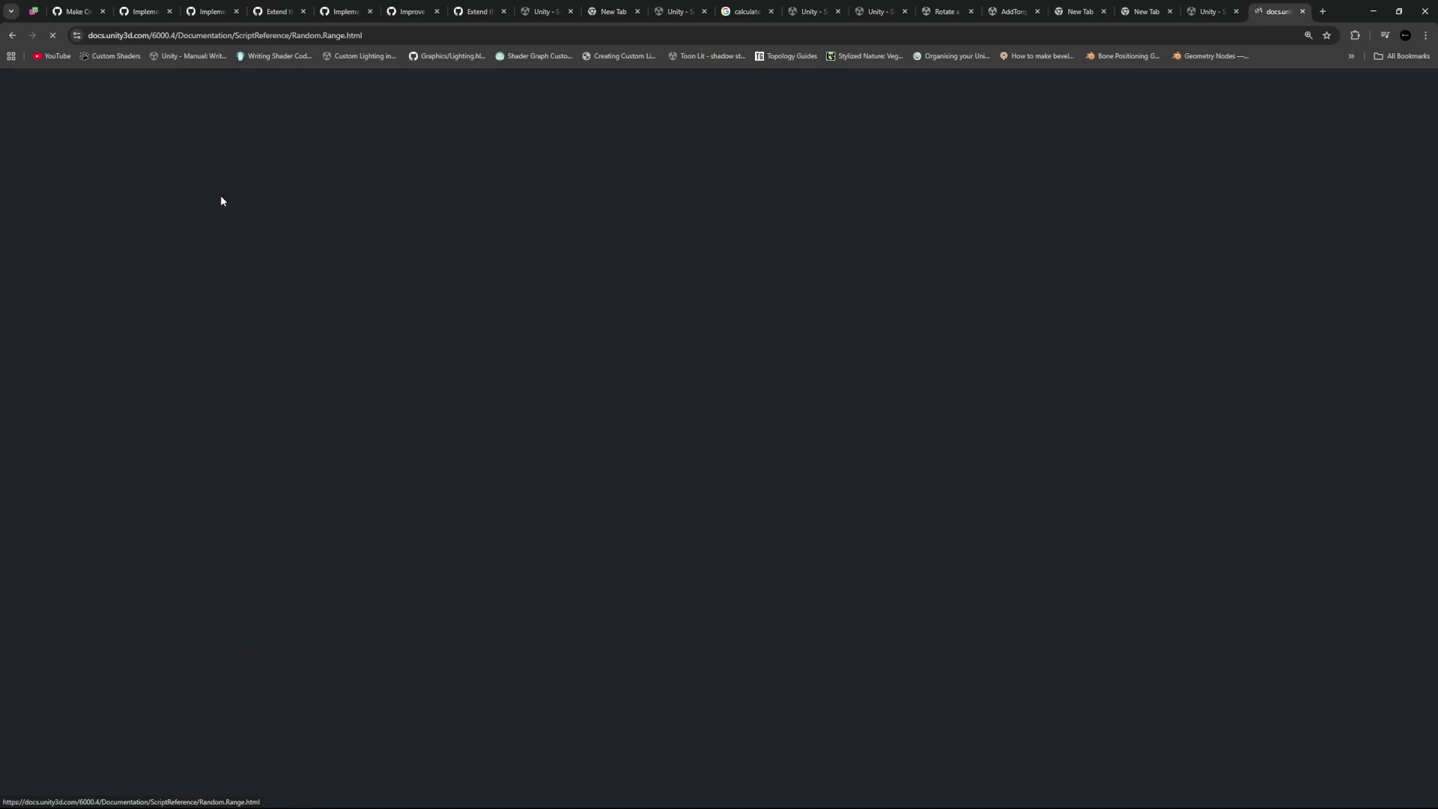
{"action": "left_click", "coordinate": [296, 166]}
{"action": "scroll", "coordinate": [454, 430], "scroll_direction": "down", "scroll_amount": 8}
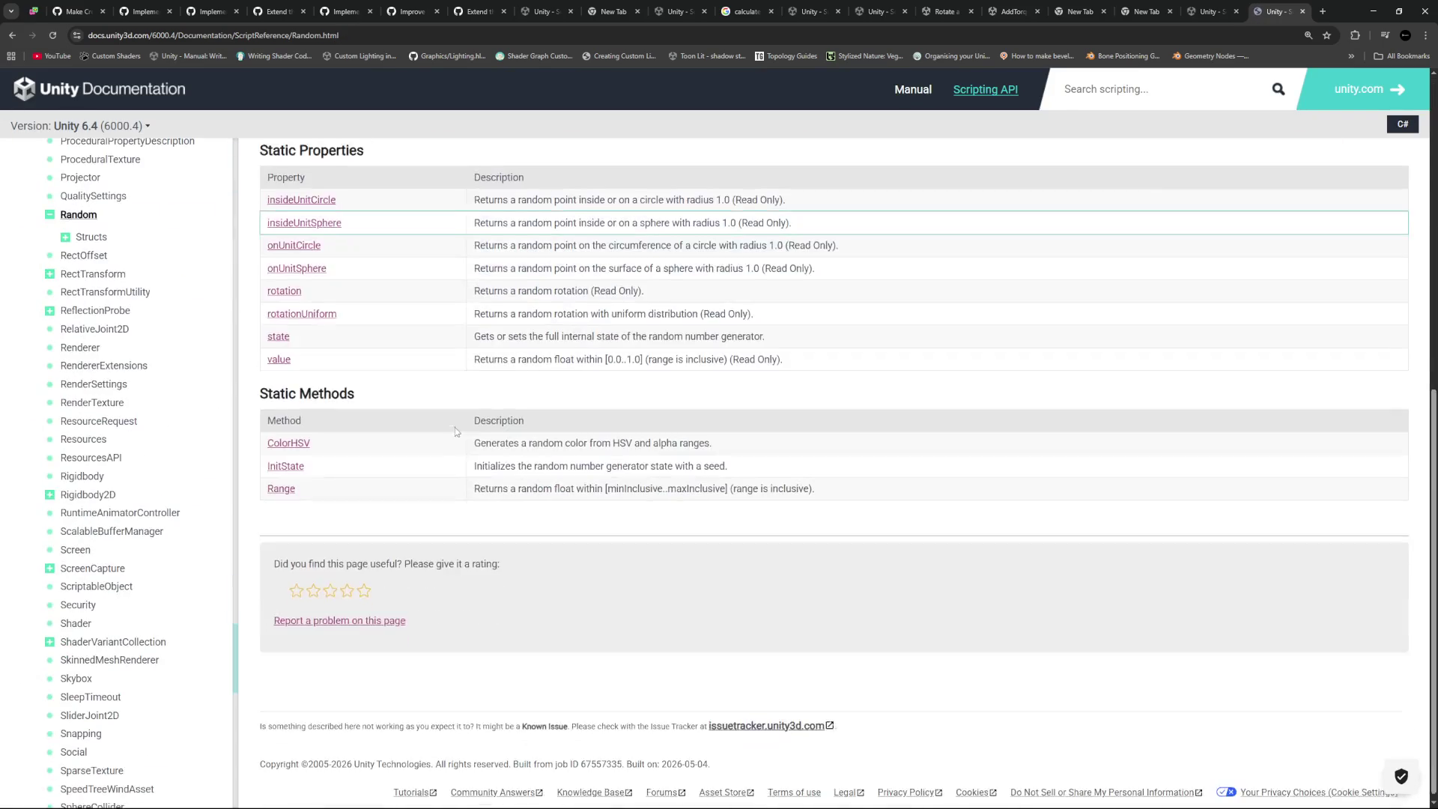
{"action": "scroll", "coordinate": [453, 426], "scroll_direction": "up", "scroll_amount": 3}
{"action": "scroll", "coordinate": [374, 446], "scroll_direction": "down", "scroll_amount": 3}
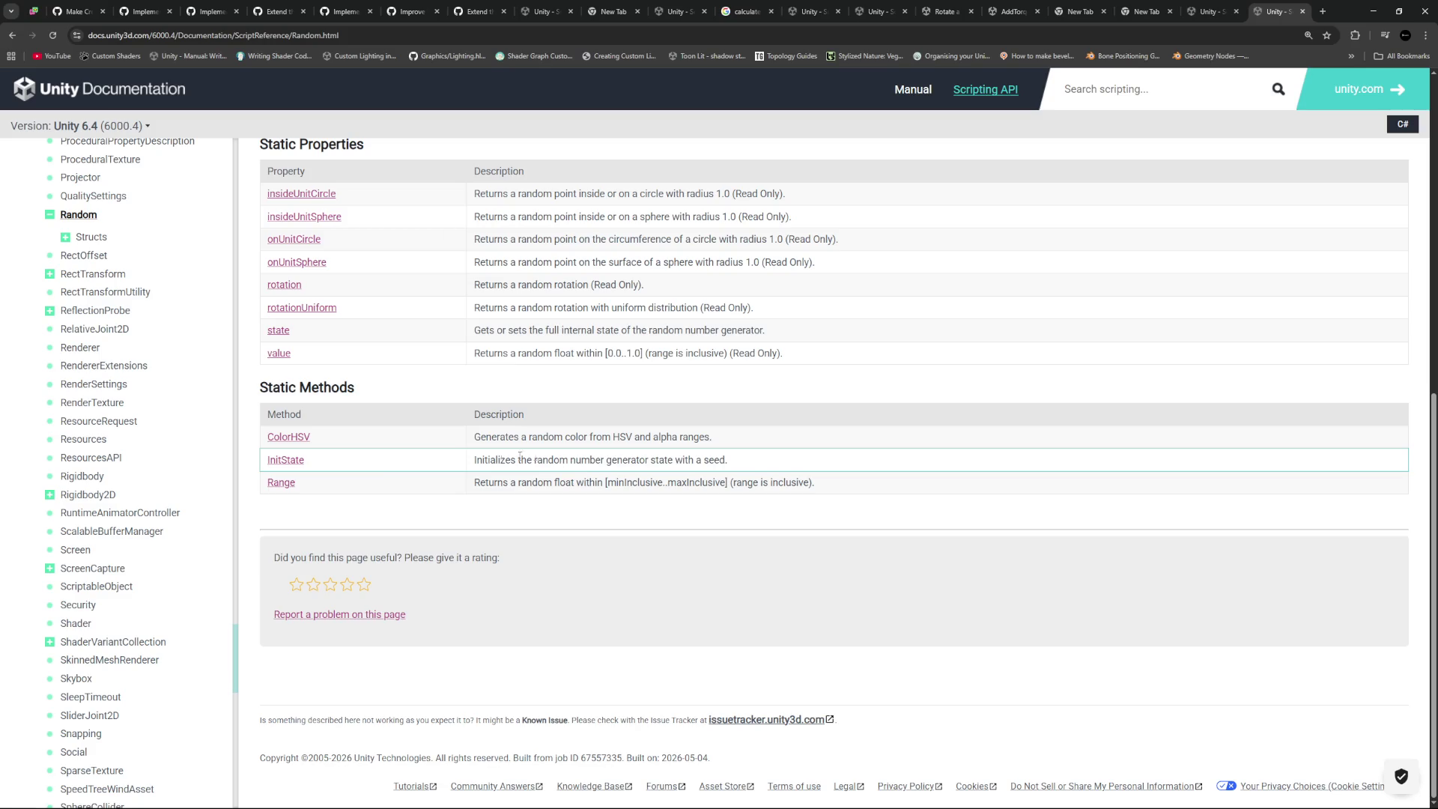
{"action": "left_click", "coordinate": [285, 460]}
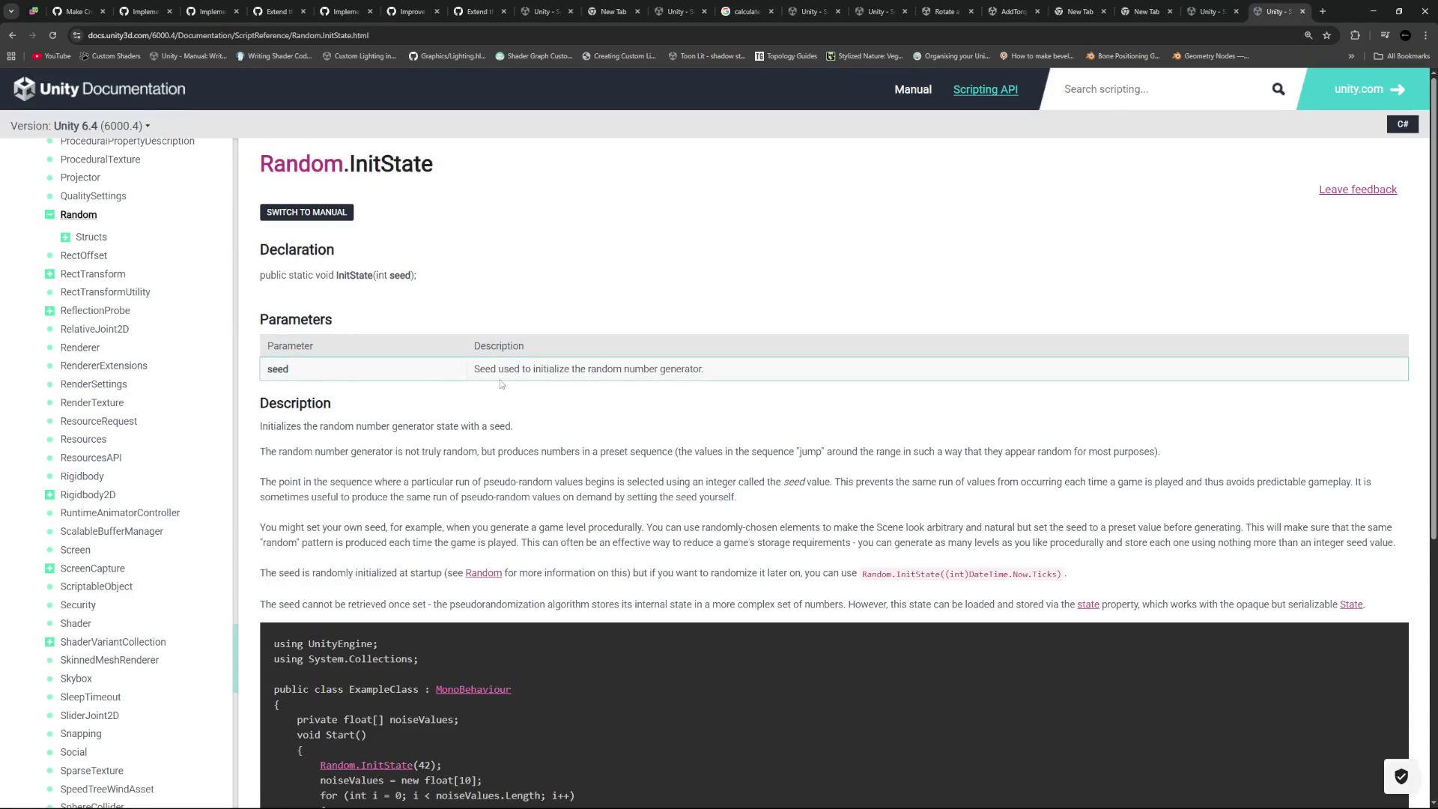
{"action": "scroll", "coordinate": [423, 280], "scroll_direction": "down", "scroll_amount": 3}
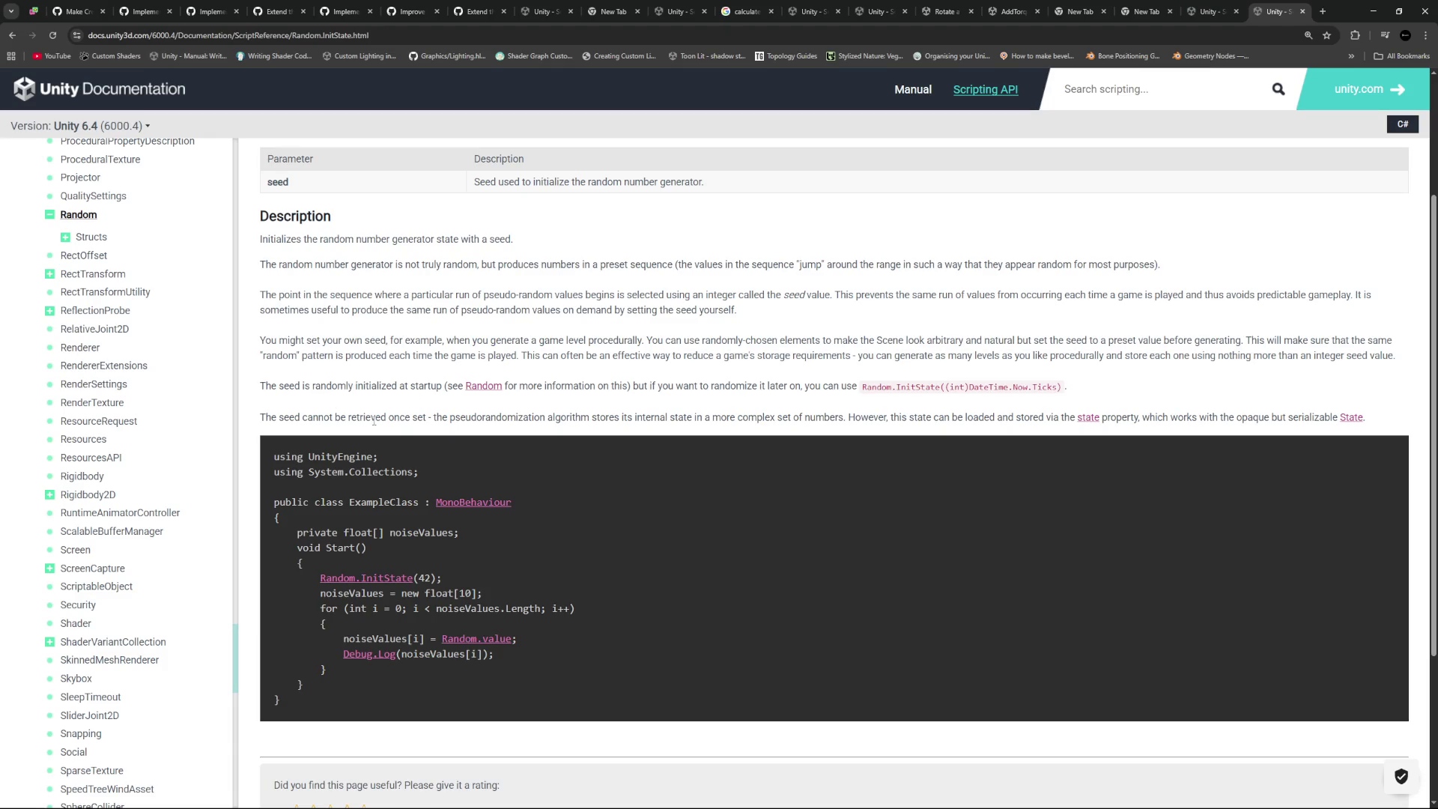
{"action": "scroll", "coordinate": [382, 242], "scroll_direction": "down", "scroll_amount": 3}
{"action": "mouse_move", "coordinate": [260, 229]}
{"action": "left_mouse_down"}
{"action": "mouse_move", "coordinate": [1107, 240]}
{"action": "mouse_move", "coordinate": [992, 259]}
{"action": "left_mouse_up"}
{"action": "left_click_drag", "start_coordinate": [900, 229], "coordinate": [1275, 230]}
{"action": "left_click", "coordinate": [1275, 224]}
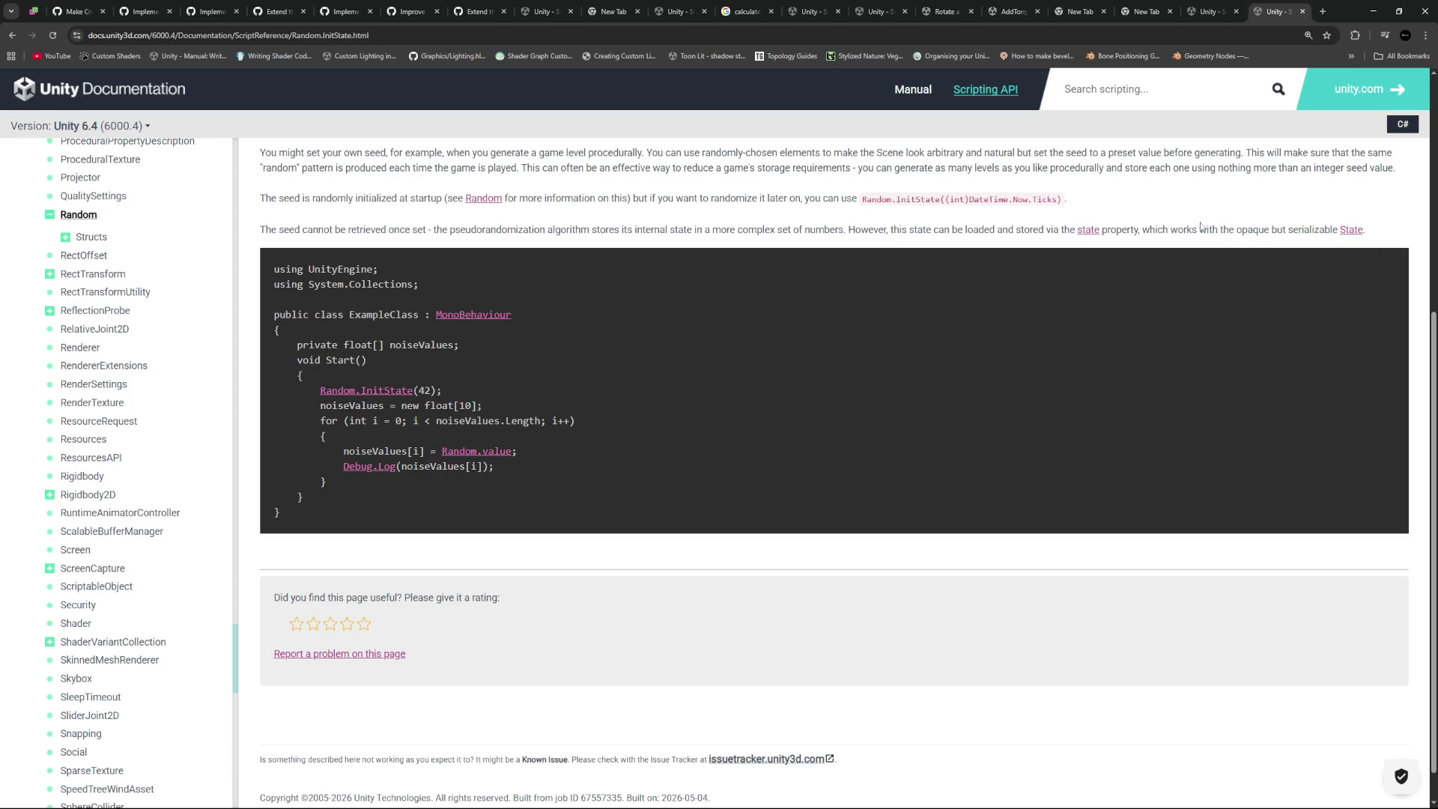
{"action": "left_click", "coordinate": [12, 35]}
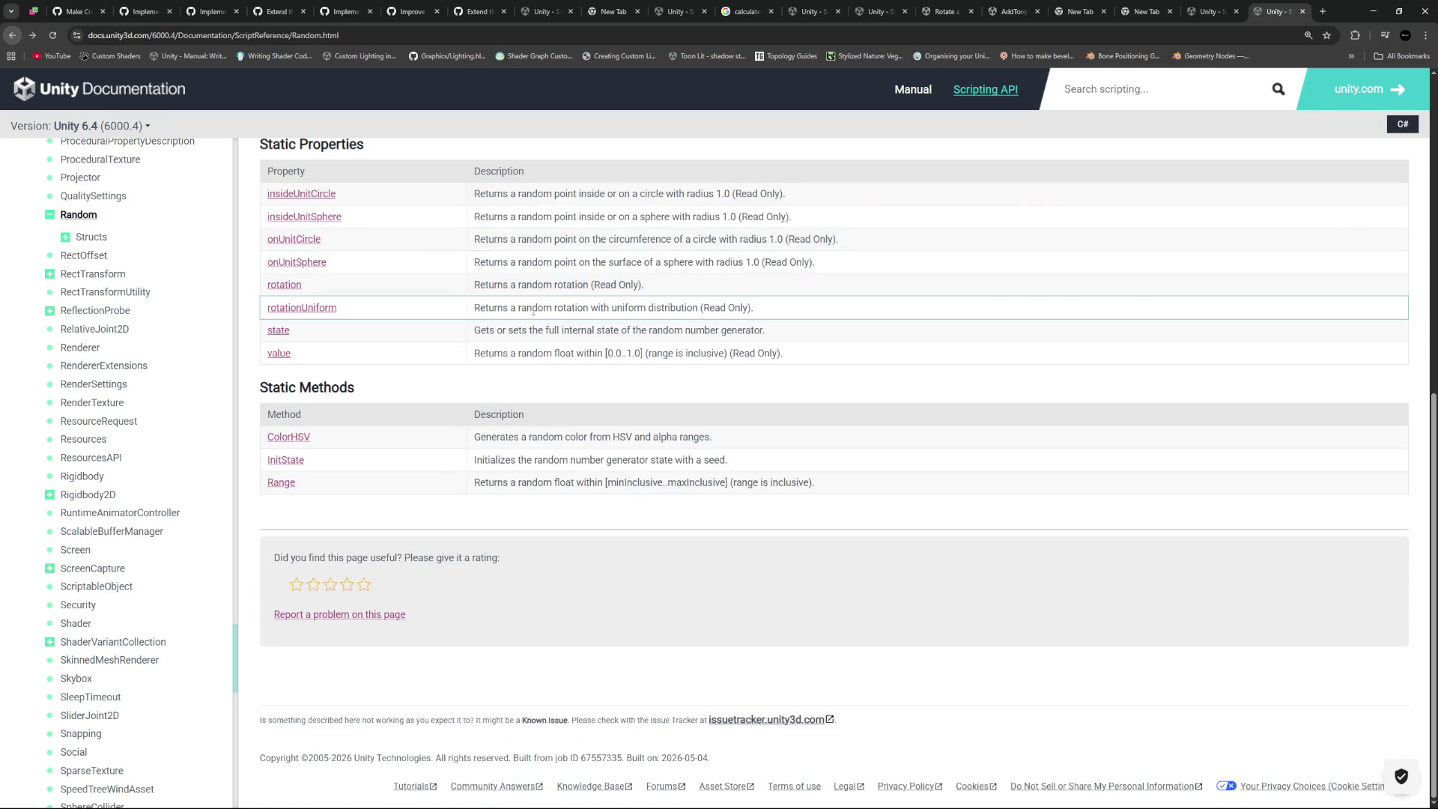
{"action": "scroll", "coordinate": [457, 333], "scroll_direction": "up", "scroll_amount": 2}
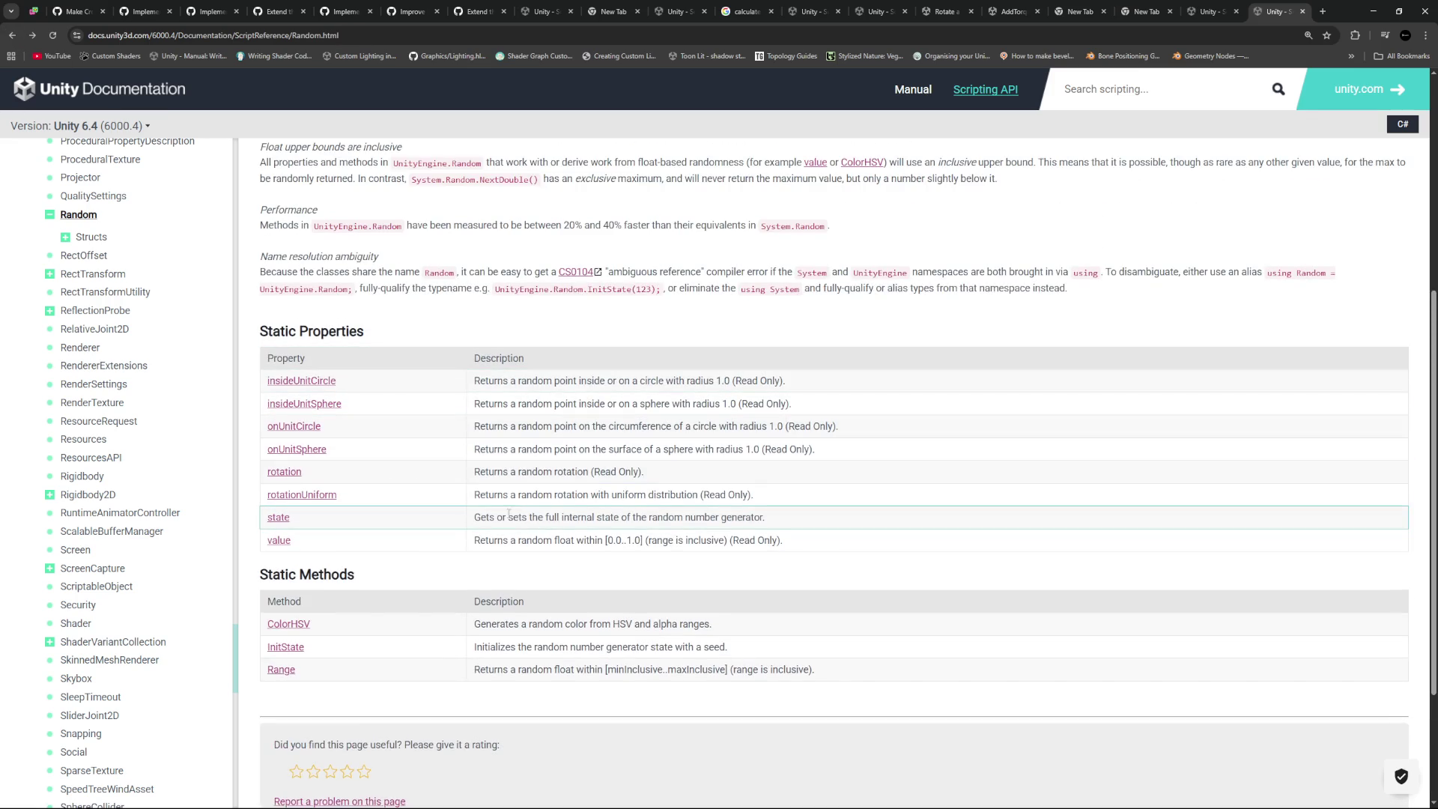
Open the Random.state docs and the Random.State struct page, then return to Random.state
{"action": "left_click", "coordinate": [278, 517]}
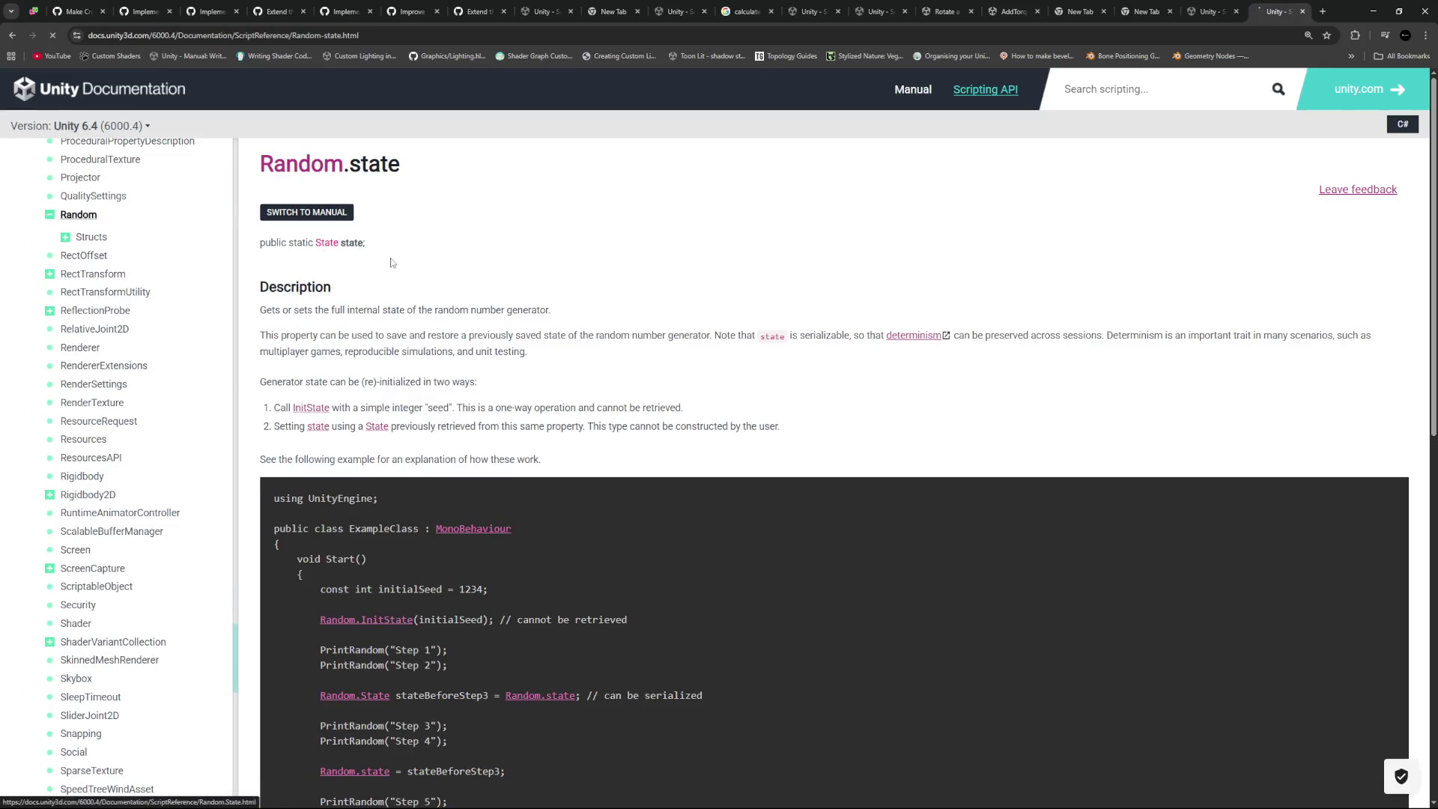
{"action": "left_click", "coordinate": [326, 243]}
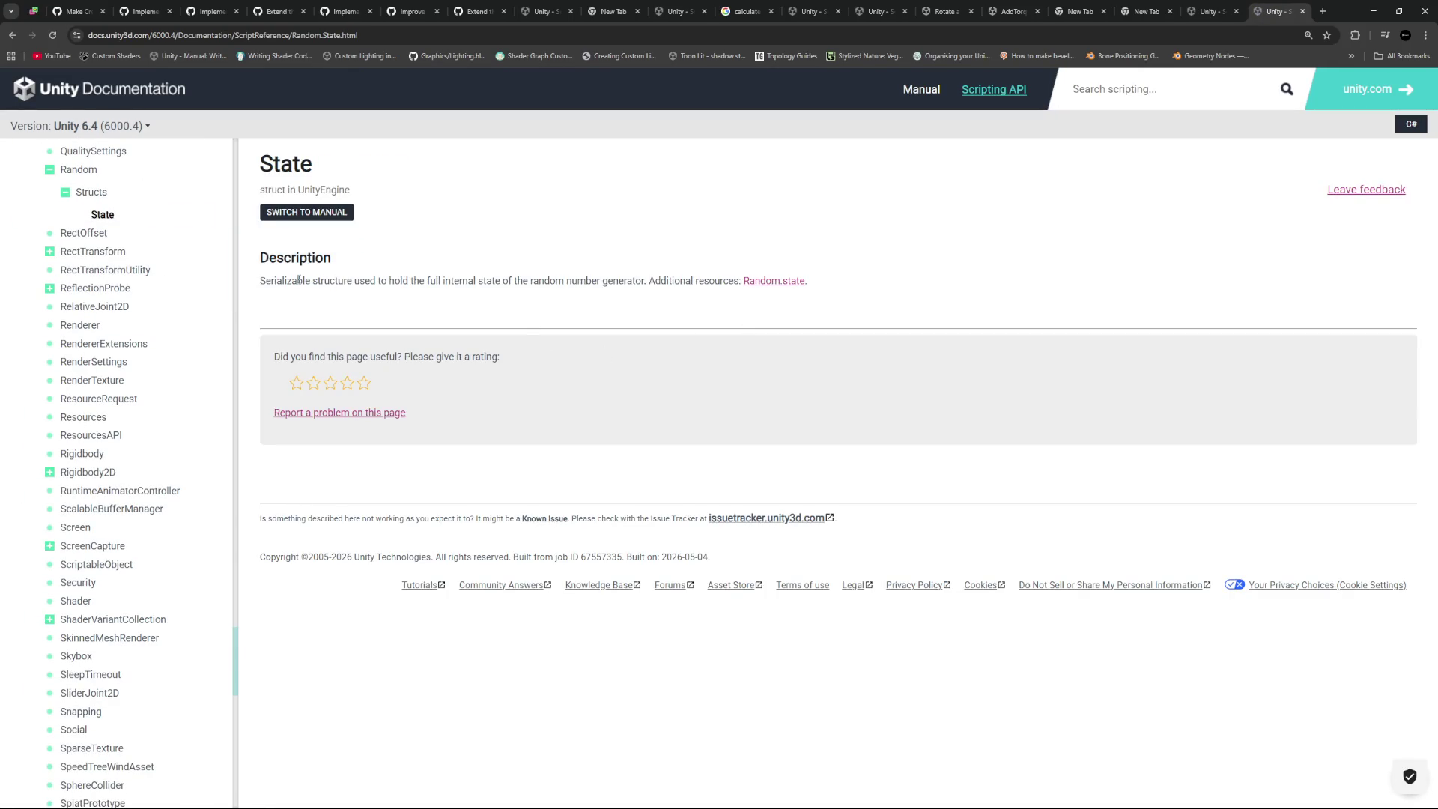
{"action": "left_click_drag", "start_coordinate": [277, 281], "coordinate": [416, 288]}
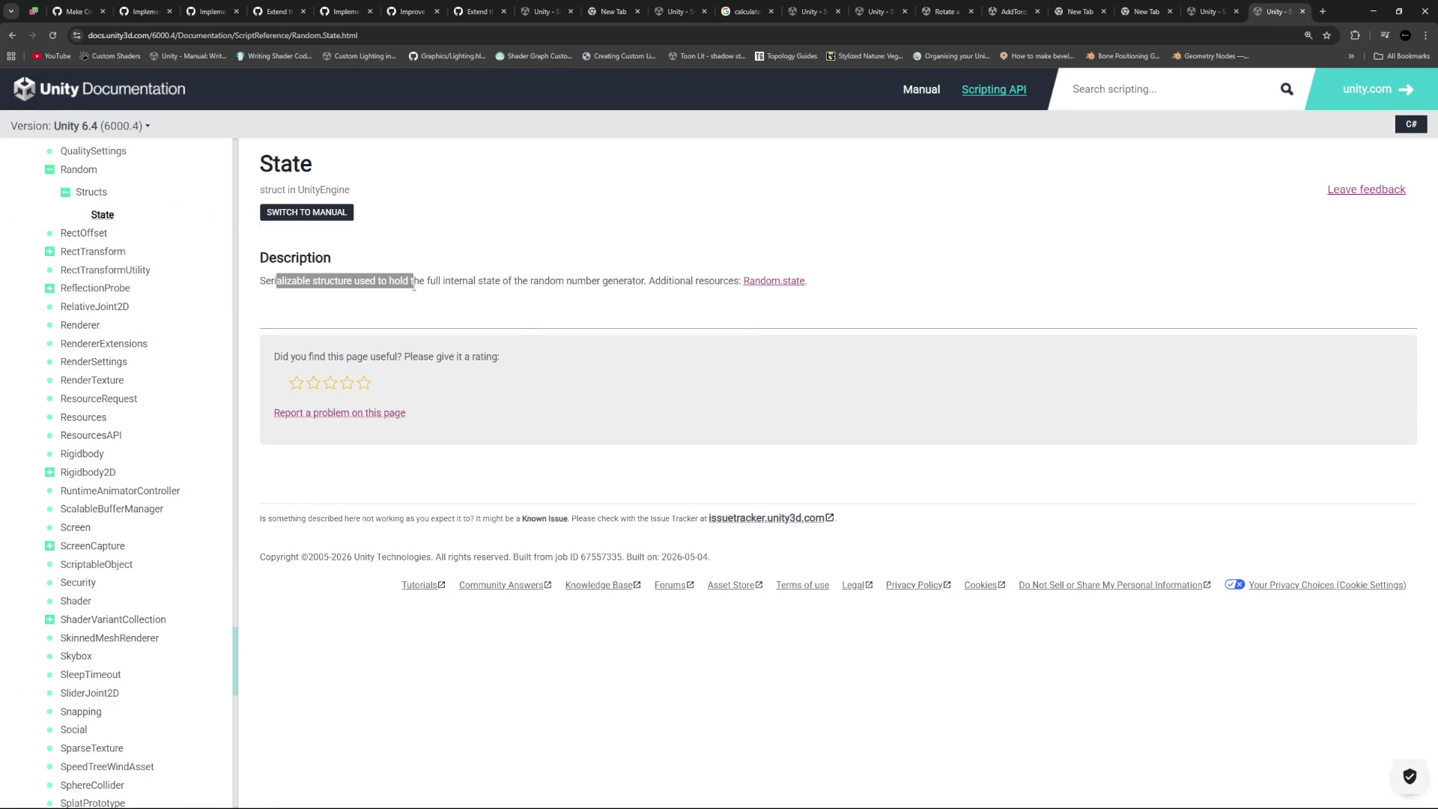
{"action": "left_click", "coordinate": [481, 309]}
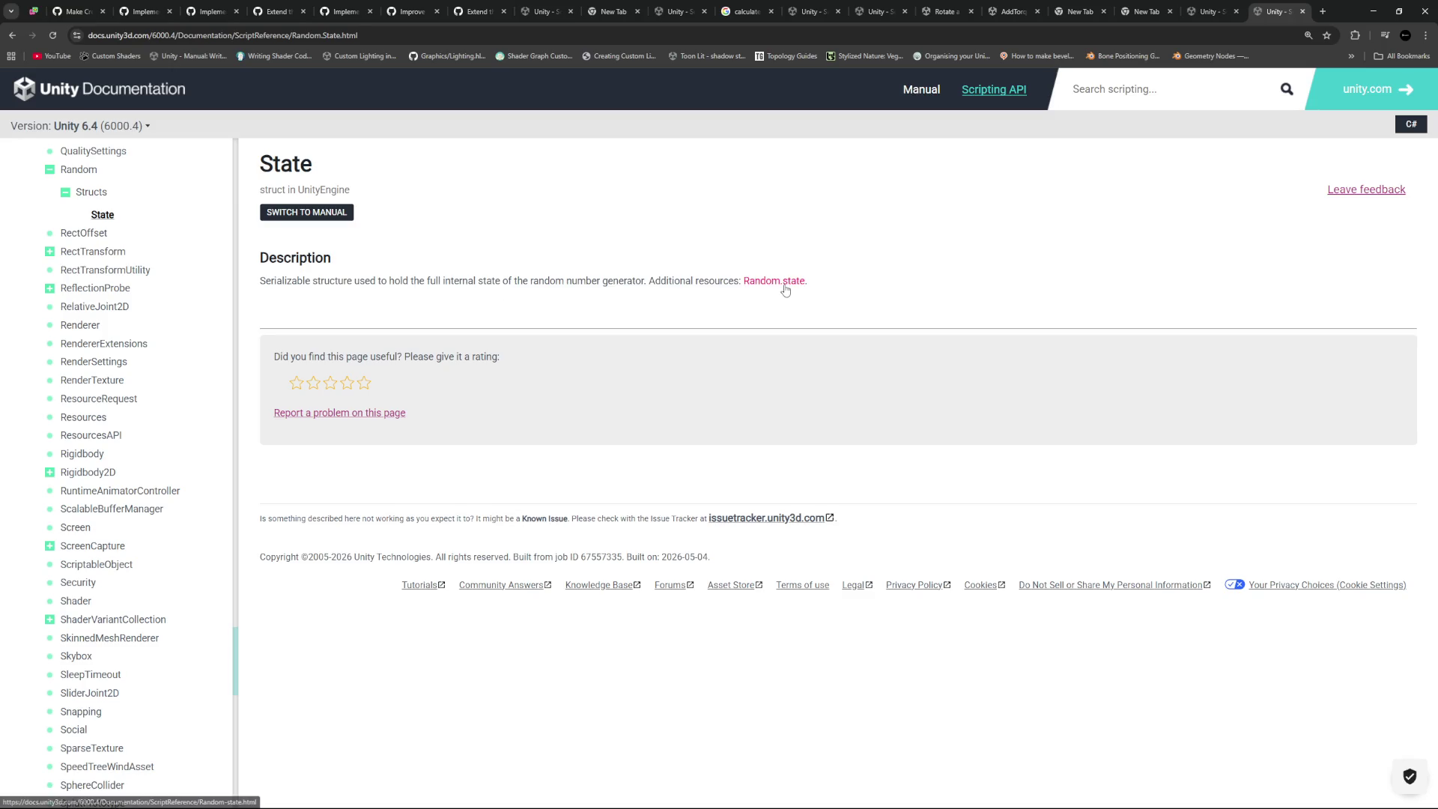
{"action": "left_click", "coordinate": [781, 281]}
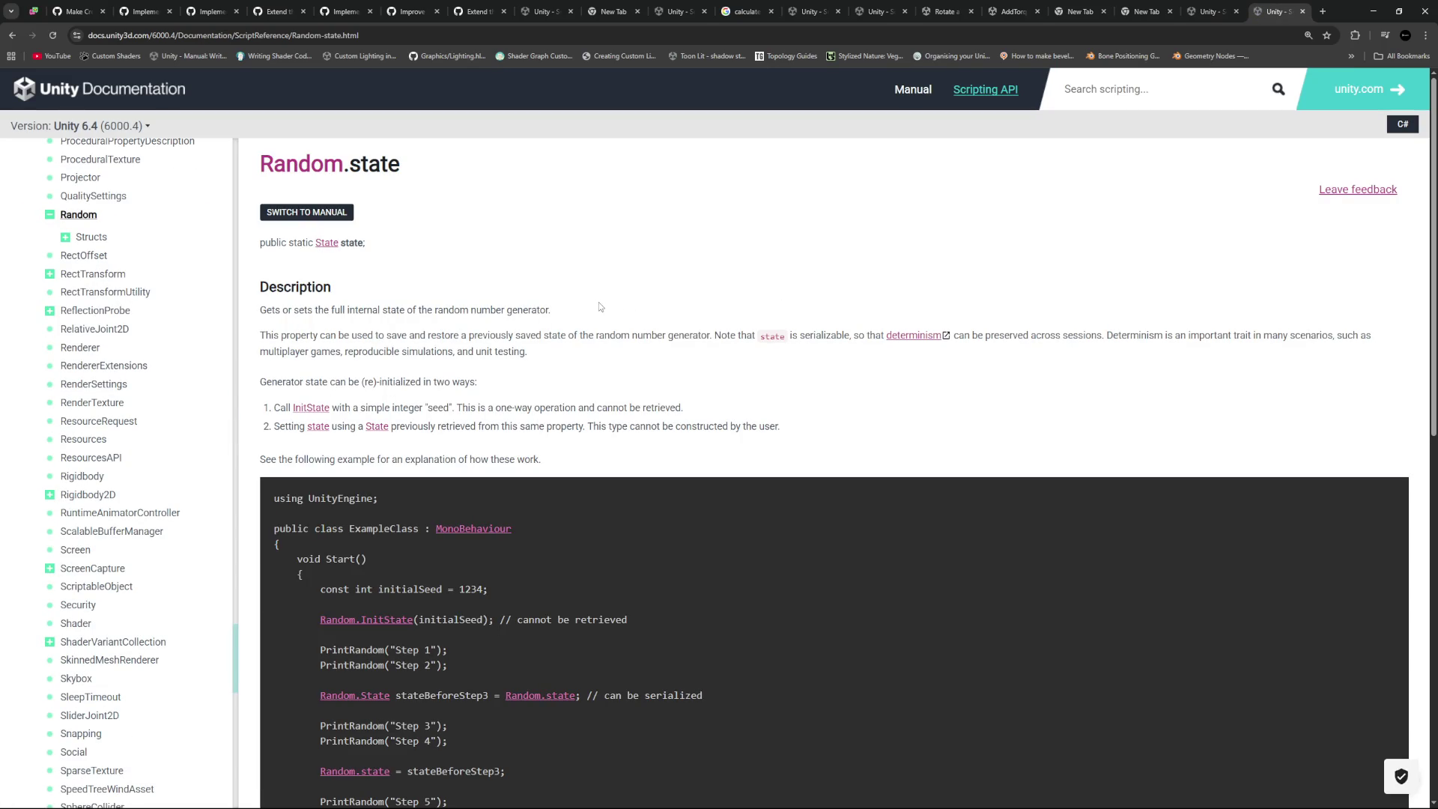
Read through the Random.state page's save-and-restore example
{"action": "scroll", "coordinate": [597, 307], "scroll_direction": "down", "scroll_amount": 3}
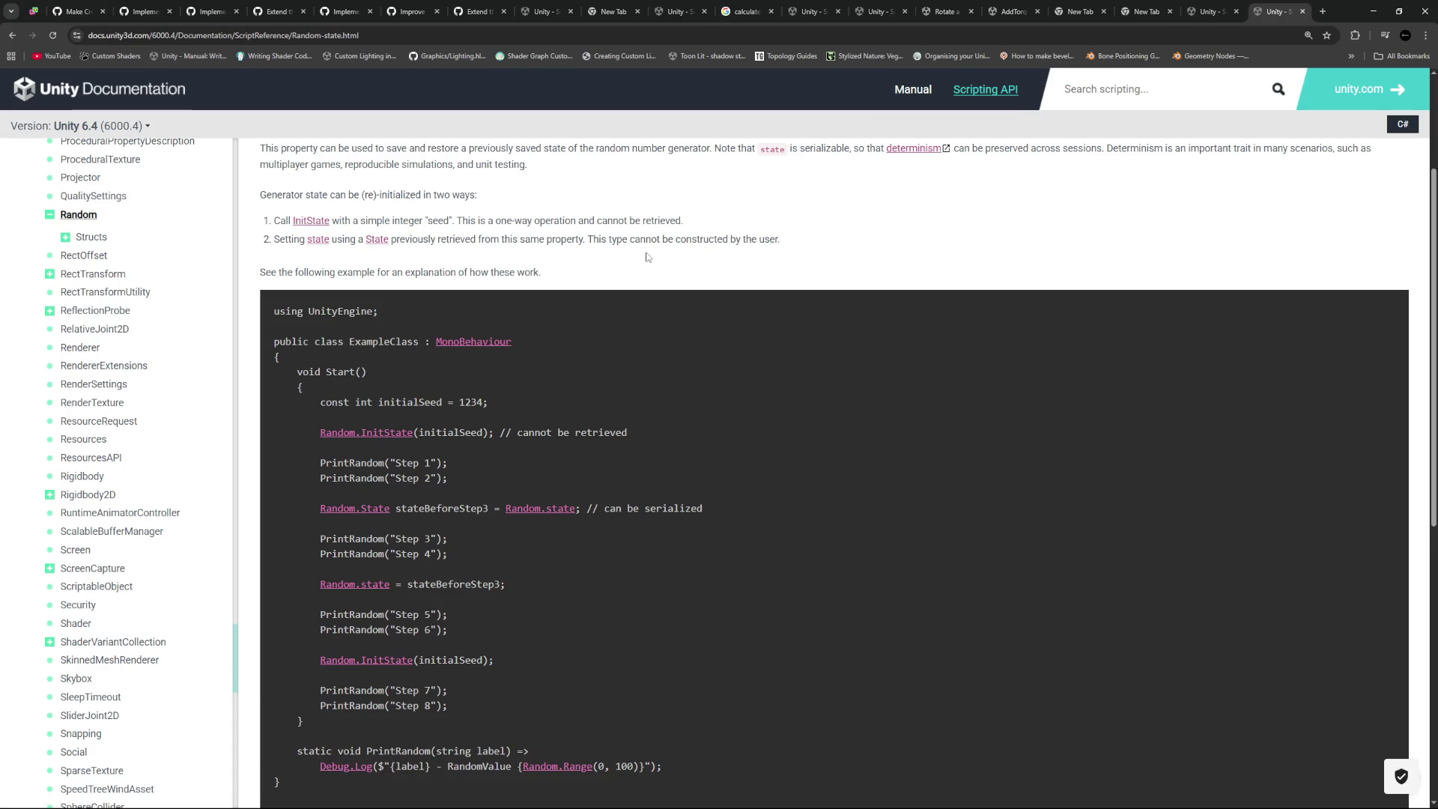
{"action": "scroll", "coordinate": [722, 358], "scroll_direction": "down", "scroll_amount": 5}
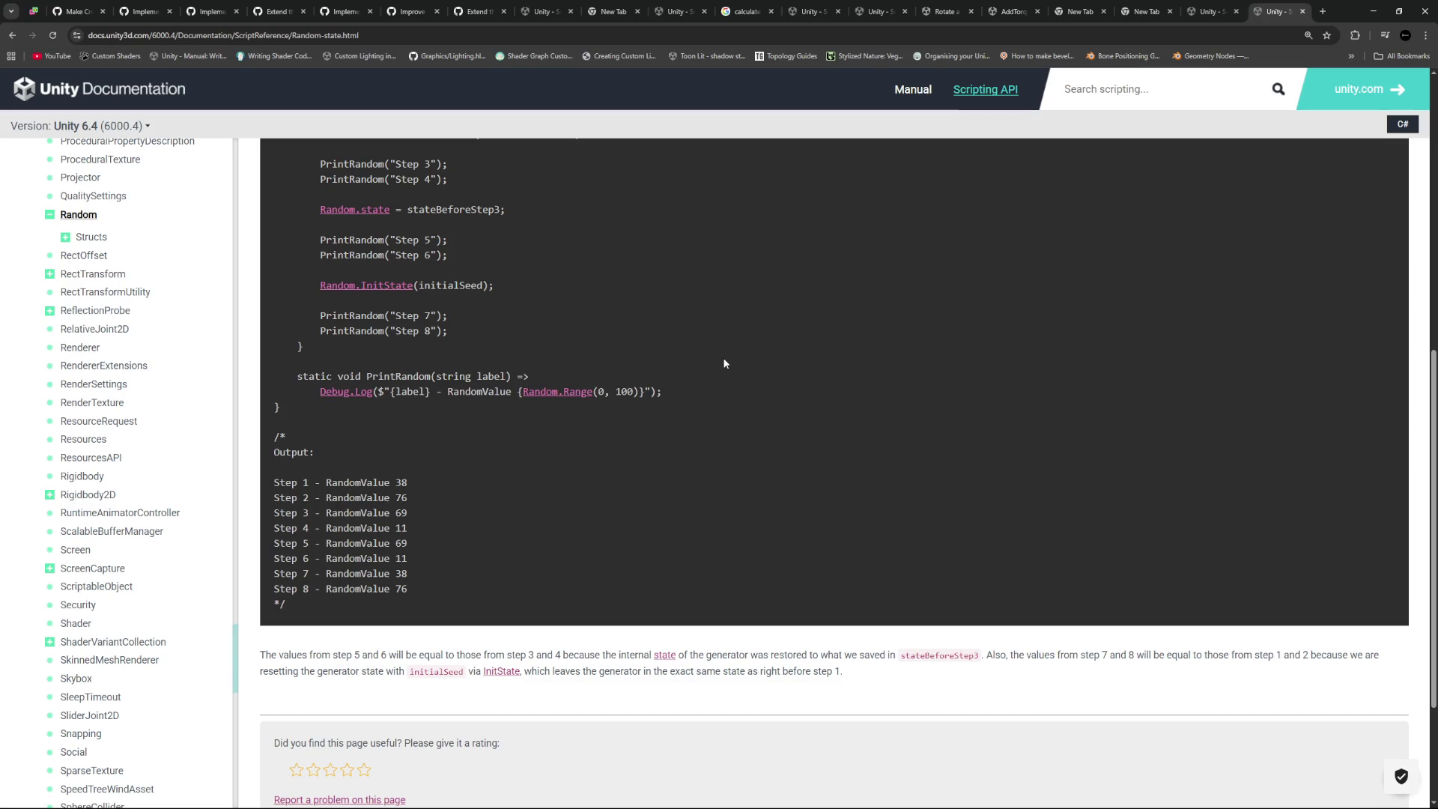
{"action": "scroll", "coordinate": [724, 363], "scroll_direction": "up", "scroll_amount": 3}
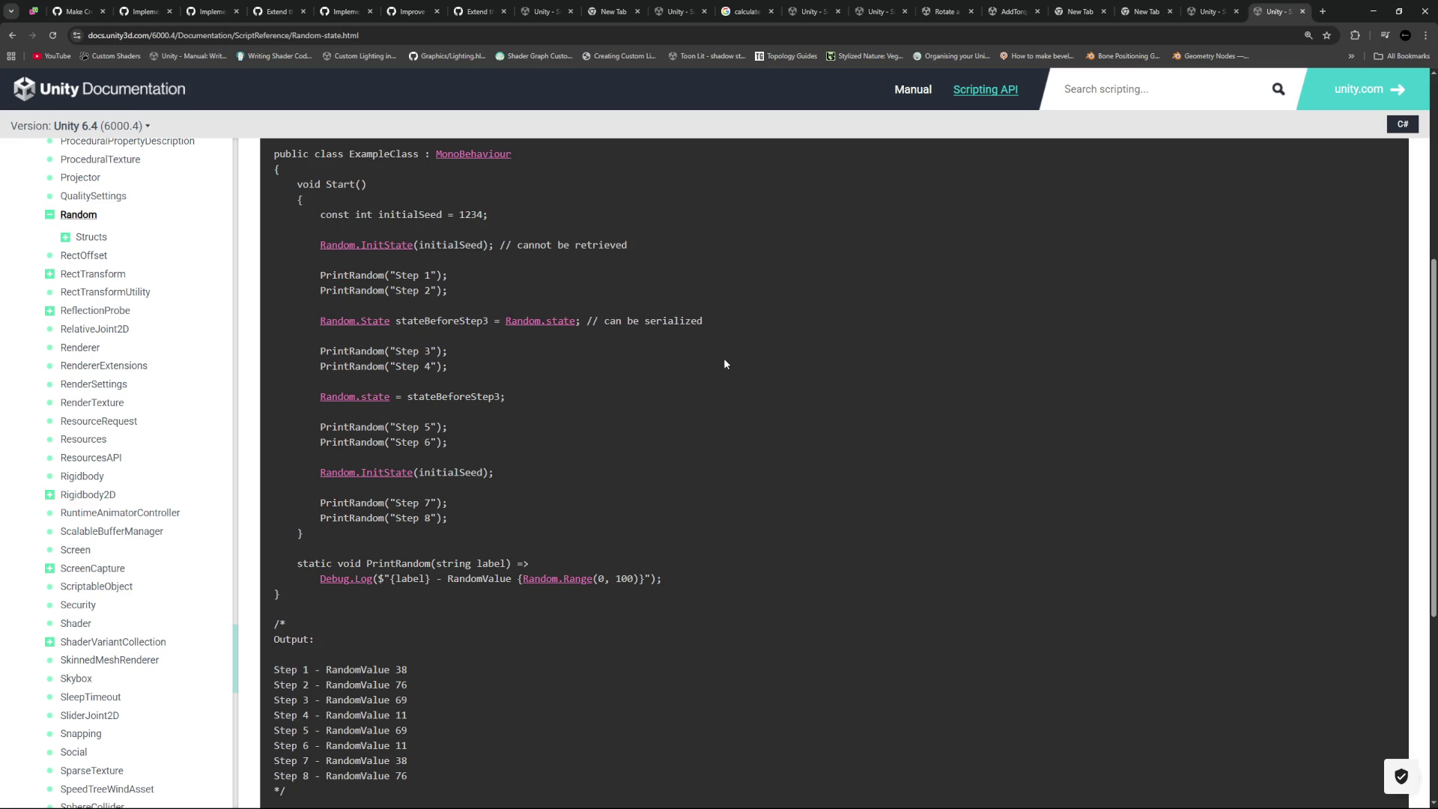
{"action": "scroll", "coordinate": [725, 364], "scroll_direction": "up", "scroll_amount": 5}
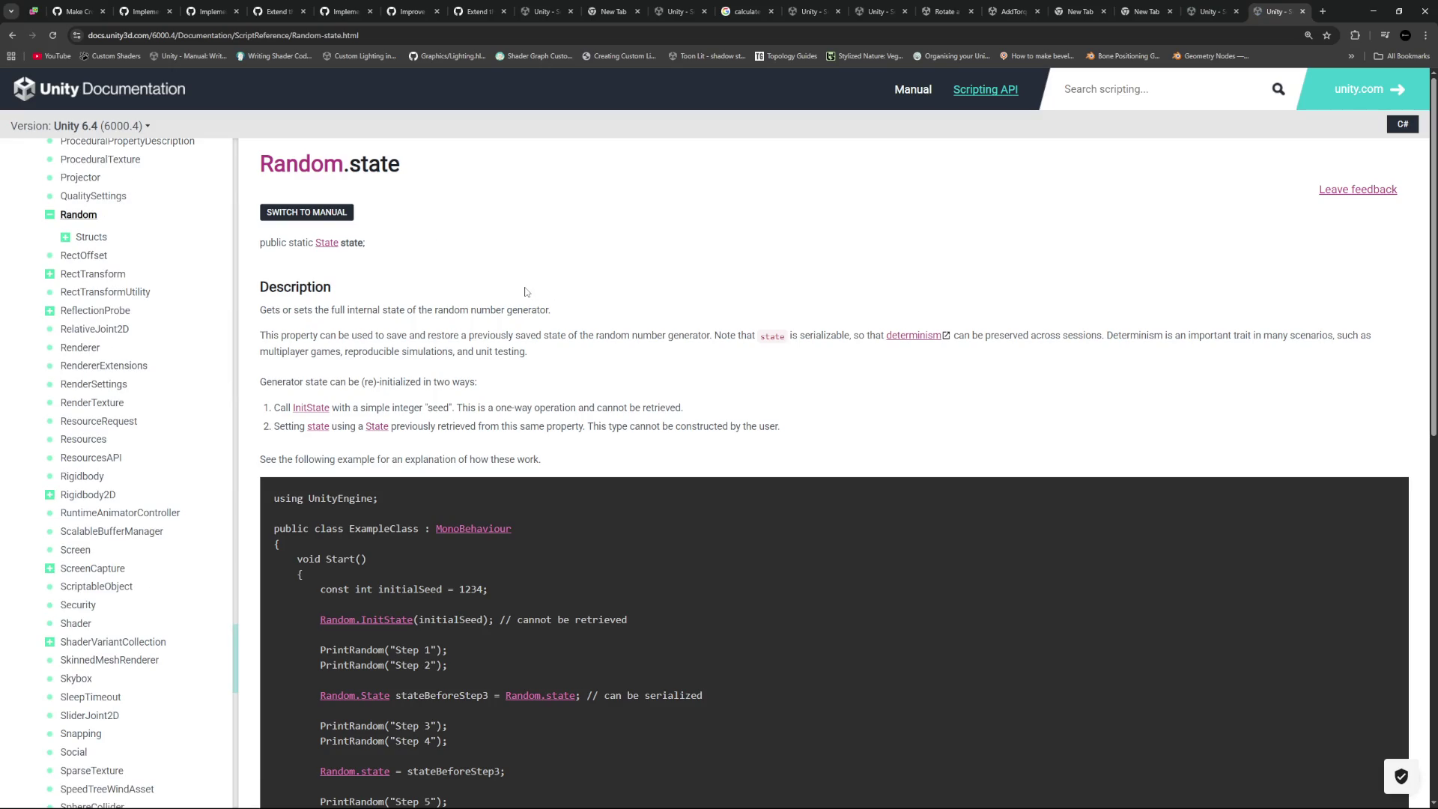
{"action": "scroll", "coordinate": [526, 292], "scroll_direction": "down", "scroll_amount": 2}
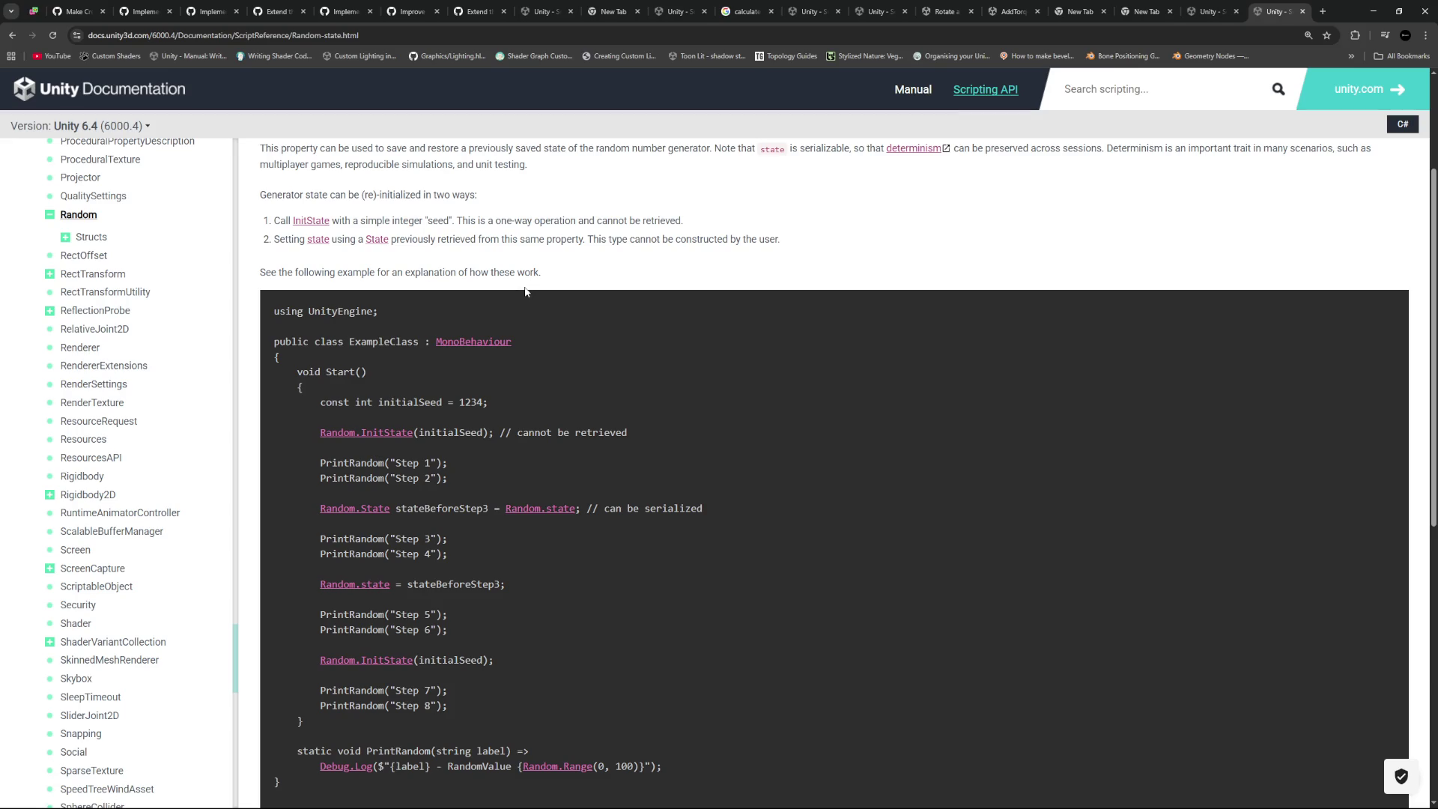
{"action": "scroll", "coordinate": [525, 292], "scroll_direction": "down", "scroll_amount": 5}
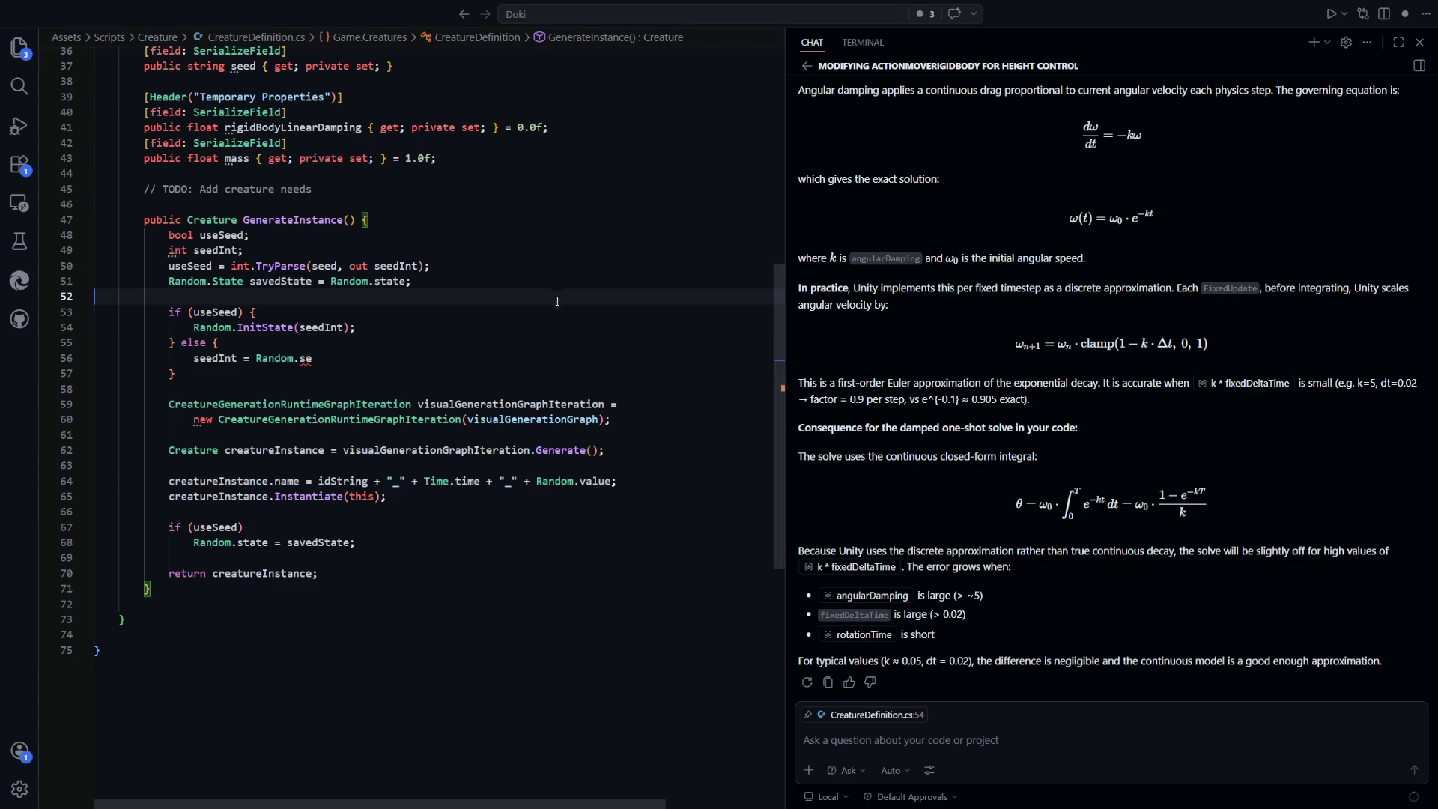
Look over the unfinished seedInt line, briefly adding and removing lines below the seed parsing
{"action": "left_click_drag", "start_coordinate": [350, 358], "coordinate": [195, 358]}
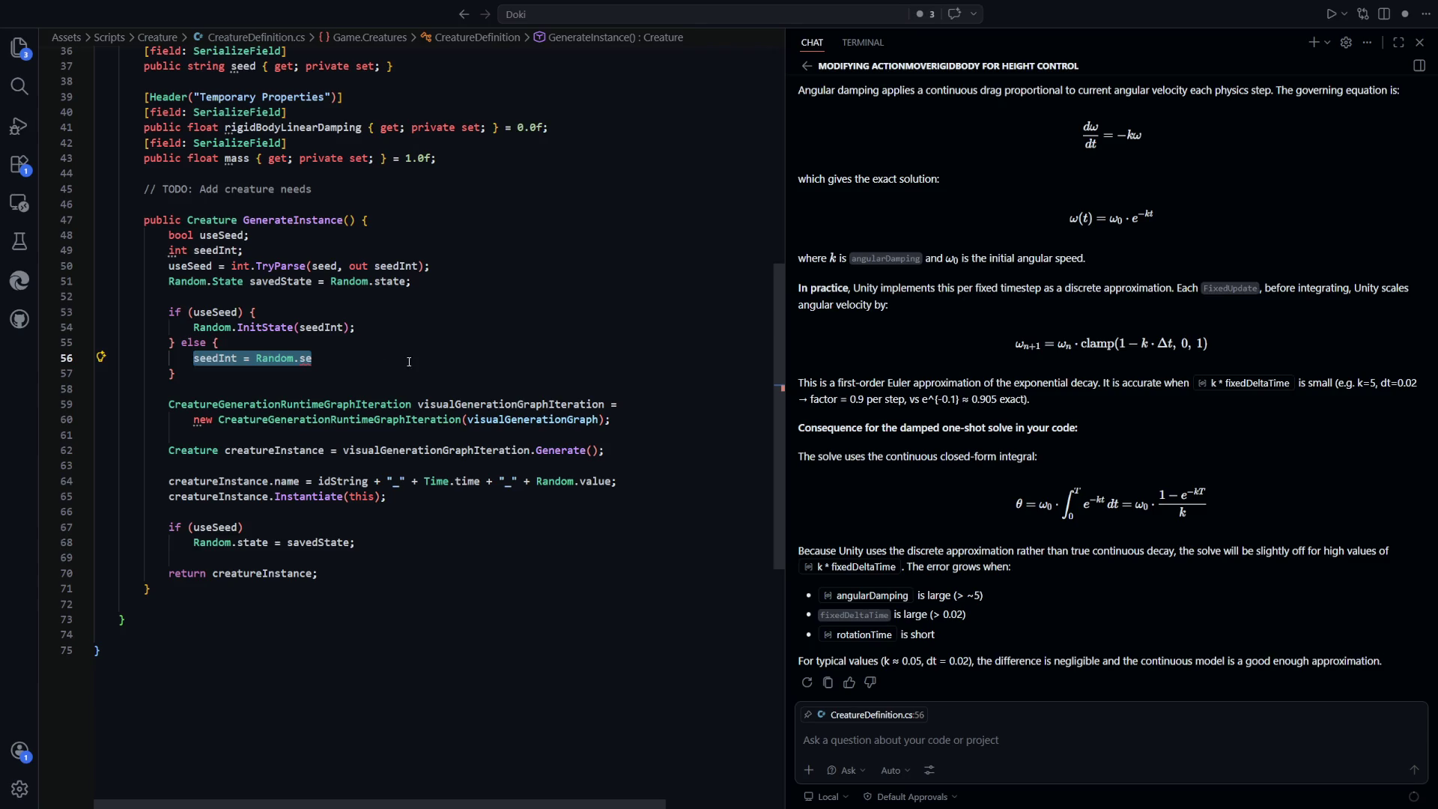
{"action": "left_click", "coordinate": [321, 356]}
{"action": "key", "text": "Down"}
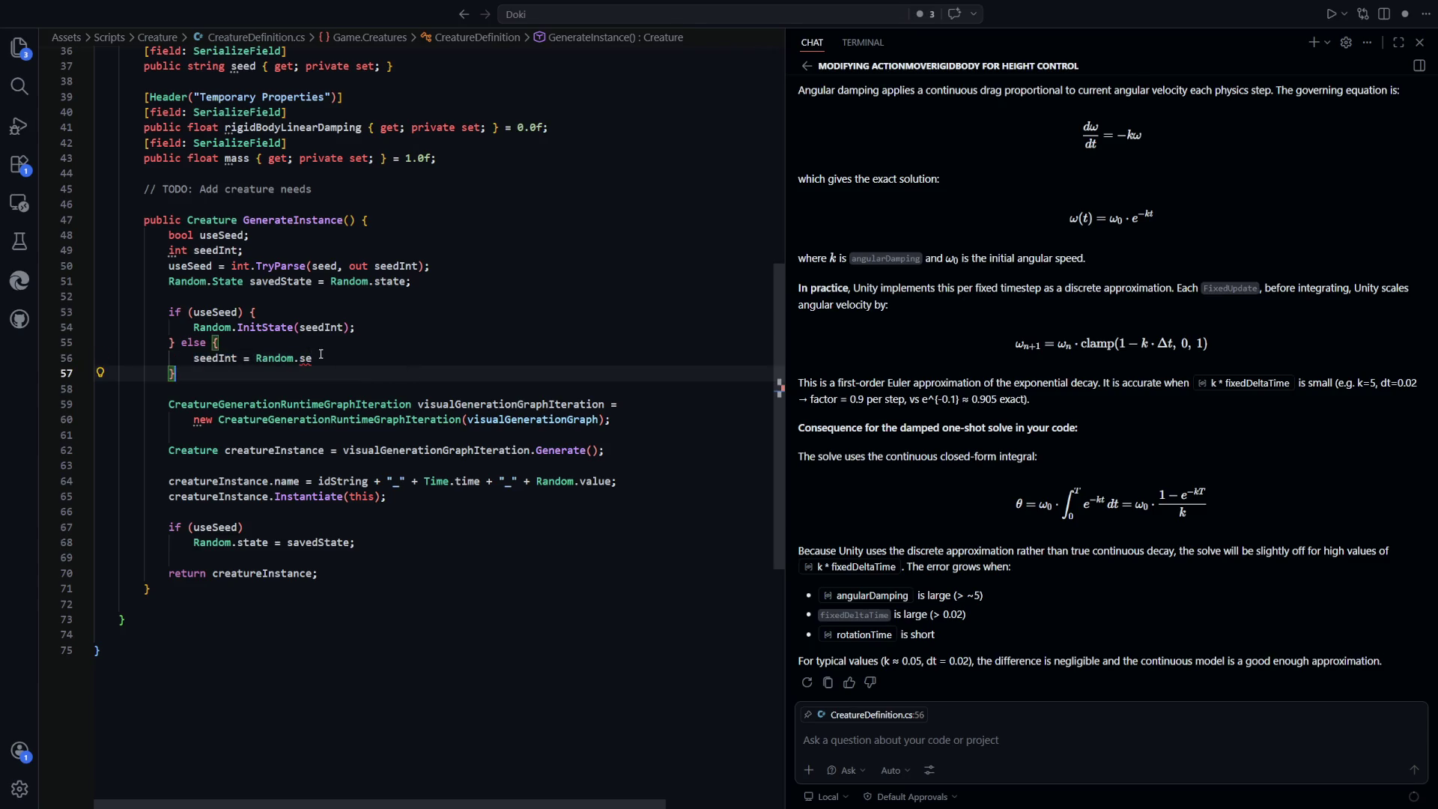
{"action": "scroll", "coordinate": [321, 355], "scroll_direction": "up", "scroll_amount": 2}
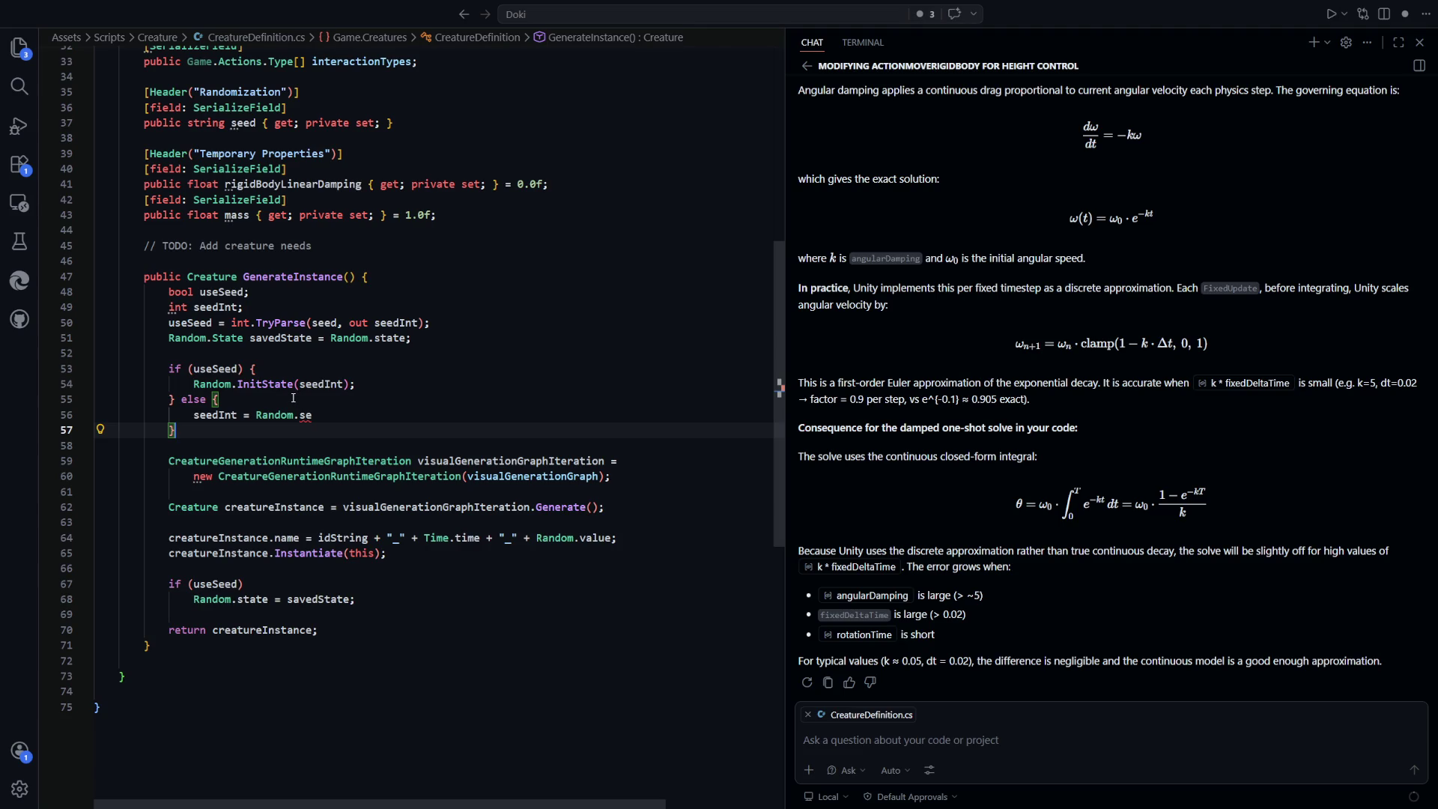
{"action": "mouse_move", "coordinate": [272, 421]}
{"action": "key", "text": "Up"}
{"action": "key", "text": "Up"}
{"action": "key", "text": "Up"}
{"action": "key", "text": "Return"}
{"action": "key", "text": "Return"}
{"action": "key", "text": "Up"}
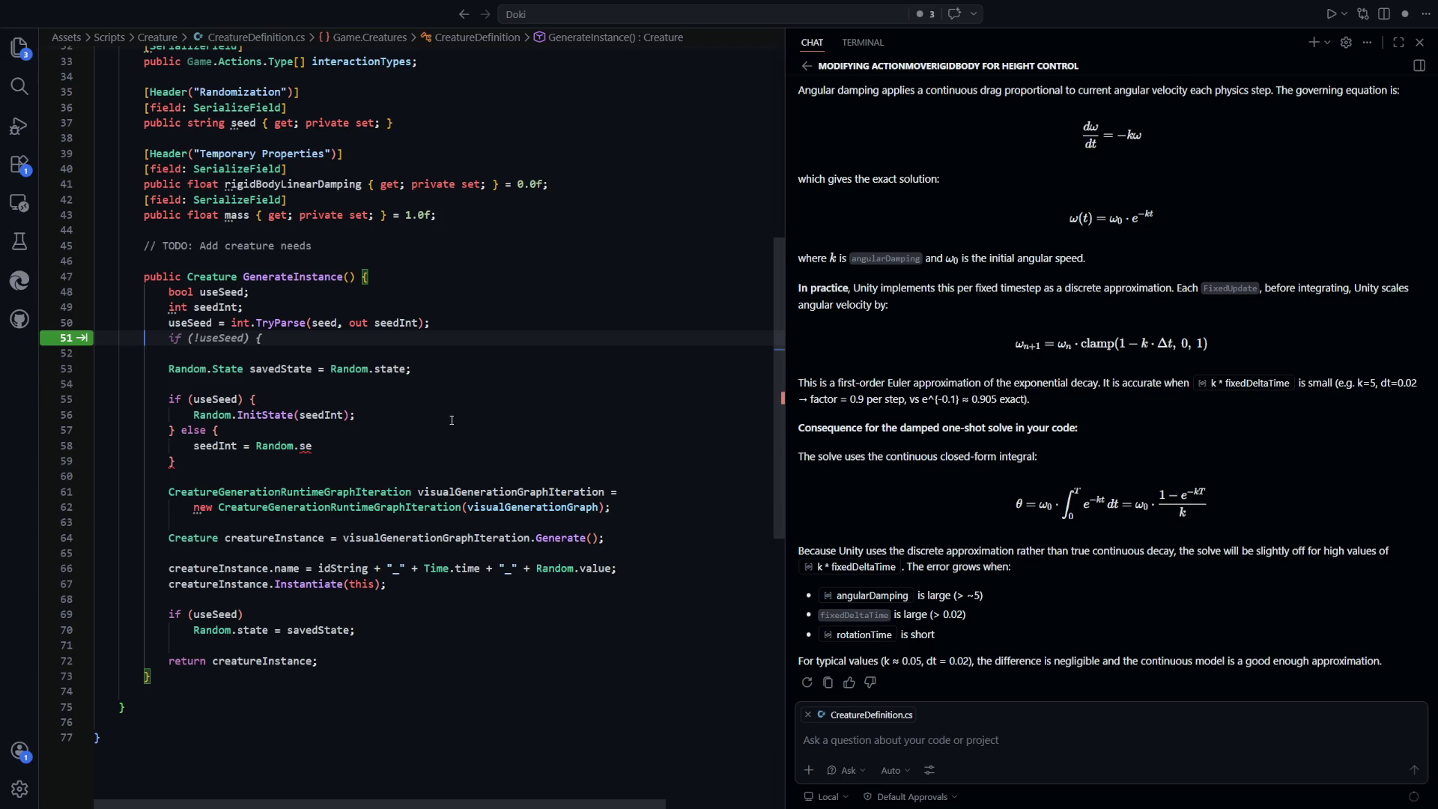
{"action": "key", "text": "BackSpace"}
{"action": "key", "text": "BackSpace"}
Delete the unfinished else branch and its braces after Random.InitState(seedInt)
{"action": "left_click", "coordinate": [493, 424]}
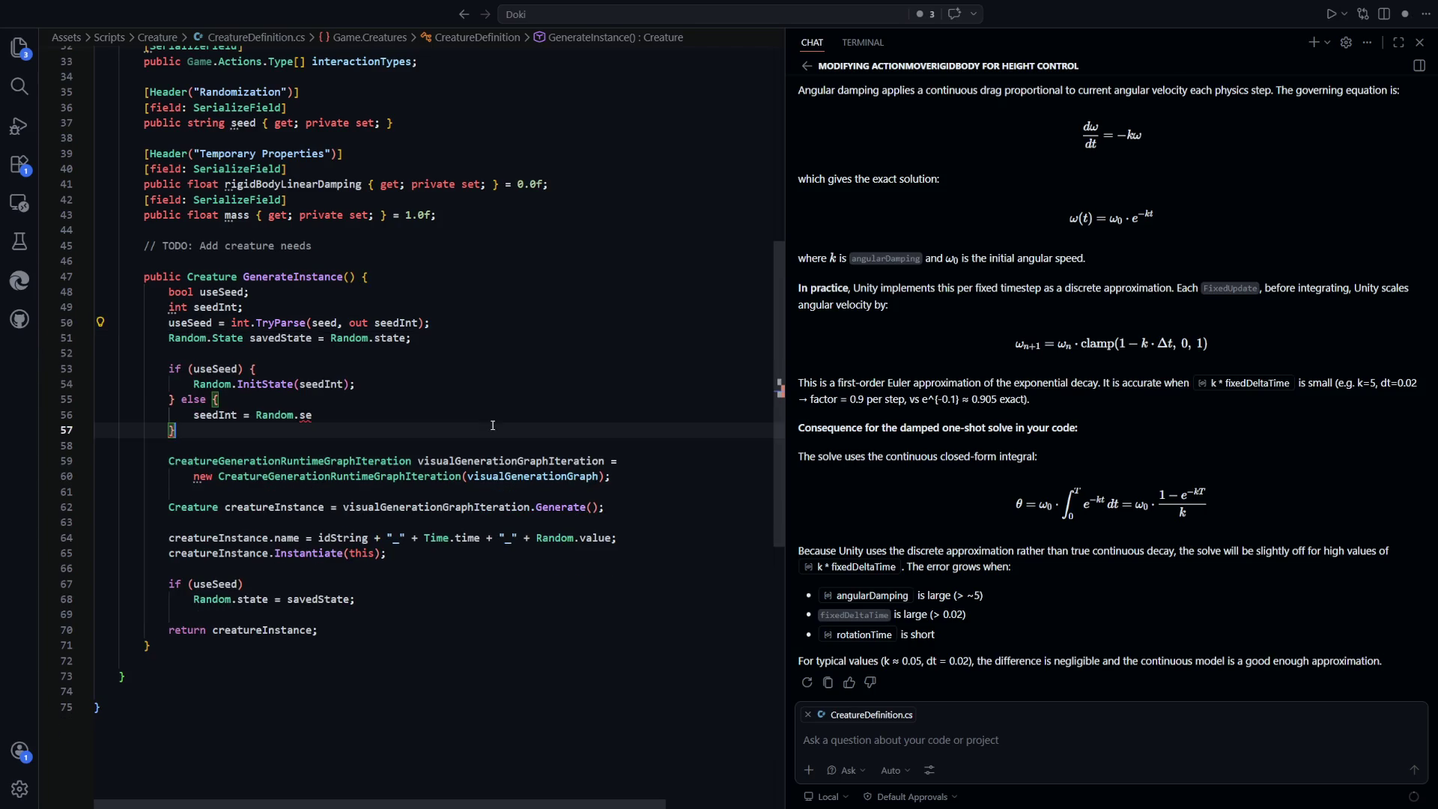
{"action": "mouse_move", "coordinate": [204, 433]}
{"action": "left_mouse_down"}
{"action": "mouse_move", "coordinate": [178, 403]}
{"action": "mouse_move", "coordinate": [361, 370]}
{"action": "mouse_move", "coordinate": [358, 383]}
{"action": "left_mouse_up"}
{"action": "key", "text": "BackSpace"}
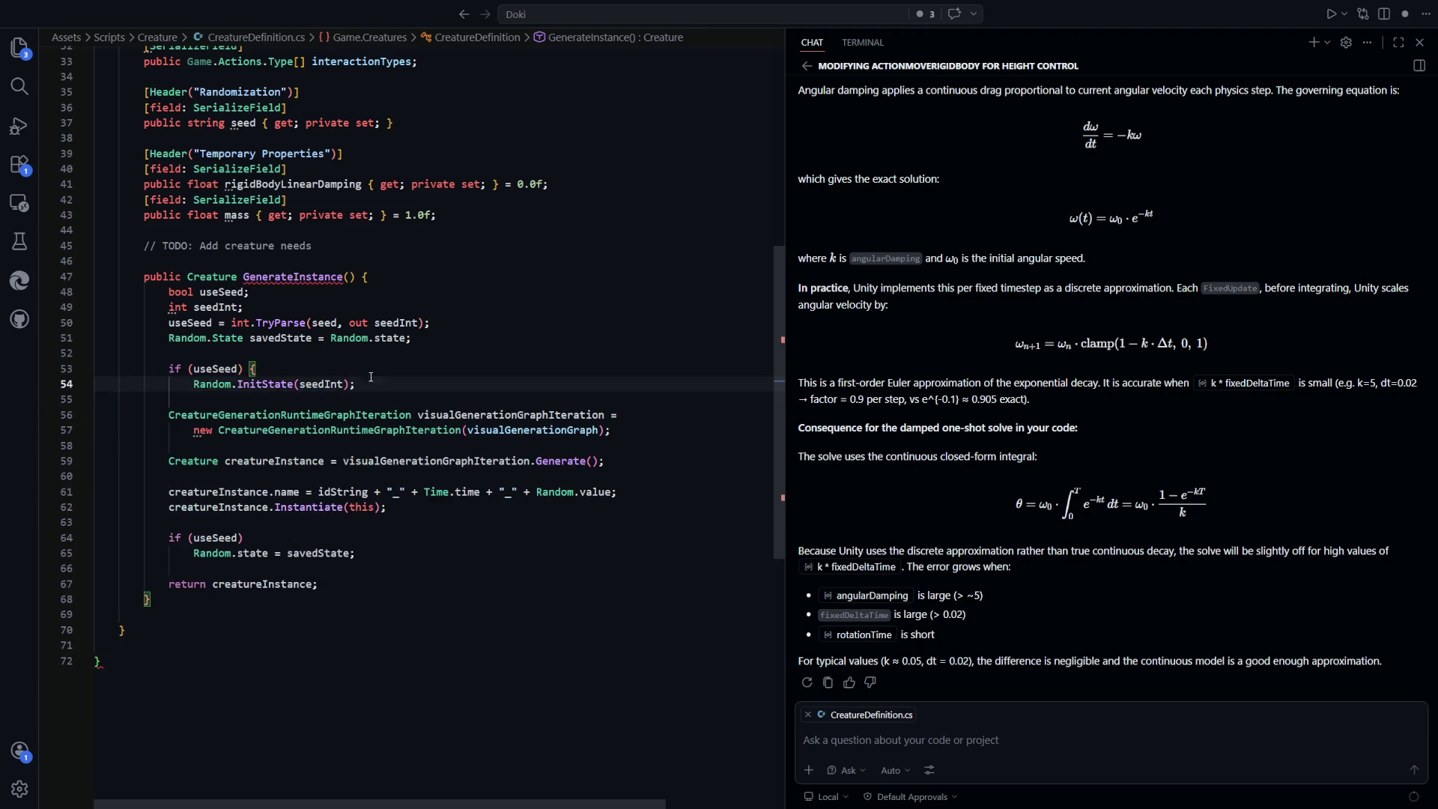
{"action": "left_click", "coordinate": [531, 263]}
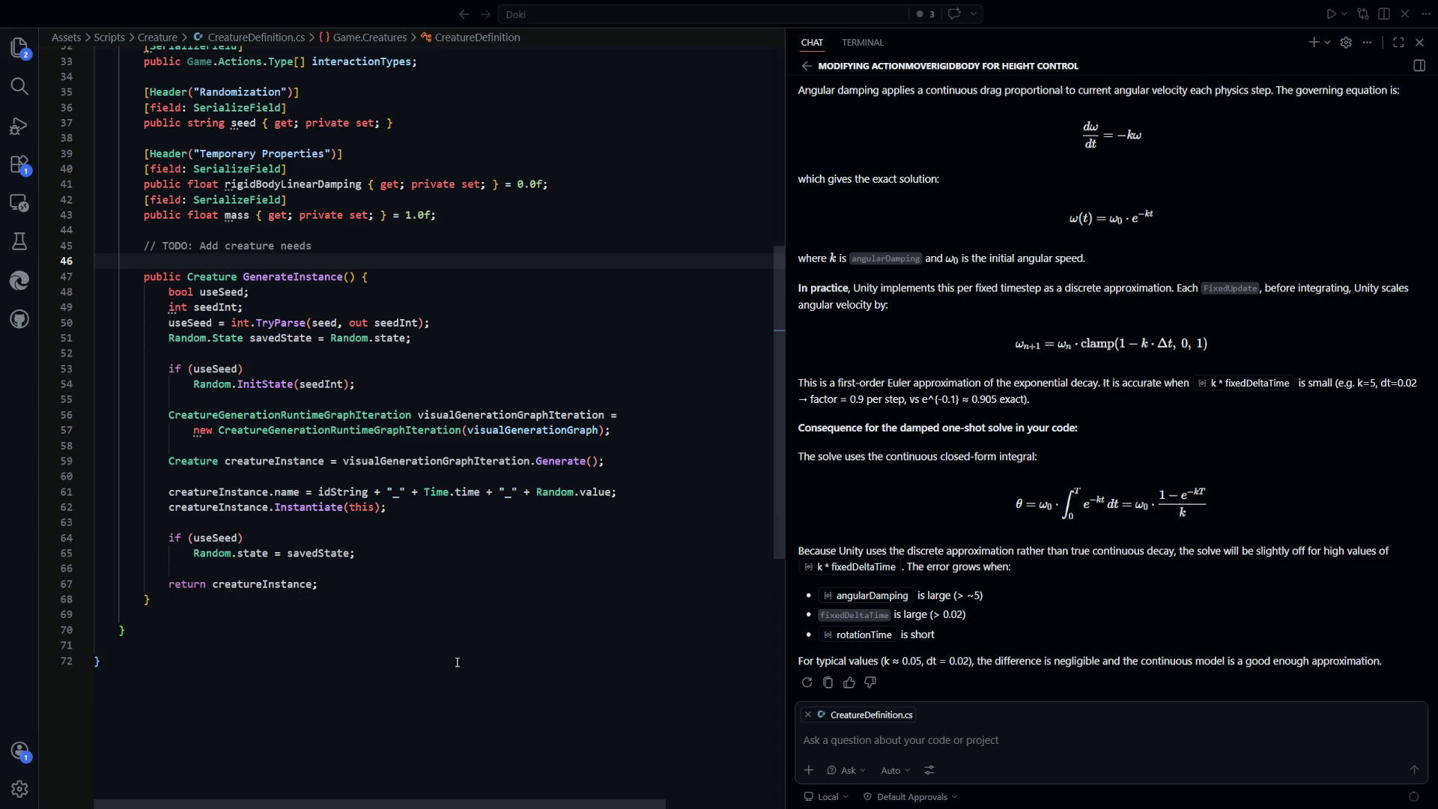
{"action": "left_click", "coordinate": [456, 630]}
{"action": "left_click", "coordinate": [535, 583]}
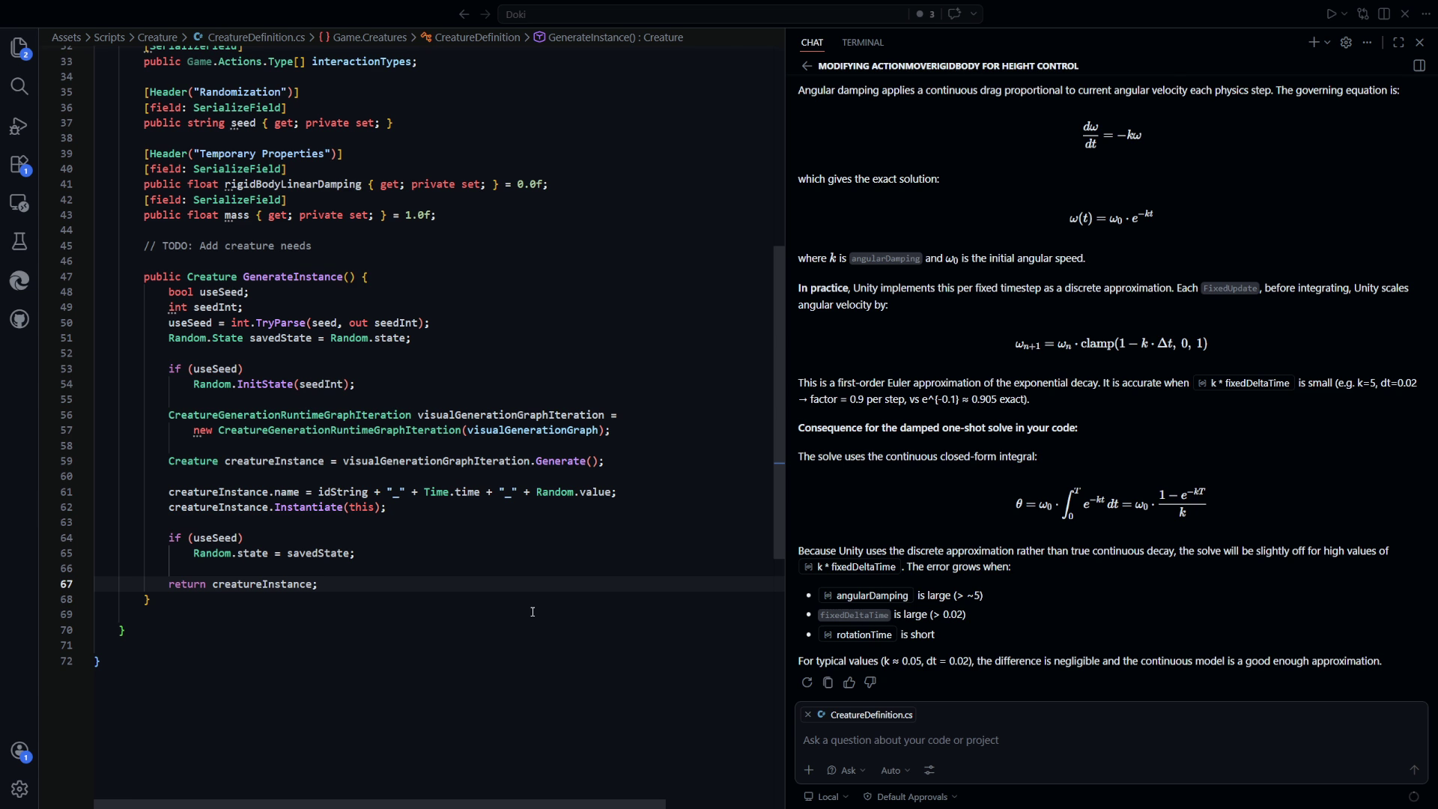
{"action": "key", "text": "alt+Tab"}
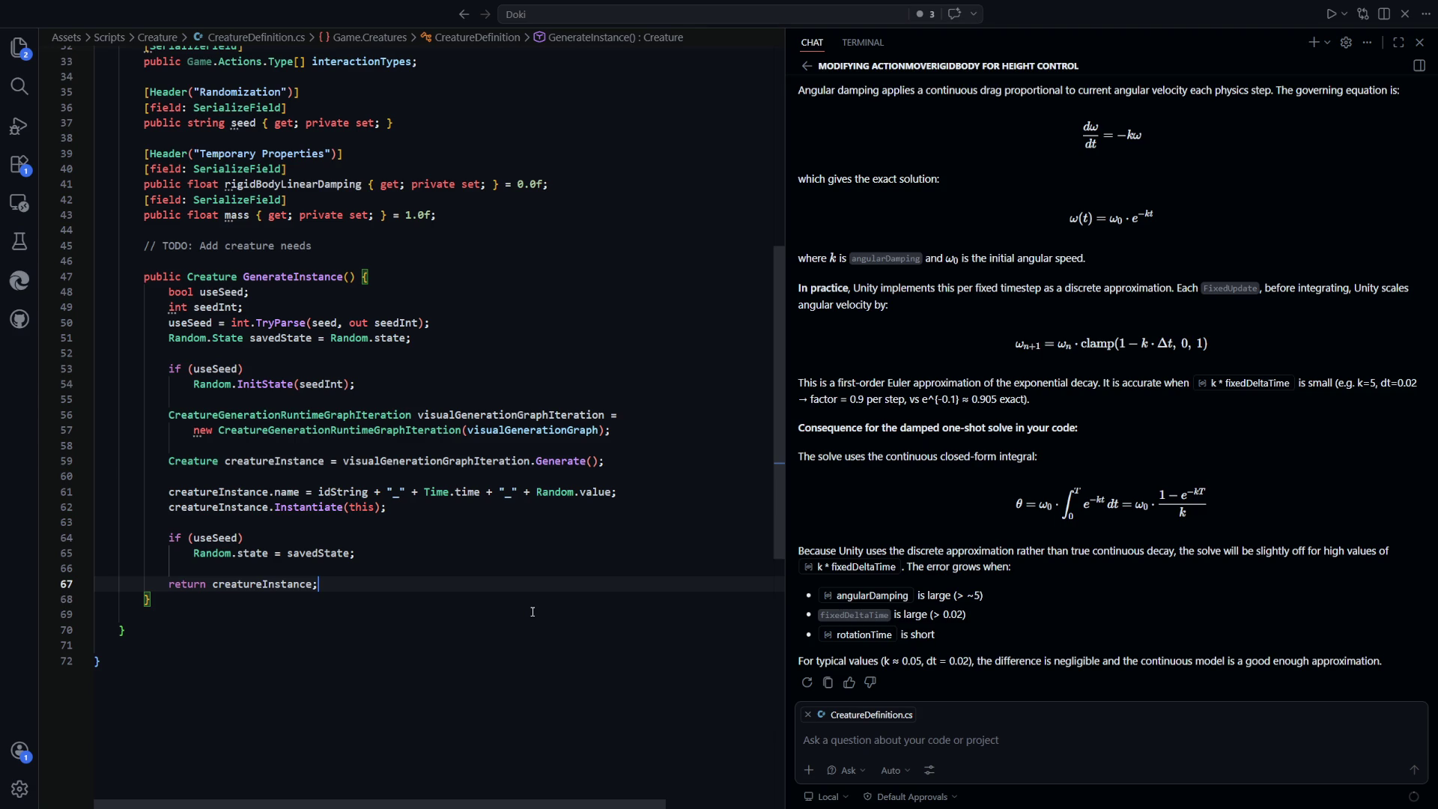
{"action": "left_click", "coordinate": [375, 384]}
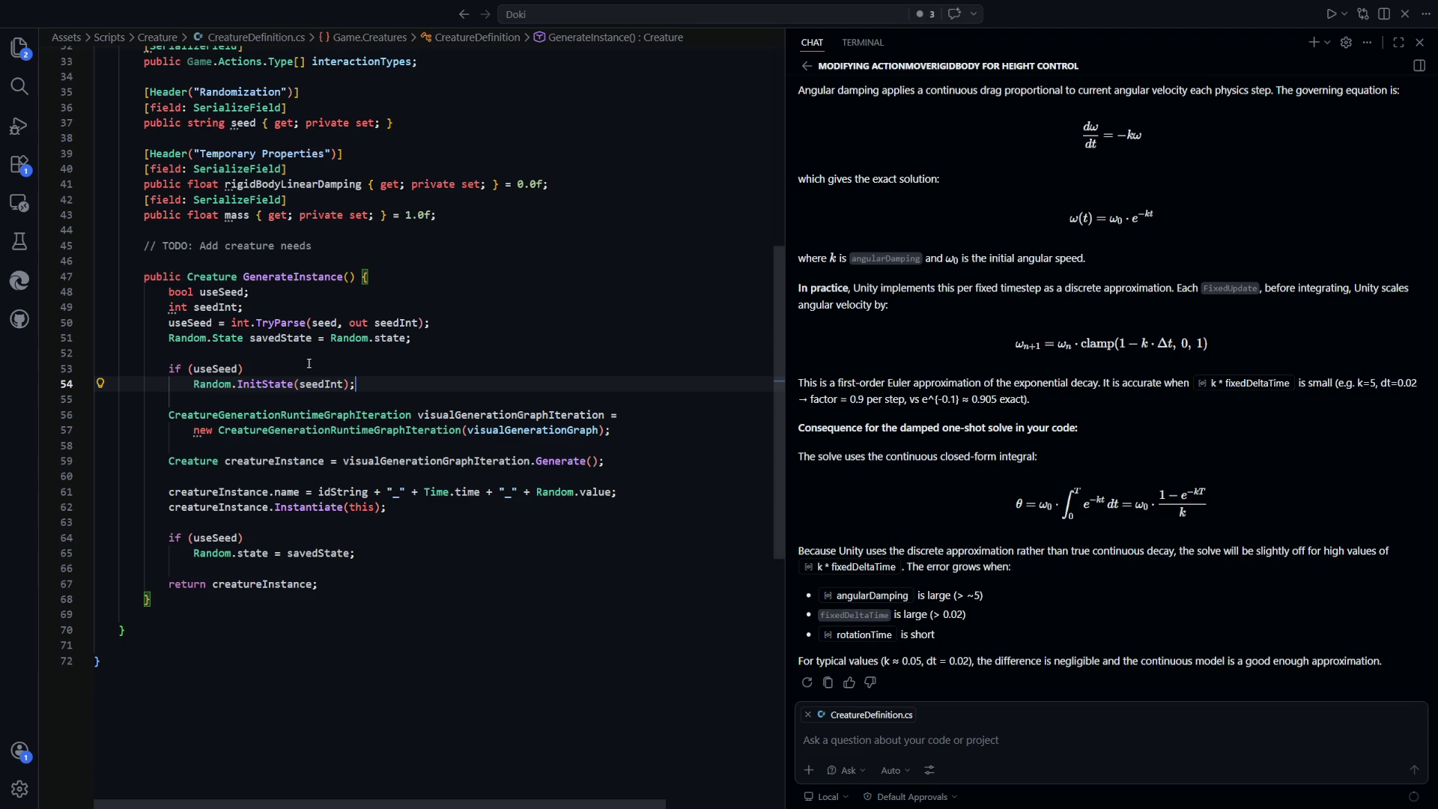
{"action": "left_click_drag", "start_coordinate": [381, 386], "coordinate": [196, 388]}
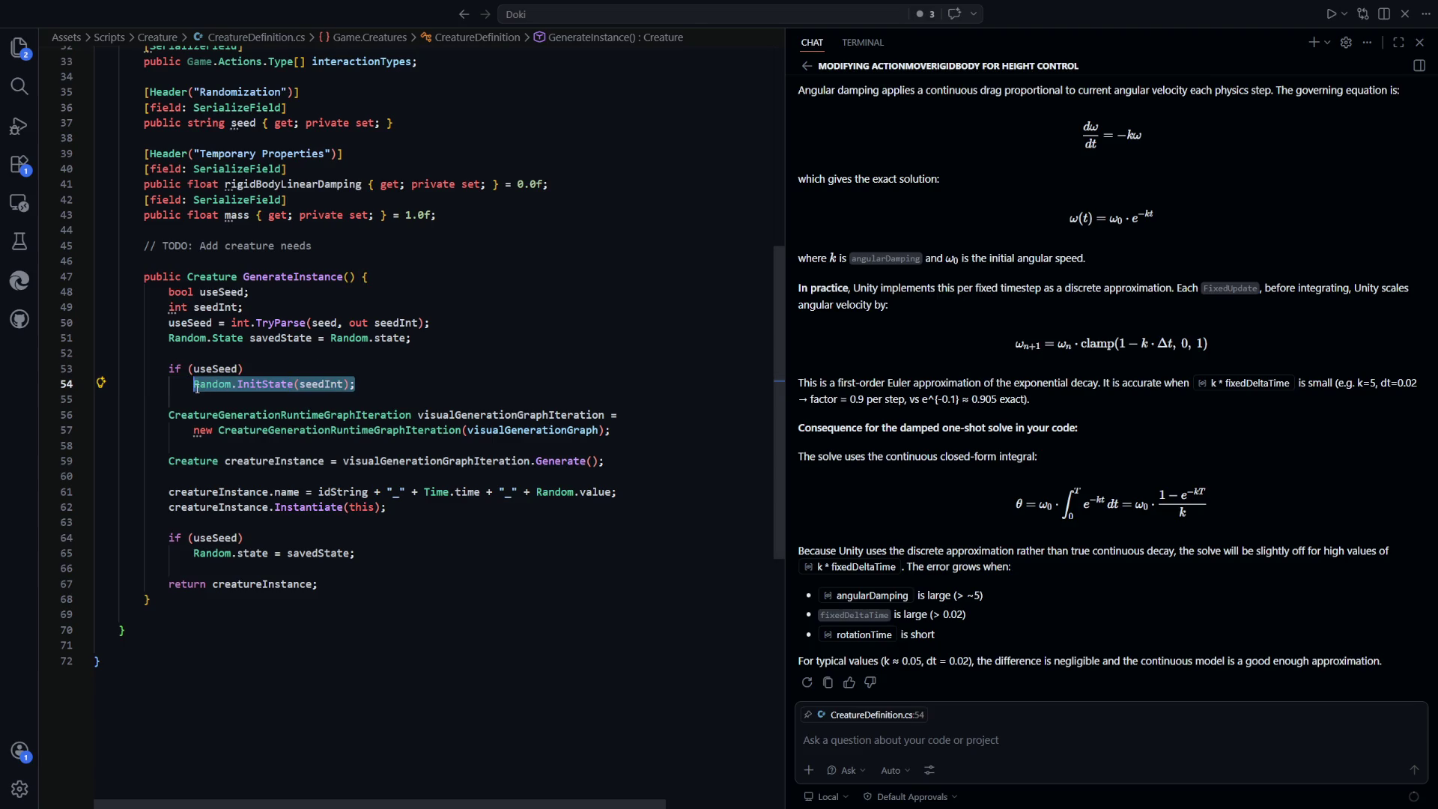
{"action": "left_click", "coordinate": [391, 388]}
{"action": "left_click_drag", "start_coordinate": [392, 389], "coordinate": [195, 389]}
{"action": "left_click", "coordinate": [396, 379]}
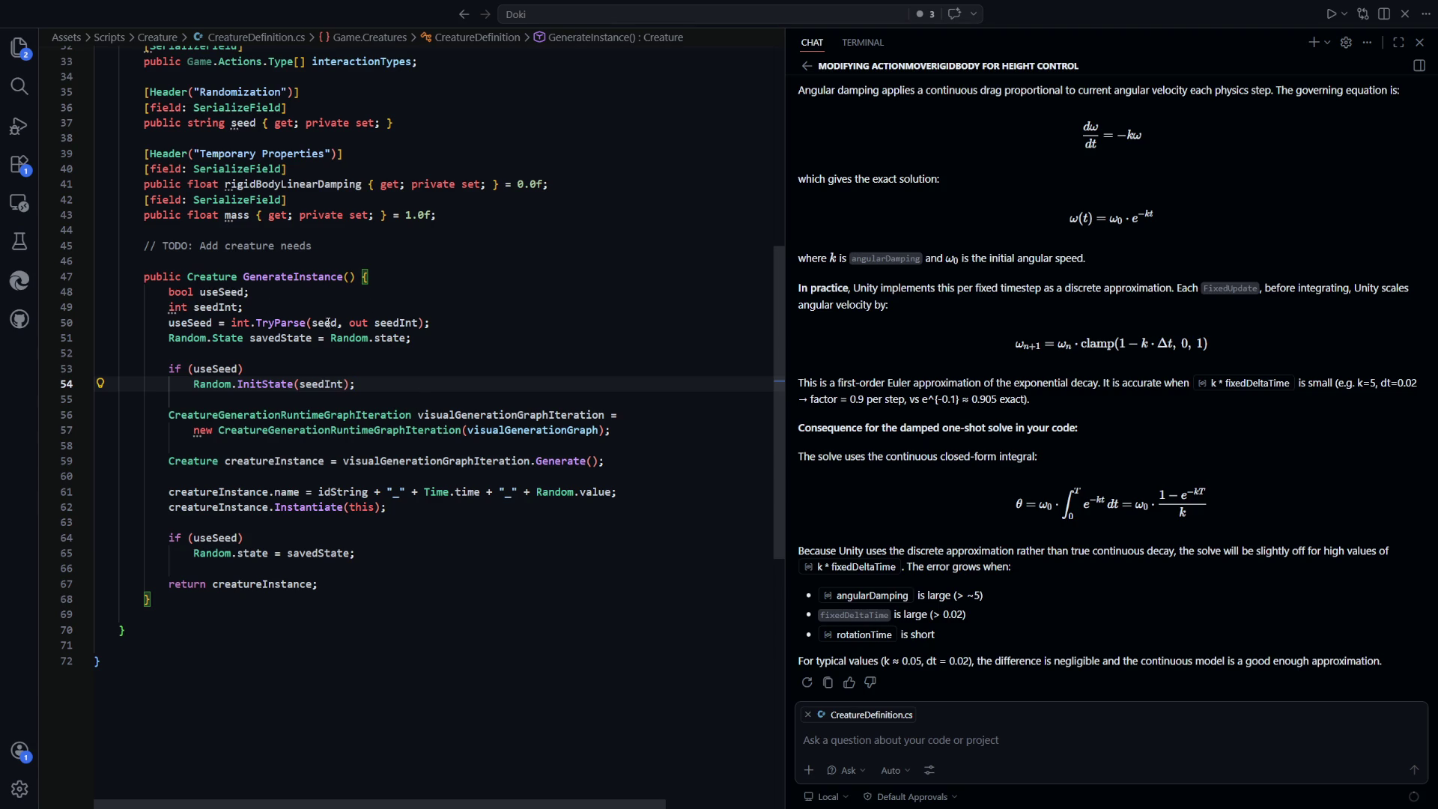
{"action": "left_click_drag", "start_coordinate": [412, 337], "coordinate": [186, 338]}
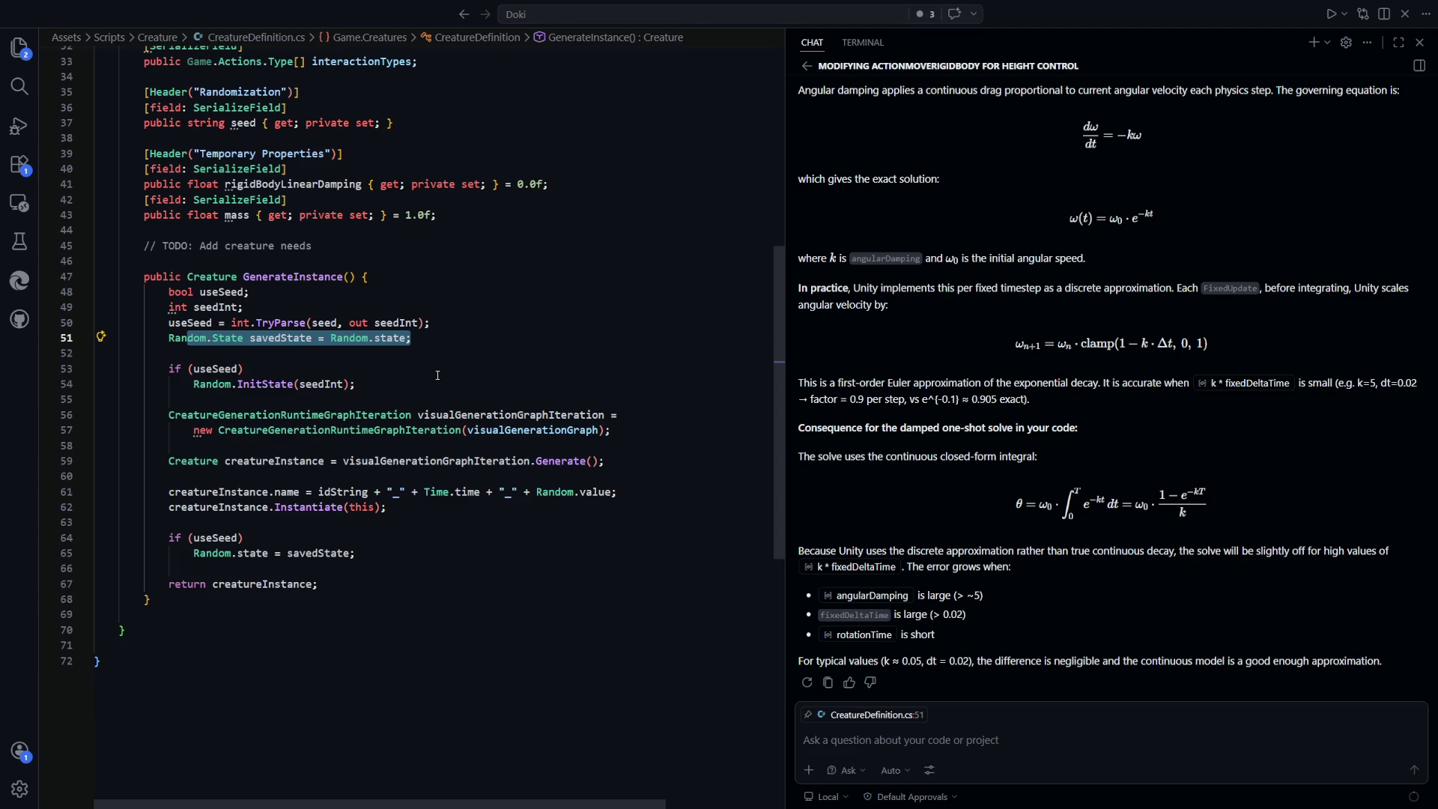
{"action": "left_click_drag", "start_coordinate": [164, 368], "coordinate": [416, 397]}
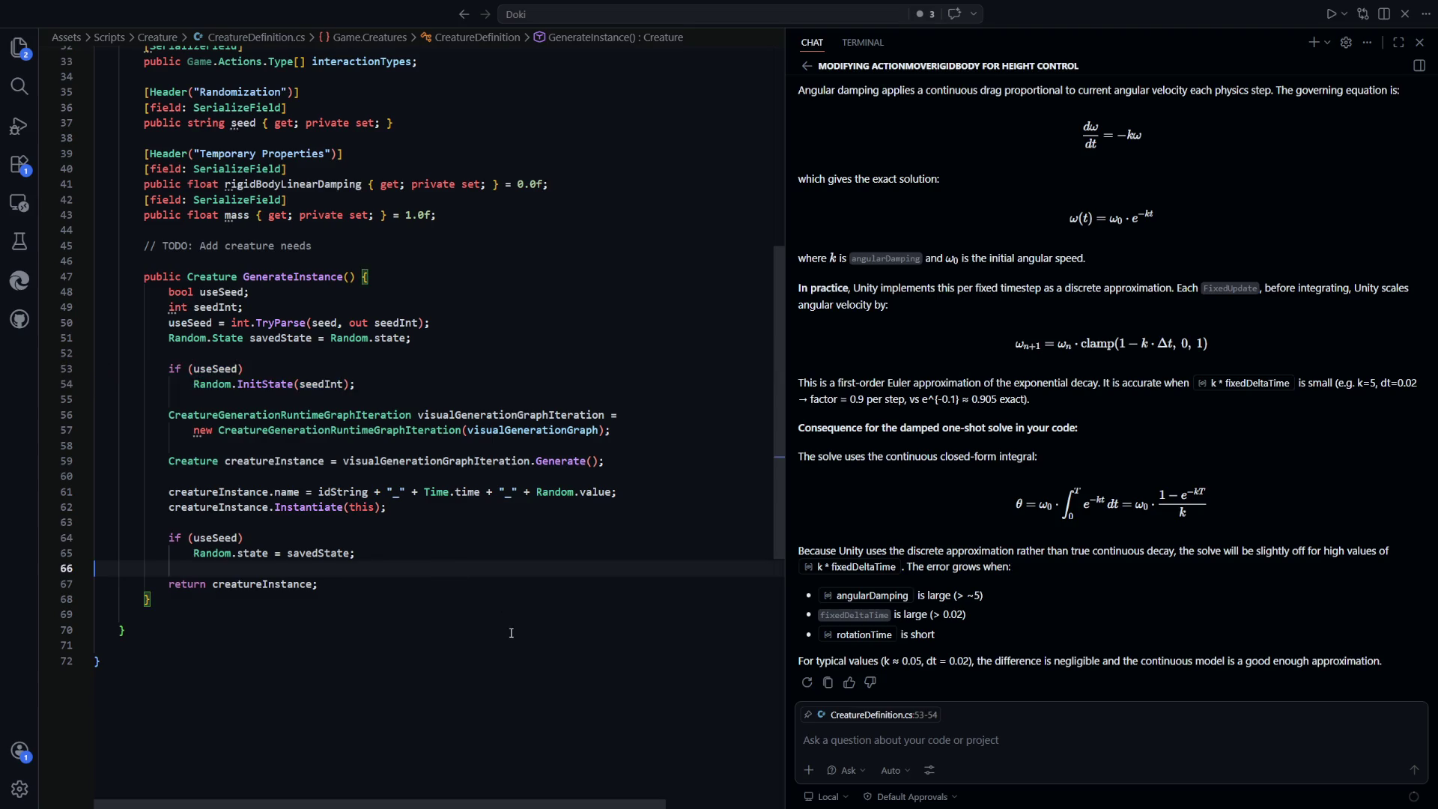
{"action": "left_click_drag", "start_coordinate": [135, 630], "coordinate": [97, 522]}
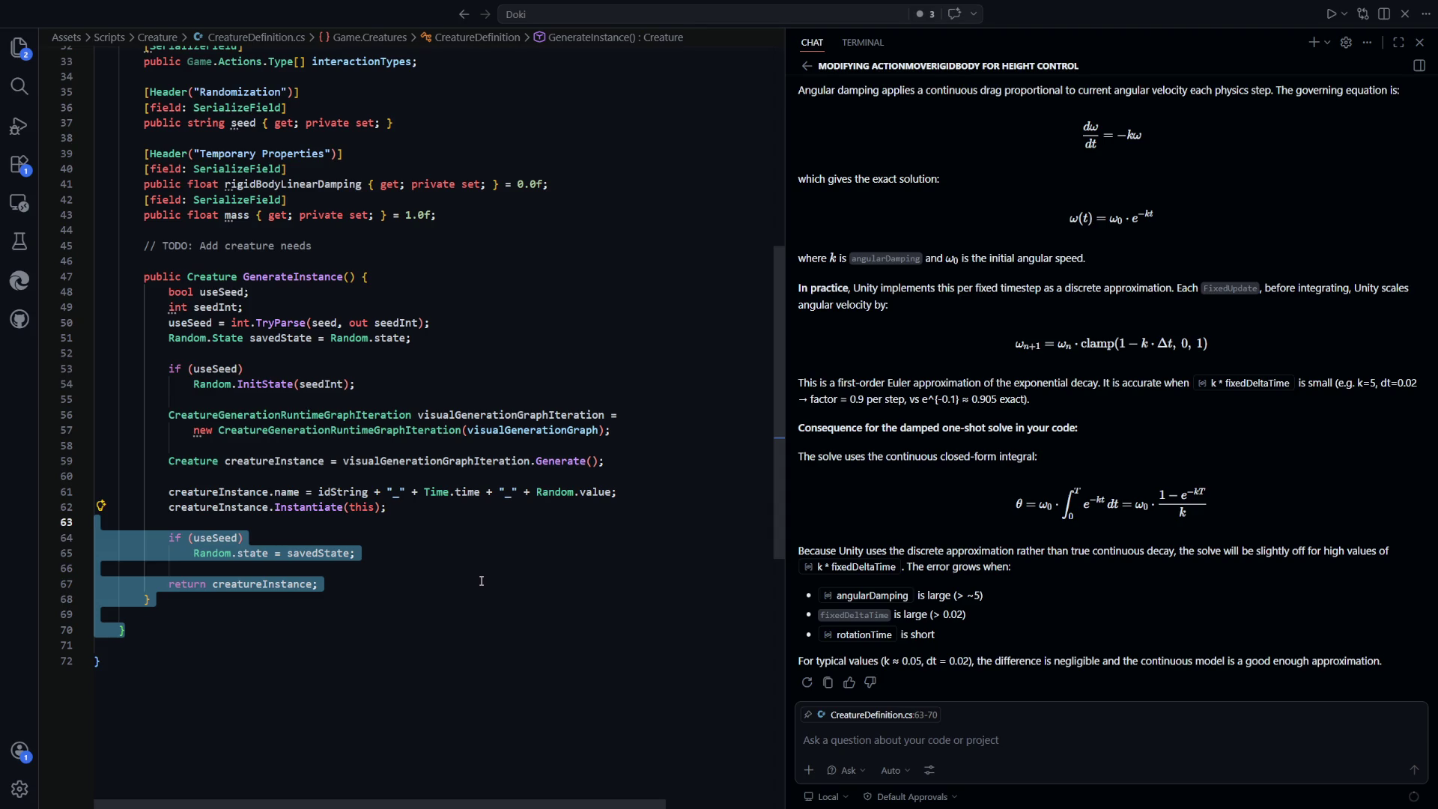
Turn the useSeed assignment on line 50 into an if (!int.TryParse(seed, out seedInt)) check
{"action": "left_click_drag", "start_coordinate": [355, 552], "coordinate": [166, 542]}
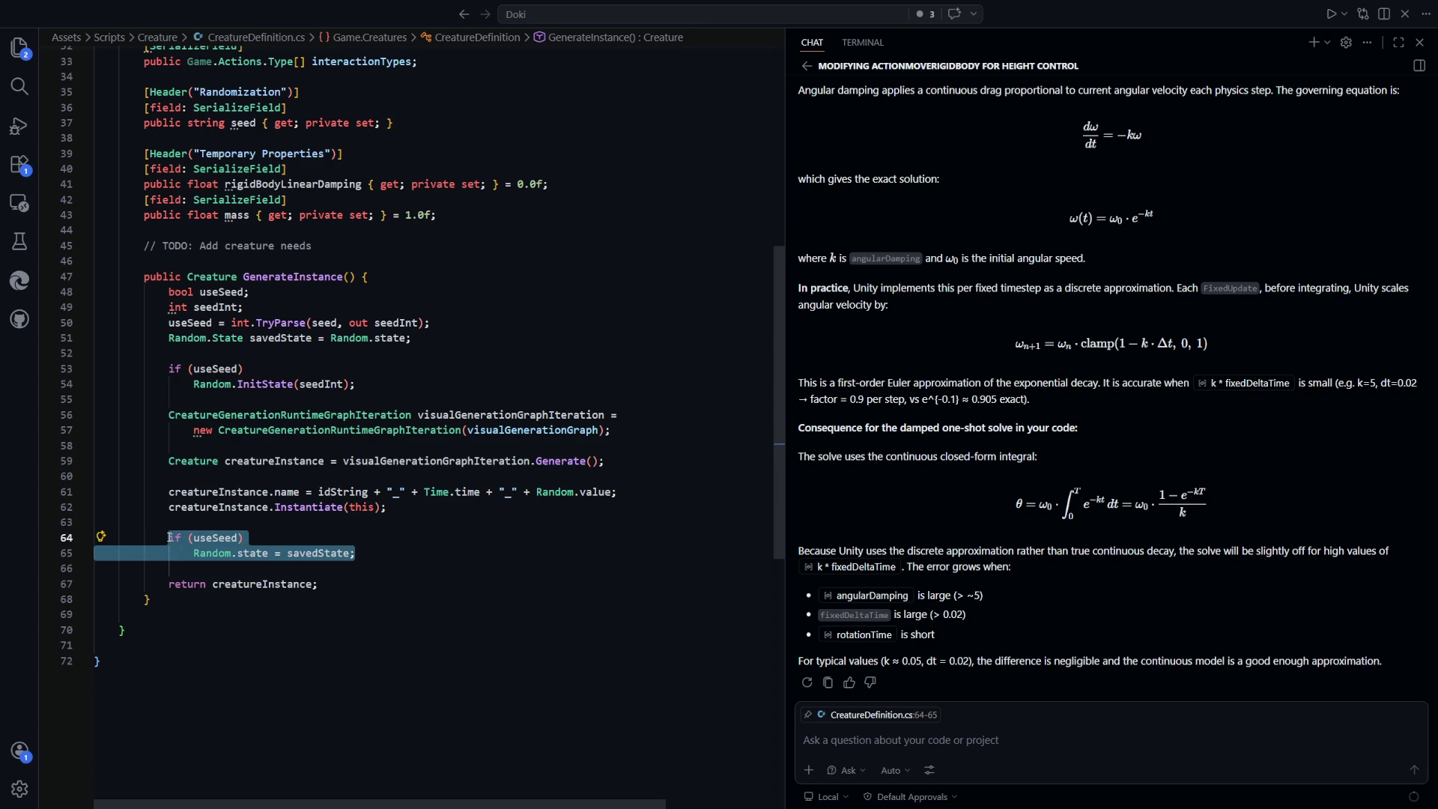
{"action": "left_click", "coordinate": [517, 573]}
{"action": "left_click_drag", "start_coordinate": [460, 338], "coordinate": [169, 344]}
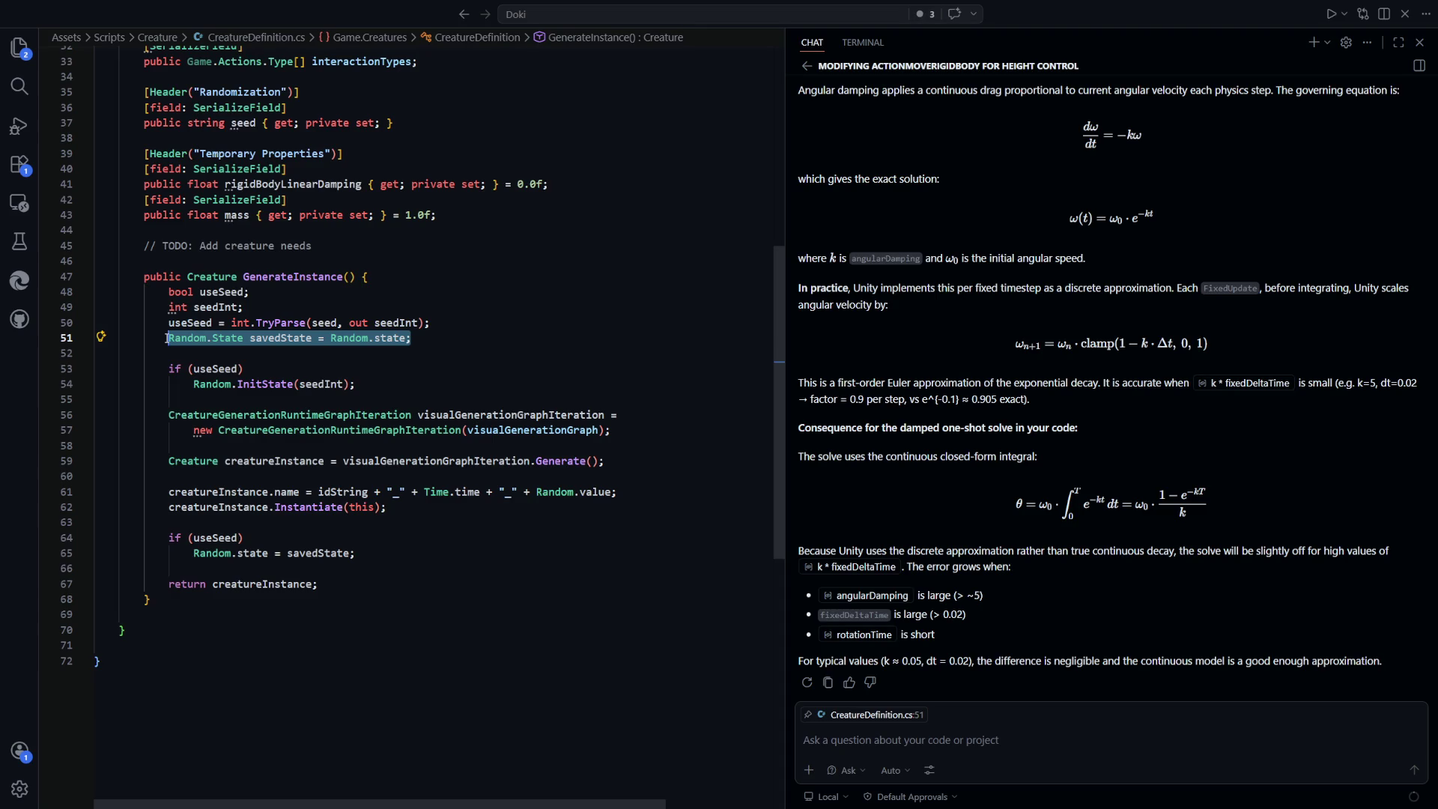
{"action": "left_click", "coordinate": [454, 345]}
{"action": "left_click", "coordinate": [449, 325]}
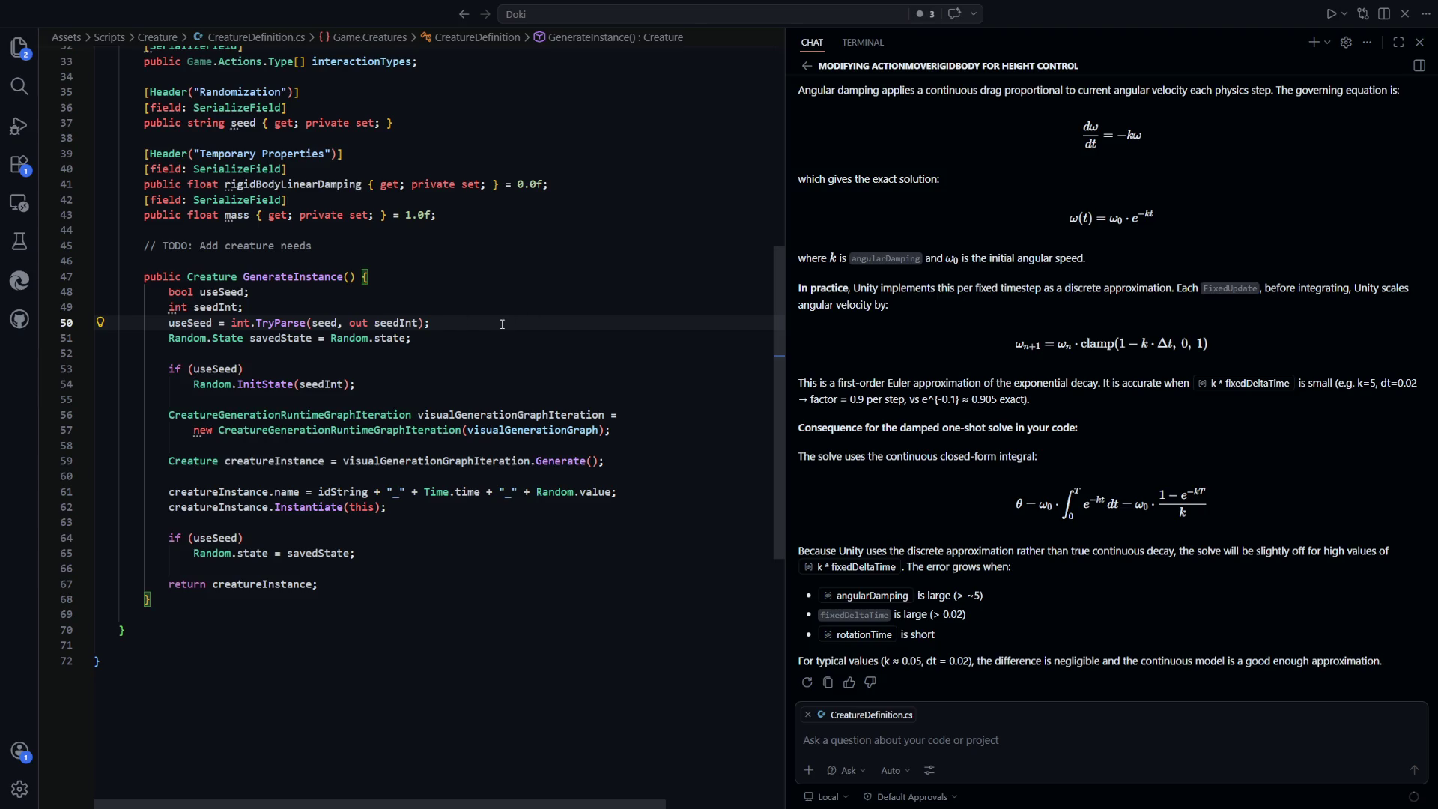
{"action": "key", "text": "Return"}
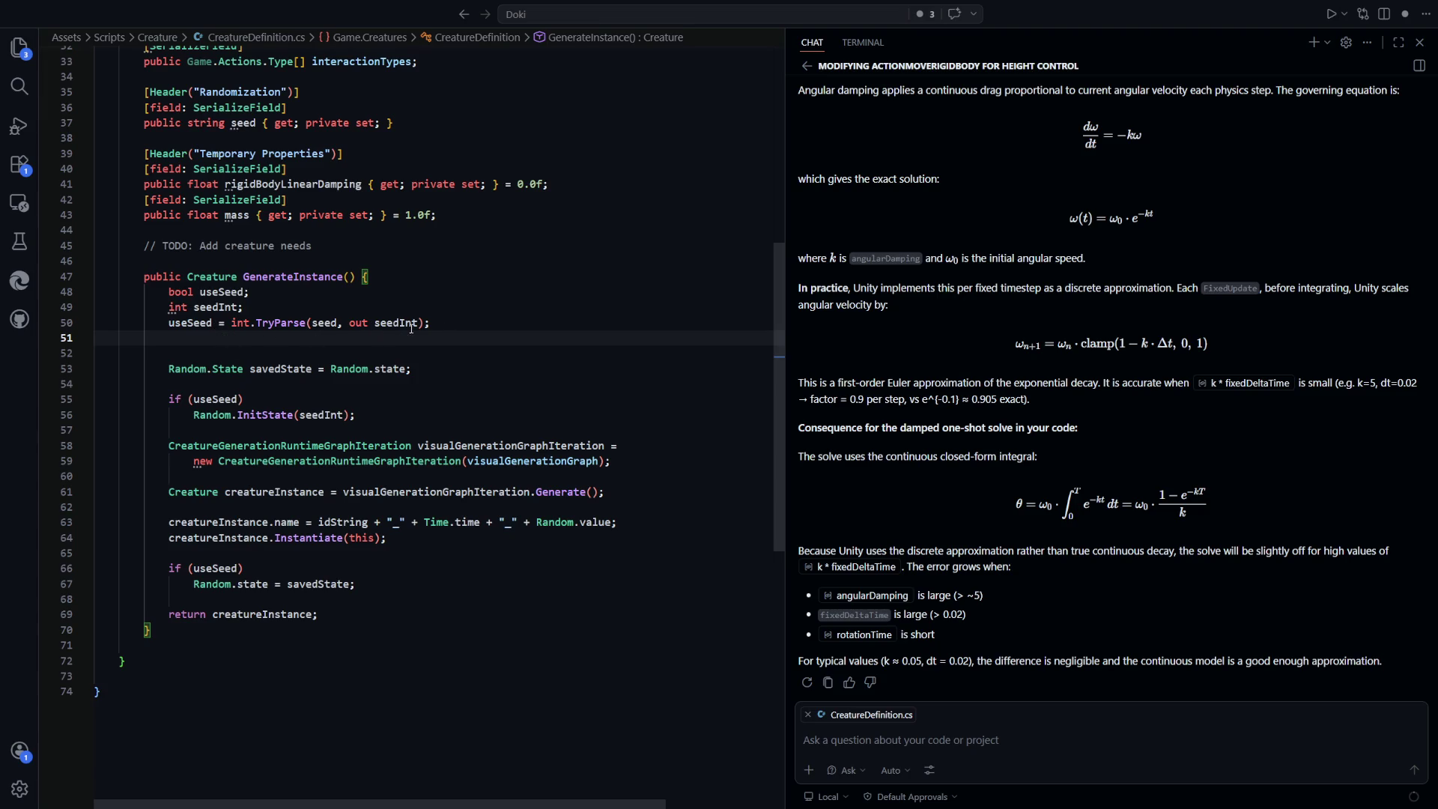
{"action": "left_click", "coordinate": [230, 324]}
{"action": "key", "text": "shift+Home"}
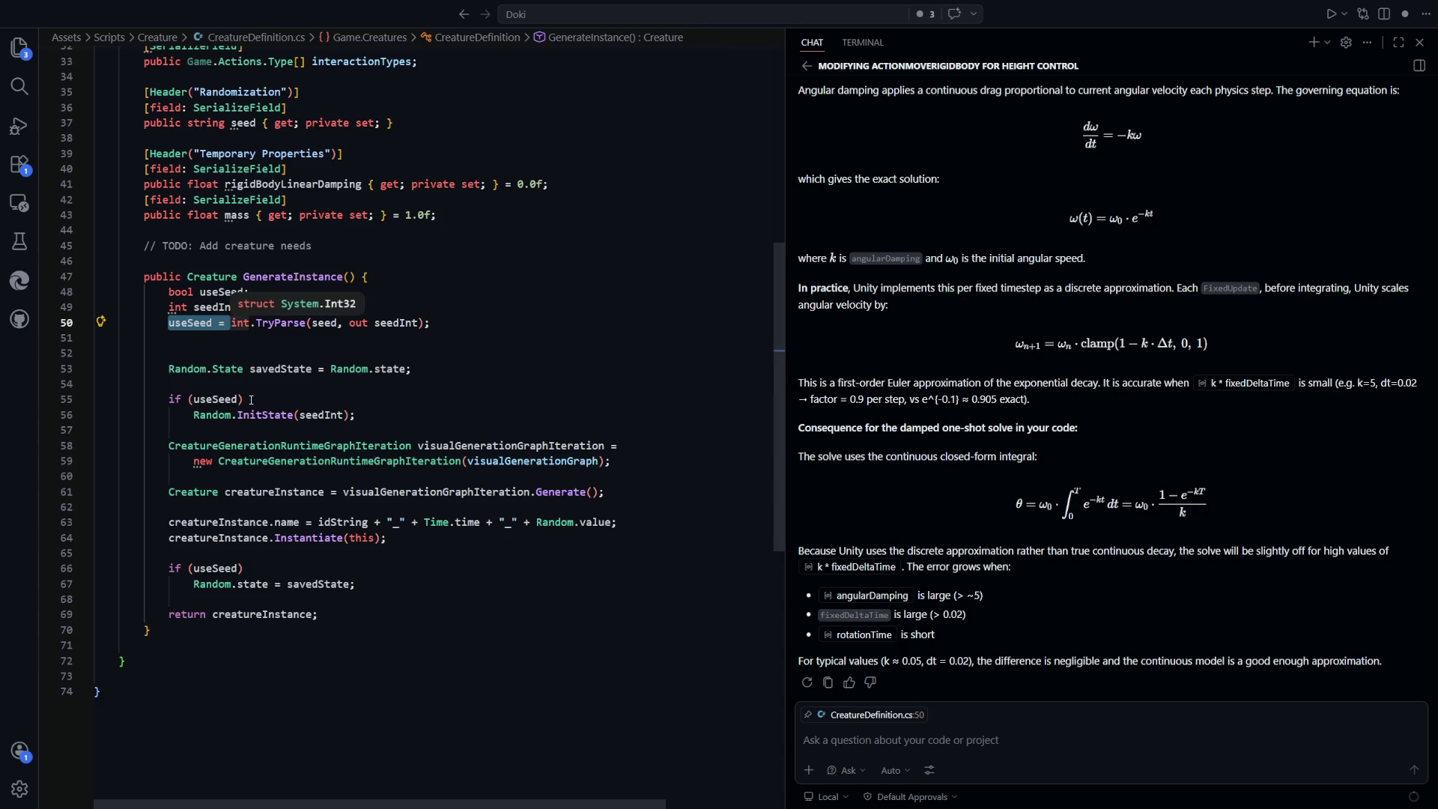
{"action": "type", "text": "if (!"}
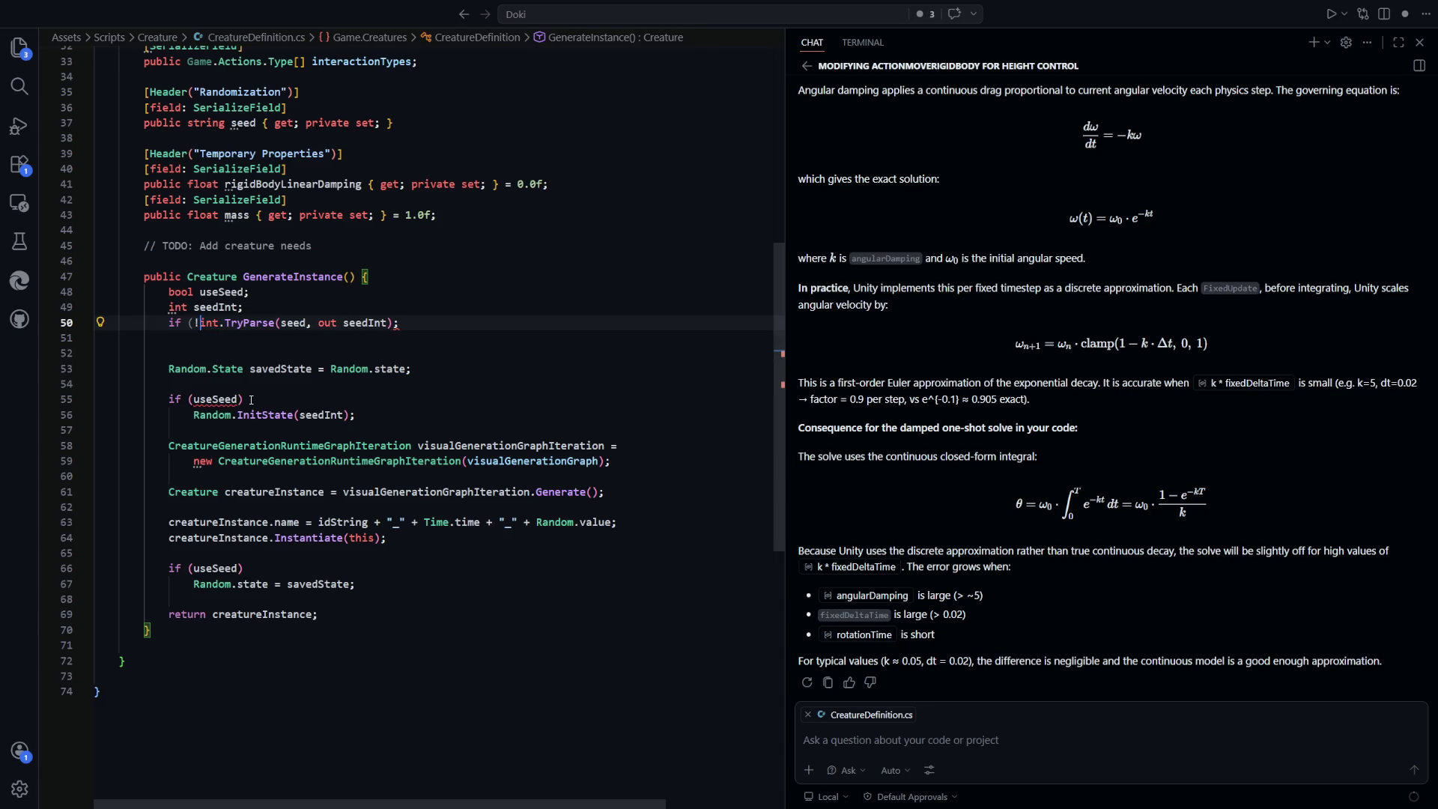
{"action": "key", "text": "BackSpace"}
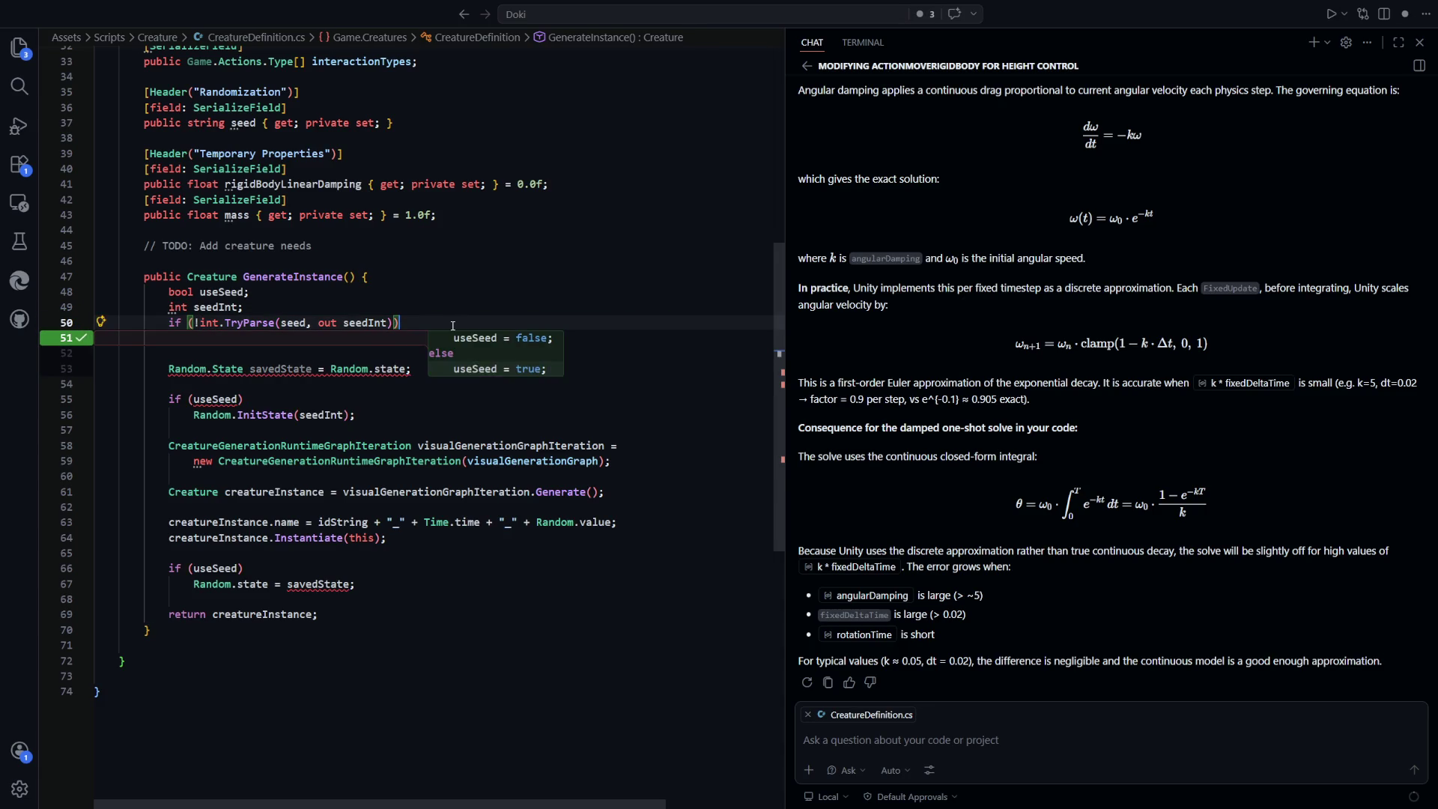
{"action": "type", "text": ")"}
{"action": "key", "text": "Tab"}
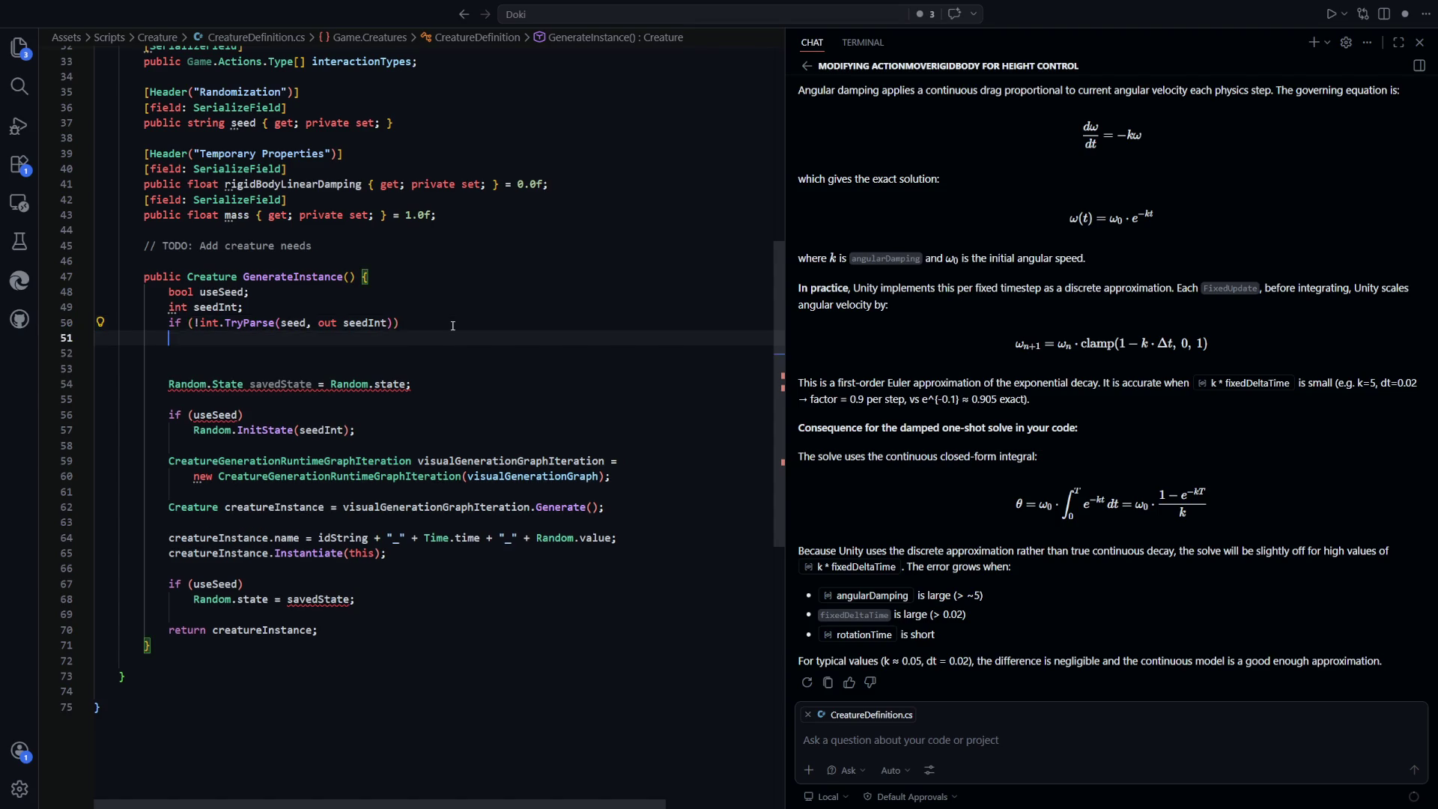
{"action": "key", "text": "Escape"}
Begin the fallback line 'seedInt = Random.' and browse Random's members in IntelliSense
{"action": "type", "text": "seedInt = "}
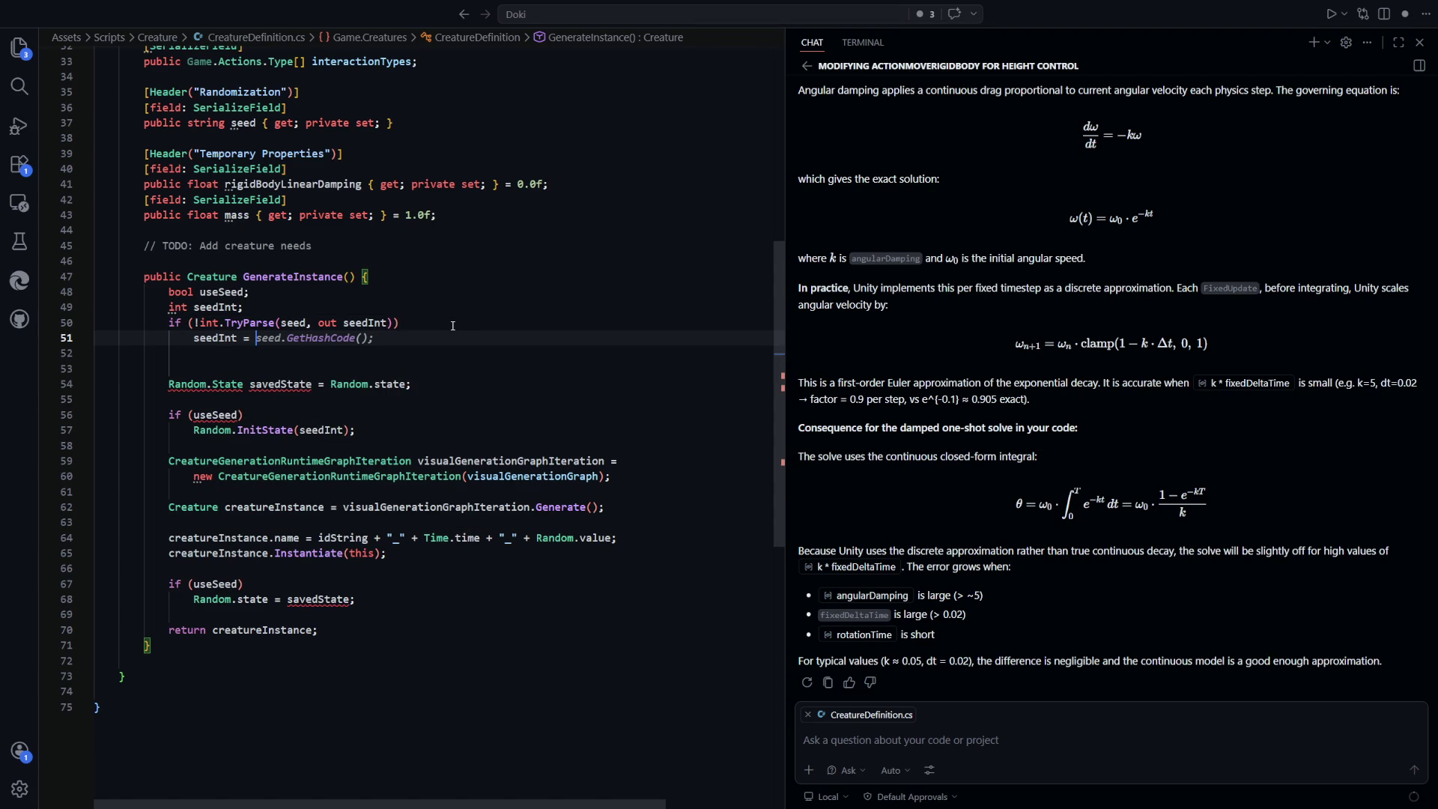
{"action": "type", "text": "Rando"}
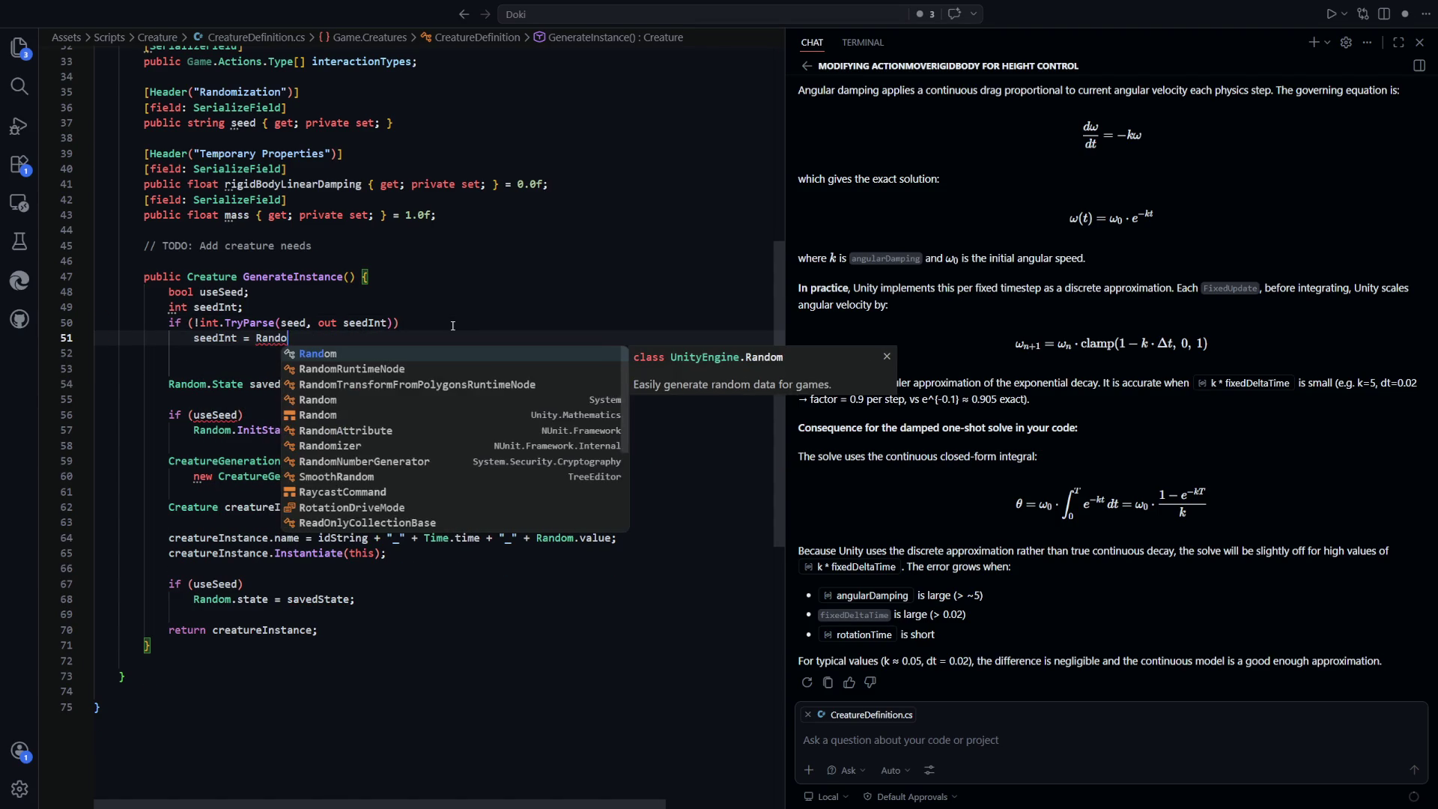
{"action": "type", "text": "m.I"}
{"action": "key", "text": "BackSpace"}
{"action": "key", "text": "BackSpace"}
{"action": "key", "text": "BackSpace"}
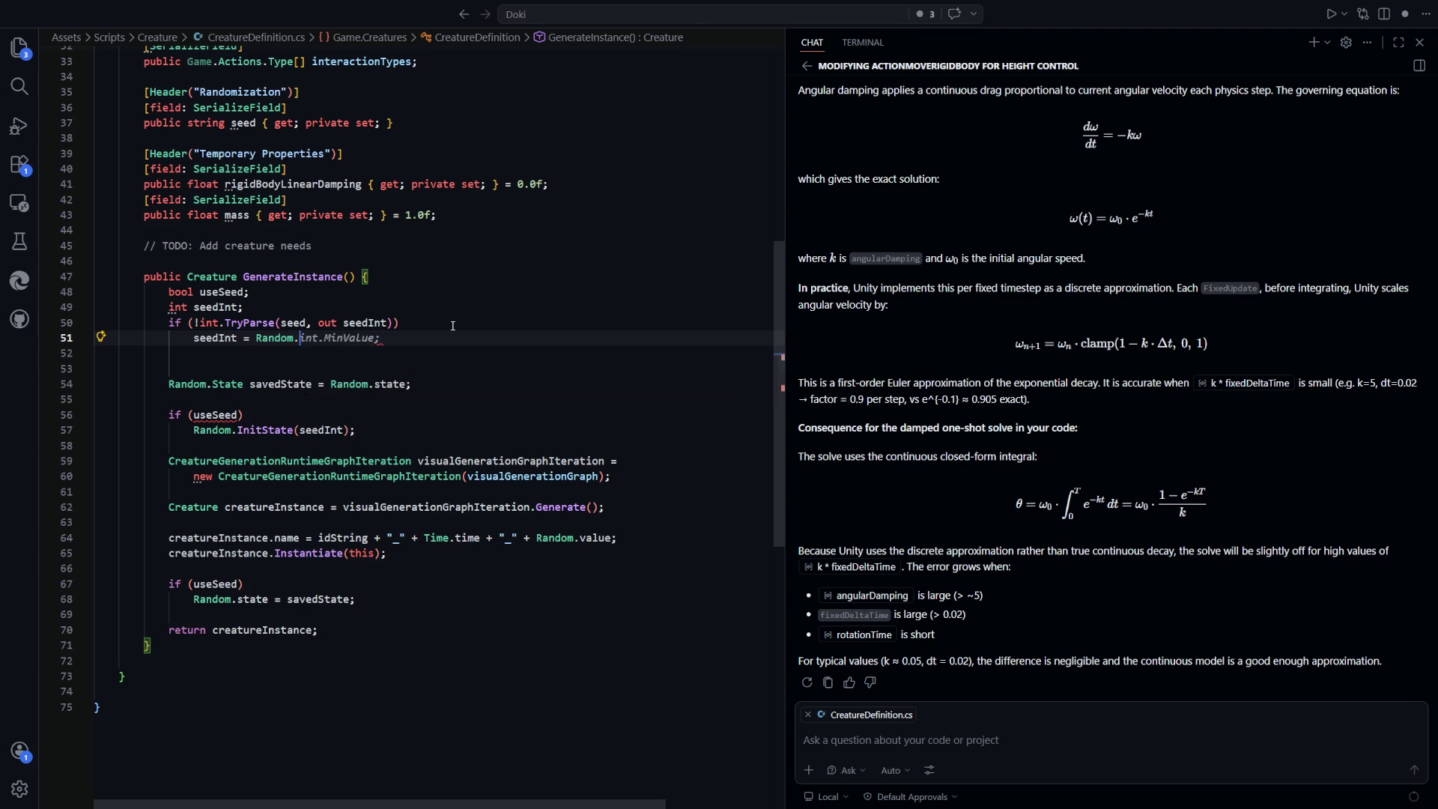
{"action": "key", "text": "BackSpace"}
{"action": "key", "text": "BackSpace"}
{"action": "key", "text": "BackSpace"}
{"action": "type", "text": "andom."}
{"action": "key", "text": "Down"}
{"action": "key", "text": "Up"}
{"action": "key", "text": "Down"}
{"action": "key", "text": "Up"}
{"action": "key", "text": "Up"}
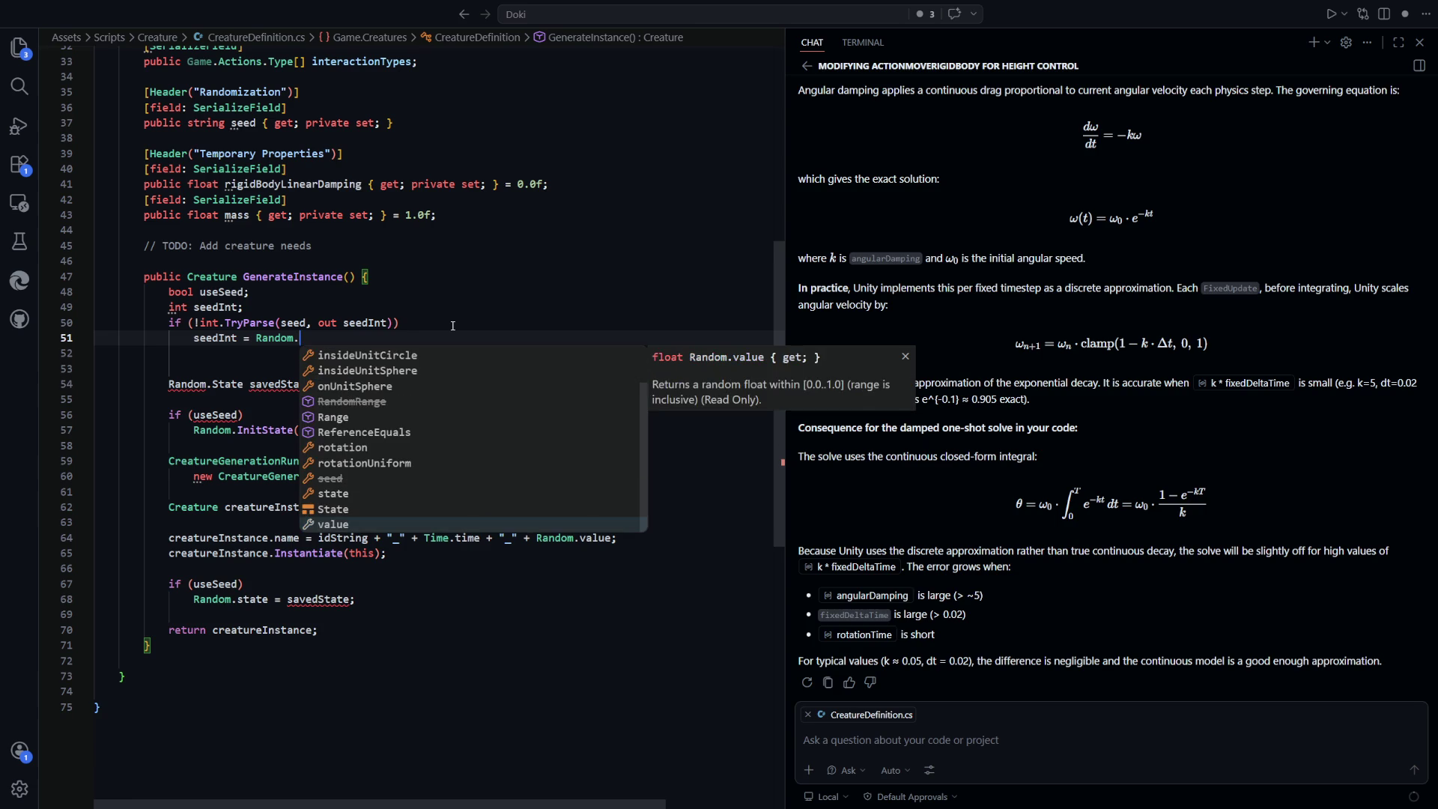
{"action": "key", "text": "Up"}
{"action": "key", "text": "Up"}
{"action": "key", "text": "Up"}
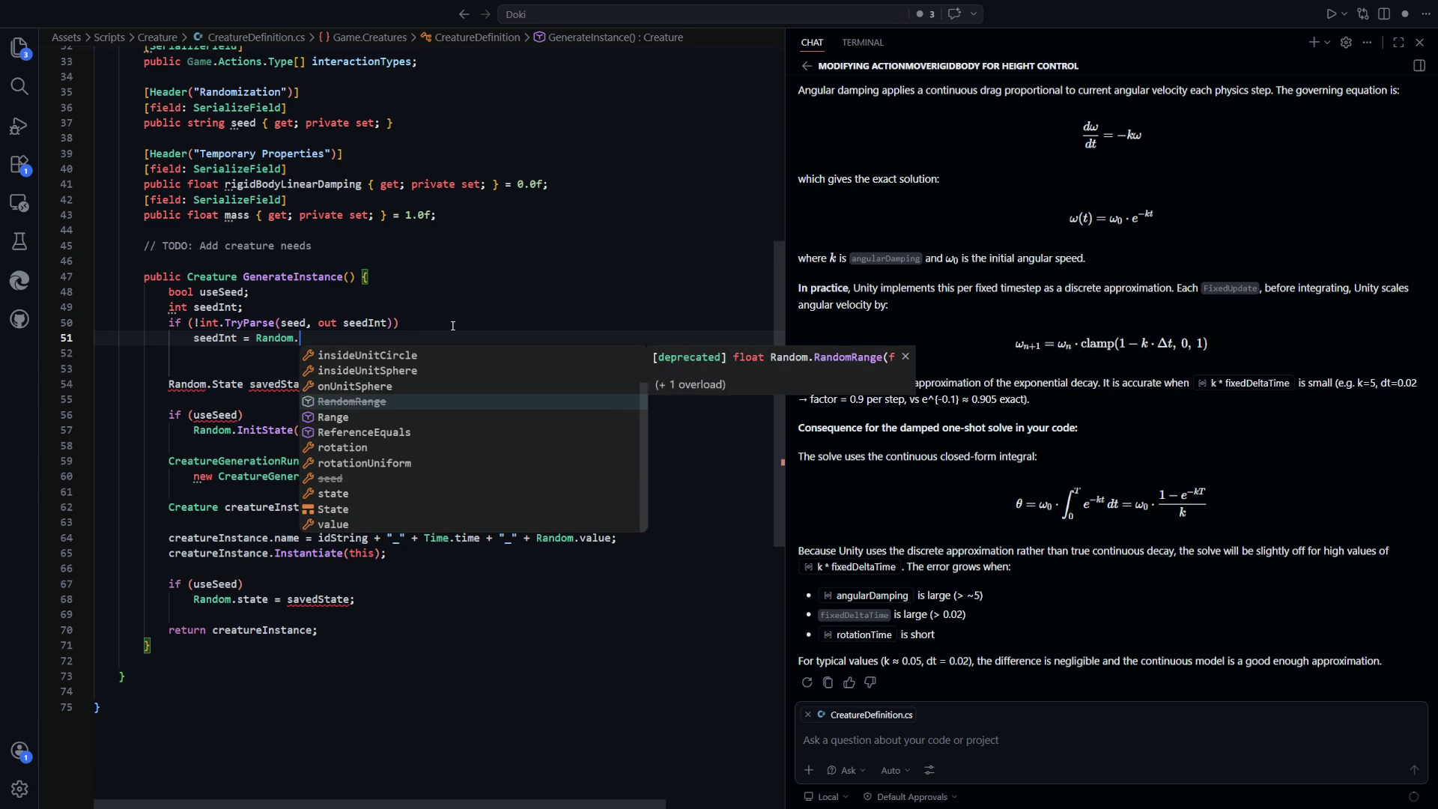
{"action": "key", "text": "Up"}
{"action": "key", "text": "Up"}
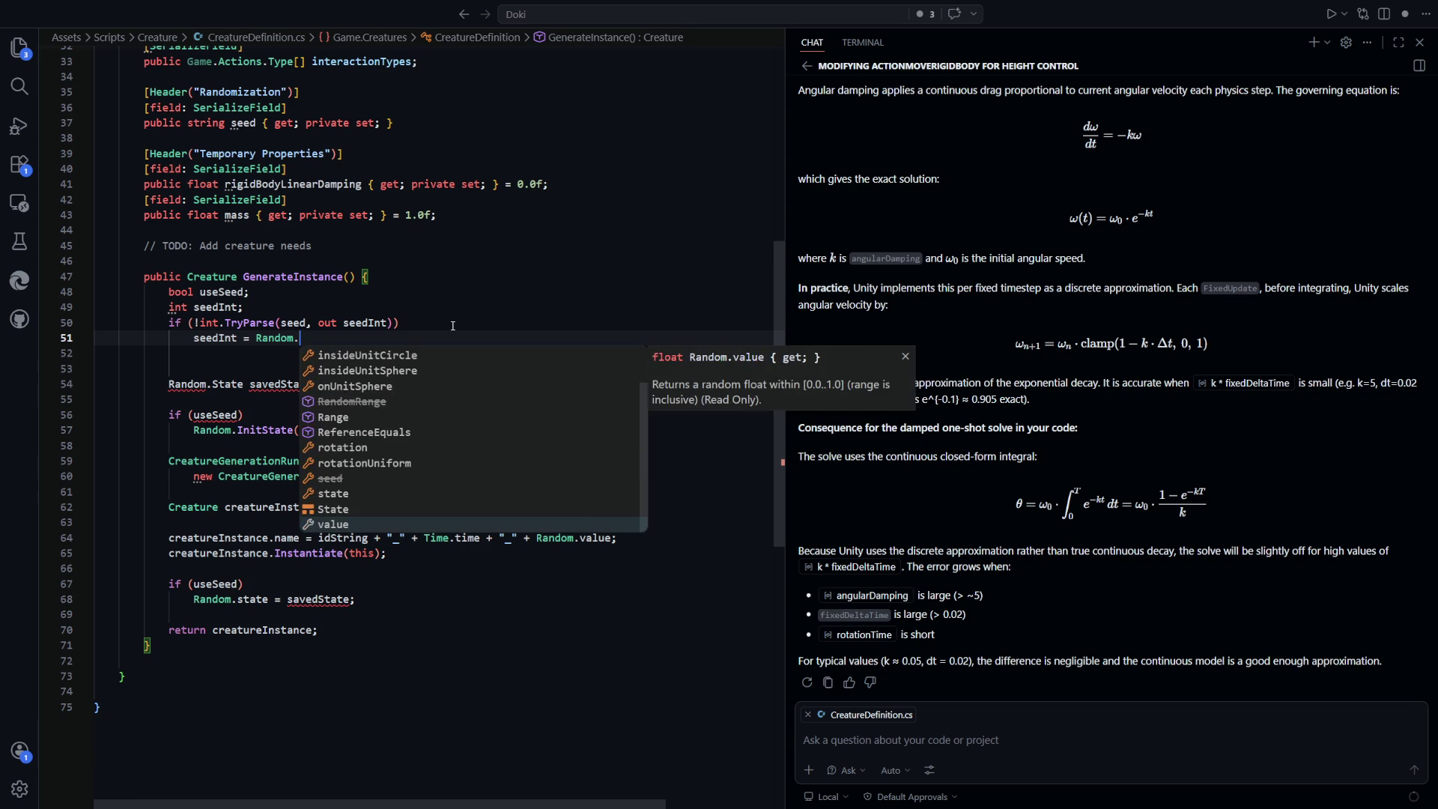
{"action": "key", "text": "Down"}
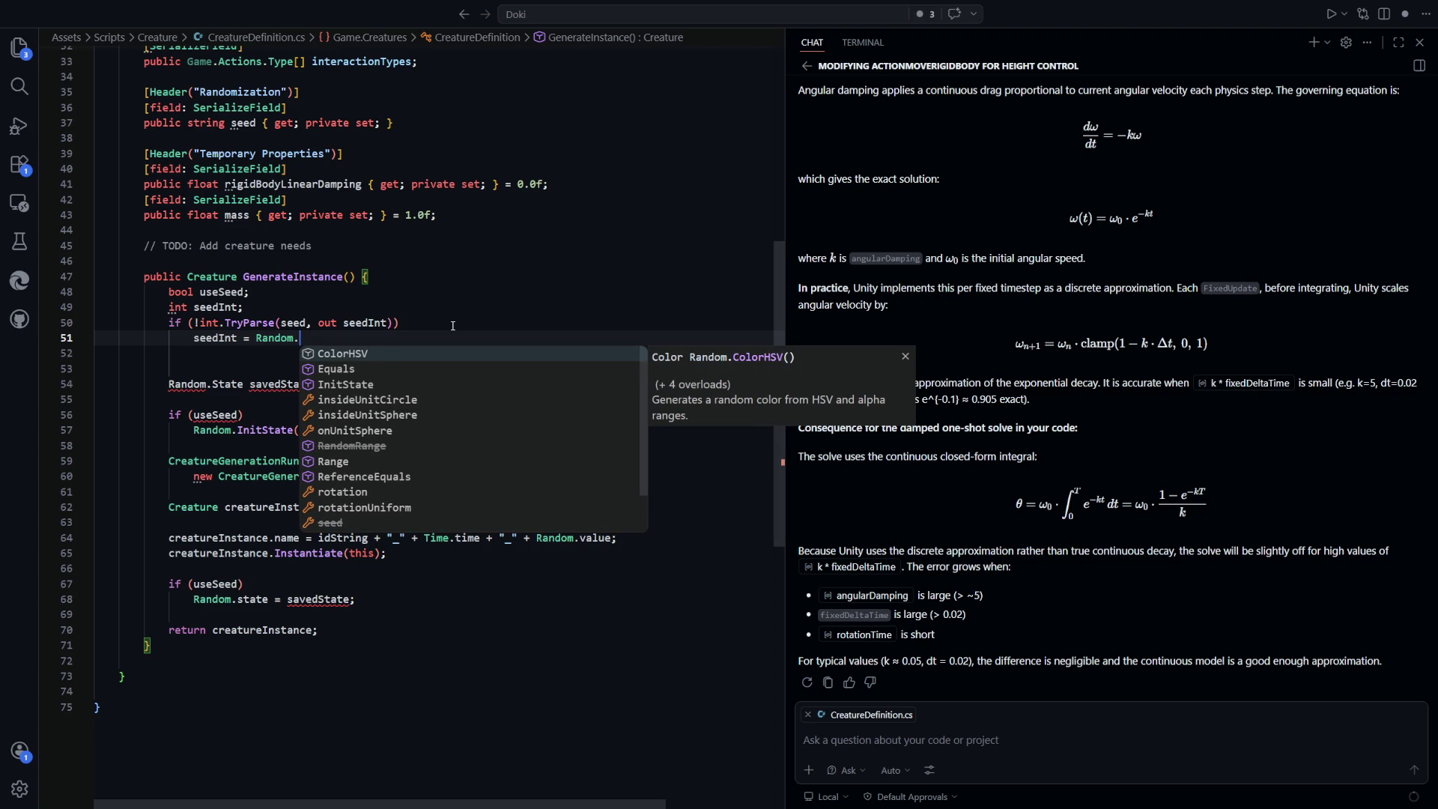
{"action": "type", "text": "I"}
{"action": "key", "text": "BackSpace"}
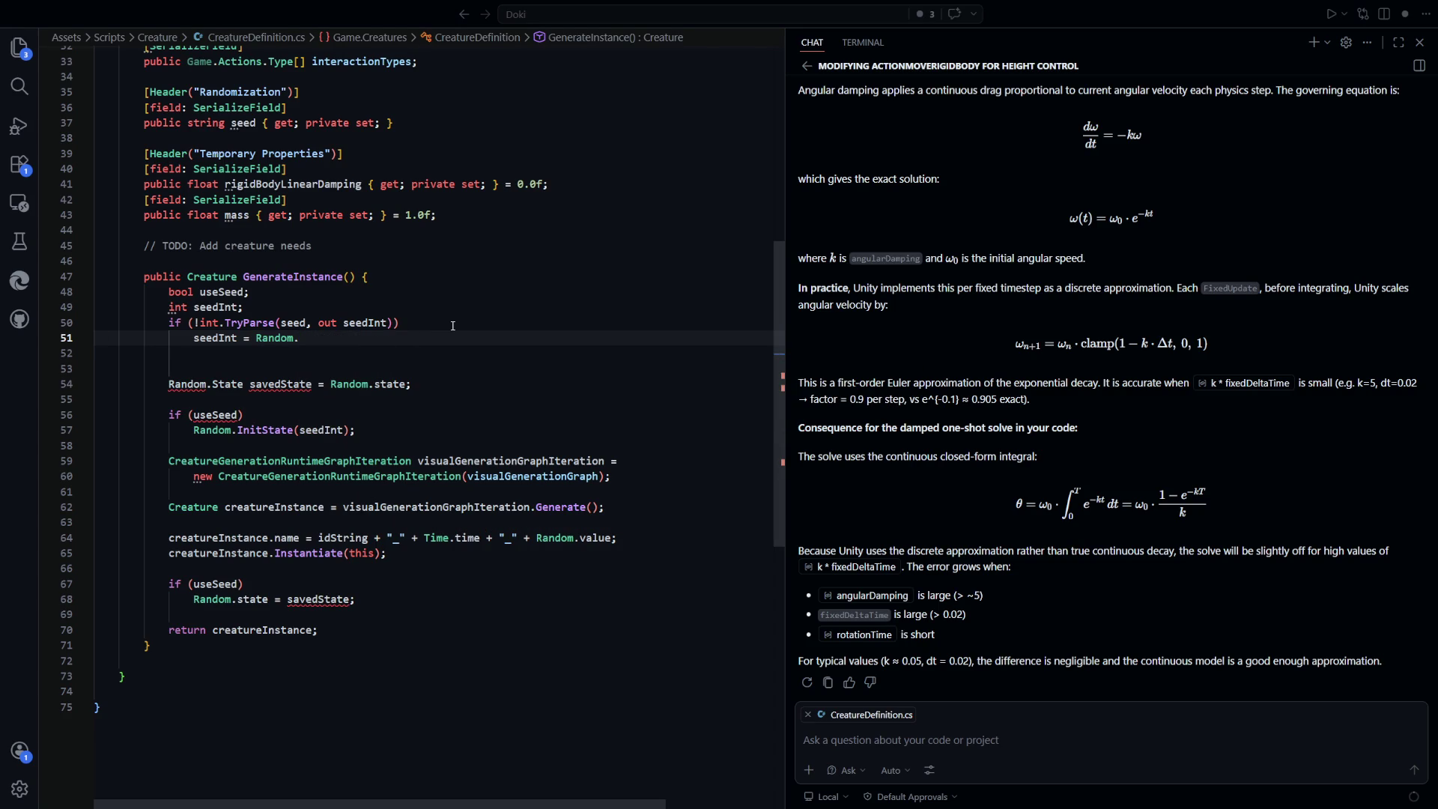
Read the Random.value docs entry (random float 0.0–1.0), then go back to the seedInt line
{"action": "key", "text": "alt+Tab"}
{"action": "scroll", "coordinate": [473, 432], "scroll_direction": "up", "scroll_amount": 10}
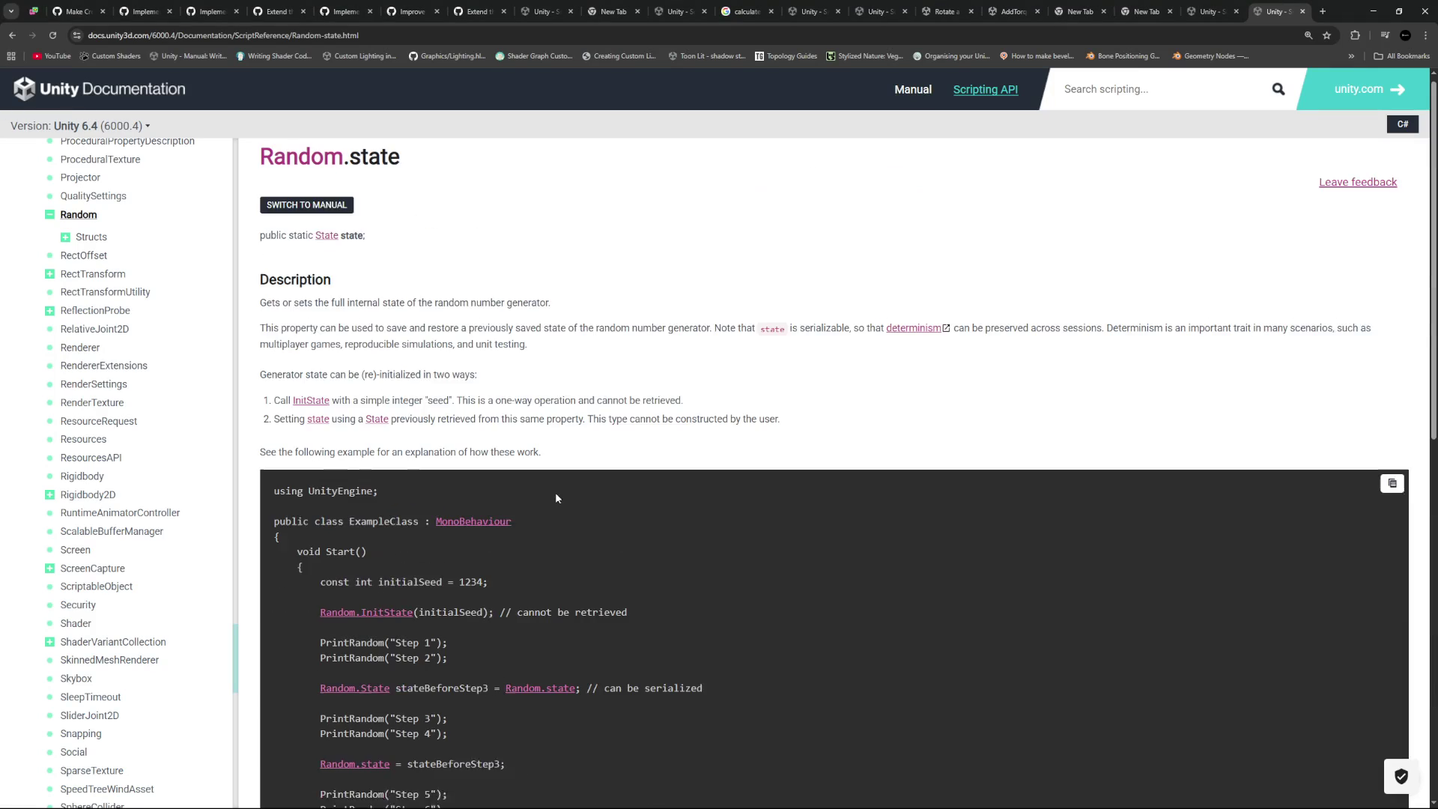
{"action": "scroll", "coordinate": [417, 425], "scroll_direction": "down", "scroll_amount": 10}
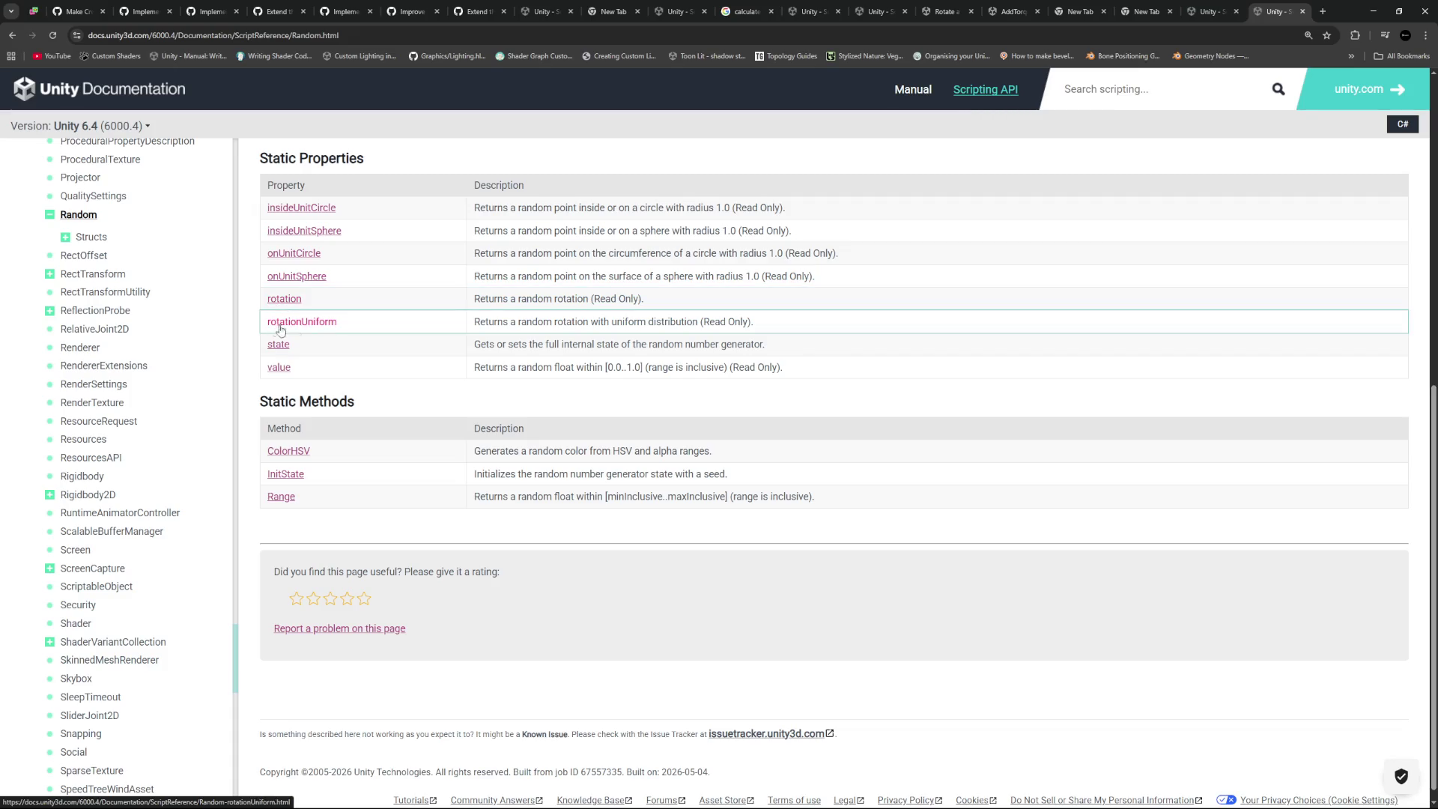
{"action": "left_click_drag", "start_coordinate": [474, 371], "coordinate": [802, 375]}
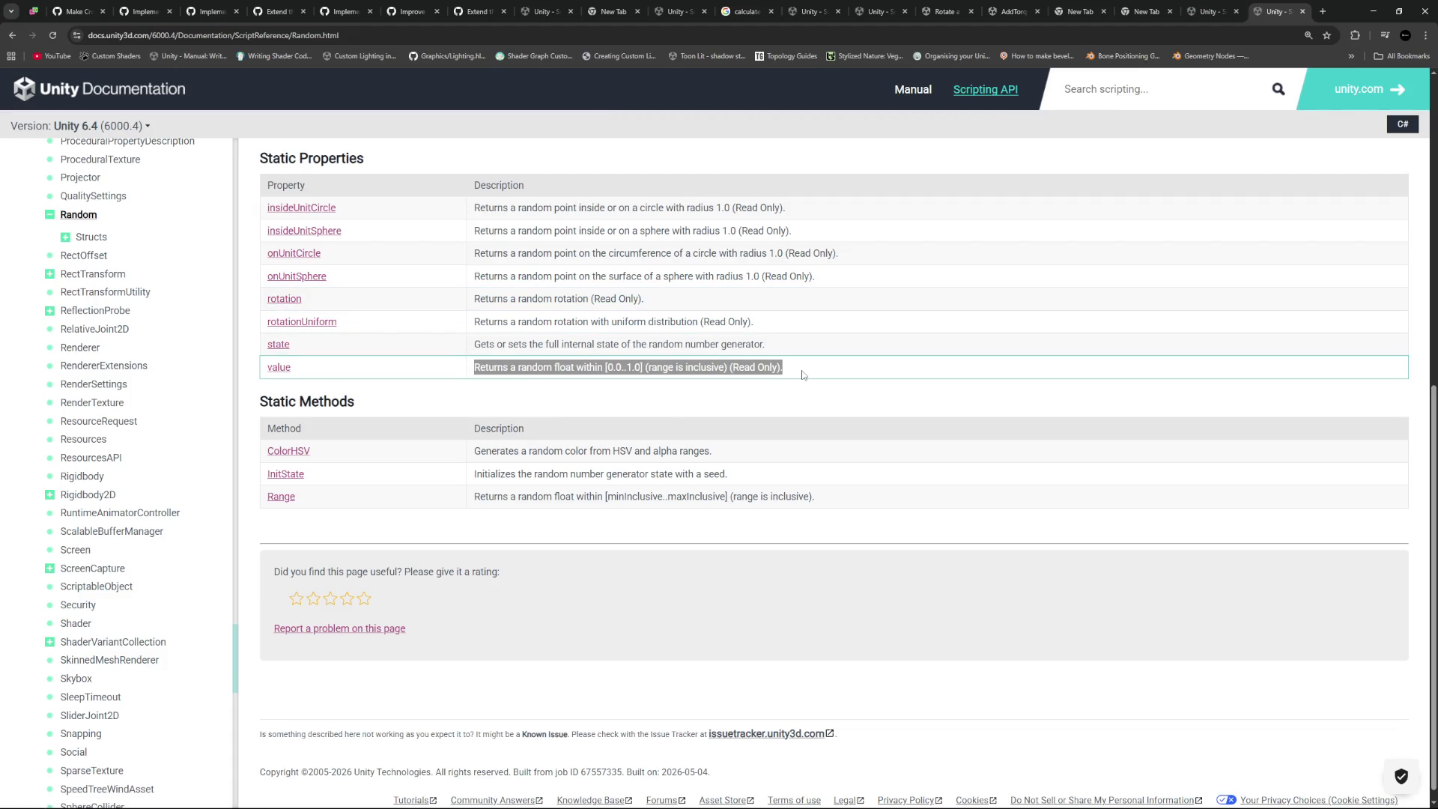
{"action": "left_click", "coordinate": [819, 377]}
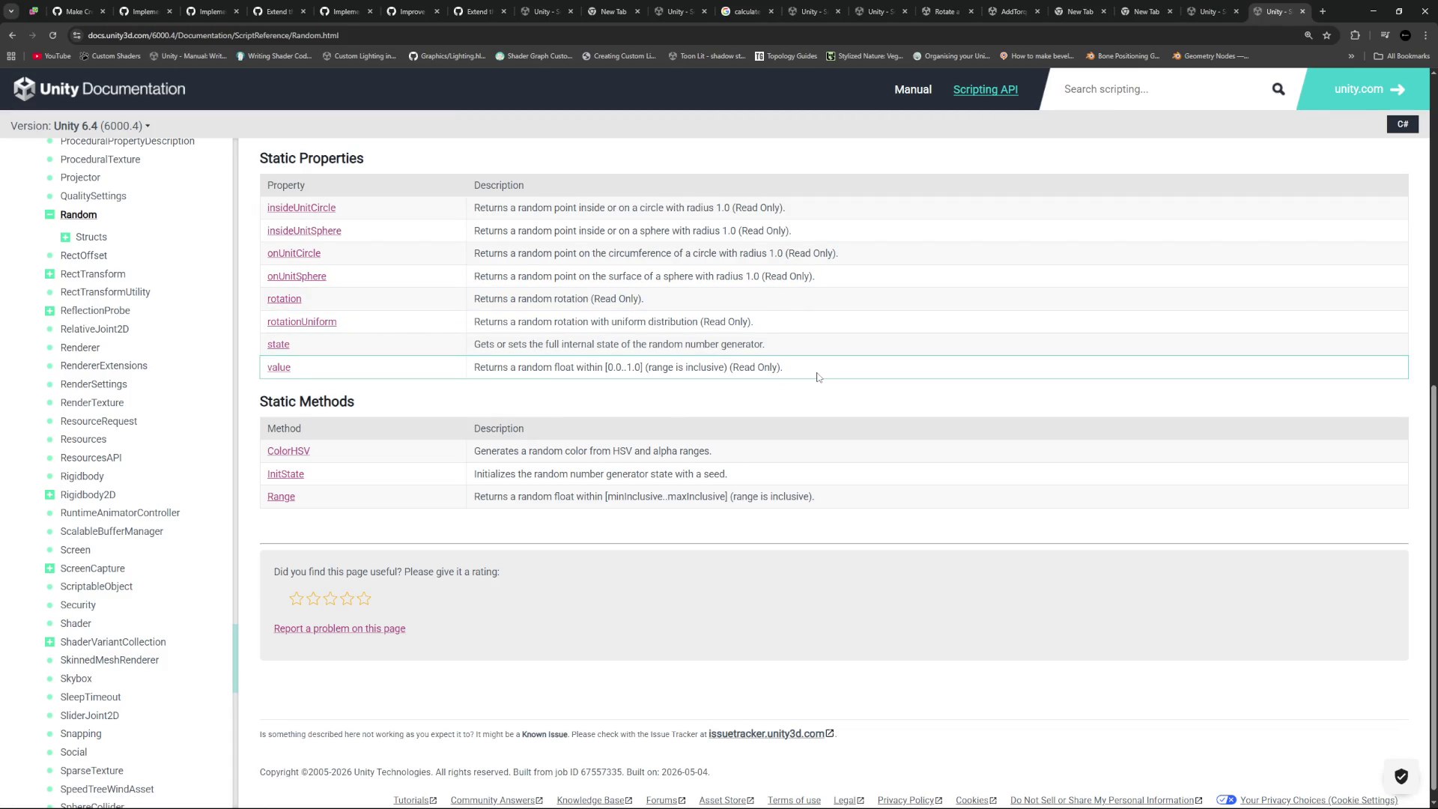
{"action": "left_click_drag", "start_coordinate": [800, 375], "coordinate": [474, 376]}
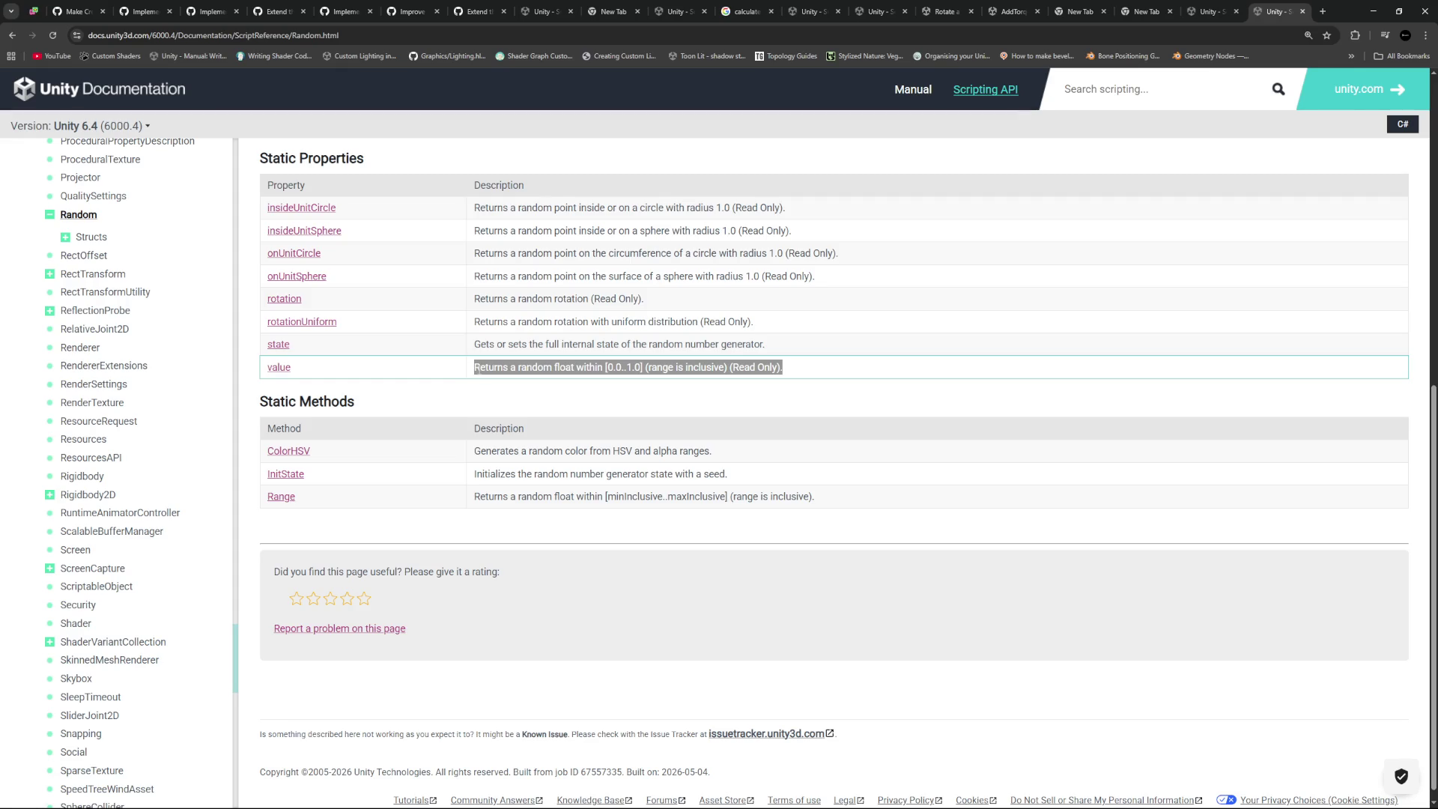
{"action": "left_click_drag", "start_coordinate": [869, 369], "coordinate": [472, 372]}
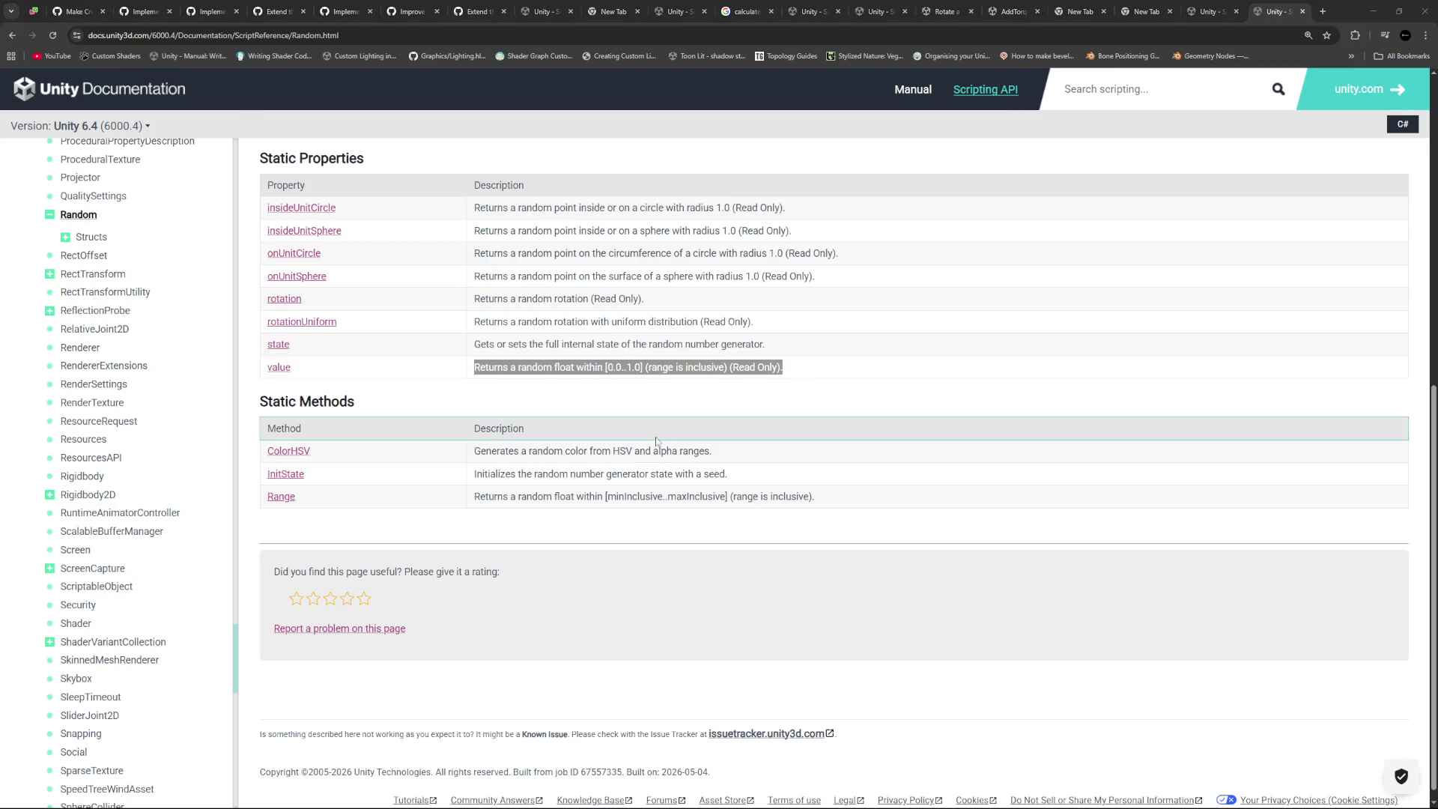
{"action": "key", "text": "alt+Tab"}
{"action": "key", "text": "Up"}
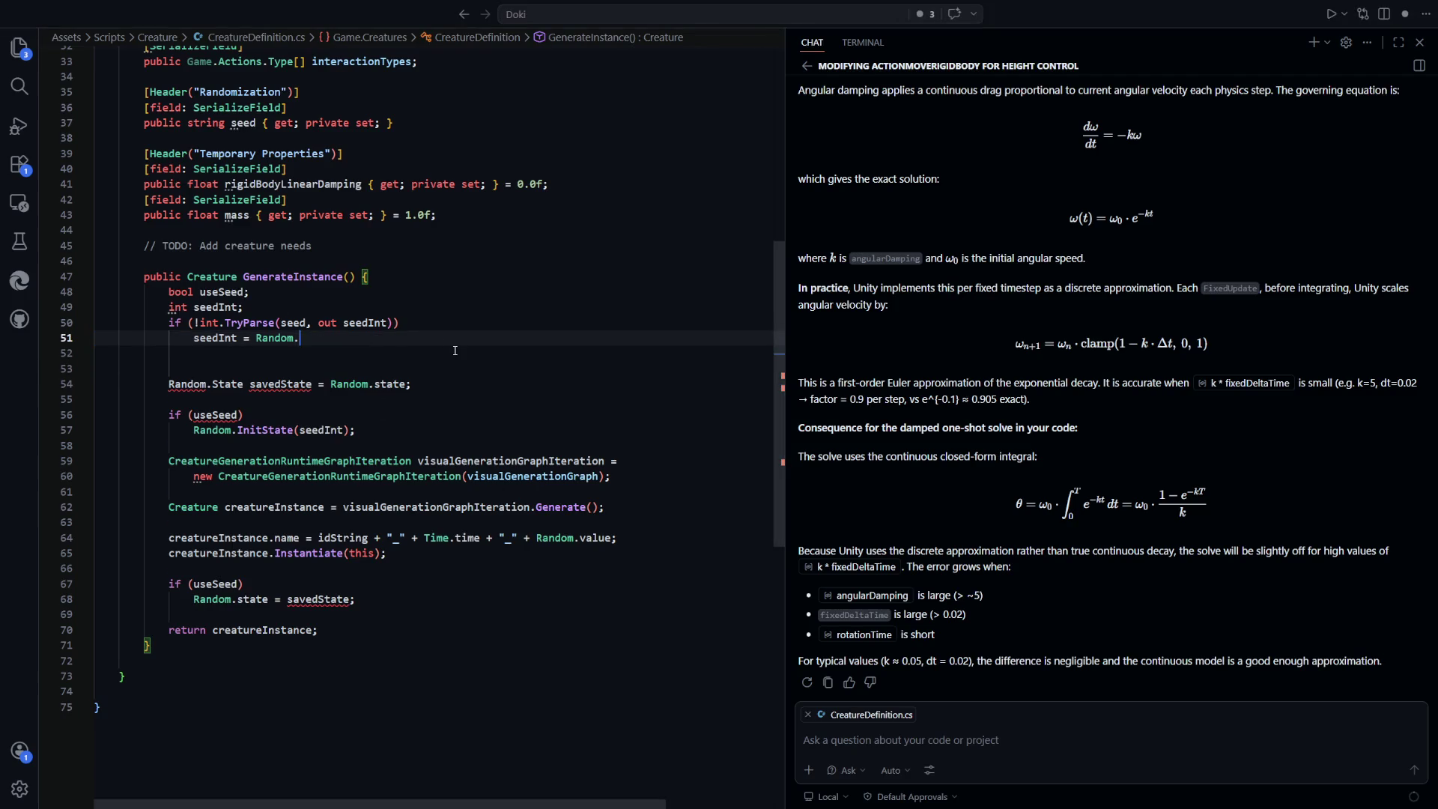
Complete line 51 as seedInt = (int)(Random.value * int.MaxValue);
{"action": "type", "text": "value * "}
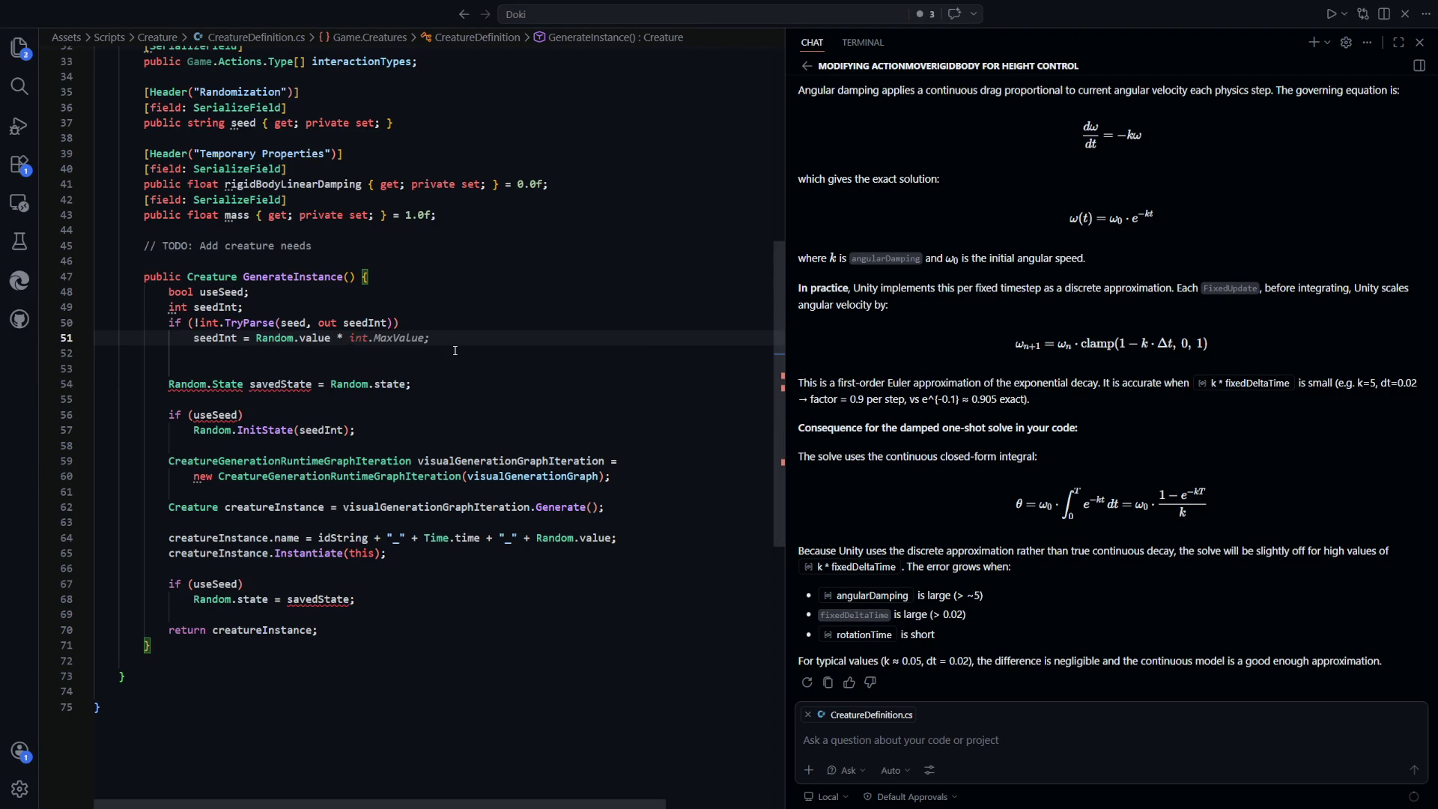
{"action": "type", "text": "int.Ma"}
{"action": "key", "text": "Tab"}
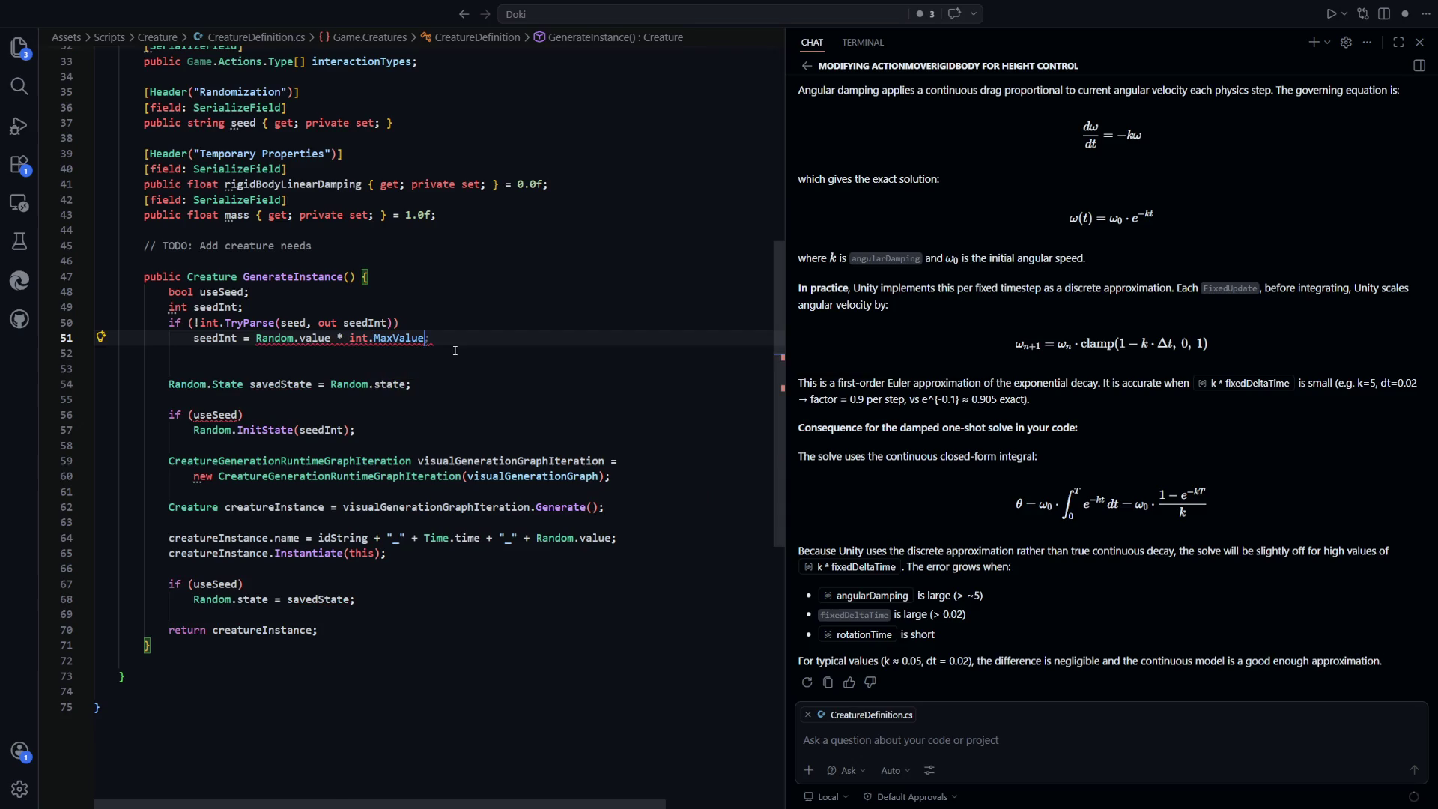
{"action": "type", "text": ";"}
{"action": "left_click", "coordinate": [259, 338]}
{"action": "type", "text": "(int)"}
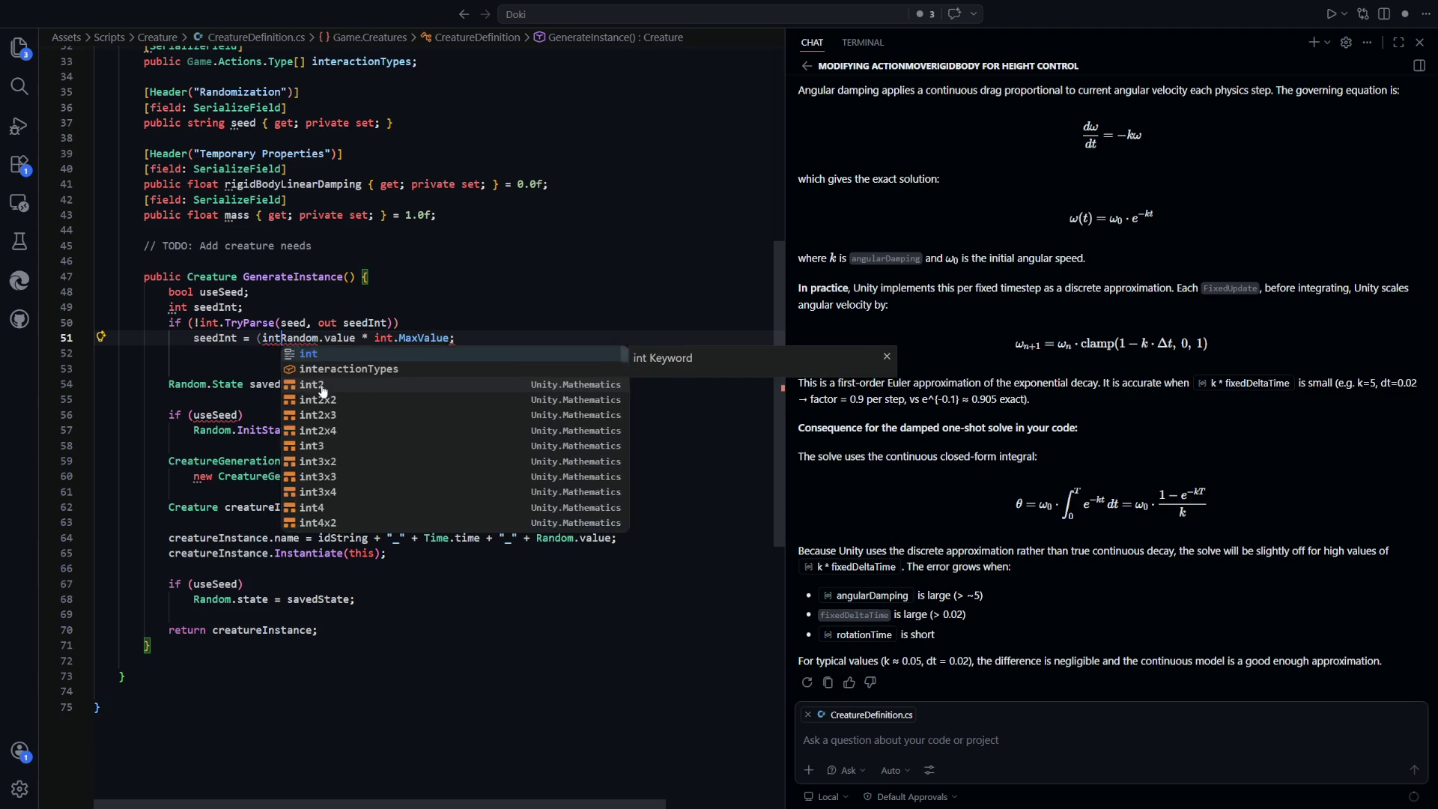
{"action": "type", "text": "("}
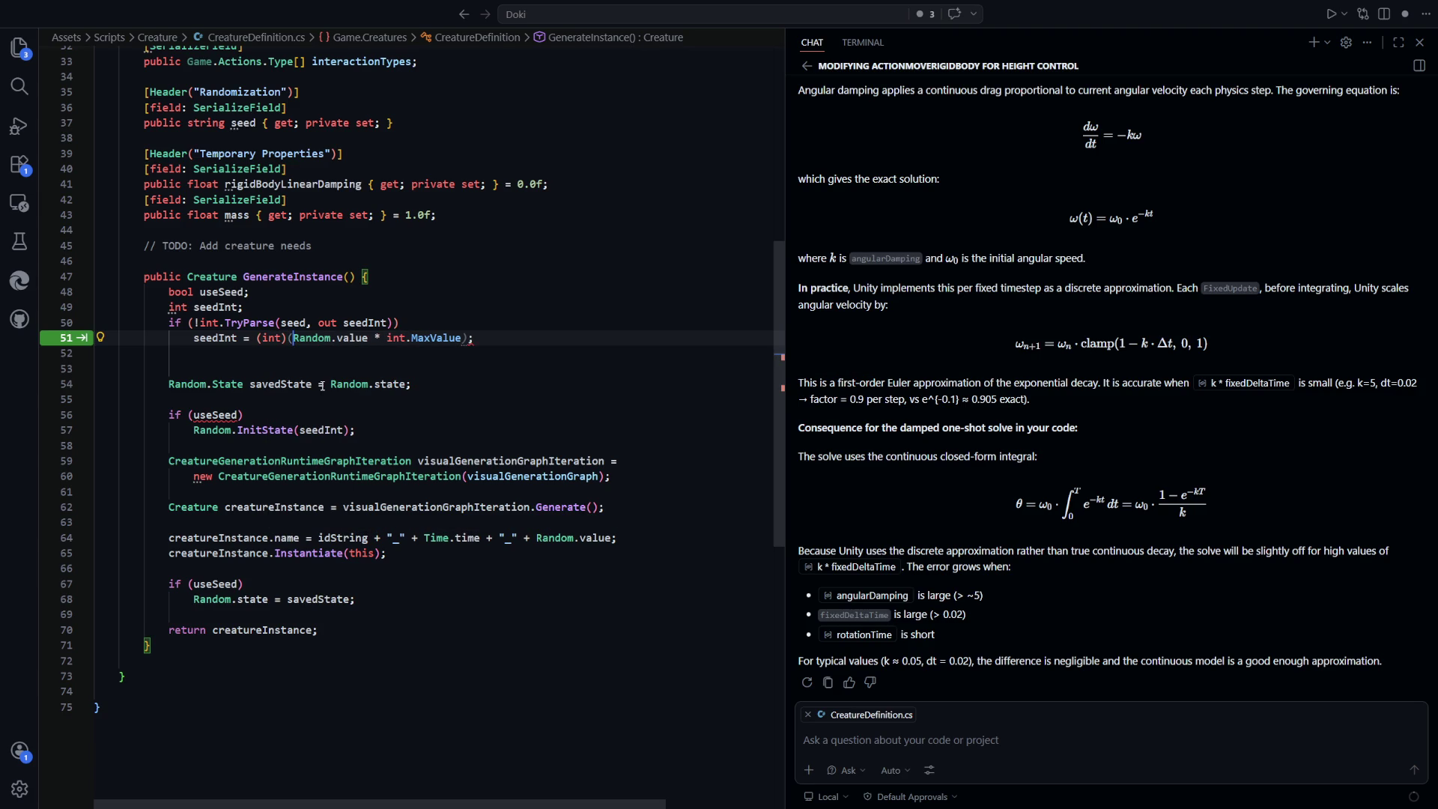
{"action": "key", "text": "End"}
{"action": "key", "text": "Left"}
{"action": "type", "text": ")"}
{"action": "key", "text": "Down"}
{"action": "key", "text": "Down"}
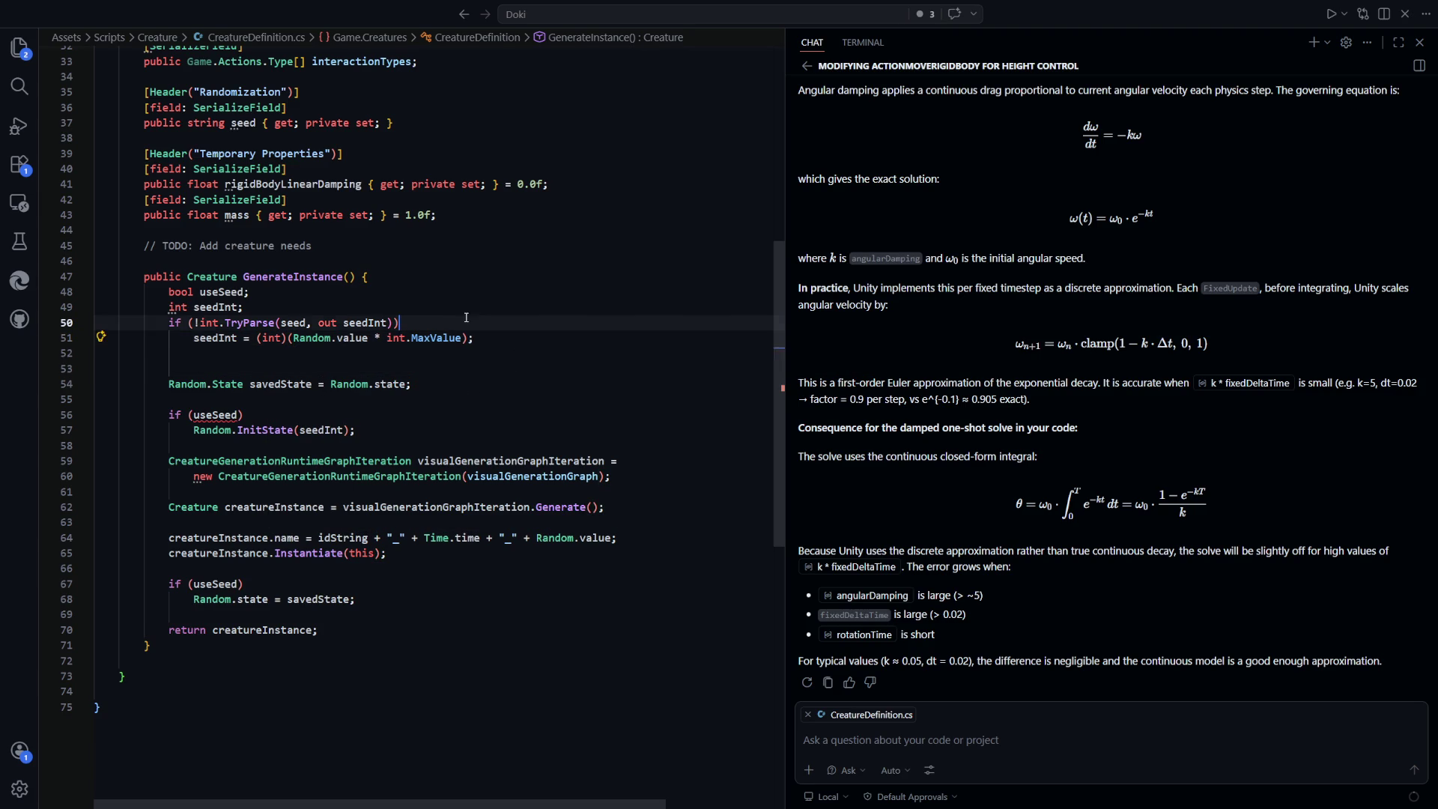
{"action": "left_click_drag", "start_coordinate": [399, 323], "coordinate": [191, 326]}
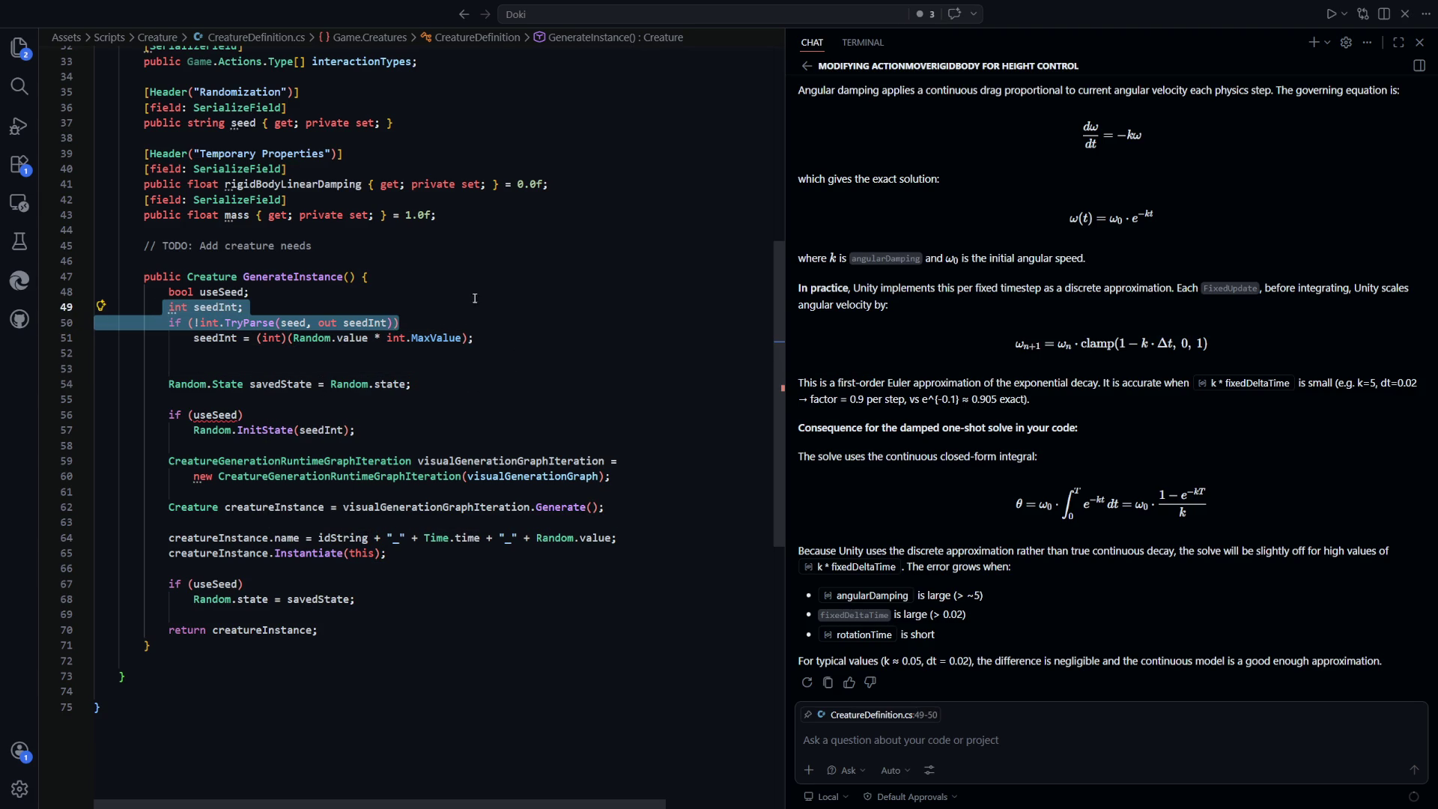
Delete the bool useSeed declaration and review the seedInt and savedState lines
{"action": "left_click", "coordinate": [451, 303]}
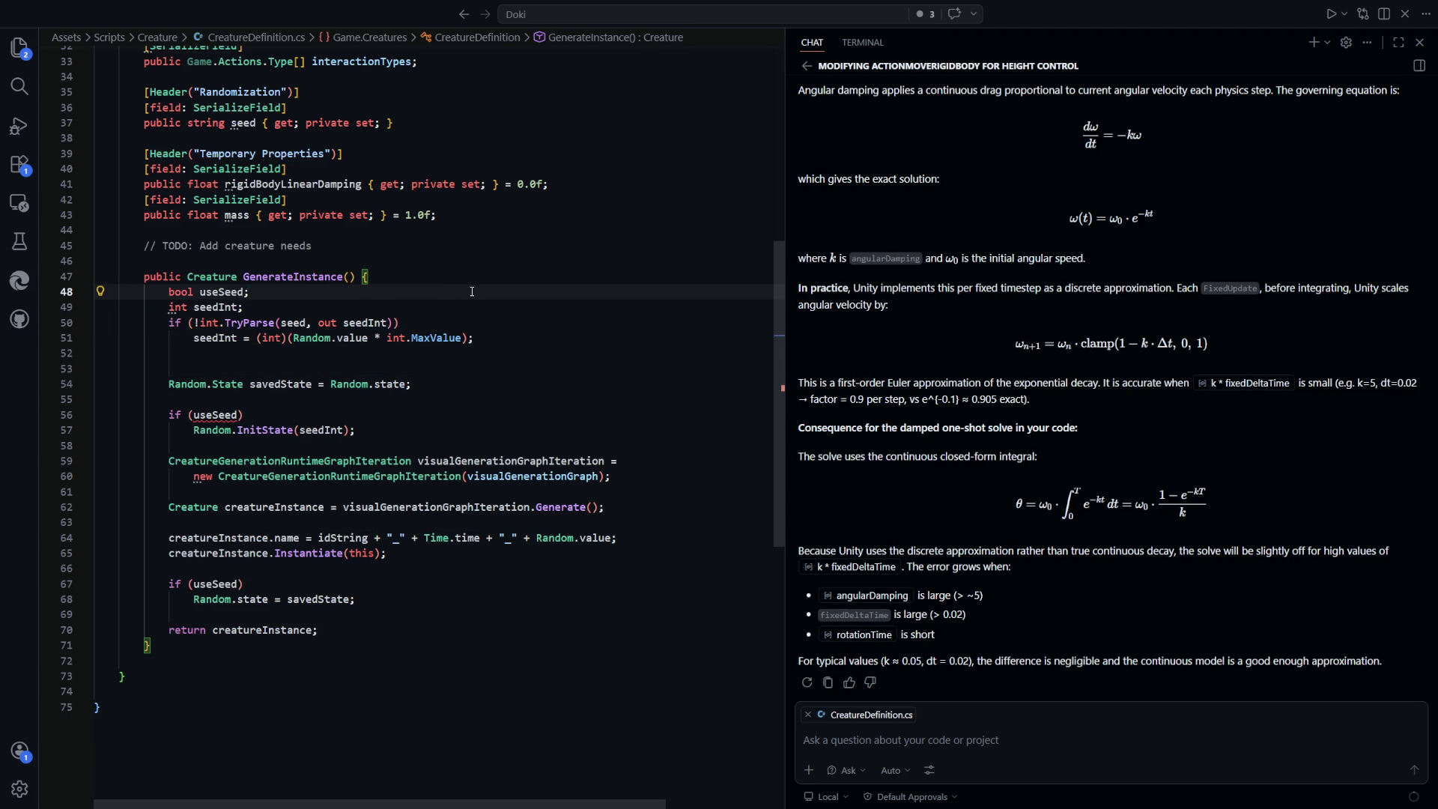
{"action": "left_click", "coordinate": [473, 281], "text": "shift"}
{"action": "key", "text": "BackSpace"}
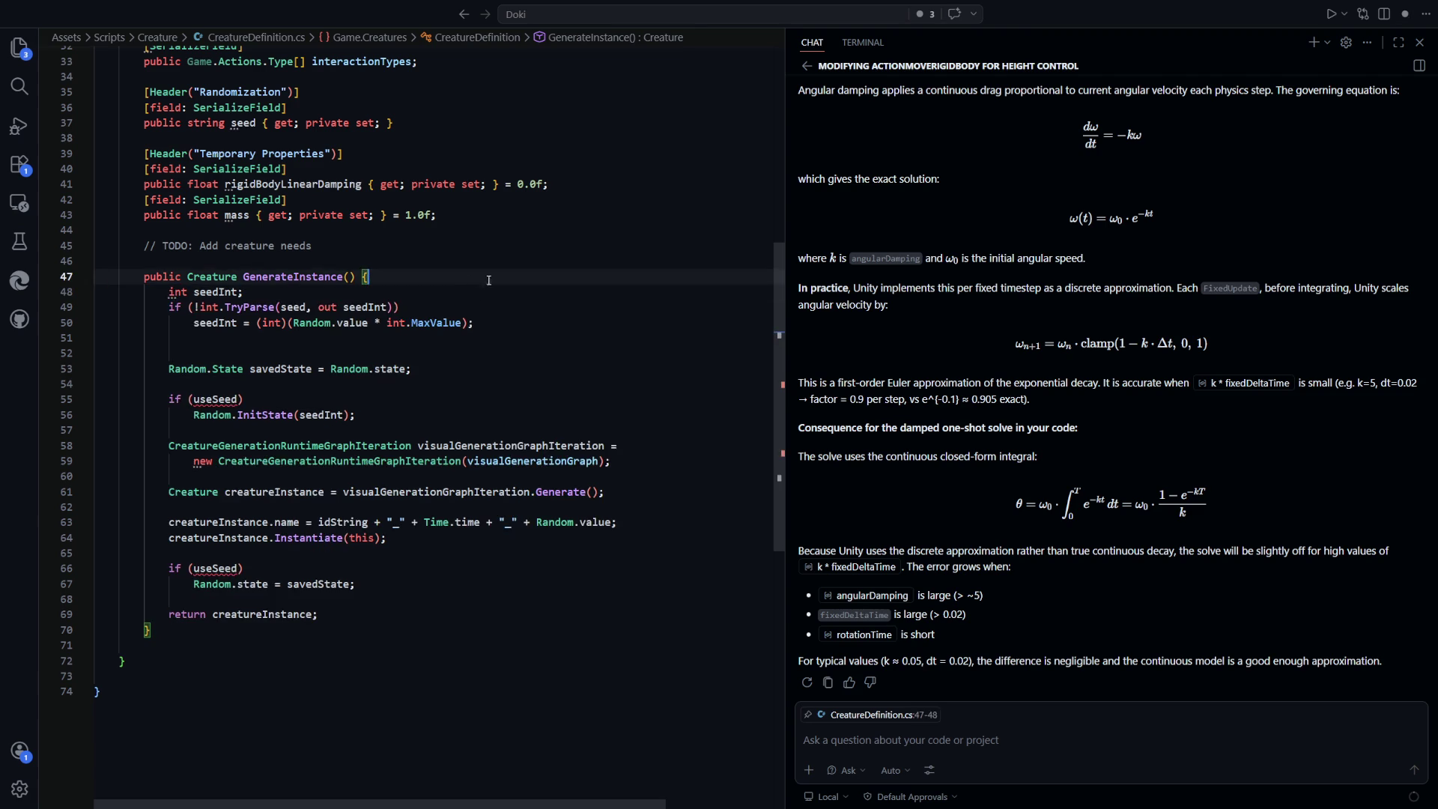
{"action": "key", "text": "Down"}
{"action": "key", "text": "Down"}
{"action": "key", "text": "Down"}
{"action": "key", "text": "Up"}
{"action": "left_click", "coordinate": [193, 329], "text": "shift"}
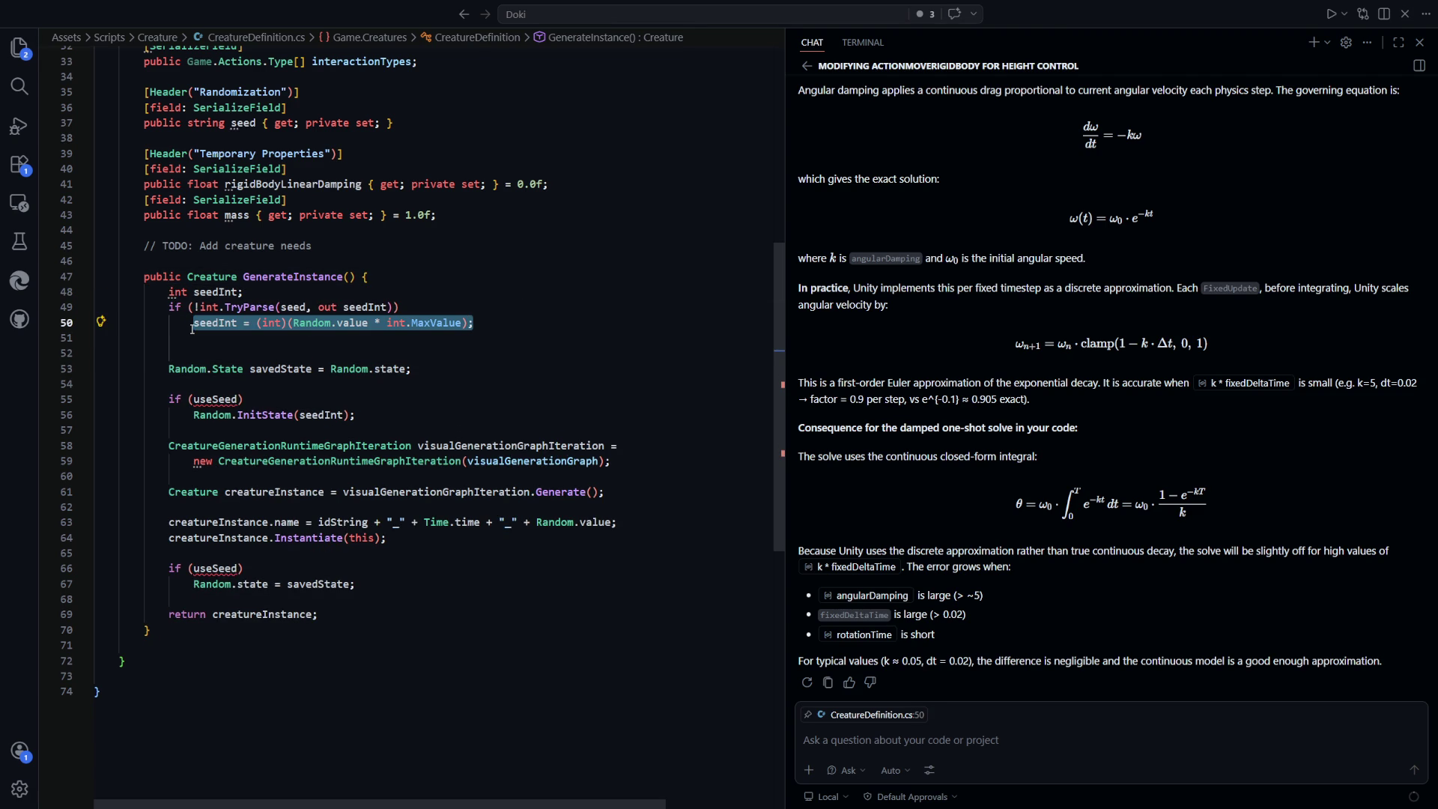
{"action": "left_click", "coordinate": [301, 352]}
{"action": "left_click", "coordinate": [420, 369]}
{"action": "left_click_drag", "start_coordinate": [421, 368], "coordinate": [221, 369]}
{"action": "left_click", "coordinate": [300, 352]}
{"action": "left_click", "coordinate": [372, 322]}
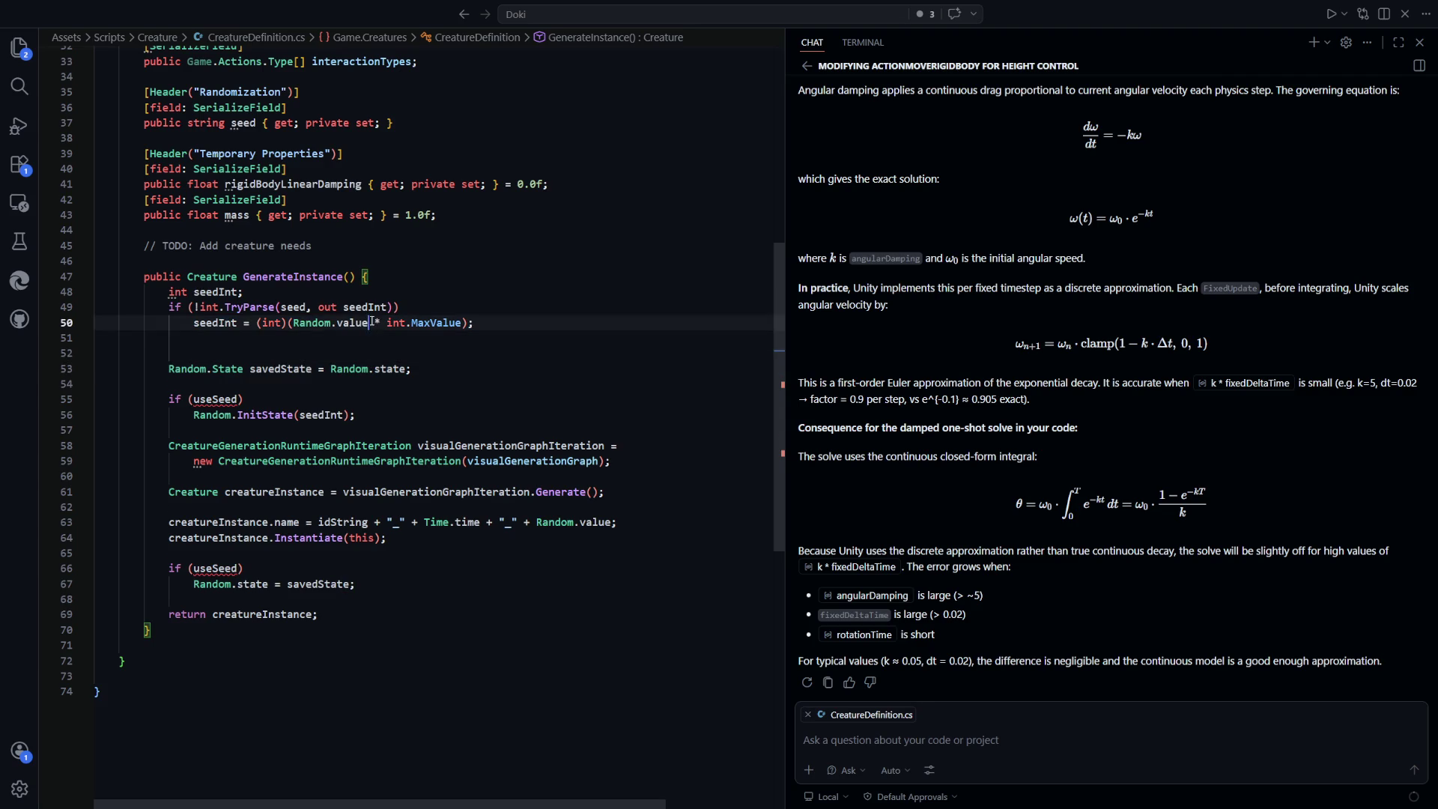
{"action": "left_click_drag", "start_coordinate": [371, 322], "coordinate": [193, 322]}
{"action": "left_click_drag", "start_coordinate": [412, 369], "coordinate": [168, 369]}
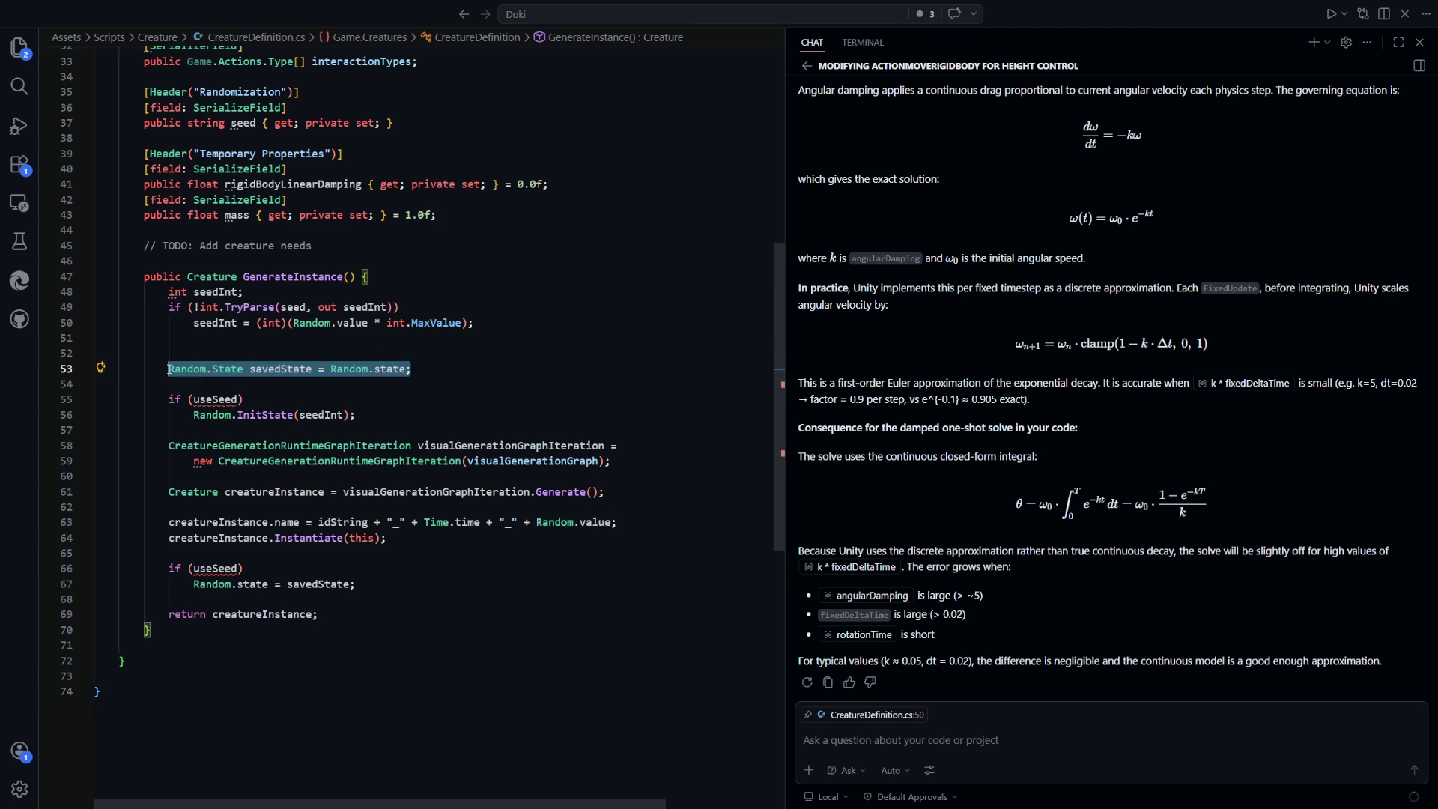
{"action": "left_click", "coordinate": [441, 614]}
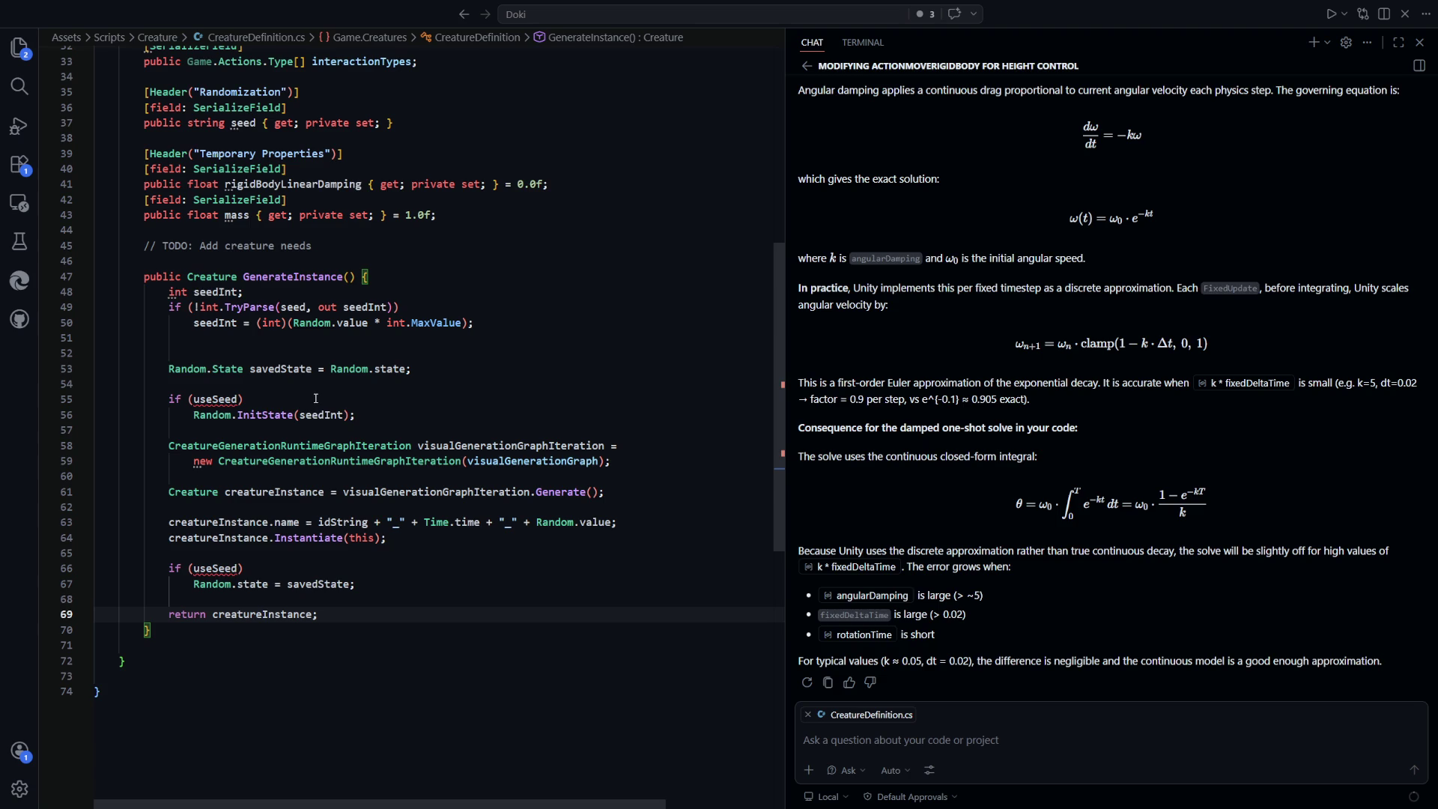
Remove both if (useSeed) checks and outdent Random.InitState(seedInt) and the Random.state restore
{"action": "left_click", "coordinate": [299, 353]}
{"action": "key", "text": "BackSpace"}
{"action": "left_click_drag", "start_coordinate": [301, 384], "coordinate": [124, 371]}
{"action": "key", "text": "Delete"}
{"action": "key", "text": "Delete"}
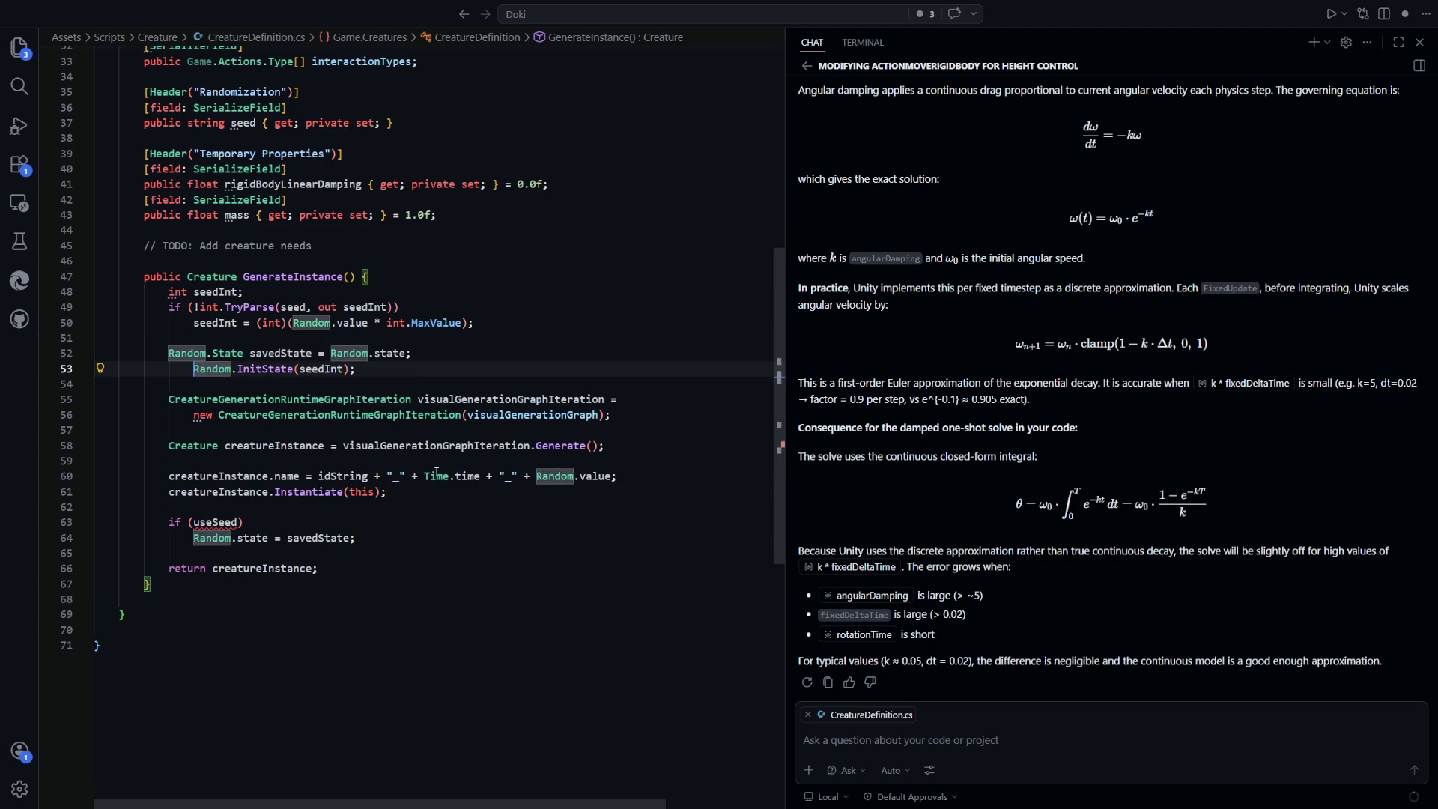
{"action": "key", "text": "shift+Tab"}
{"action": "left_click", "coordinate": [495, 590]}
{"action": "left_click", "coordinate": [300, 525]}
{"action": "key", "text": "shift+Up"}
{"action": "key", "text": "BackSpace"}
{"action": "left_click", "coordinate": [189, 522]}
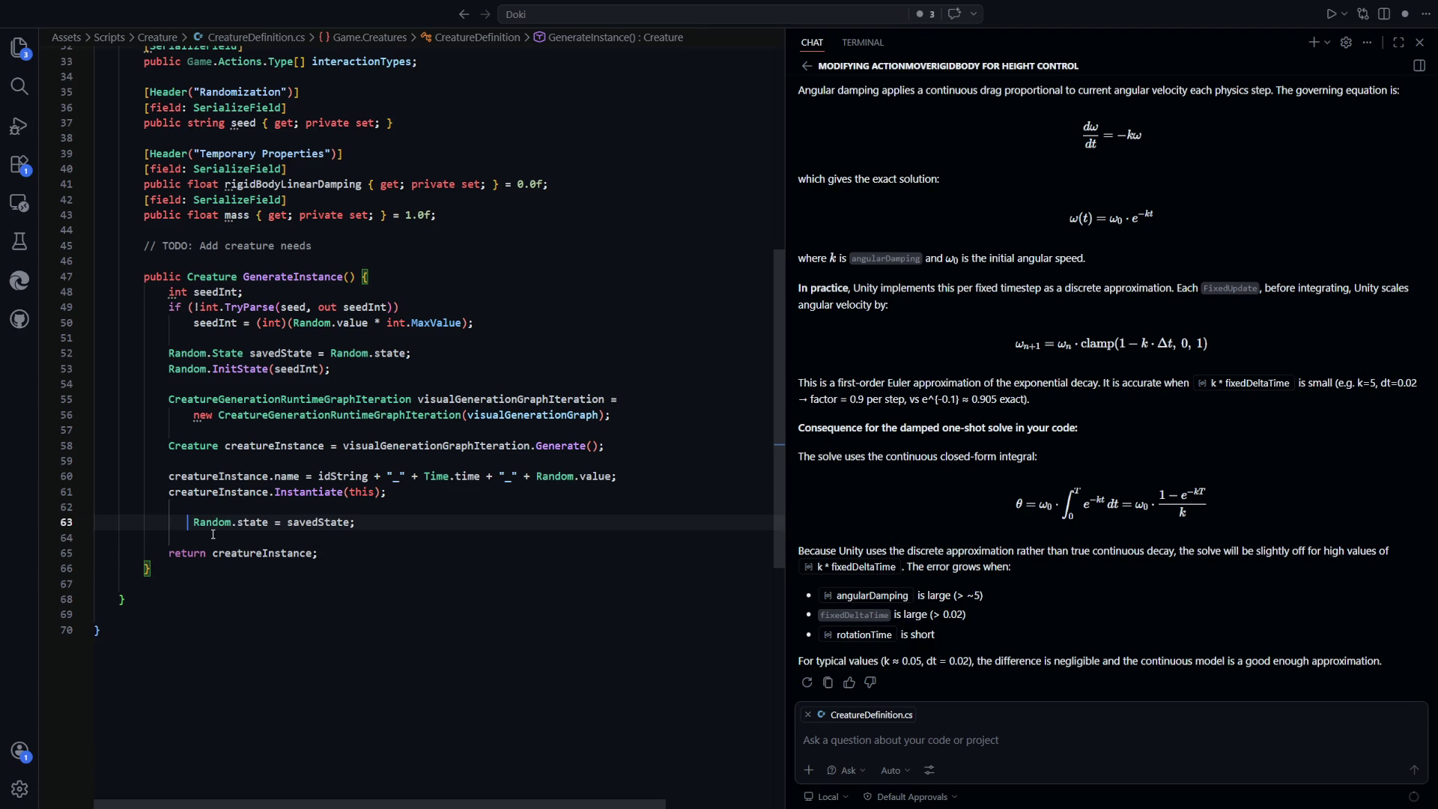
{"action": "key", "text": "BackSpace"}
{"action": "key", "text": "ctrl+End"}
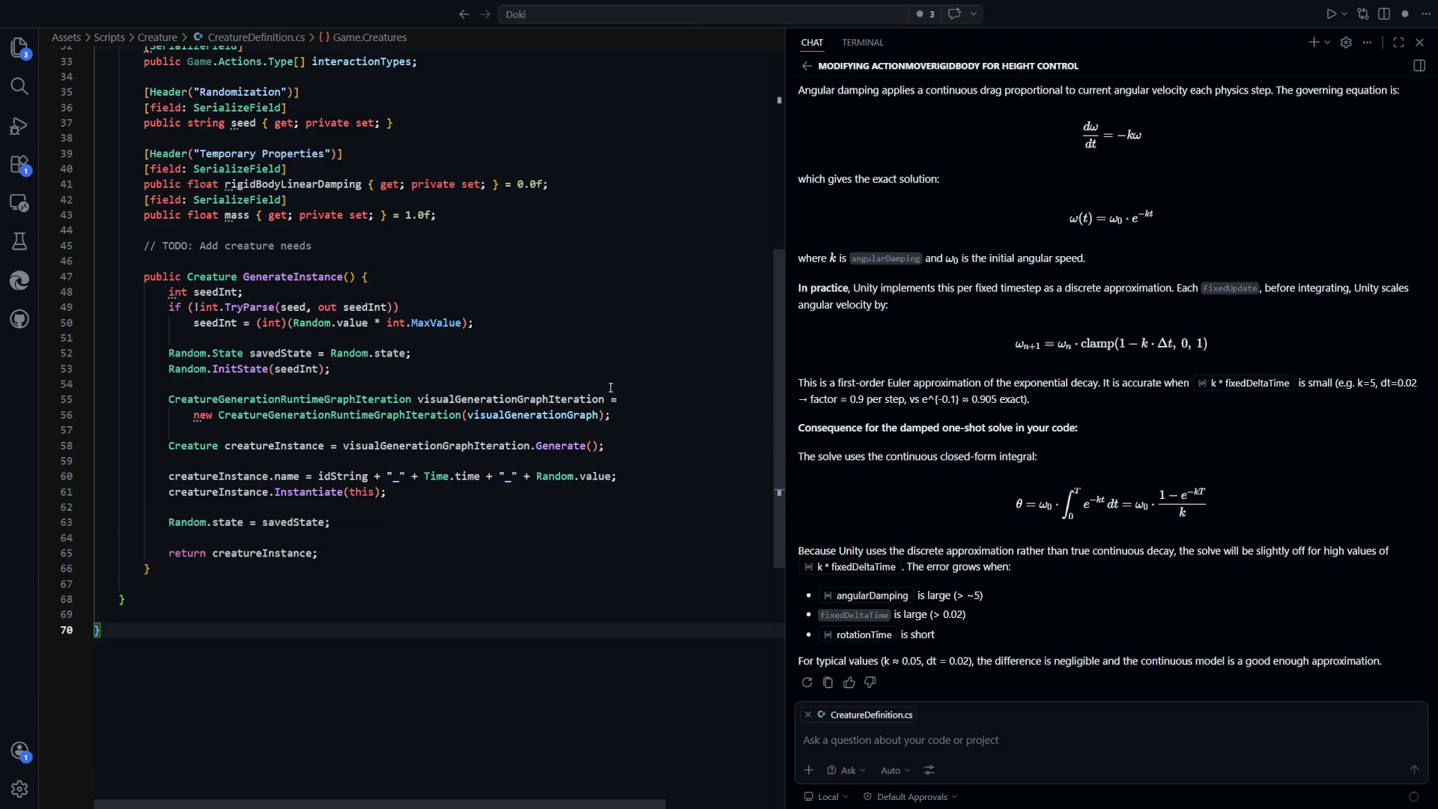
Replace Random.value at the end of the creature name line with seedInt
{"action": "left_click", "coordinate": [543, 368]}
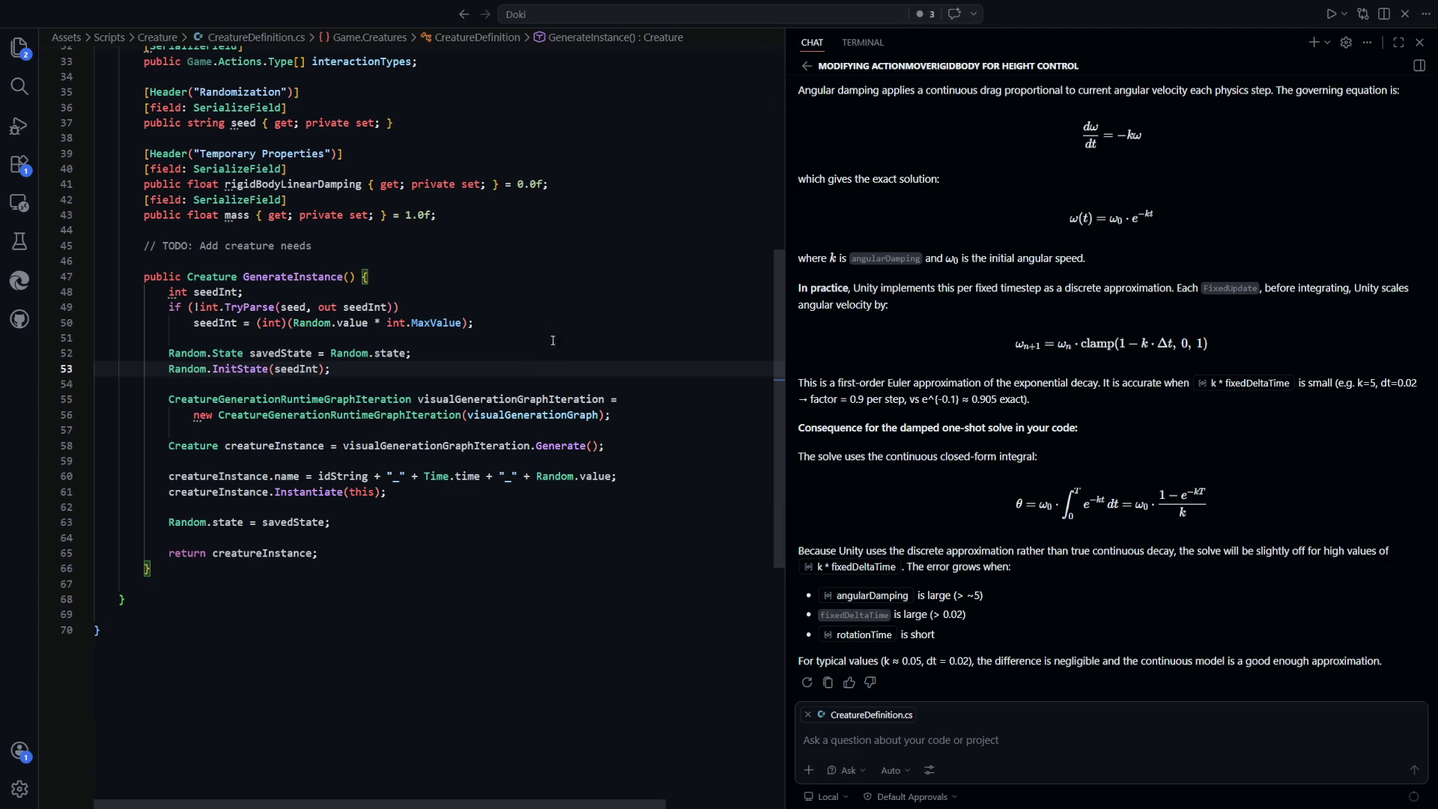
{"action": "left_click_drag", "start_coordinate": [579, 477], "coordinate": [555, 477]}
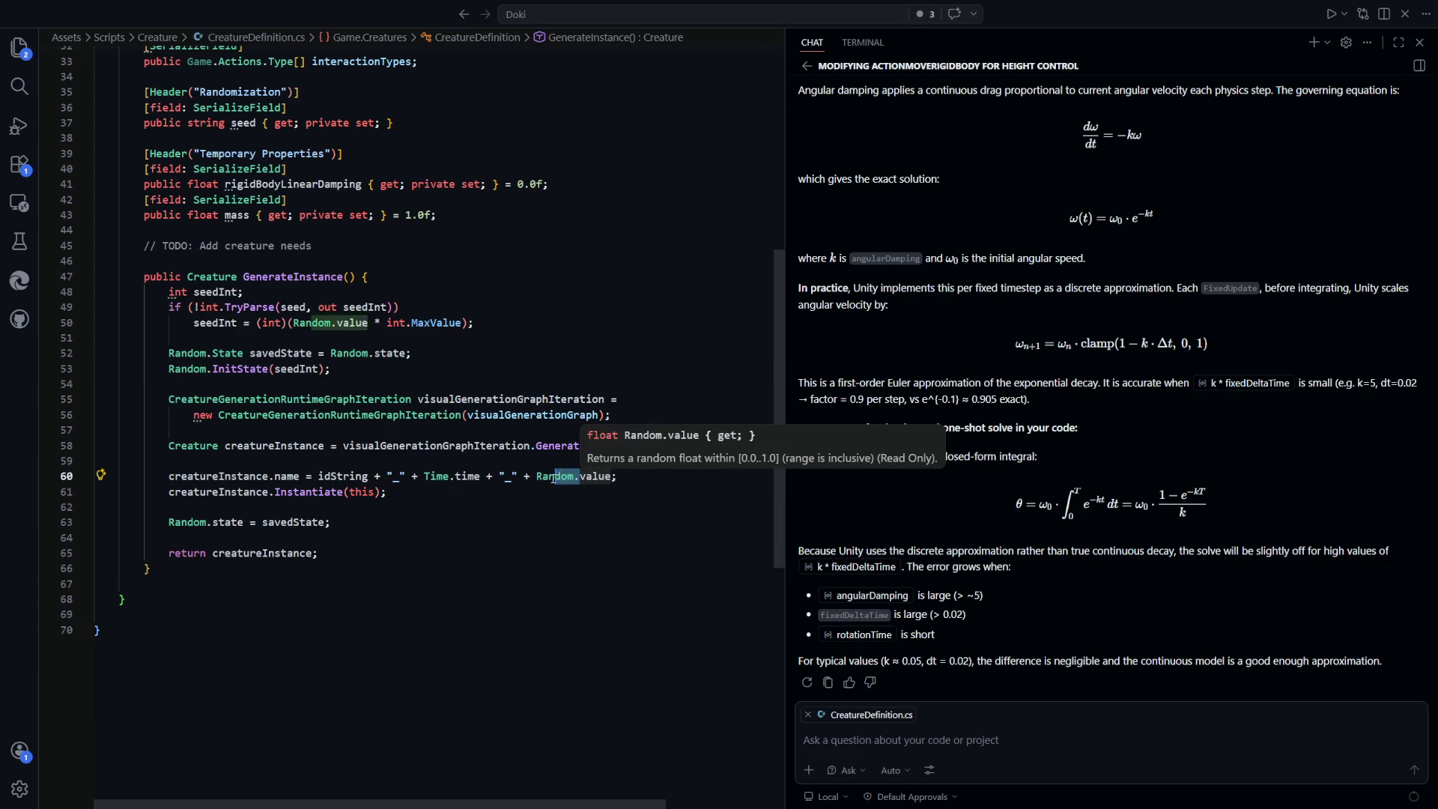
{"action": "key", "text": "shift+alt+Right"}
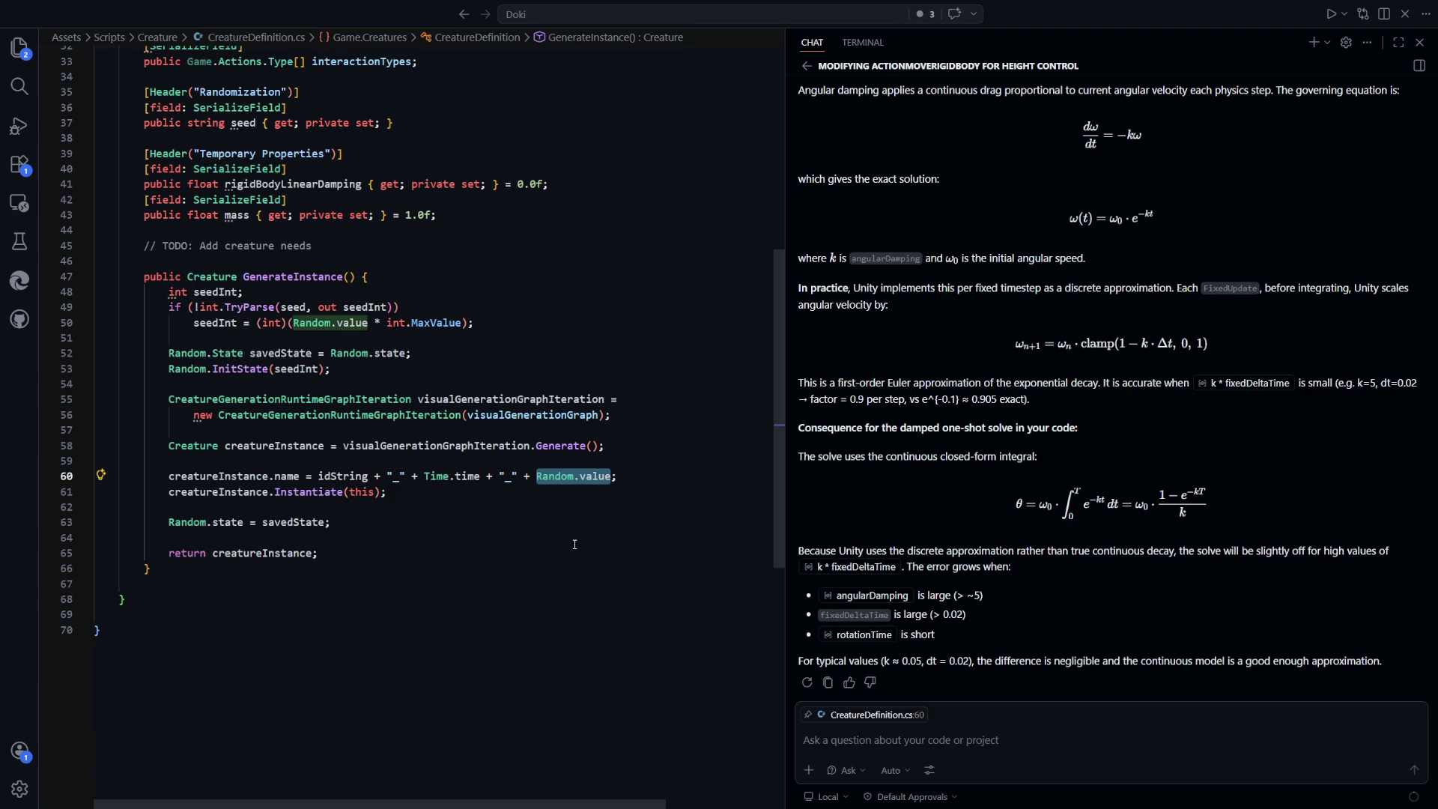
{"action": "type", "text": "seedInt"}
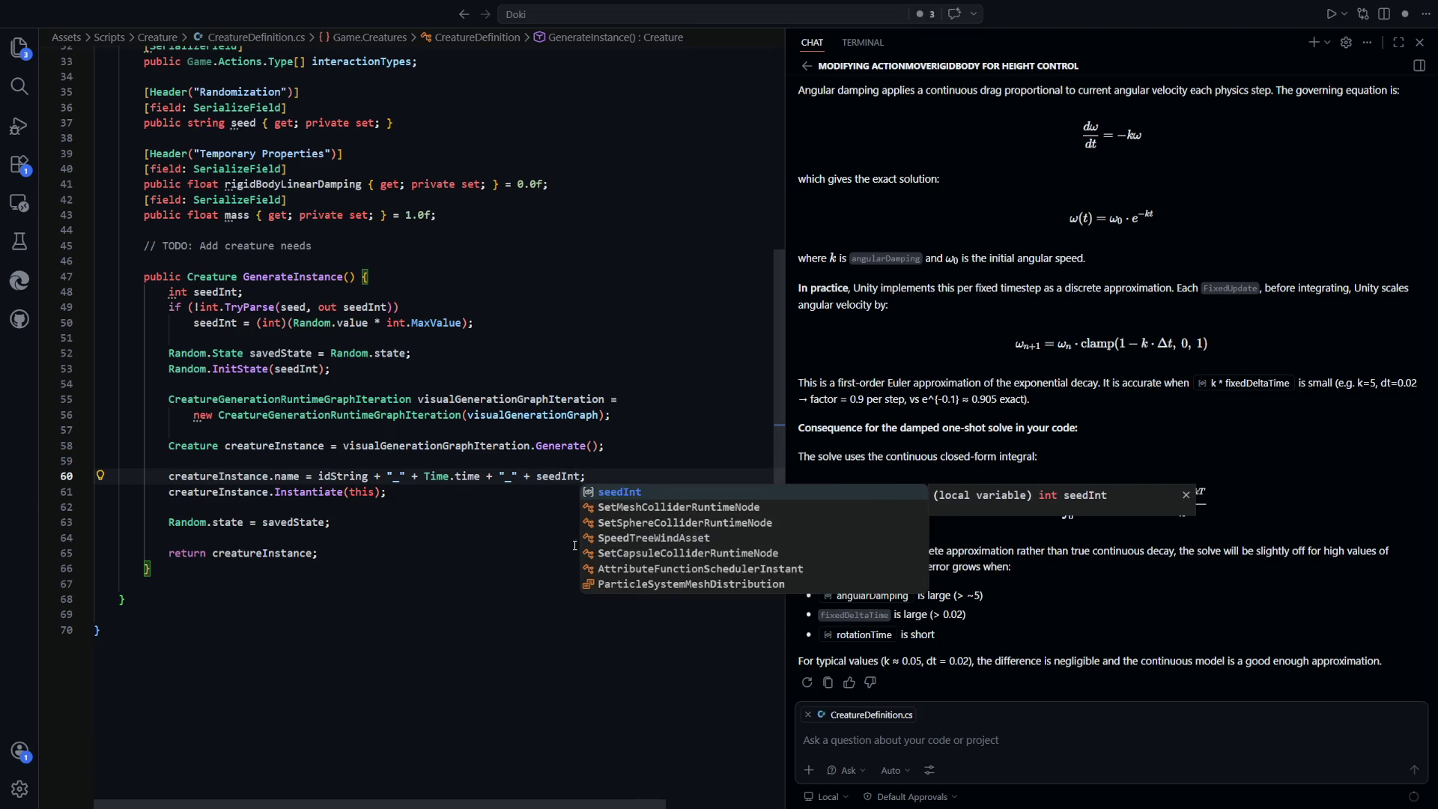
{"action": "key", "text": "ctrl+End"}
{"action": "key", "text": "Up"}
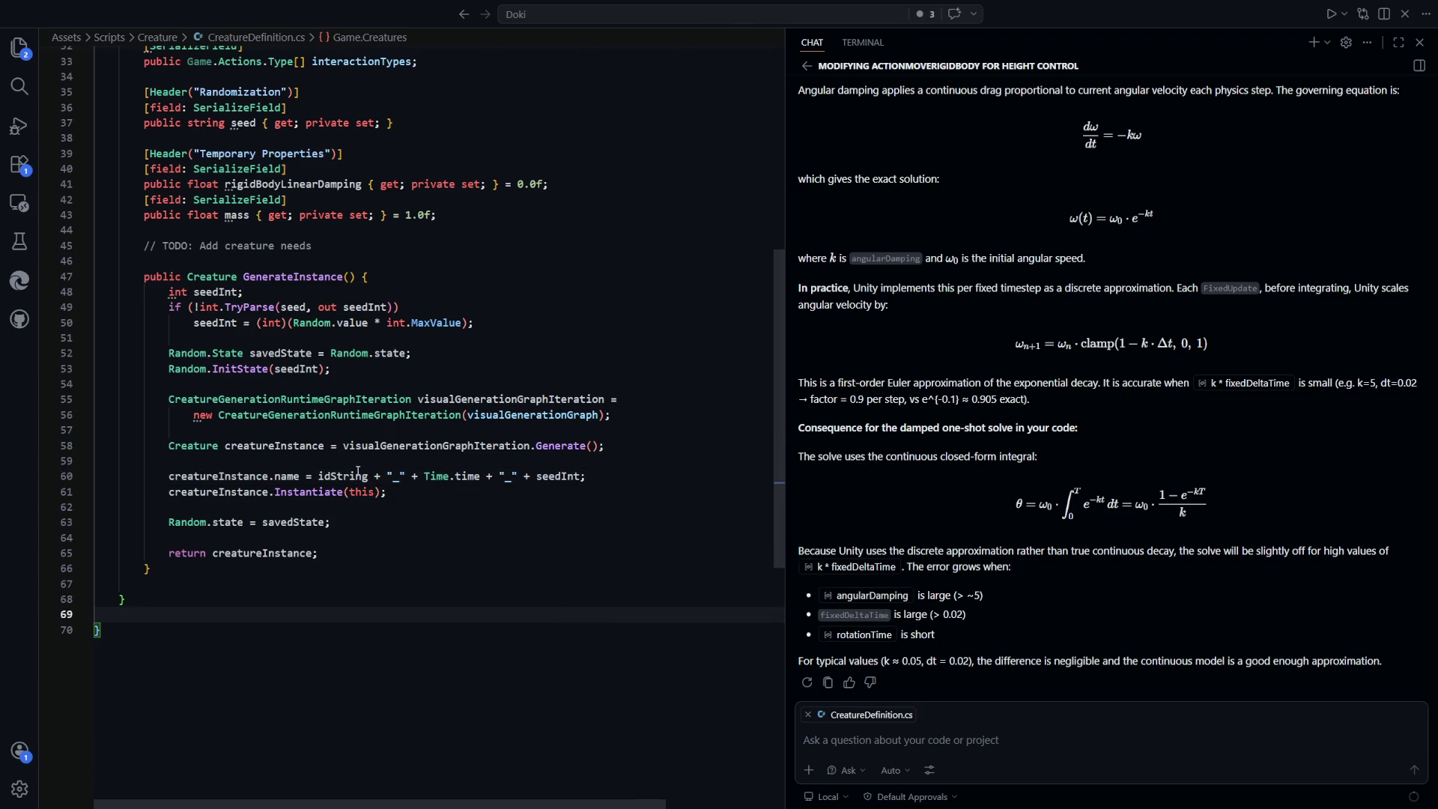
Review the name line's idString, Time.time and seedInt parts, then return to Unity
{"action": "double_click", "coordinate": [344, 476]}
{"action": "scroll", "coordinate": [522, 605], "scroll_direction": "up", "scroll_amount": 5}
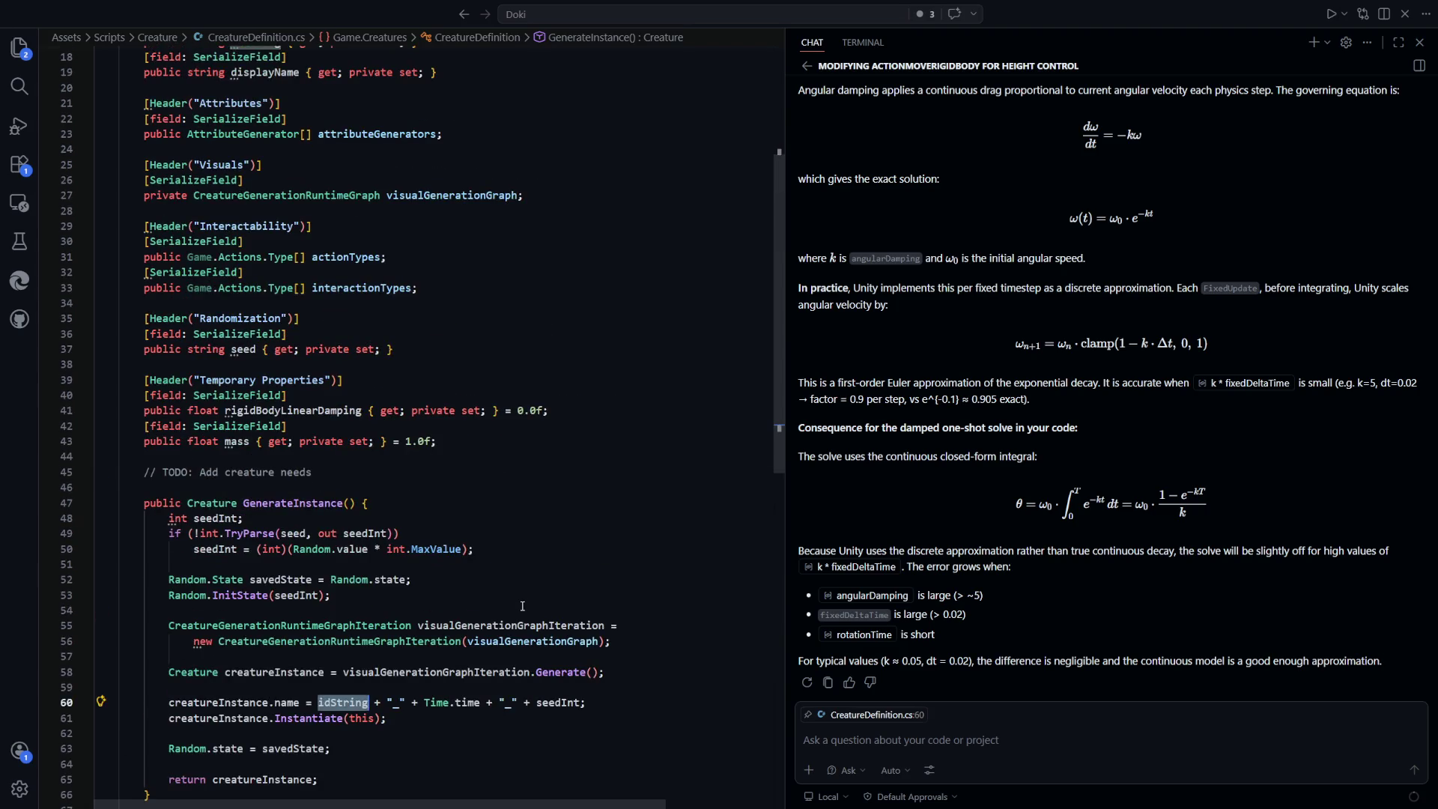
{"action": "scroll", "coordinate": [522, 605], "scroll_direction": "up", "scroll_amount": 6}
{"action": "scroll", "coordinate": [480, 544], "scroll_direction": "down", "scroll_amount": 9}
{"action": "key", "text": "Down"}
{"action": "key", "text": "Down"}
{"action": "key", "text": "Down"}
{"action": "left_click_drag", "start_coordinate": [485, 532], "coordinate": [419, 533]}
{"action": "left_click", "coordinate": [523, 607]}
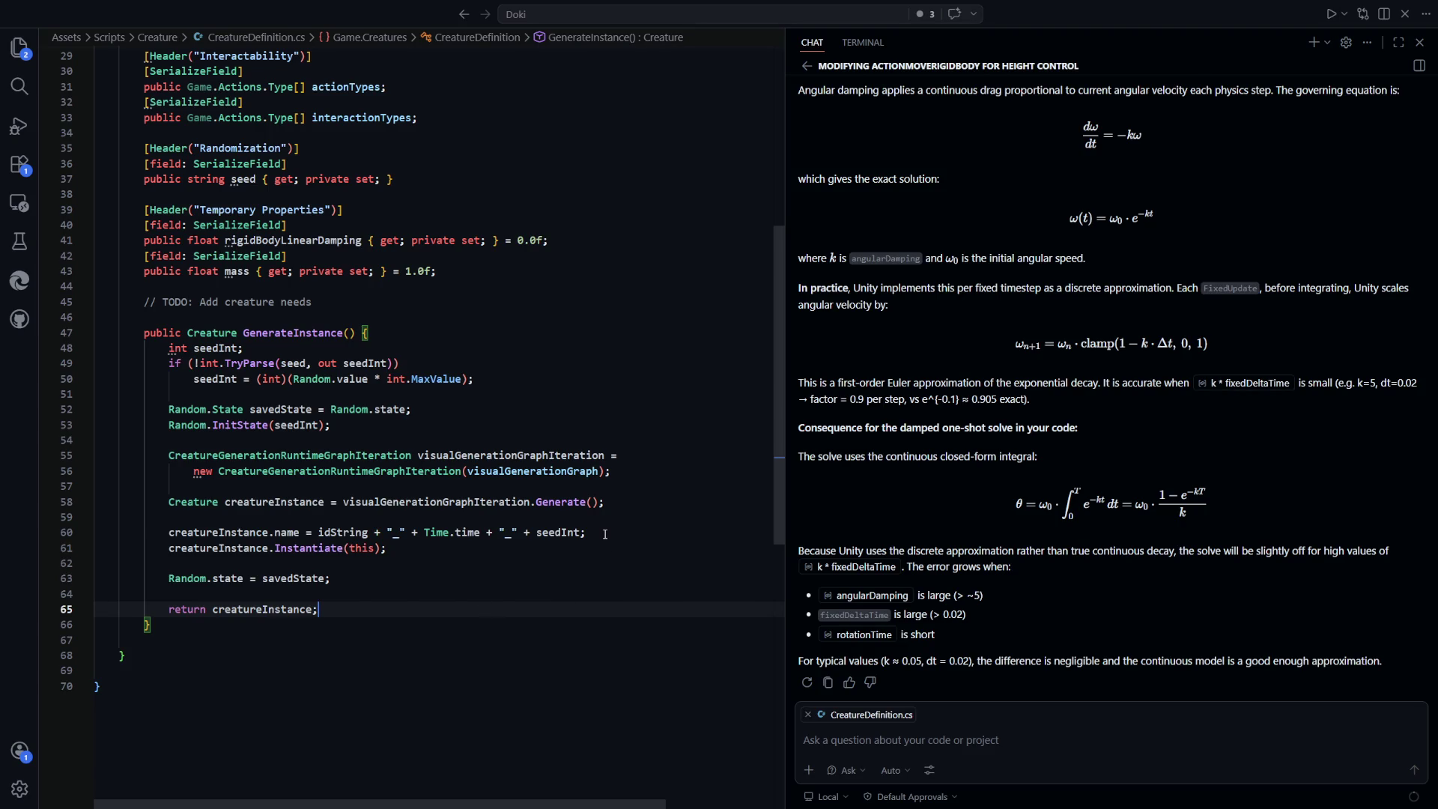
{"action": "left_click_drag", "start_coordinate": [605, 534], "coordinate": [530, 533]}
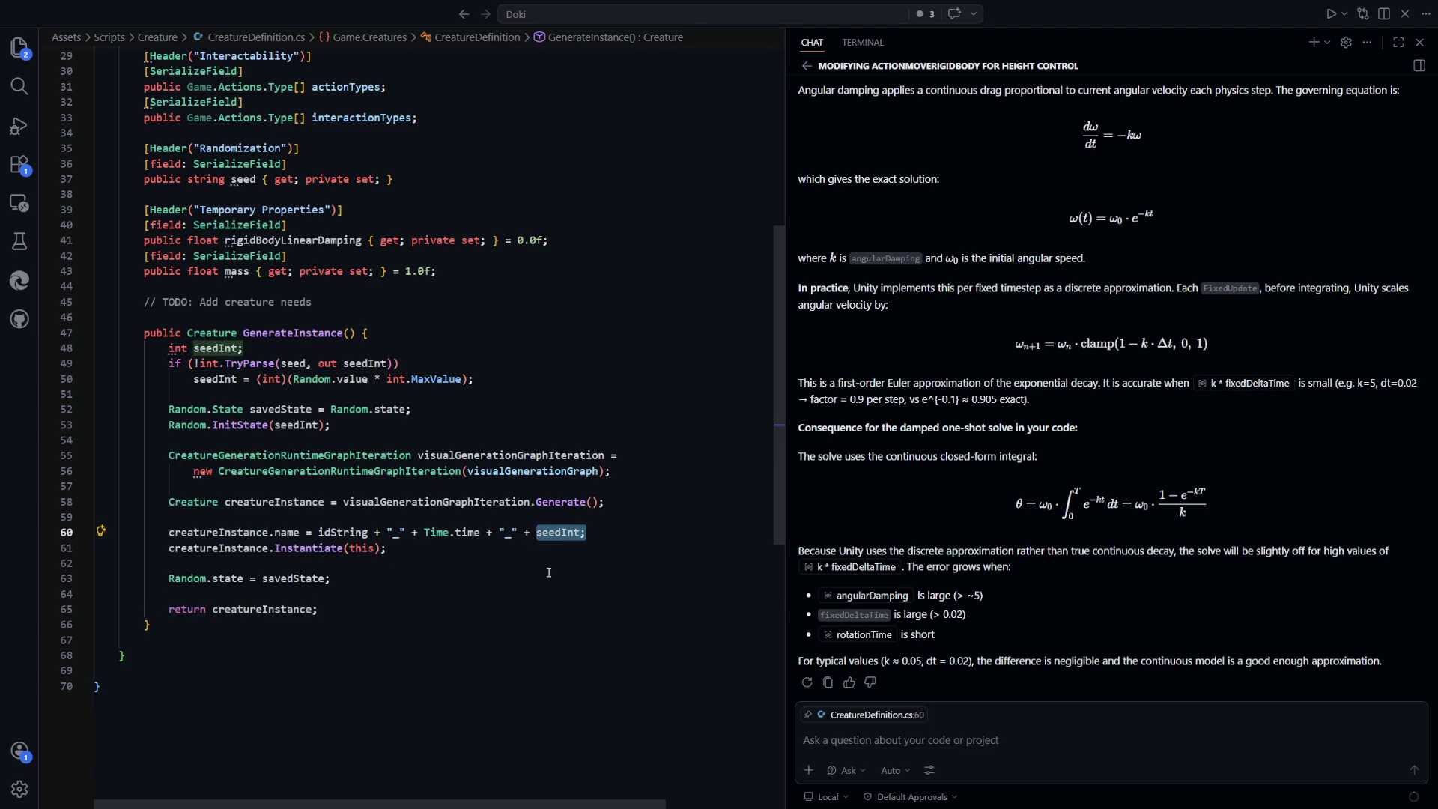
{"action": "left_click", "coordinate": [554, 656]}
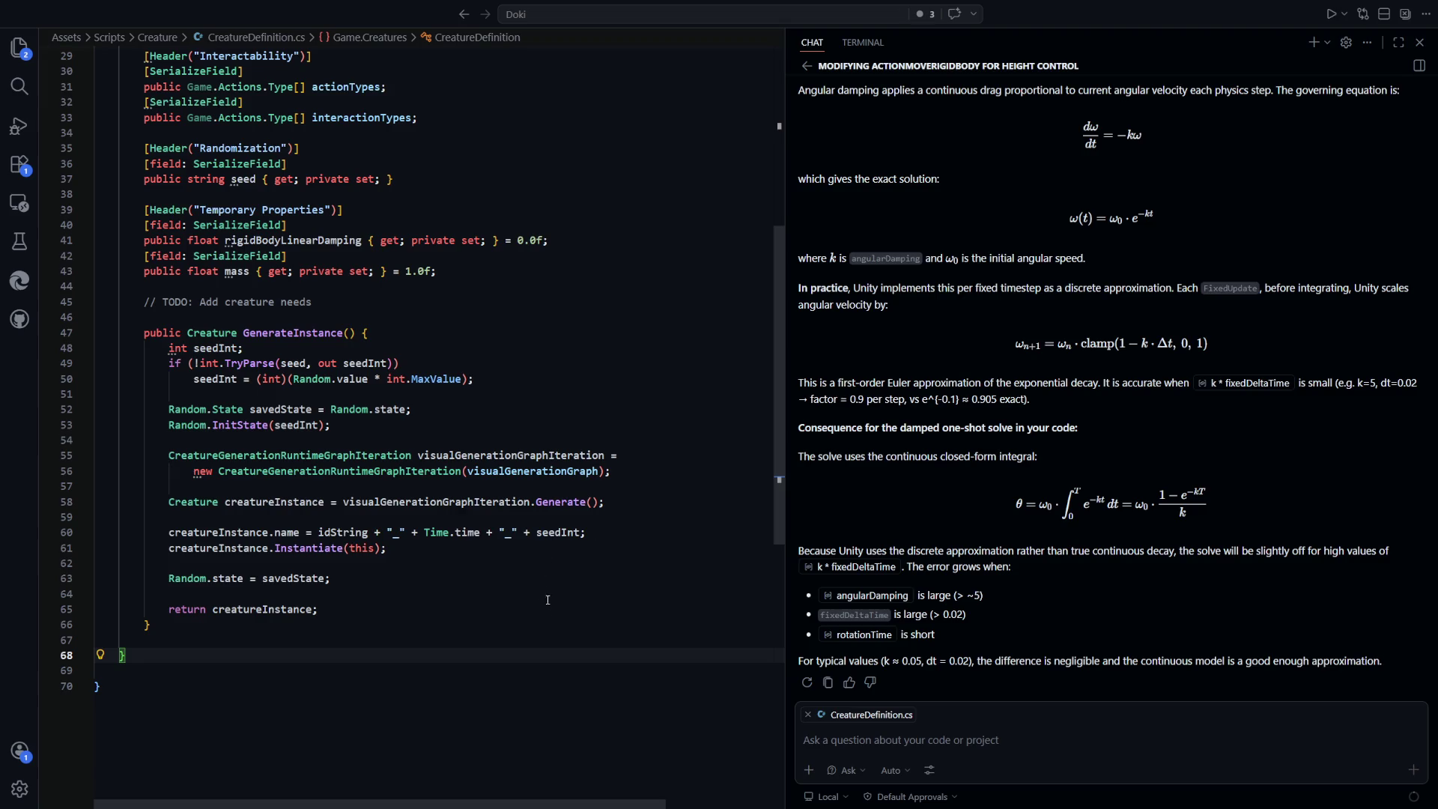
{"action": "key", "text": "alt+Tab"}
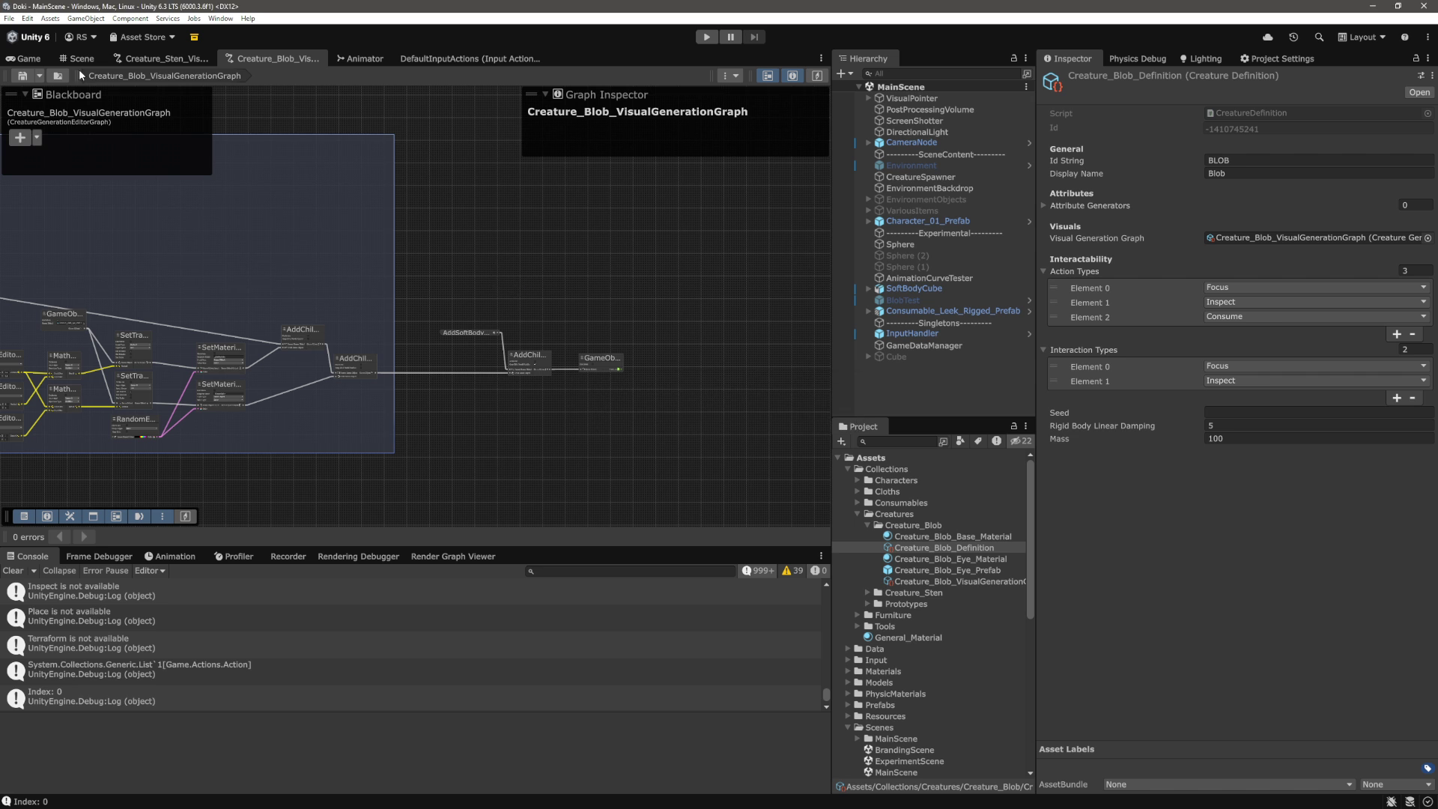
Clear the Console, play the scene, and select the spawned BLOB_0_611928896 to read its seed
{"action": "left_click", "coordinate": [23, 60]}
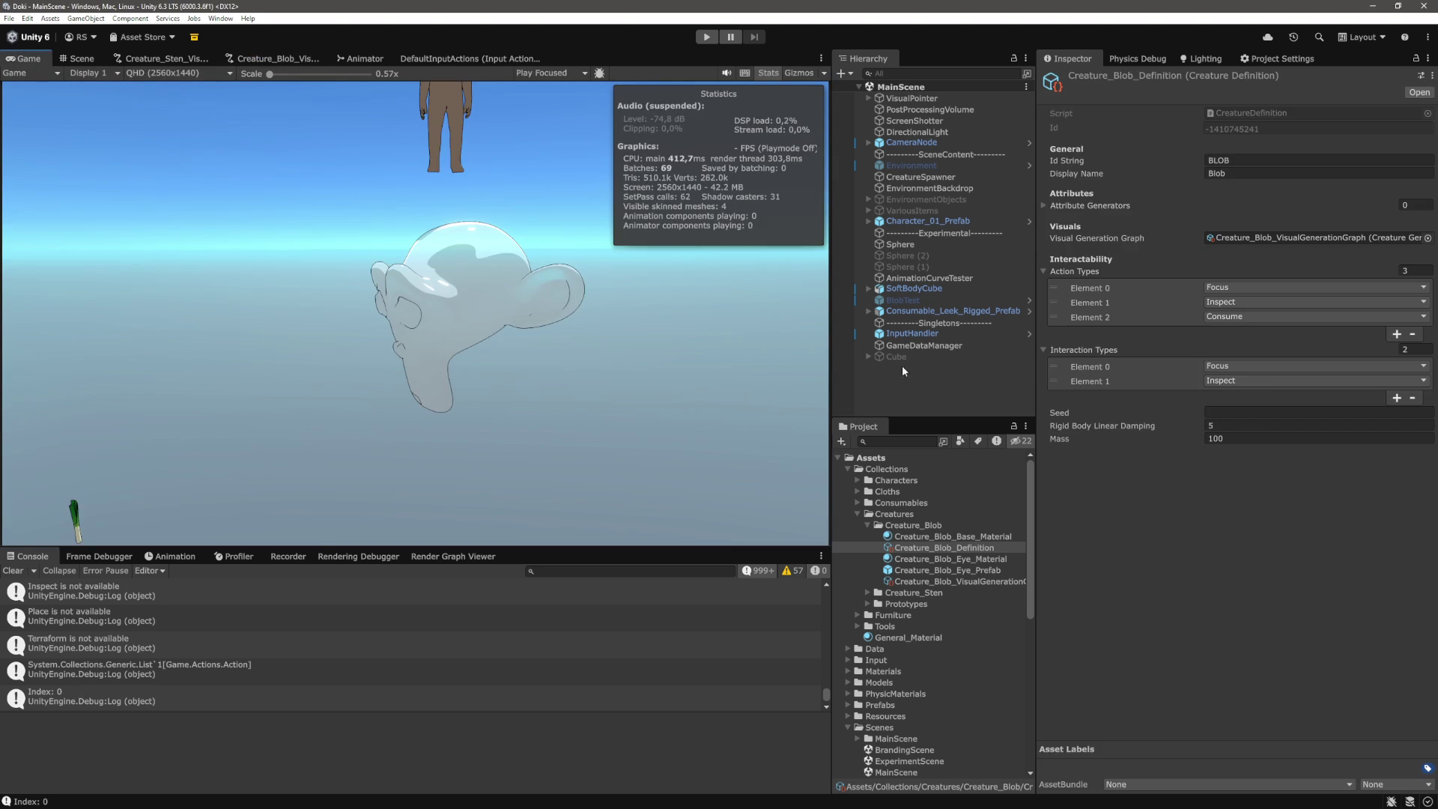
{"action": "left_click", "coordinate": [902, 365]}
{"action": "left_click", "coordinate": [16, 571]}
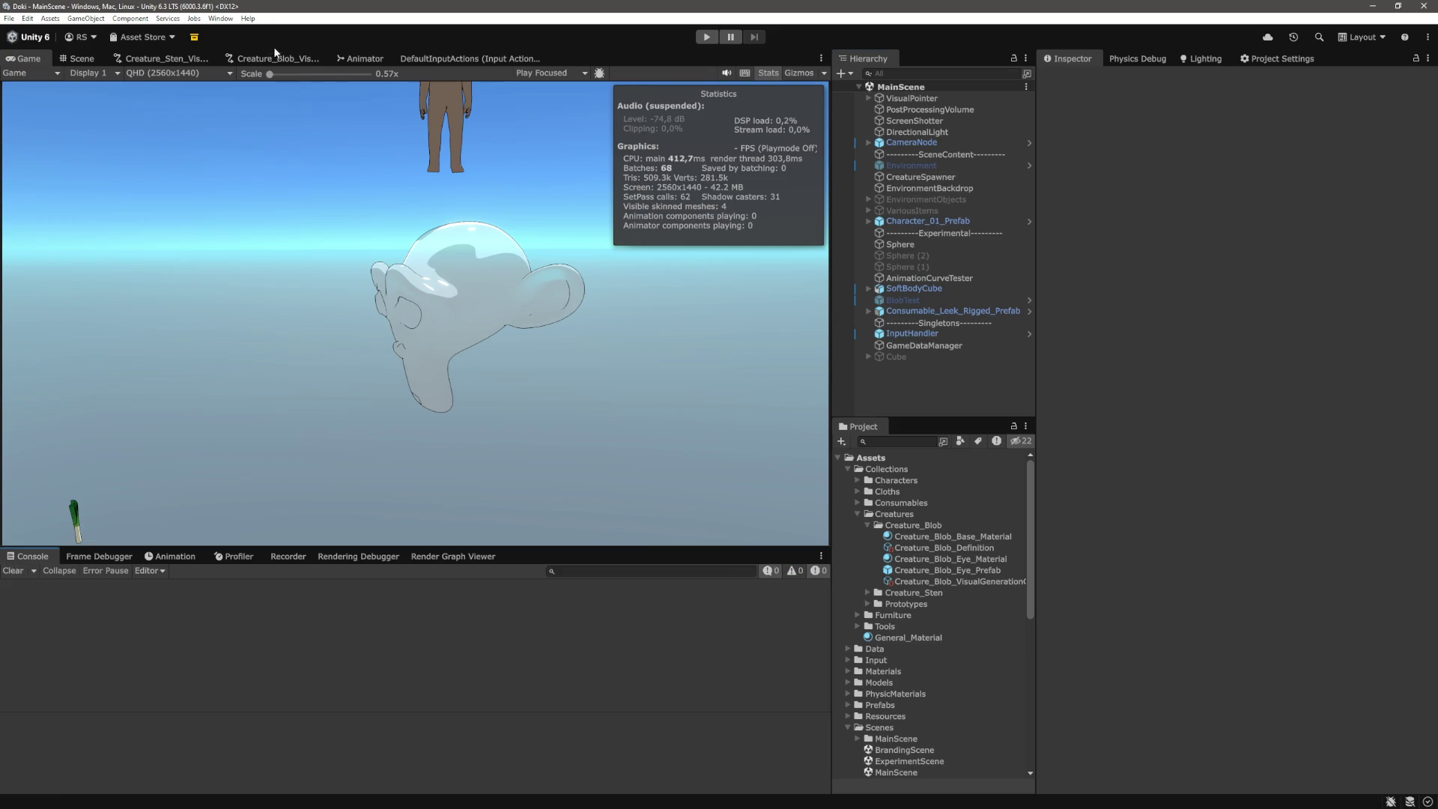
{"action": "left_click", "coordinate": [709, 39]}
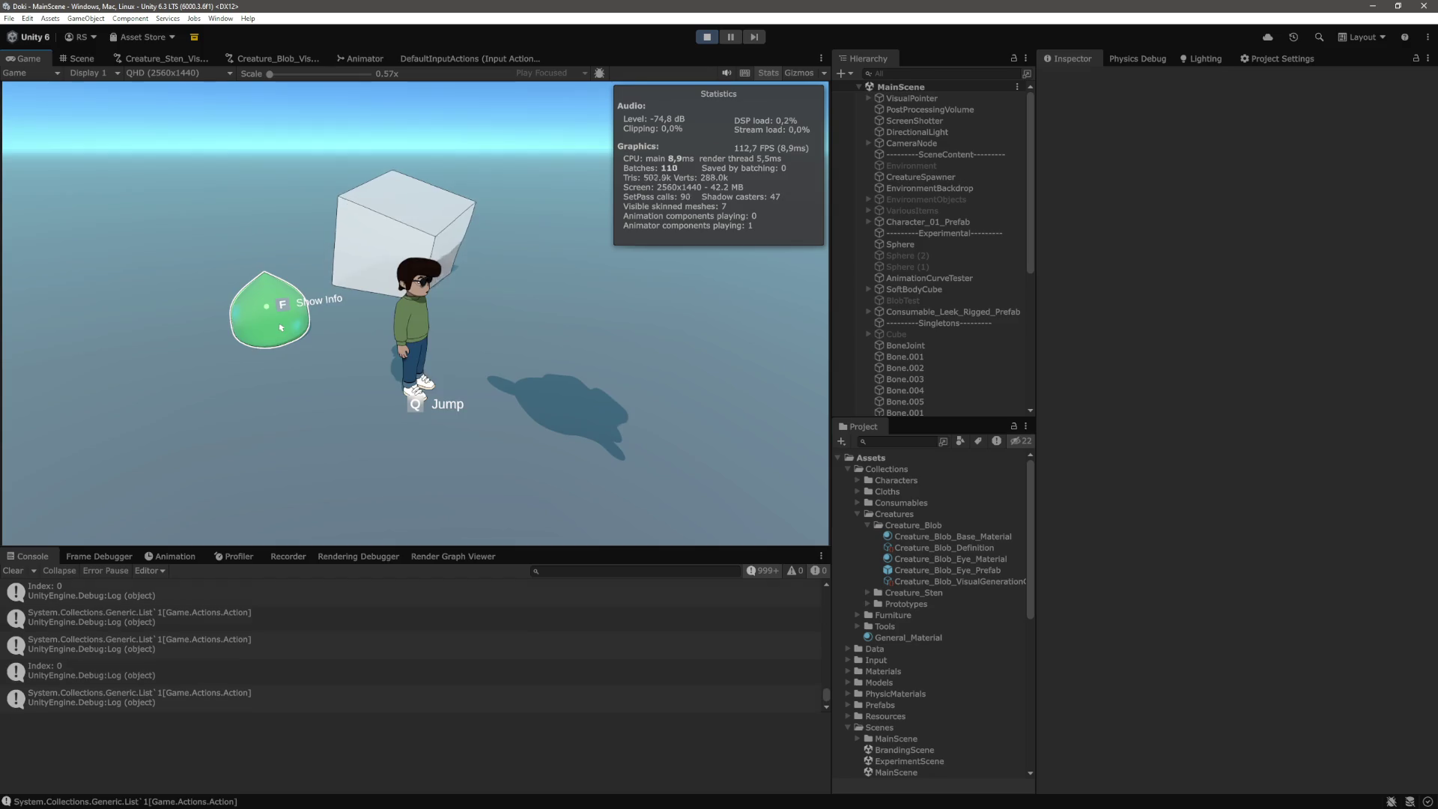
{"action": "key", "text": "f"}
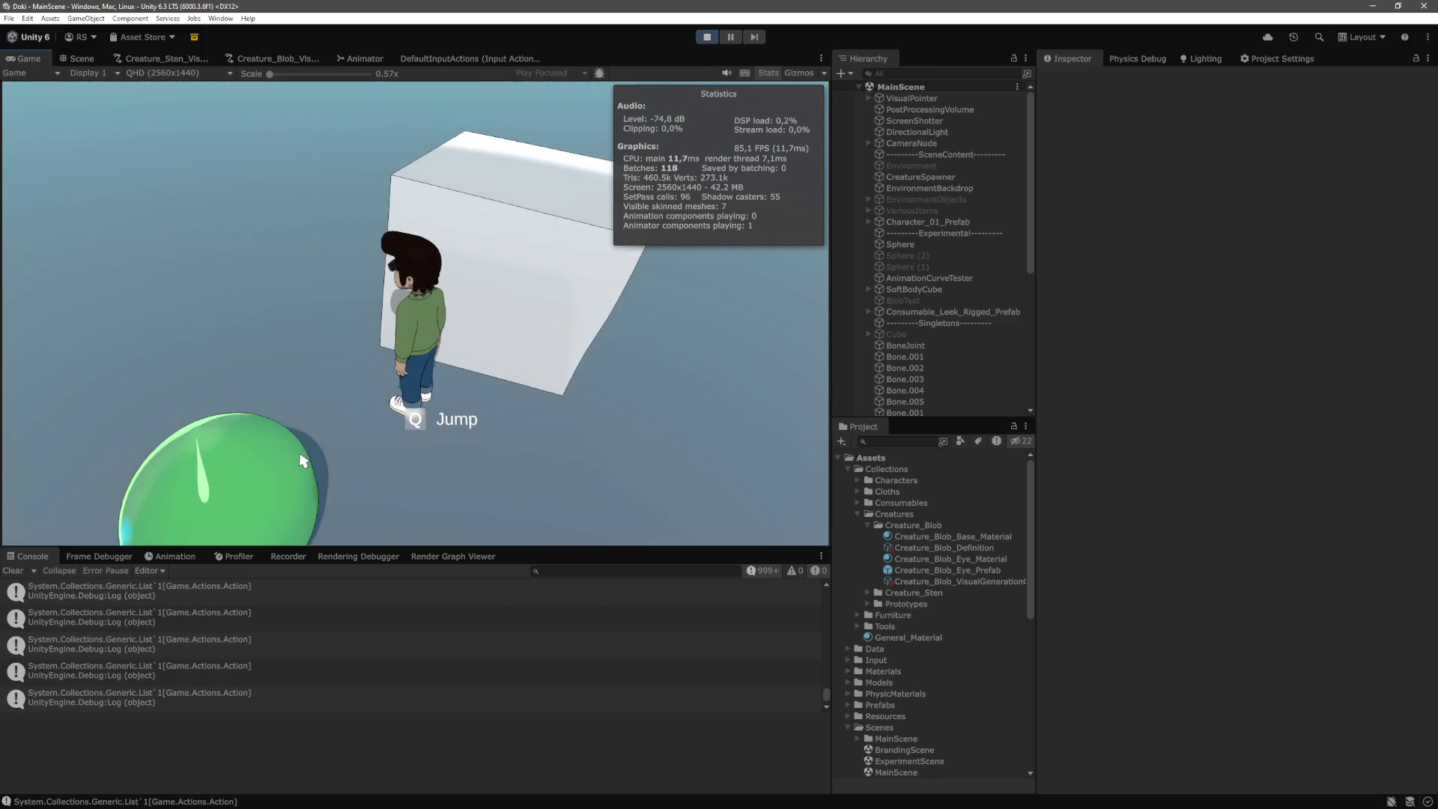
{"action": "key", "text": "f"}
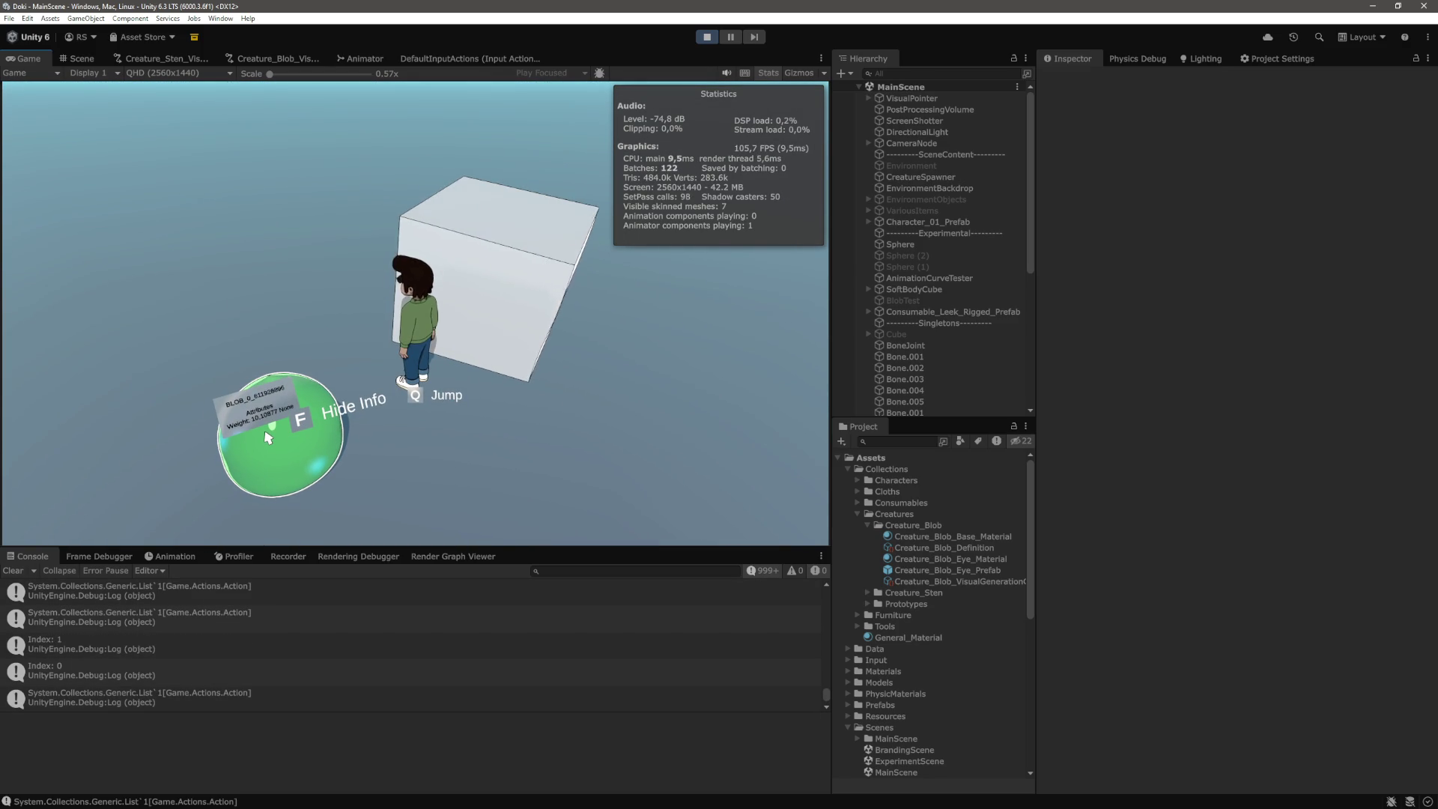
{"action": "scroll", "coordinate": [941, 325], "scroll_direction": "down", "scroll_amount": 5}
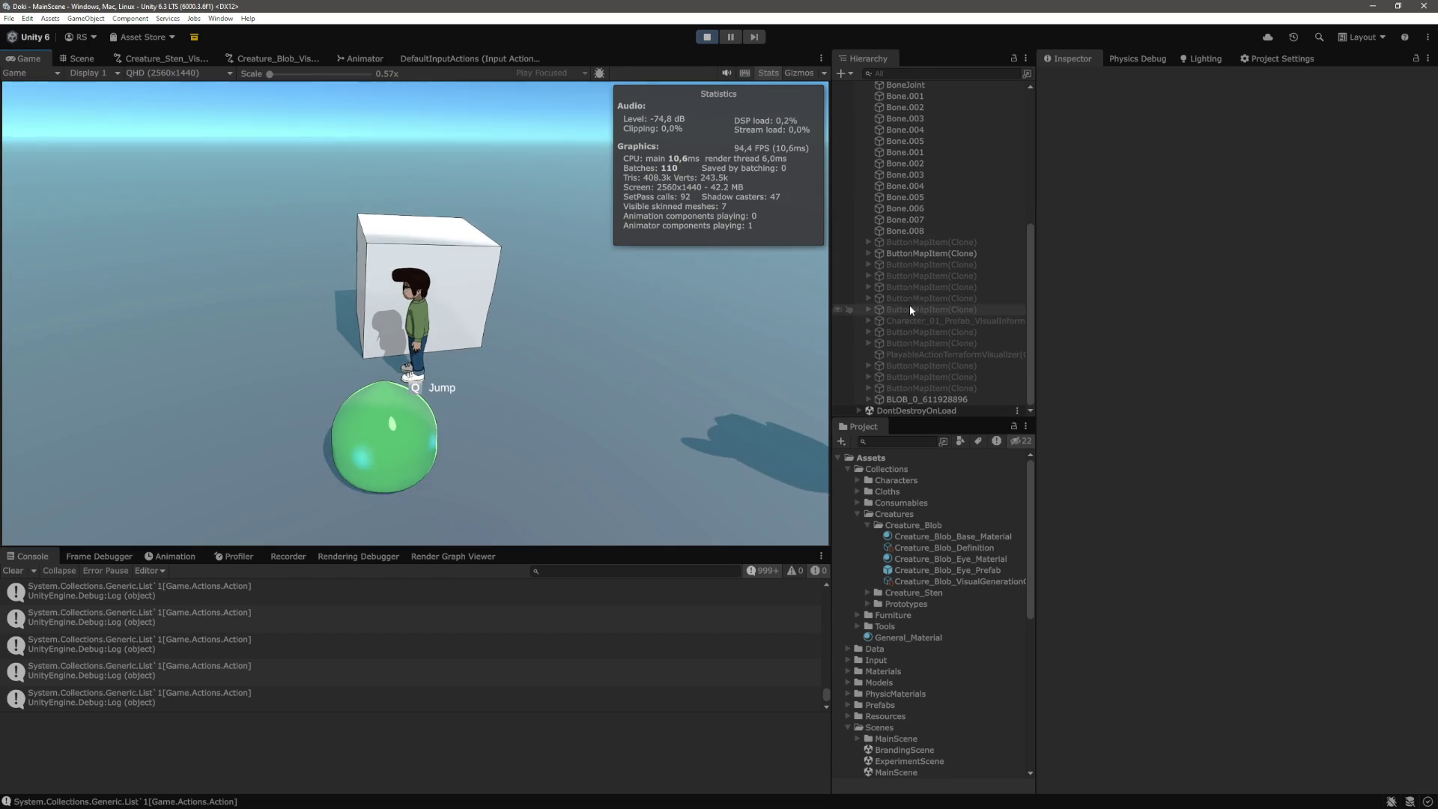
{"action": "left_click", "coordinate": [324, 417]}
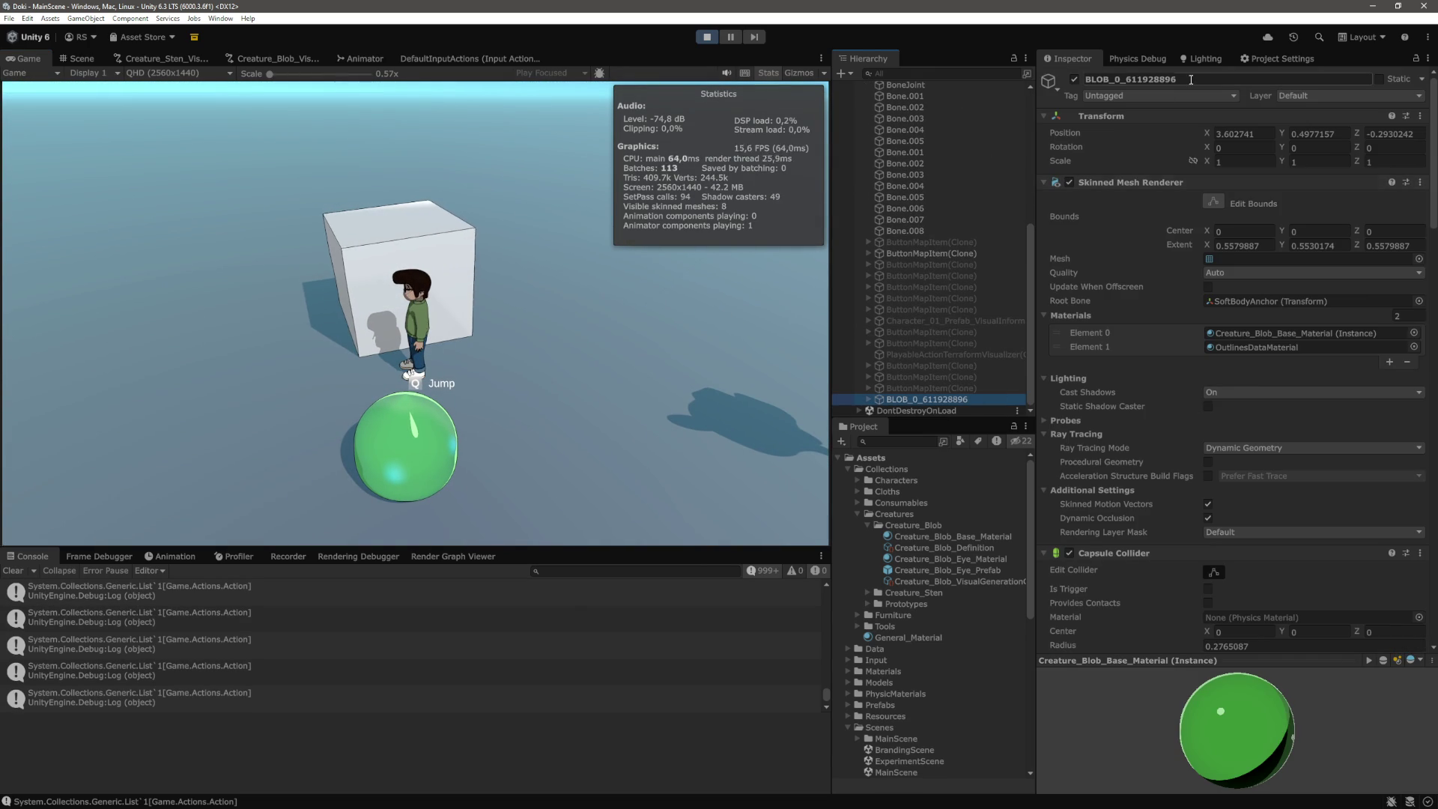
{"action": "left_click", "coordinate": [1167, 79]}
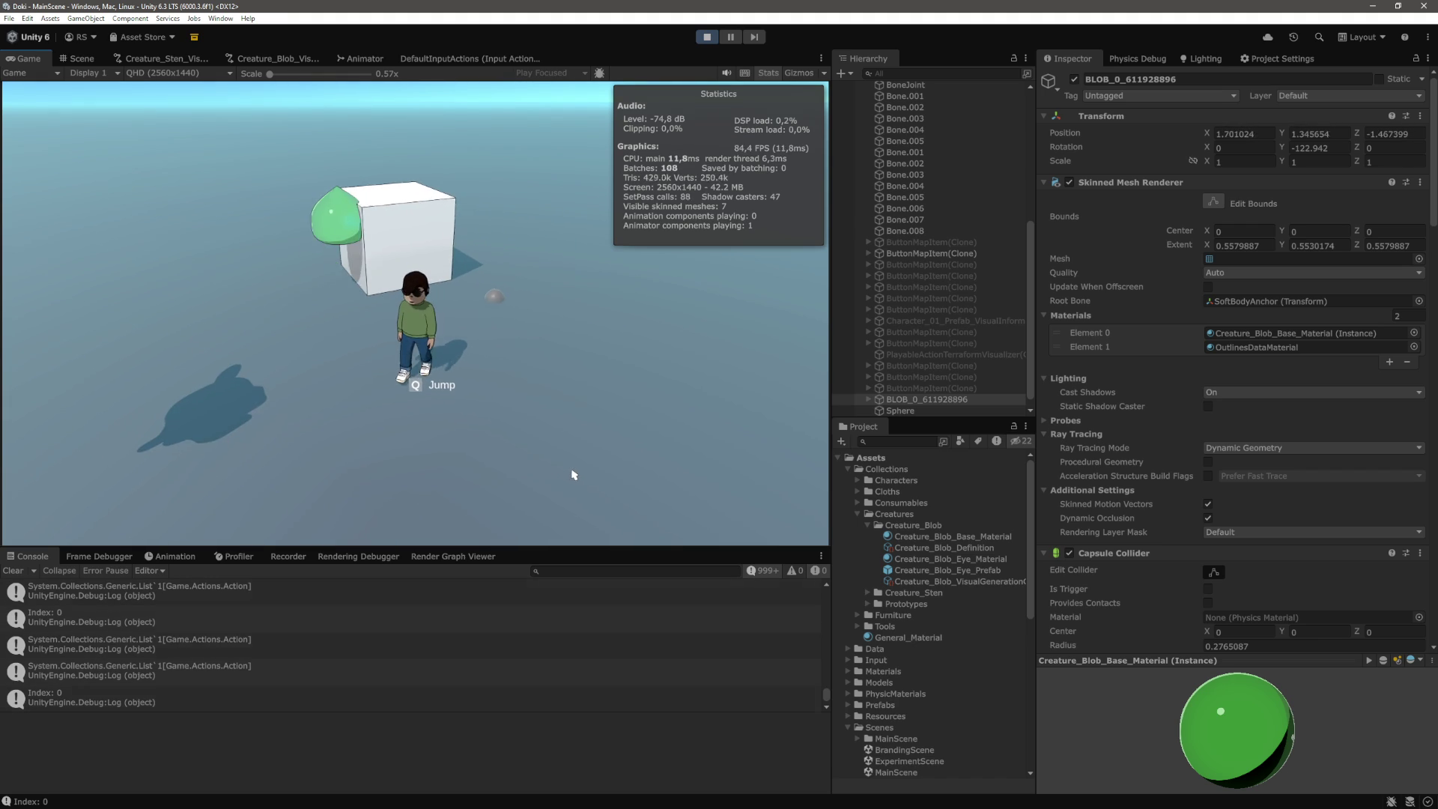
Back in CreatureDefinition.cs, add blank lines below return creatureInstance;
{"action": "key", "text": "alt+Tab"}
{"action": "scroll", "coordinate": [313, 535], "scroll_direction": "down", "scroll_amount": 2}
{"action": "left_click", "coordinate": [391, 518]}
{"action": "key", "text": "Return"}
{"action": "key", "text": "Return"}
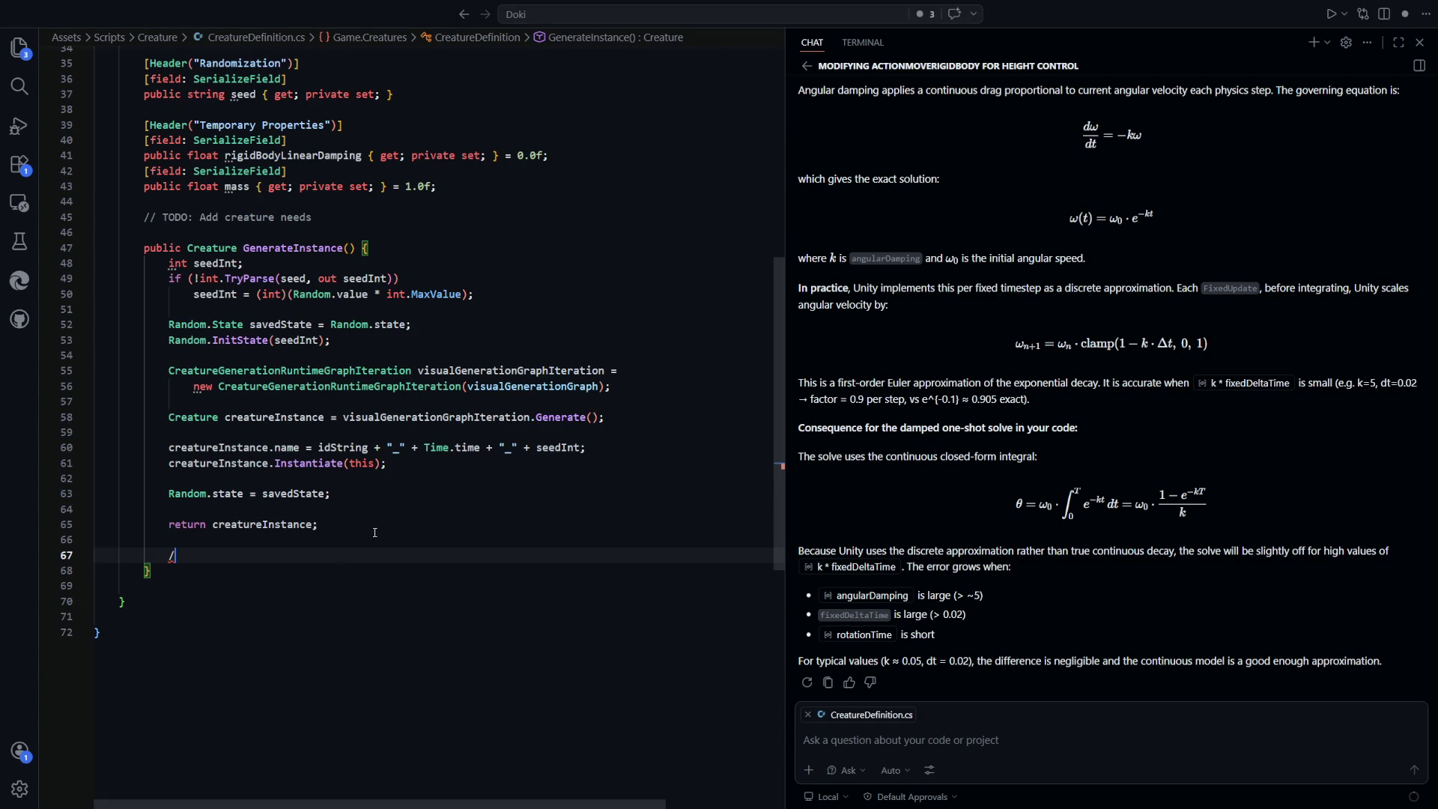
Add the comment // 611928896 below the return statement
{"action": "type", "text": "/"}
{"action": "left_click", "coordinate": [239, 527]}
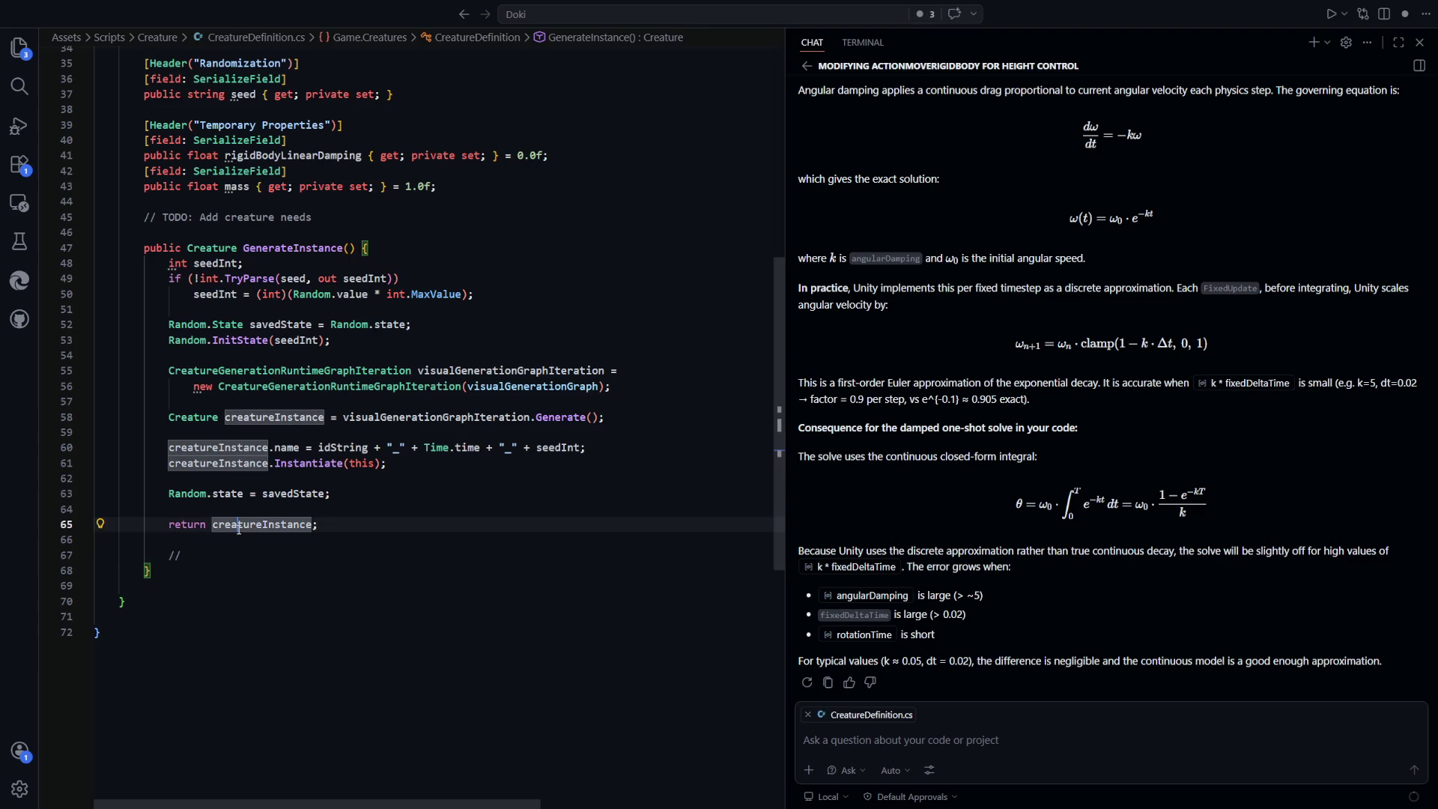
{"action": "left_click", "coordinate": [258, 550]}
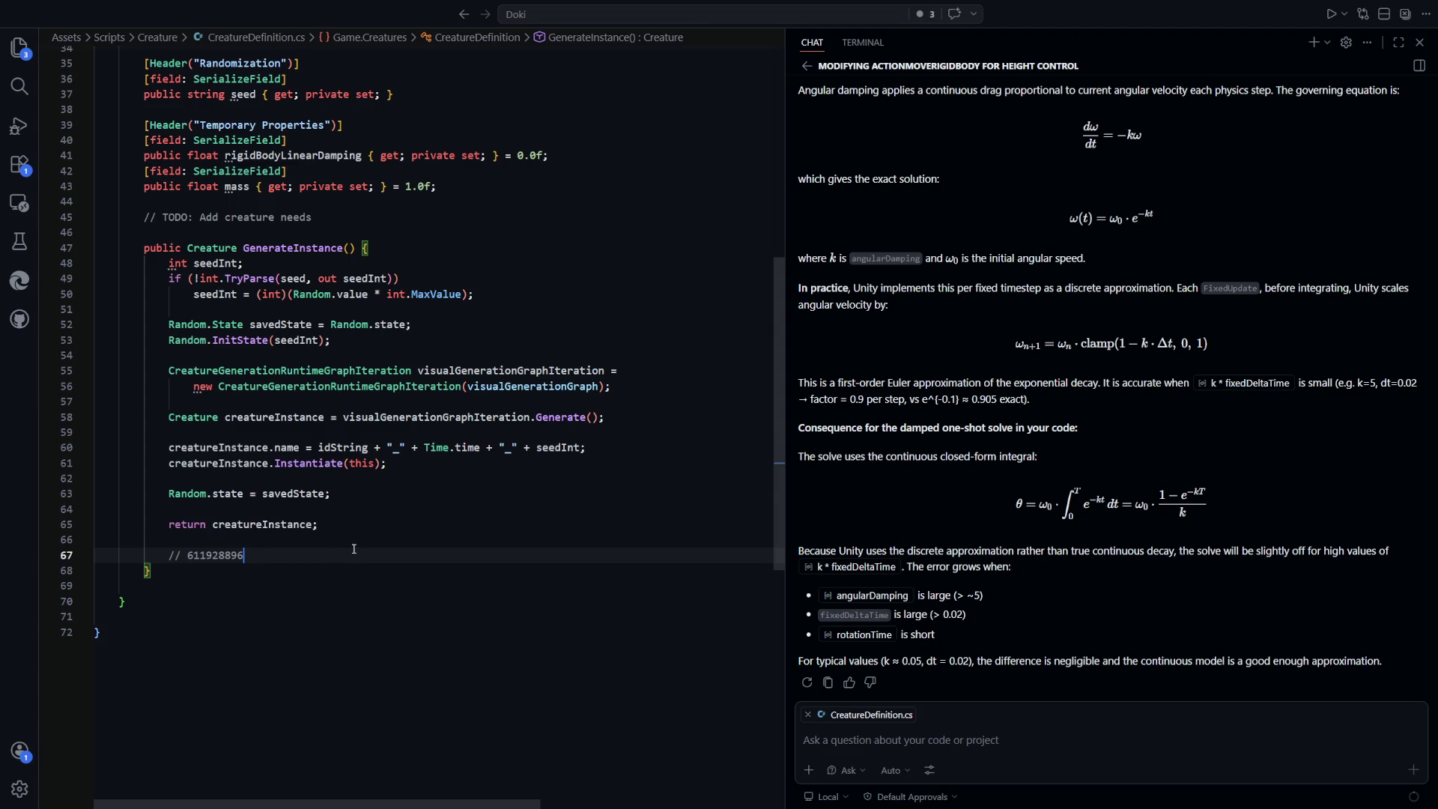
Stop Play mode in Unity and clear the Console log
{"action": "key", "text": "alt+Tab"}
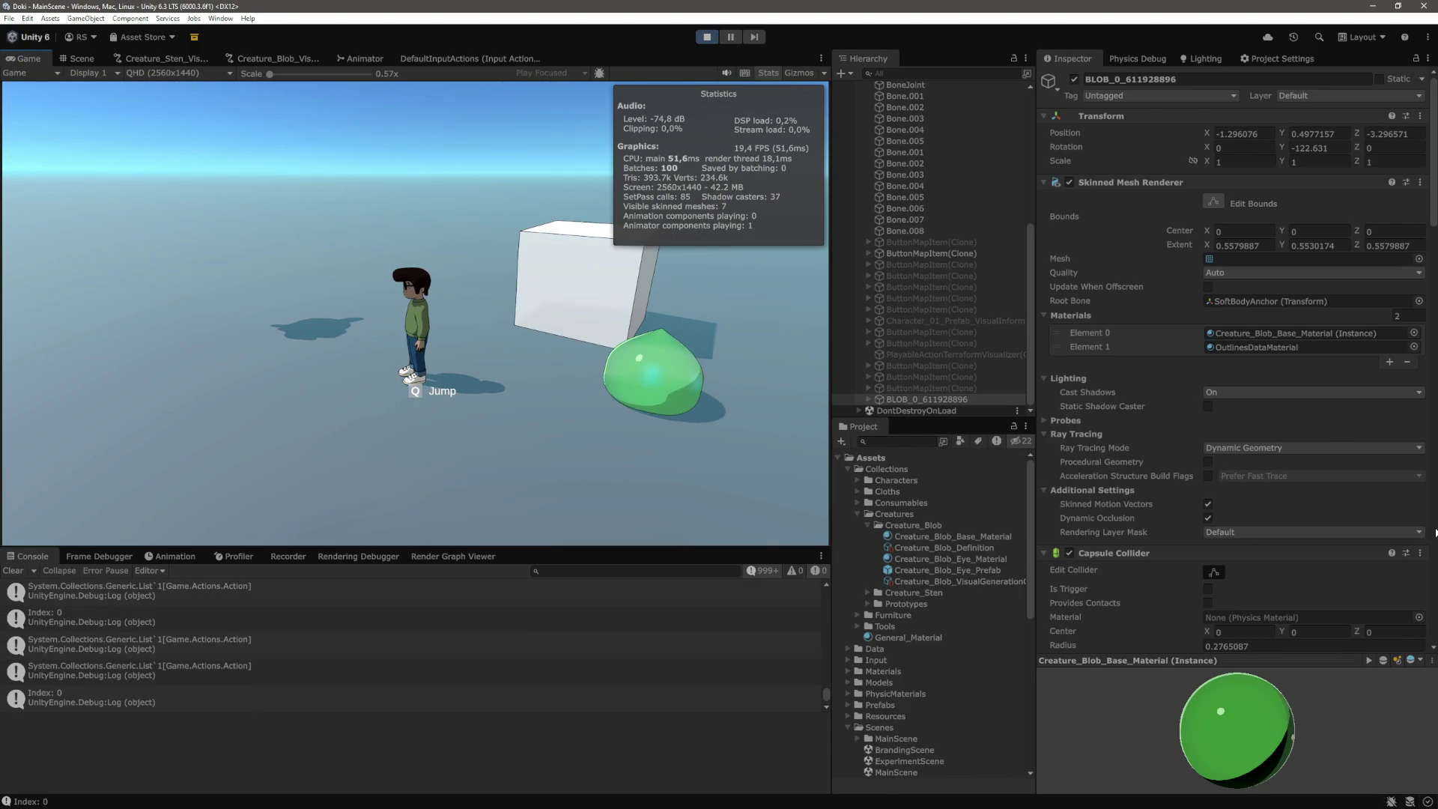
{"action": "key", "text": "ctrl+p"}
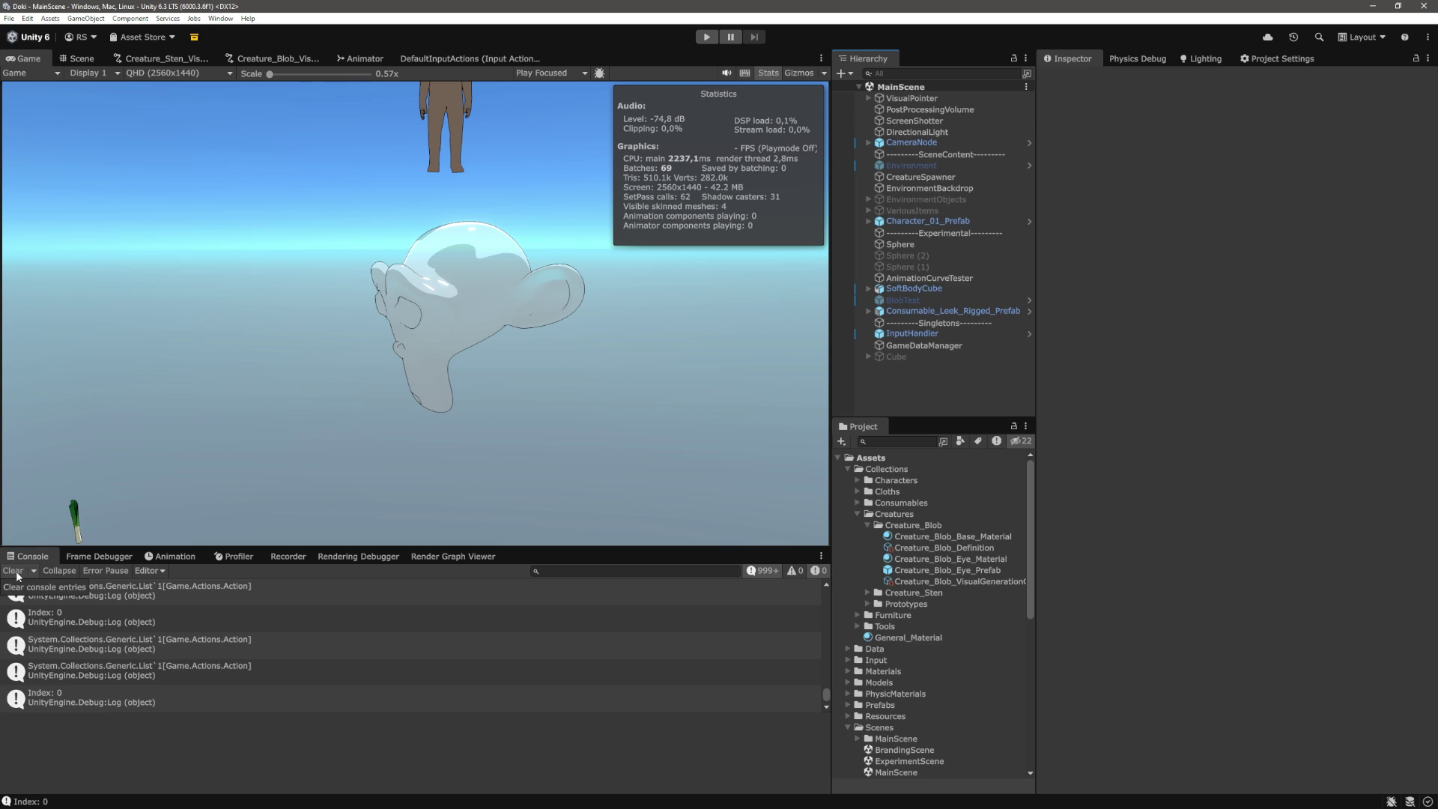
{"action": "left_click", "coordinate": [14, 570]}
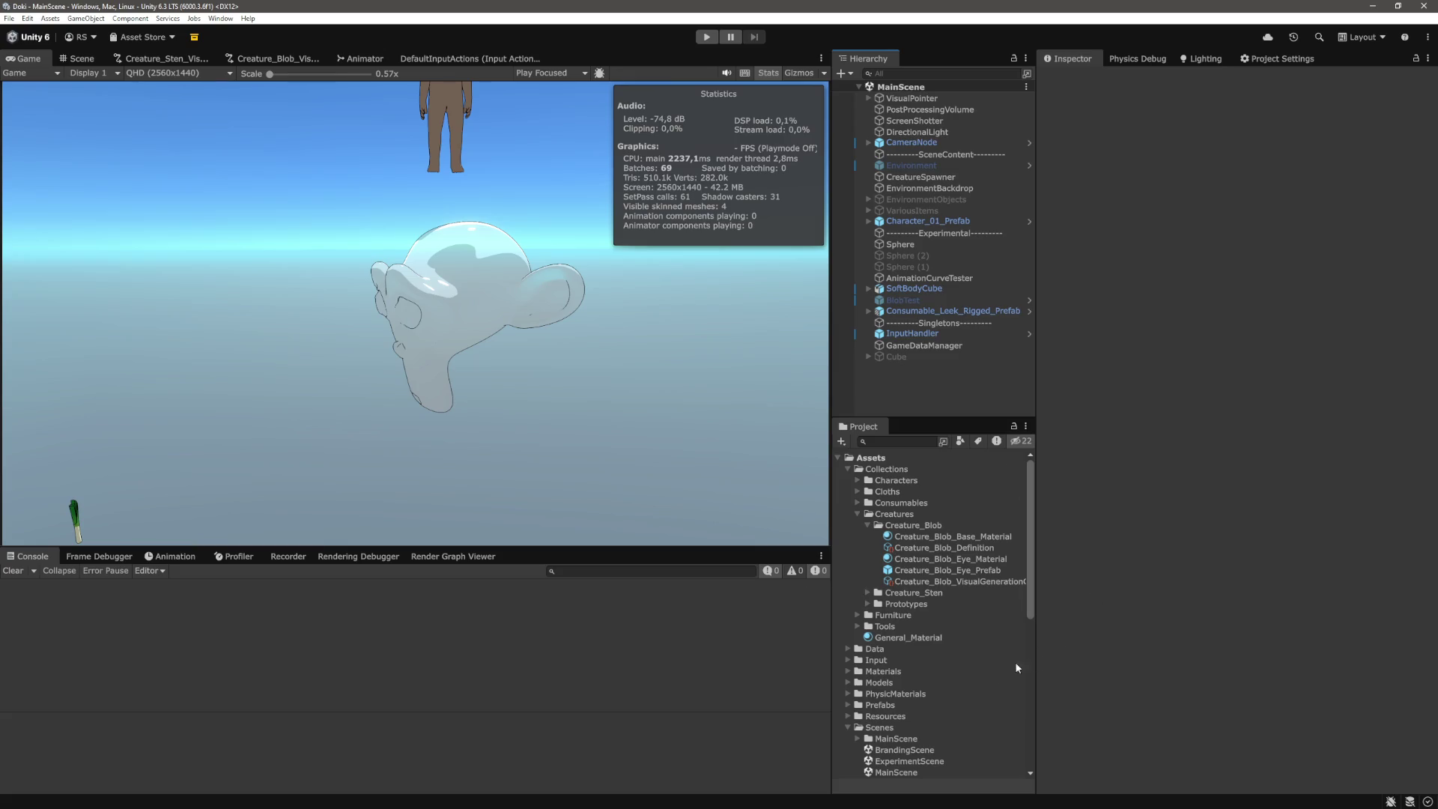
Give Creature_Blob_Definition Seed 611928896 and play the scene again
{"action": "left_click", "coordinate": [944, 547]}
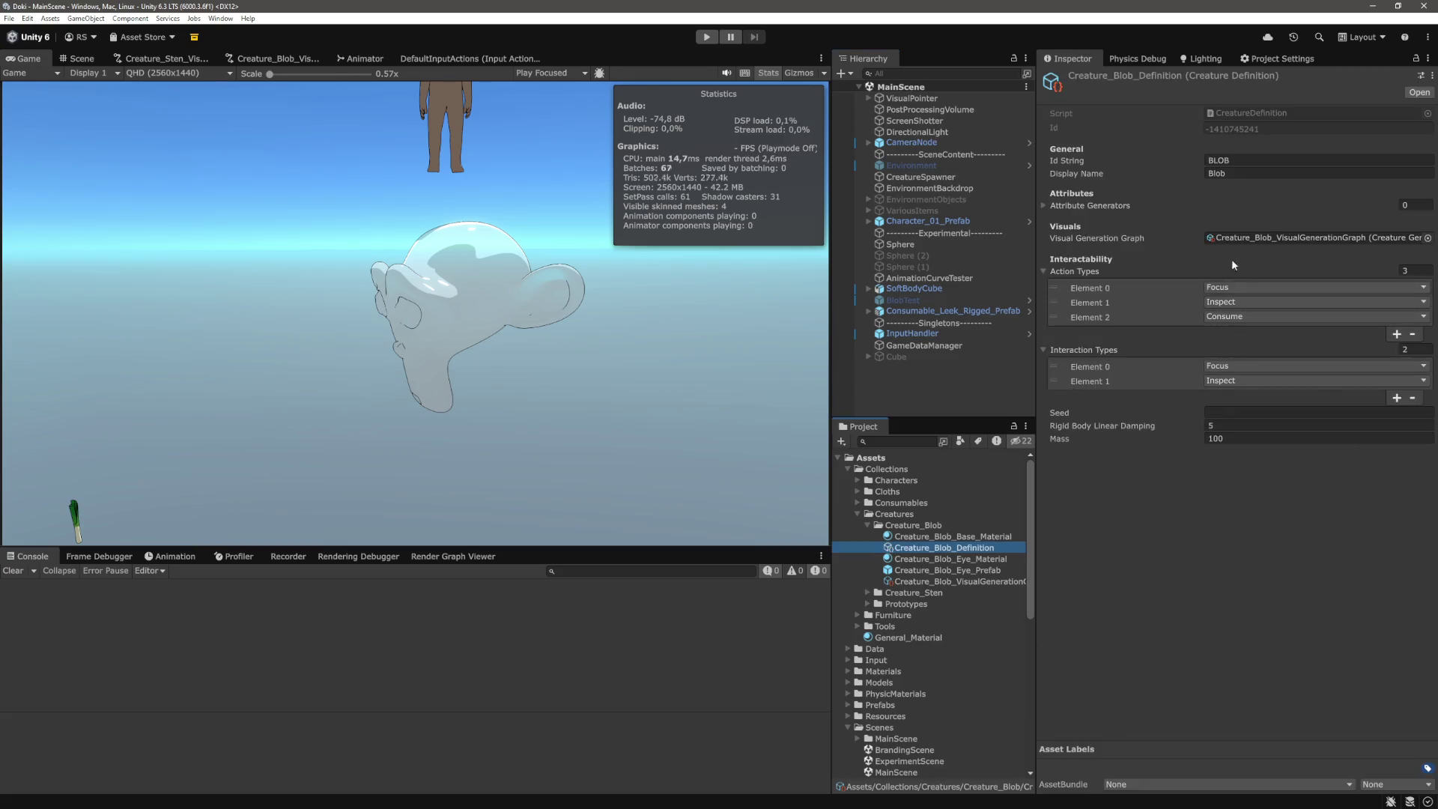
{"action": "left_click", "coordinate": [1303, 412]}
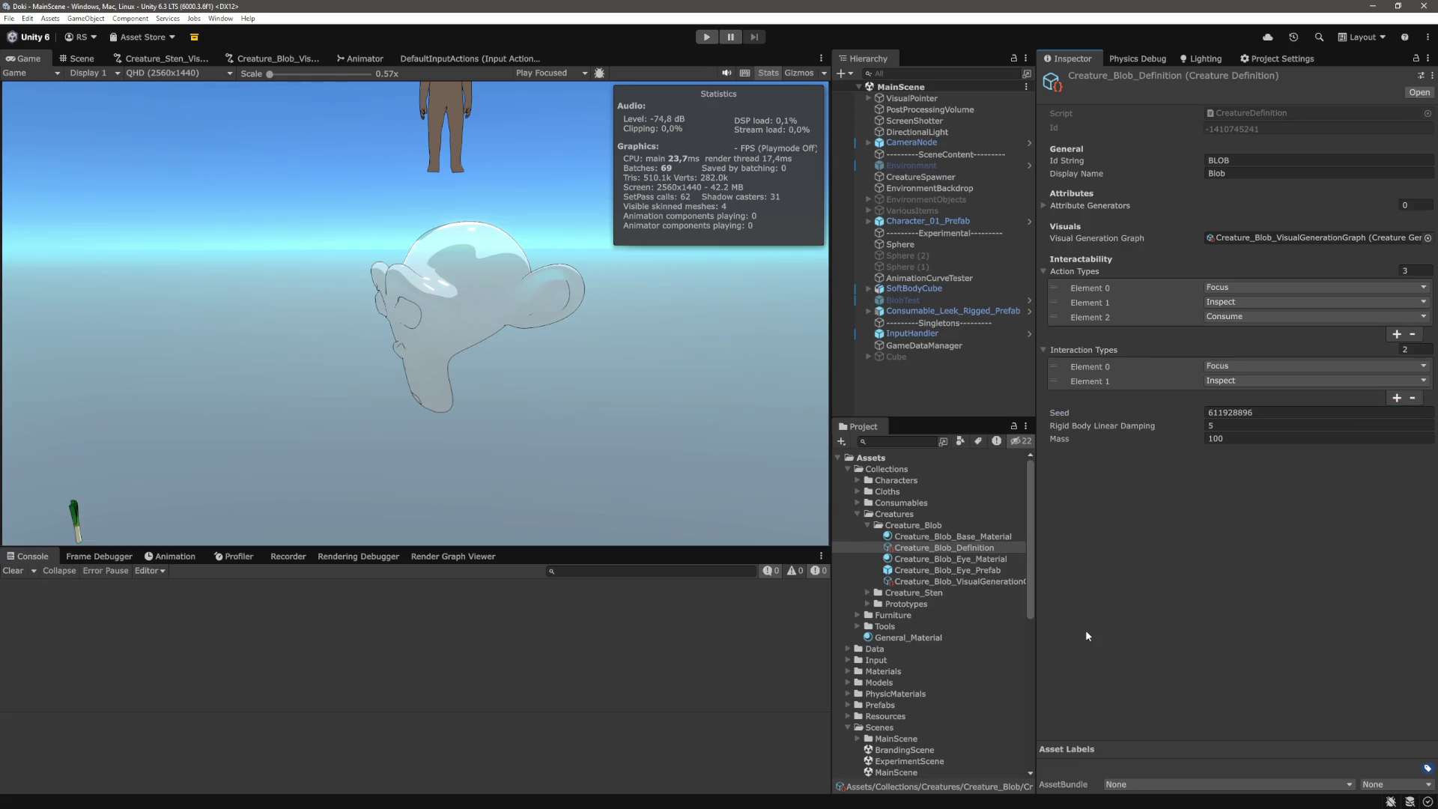
{"action": "left_click", "coordinate": [706, 39]}
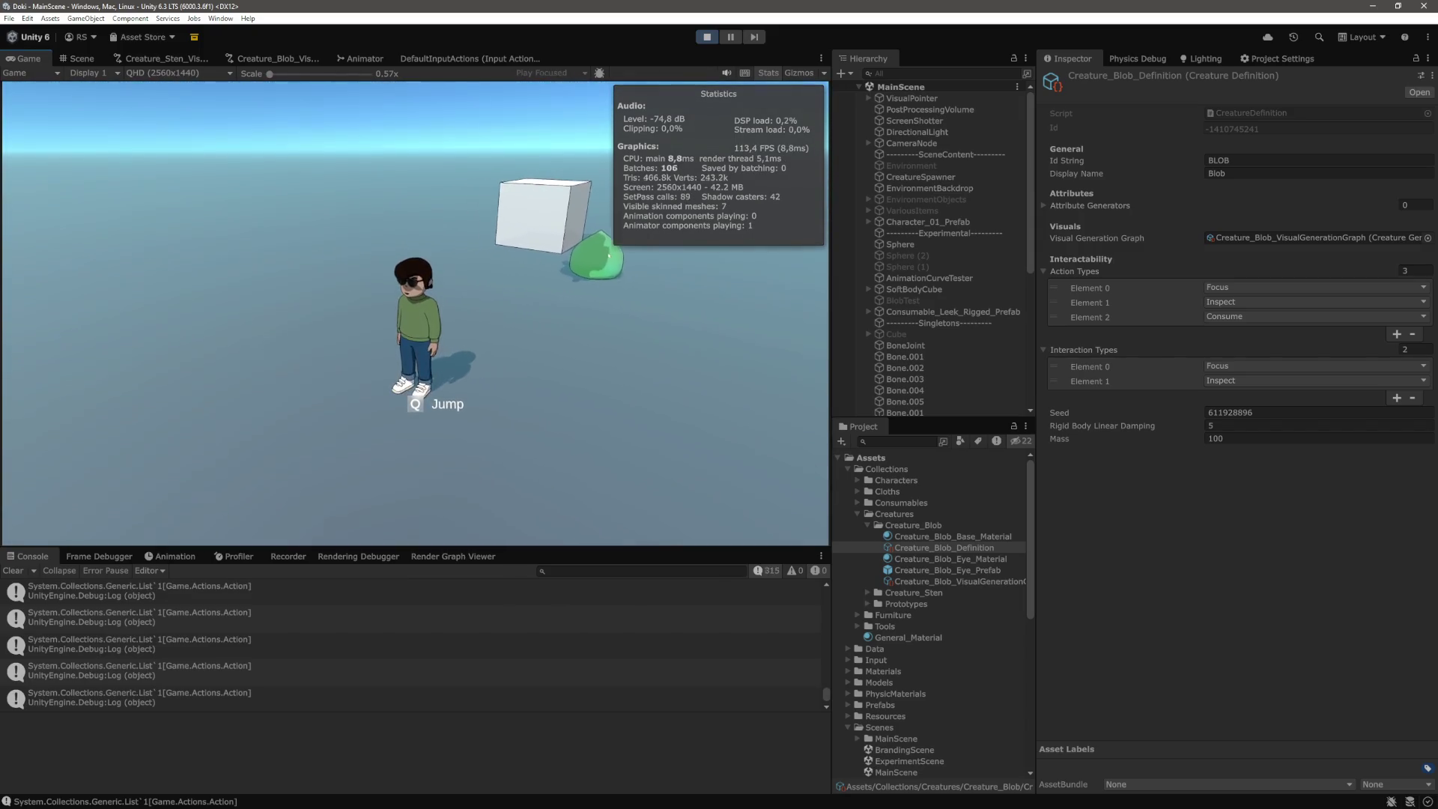
Walk the character around the green blob with WASD to observe its movement
{"action": "key", "text": "d"}
{"action": "key", "text": "a"}
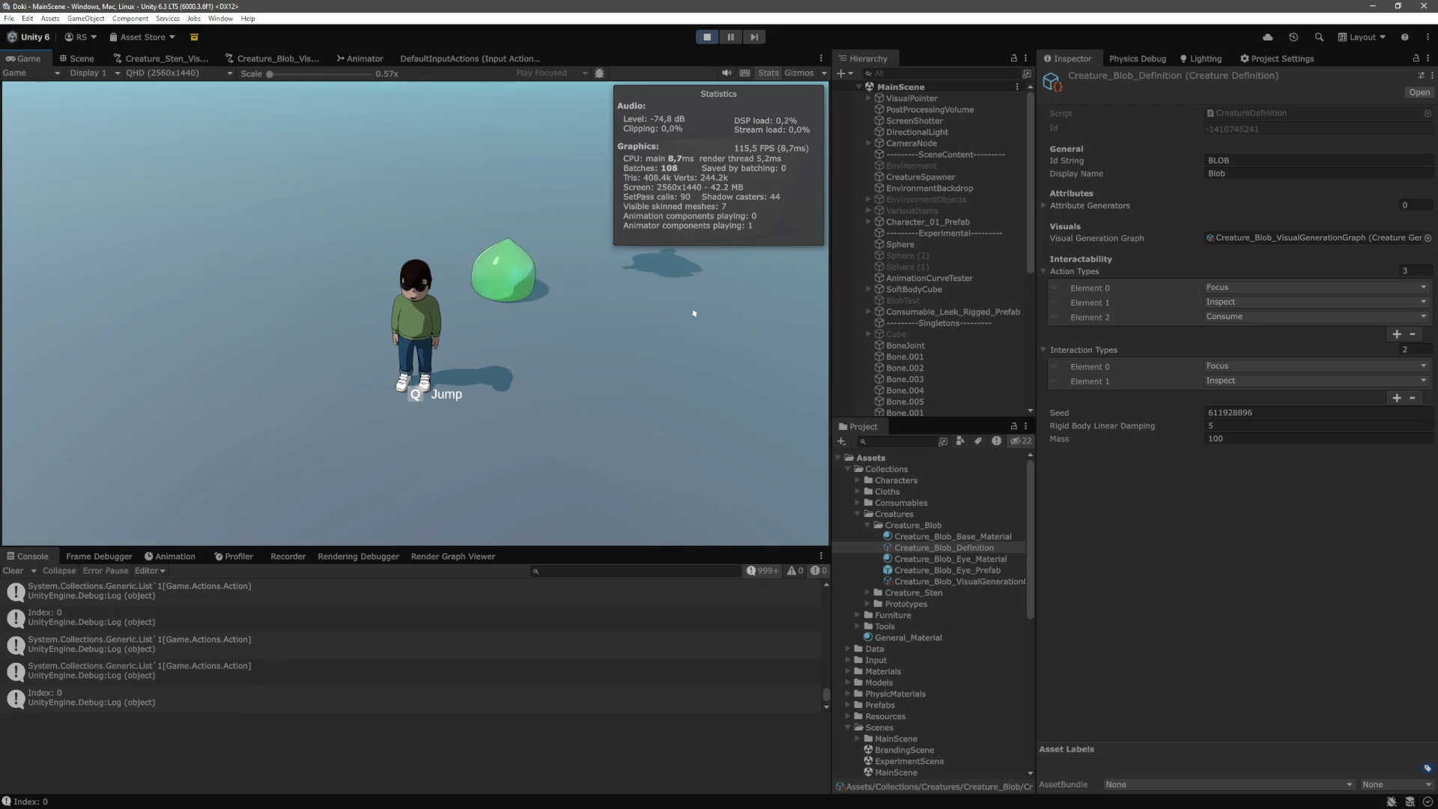
{"action": "key", "text": "d"}
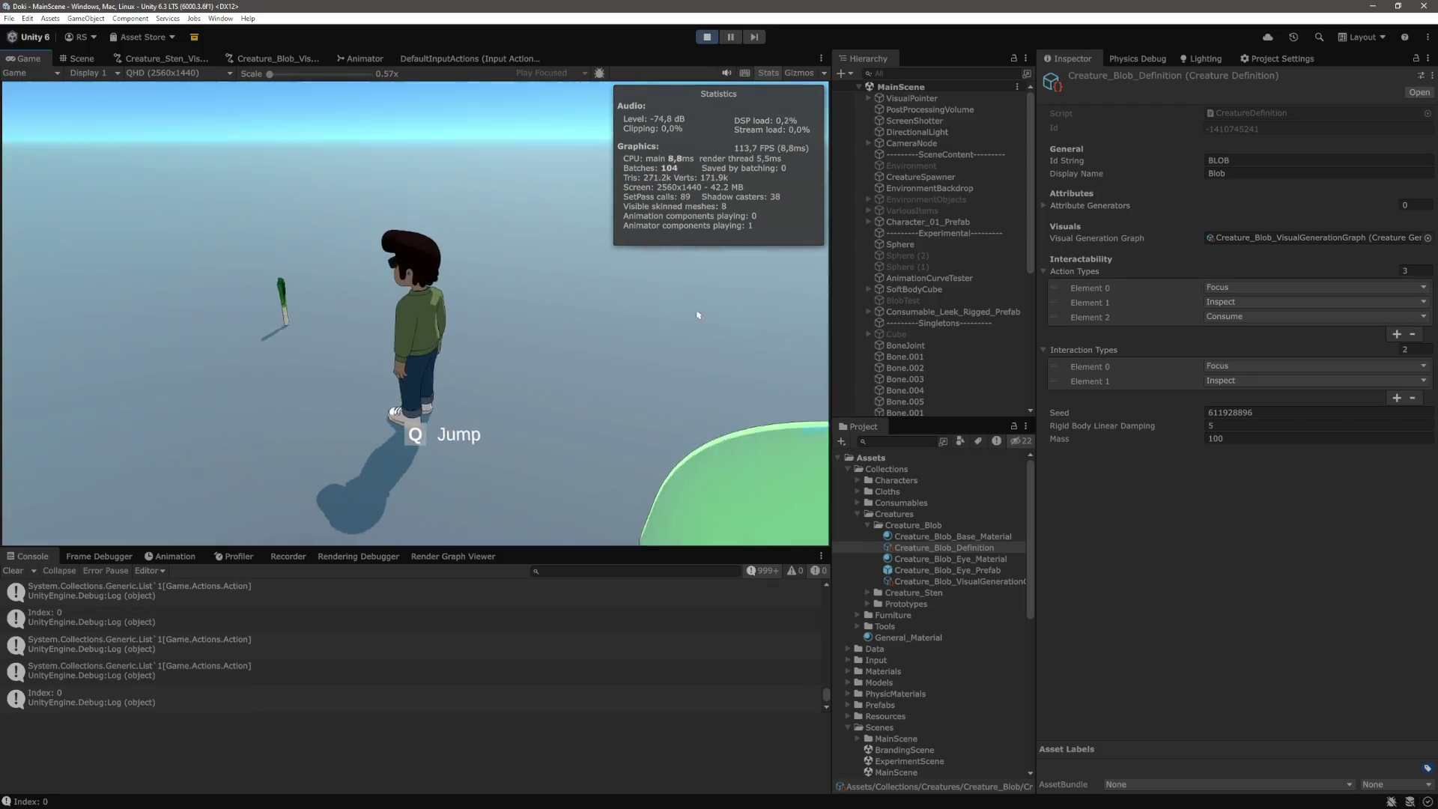
{"action": "key", "text": "a"}
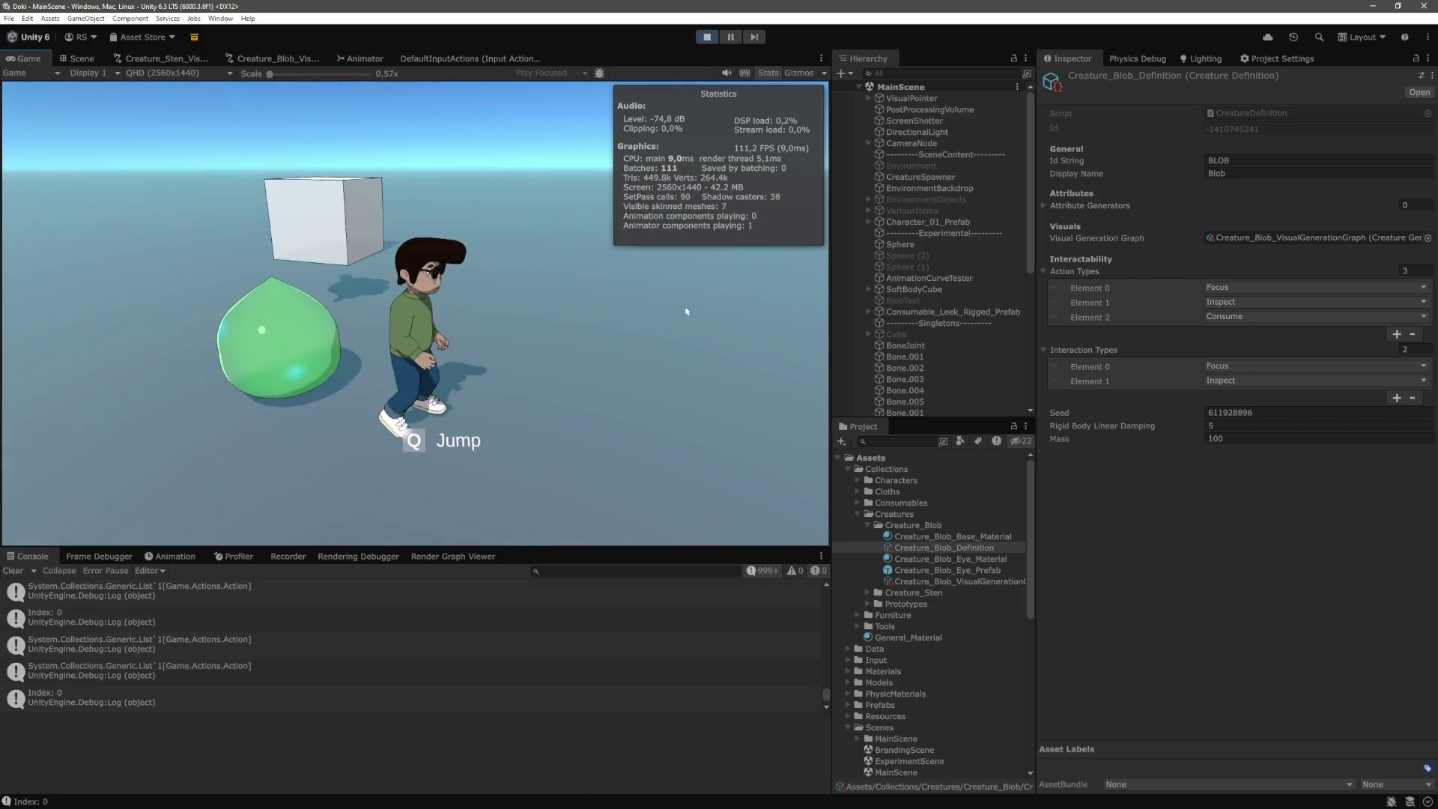
{"action": "key", "text": "a"}
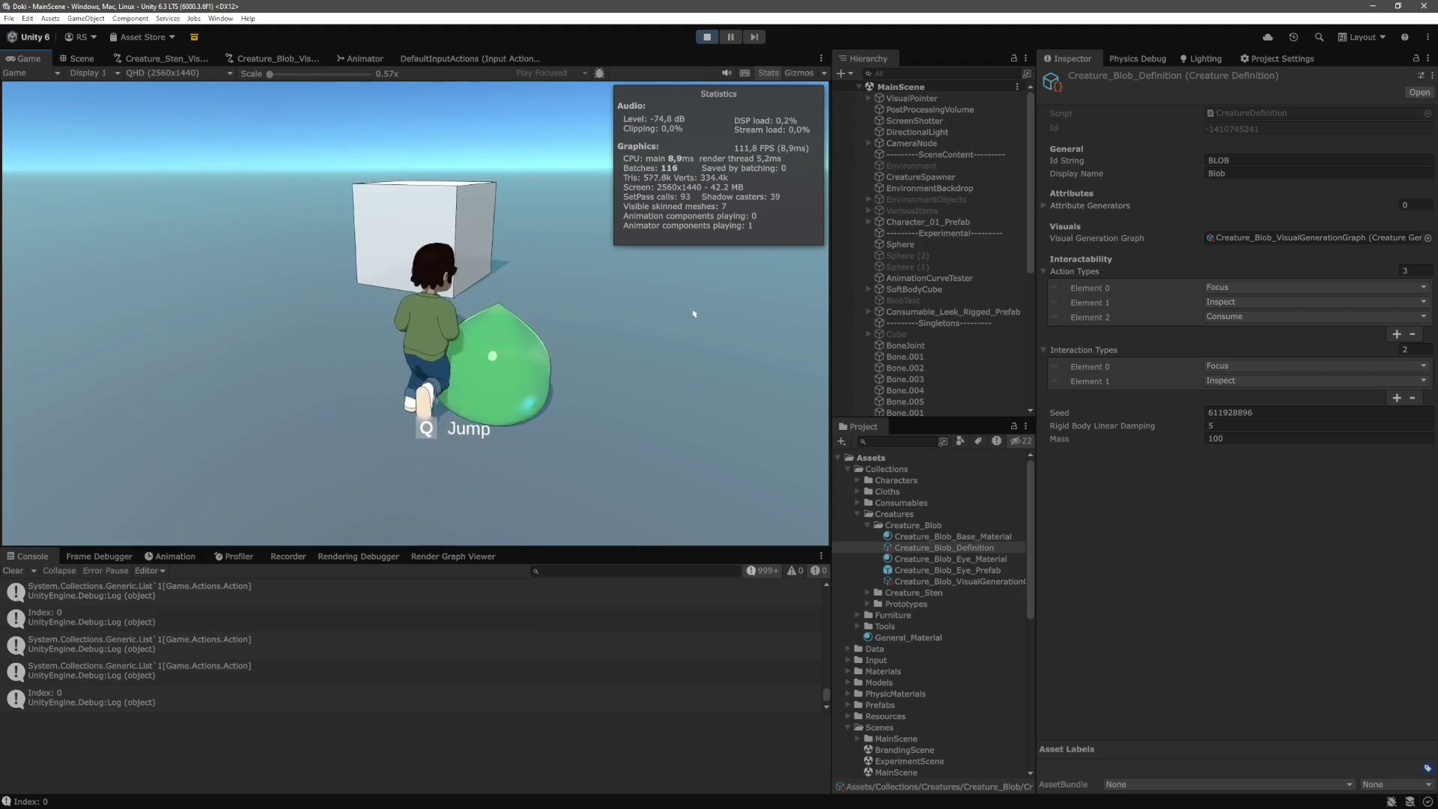
{"action": "key", "text": "s"}
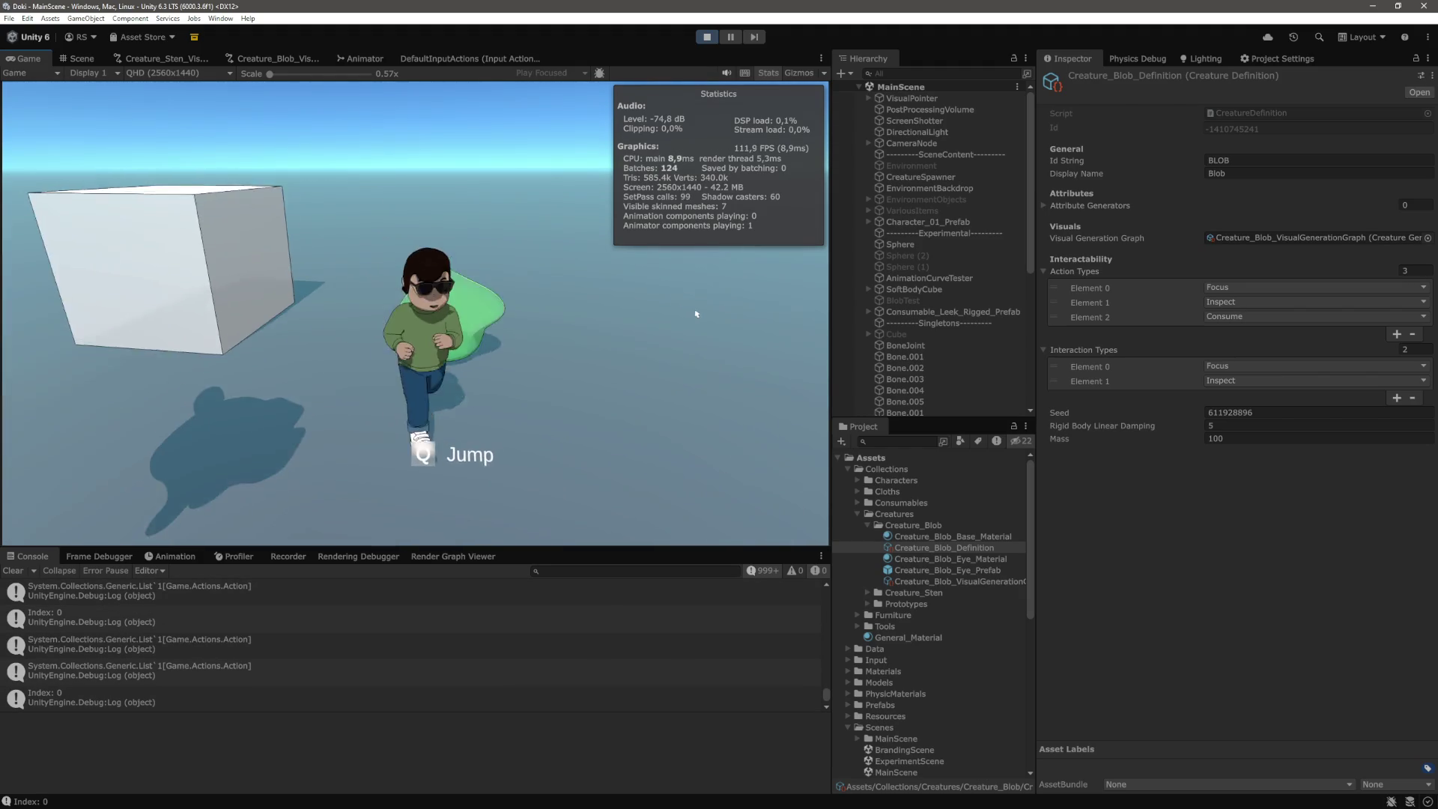
{"action": "key", "text": "d"}
{"action": "key", "text": "s"}
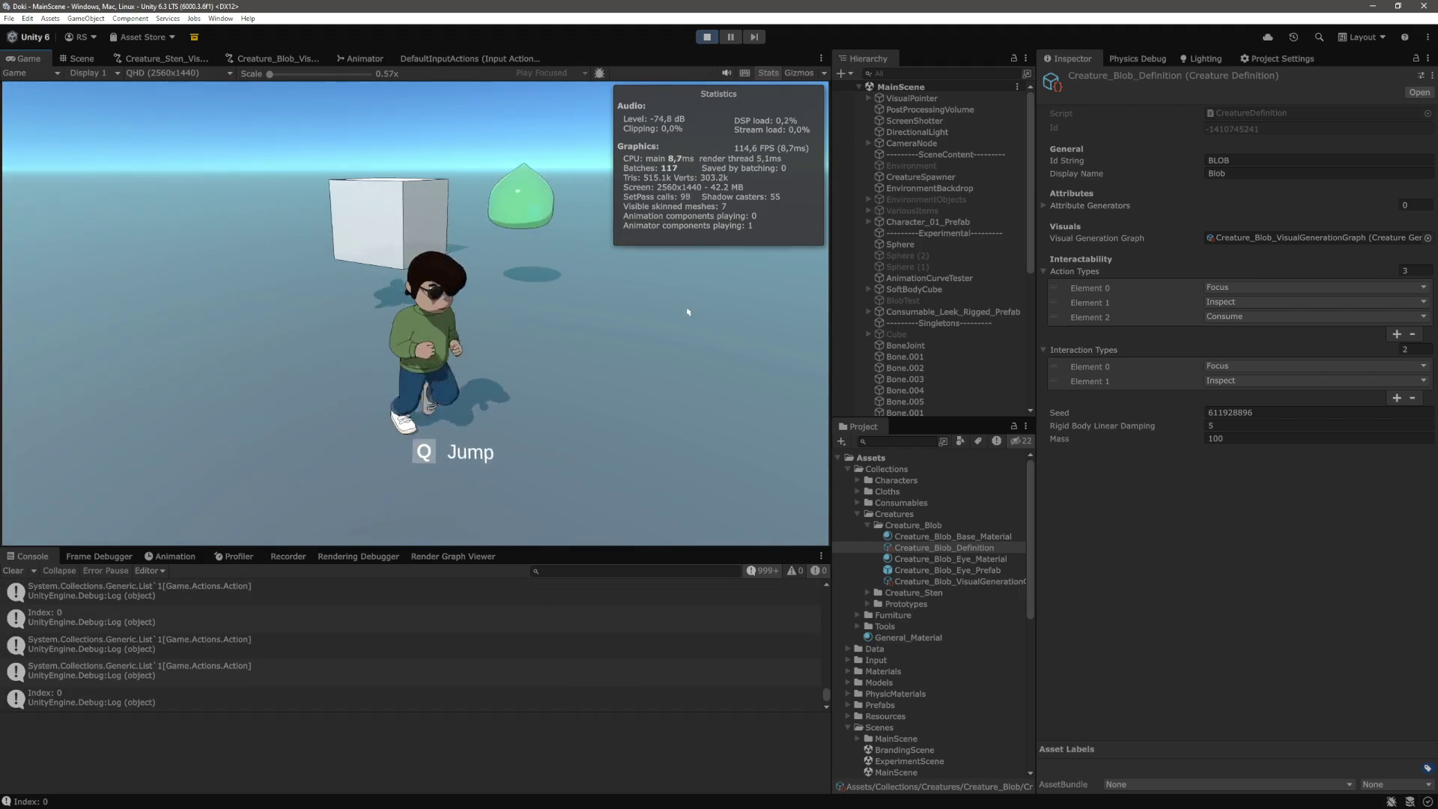
{"action": "key", "text": "d"}
{"action": "key", "text": "s"}
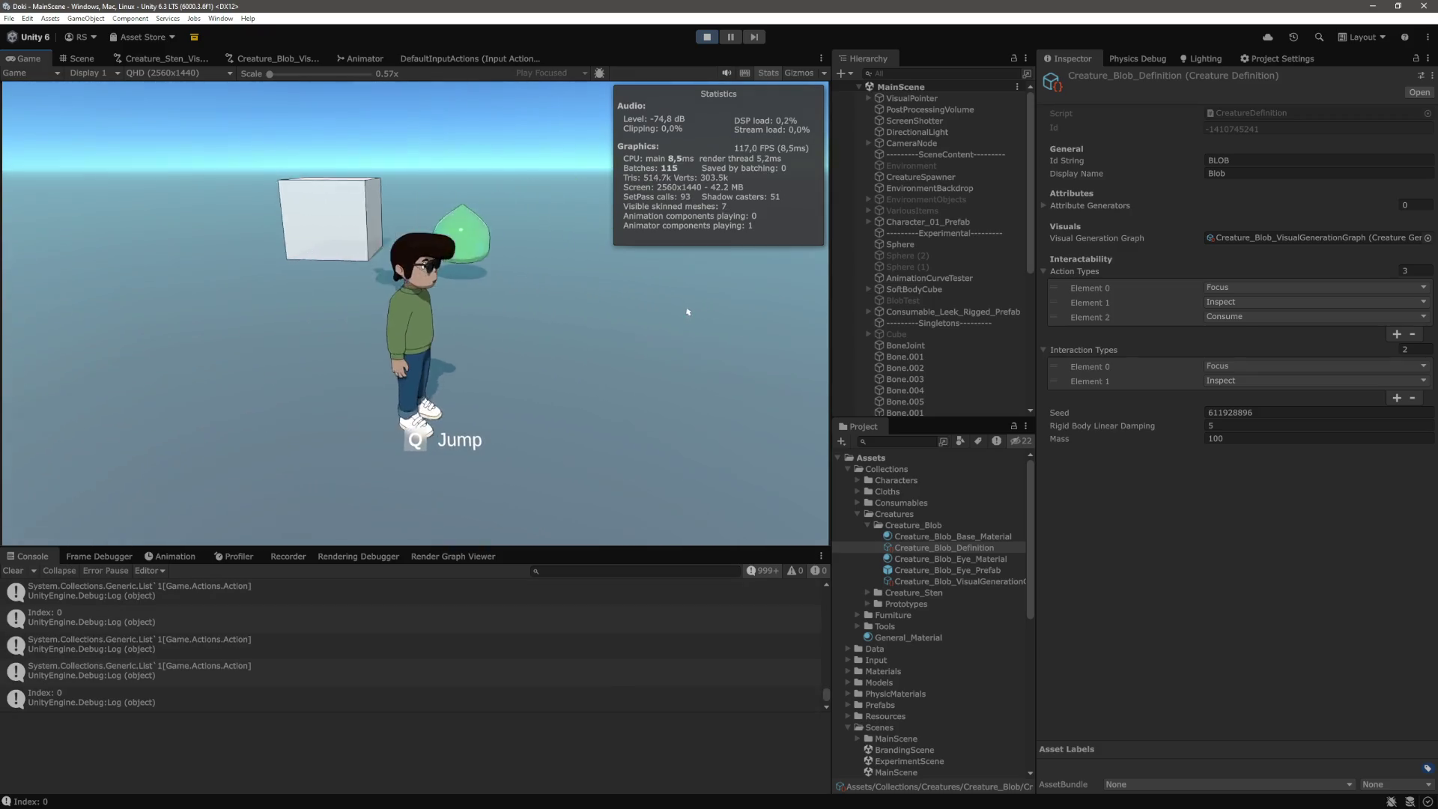
{"action": "key", "text": "a"}
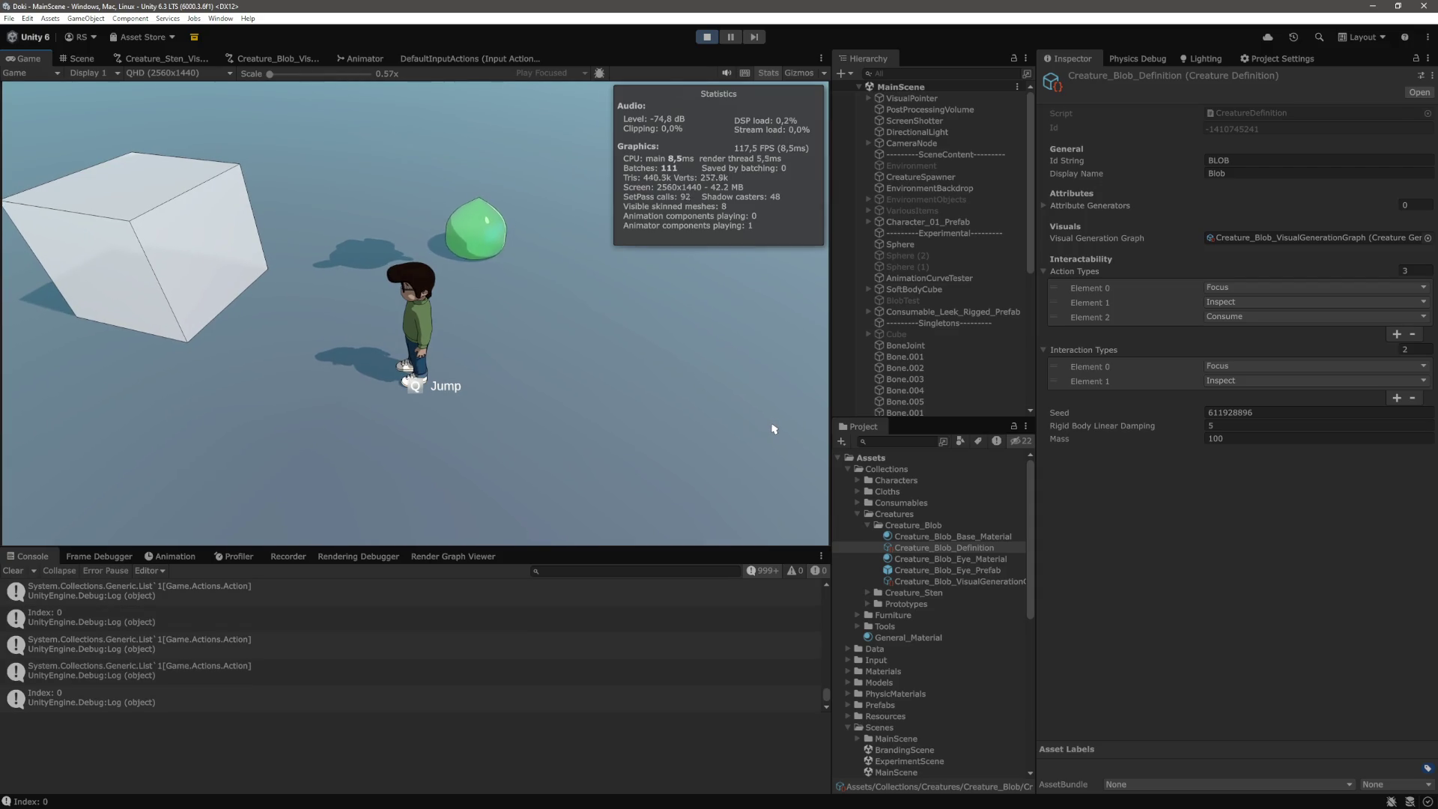
{"action": "key", "text": "w"}
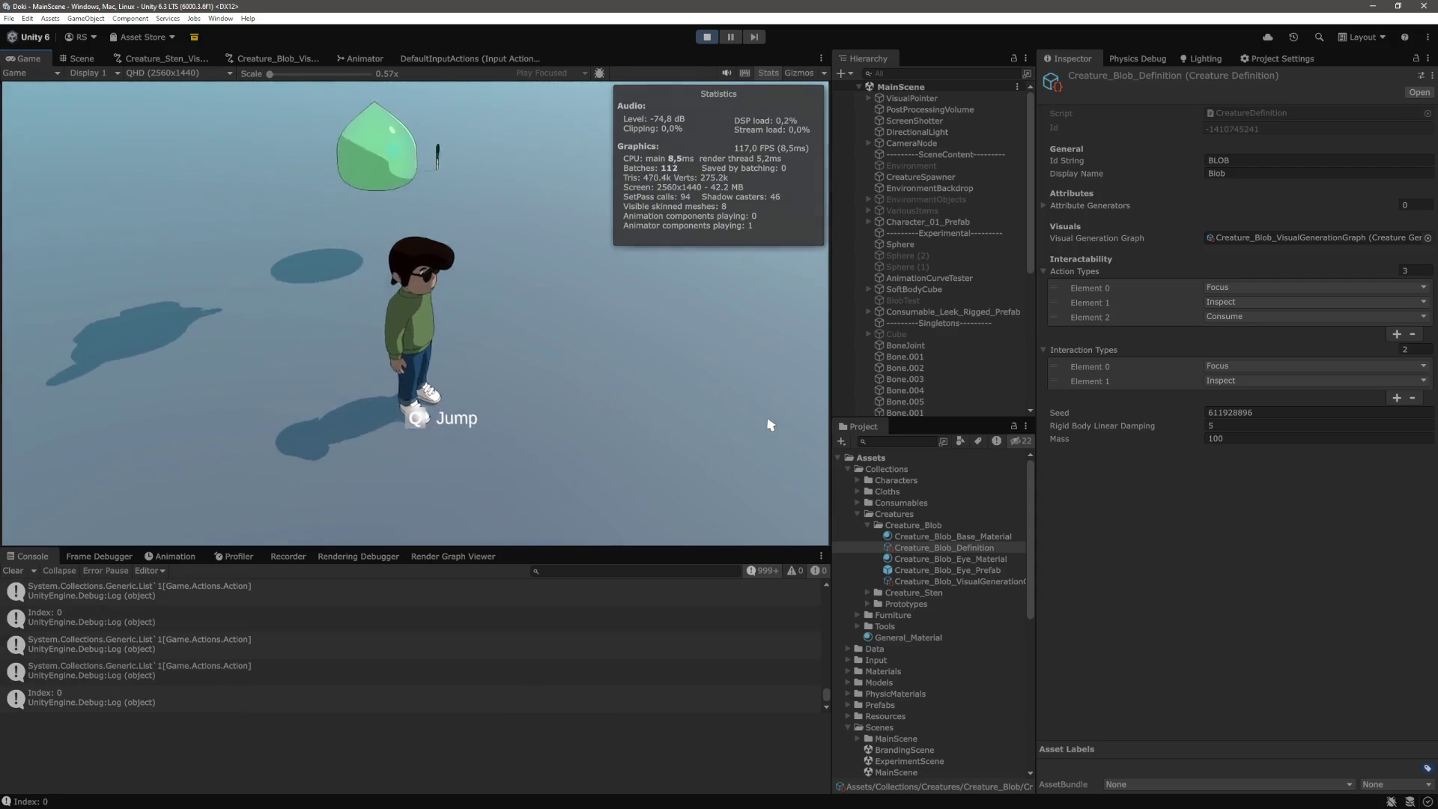
{"action": "key", "text": "a"}
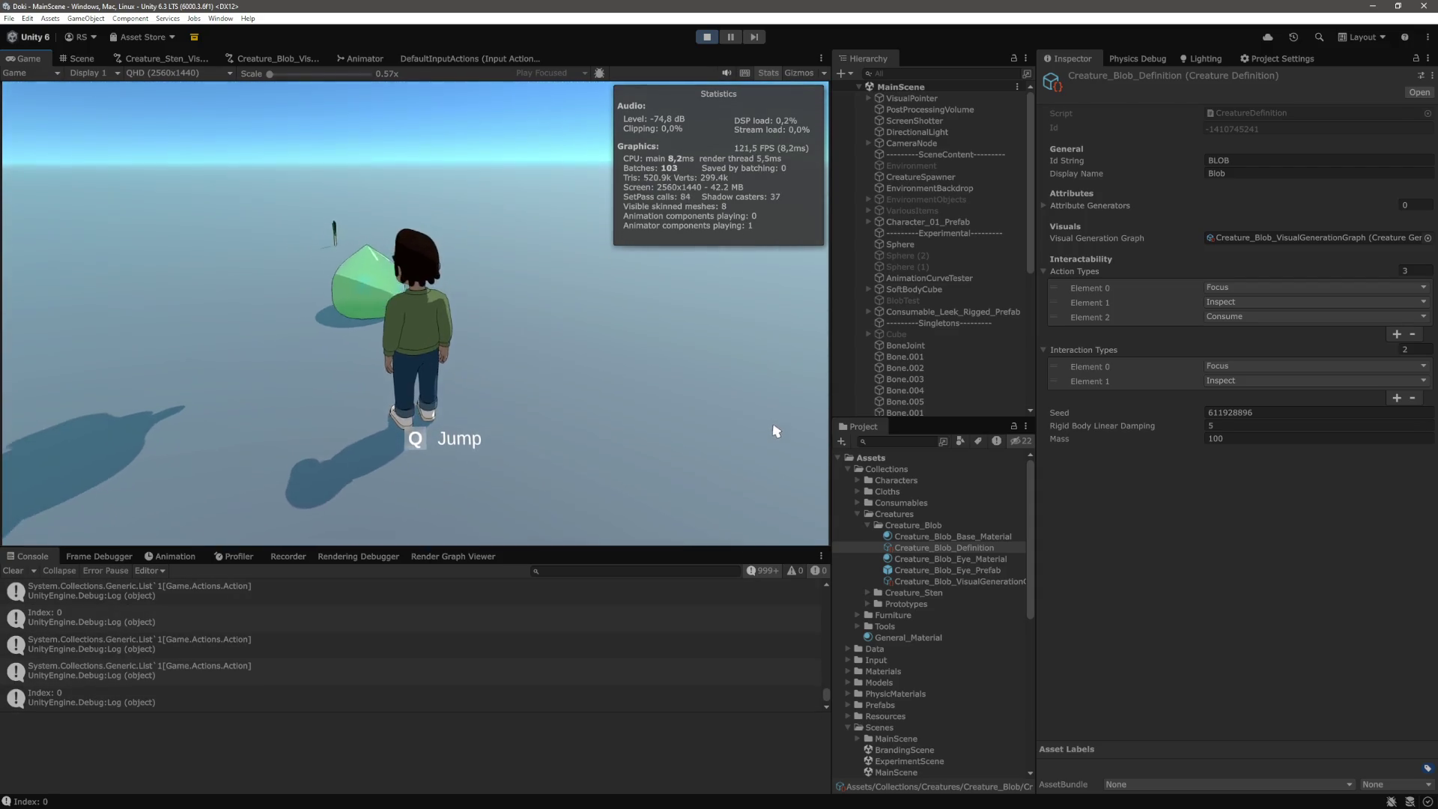
{"action": "key", "text": "a"}
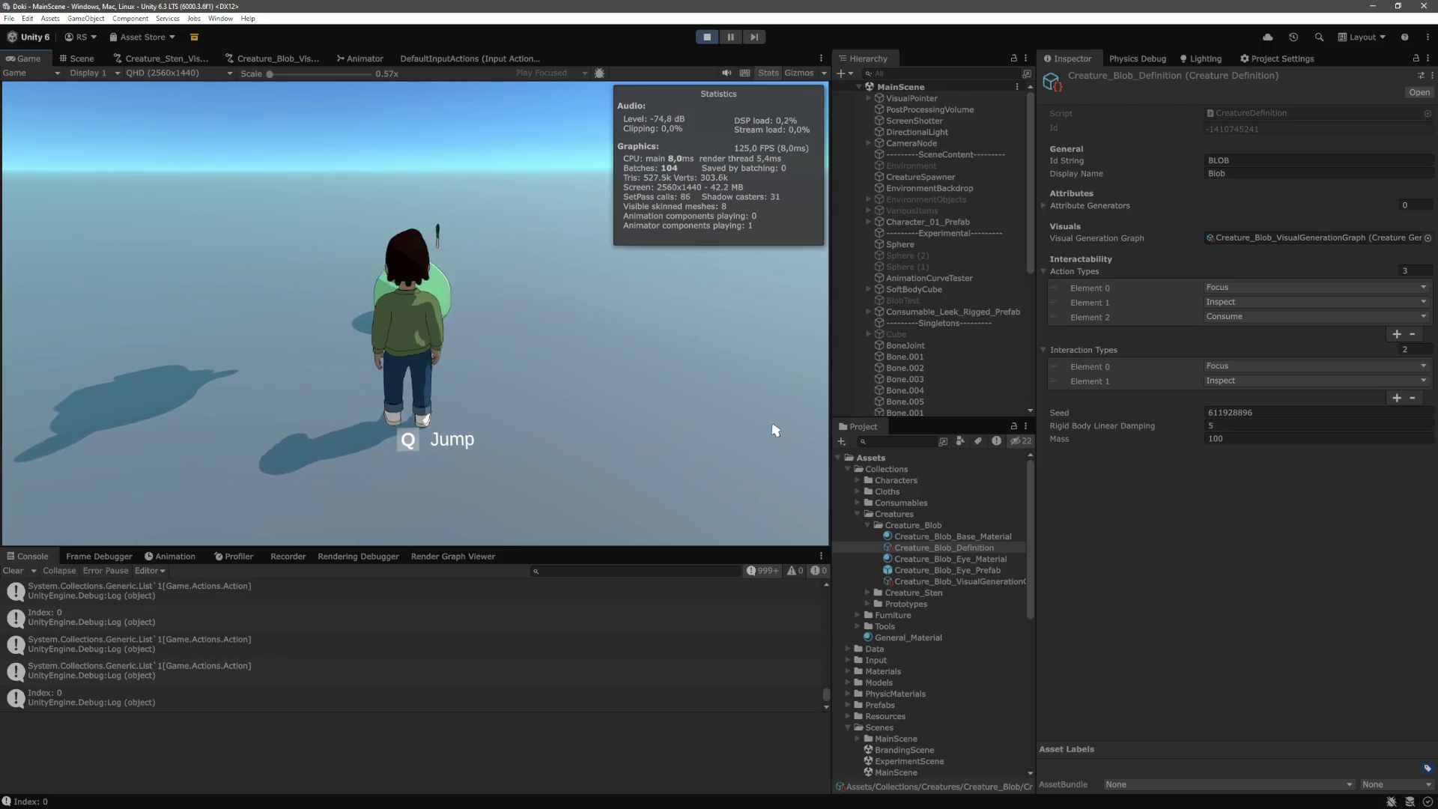
{"action": "key", "text": "s"}
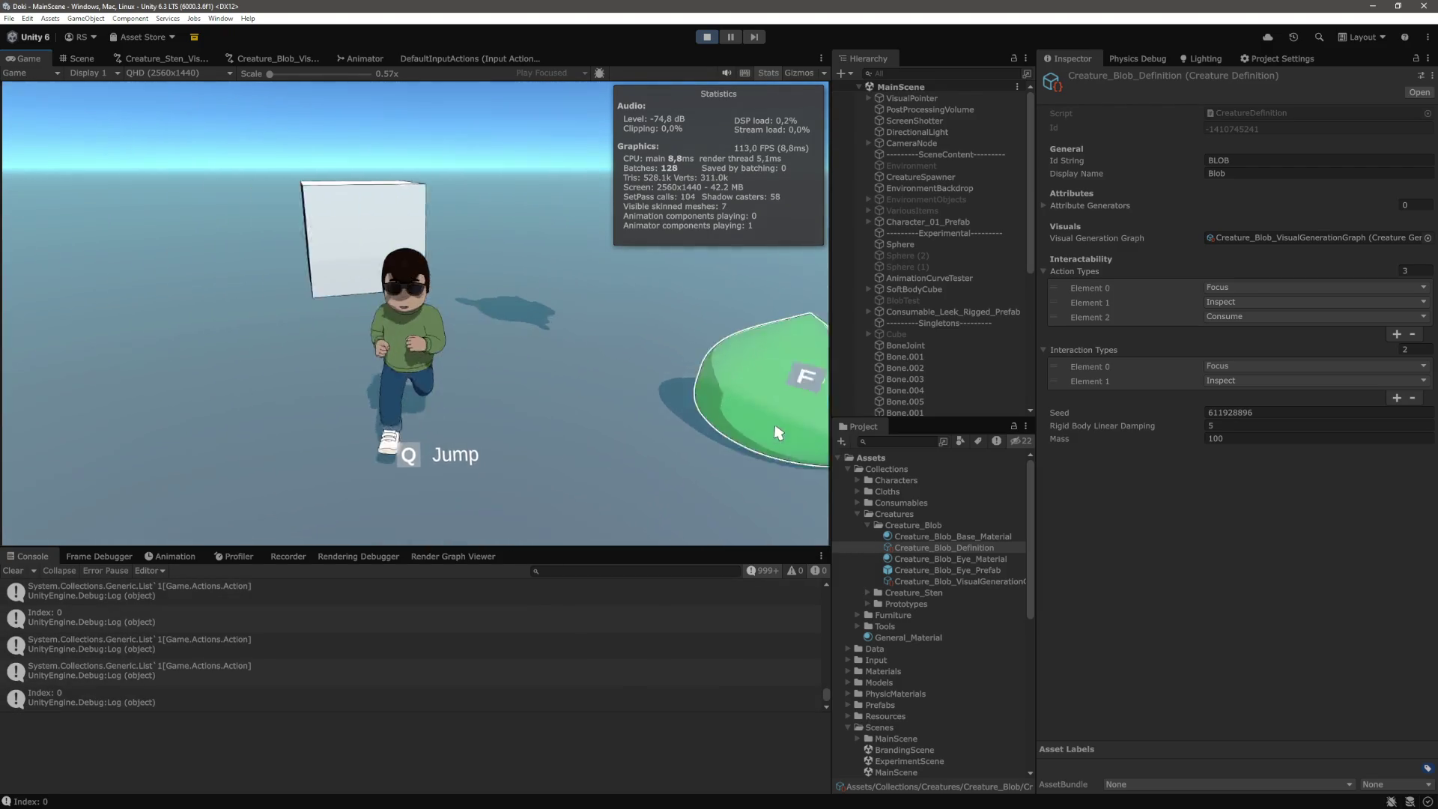
{"action": "key", "text": "s"}
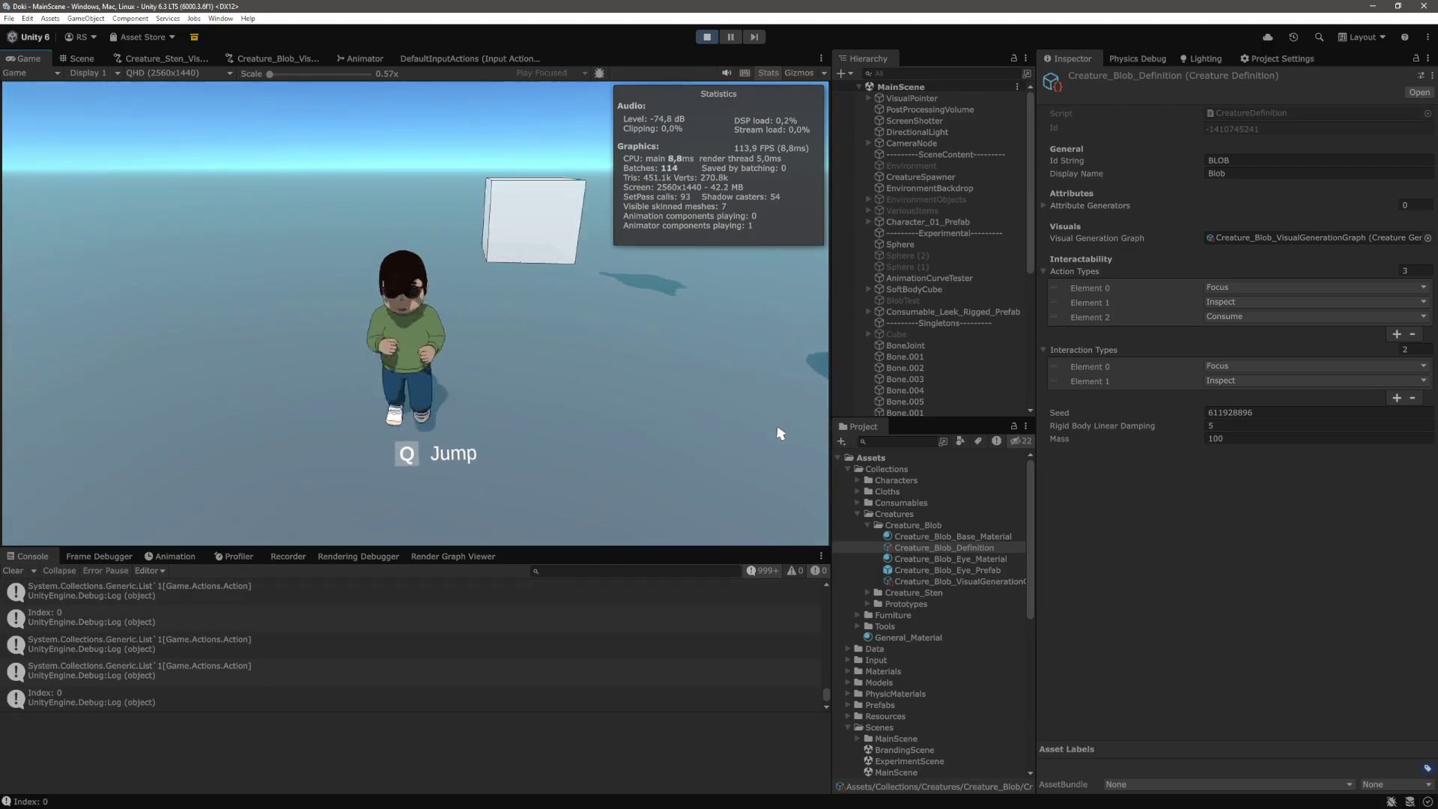
{"action": "key", "text": "w"}
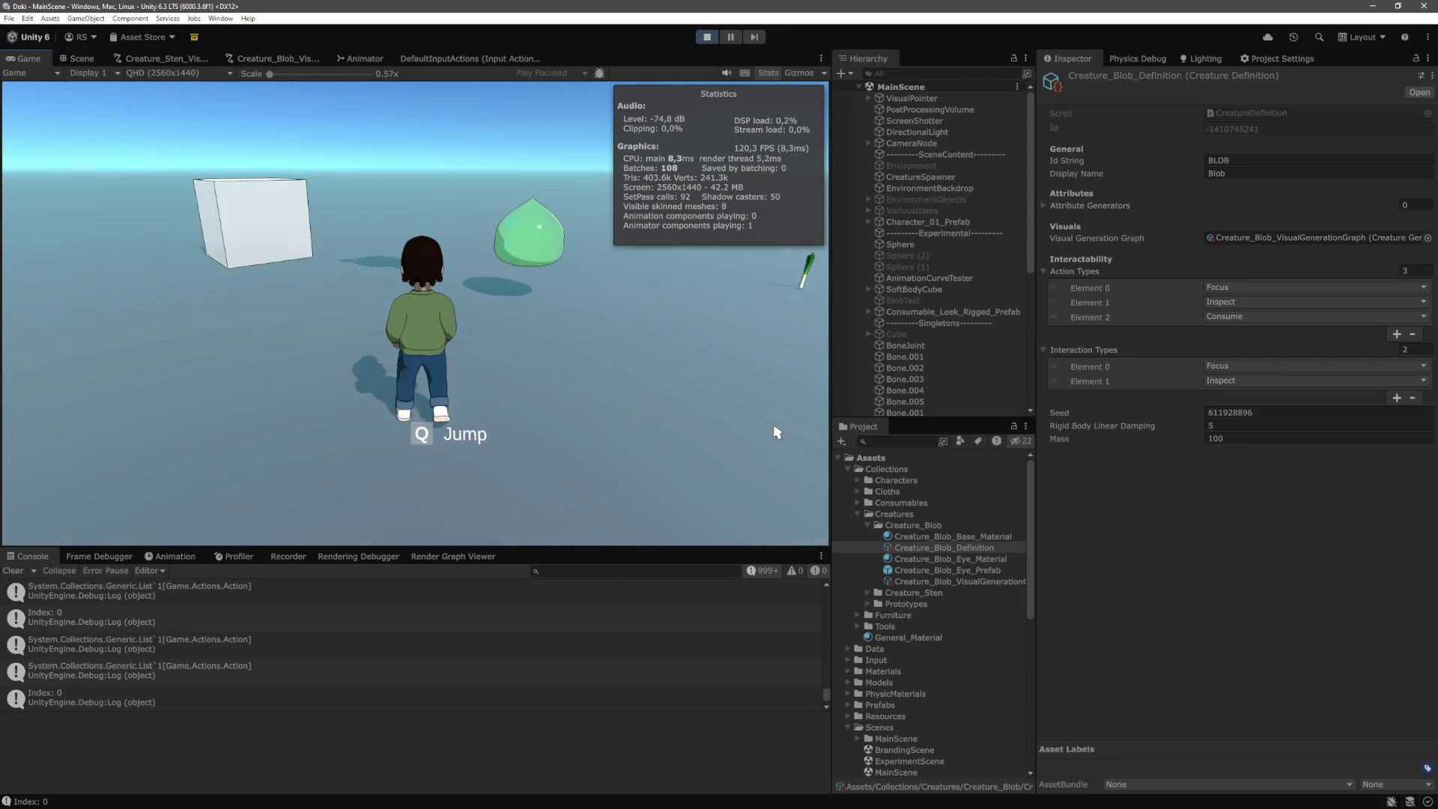
{"action": "key", "text": "d"}
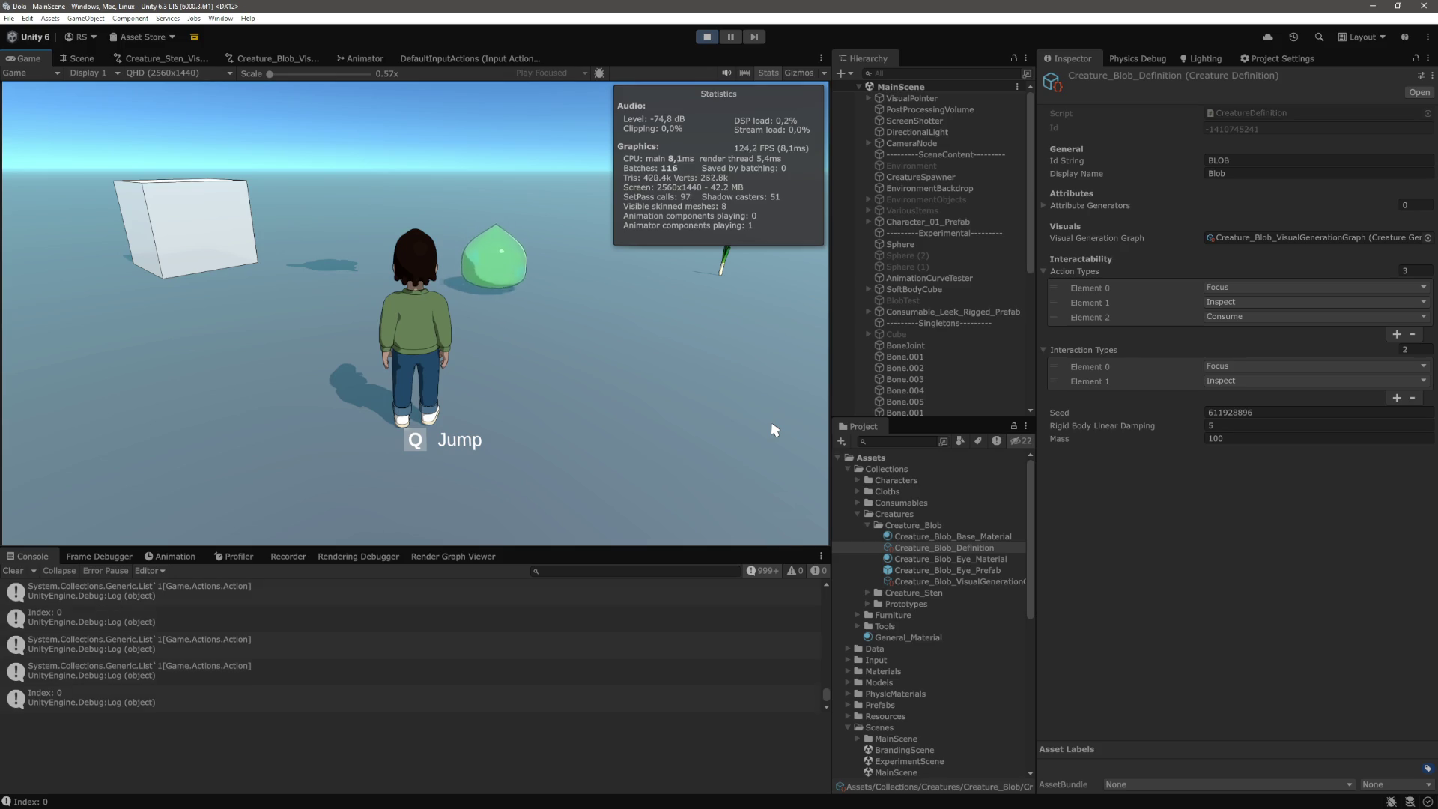
{"action": "scroll", "coordinate": [906, 367], "scroll_direction": "down", "scroll_amount": 5}
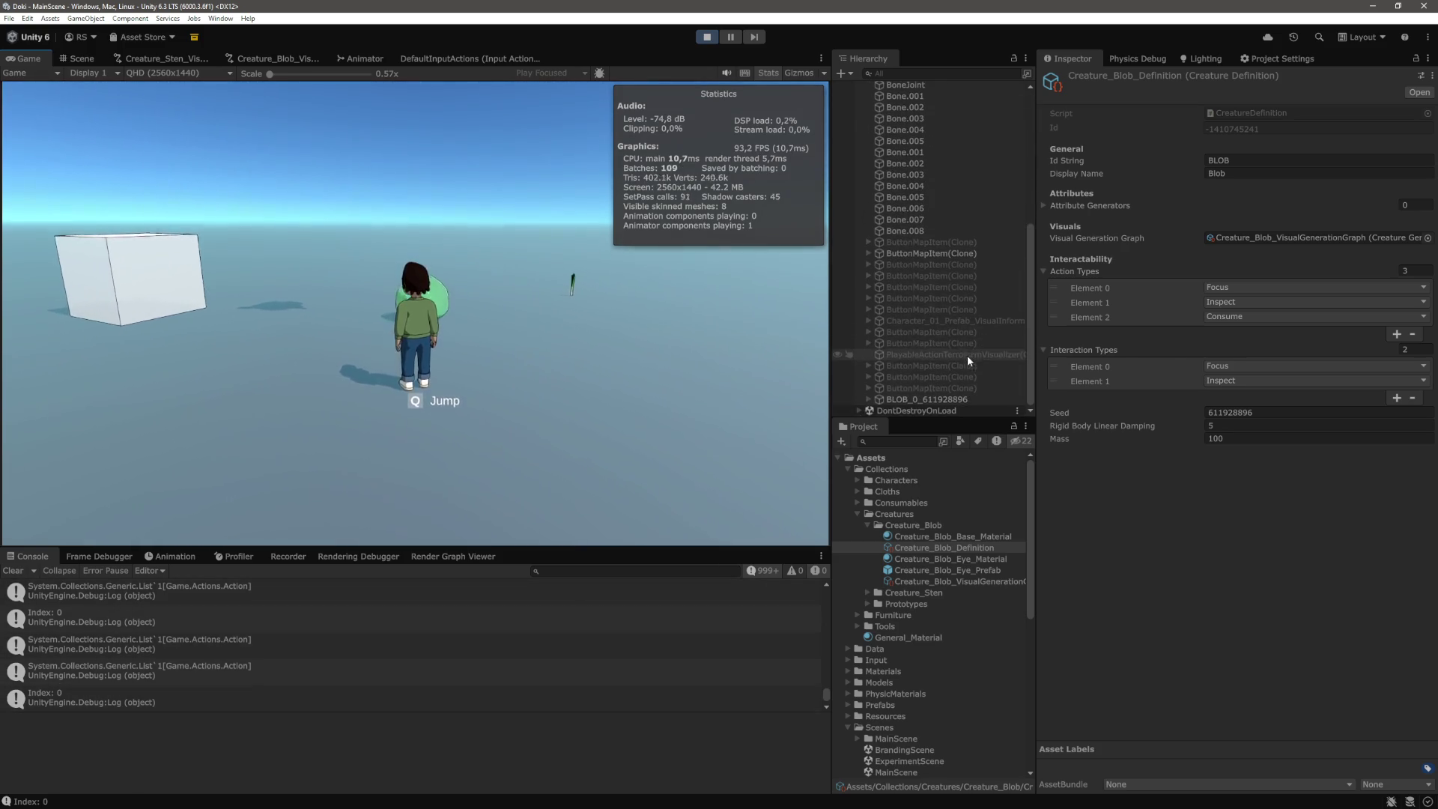
Select BLOB_0_611928896 and start editing its ActionMoveRigidbody Movement Time Range Min (0.4)
{"action": "left_click", "coordinate": [923, 398]}
{"action": "scroll", "coordinate": [1217, 498], "scroll_direction": "down", "scroll_amount": 8}
{"action": "scroll", "coordinate": [1191, 487], "scroll_direction": "down", "scroll_amount": 15}
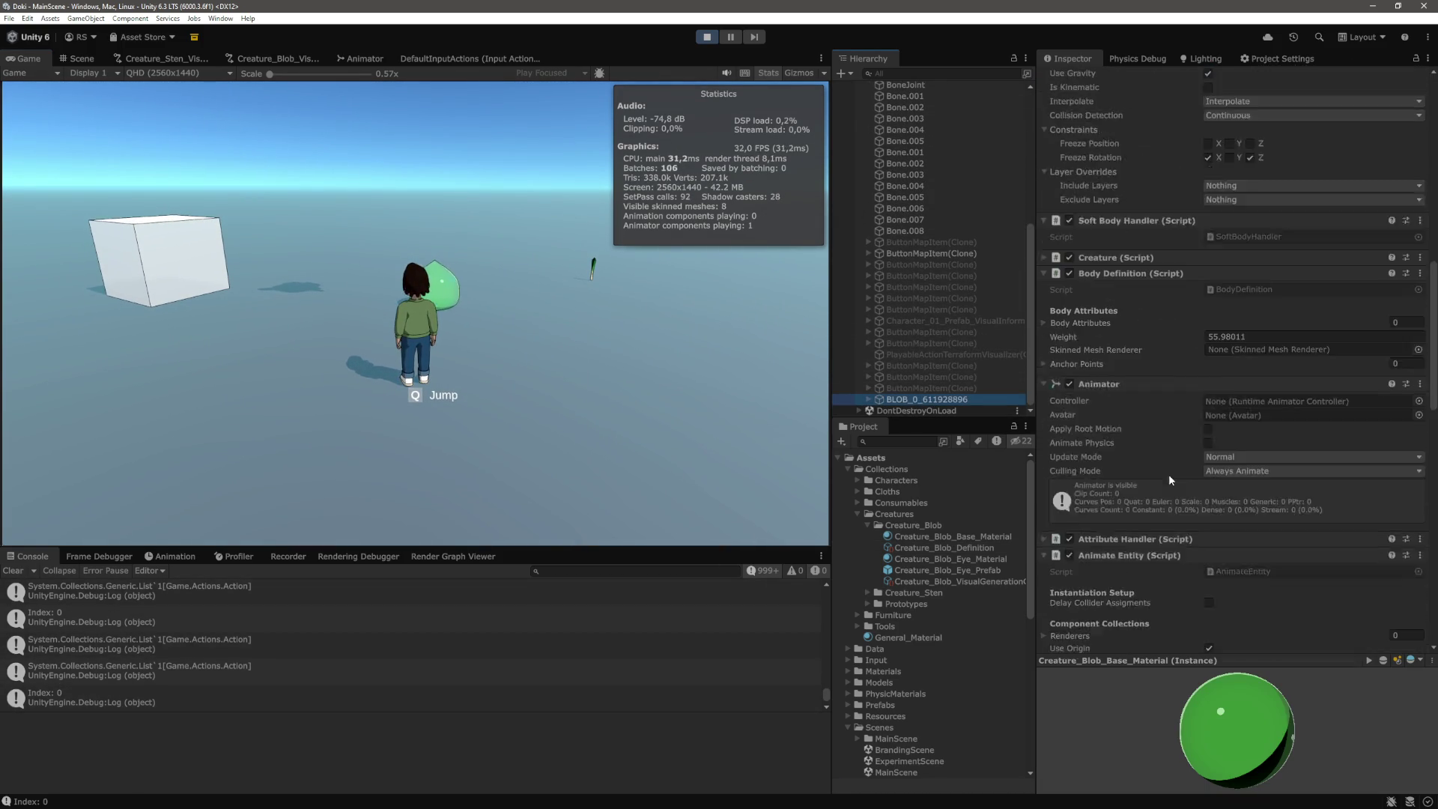
{"action": "scroll", "coordinate": [1131, 491], "scroll_direction": "down", "scroll_amount": 5}
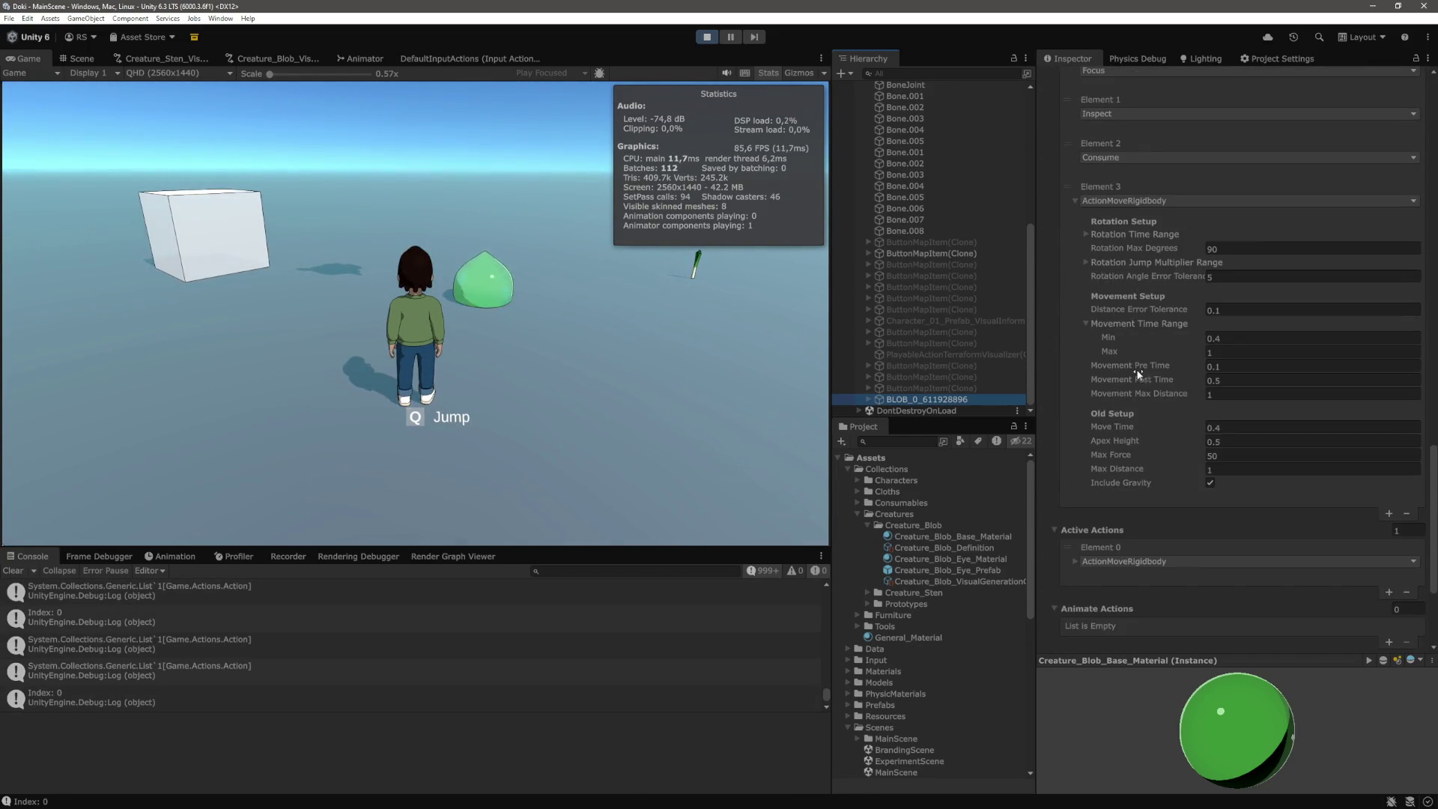
{"action": "left_click", "coordinate": [1258, 338]}
{"action": "type", "text": "0.0"}
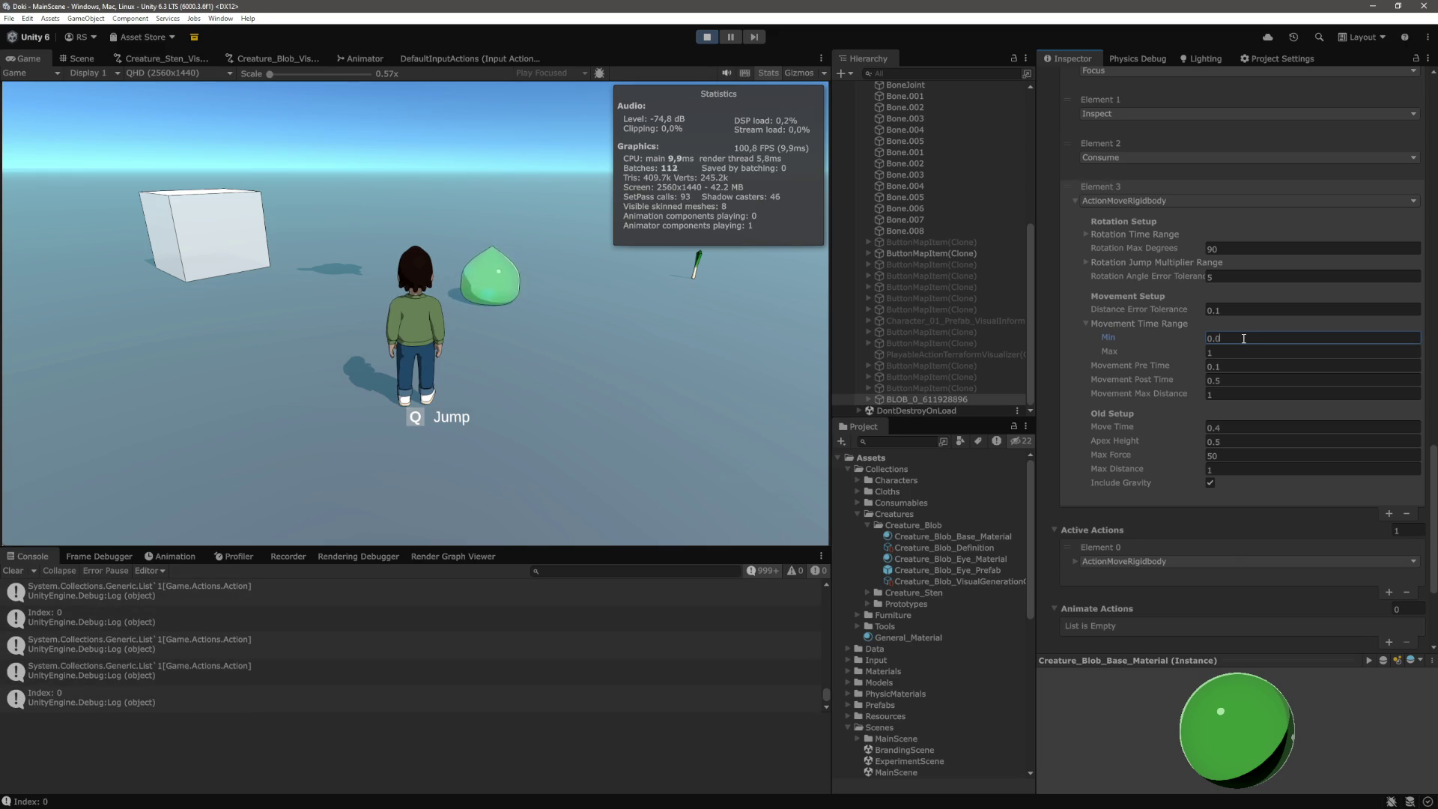
Enter 0.0005 as the blob's Movement Time Range minimum
{"action": "type", "text": "5"}
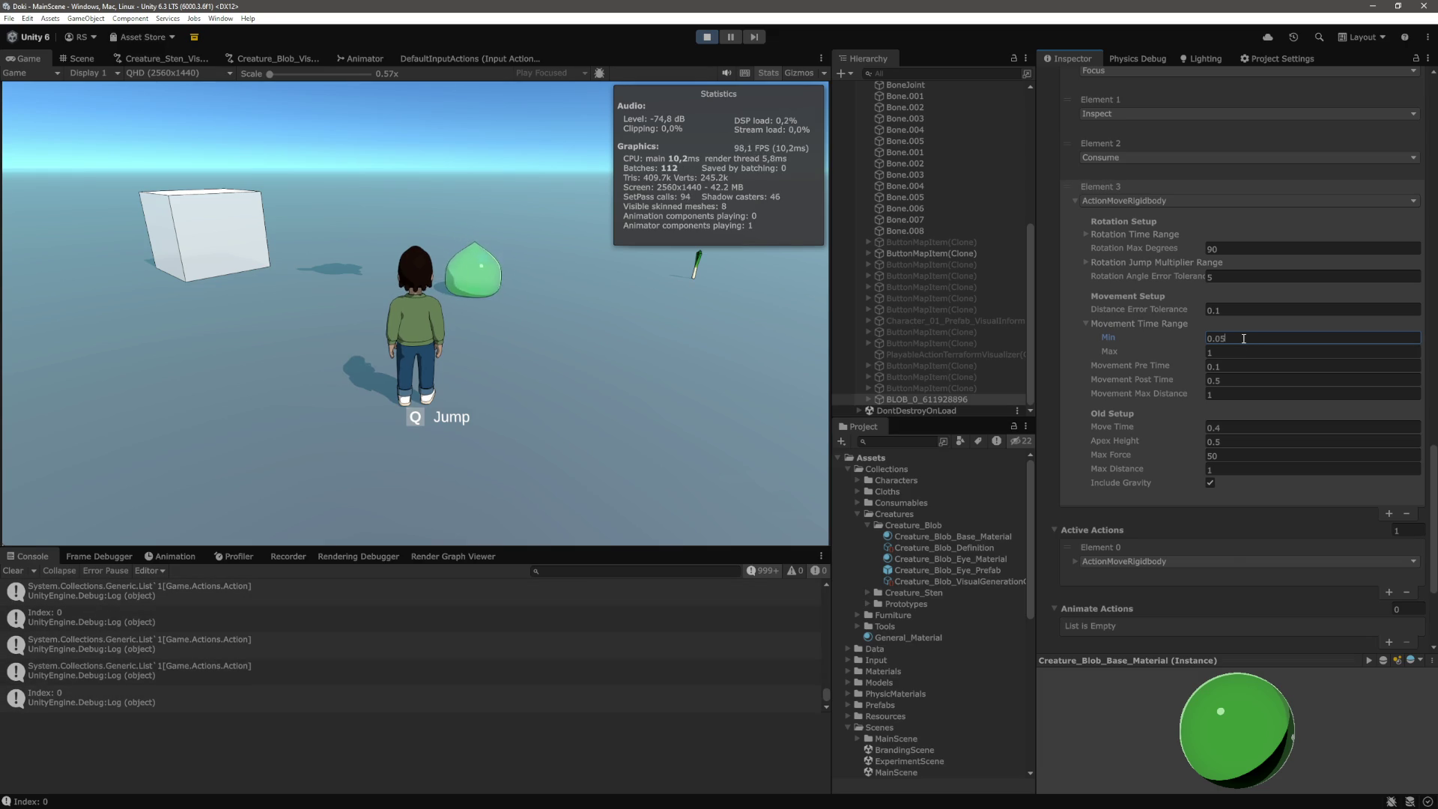
{"action": "key", "text": "Tab"}
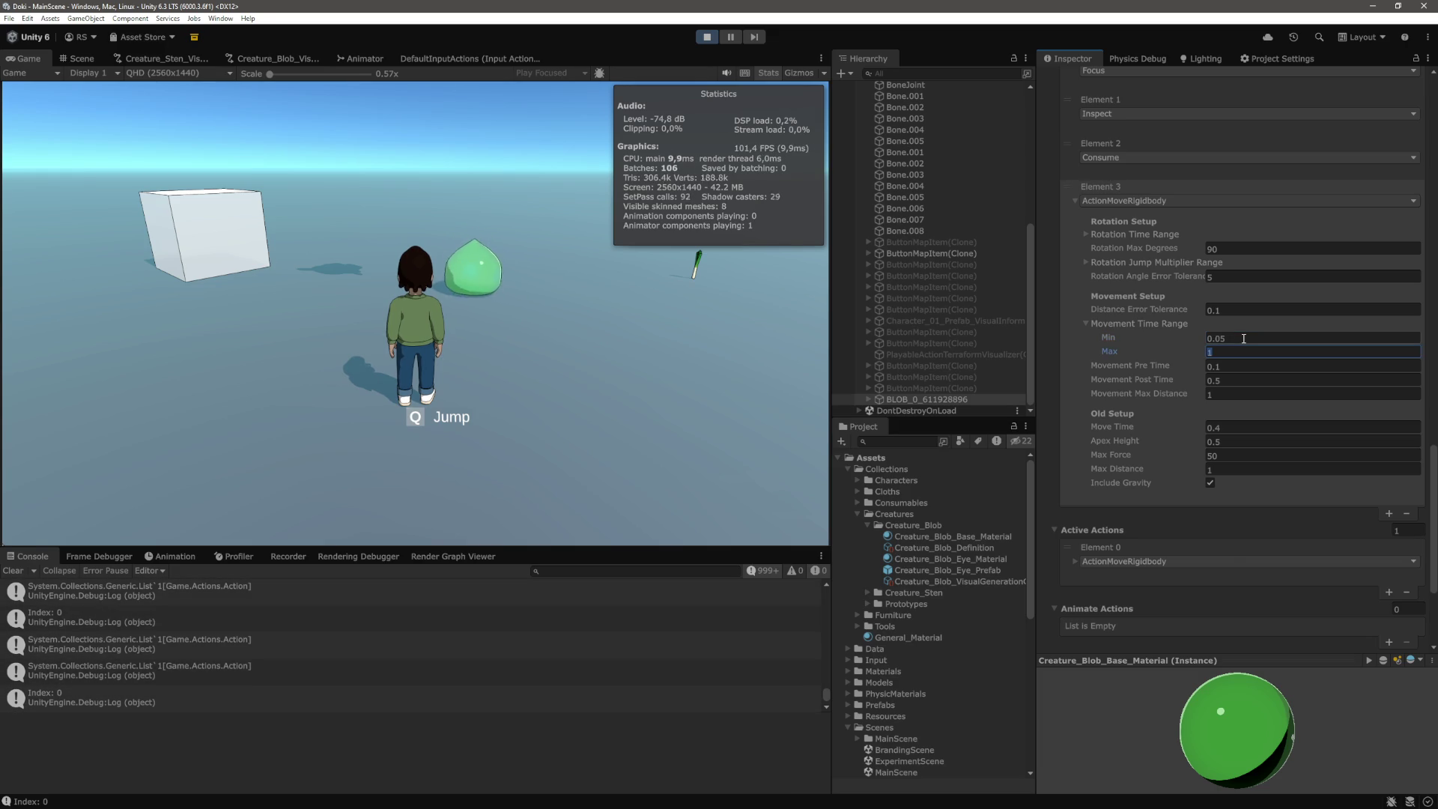
{"action": "left_click", "coordinate": [1265, 338]}
{"action": "type", "text": "0.0005"}
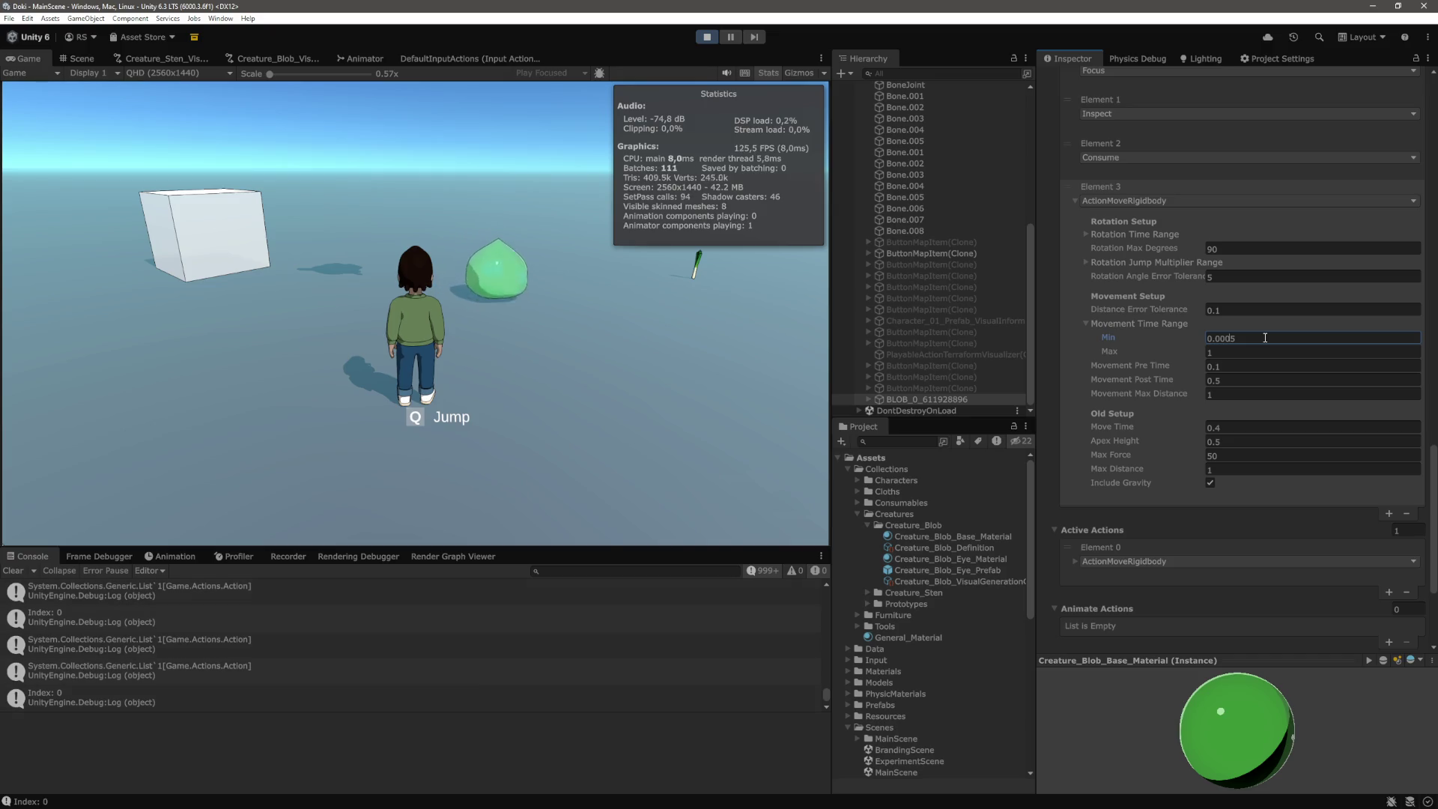
Set the Distance Error Tolerance to 1 and commit it
{"action": "key", "text": "shift+Tab"}
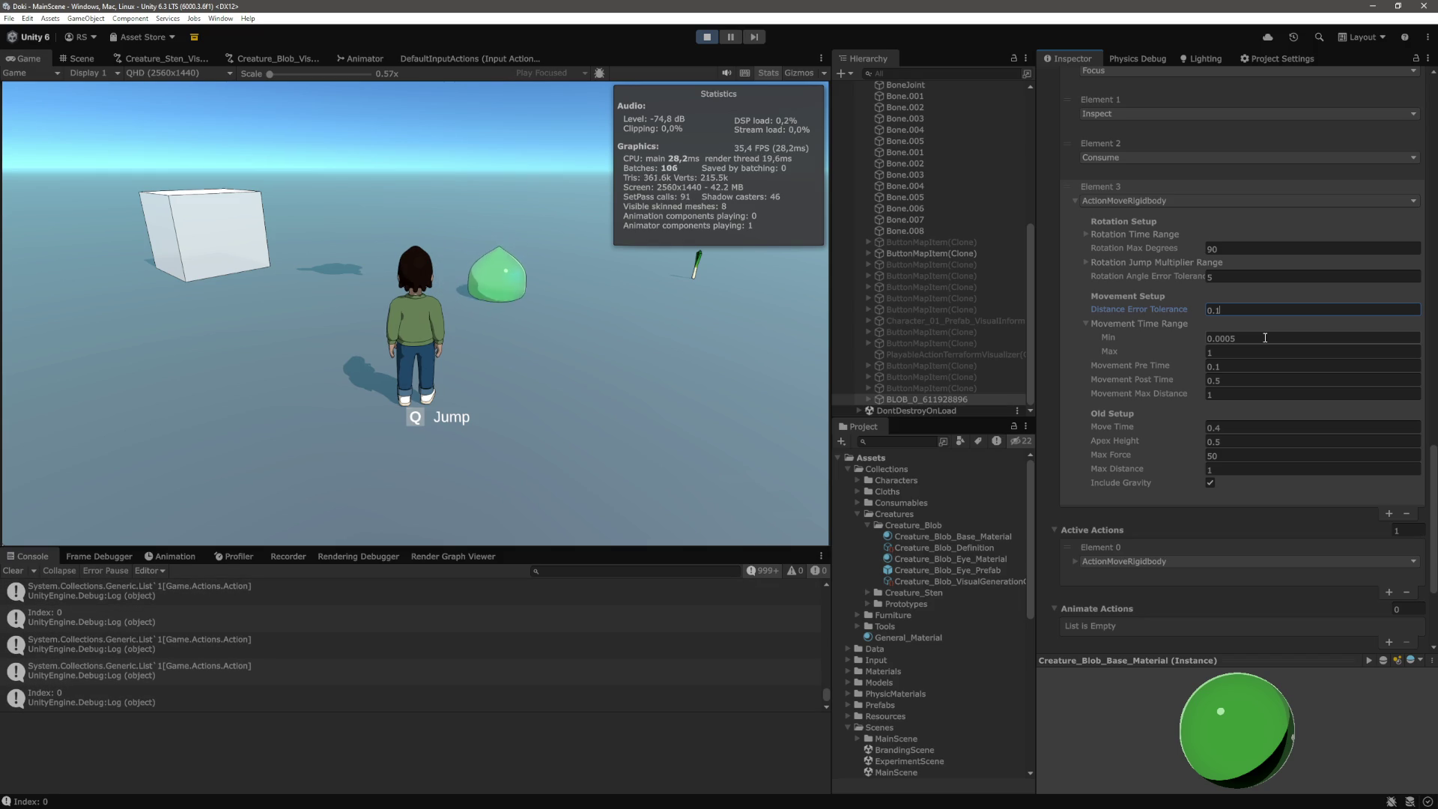
{"action": "key", "text": "BackSpace"}
{"action": "type", "text": "2"}
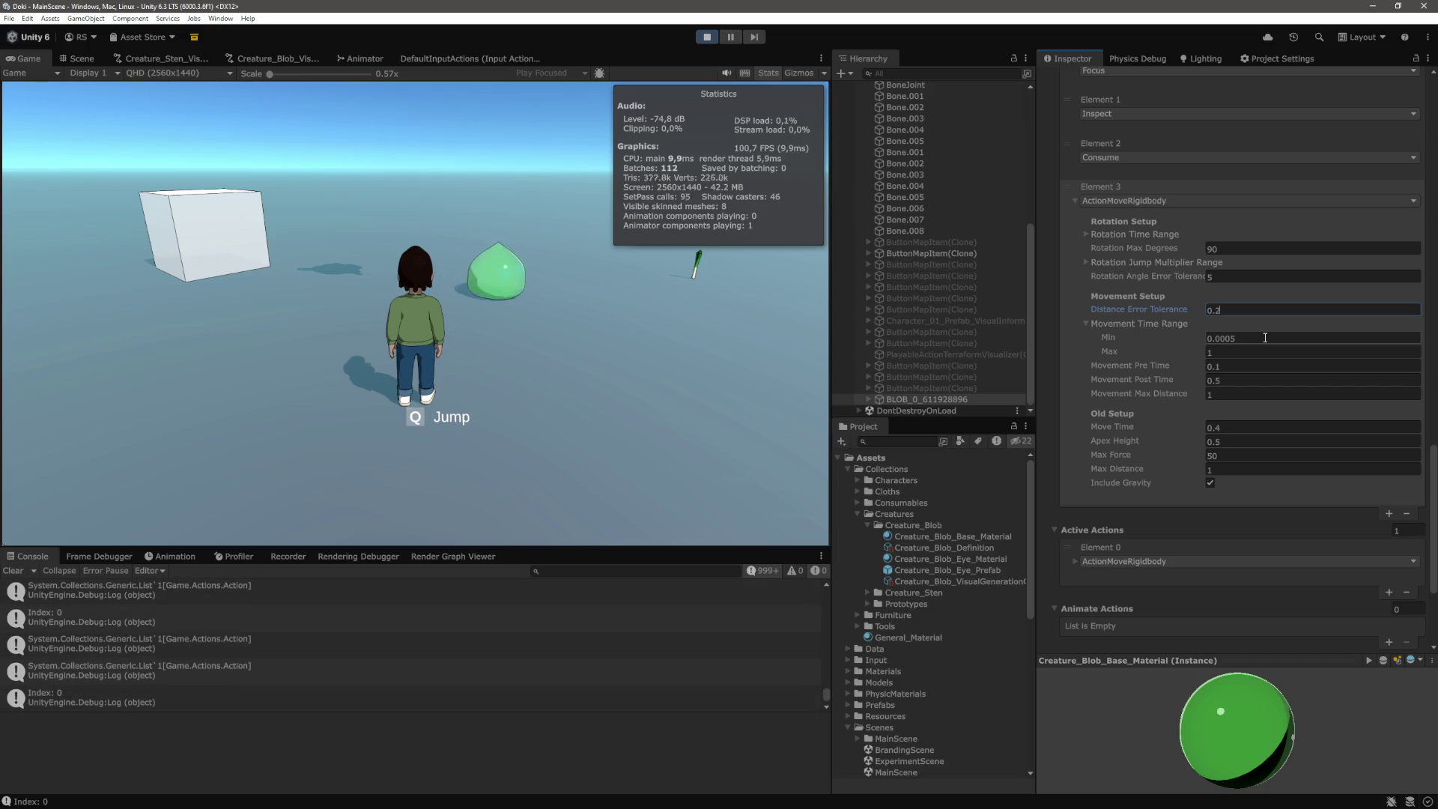
{"action": "key", "text": "BackSpace"}
{"action": "type", "text": "5"}
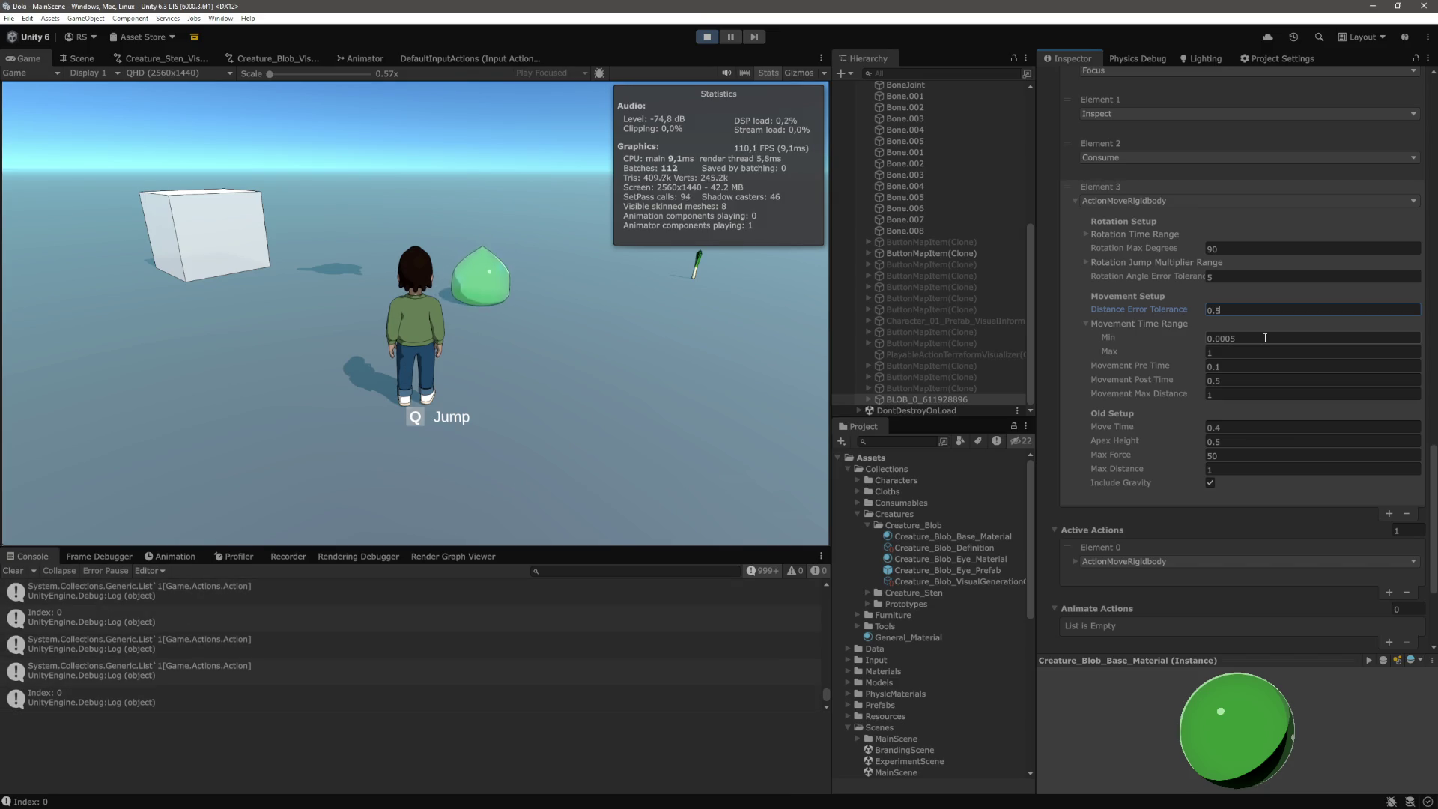
{"action": "key", "text": "BackSpace"}
{"action": "type", "text": "10"}
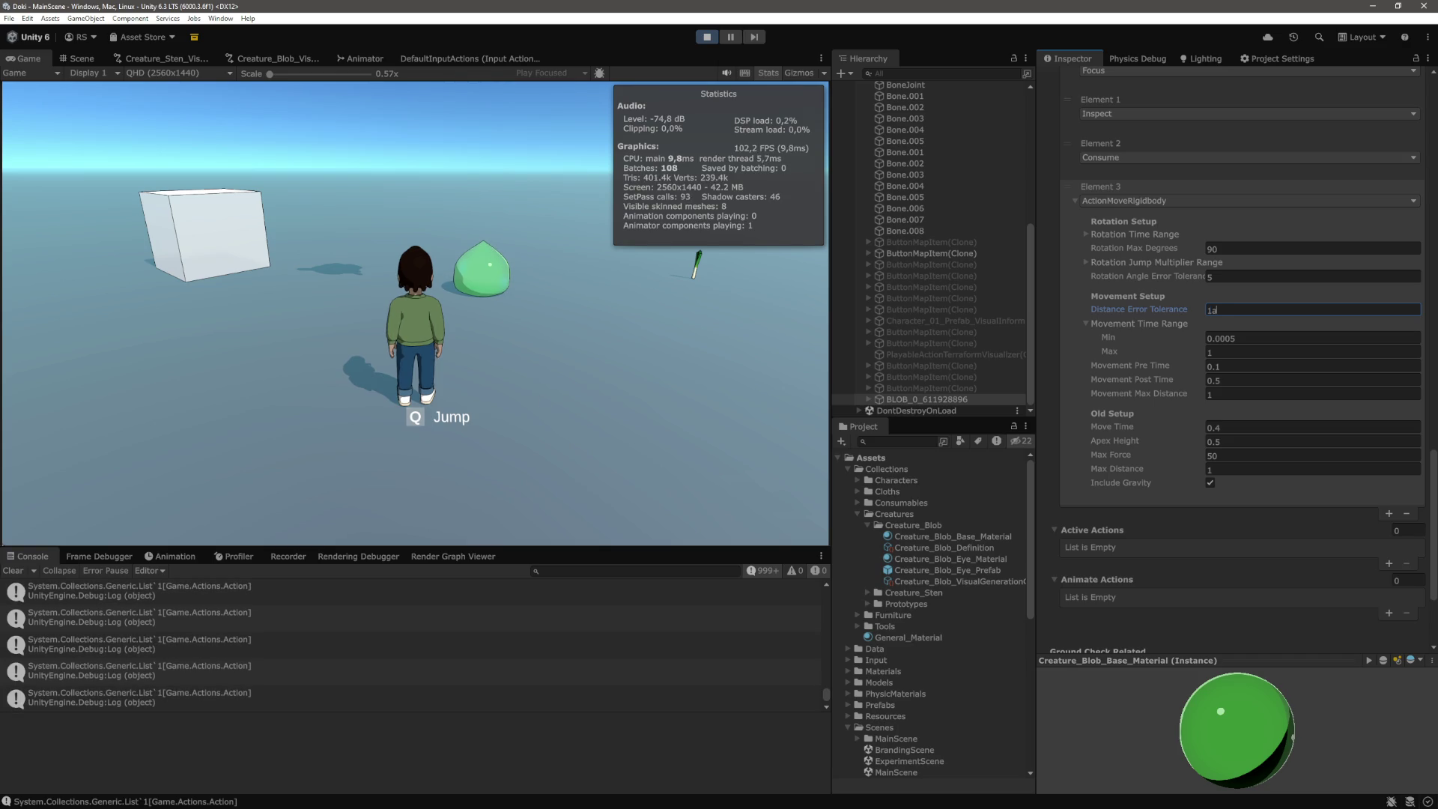
{"action": "left_click", "coordinate": [748, 409]}
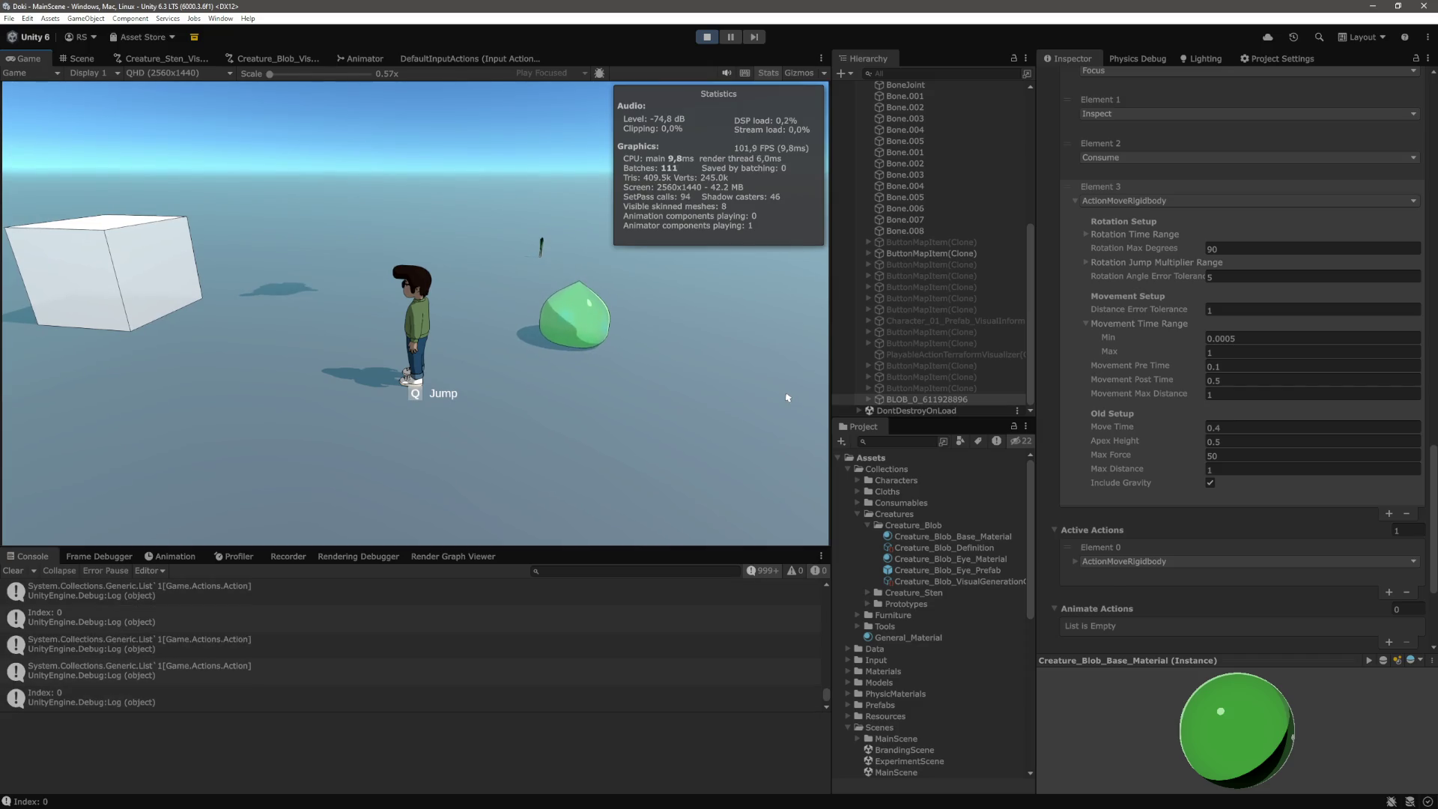
Run the character left past the blob, then switch the main view to the Scene view
{"action": "key", "text": "a"}
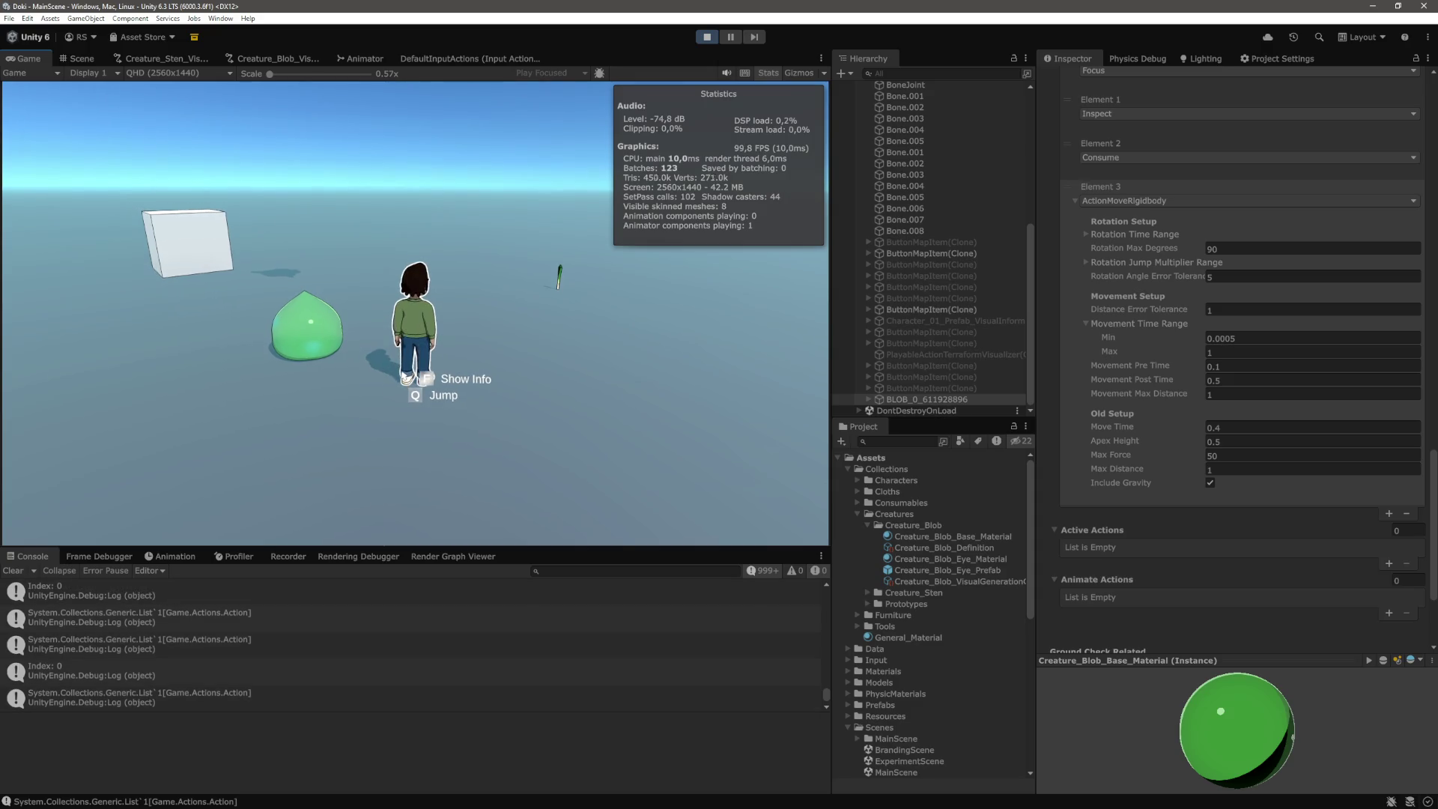
{"action": "scroll", "coordinate": [1079, 390], "scroll_direction": "up", "scroll_amount": 10}
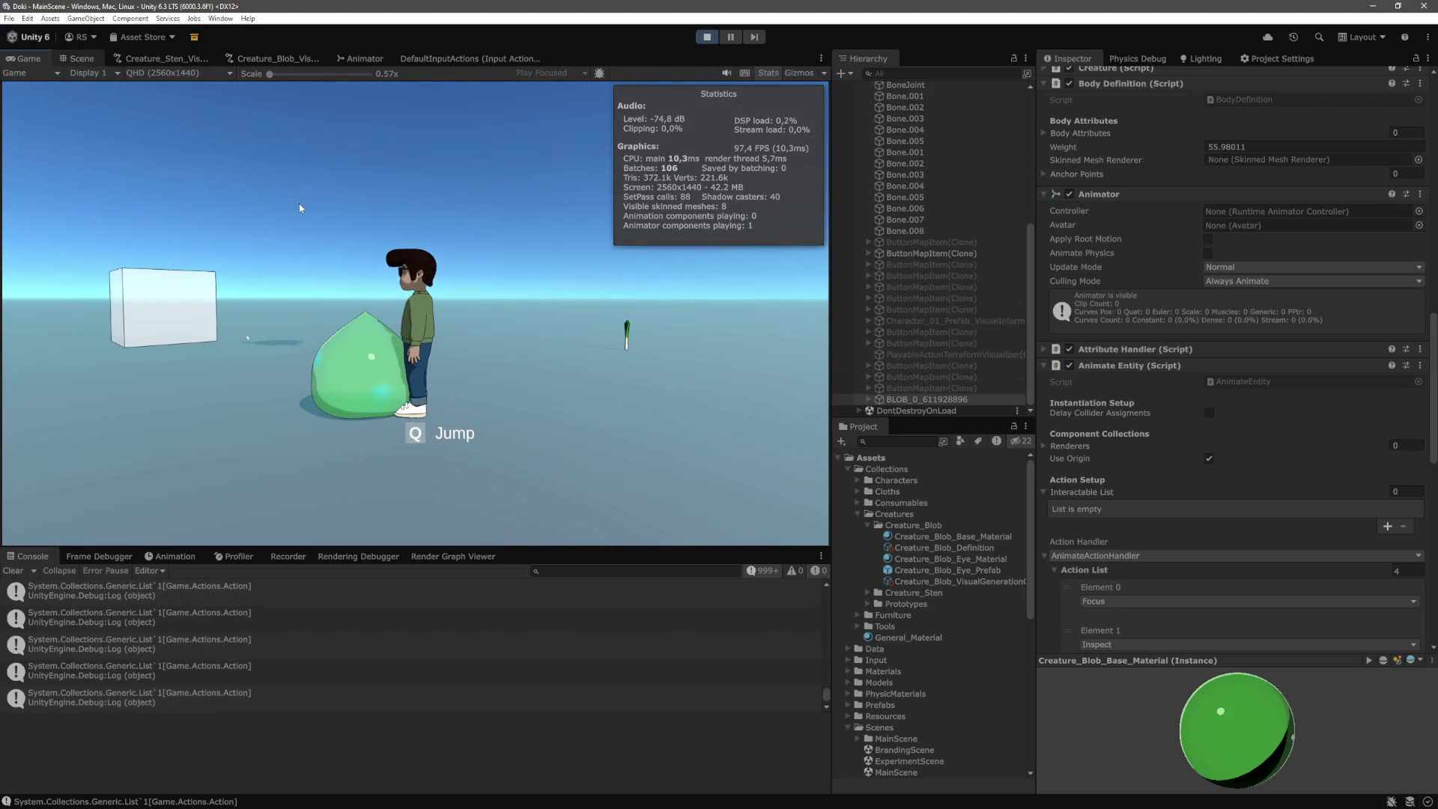
{"action": "key", "text": "ctrl+1"}
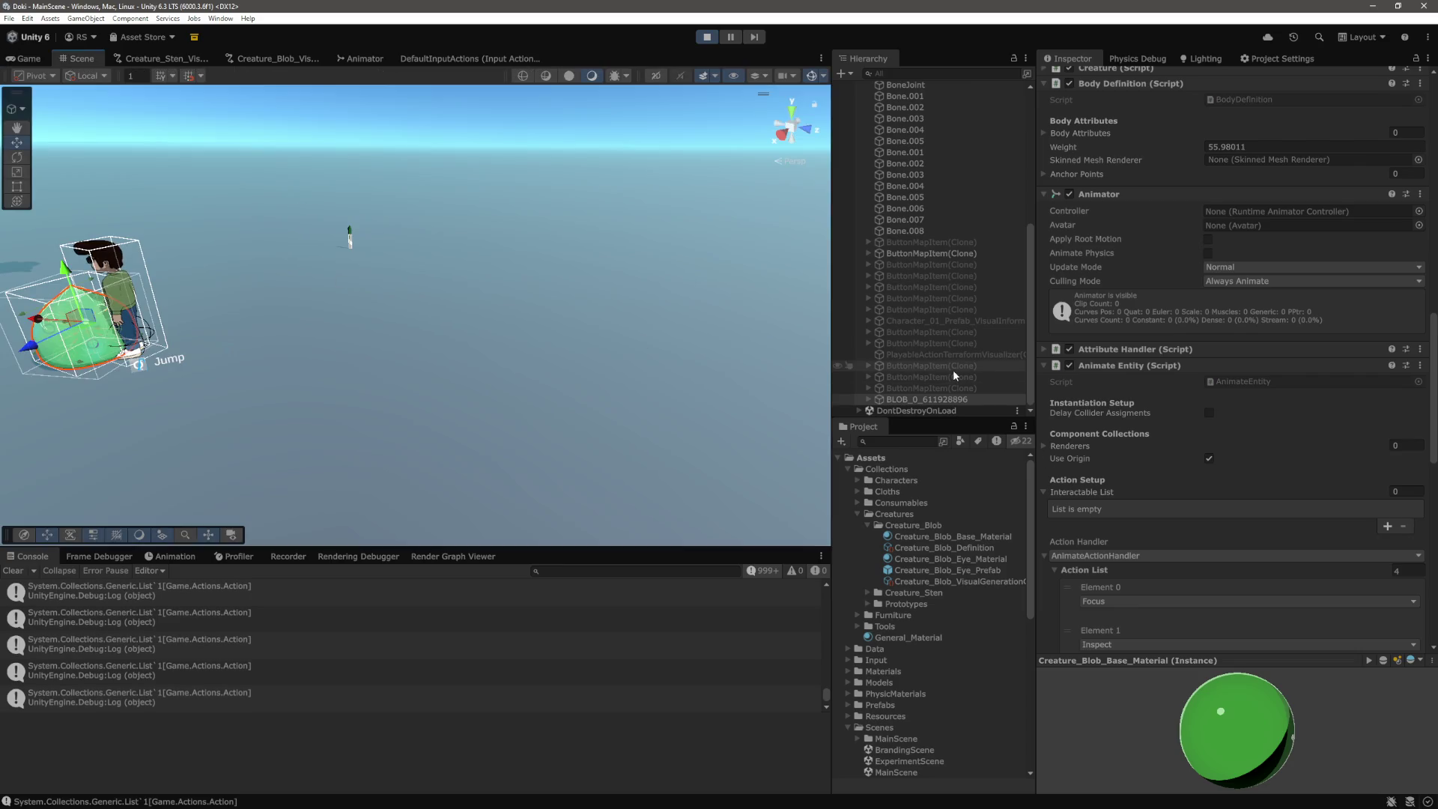
Frame BLOB_0_611928896 in the Scene view and select the green blob beside the character
{"action": "left_click", "coordinate": [936, 398]}
{"action": "key", "text": "f"}
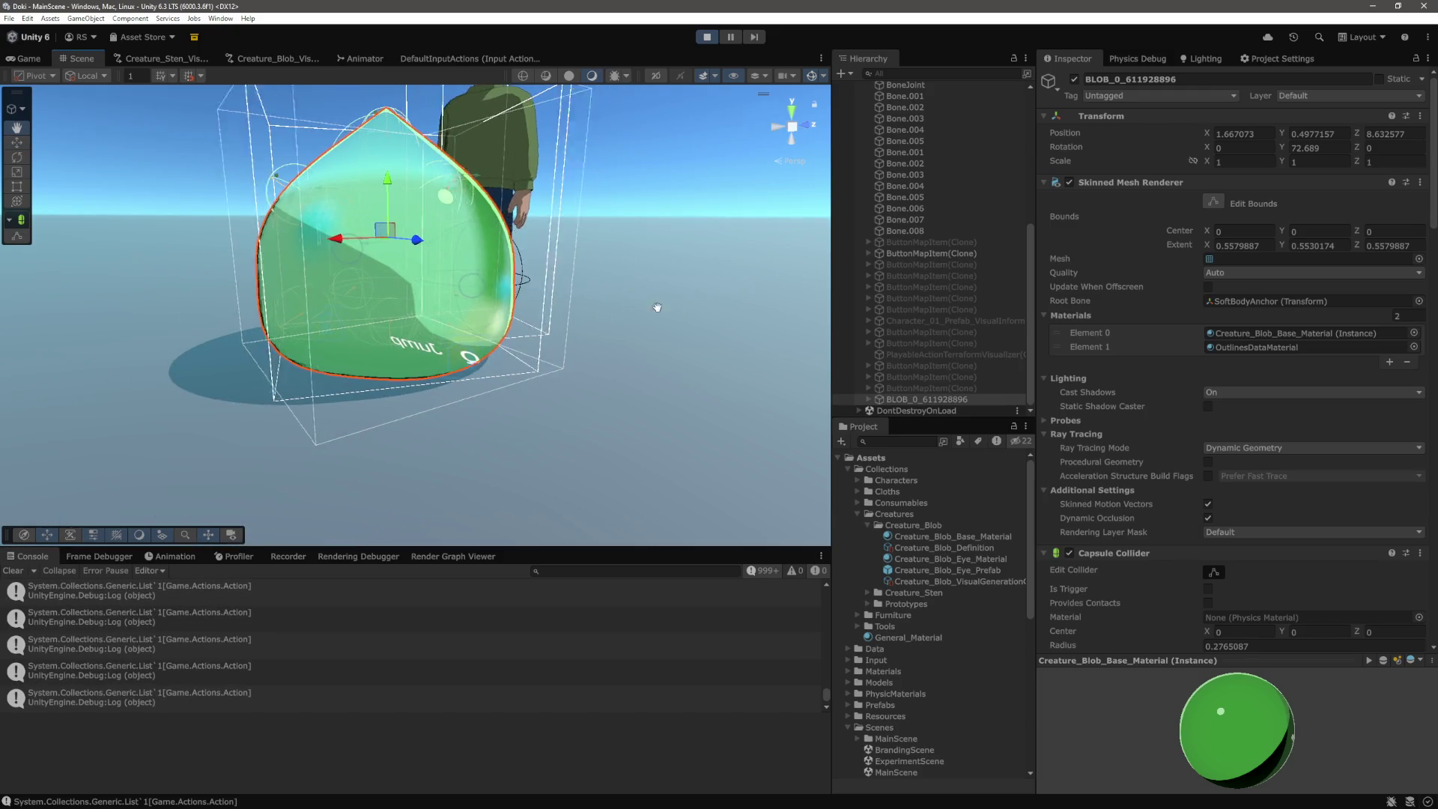
{"action": "left_click", "coordinate": [548, 349]}
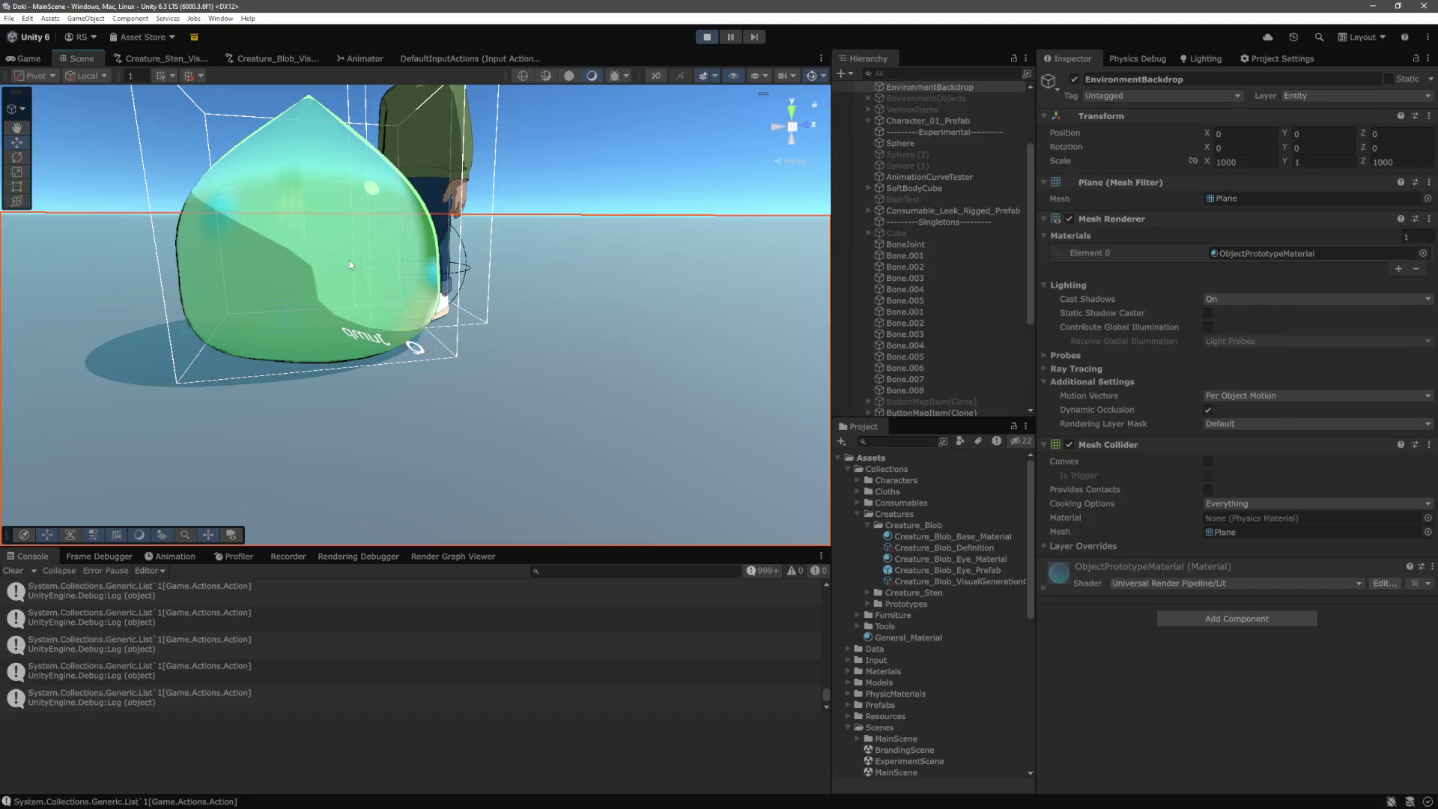
{"action": "left_click", "coordinate": [351, 262]}
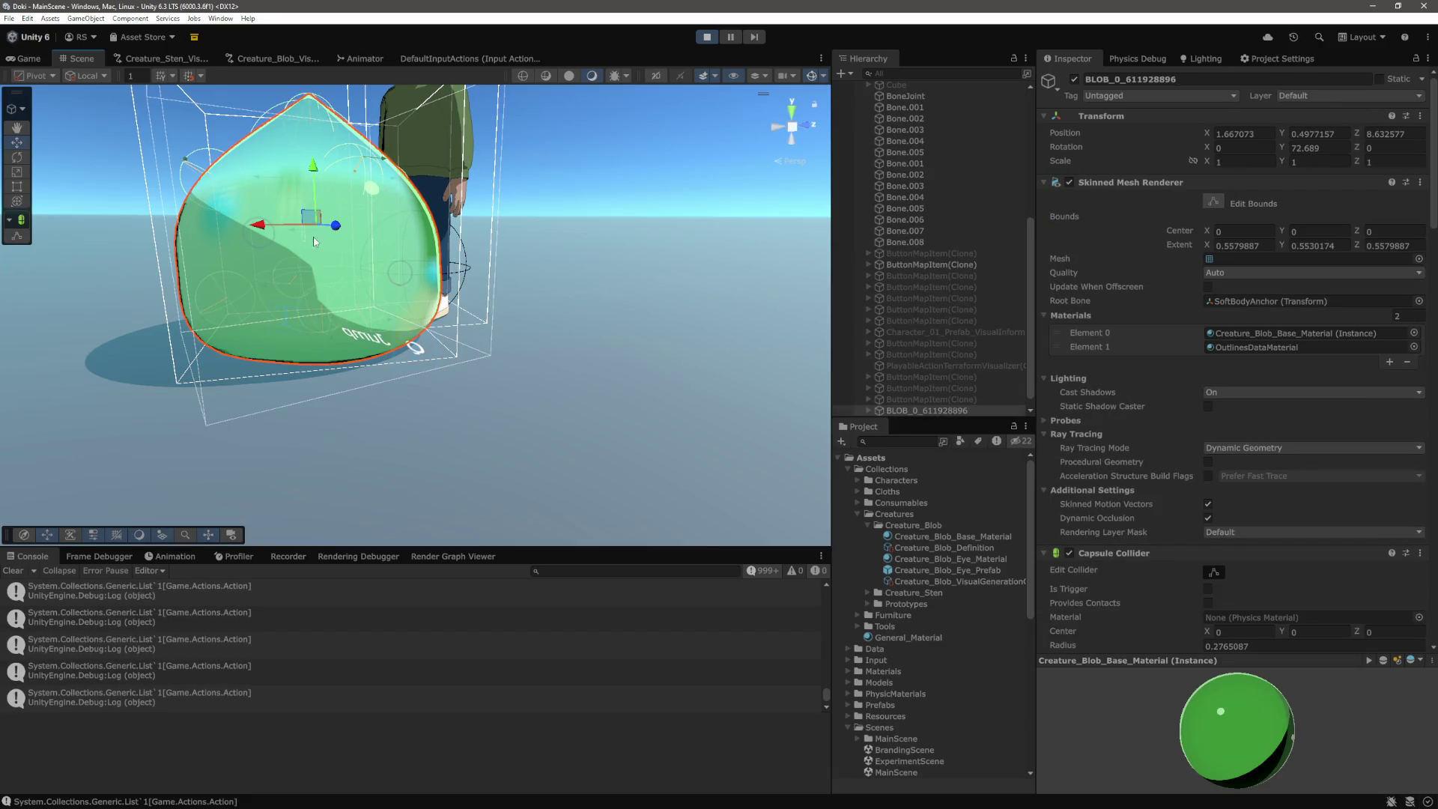